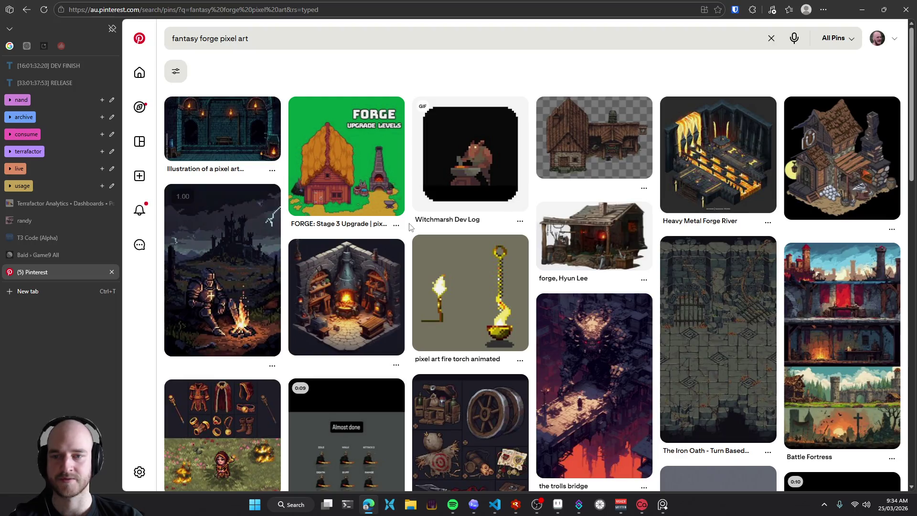
pyautogui.scroll(-1, 409, 227)
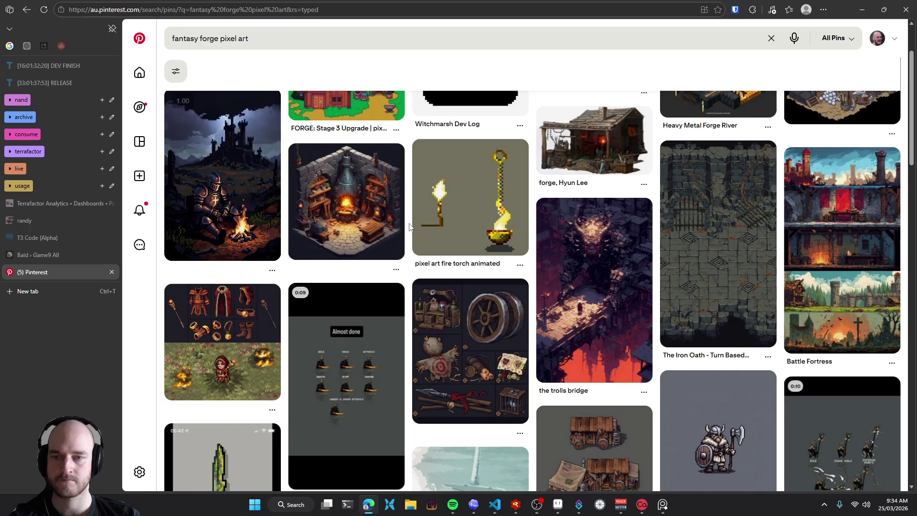
# Scroll the fantasy forge pixel art results and open the Lord of Flames animation pin
pyautogui.scroll(-1, 409, 226)
pyautogui.scroll(-1, 410, 226)
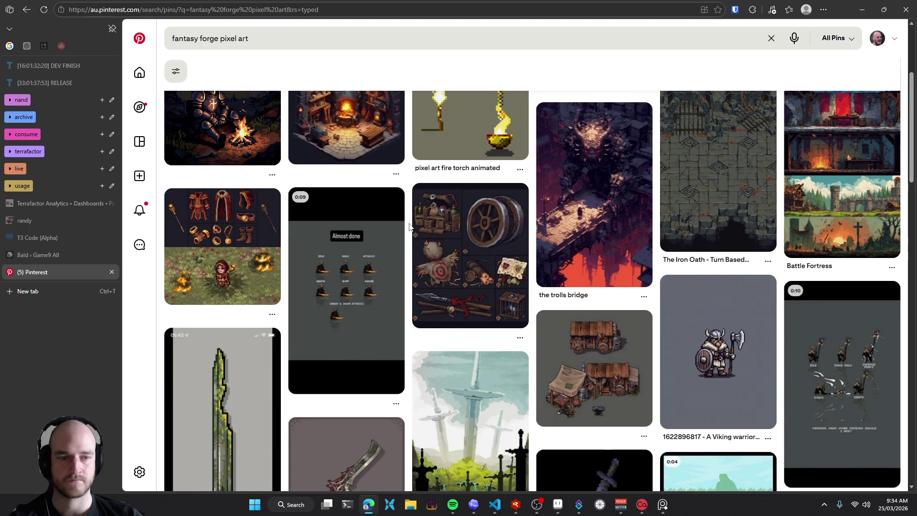
pyautogui.scroll(-1, 409, 227)
pyautogui.scroll(-1, 409, 226)
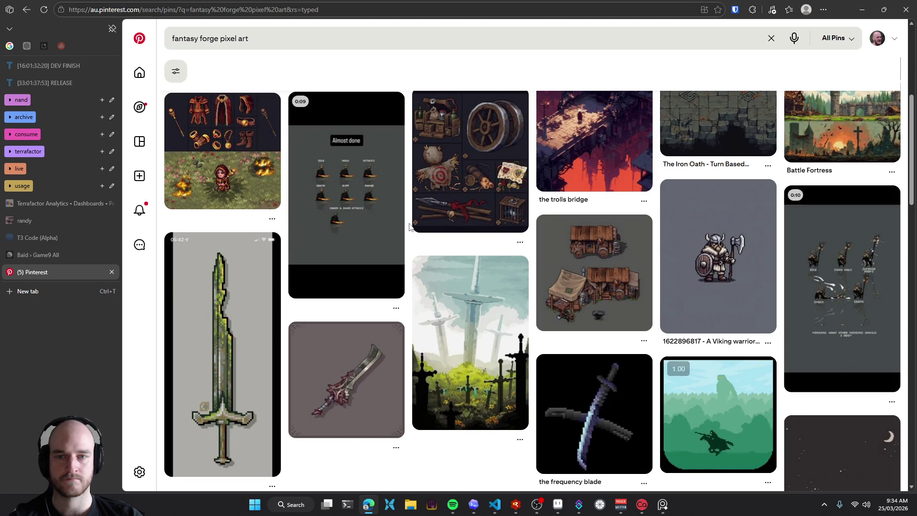
pyautogui.scroll(-3, 410, 227)
pyautogui.scroll(3, 421, 243)
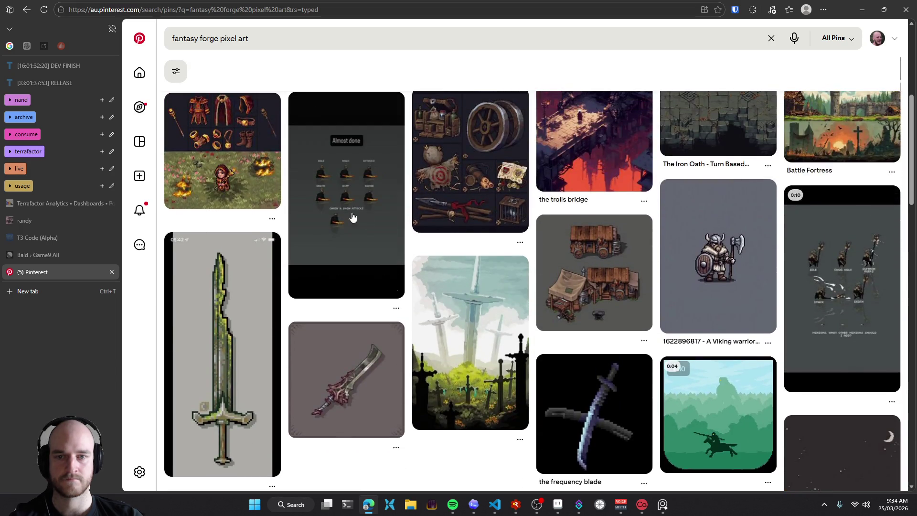
pyautogui.click(434, 260)
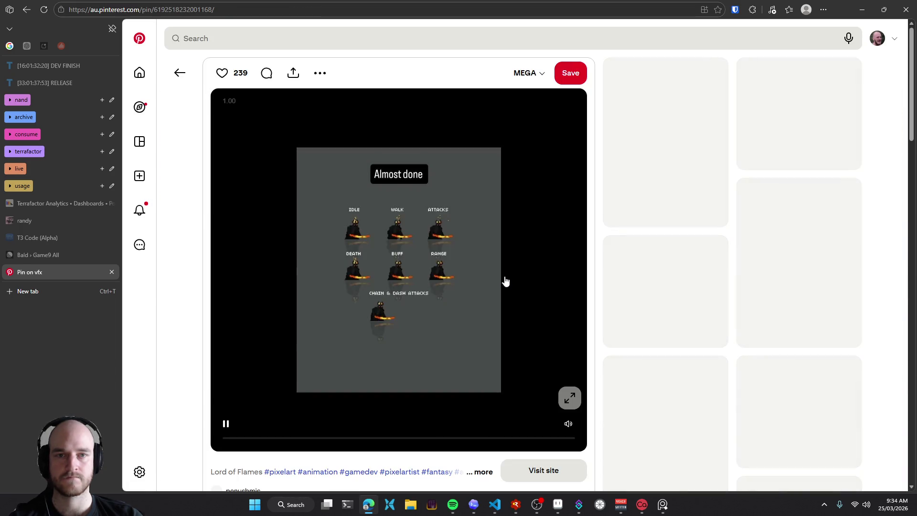
# Turn on the Lord of Flames video's sound and replay the animation from the start
pyautogui.scroll(-1, 496, 268)
pyautogui.click(567, 375)
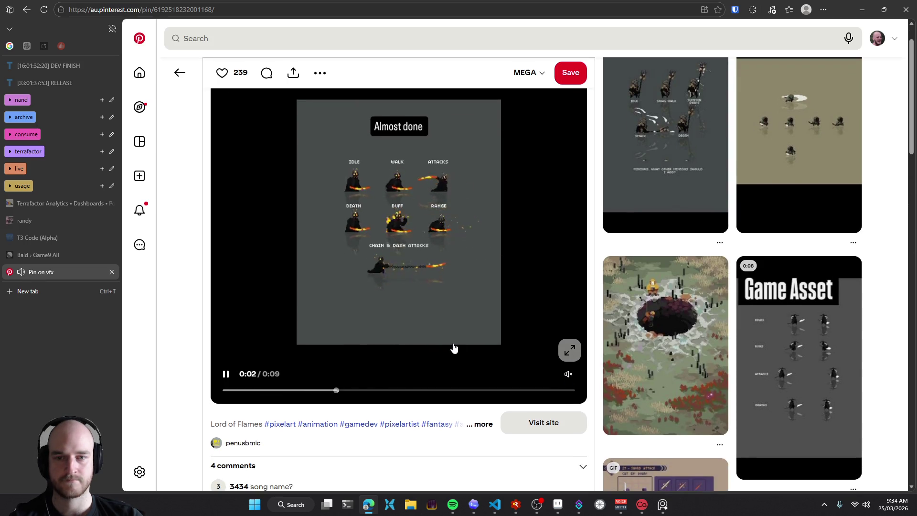
pyautogui.scroll(1, 454, 350)
pyautogui.scroll(-2, 420, 313)
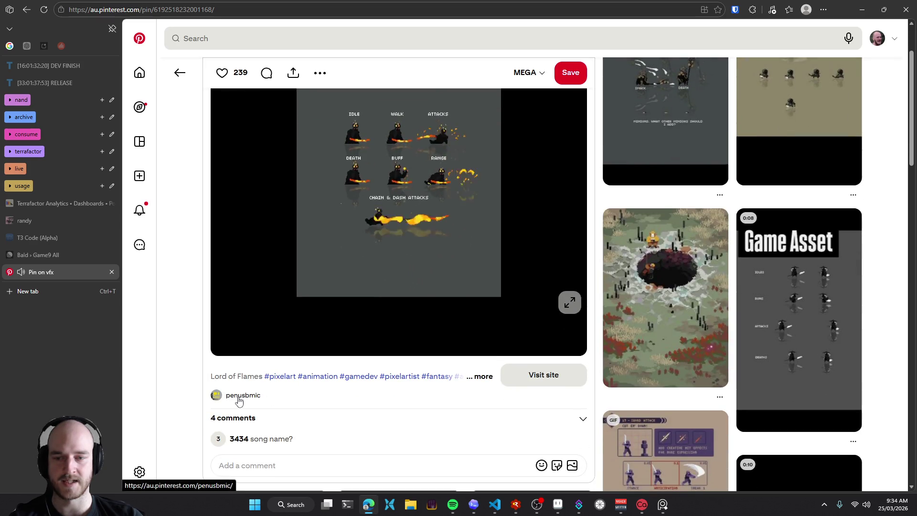
pyautogui.scroll(1, 191, 210)
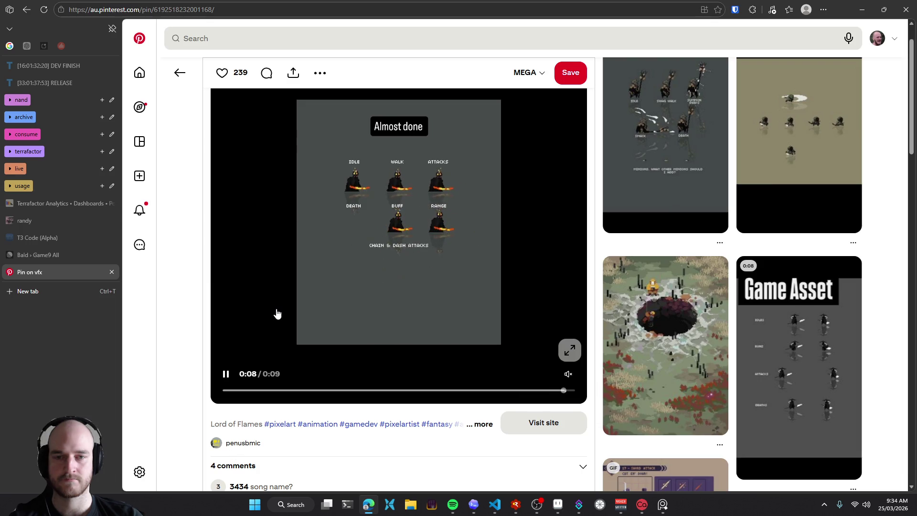
pyautogui.click(356, 246)
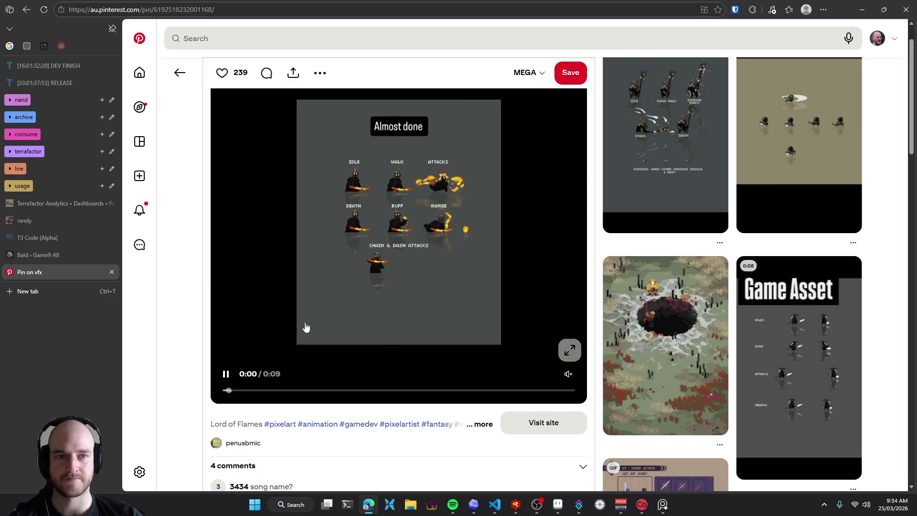
# Open the Skeleton Summoner related pin, pause its video, then open the pixel-art crater pin
pyautogui.scroll(1, 587, 317)
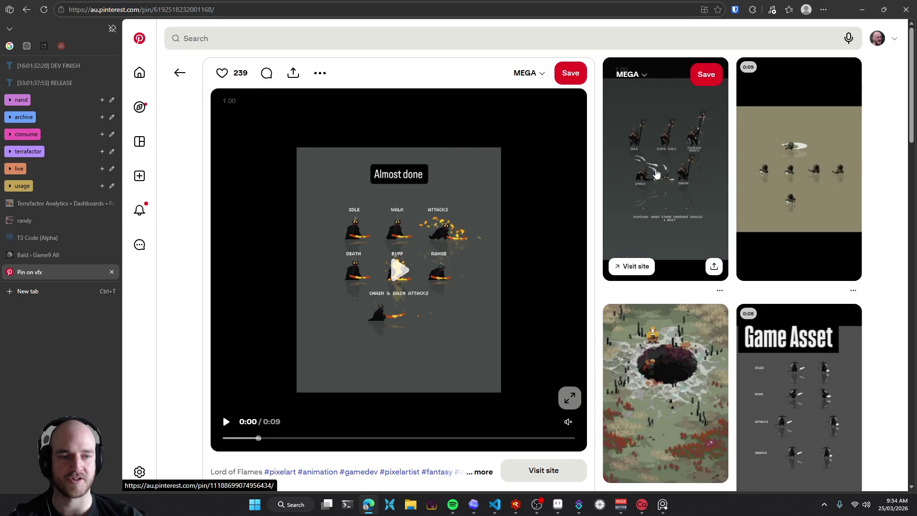
pyautogui.click(655, 173)
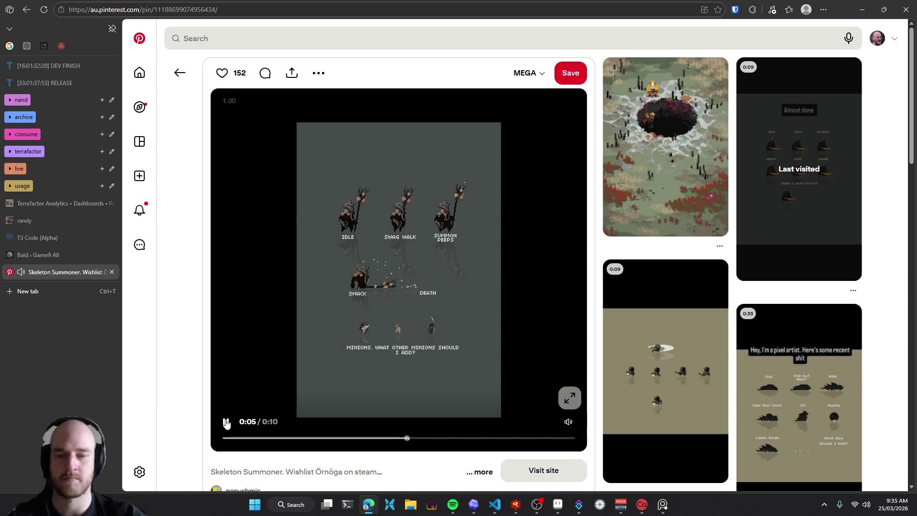
pyautogui.click(226, 422)
pyautogui.click(634, 230)
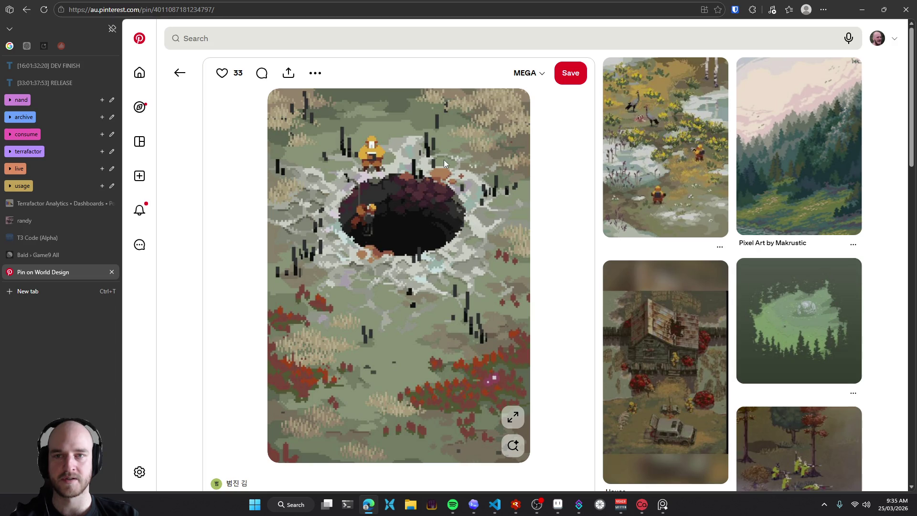
# Copy the crater image and capture the area around it as a screen clip
pyautogui.rightClick(419, 163)
pyautogui.click(428, 204)
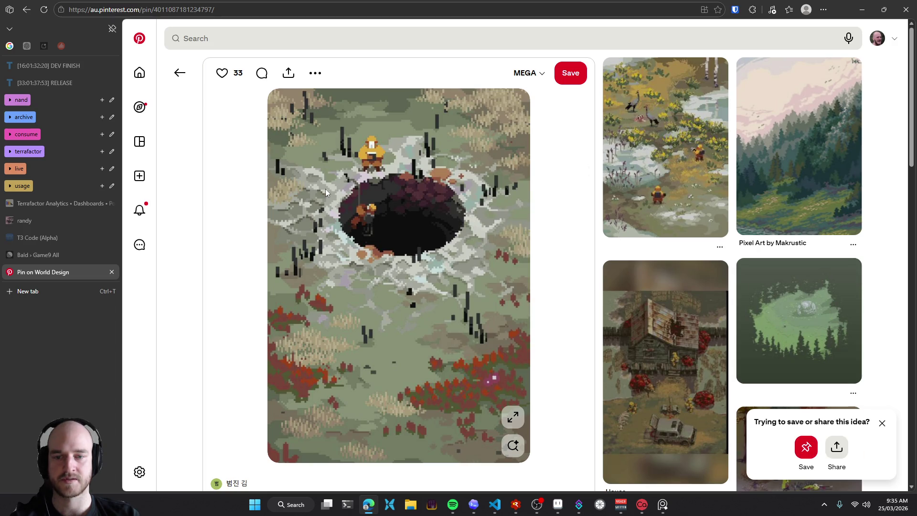
pyautogui.press('super+shift+s')
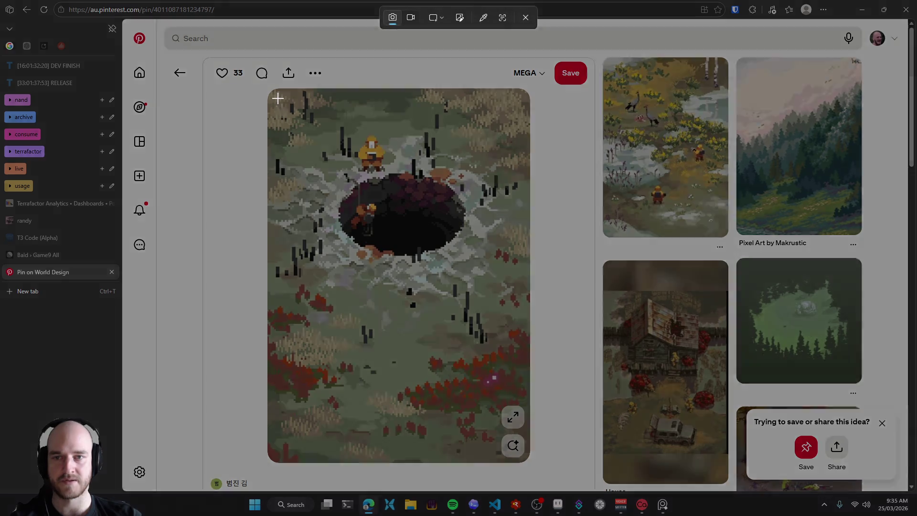
pyautogui.moveTo(279, 98); pyautogui.dragTo(523, 308)
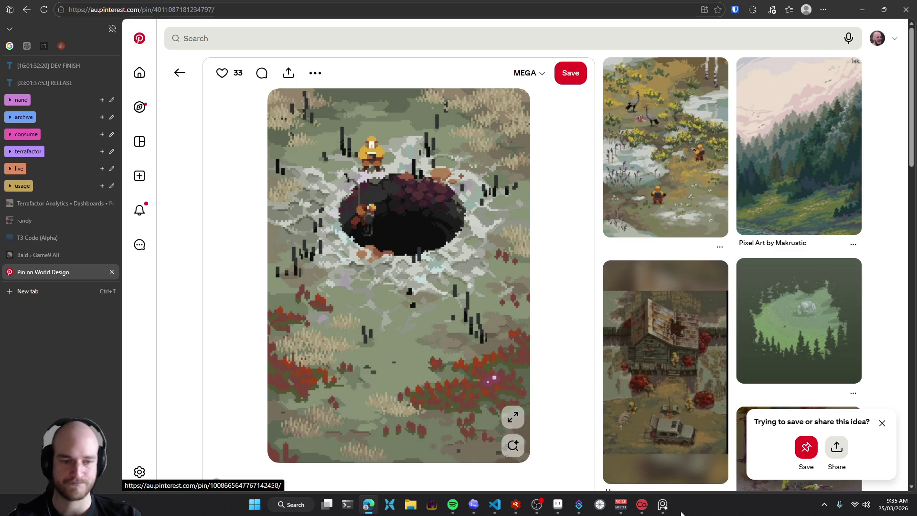
# Bring up the reference board, then return to the browser and go back to the Lord of Flames pin
pyautogui.hotkey('alt', 'Tab')
pyautogui.scroll(2, 783, 133)
pyautogui.scroll(2, 764, 100)
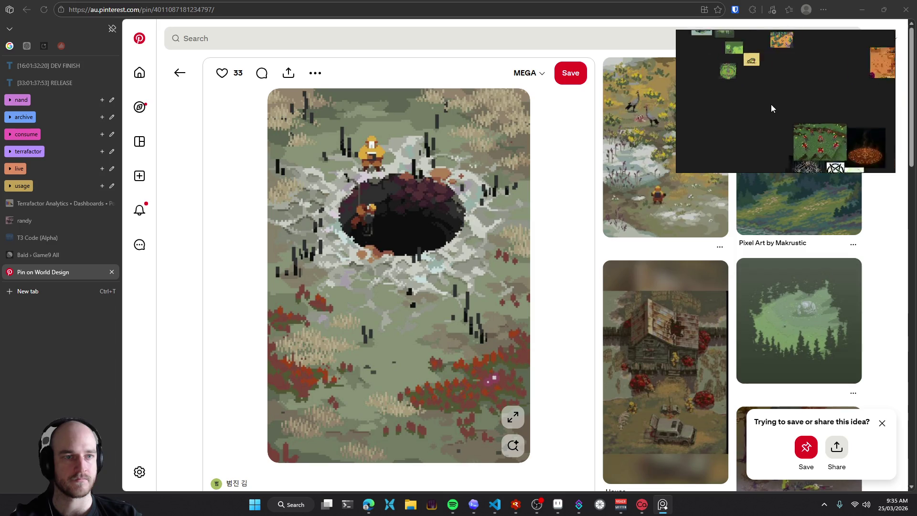
pyautogui.scroll(1, 752, 105)
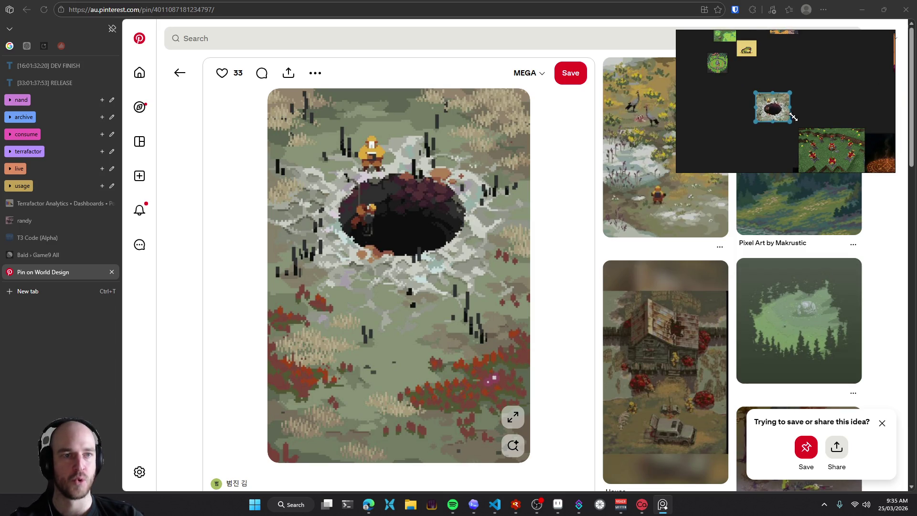
pyautogui.click(239, 210)
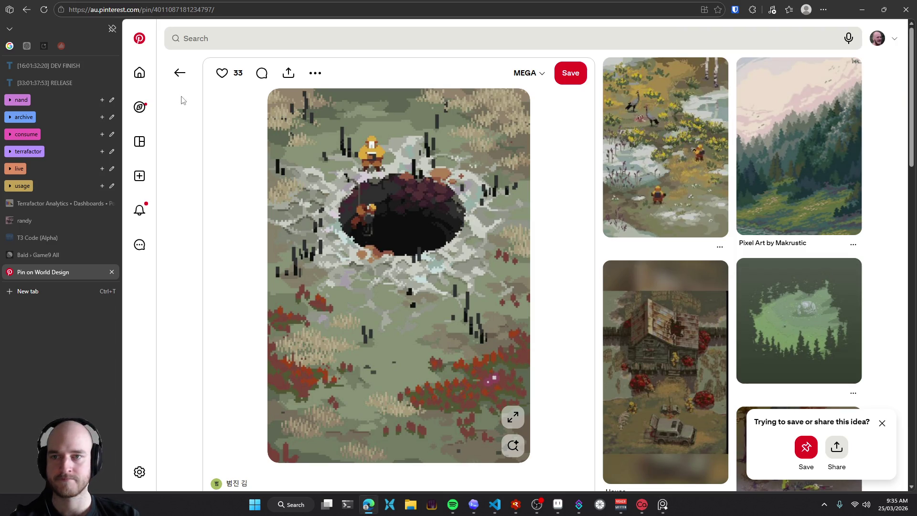
pyautogui.click(179, 73)
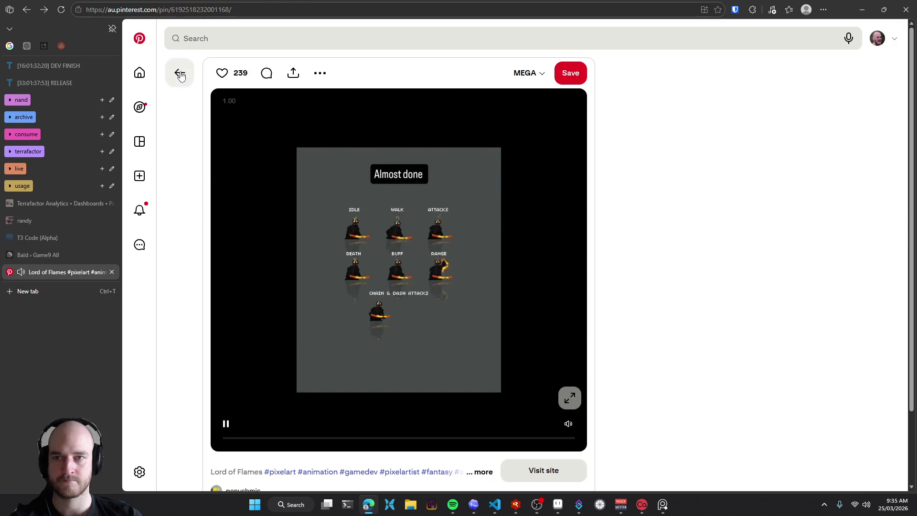
# Go back to the forge search results, scroll past Related searches, and open Fantasy Weapons Sets
pyautogui.click(180, 74)
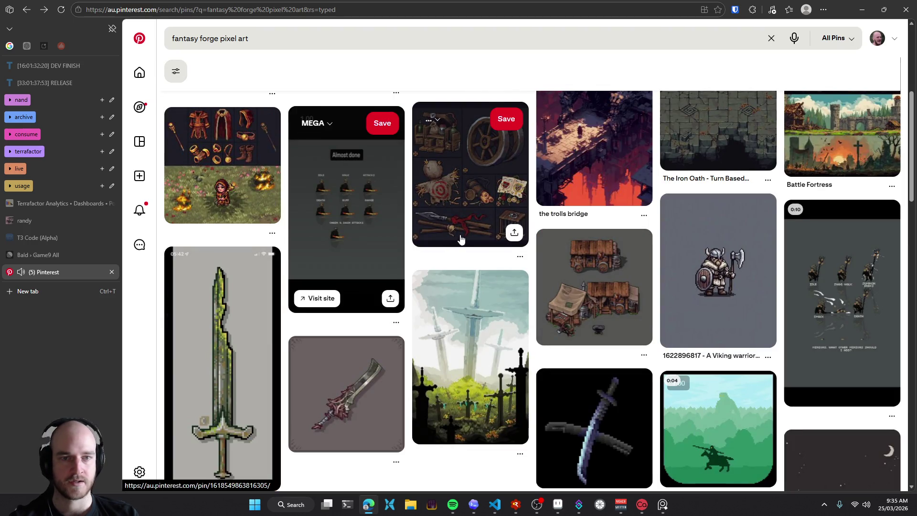
pyautogui.scroll(-2, 430, 234)
pyautogui.scroll(-3, 411, 230)
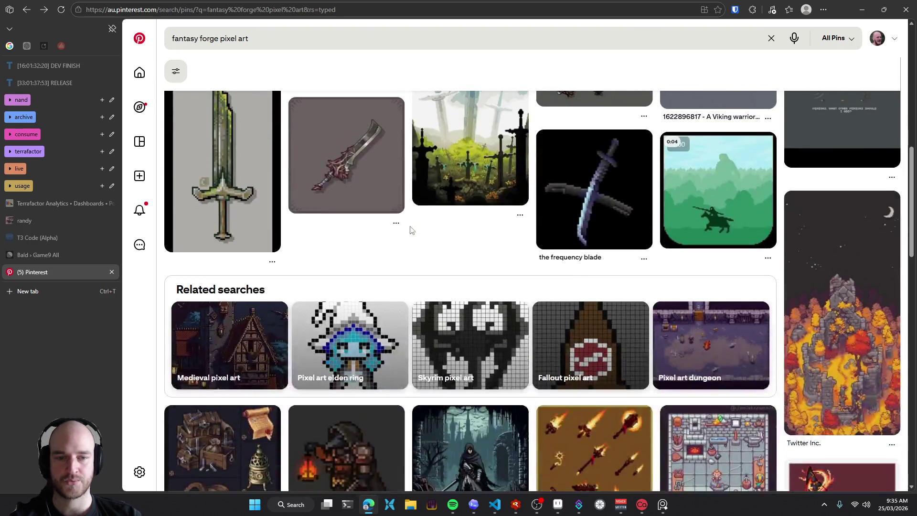
pyautogui.scroll(-4, 411, 230)
pyautogui.scroll(-3, 413, 225)
pyautogui.scroll(-3, 415, 220)
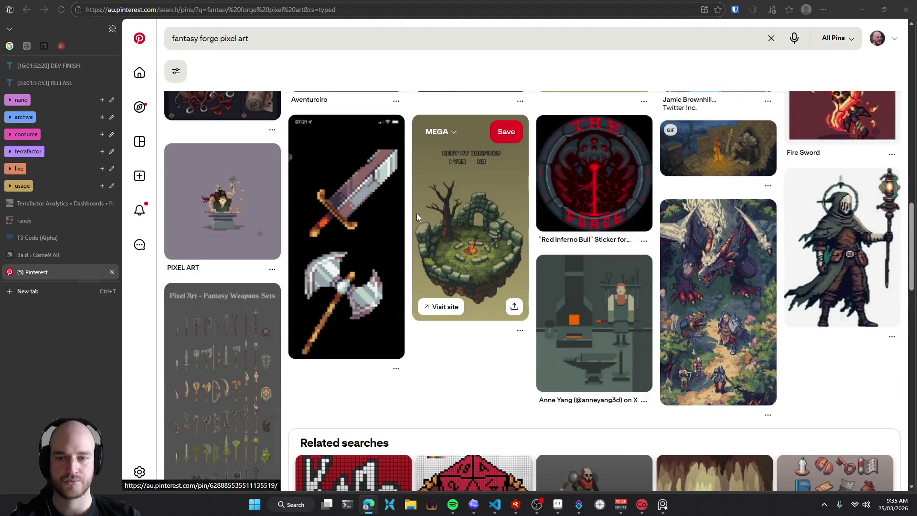
pyautogui.scroll(-2, 416, 217)
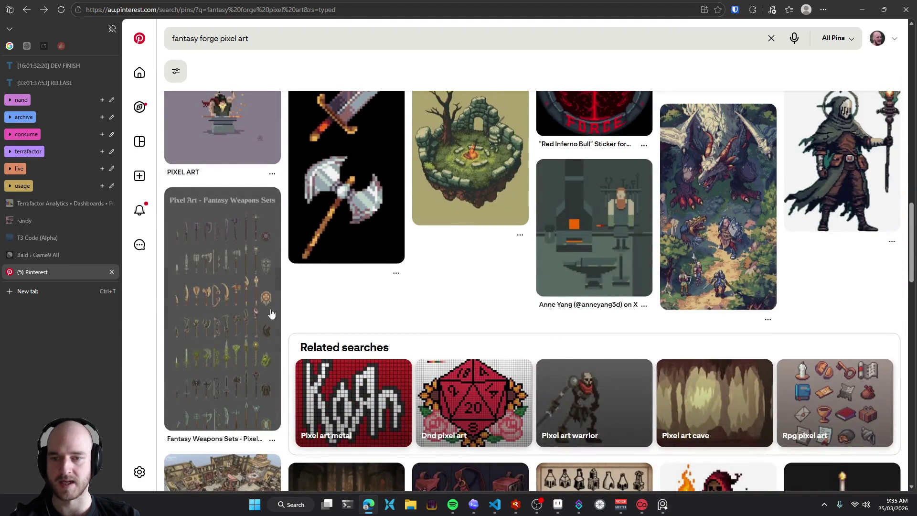
pyautogui.click(271, 313)
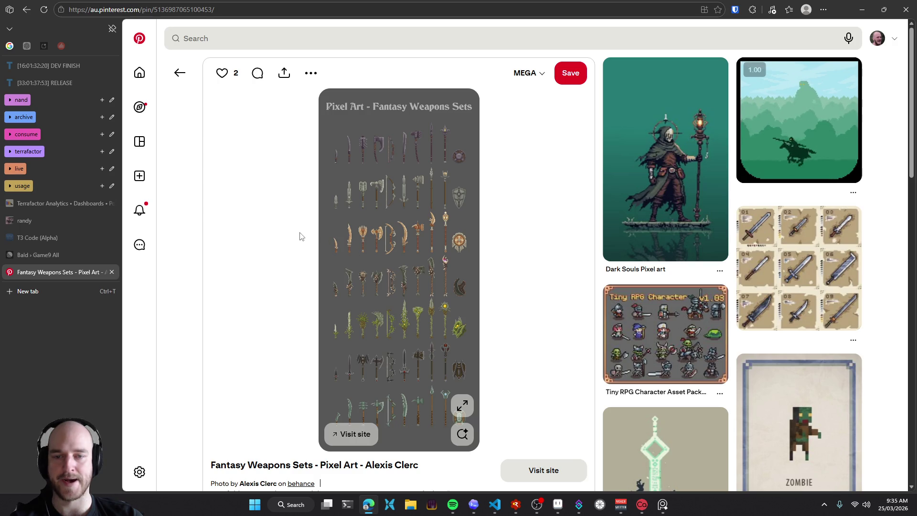
# Open the weapons image in its own tab and toggle between fit-to-window and full size
pyautogui.rightClick(408, 240)
pyautogui.click(449, 247)
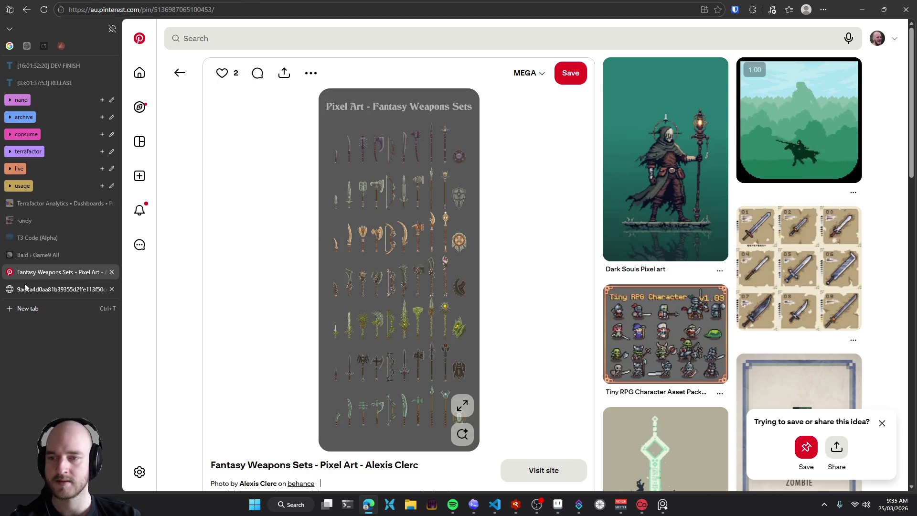
pyautogui.click(26, 288)
pyautogui.keyDown('ctrl'); pyautogui.scroll(4, 651, 305); pyautogui.keyUp('ctrl')
pyautogui.keyDown('ctrl'); pyautogui.scroll(3, 673, 306); pyautogui.keyUp('ctrl')
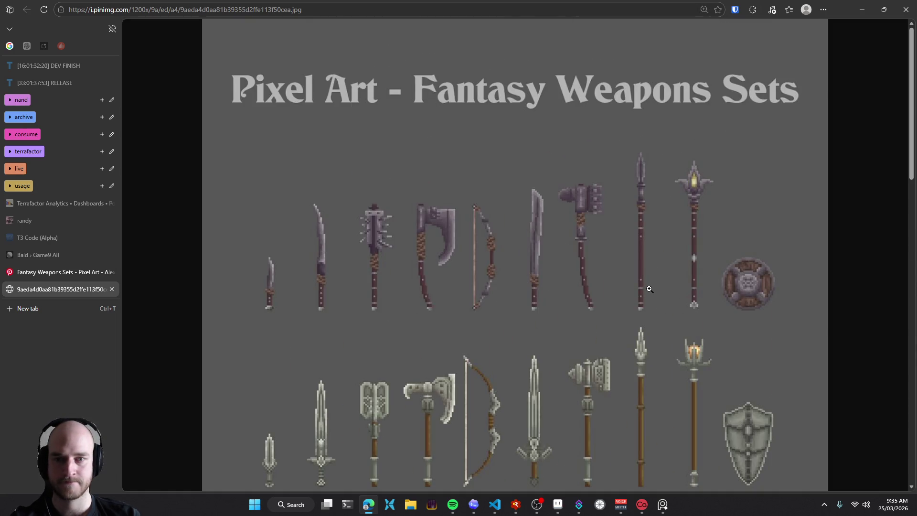
pyautogui.scroll(-1, 612, 307)
pyautogui.click(613, 309)
pyautogui.click(546, 266)
# Scroll down through the full-size weapons sheet to view all of it
pyautogui.keyDown('ctrl'); pyautogui.scroll(-4, 597, 270); pyautogui.keyUp('ctrl')
pyautogui.keyDown('ctrl'); pyautogui.scroll(-3, 622, 272); pyautogui.keyUp('ctrl')
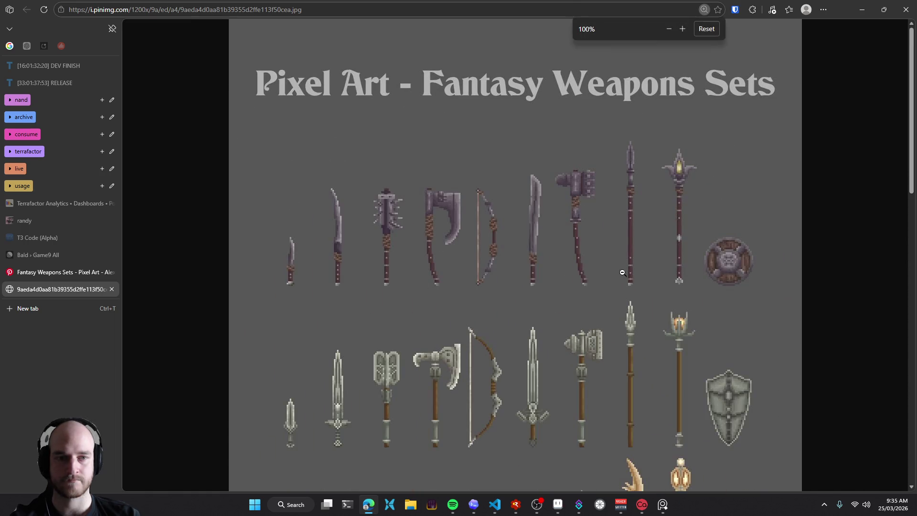
pyautogui.scroll(-1, 647, 276)
pyautogui.keyDown('ctrl'); pyautogui.scroll(-1, 646, 276); pyautogui.keyUp('ctrl')
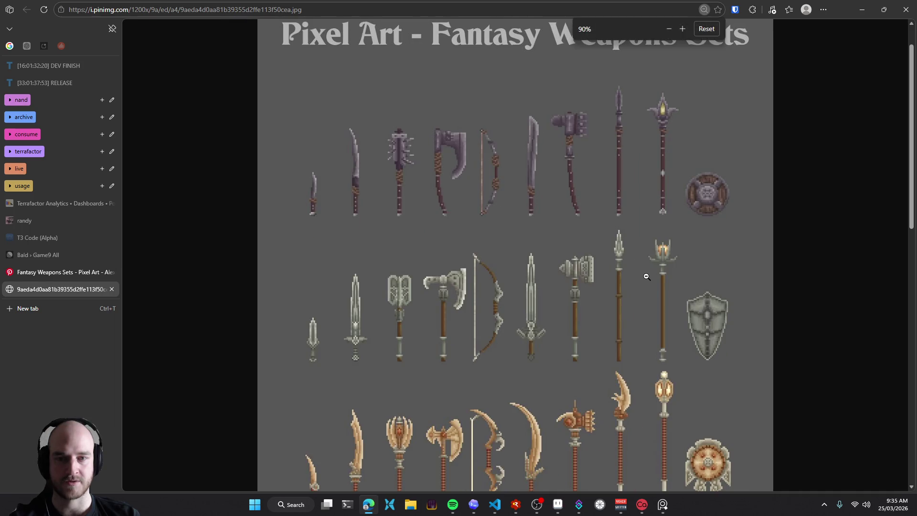
pyautogui.scroll(-2, 647, 276)
pyautogui.scroll(-1, 646, 277)
pyautogui.scroll(-1, 647, 277)
pyautogui.scroll(-3, 647, 277)
pyautogui.scroll(-2, 647, 276)
pyautogui.scroll(-2, 650, 274)
pyautogui.scroll(-2, 650, 274)
pyautogui.keyDown('ctrl'); pyautogui.scroll(-1, 663, 265); pyautogui.keyUp('ctrl')
pyautogui.keyDown('ctrl'); pyautogui.scroll(-2, 666, 268); pyautogui.keyUp('ctrl')
pyautogui.keyDown('ctrl'); pyautogui.scroll(-3, 666, 268); pyautogui.keyUp('ctrl')
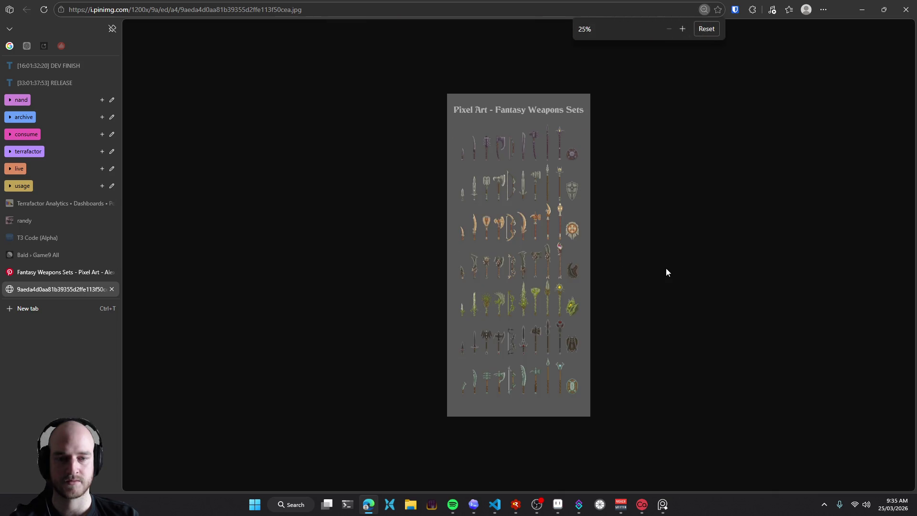
pyautogui.keyDown('ctrl'); pyautogui.scroll(1, 665, 268); pyautogui.keyUp('ctrl')
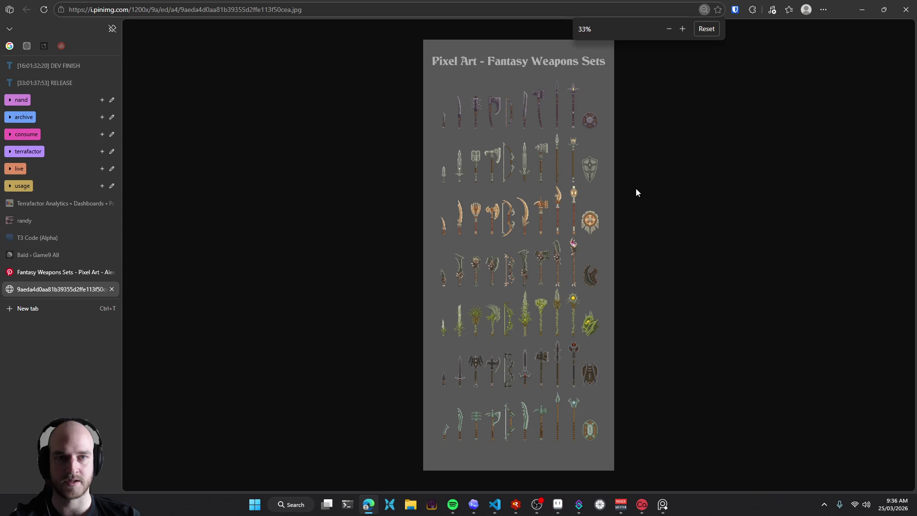
# Copy the full-size weapons sheet onto the reference board and close the image tab
pyautogui.click(707, 29)
pyautogui.rightClick(488, 207)
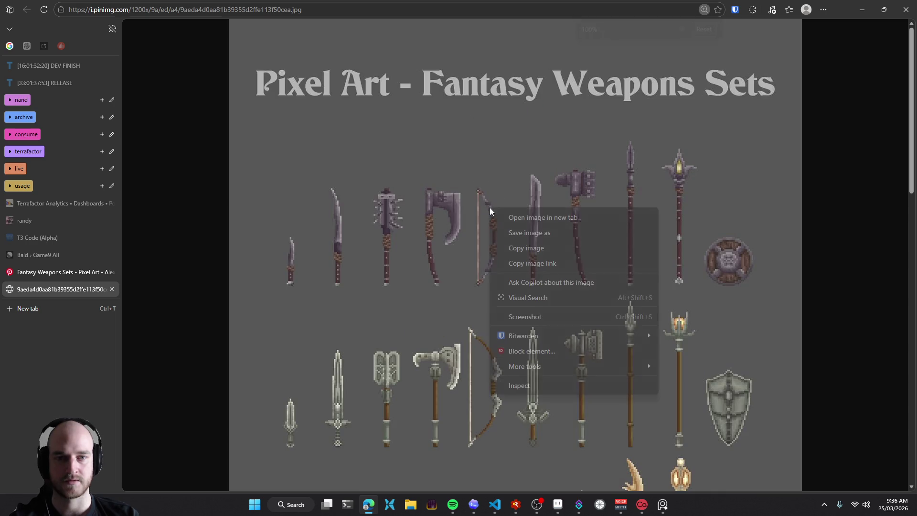
pyautogui.click(546, 247)
pyautogui.click(662, 504)
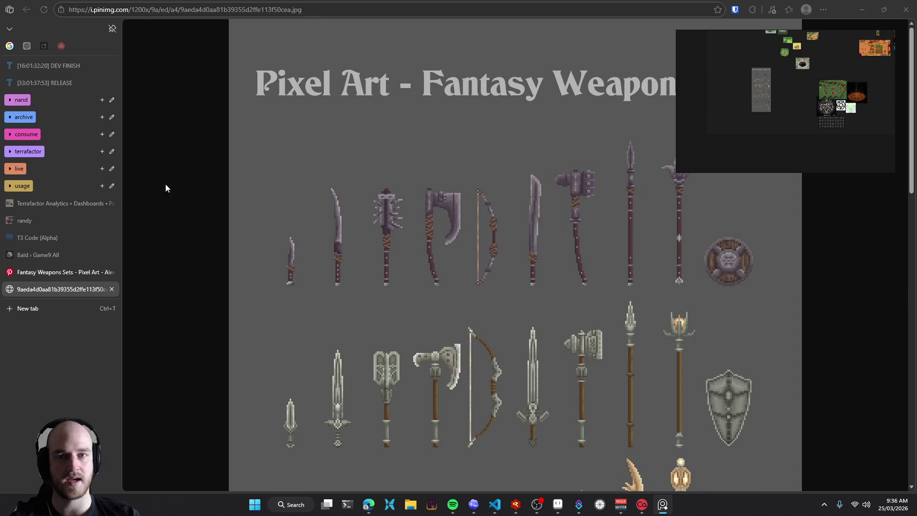
pyautogui.middleClick(73, 287)
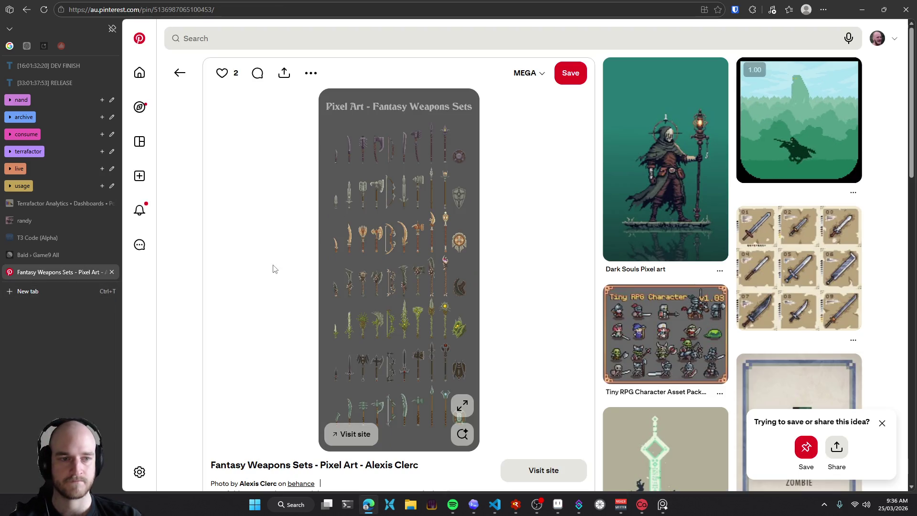
# Open the Zombie card pin and look over the card
pyautogui.scroll(-3, 273, 269)
pyautogui.scroll(-3, 245, 160)
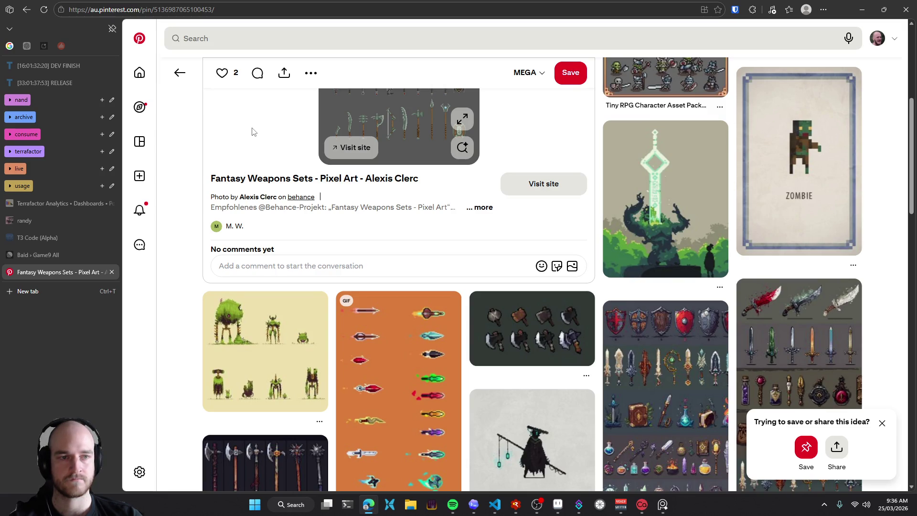
pyautogui.click(792, 182)
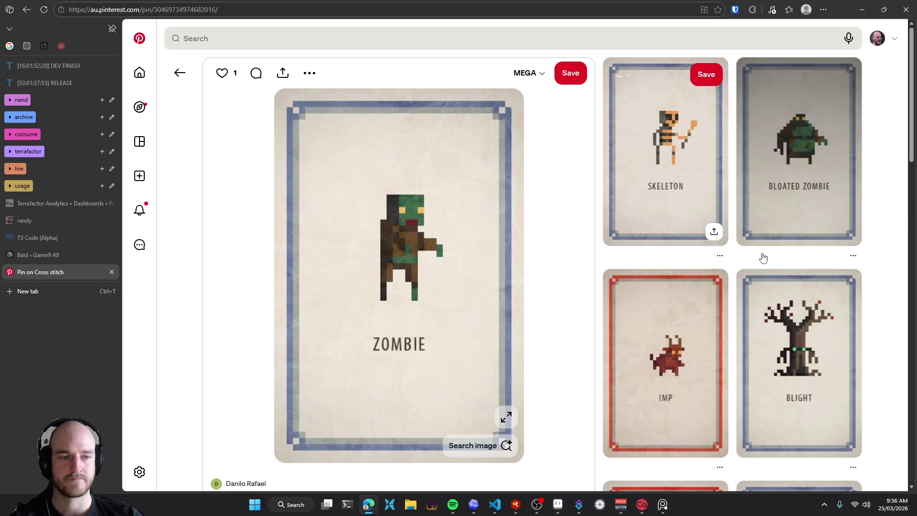
pyautogui.scroll(-2, 716, 307)
pyautogui.scroll(-3, 578, 282)
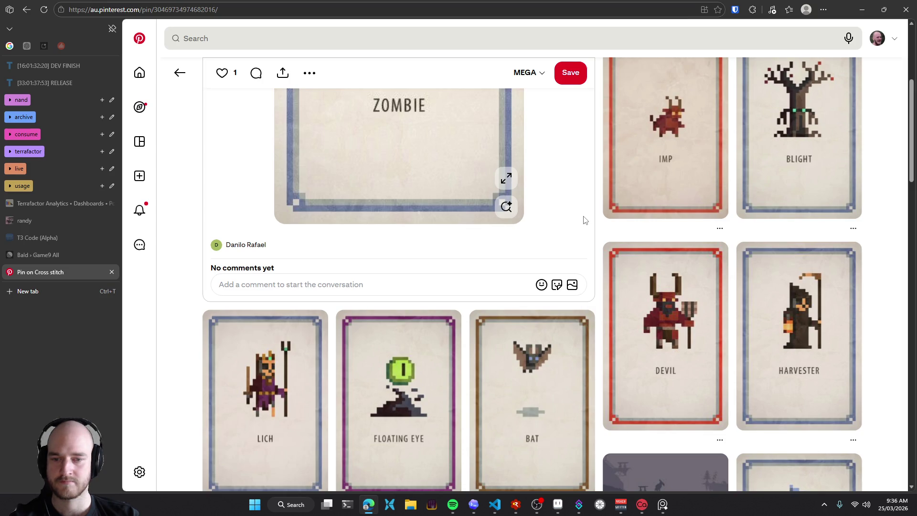
pyautogui.scroll(5, 584, 220)
# Clip the zombie sprite onto the reference board next to the weapons sheet, then return to Pinterest
pyautogui.press('super+shift+s')
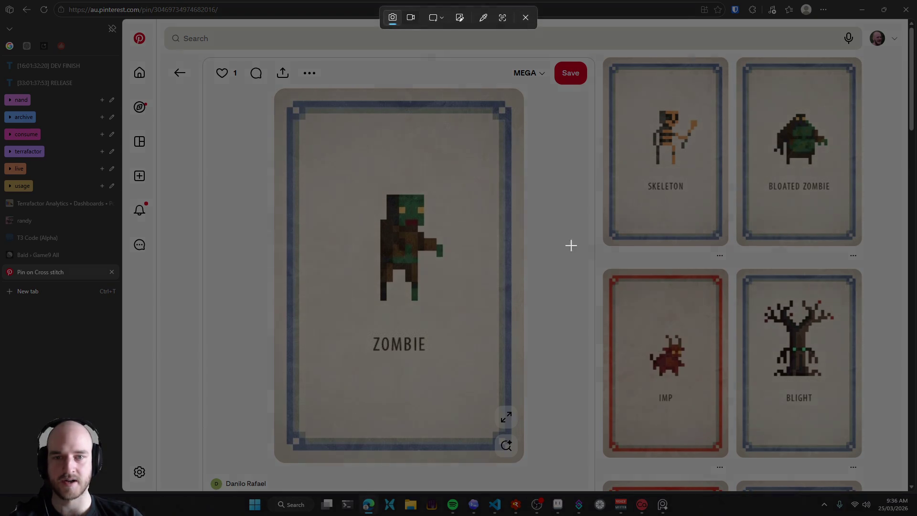
pyautogui.moveTo(350, 182); pyautogui.dragTo(462, 310)
pyautogui.hotkey('alt', 'Tab')
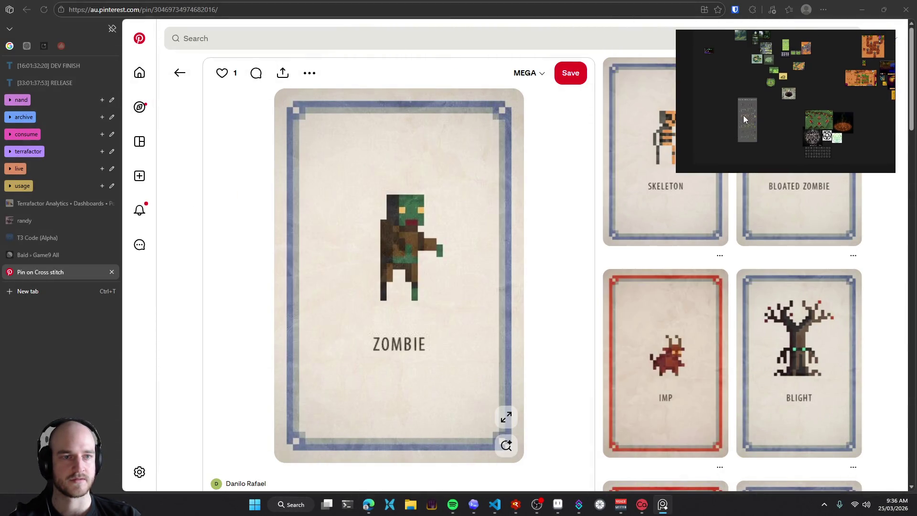
pyautogui.scroll(5, 725, 124)
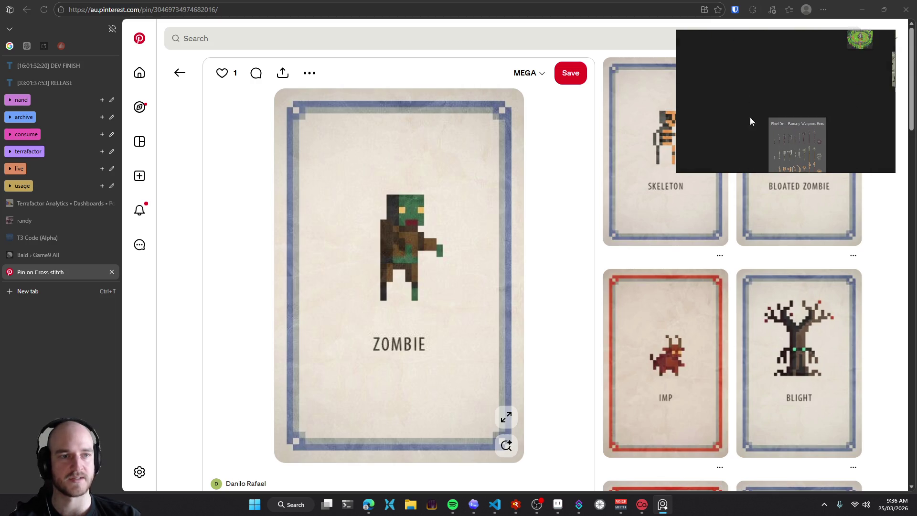
pyautogui.scroll(-5, 757, 121)
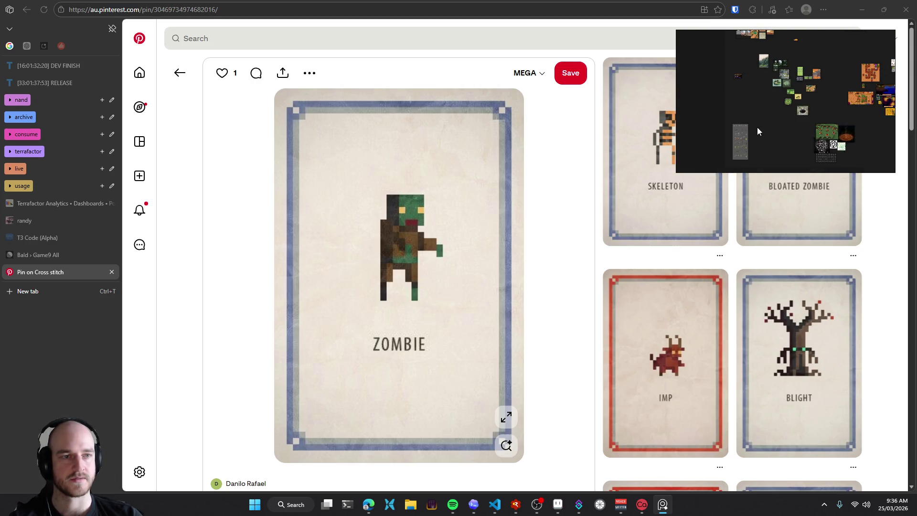
pyautogui.moveTo(749, 130); pyautogui.dragTo(815, 94)
pyautogui.scroll(5, 752, 117)
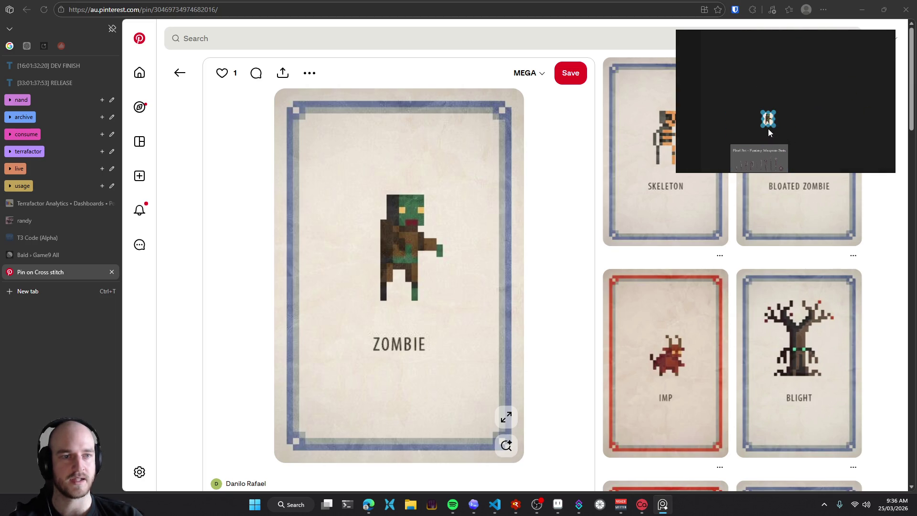
pyautogui.click(548, 202)
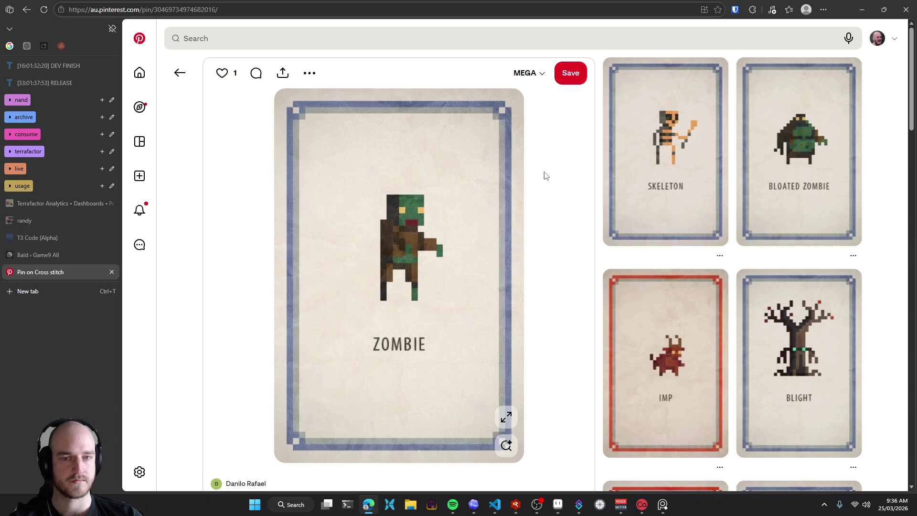
# Scroll down the Zombie pin's related cards and open the Chicken card pin
pyautogui.scroll(-3, 541, 224)
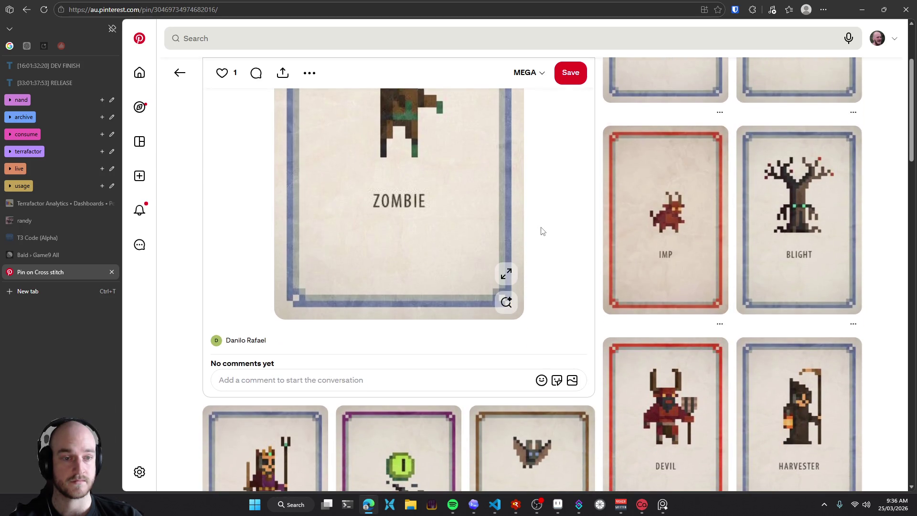
pyautogui.scroll(-1, 543, 231)
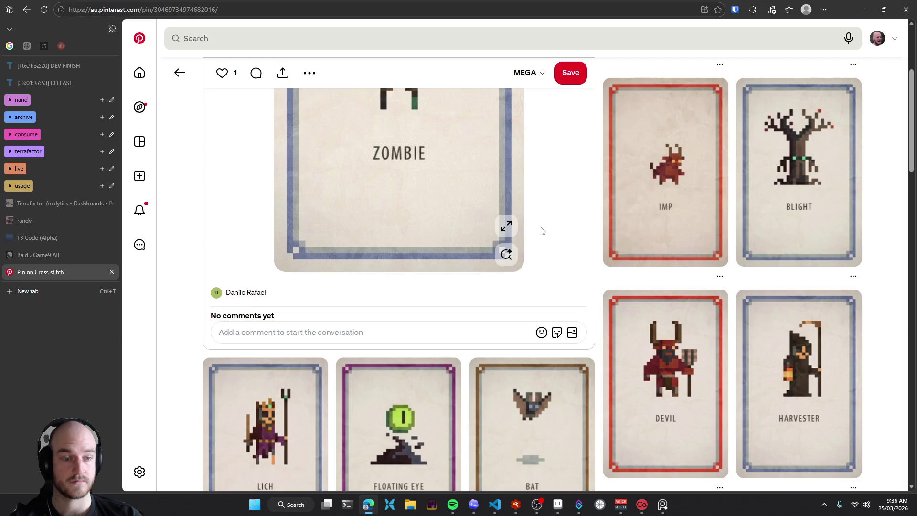
pyautogui.scroll(-1, 544, 210)
pyautogui.scroll(-2, 554, 165)
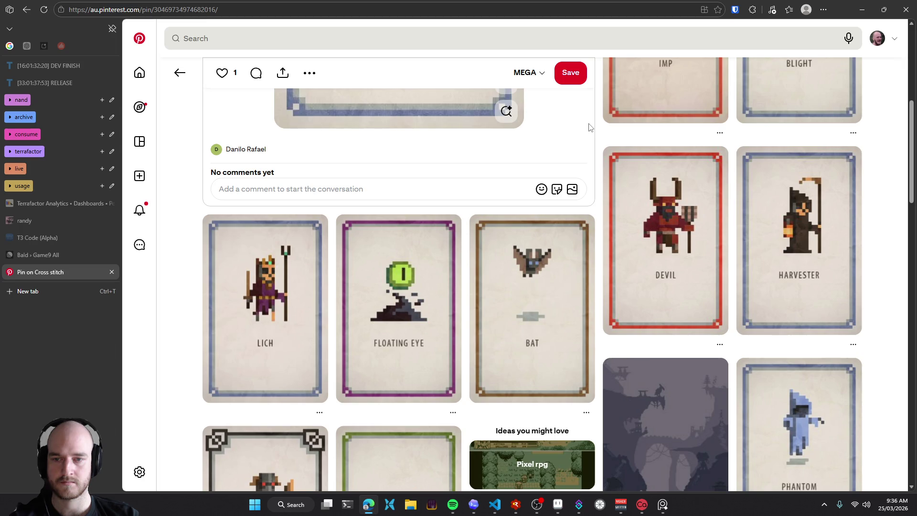
pyautogui.moveTo(265, 423)
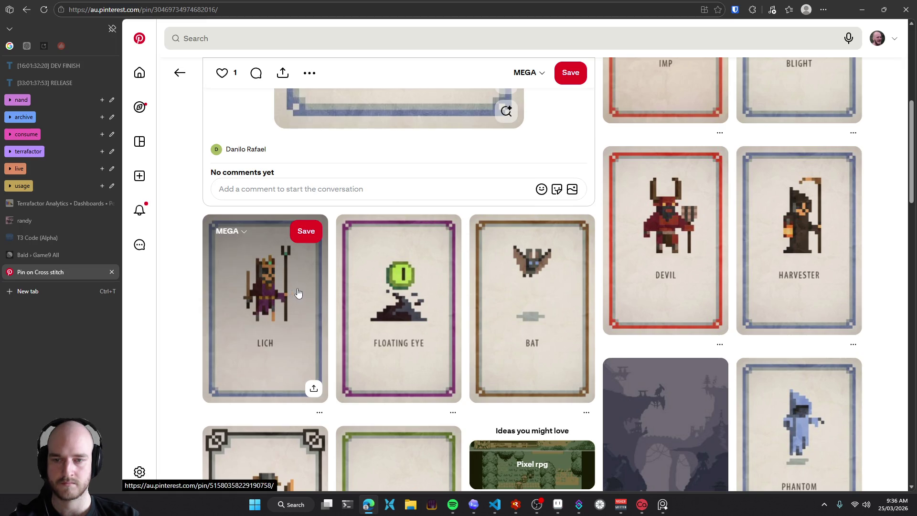
pyautogui.scroll(-1, 298, 293)
pyautogui.scroll(-1, 281, 251)
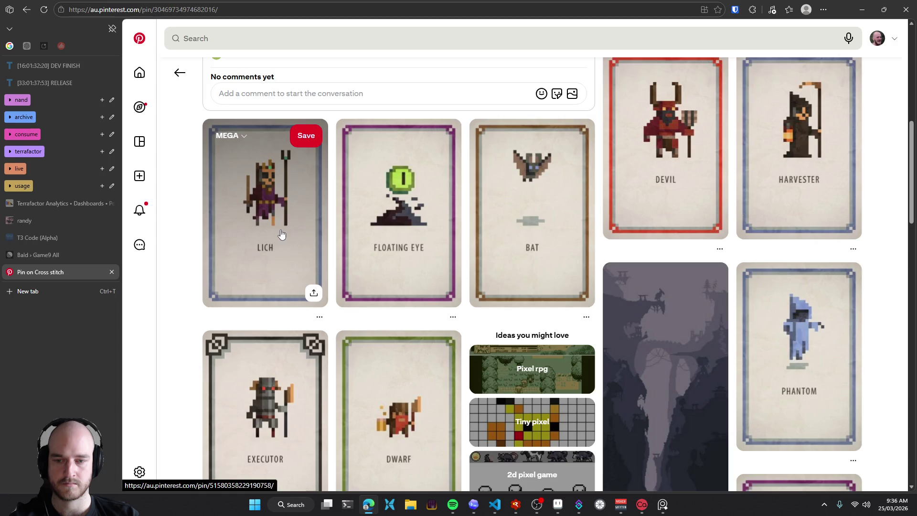
pyautogui.scroll(-1, 281, 233)
pyautogui.scroll(-2, 266, 205)
pyautogui.scroll(-2, 188, 262)
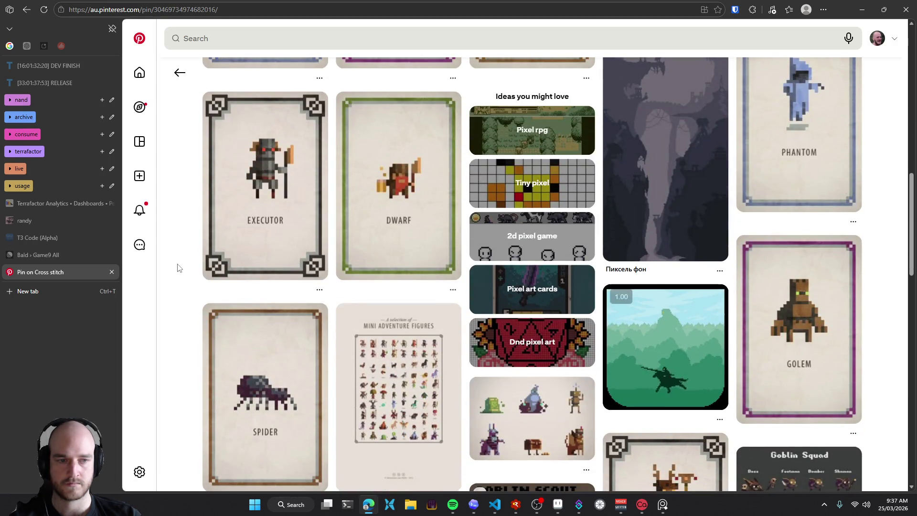
pyautogui.scroll(-2, 177, 267)
pyautogui.scroll(-2, 178, 268)
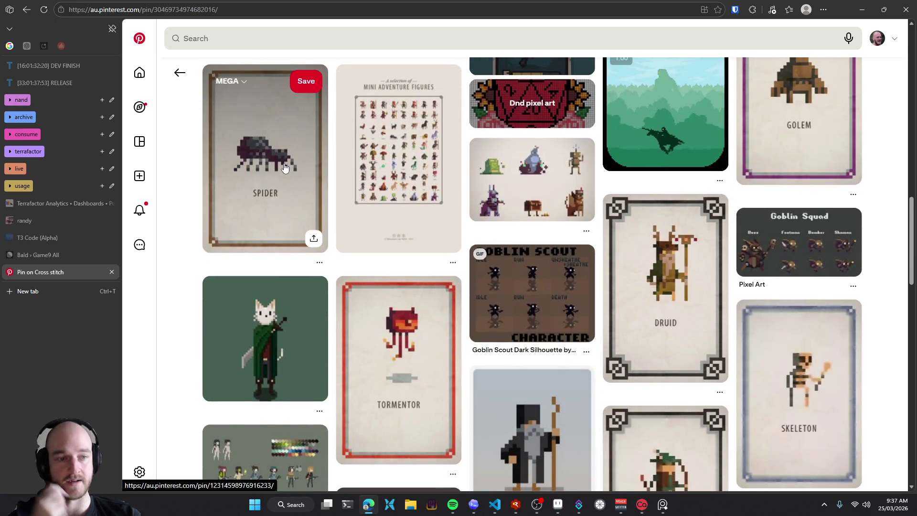
pyautogui.scroll(-4, 224, 285)
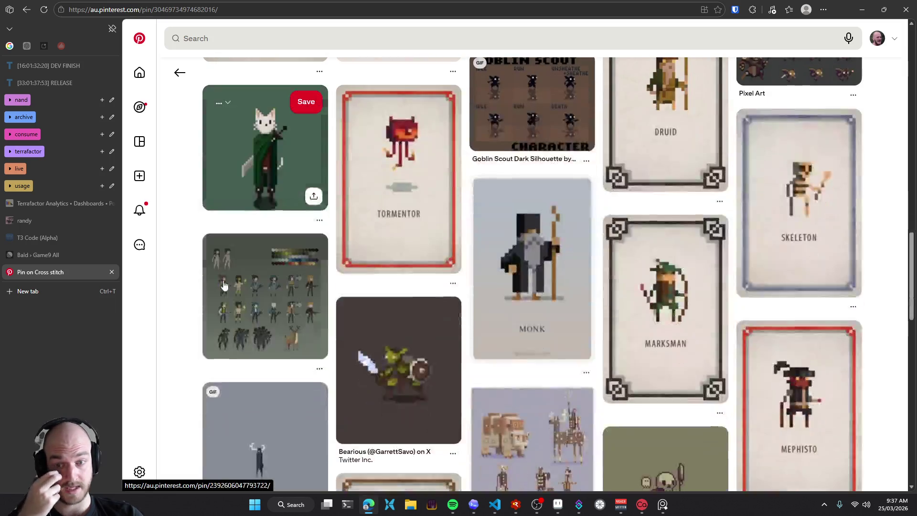
pyautogui.scroll(3, 224, 285)
pyautogui.scroll(-5, 203, 285)
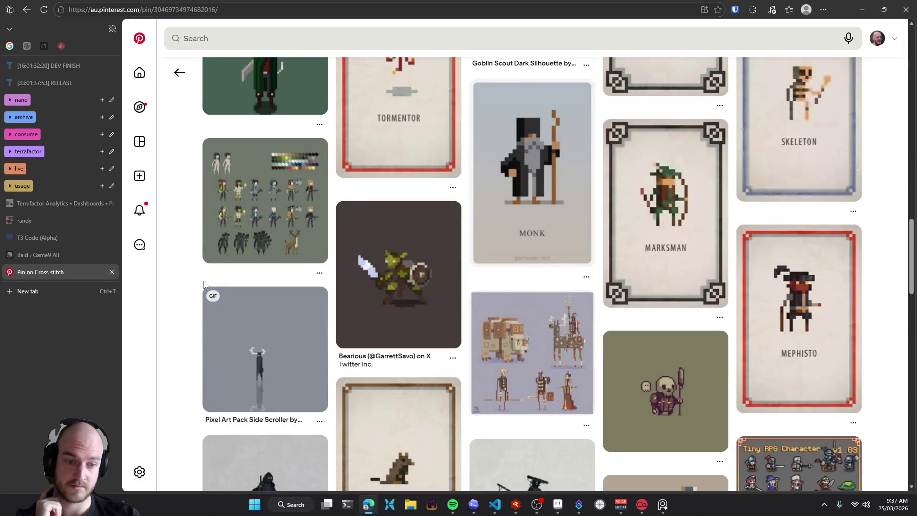
pyautogui.scroll(-3, 188, 267)
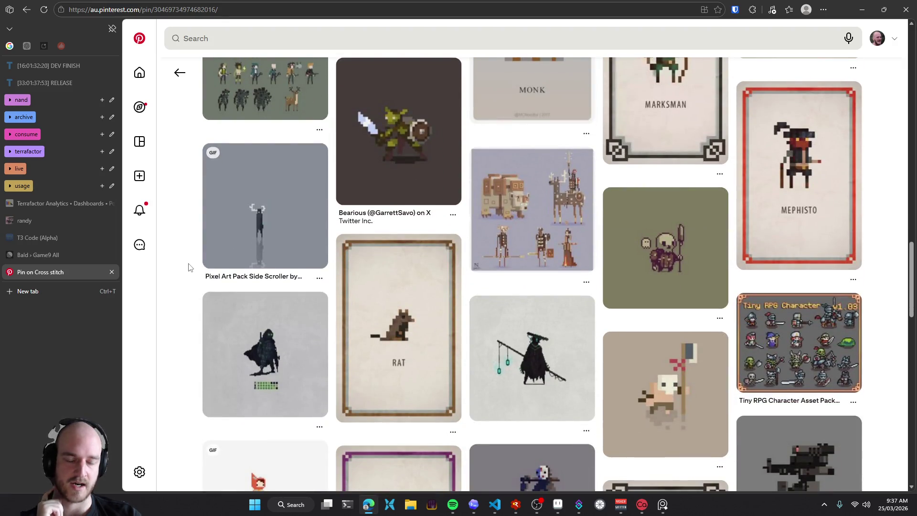
pyautogui.scroll(-3, 189, 267)
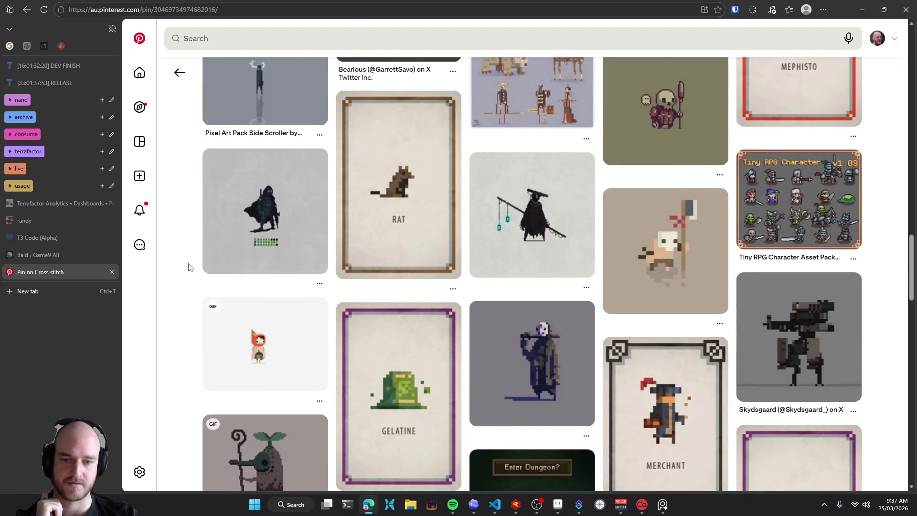
pyautogui.scroll(-3, 188, 267)
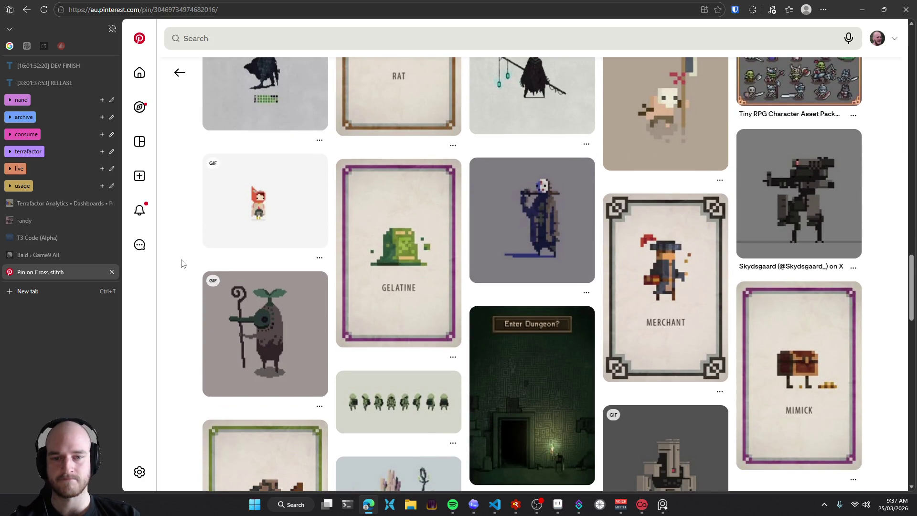
pyautogui.scroll(-2, 182, 263)
pyautogui.scroll(-2, 182, 261)
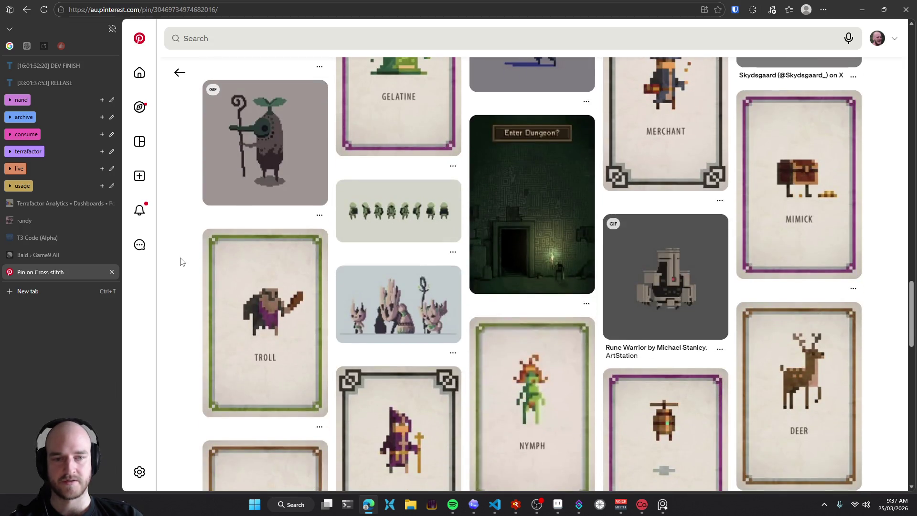
pyautogui.scroll(-3, 181, 261)
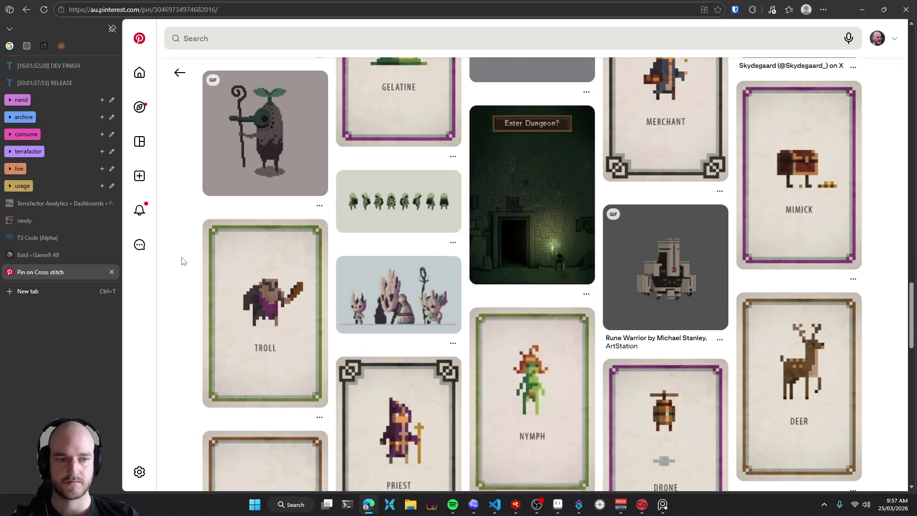
pyautogui.scroll(-3, 179, 263)
pyautogui.scroll(-1, 179, 264)
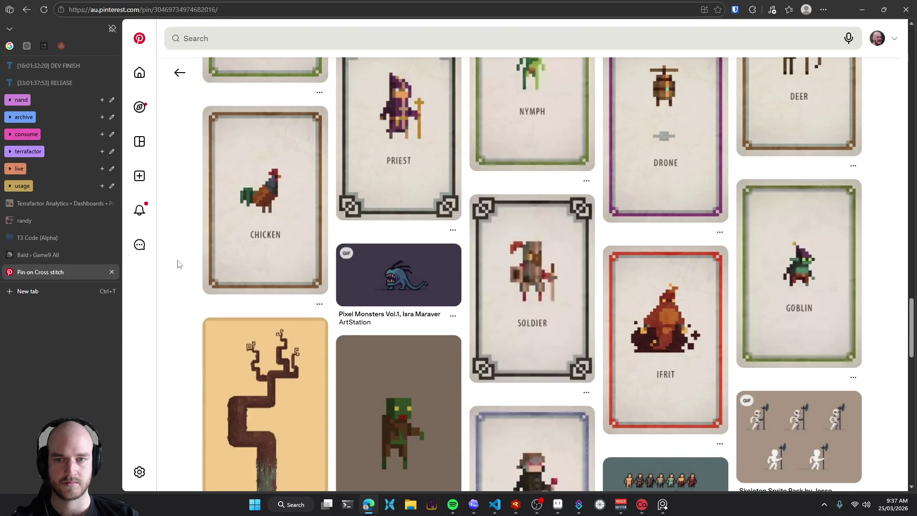
pyautogui.moveTo(265, 200)
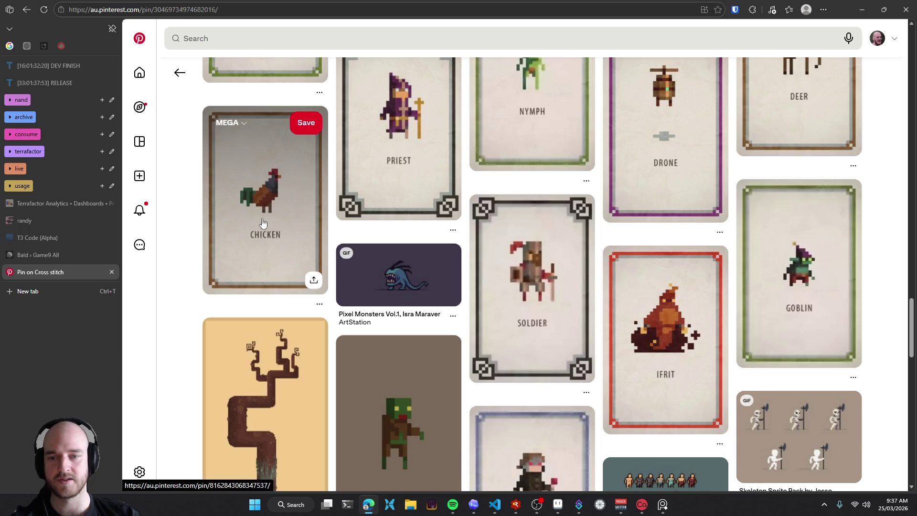
pyautogui.click(274, 209)
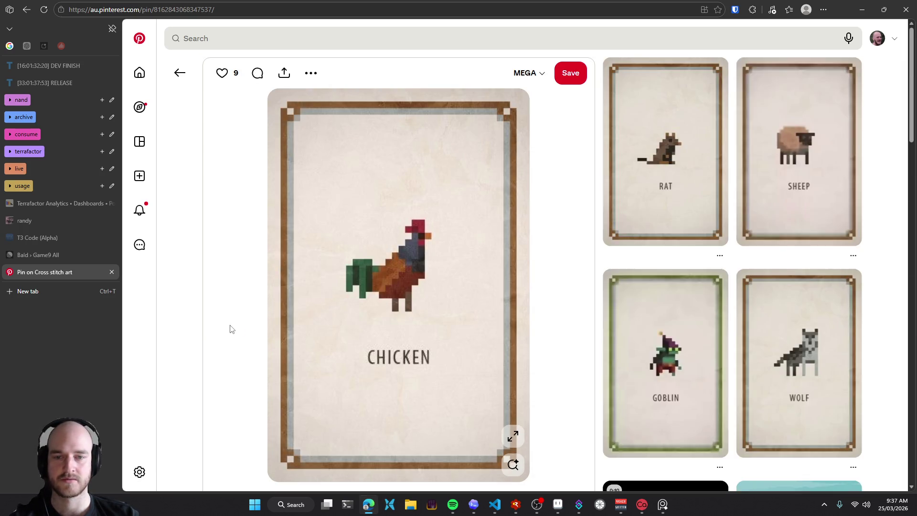
# Clip the chicken sprite onto the reference board beside the zombie, then return to the card grid
pyautogui.press('super+shift+s')
pyautogui.moveTo(336, 205); pyautogui.dragTo(450, 331)
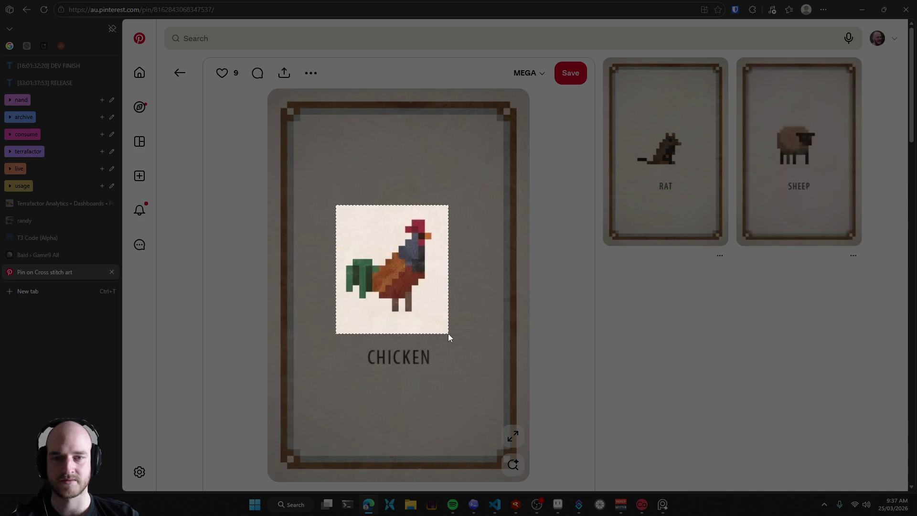
pyautogui.hotkey('alt', 'Tab')
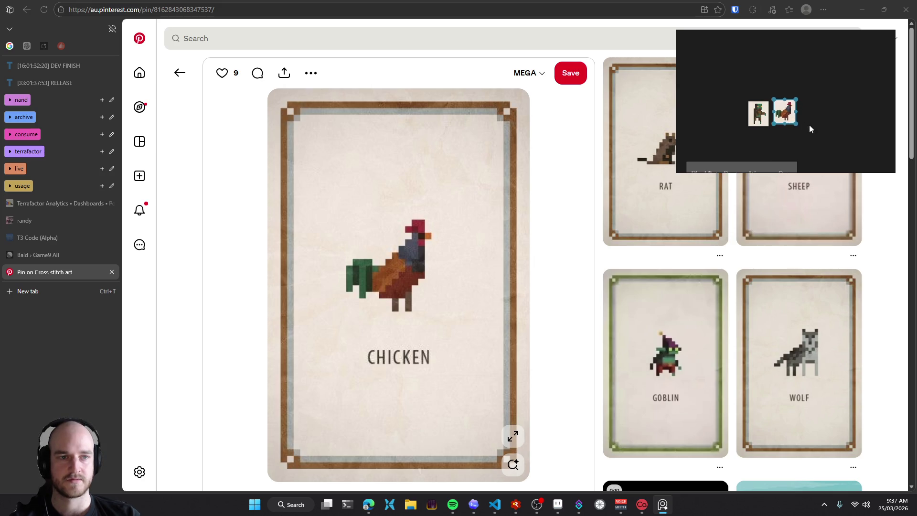
pyautogui.scroll(-5, 796, 107)
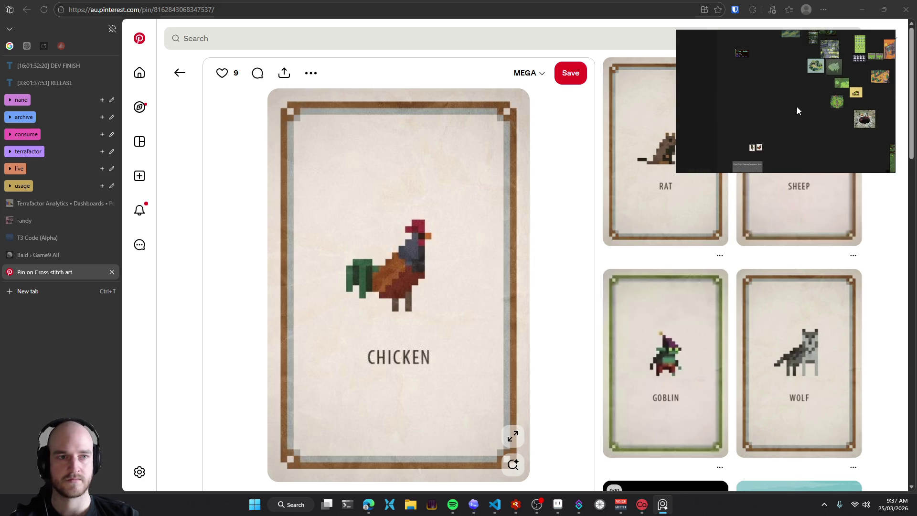
pyautogui.scroll(3, 758, 151)
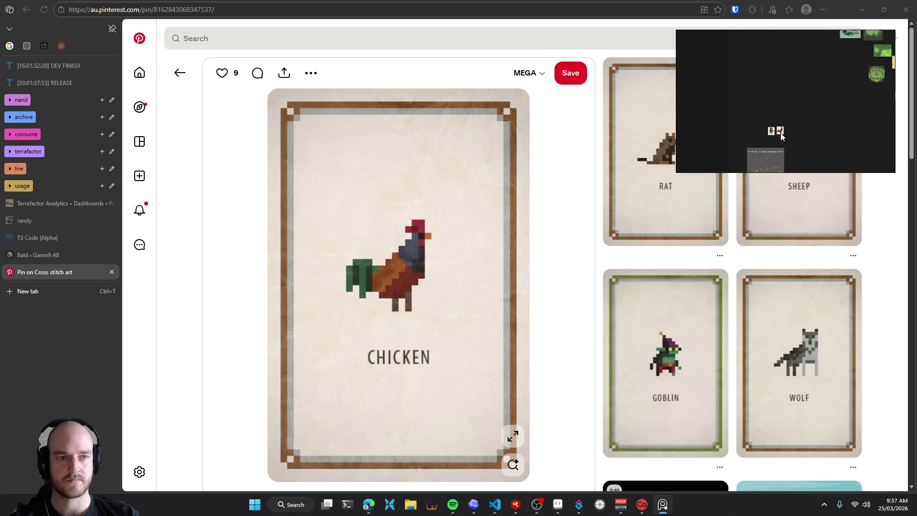
pyautogui.click(750, 151)
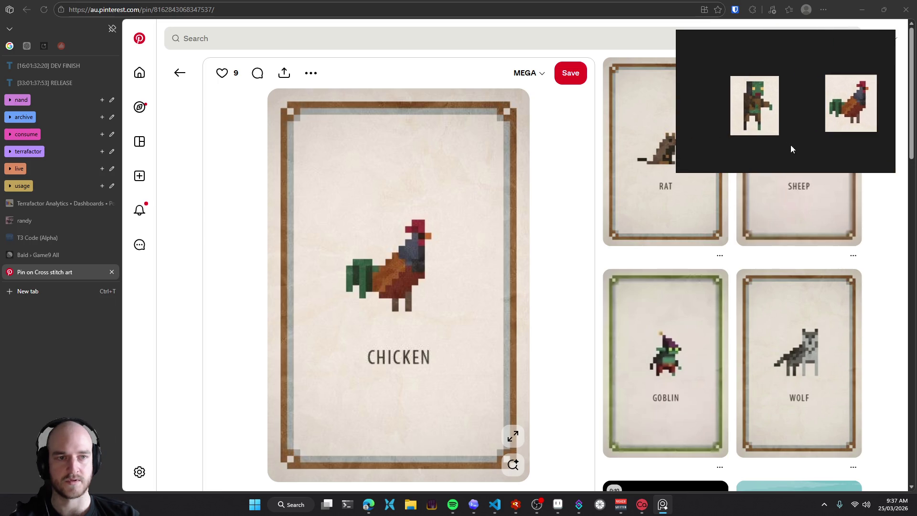
pyautogui.click(179, 73)
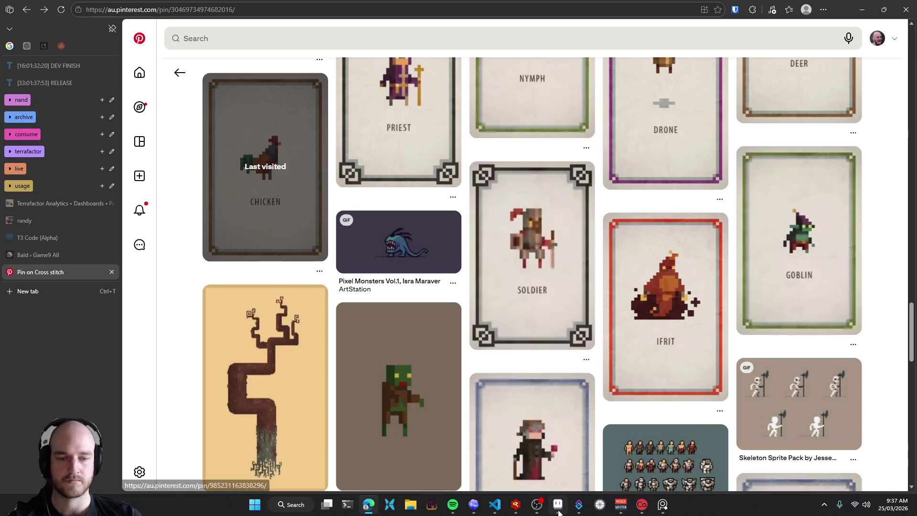
# Return to the desert sketch map in Aseprite and undo the accidental grey stroke
pyautogui.click(557, 504)
pyautogui.moveTo(335, 160); pyautogui.dragTo(433, 236)
pyautogui.hotkey('ctrl', 'z')
pyautogui.scroll(-3, 433, 236)
pyautogui.hscroll(3, 468, 187)
pyautogui.scroll(1, 467, 187)
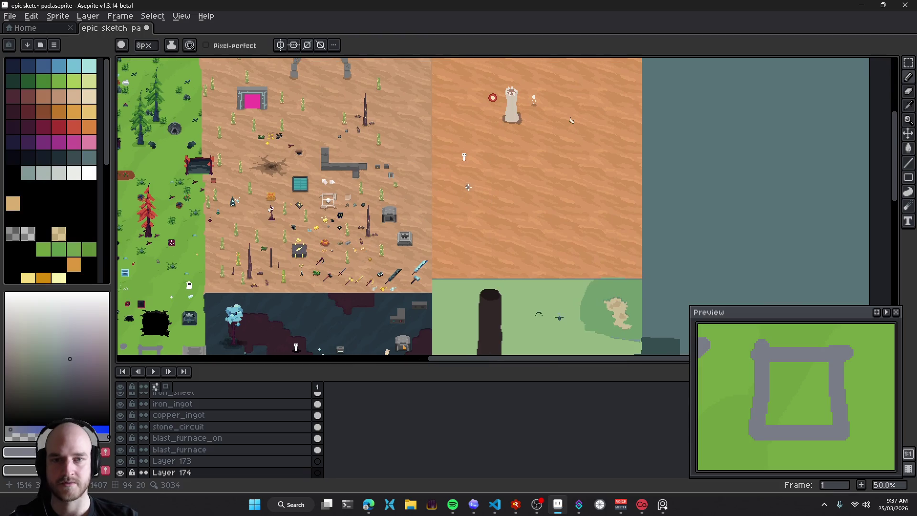
pyautogui.scroll(4, 468, 187)
pyautogui.scroll(2, 506, 244)
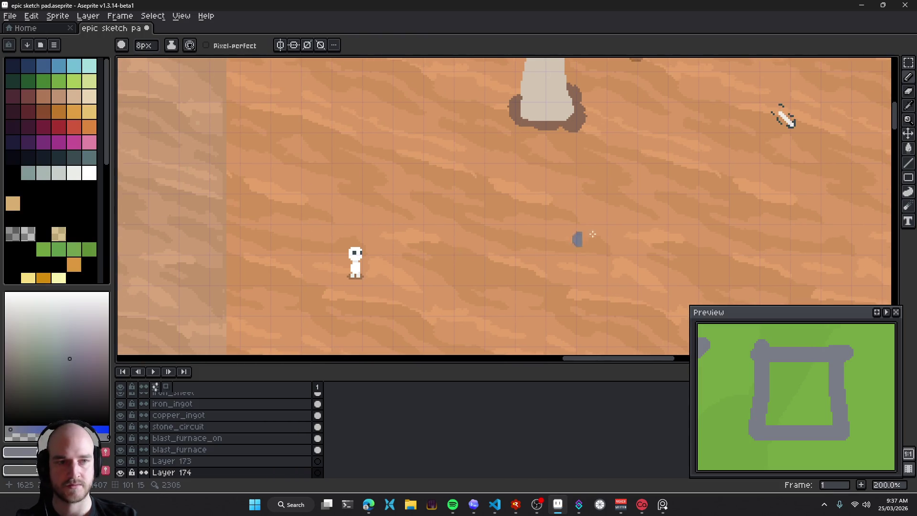
# Bring up the green figure reference image and keep it always on top
pyautogui.click(662, 504)
pyautogui.hotkey('ctrl', 'shift', 'a')
pyautogui.hscroll(2, 418, 219)
pyautogui.scroll(-1, 419, 219)
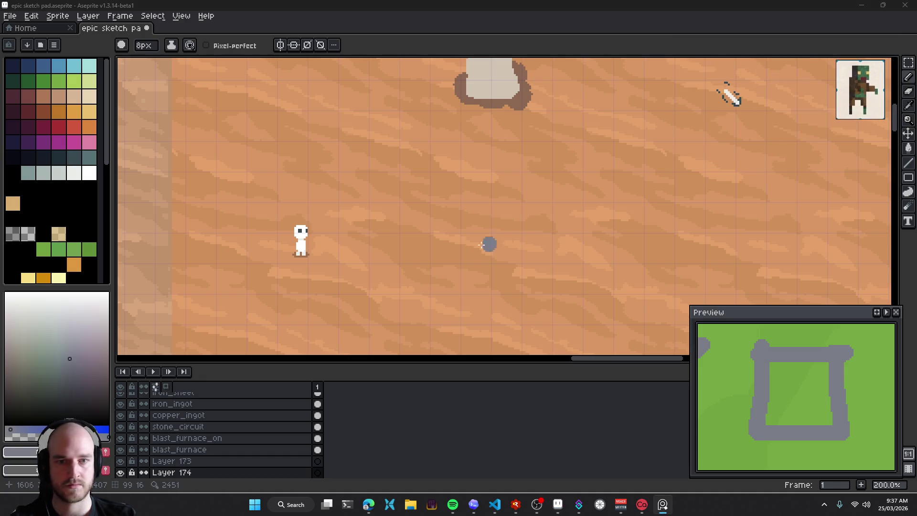
pyautogui.hscroll(2, 438, 221)
pyautogui.scroll(4, 439, 217)
pyautogui.scroll(-7, 438, 215)
pyautogui.hscroll(1, 441, 203)
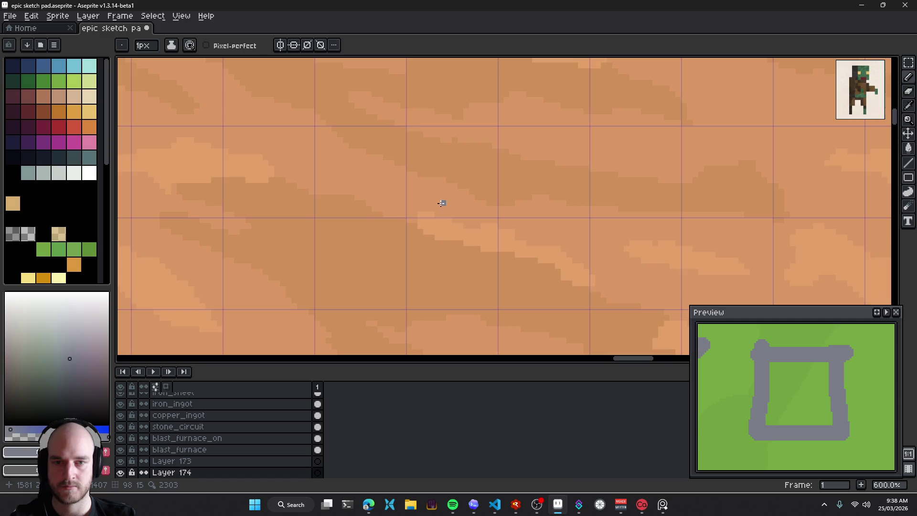
pyautogui.hscroll(2, 441, 203)
pyautogui.scroll(1, 441, 203)
# Pick a near-white colour with a 1-pixel brush and draw a vertical line for the new figure
pyautogui.press('+')
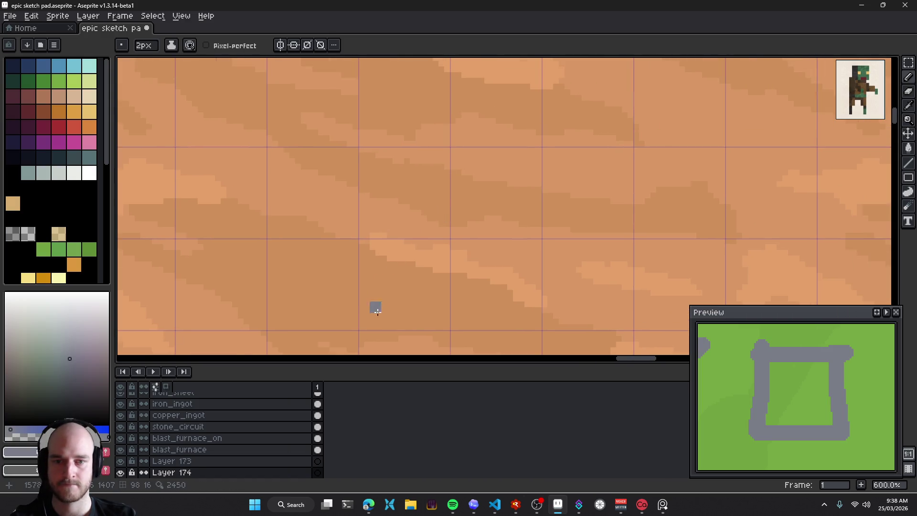
pyautogui.click(70, 320)
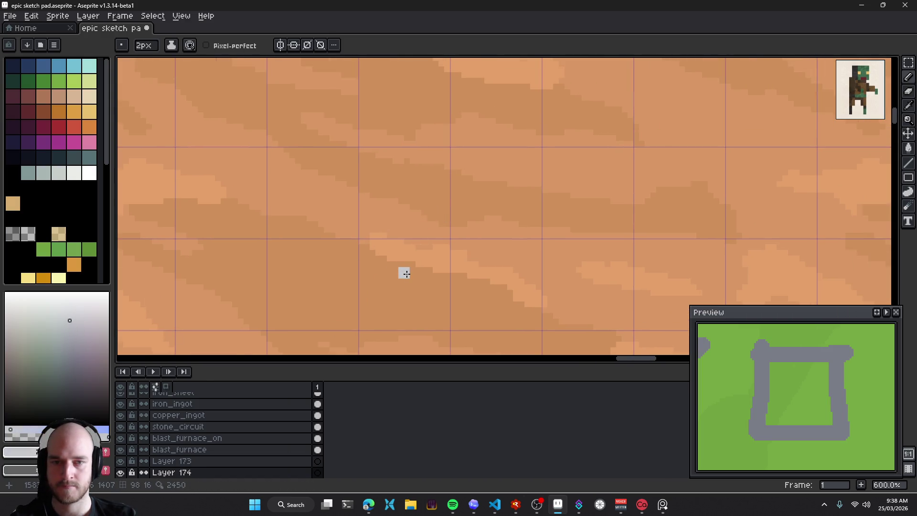
pyautogui.click(70, 297)
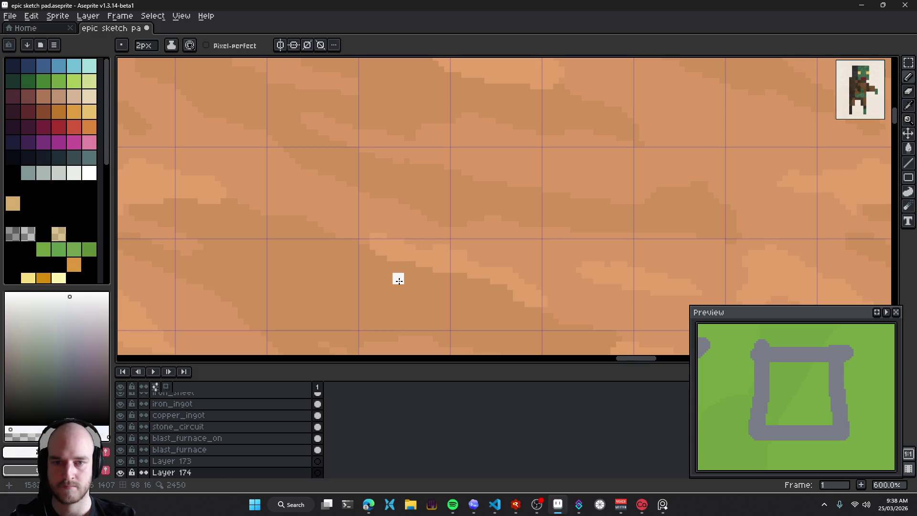
pyautogui.press('-')
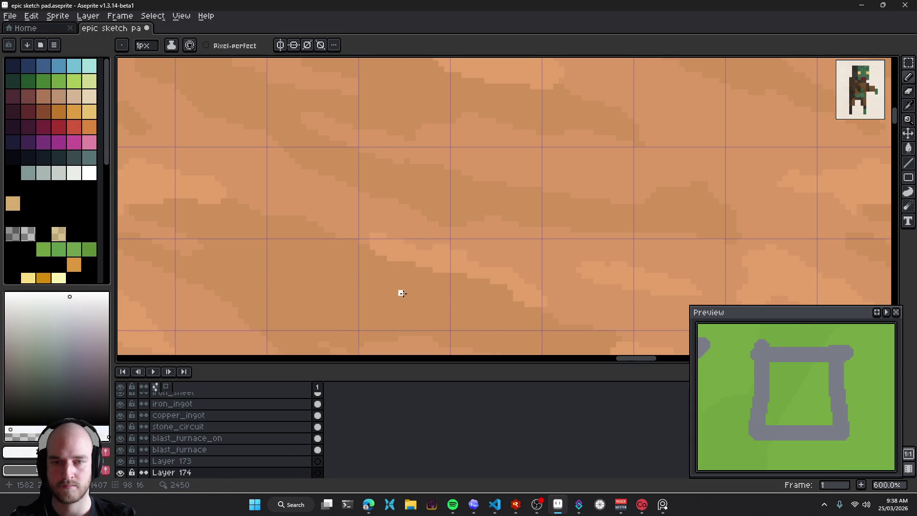
pyautogui.hscroll(-5, 453, 268)
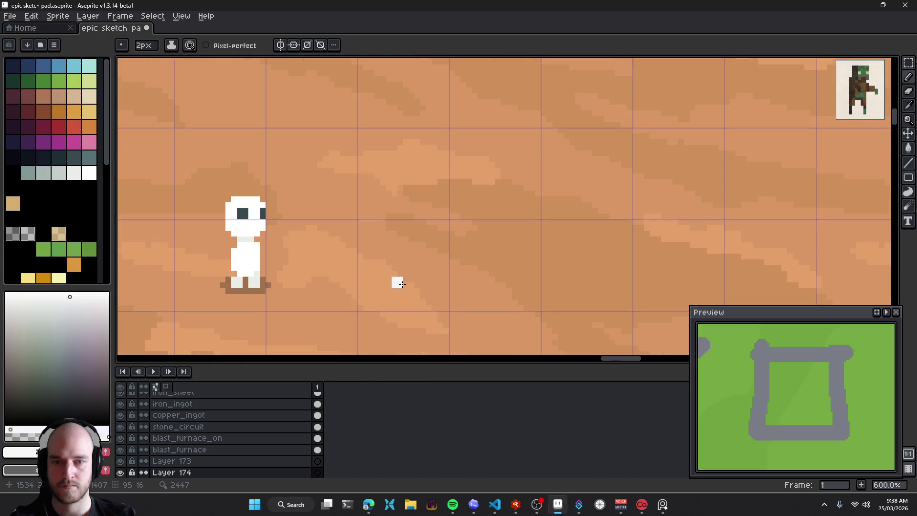
pyautogui.moveTo(405, 285)
pyautogui.mouseDown()
pyautogui.moveTo(406, 213)
pyautogui.moveTo(443, 230)
pyautogui.moveTo(409, 222)
pyautogui.moveTo(437, 211)
pyautogui.moveTo(417, 234)
pyautogui.moveTo(431, 230)
pyautogui.moveTo(418, 253)
pyautogui.mouseUp()
# Erase stray white pixels under the new figure, then try a small arm and undo it
pyautogui.press('e')
pyautogui.press('-')
pyautogui.press('-')
pyautogui.press('-')
pyautogui.press('-')
pyautogui.press('-')
pyautogui.press('-')
pyautogui.moveTo(412, 273)
pyautogui.mouseDown()
pyautogui.moveTo(450, 266)
pyautogui.moveTo(422, 273)
pyautogui.mouseUp()
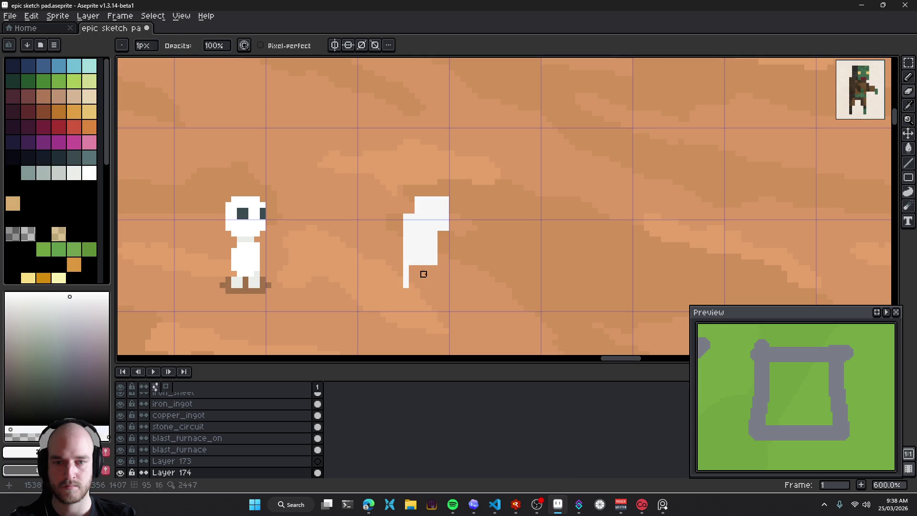
pyautogui.press('b')
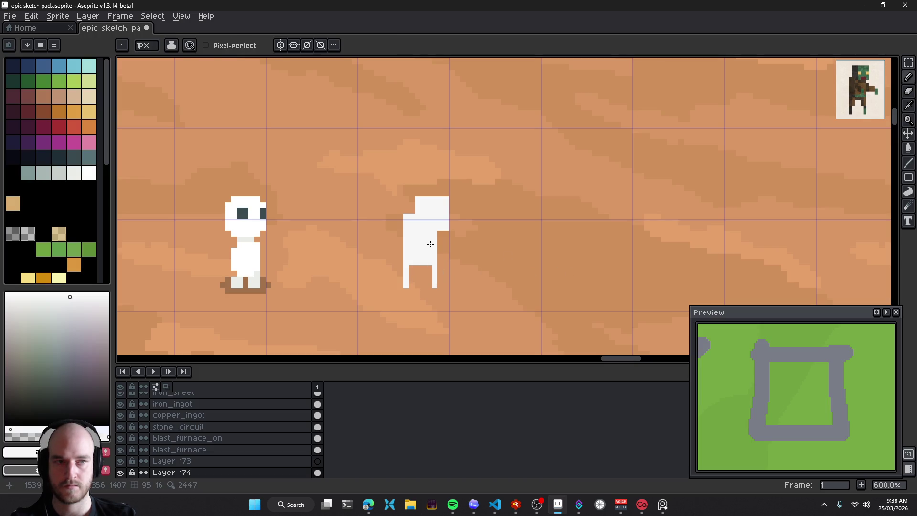
pyautogui.moveTo(440, 244); pyautogui.dragTo(449, 245)
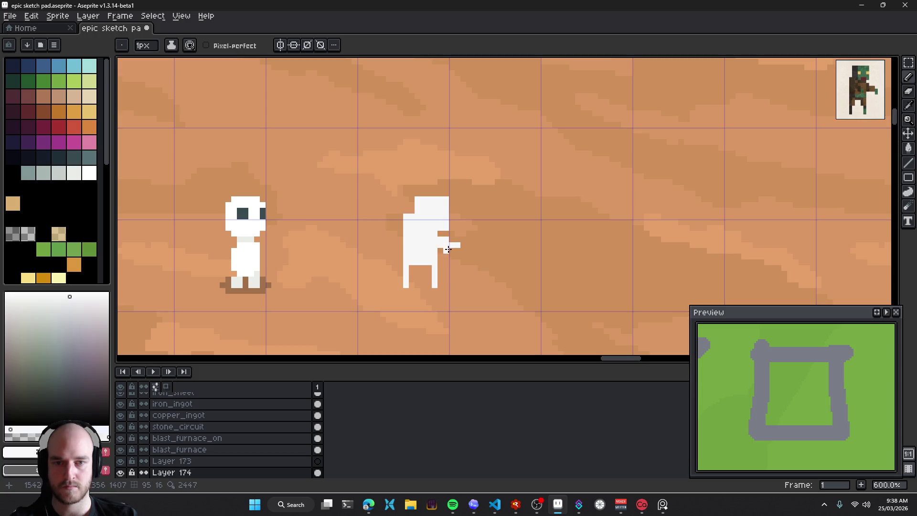
pyautogui.hotkey('ctrl', 'z')
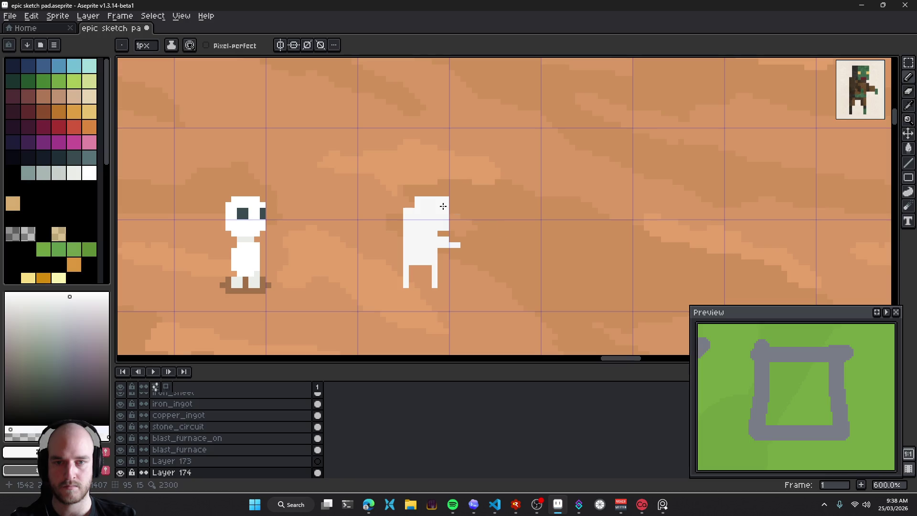
# Reshape the figure's head into a taller stepped shape, redrawing its right column and top in white
pyautogui.press('e')
pyautogui.moveTo(417, 199); pyautogui.dragTo(433, 194)
pyautogui.moveTo(446, 228); pyautogui.dragTo(451, 187)
pyautogui.press('b')
pyautogui.moveTo(446, 227)
pyautogui.mouseDown()
pyautogui.moveTo(417, 199)
pyautogui.moveTo(445, 193)
pyautogui.mouseUp()
pyautogui.click(416, 199)
pyautogui.press('e')
pyautogui.hotkey('ctrl', 'z')
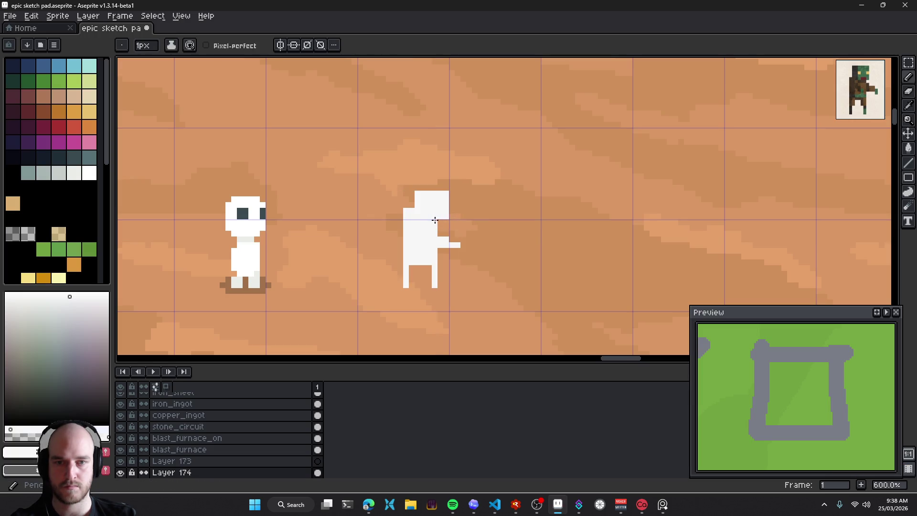
# Lasso-select the right figure's head with the freehand selection tool
pyautogui.scroll(-5, 475, 212)
pyautogui.scroll(5, 482, 228)
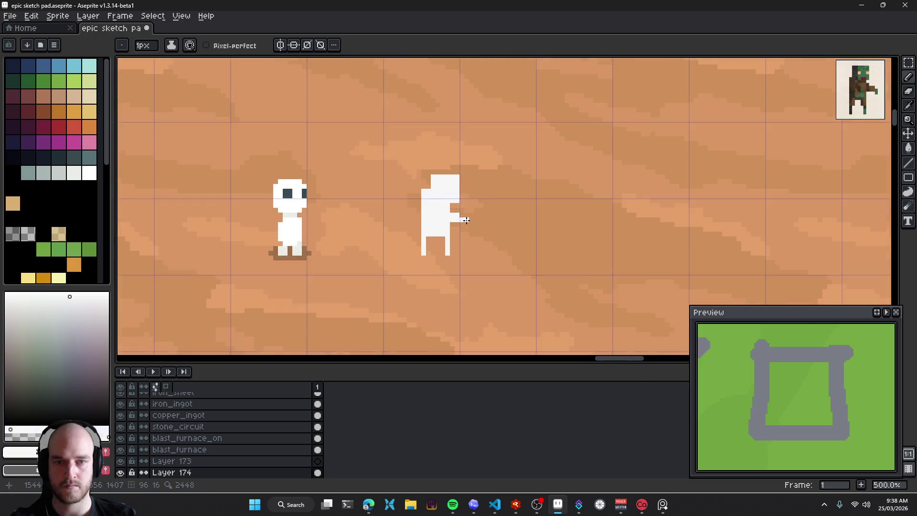
pyautogui.press('q')
pyautogui.moveTo(471, 151)
pyautogui.mouseDown()
pyautogui.moveTo(491, 197)
pyautogui.moveTo(481, 195)
pyautogui.mouseUp()
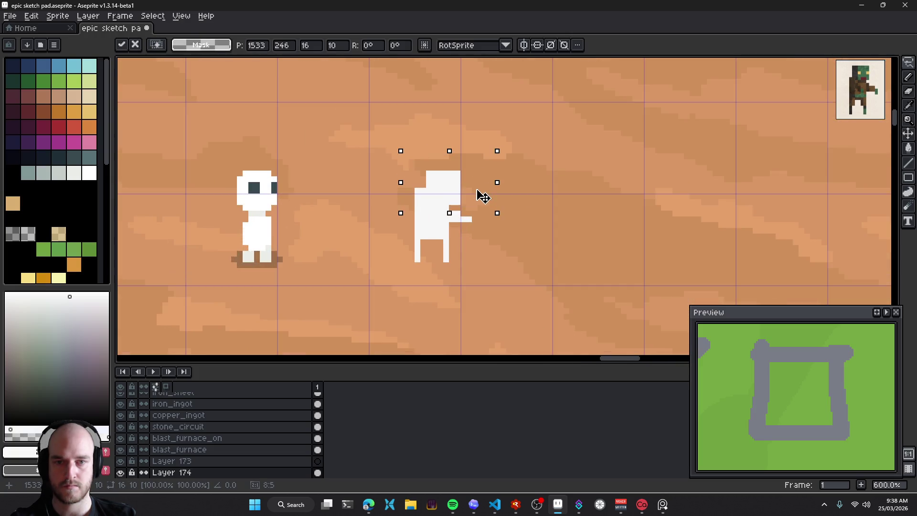
# Deselect the head and add a white hook pixel below the arm tip
pyautogui.hotkey('ctrl', 'd')
pyautogui.scroll(2, 492, 225)
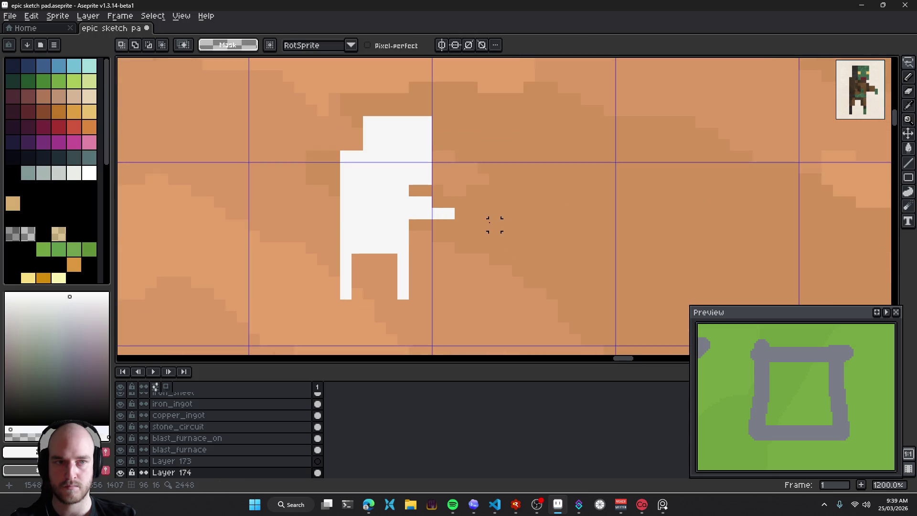
pyautogui.press('b')
pyautogui.click(449, 225)
pyautogui.scroll(-4, 518, 261)
pyautogui.scroll(-1, 518, 261)
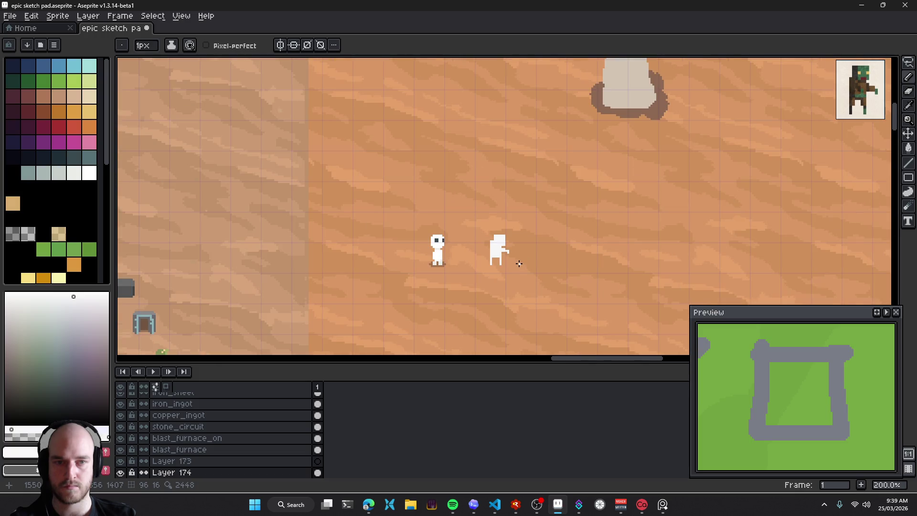
pyautogui.scroll(1, 519, 261)
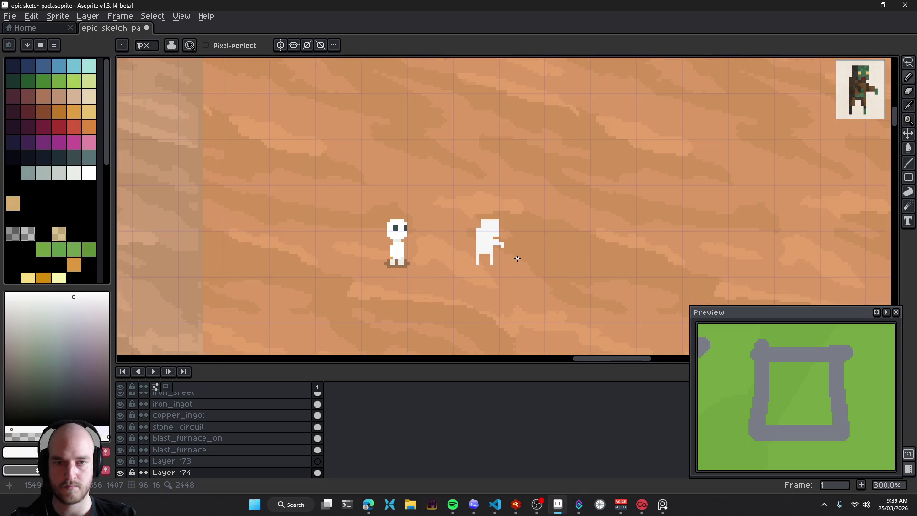
pyautogui.scroll(4, 510, 263)
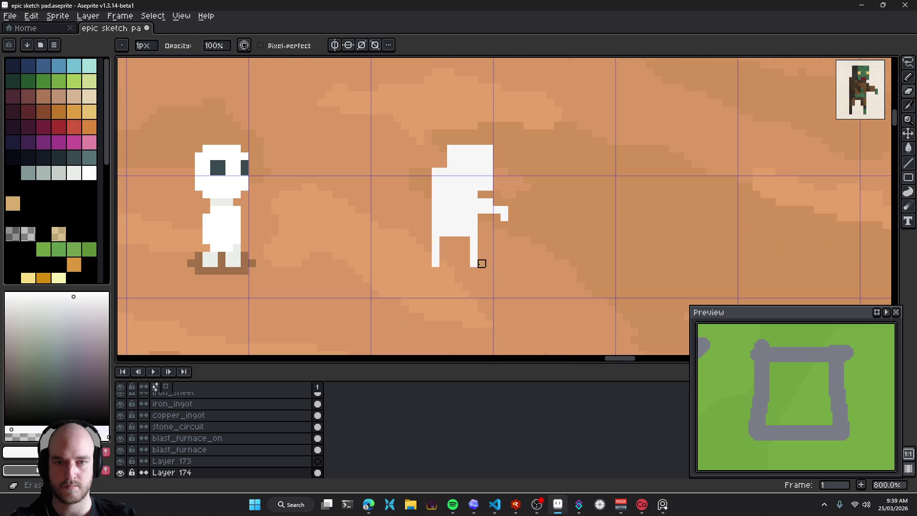
pyautogui.scroll(-5, 517, 258)
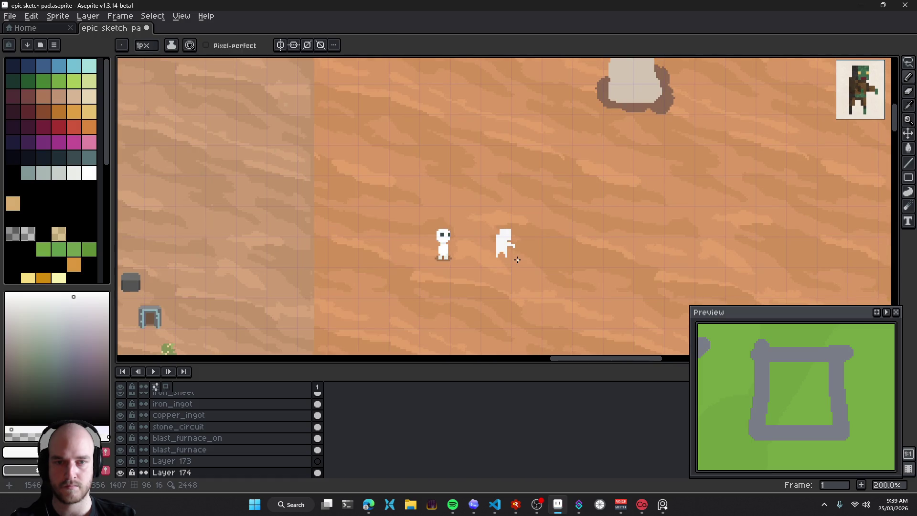
pyautogui.scroll(3, 516, 258)
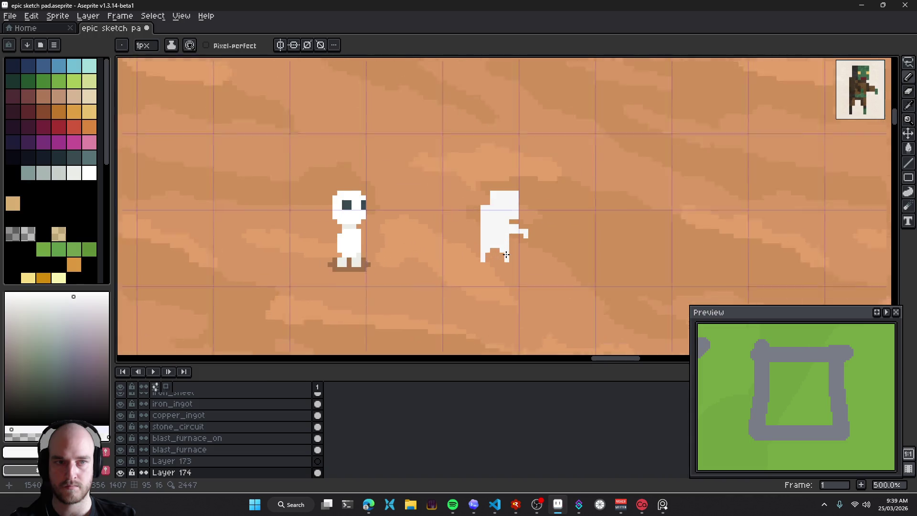
pyautogui.scroll(1, 507, 255)
# Erase a pixel near the figure, undo it, and shift the view of the desert map
pyautogui.press('e')
pyautogui.click(489, 241)
pyautogui.scroll(-3, 552, 260)
pyautogui.hotkey('ctrl', 'z')
pyautogui.scroll(-2, 552, 264)
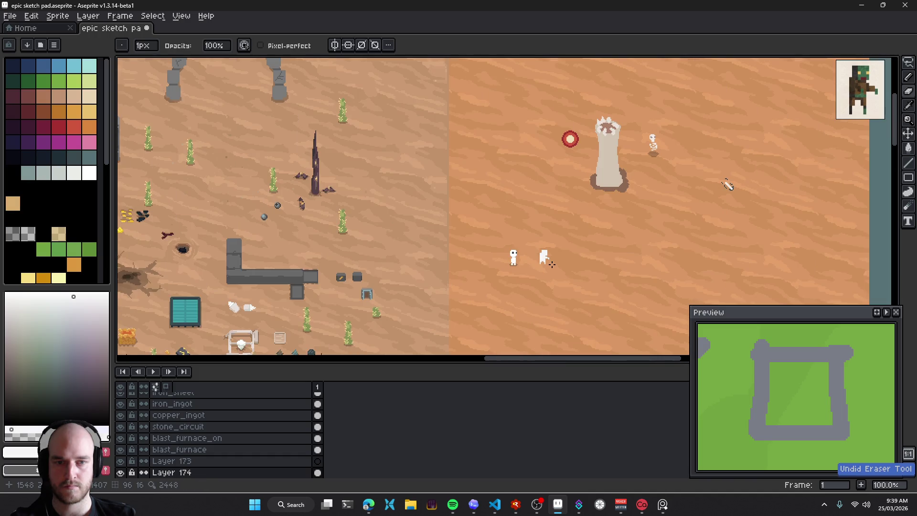
pyautogui.scroll(6, 533, 229)
pyautogui.press('b')
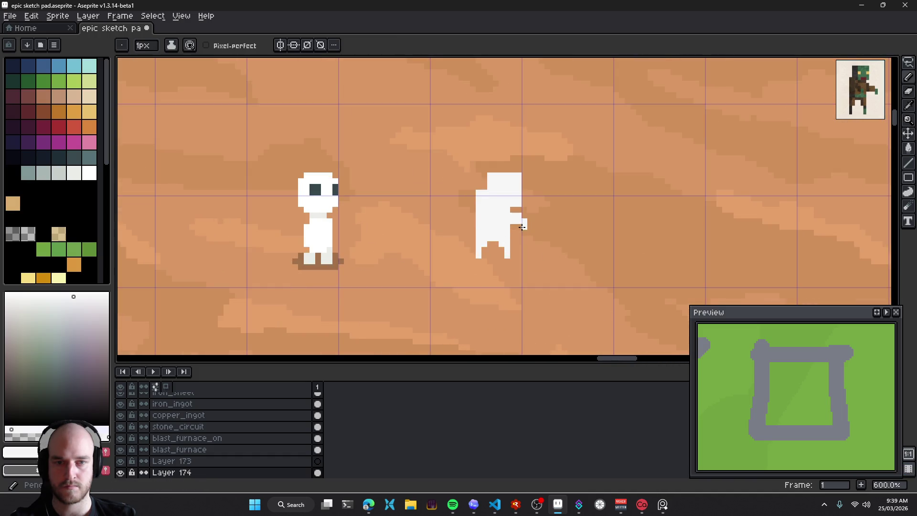
pyautogui.scroll(-3, 554, 239)
pyautogui.scroll(-1, 559, 262)
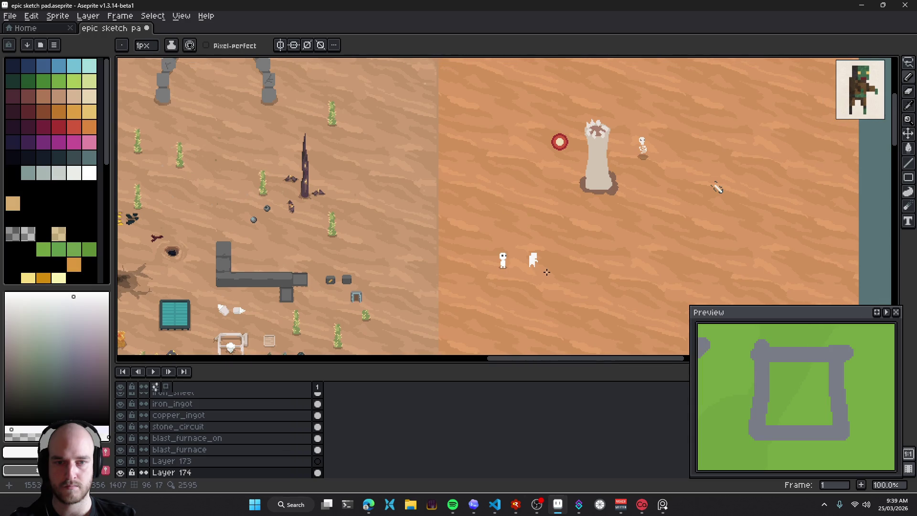
pyautogui.moveTo(546, 272)
pyautogui.mouseDown()
pyautogui.moveTo(528, 264)
pyautogui.moveTo(517, 221)
pyautogui.moveTo(532, 225)
pyautogui.mouseUp()
# Erase stray white pixels from the second figure's legs
pyautogui.press('v')
pyautogui.scroll(5, 525, 260)
pyautogui.scroll(-5, 568, 245)
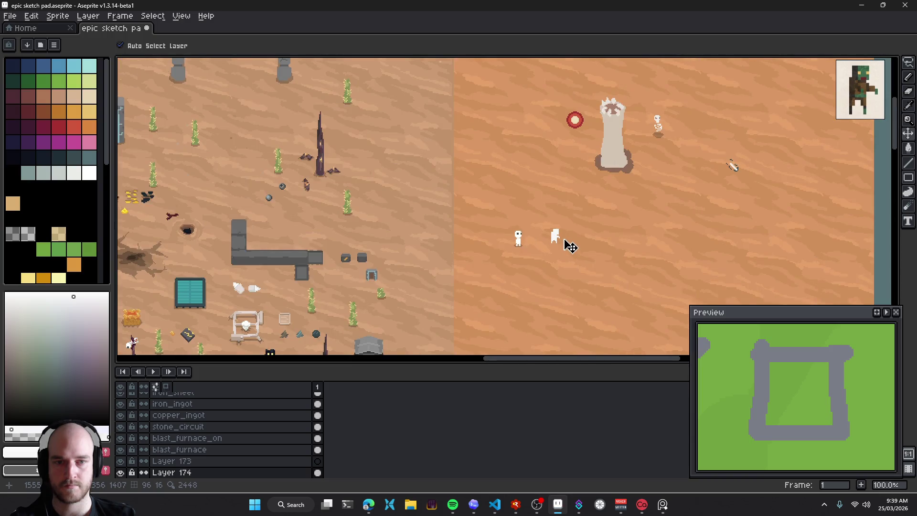
pyautogui.scroll(1, 563, 245)
pyautogui.scroll(4, 558, 246)
pyautogui.scroll(1, 537, 248)
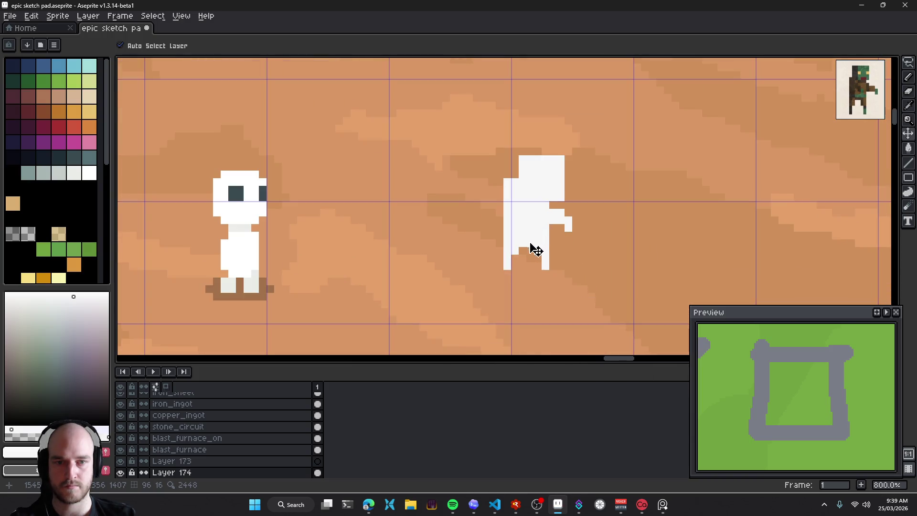
pyautogui.press('b')
pyautogui.scroll(-6, 552, 259)
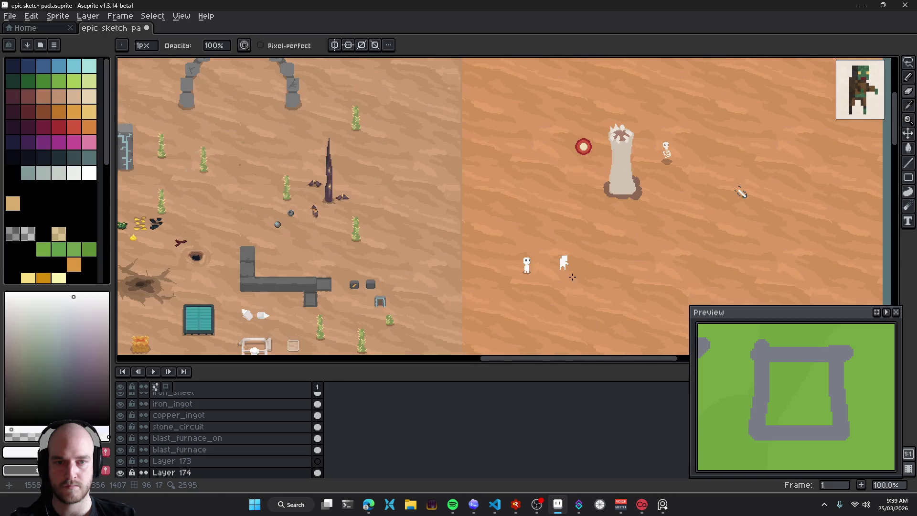
pyautogui.scroll(6, 573, 277)
pyautogui.scroll(3, 555, 260)
pyautogui.press('e')
pyautogui.moveTo(491, 188); pyautogui.dragTo(510, 196)
# Add a white pixel to the figure's leg and fill the notch between its legs
pyautogui.scroll(-6, 516, 229)
pyautogui.scroll(-2, 542, 139)
pyautogui.scroll(5, 519, 249)
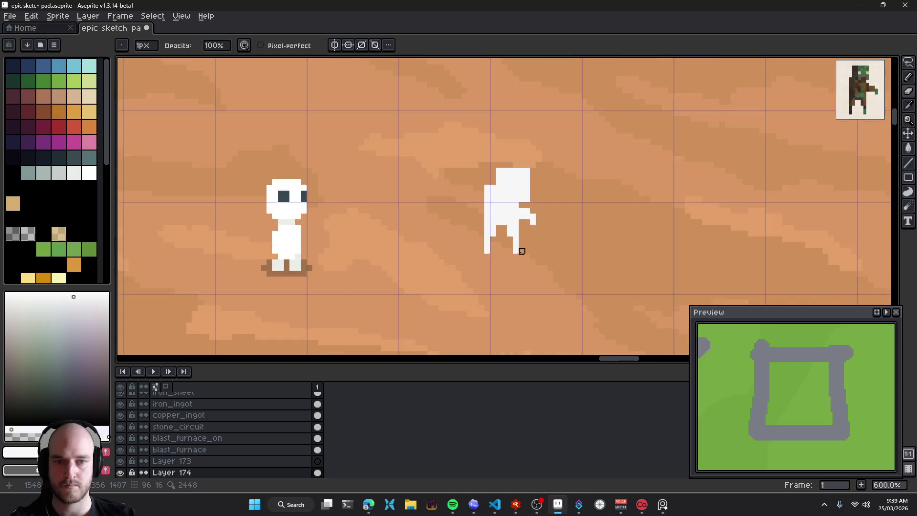
pyautogui.scroll(3, 519, 250)
pyautogui.press('b')
pyautogui.click(467, 225)
pyautogui.moveTo(493, 216); pyautogui.dragTo(481, 205)
# Paste a rooster picture in as the reference image
pyautogui.scroll(-6, 516, 209)
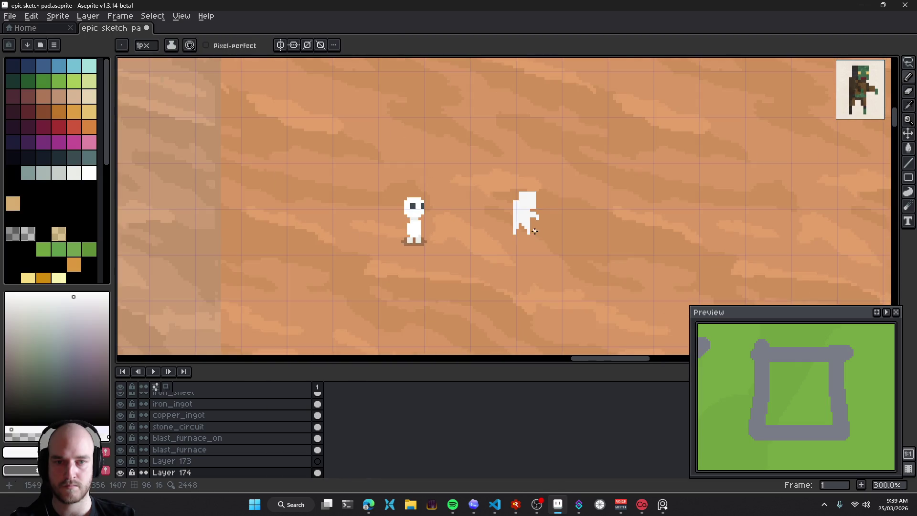
pyautogui.press('e')
pyautogui.scroll(6, 522, 215)
pyautogui.scroll(-6, 513, 224)
pyautogui.scroll(6, 519, 231)
pyautogui.scroll(-6, 519, 231)
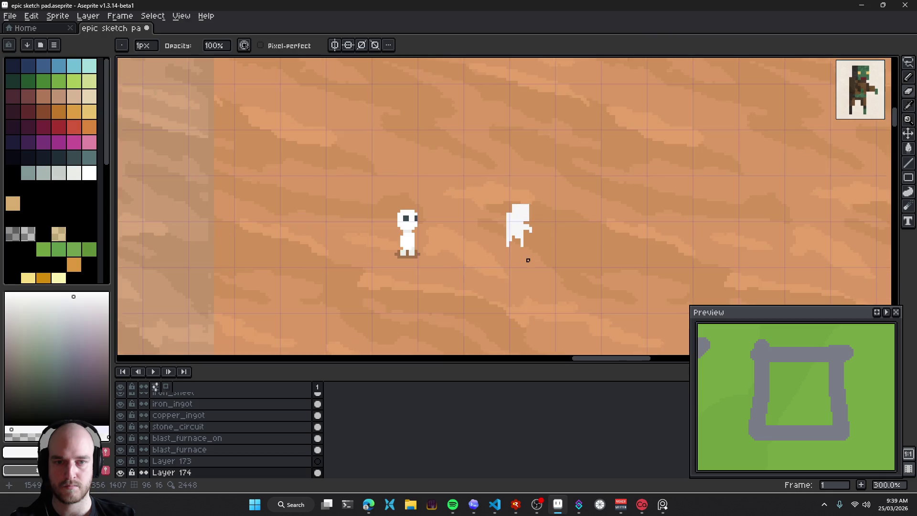
pyautogui.scroll(6, 505, 212)
pyautogui.press('e')
pyautogui.scroll(-6, 506, 215)
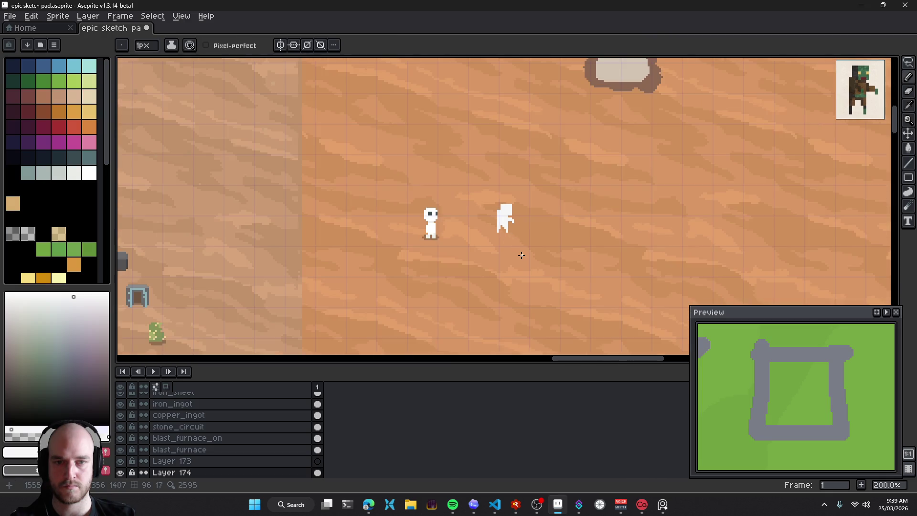
pyautogui.scroll(4, 523, 258)
pyautogui.scroll(2, 523, 258)
pyautogui.press('b')
pyautogui.scroll(-5, 525, 267)
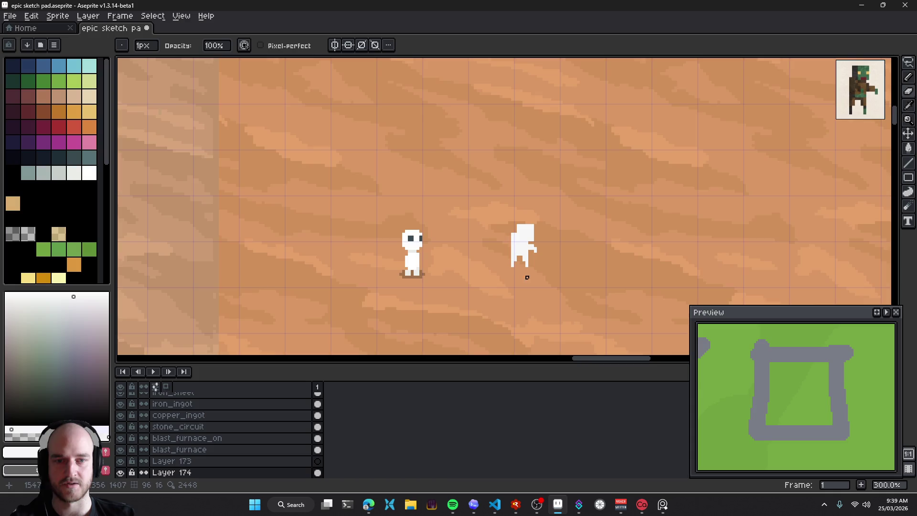
pyautogui.scroll(-1, 532, 286)
pyautogui.scroll(-1, 532, 286)
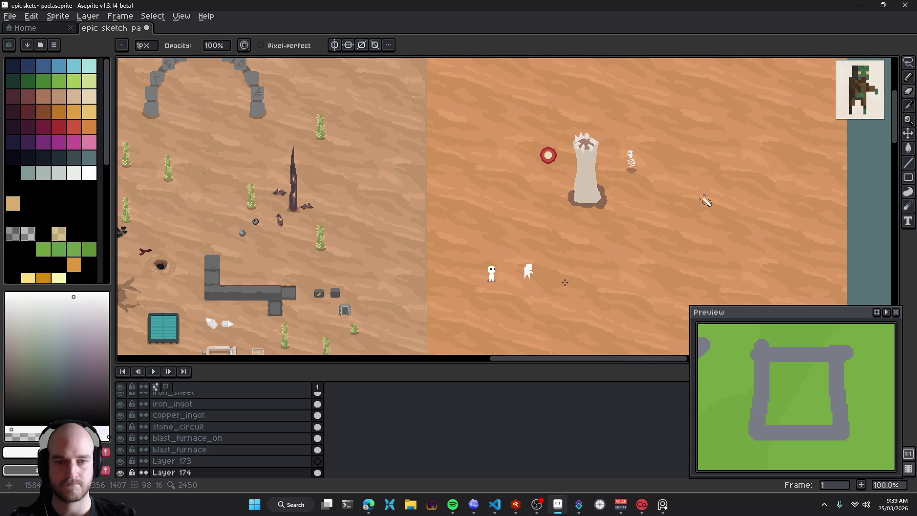
pyautogui.scroll(5, 528, 275)
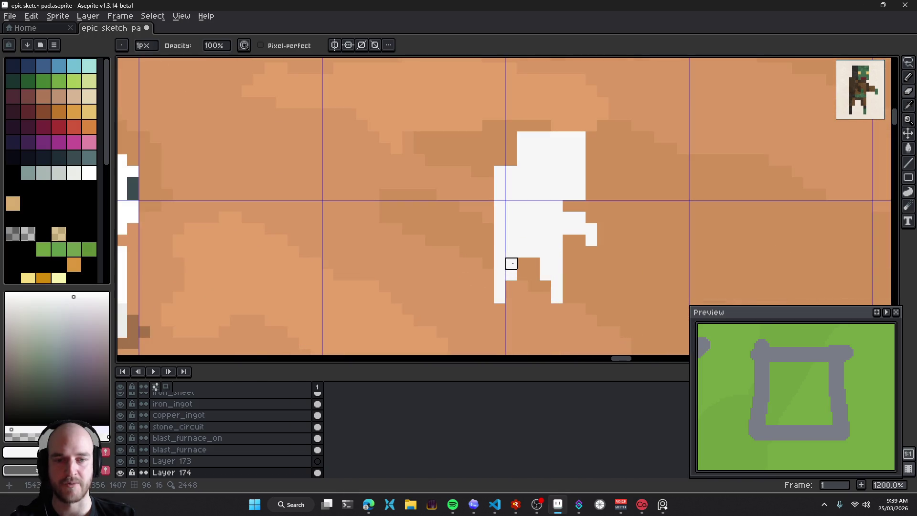
pyautogui.scroll(-5, 544, 274)
pyautogui.scroll(-1, 587, 305)
pyautogui.scroll(1, 593, 317)
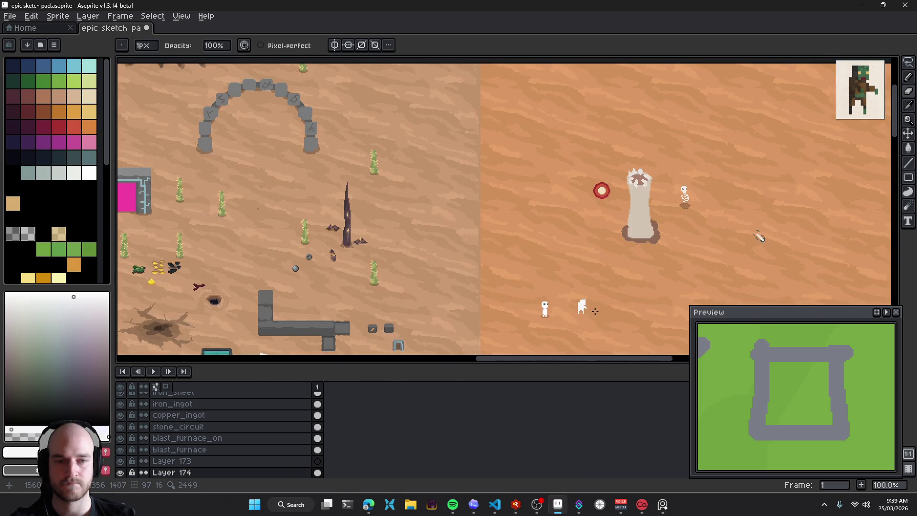
pyautogui.scroll(6, 595, 311)
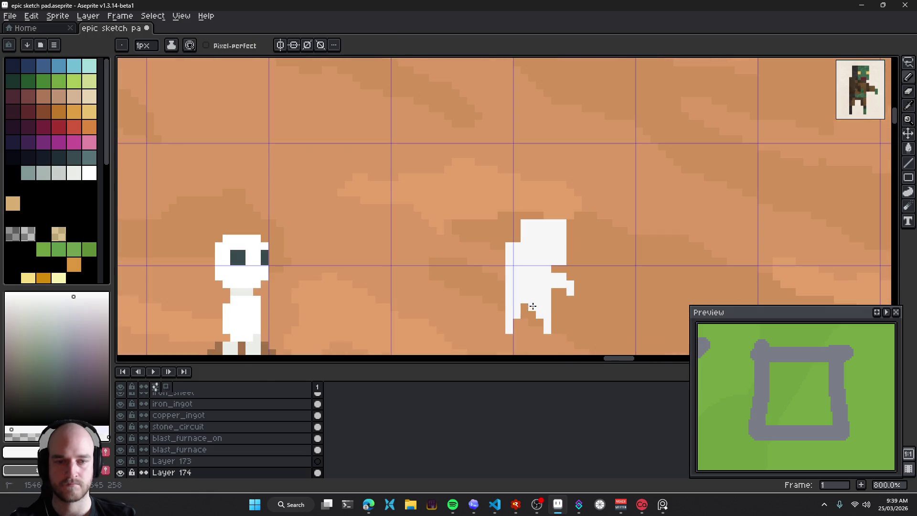
pyautogui.scroll(-2, 549, 308)
pyautogui.scroll(-1, 528, 307)
pyautogui.scroll(-2, 566, 301)
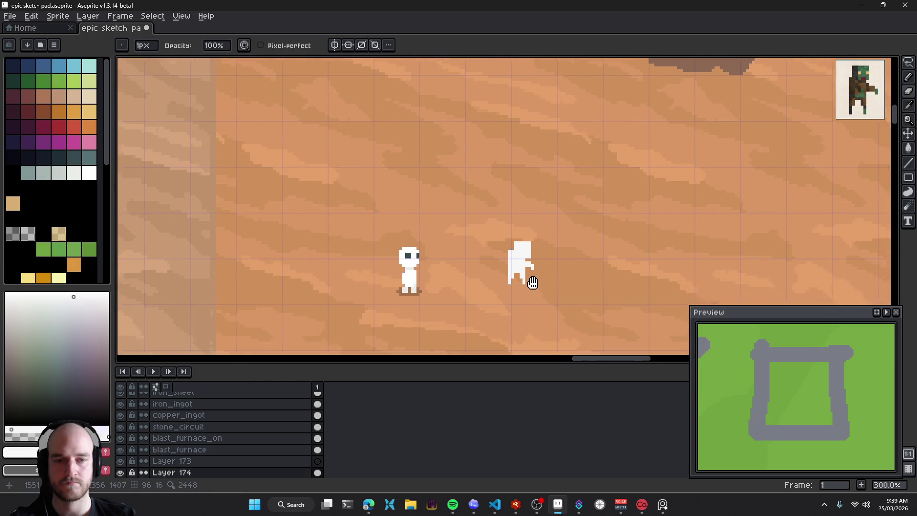
pyautogui.scroll(-1, 530, 281)
pyautogui.scroll(3, 535, 284)
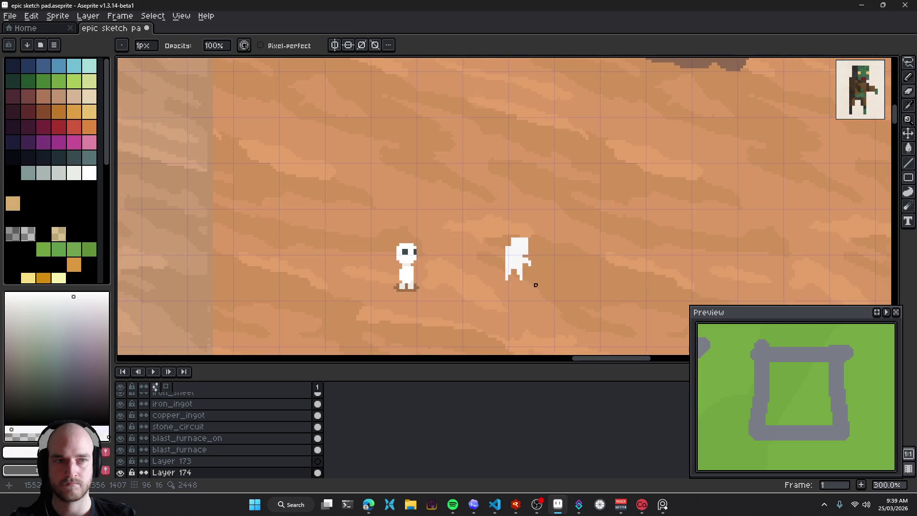
pyautogui.hotkey('ctrl', 'v')
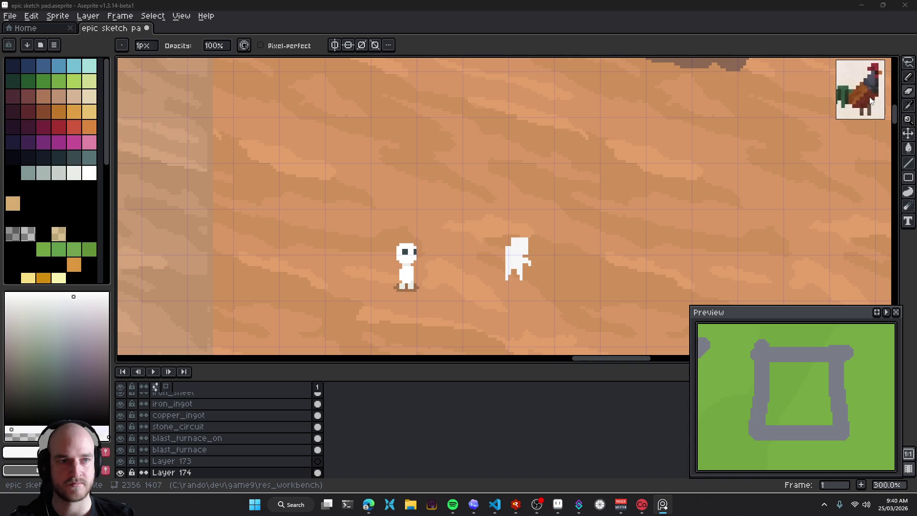
pyautogui.scroll(-3, 615, 266)
# Add a new layer and sketch the chicken's first leg, body and neck in white
pyautogui.hotkey('shift', 'n')
pyautogui.scroll(3, 517, 252)
pyautogui.moveTo(483, 258); pyautogui.dragTo(472, 274)
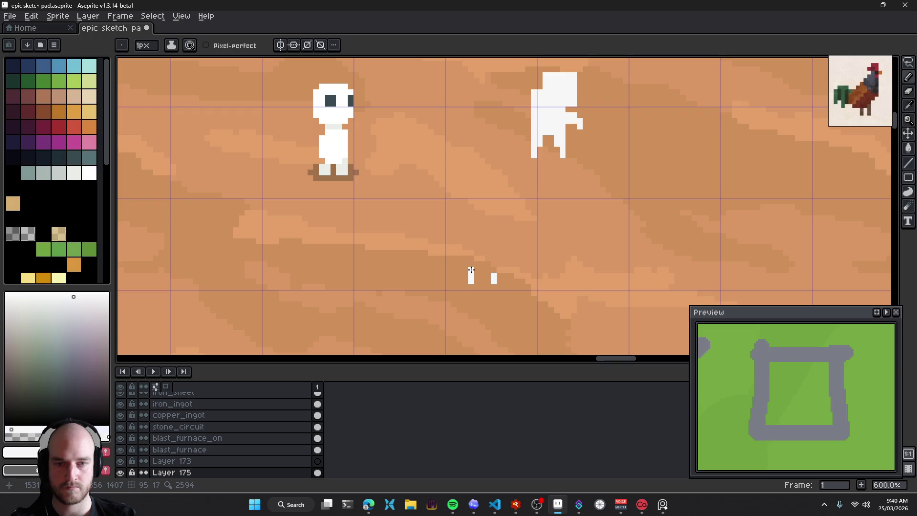
pyautogui.moveTo(461, 257); pyautogui.dragTo(504, 243)
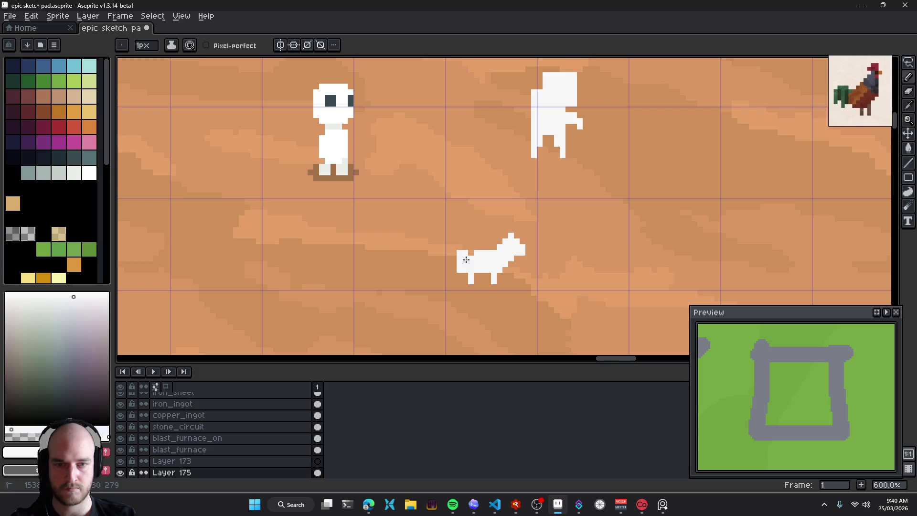
# Shape the chicken's head with a comb and beak, trimming its rightmost column
pyautogui.press('e')
pyautogui.moveTo(522, 258); pyautogui.dragTo(522, 244)
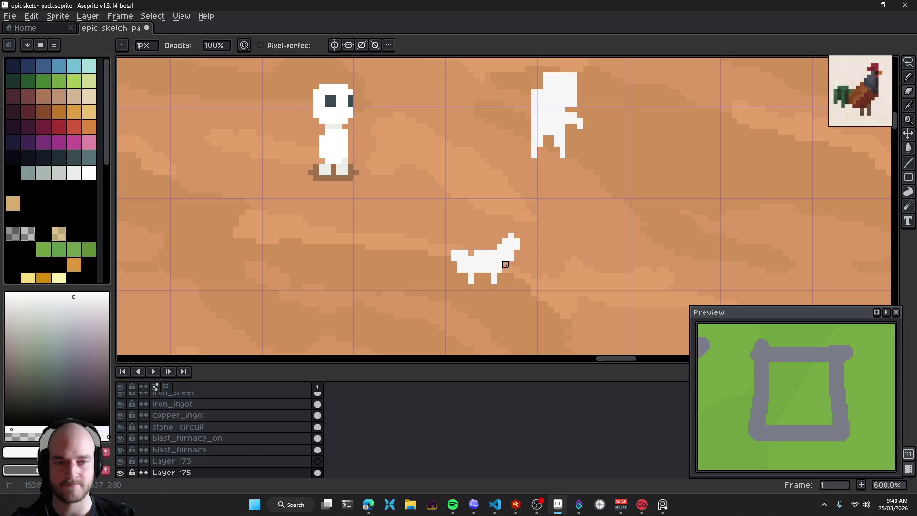
pyautogui.scroll(4, 517, 264)
pyautogui.press('b')
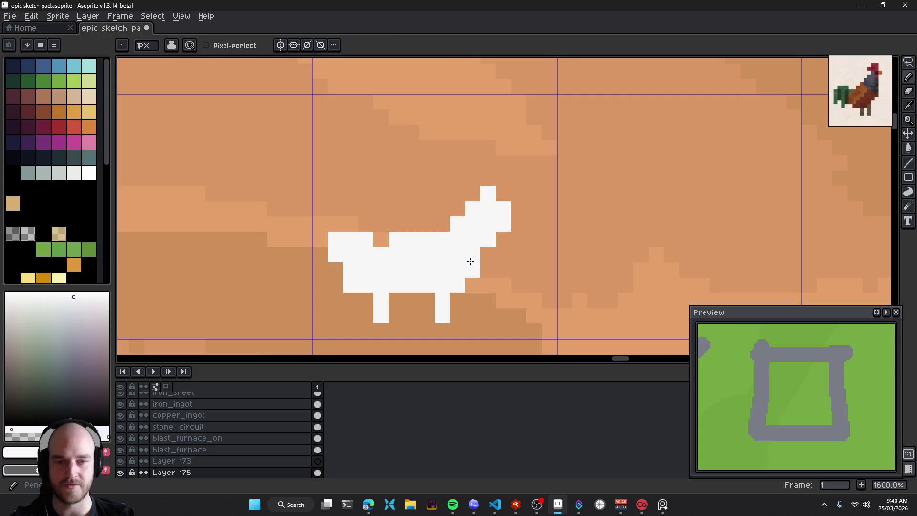
pyautogui.moveTo(472, 267); pyautogui.dragTo(502, 239)
pyautogui.click(518, 163)
pyautogui.moveTo(478, 168)
pyautogui.mouseDown()
pyautogui.moveTo(471, 199)
pyautogui.moveTo(507, 199)
pyautogui.mouseUp()
pyautogui.click(509, 214)
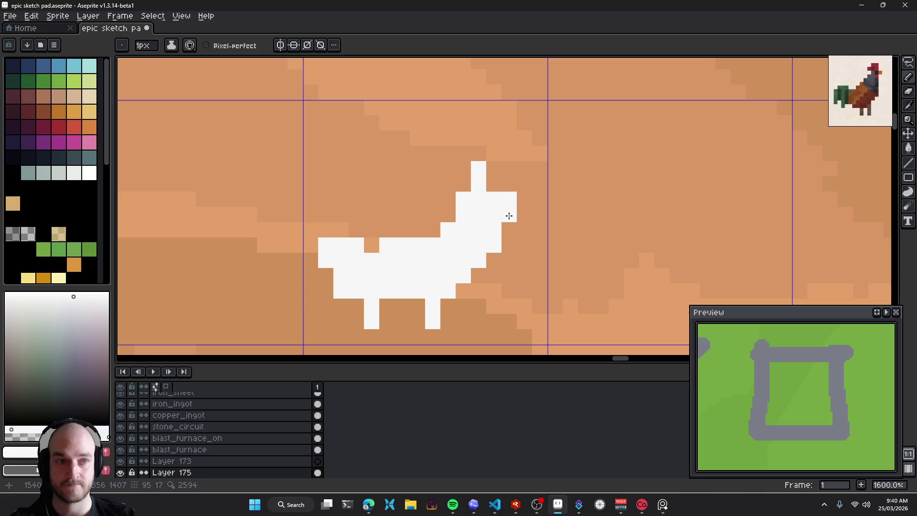
pyautogui.press('e')
pyautogui.click(509, 200)
pyautogui.press('b')
pyautogui.click(463, 184)
# Lasso the chicken's head, nudge it upward, and drop the selection
pyautogui.scroll(-3, 552, 244)
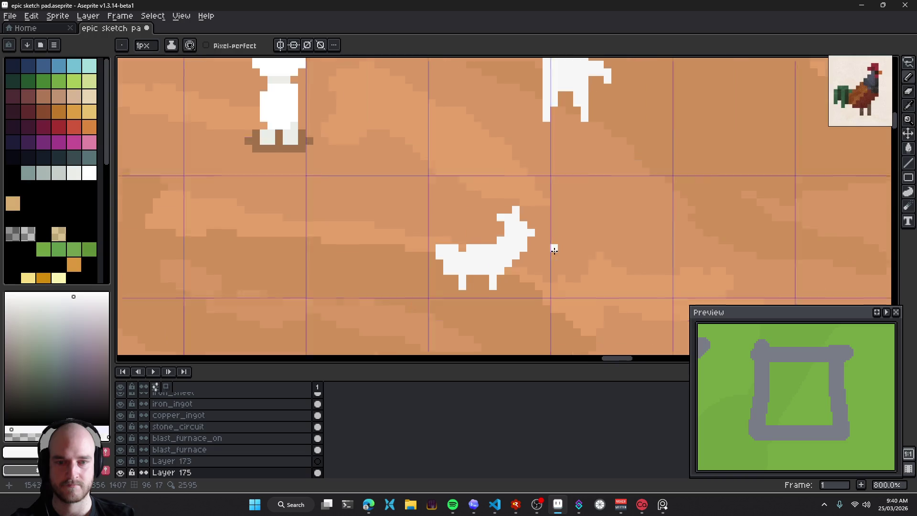
pyautogui.scroll(-3, 573, 260)
pyautogui.moveTo(601, 262); pyautogui.dragTo(500, 221)
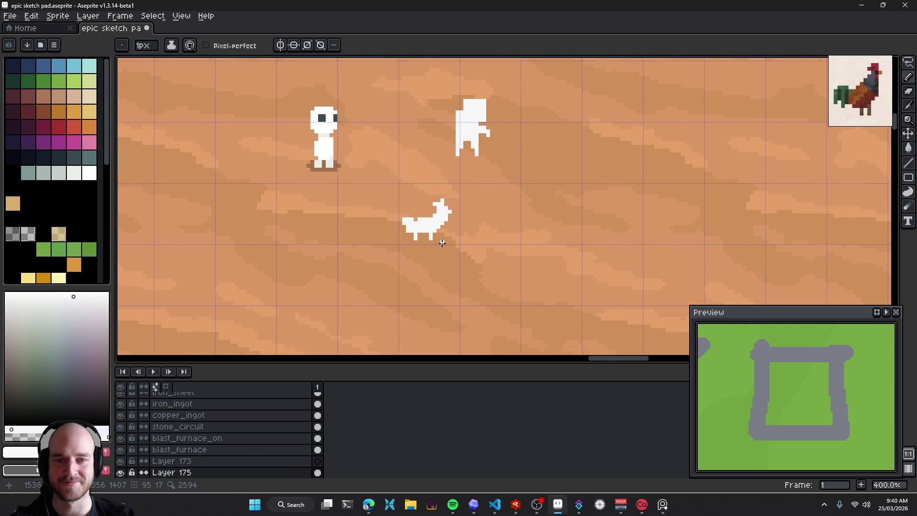
pyautogui.scroll(5, 443, 234)
pyautogui.press('q')
pyautogui.moveTo(535, 153); pyautogui.dragTo(527, 215)
pyautogui.press('Up')
pyautogui.press('Up')
pyautogui.hotkey('ctrl', 'd')
pyautogui.press('b')
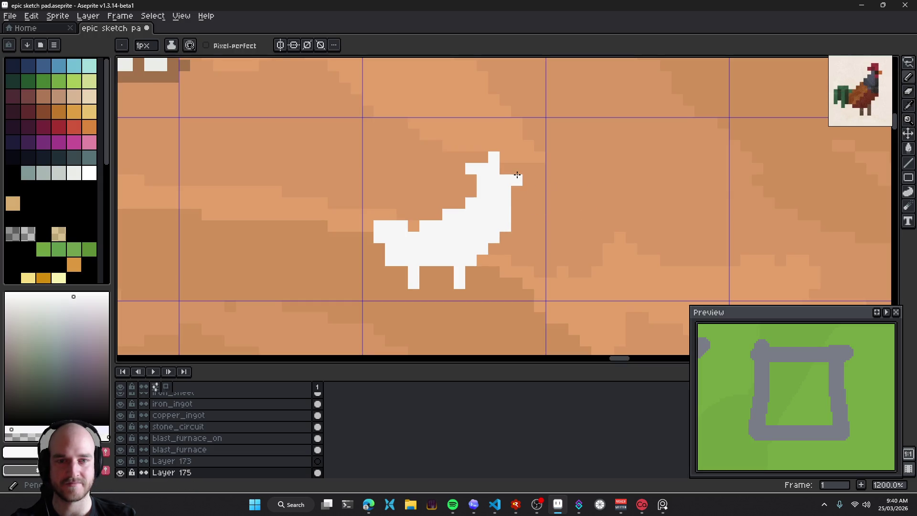
# Add a pixel on the chicken's back and draw and fill in its short tail
pyautogui.scroll(-5, 515, 250)
pyautogui.scroll(5, 492, 249)
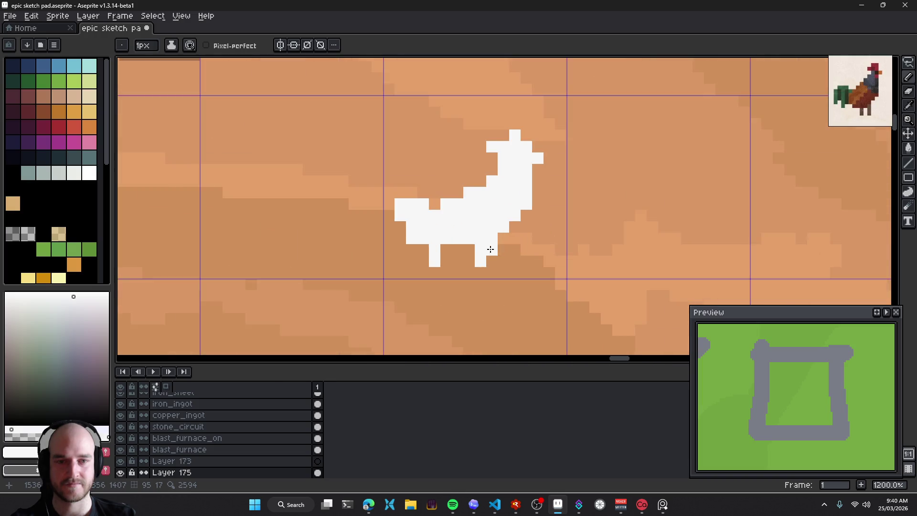
pyautogui.click(444, 224)
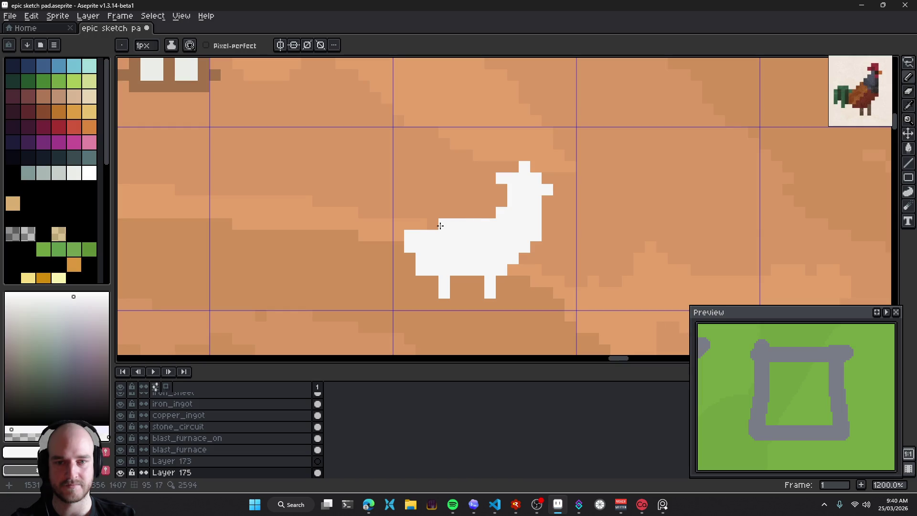
pyautogui.moveTo(398, 229); pyautogui.dragTo(382, 233)
pyautogui.scroll(-5, 438, 248)
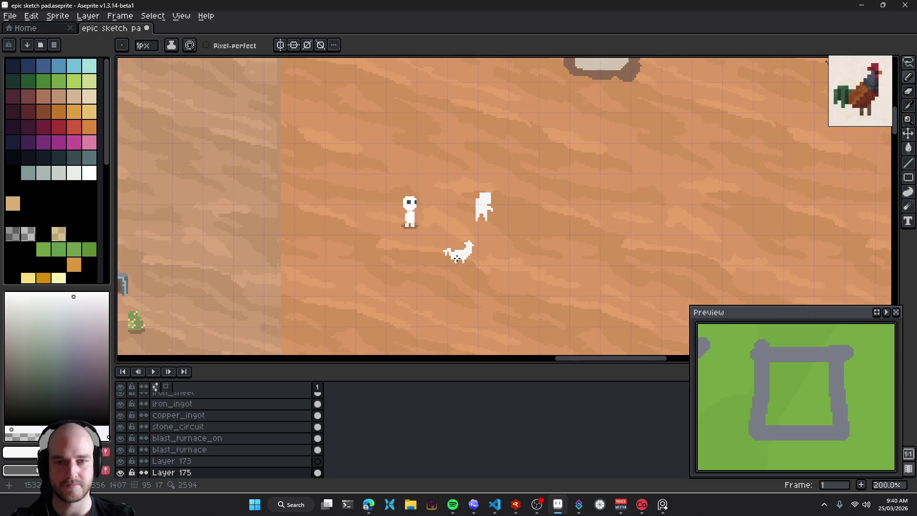
pyautogui.scroll(3, 425, 244)
pyautogui.scroll(2, 417, 241)
pyautogui.moveTo(403, 244); pyautogui.dragTo(404, 227)
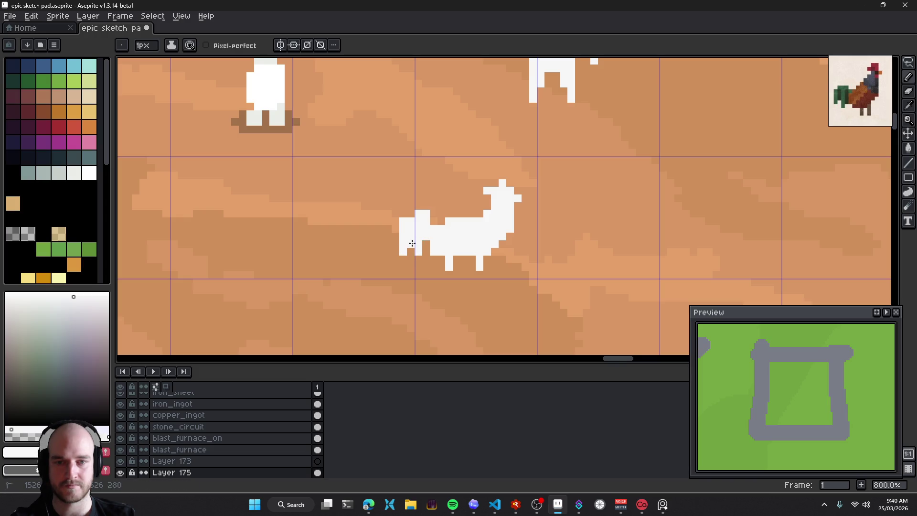
pyautogui.scroll(-4, 447, 238)
pyautogui.scroll(4, 432, 226)
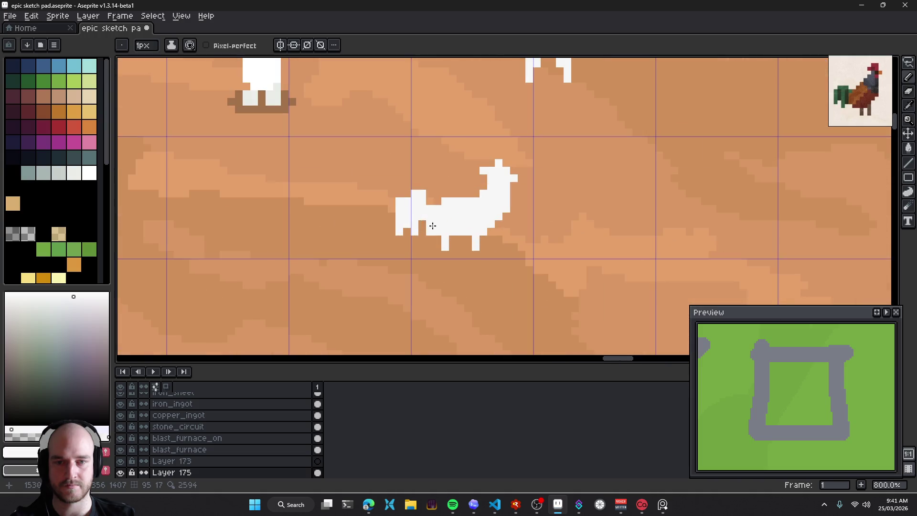
# Select the white chicken, nudge it one pixel into place, then deselect
pyautogui.press('e')
pyautogui.moveTo(414, 247); pyautogui.dragTo(414, 248)
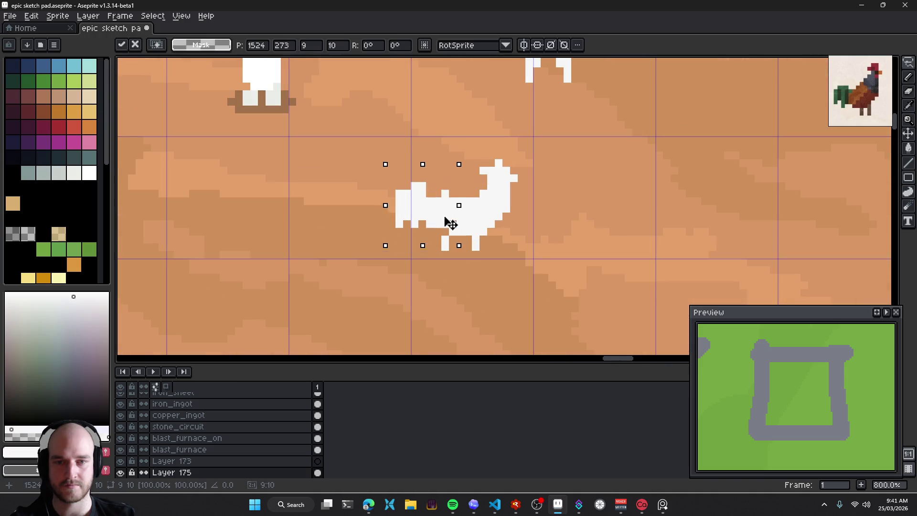
pyautogui.press('Up')
pyautogui.press('Left')
pyautogui.moveTo(453, 218); pyautogui.dragTo(456, 222)
pyautogui.hotkey('ctrl', 'd')
pyautogui.press('b')
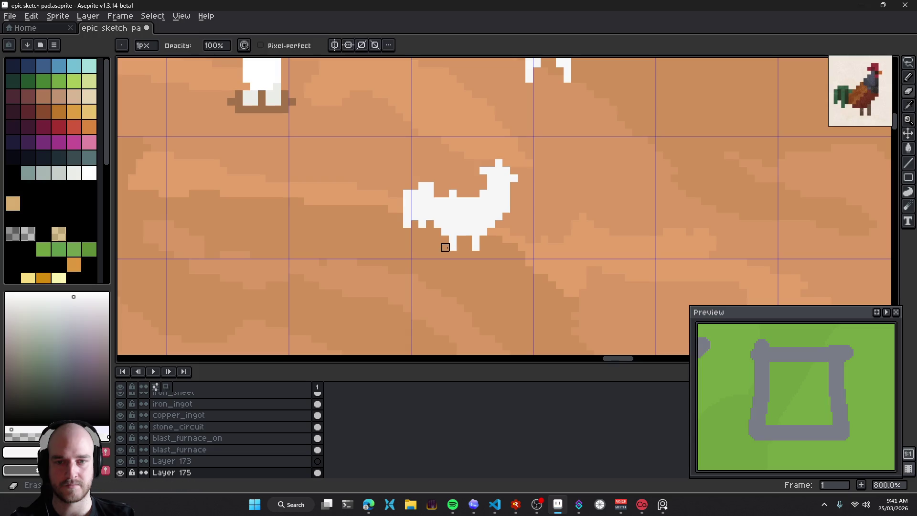
# Erase the stray white pixels along the chicken's back
pyautogui.scroll(-3, 479, 286)
pyautogui.scroll(-2, 482, 289)
pyautogui.scroll(-1, 484, 292)
pyautogui.scroll(1, 485, 292)
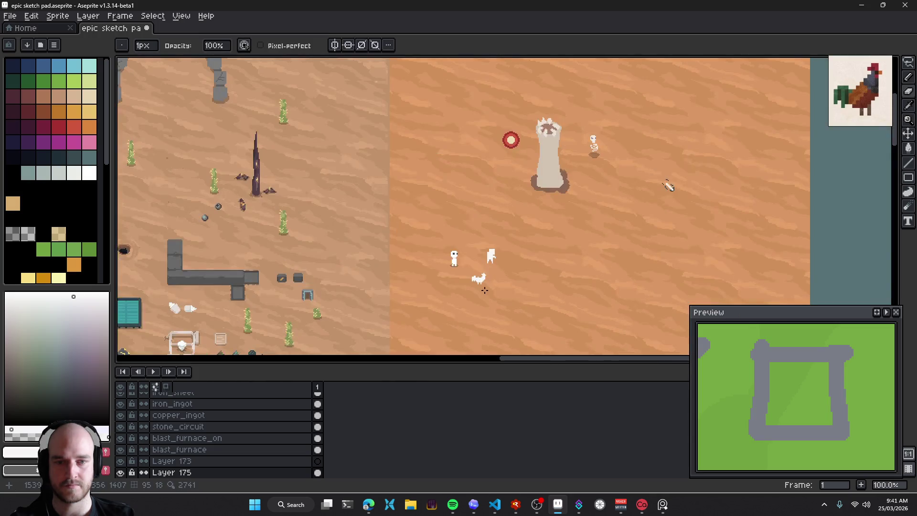
pyautogui.scroll(3, 479, 279)
pyautogui.scroll(2, 477, 282)
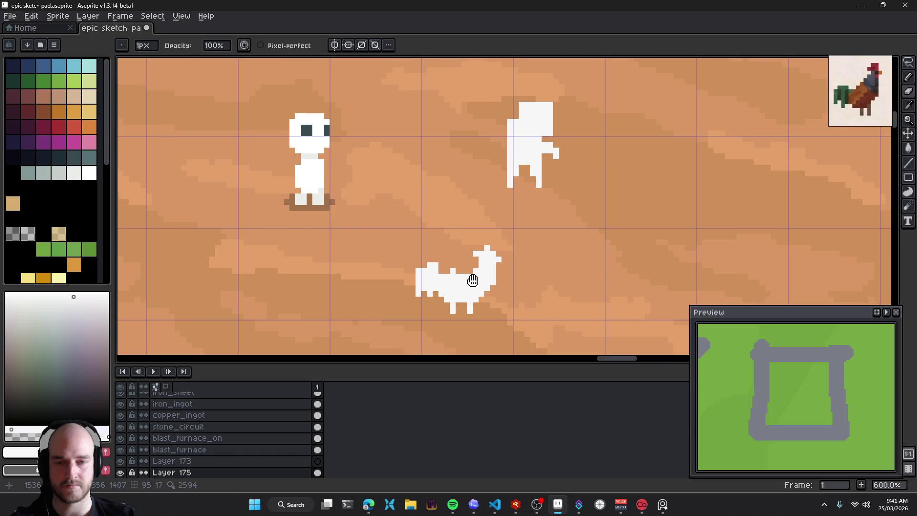
pyautogui.scroll(-3, 489, 287)
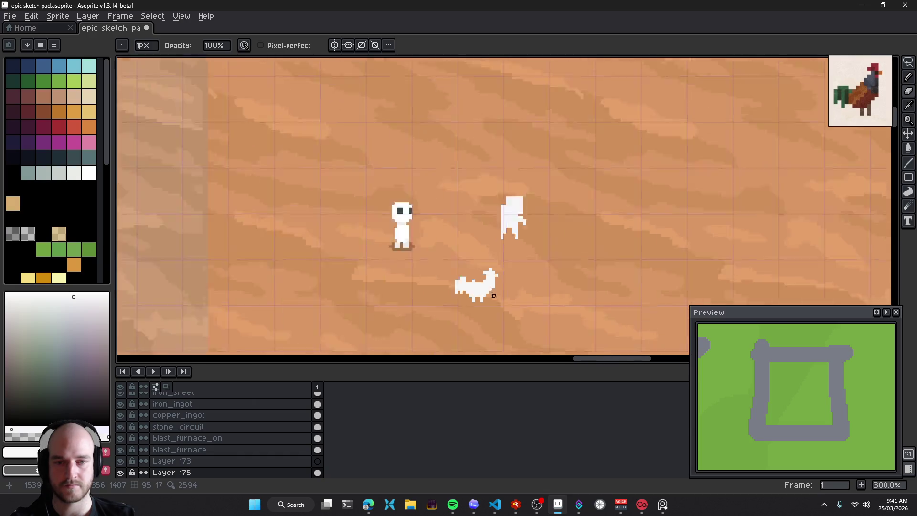
pyautogui.scroll(-2, 492, 291)
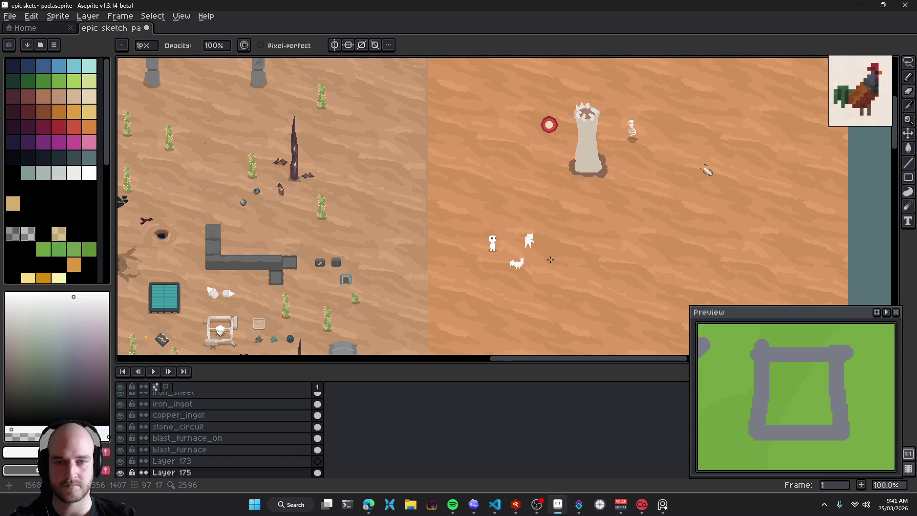
pyautogui.scroll(4, 526, 267)
pyautogui.scroll(2, 497, 282)
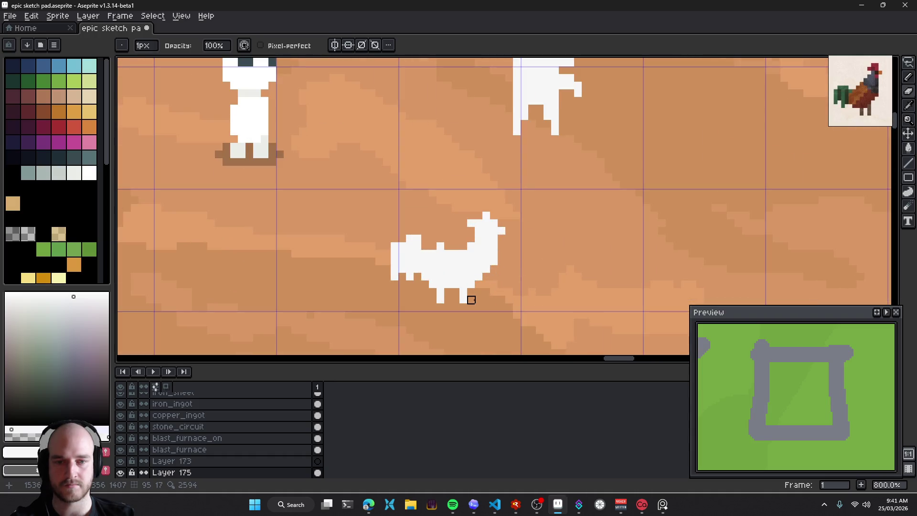
pyautogui.scroll(-6, 478, 307)
pyautogui.scroll(1, 494, 315)
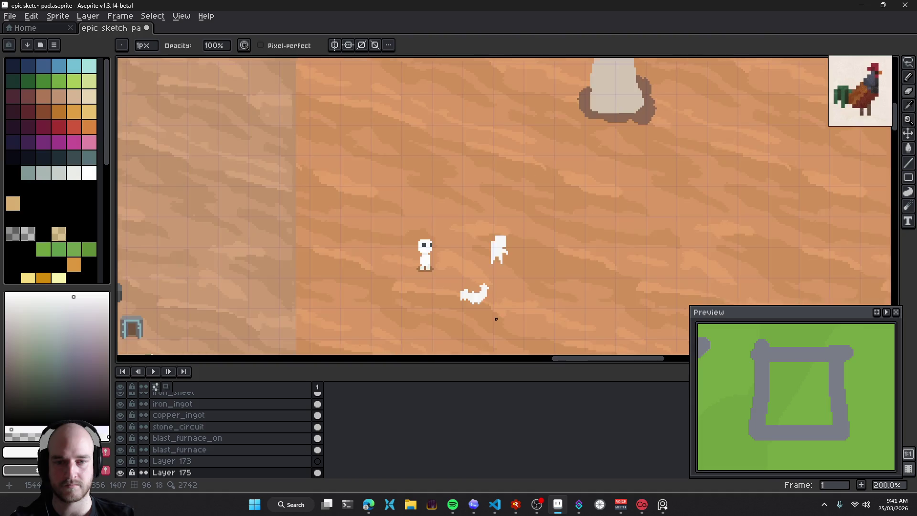
pyautogui.scroll(4, 468, 287)
pyautogui.scroll(1, 456, 261)
pyautogui.press('b')
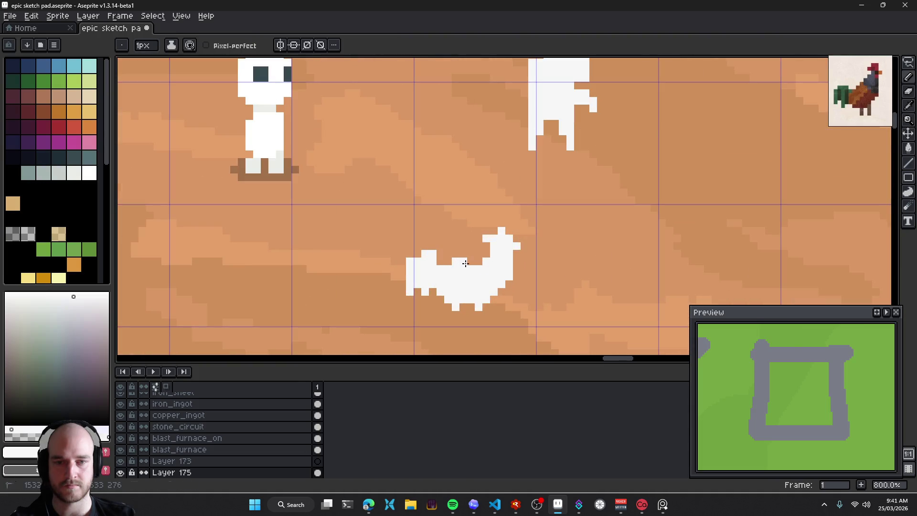
pyautogui.press('e')
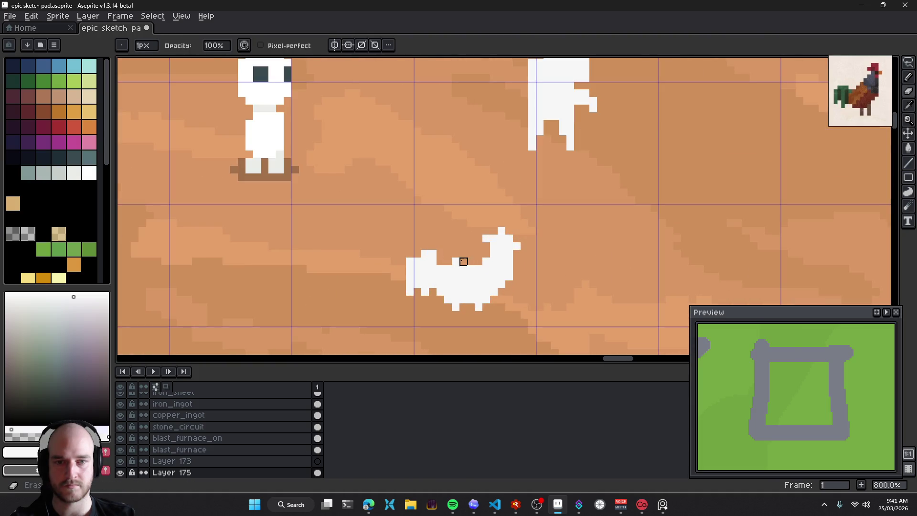
pyautogui.moveTo(459, 263); pyautogui.dragTo(454, 266)
pyautogui.scroll(-3, 500, 231)
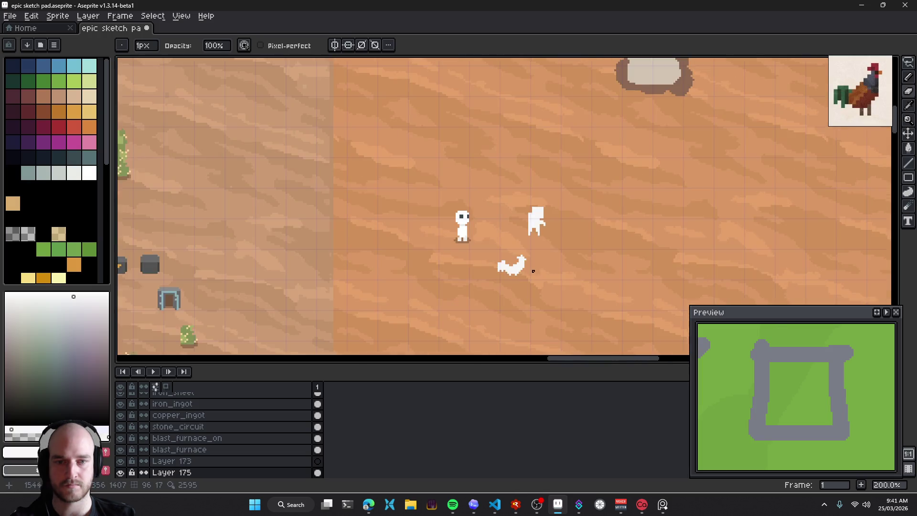
pyautogui.scroll(-2, 500, 232)
pyautogui.scroll(4, 489, 213)
pyautogui.scroll(2, 489, 212)
pyautogui.moveTo(488, 213); pyautogui.dragTo(455, 201)
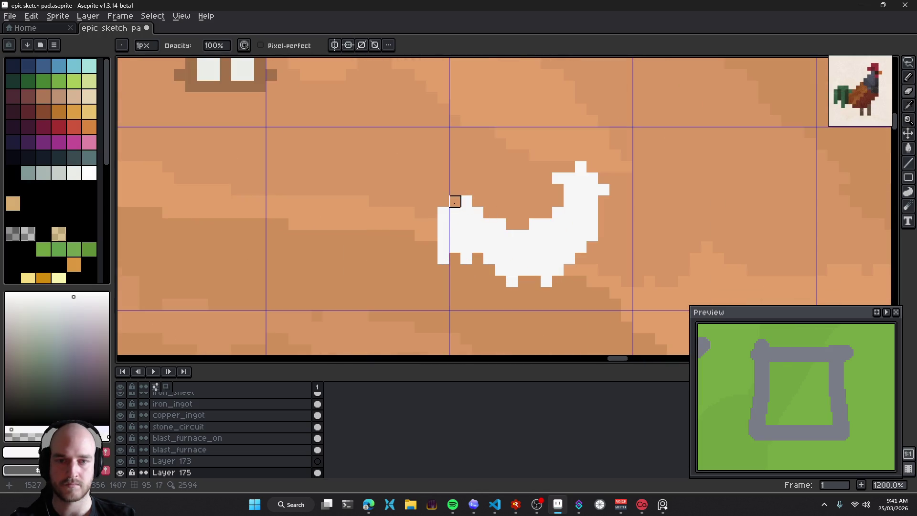
# Touch up the chicken sprite by adding a white pixel with the Pencil
pyautogui.scroll(-4, 432, 247)
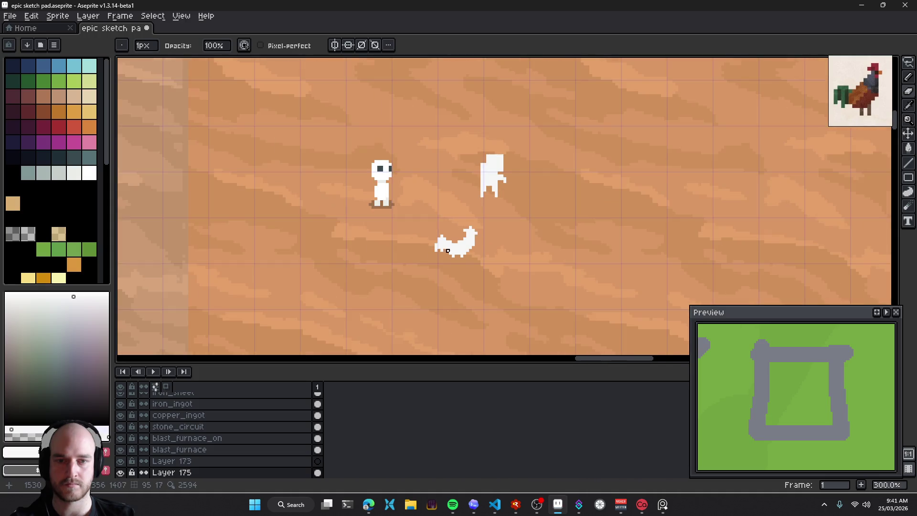
pyautogui.scroll(2, 463, 249)
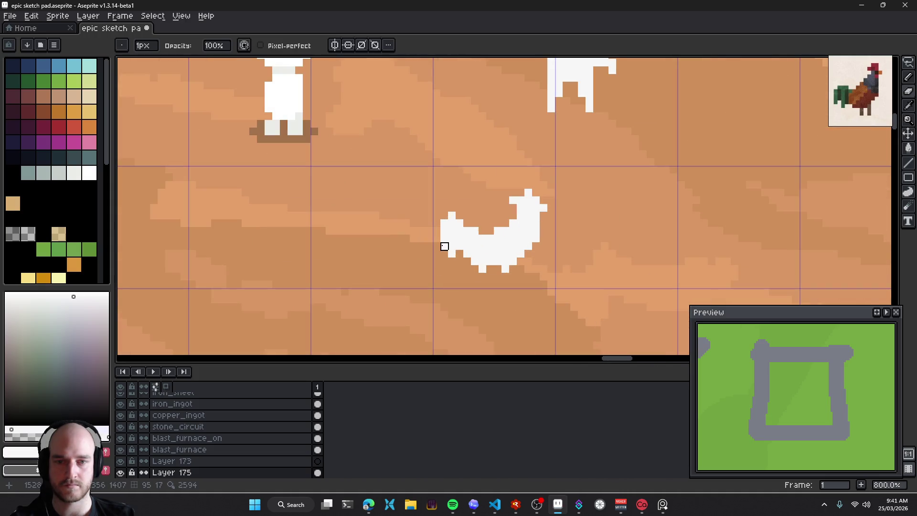
pyautogui.scroll(-1, 467, 289)
pyautogui.scroll(-4, 471, 291)
pyautogui.scroll(-1, 473, 292)
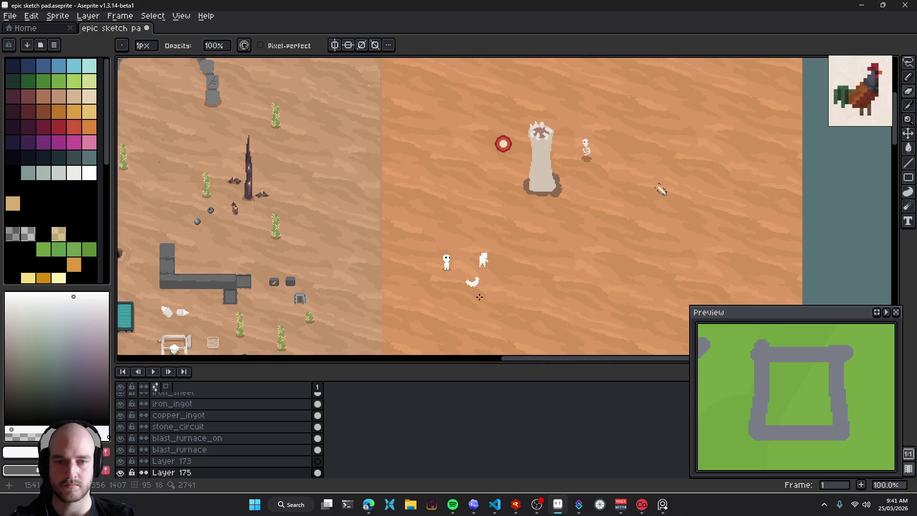
pyautogui.scroll(5, 477, 289)
pyautogui.scroll(1, 499, 275)
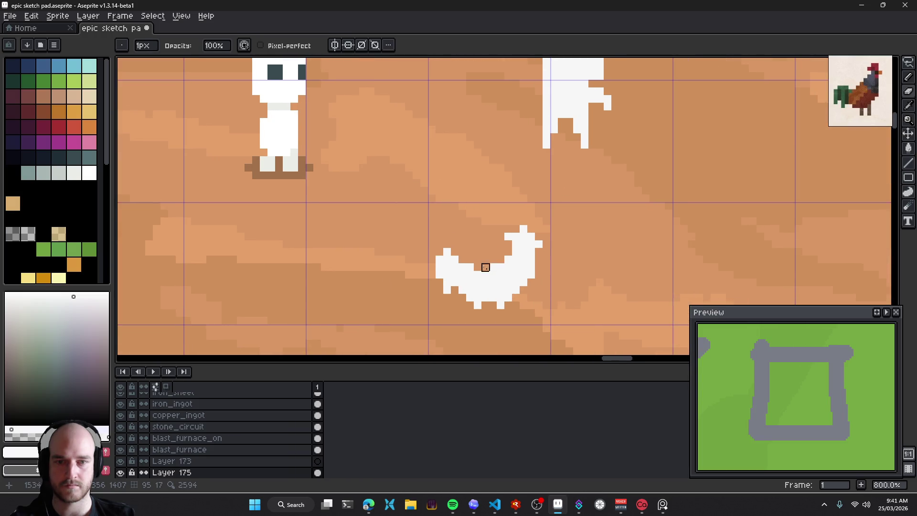
pyautogui.moveTo(454, 249)
pyautogui.mouseDown()
pyautogui.moveTo(476, 275)
pyautogui.moveTo(446, 251)
pyautogui.moveTo(440, 258)
pyautogui.mouseUp()
pyautogui.press('e')
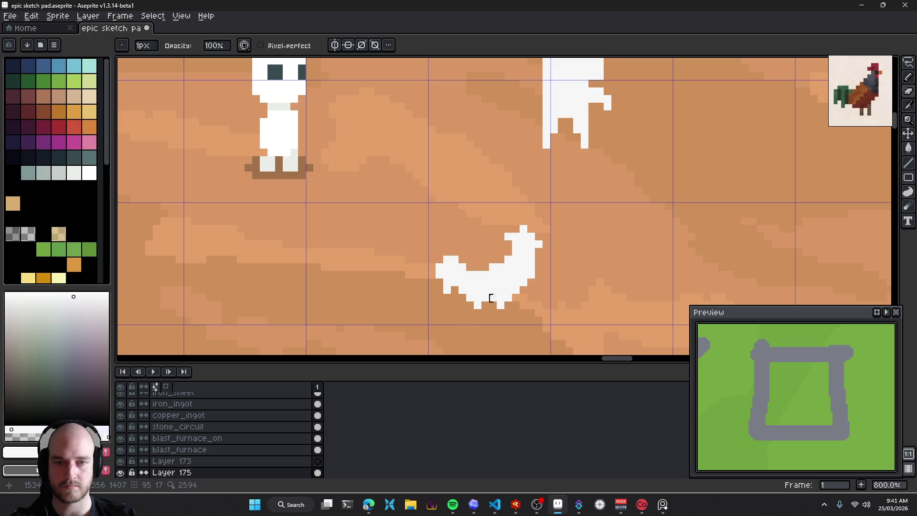
pyautogui.press('b')
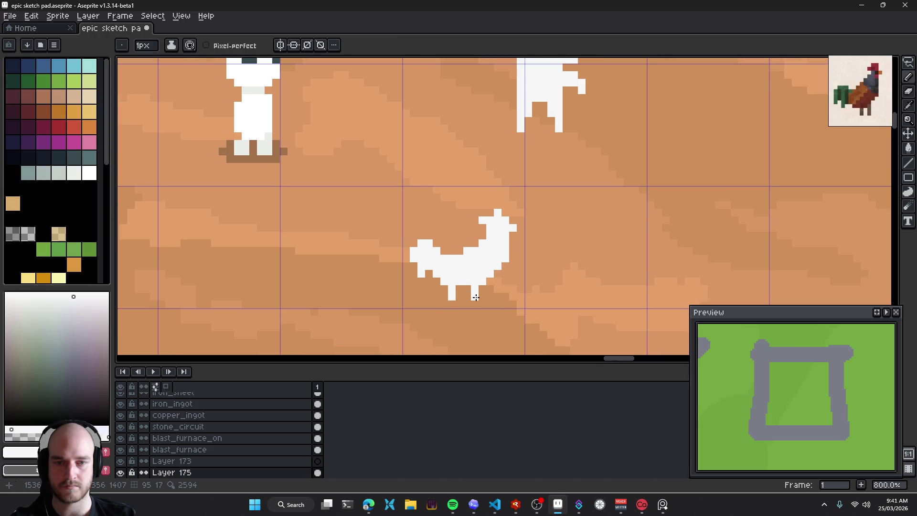
pyautogui.scroll(-5, 523, 296)
pyautogui.scroll(-1, 523, 296)
pyautogui.scroll(1, 523, 295)
pyautogui.scroll(1, 515, 287)
# Move the white chicken up-right beside the two white figures
pyautogui.press('v')
pyautogui.moveTo(515, 291)
pyautogui.mouseDown()
pyautogui.moveTo(627, 213)
pyautogui.moveTo(600, 221)
pyautogui.mouseUp()
pyautogui.scroll(-2, 525, 258)
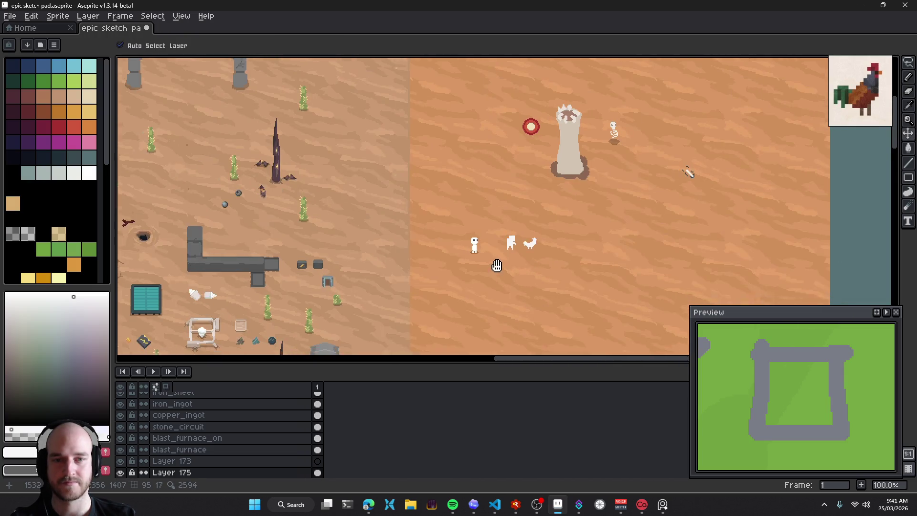
# Save the sketch pad and shift the two floating reference images slightly left
pyautogui.hotkey('ctrl', 's')
pyautogui.moveTo(523, 248); pyautogui.dragTo(573, 252)
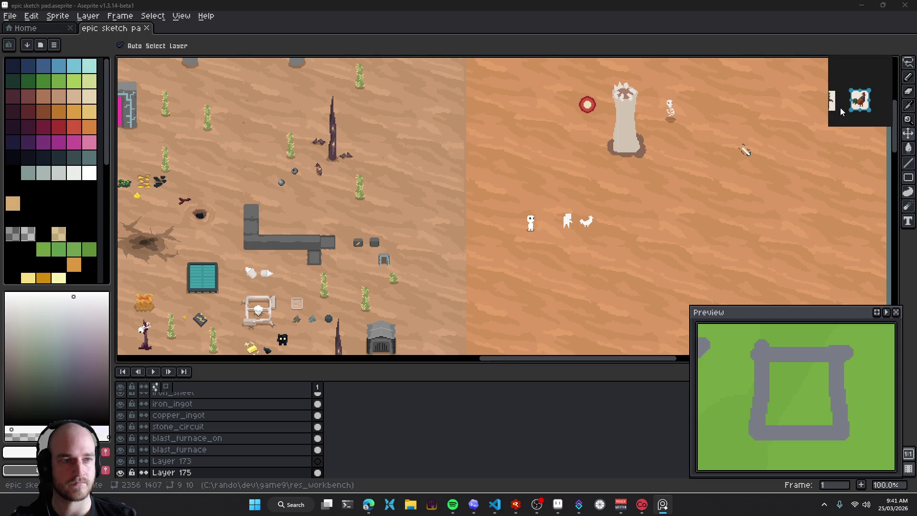
pyautogui.moveTo(847, 84); pyautogui.dragTo(891, 121)
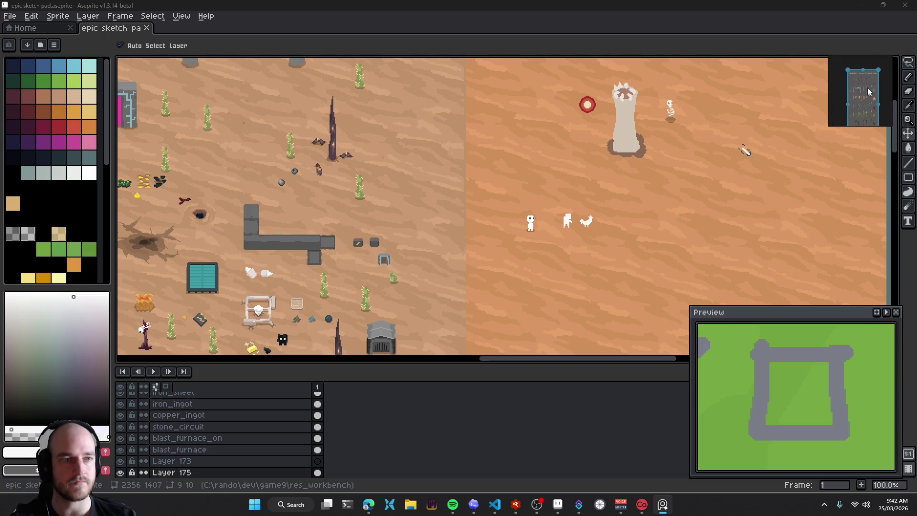
pyautogui.moveTo(868, 98); pyautogui.dragTo(822, 103)
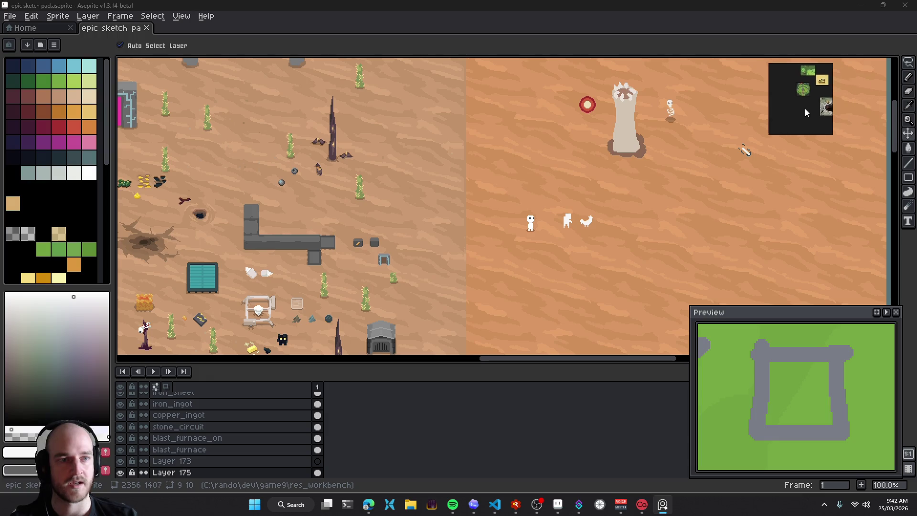
pyautogui.scroll(-2, 785, 224)
pyautogui.scroll(-3, 785, 224)
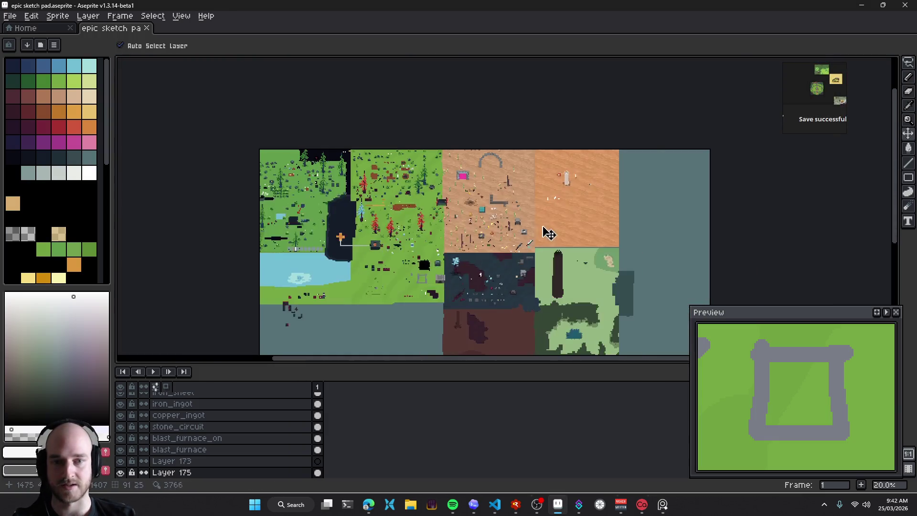
# Return to the Pinterest fantasy forge pixel art results and bring up the Codex chat
pyautogui.hotkey('alt', 'Tab')
pyautogui.scroll(-2, 540, 168)
pyautogui.click(179, 73)
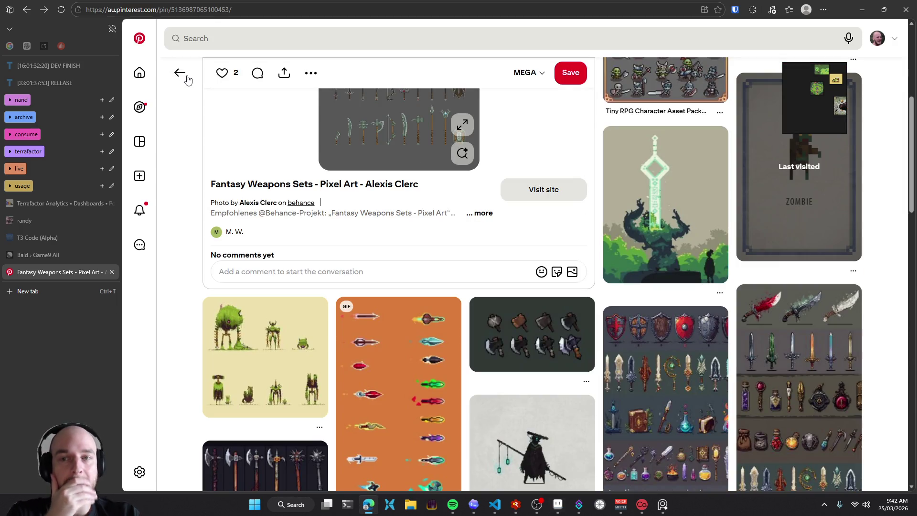
pyautogui.click(187, 80)
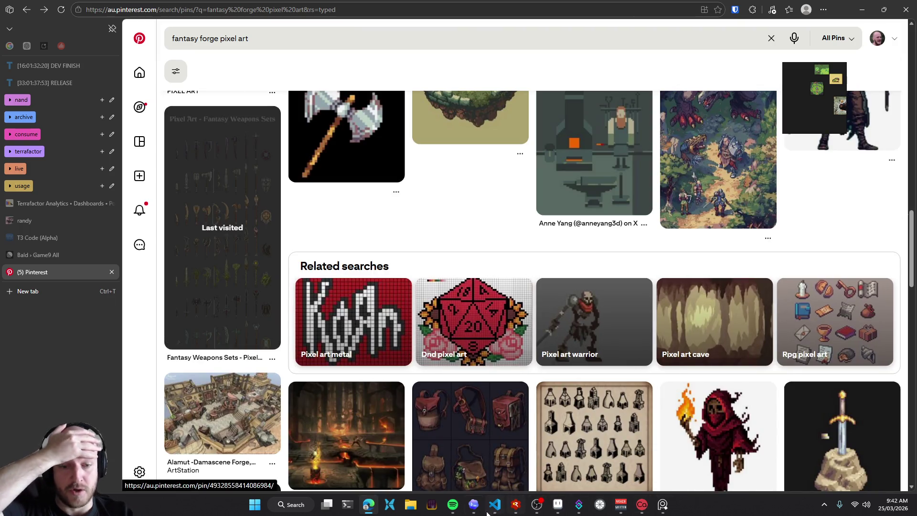
pyautogui.click(472, 507)
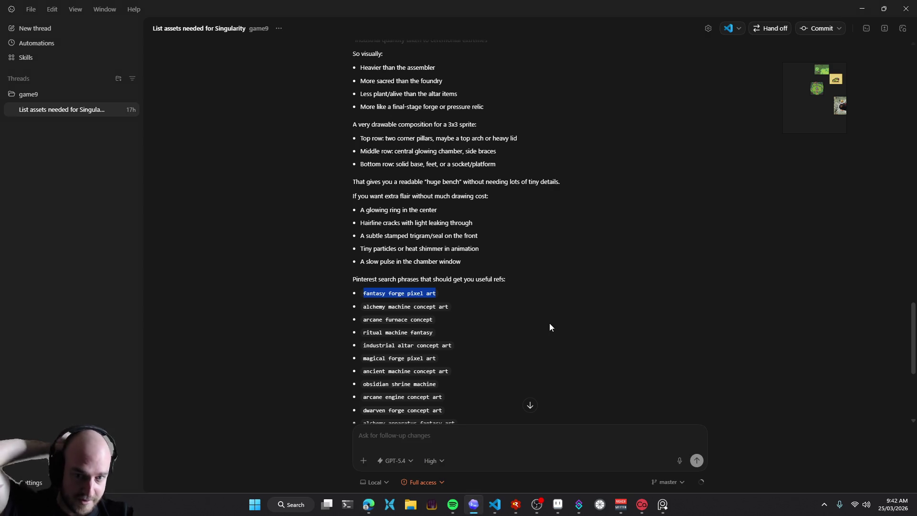
# Copy 'alchemy machine concept art' from the Codex thread and search it on Pinterest
pyautogui.moveTo(363, 306); pyautogui.dragTo(442, 309)
pyautogui.hotkey('ctrl', 'c')
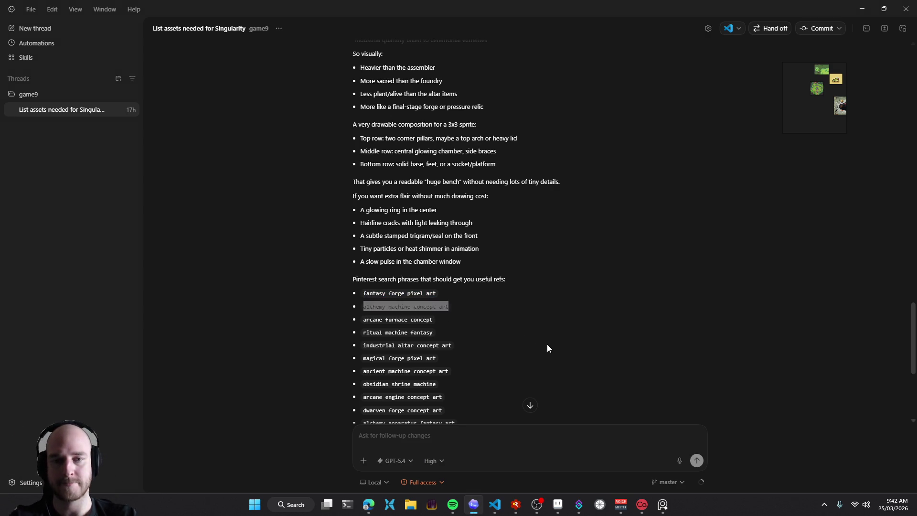
pyautogui.hotkey('alt', 'Tab')
pyautogui.tripleClick(356, 42)
pyautogui.hotkey('ctrl', 'v')
pyautogui.press('Return')
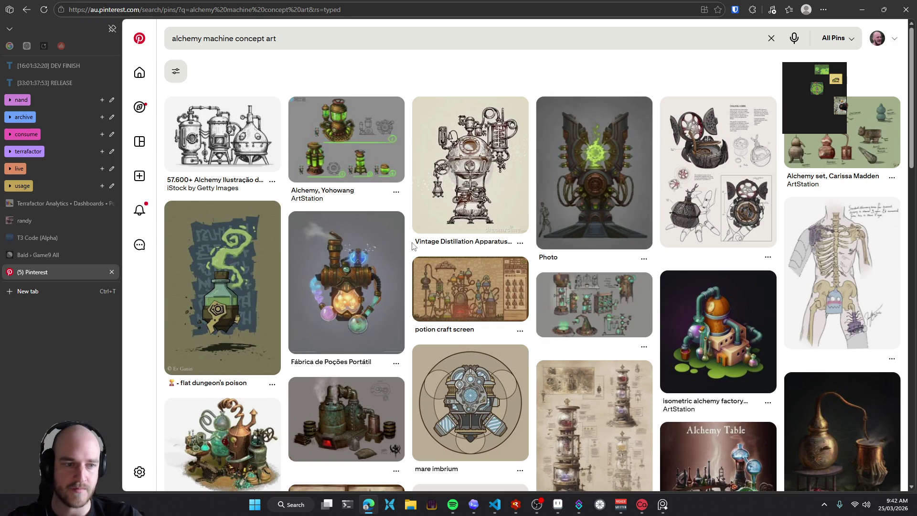
# Scroll through the alchemy pins like Alchemy Device and Alchemy Table, then minimise the browser
pyautogui.scroll(-4, 414, 246)
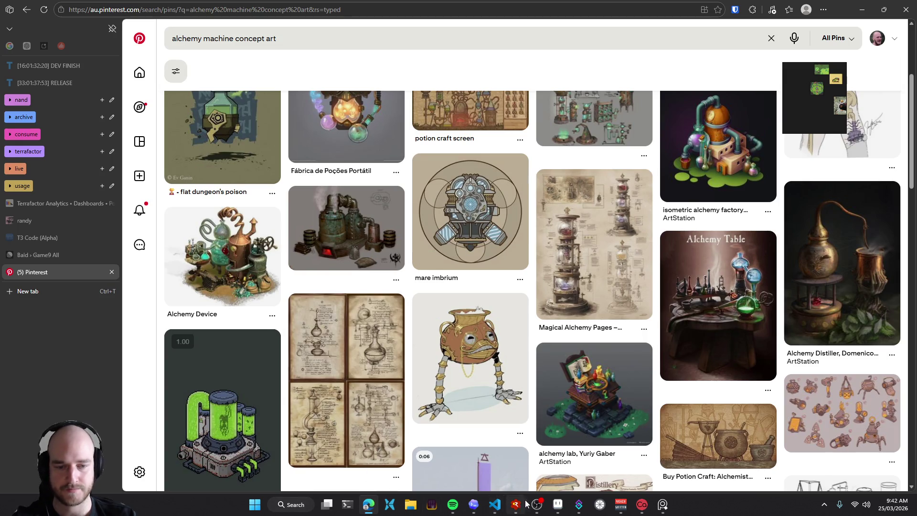
pyautogui.click(536, 510)
pyautogui.click(536, 510)
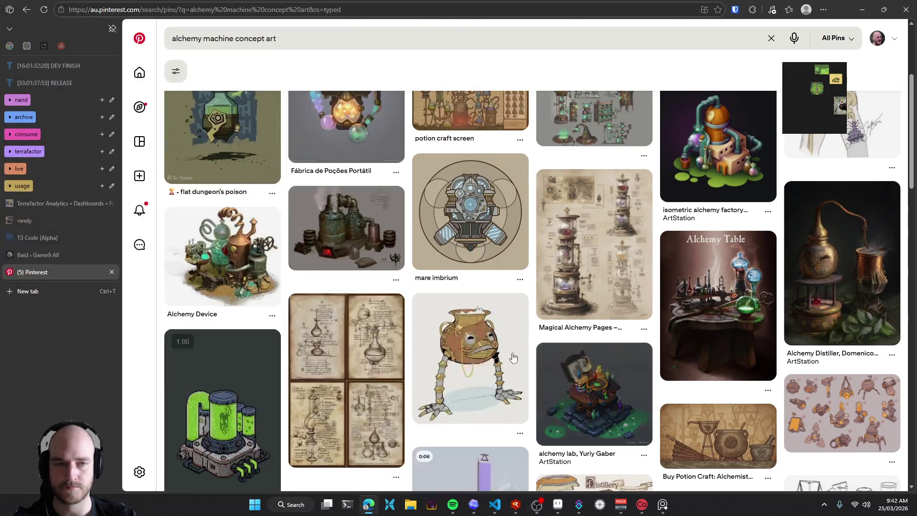
pyautogui.scroll(-4, 534, 286)
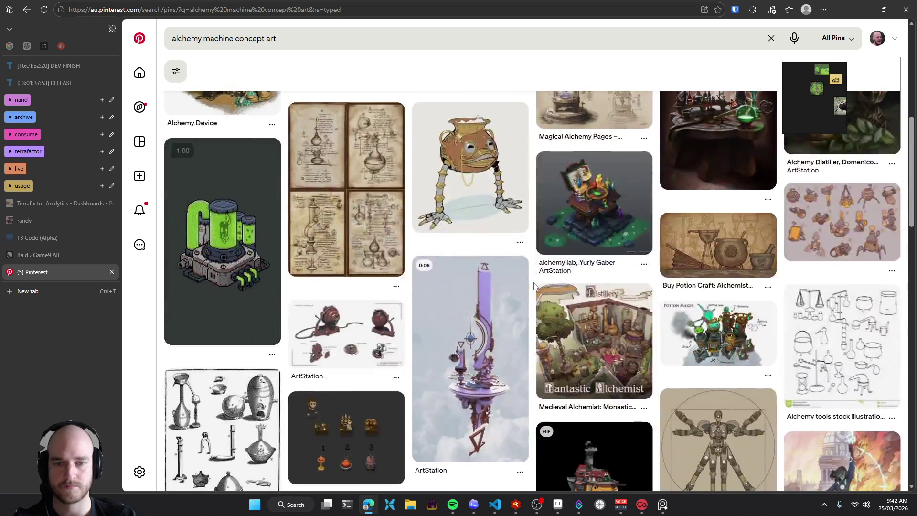
pyautogui.scroll(-2, 534, 285)
pyautogui.scroll(-2, 534, 285)
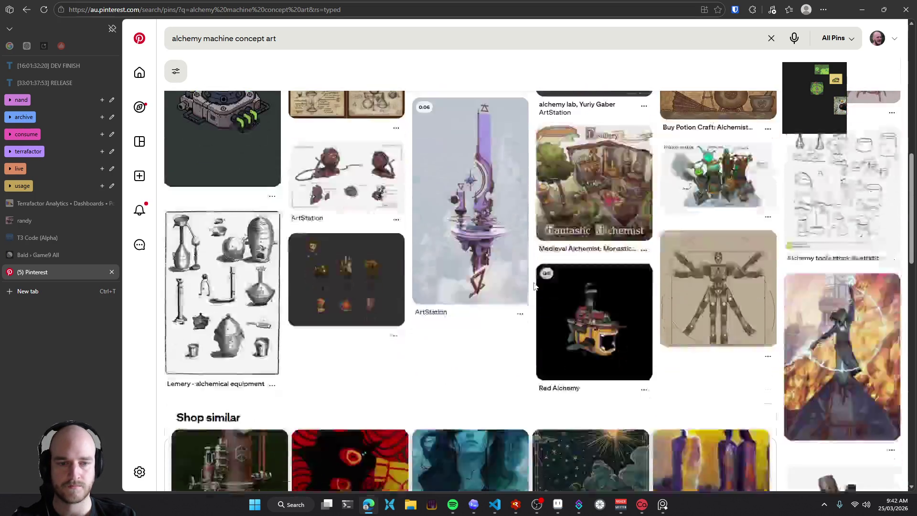
pyautogui.scroll(-2, 534, 286)
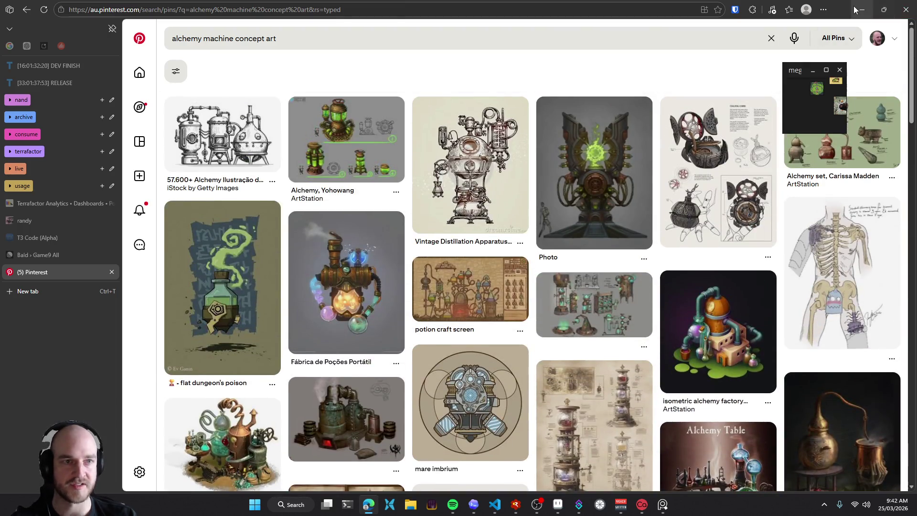
pyautogui.click(861, 9)
# Erase the bumps along the frame's top edge with a 4px eraser and straighten the left post
pyautogui.click(557, 504)
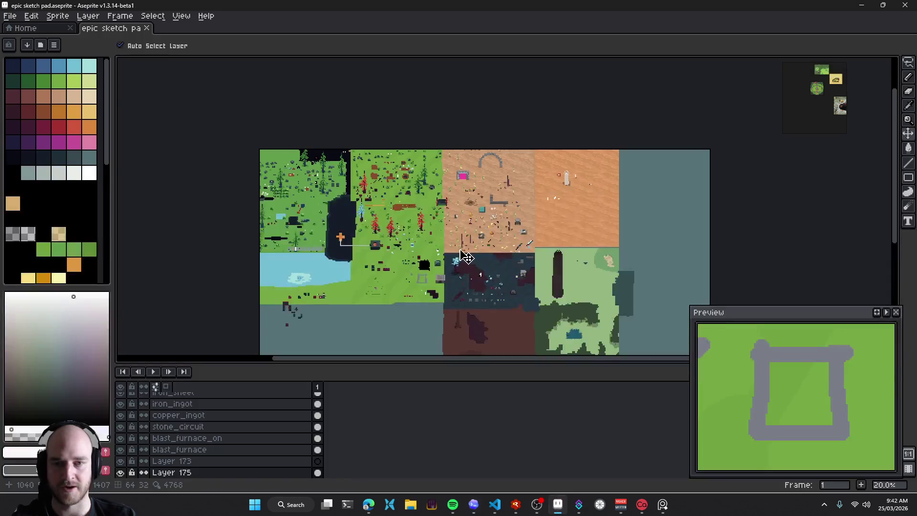
pyautogui.scroll(2, 419, 163)
pyautogui.scroll(4, 419, 162)
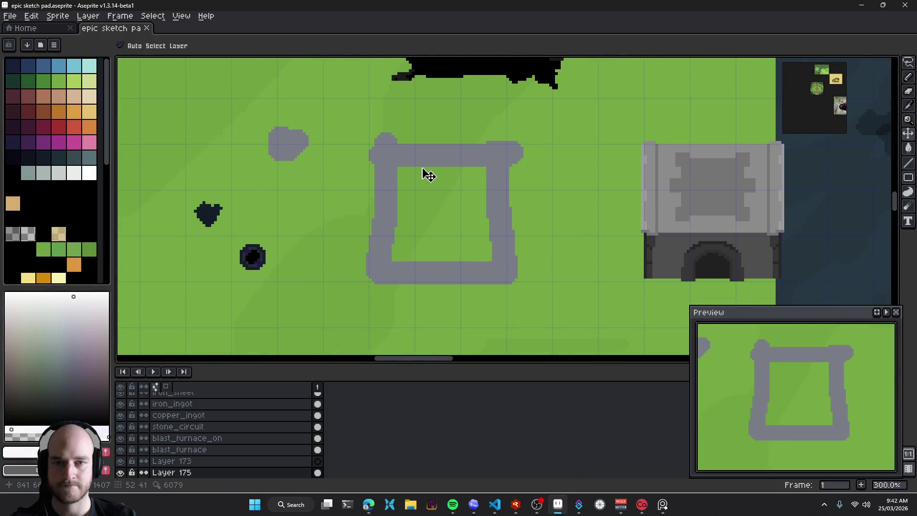
pyautogui.press('e')
pyautogui.scroll(2, 385, 137)
pyautogui.press('+')
pyautogui.press('+')
pyautogui.press('+')
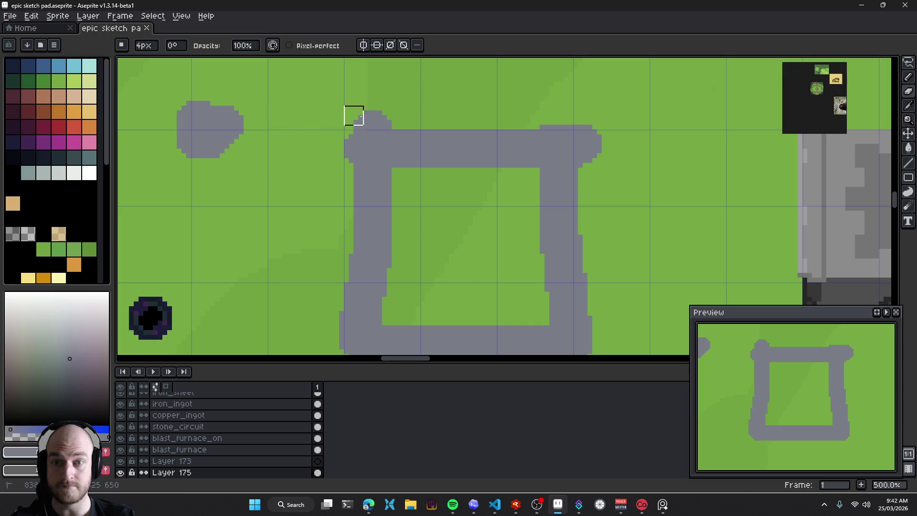
pyautogui.moveTo(396, 117); pyautogui.dragTo(325, 115)
pyautogui.moveTo(611, 115); pyautogui.dragTo(330, 120)
pyautogui.press('b')
pyautogui.scroll(-2, 374, 166)
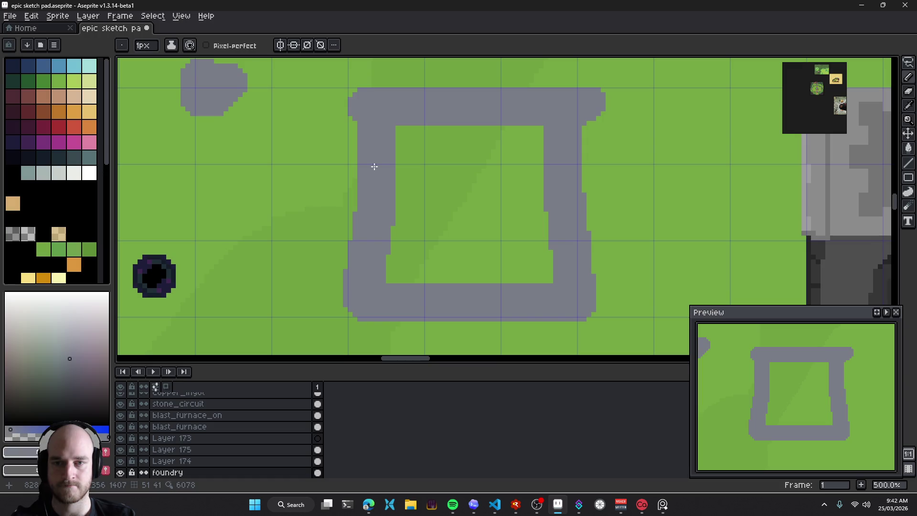
pyautogui.moveTo(356, 251); pyautogui.dragTo(352, 115)
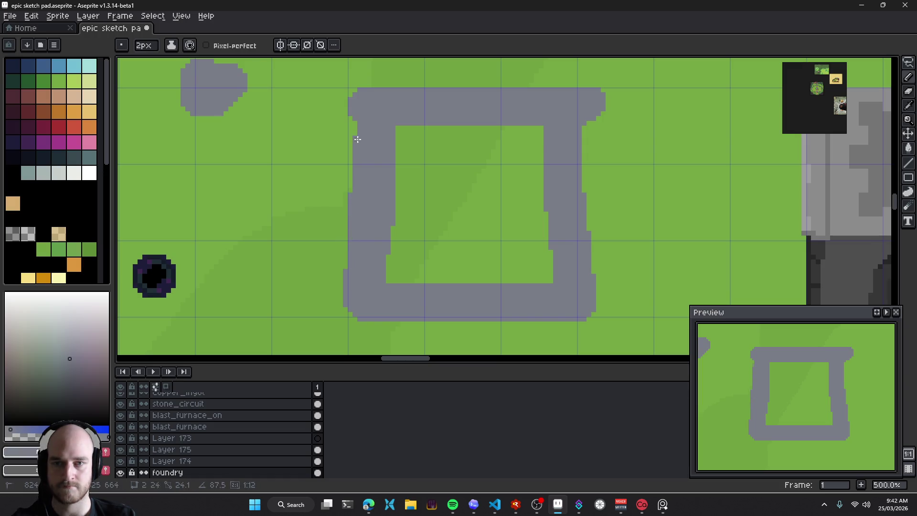
# Clean the frame's lower-left and bottom edges and remove the stray line beside the right post
pyautogui.press('e')
pyautogui.moveTo(338, 288); pyautogui.dragTo(340, 267)
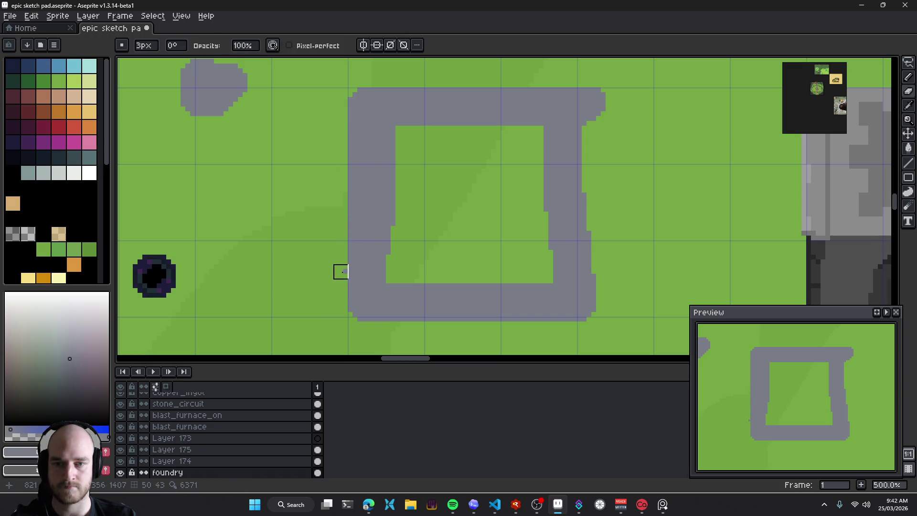
pyautogui.press('b')
pyautogui.moveTo(374, 320)
pyautogui.mouseDown()
pyautogui.moveTo(627, 320)
pyautogui.moveTo(582, 77)
pyautogui.mouseUp()
pyautogui.press('e')
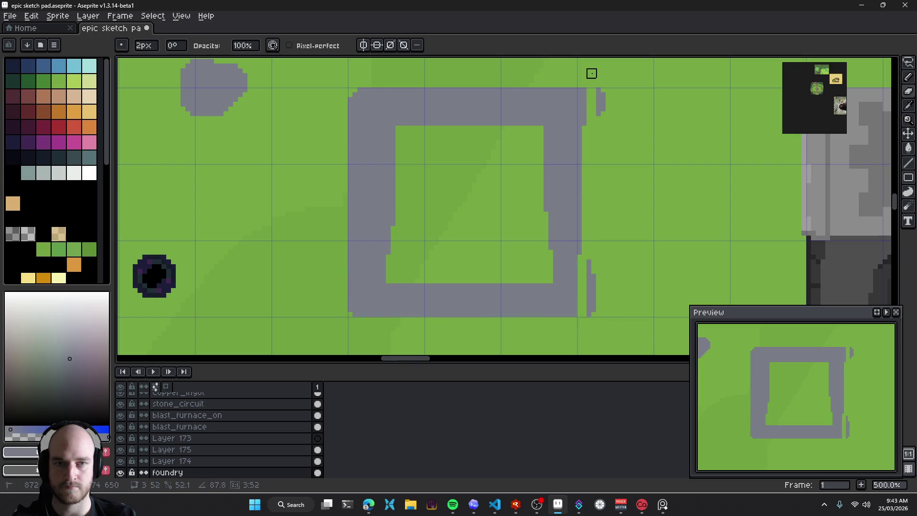
pyautogui.moveTo(591, 212); pyautogui.dragTo(591, 337)
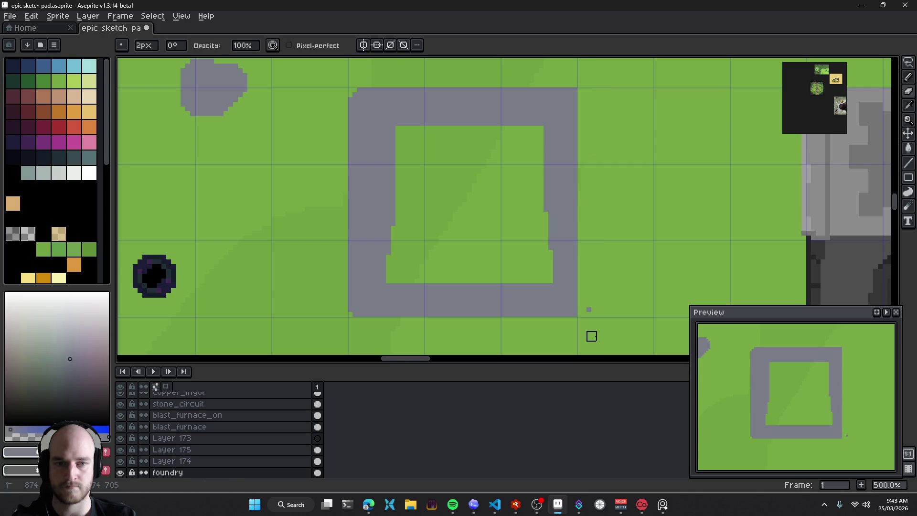
# Turn on vertical symmetry and centre the mirror axis on the grey frame
pyautogui.click(363, 45)
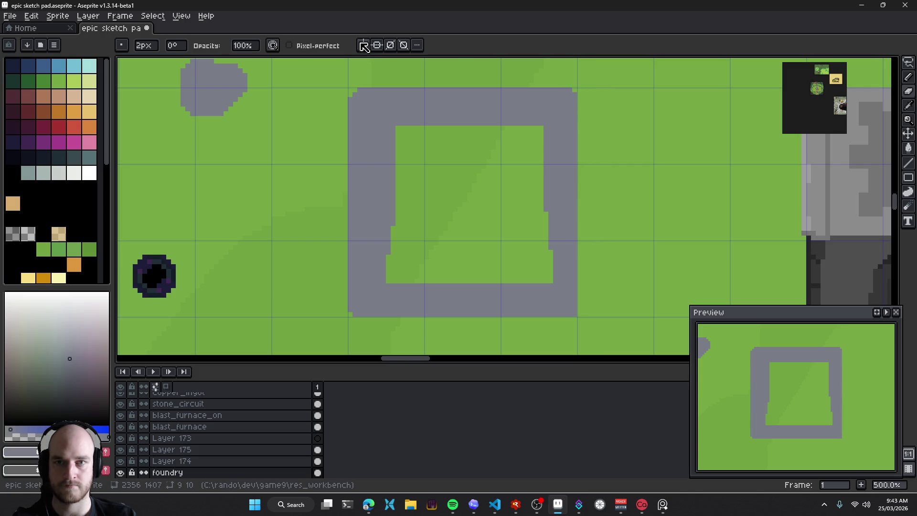
pyautogui.scroll(-5, 327, 62)
pyautogui.moveTo(351, 58)
pyautogui.mouseDown()
pyautogui.moveTo(496, 59)
pyautogui.moveTo(470, 58)
pyautogui.mouseUp()
pyautogui.scroll(3, 462, 219)
pyautogui.scroll(1, 465, 183)
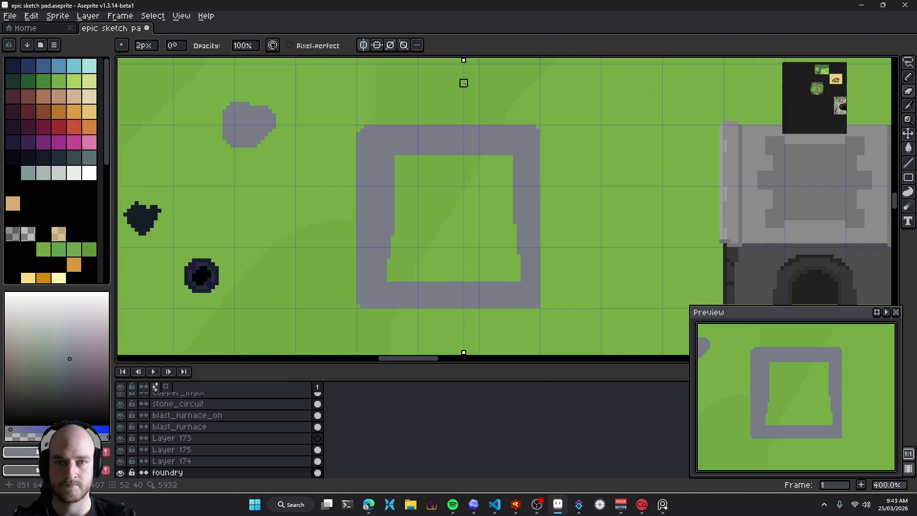
pyautogui.moveTo(463, 58); pyautogui.dragTo(448, 251)
# Paint Bucket the frame's interior grey so it becomes a solid square
pyautogui.press('b')
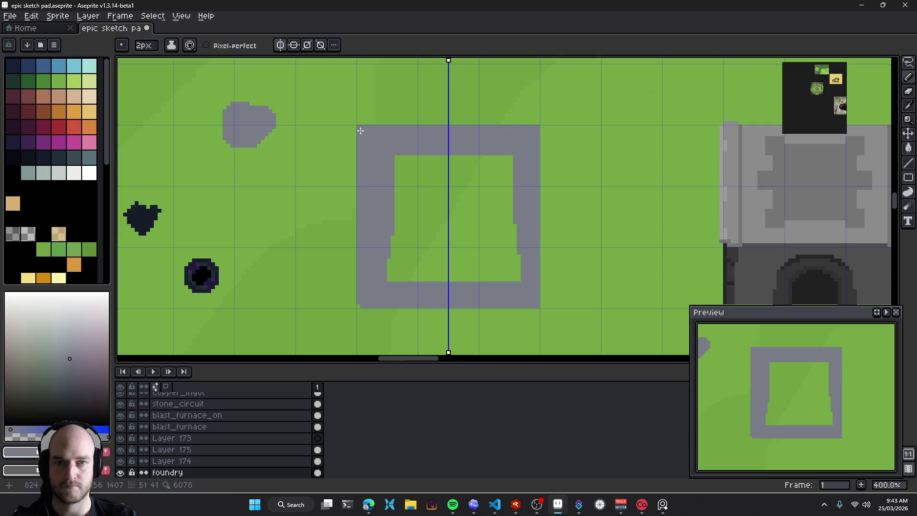
pyautogui.press('g')
pyautogui.click(433, 254)
pyautogui.scroll(-3, 440, 257)
pyautogui.scroll(2, 427, 253)
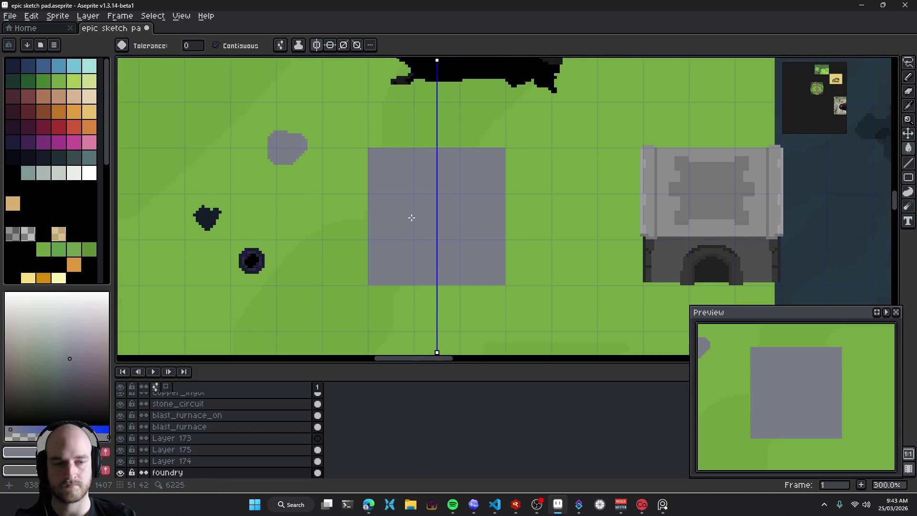
pyautogui.hscroll(-1, 406, 213)
pyautogui.scroll(1, 408, 222)
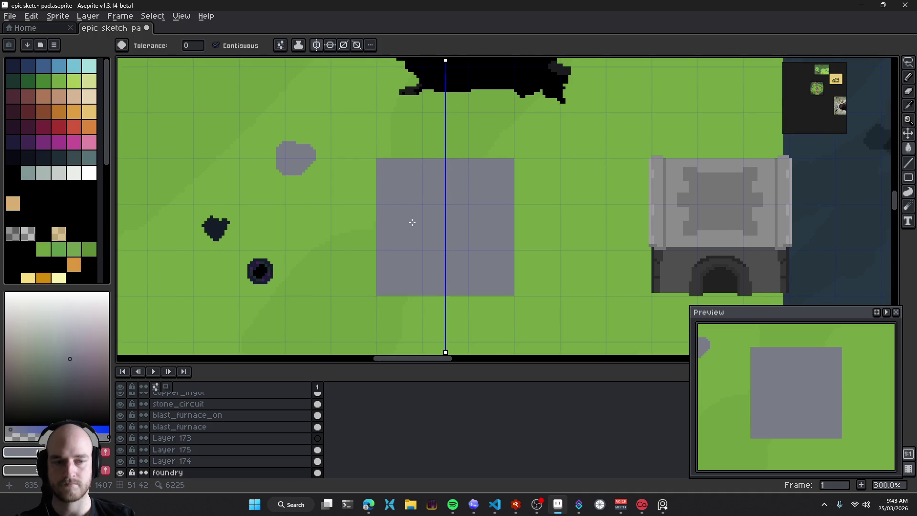
pyautogui.scroll(1, 416, 279)
pyautogui.press('i')
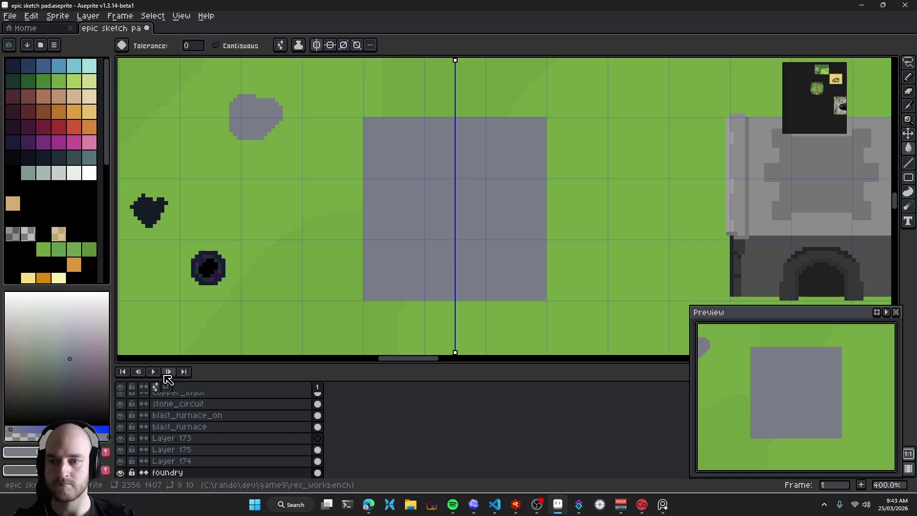
# Copy Color Shading.lua from Downloads into Aseprite's scripts folder
pyautogui.press('v')
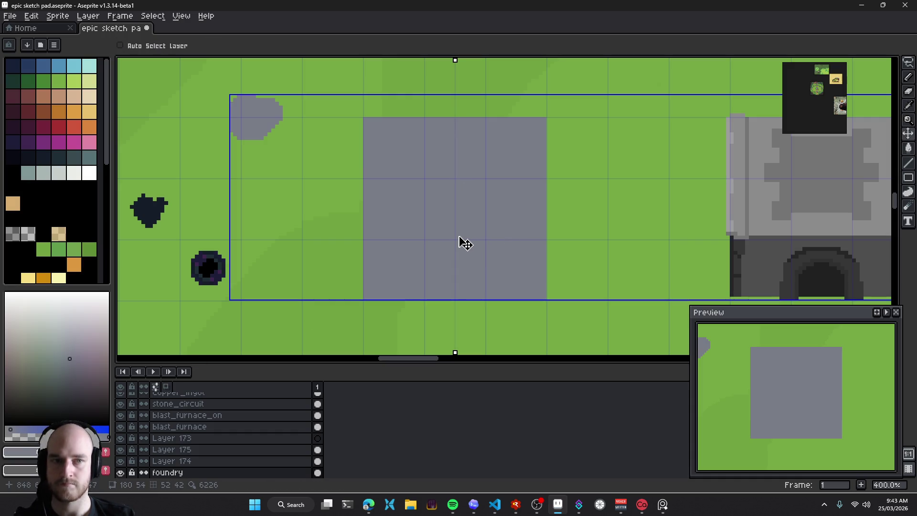
pyautogui.press('g')
pyautogui.click(9, 16)
pyautogui.moveTo(24, 135)
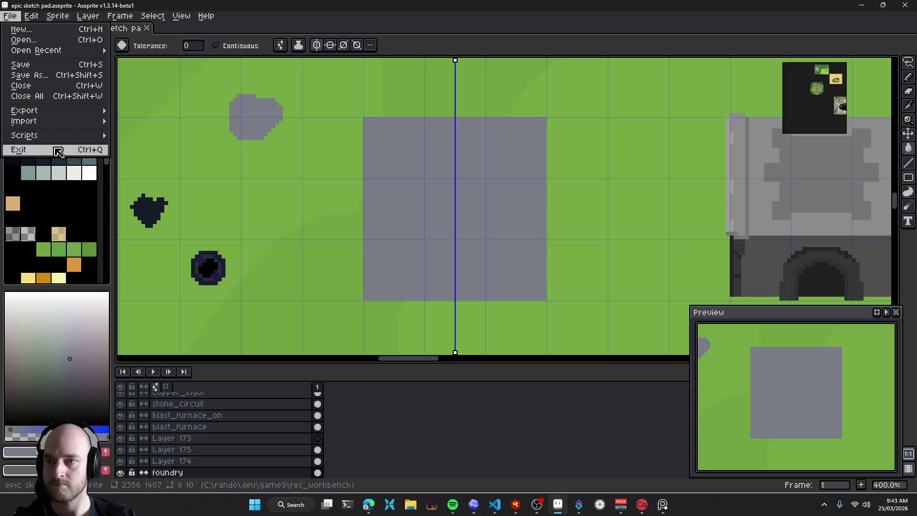
pyautogui.click(172, 170)
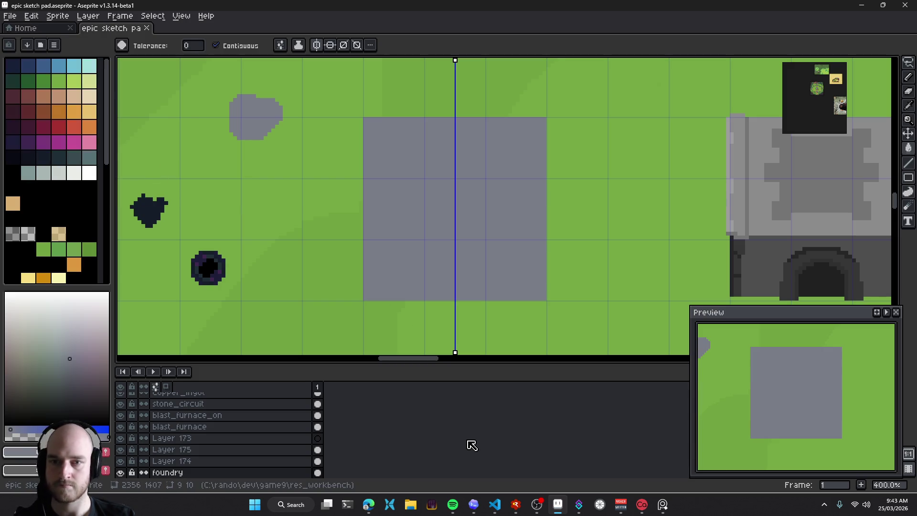
pyautogui.press('super+e')
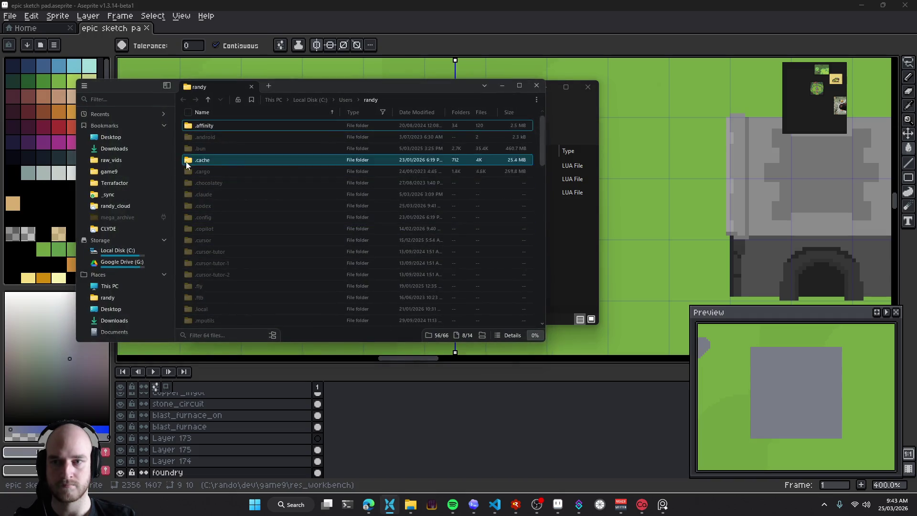
pyautogui.click(117, 149)
pyautogui.click(232, 139)
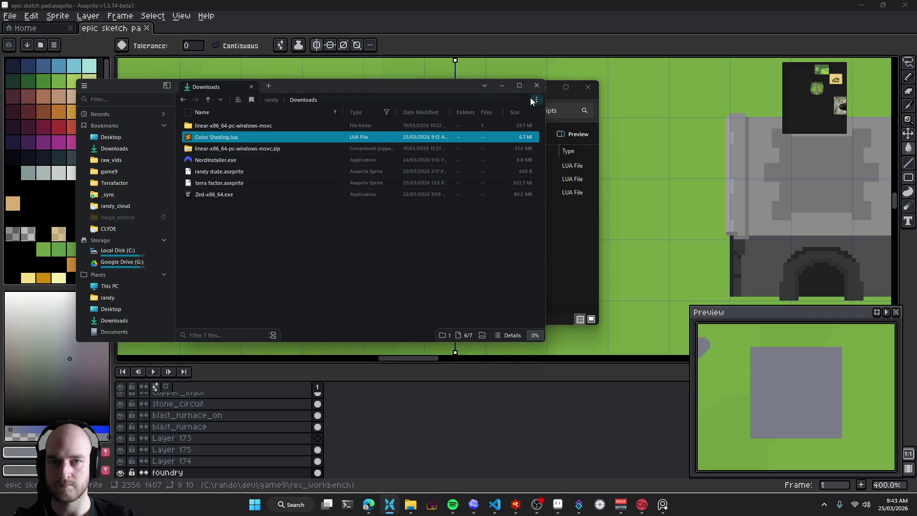
pyautogui.click(500, 88)
pyautogui.hotkey('alt', 'F4')
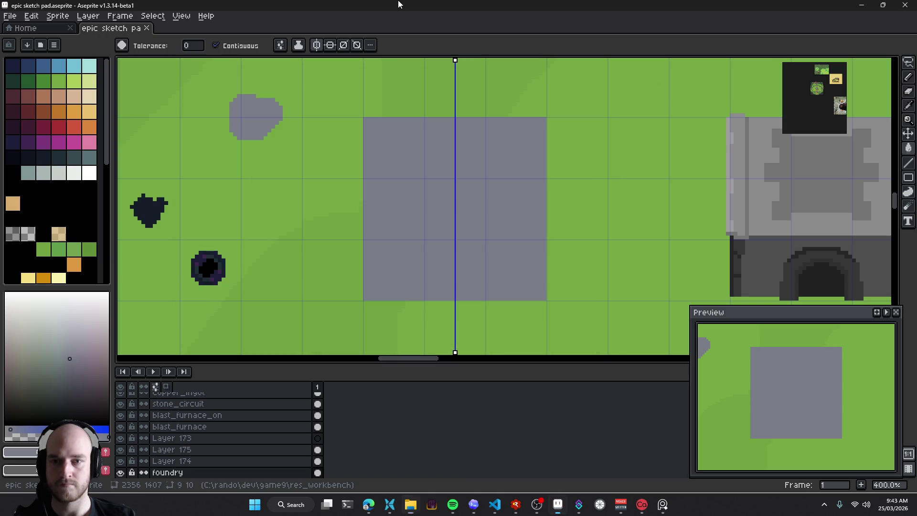
# Rescan scripts, run Color Shading, and move its panel off the grey square
pyautogui.click(8, 17)
pyautogui.moveTo(25, 134)
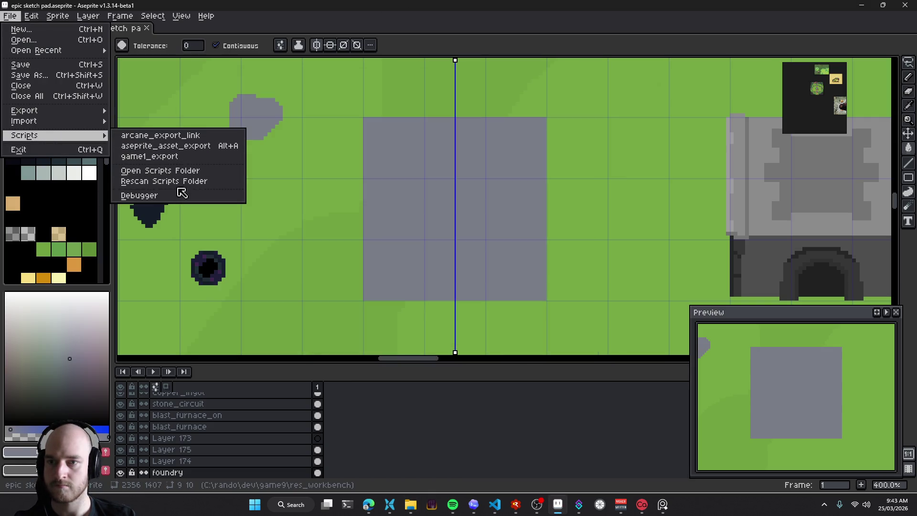
pyautogui.click(165, 180)
pyautogui.click(10, 16)
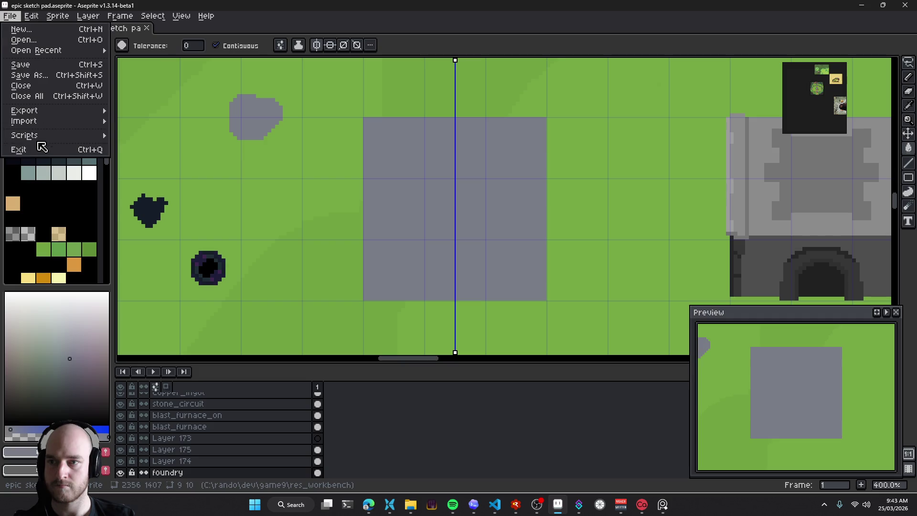
pyautogui.click(157, 156)
pyautogui.moveTo(464, 188)
pyautogui.mouseDown()
pyautogui.moveTo(627, 157)
pyautogui.moveTo(629, 146)
pyautogui.mouseUp()
# Sample the square's grey from the canvas and load it into the shading ramps, trying light tones
pyautogui.press('i')
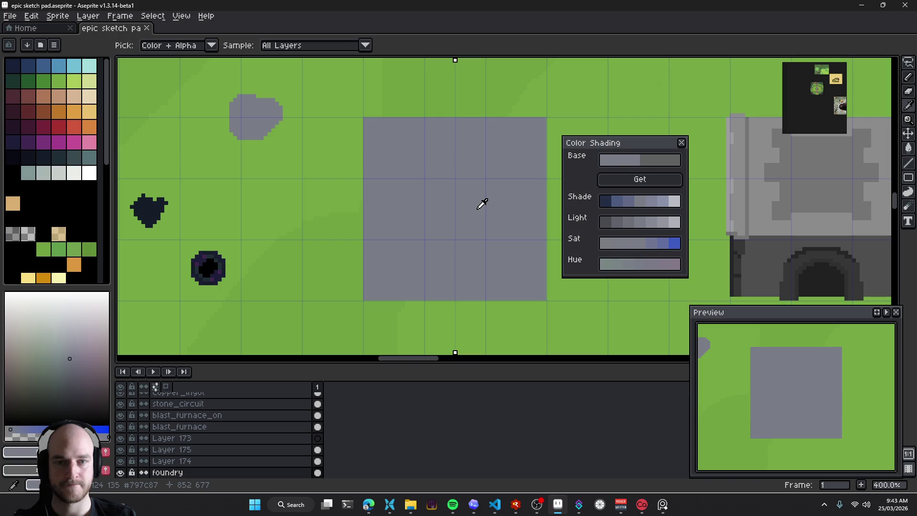
pyautogui.click(328, 196)
pyautogui.click(458, 198)
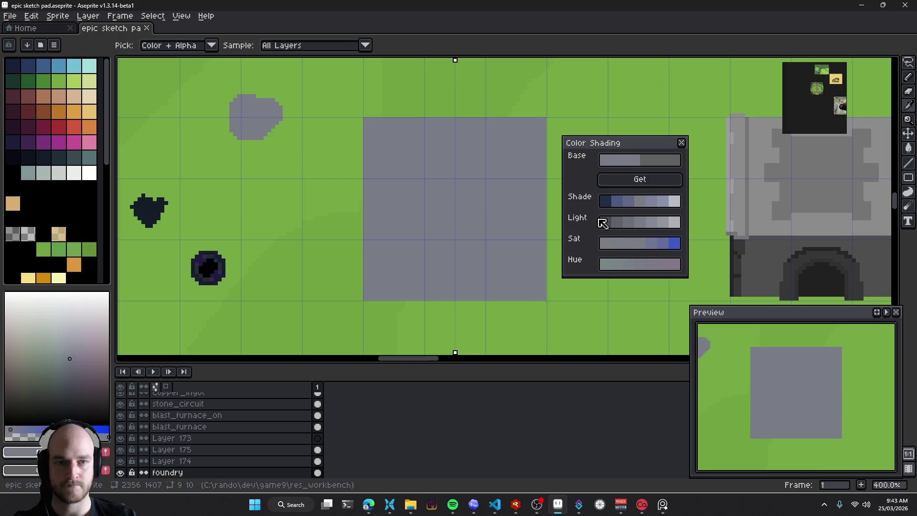
pyautogui.click(641, 180)
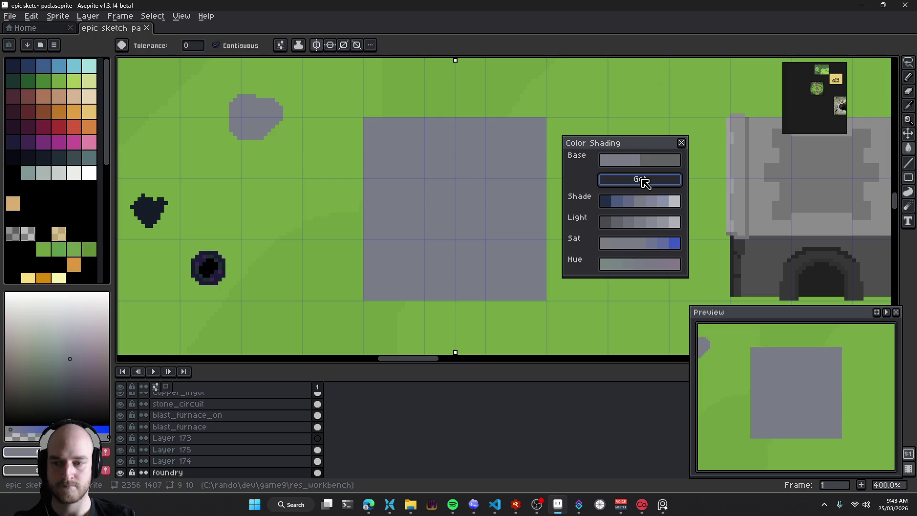
pyautogui.press('alt')
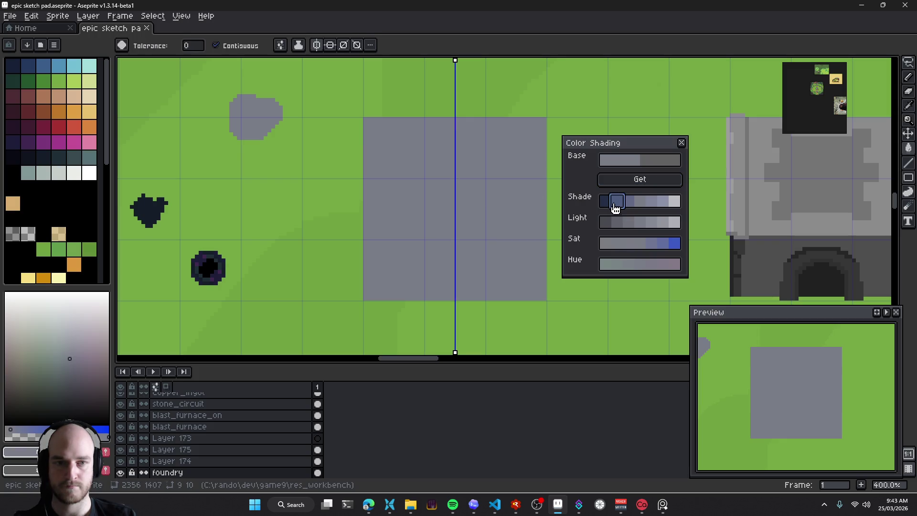
pyautogui.scroll(1, 452, 213)
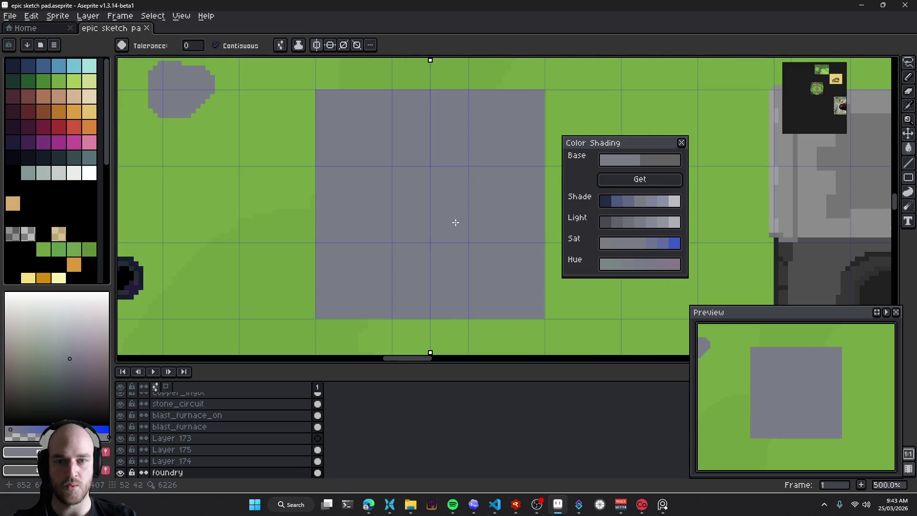
pyautogui.press('alt')
pyautogui.click(627, 224)
pyautogui.press('b')
pyautogui.click(623, 222)
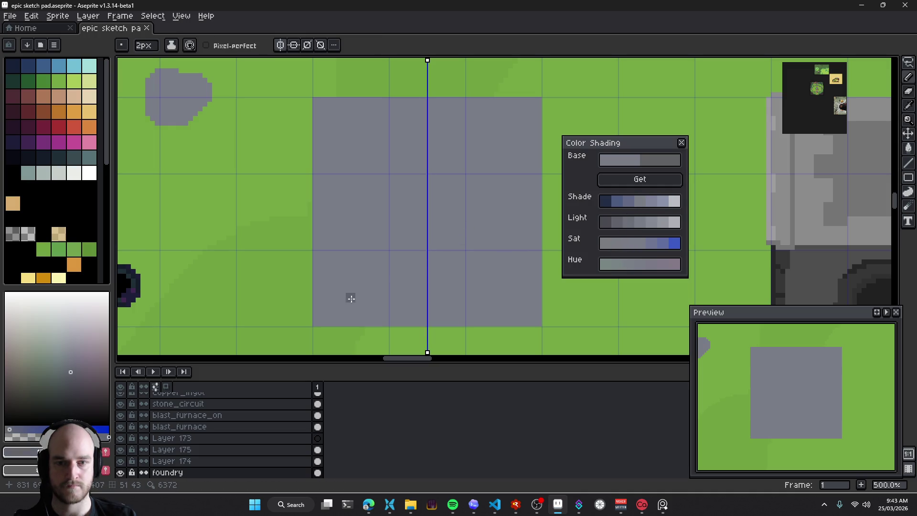
# Regenerate the shading ramps from the grass green, then from the square's grey
pyautogui.keyDown('alt'); pyautogui.click(255, 139); pyautogui.keyUp('alt')
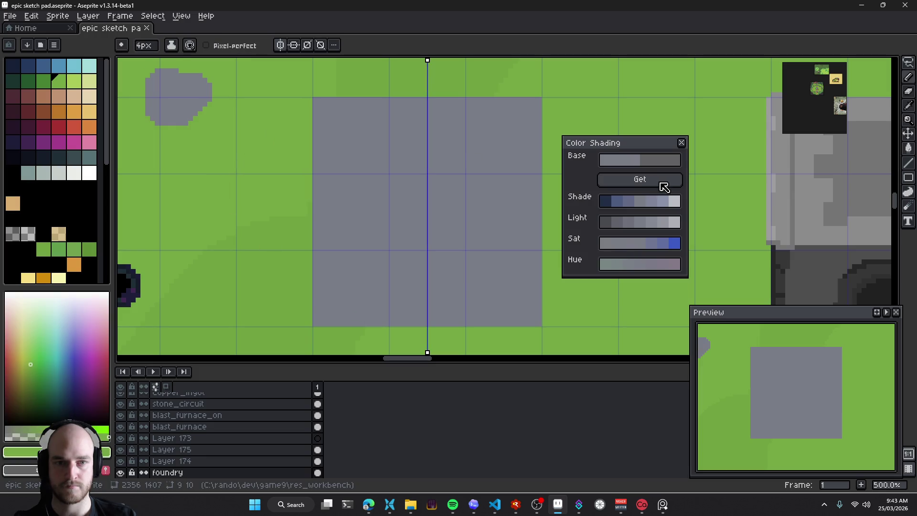
pyautogui.click(660, 185)
pyautogui.keyDown('alt'); pyautogui.click(416, 235); pyautogui.keyUp('alt')
pyautogui.click(671, 180)
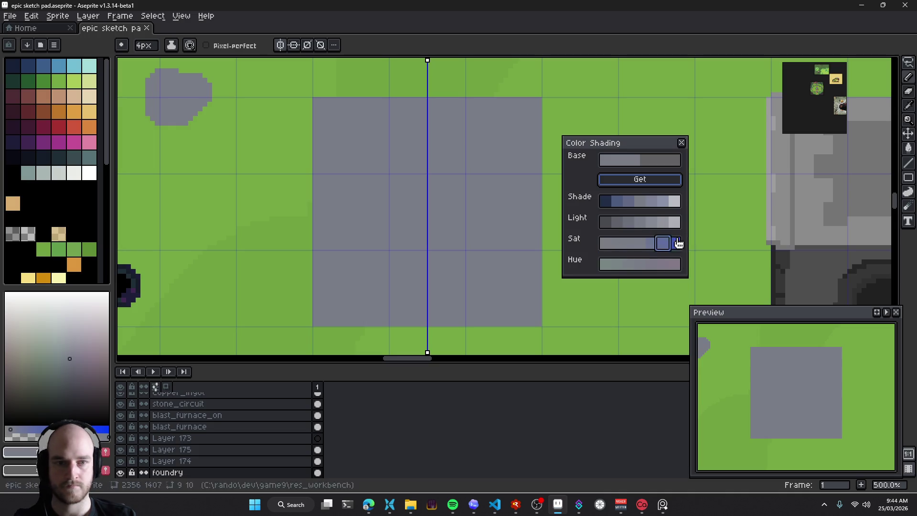
# Step through the grey's light and shade tones and settle on a darker blue-grey shade
pyautogui.click(610, 222)
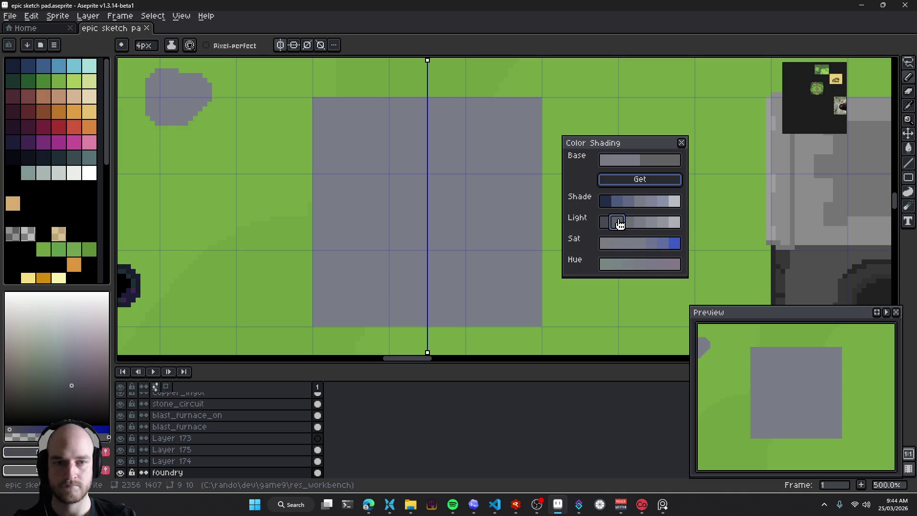
pyautogui.click(621, 222)
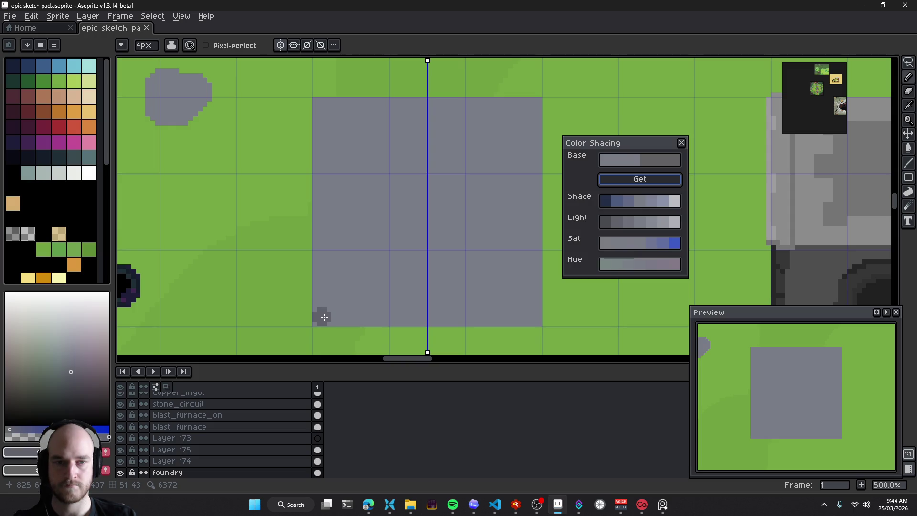
pyautogui.click(611, 226)
pyautogui.click(621, 224)
pyautogui.click(640, 225)
pyautogui.click(661, 228)
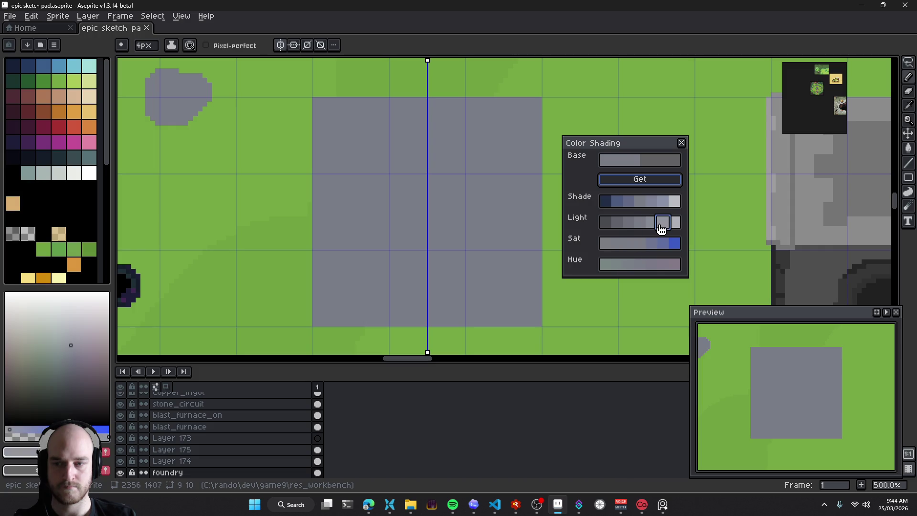
pyautogui.click(646, 227)
pyautogui.click(634, 227)
pyautogui.click(624, 229)
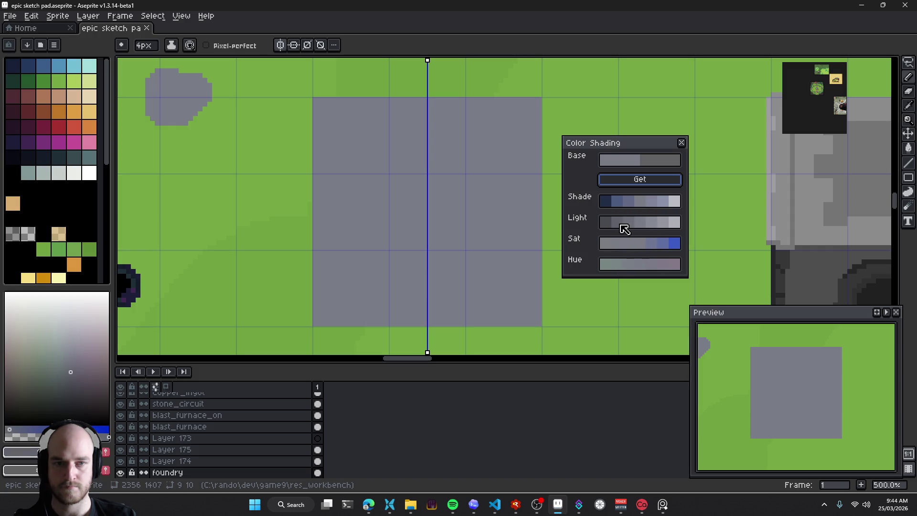
pyautogui.click(628, 205)
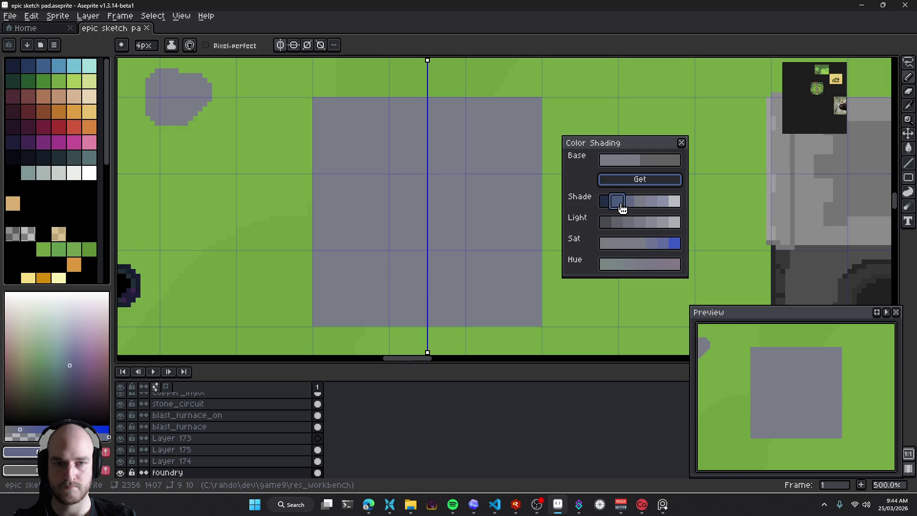
pyautogui.click(622, 208)
pyautogui.click(635, 203)
# Paint a darker bar along the block's bottom edge with a 2px brush
pyautogui.moveTo(324, 318)
pyautogui.mouseDown()
pyautogui.moveTo(505, 312)
pyautogui.moveTo(332, 319)
pyautogui.mouseUp()
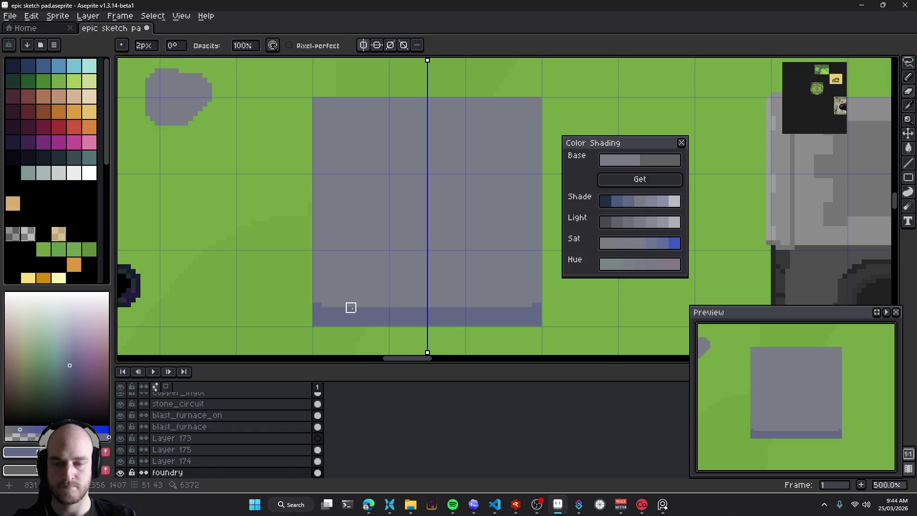
pyautogui.moveTo(350, 307); pyautogui.dragTo(374, 282)
pyautogui.press('-')
pyautogui.moveTo(622, 139); pyautogui.dragTo(814, 151)
pyautogui.moveTo(432, 255); pyautogui.dragTo(421, 242)
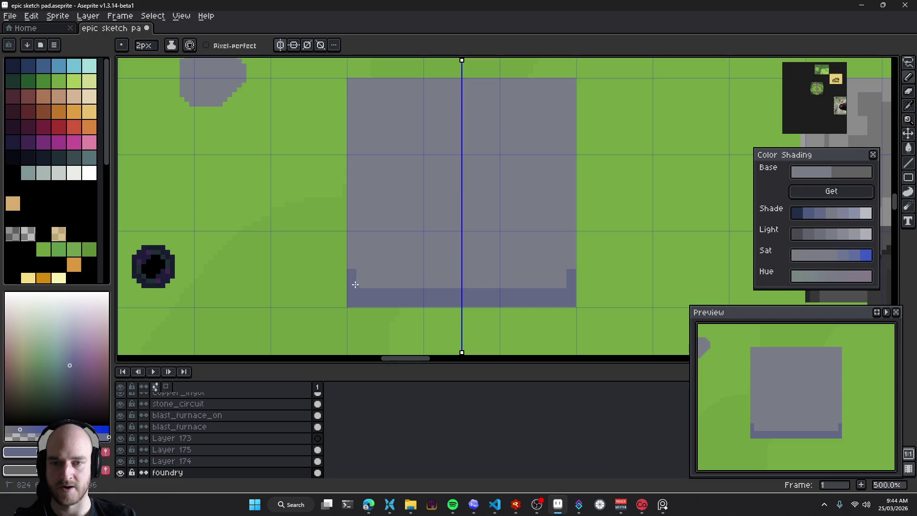
pyautogui.moveTo(355, 285); pyautogui.dragTo(418, 286)
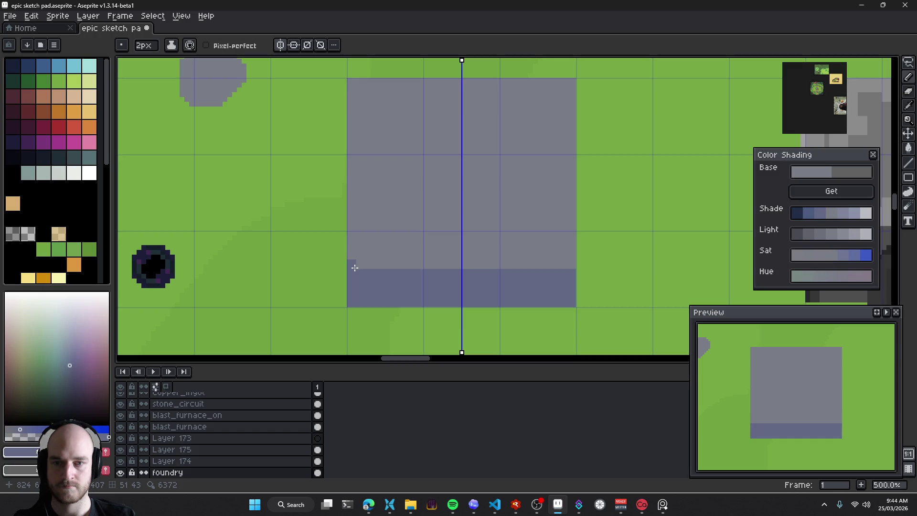
# Extend the darker band up across the block's lower part
pyautogui.scroll(-3, 416, 255)
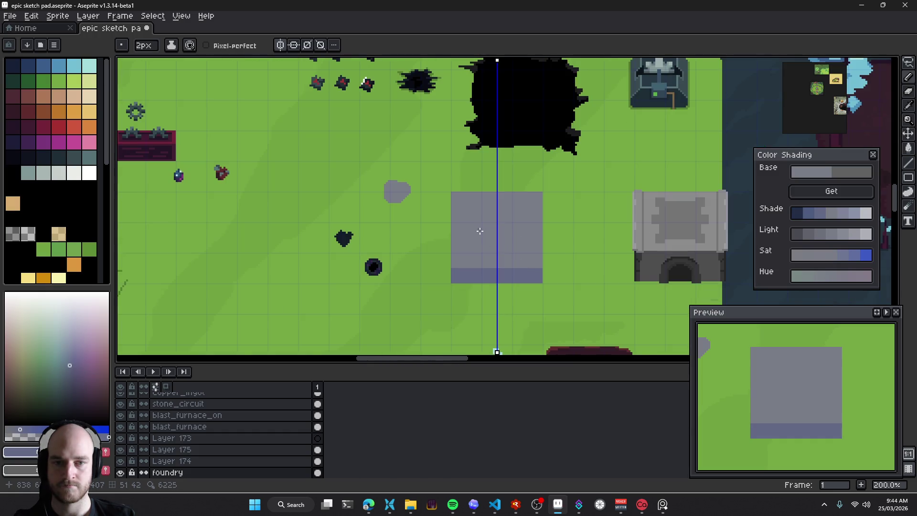
pyautogui.scroll(3, 431, 269)
pyautogui.scroll(-4, 432, 269)
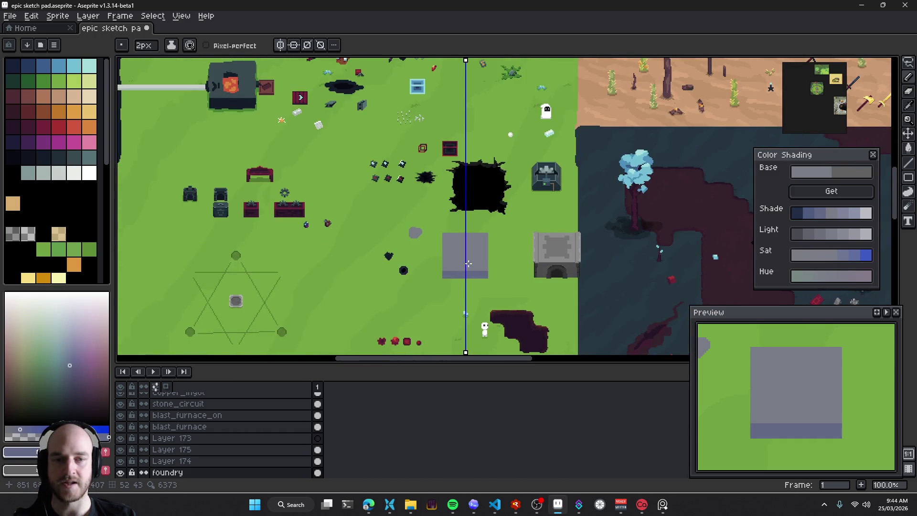
pyautogui.scroll(1, 468, 246)
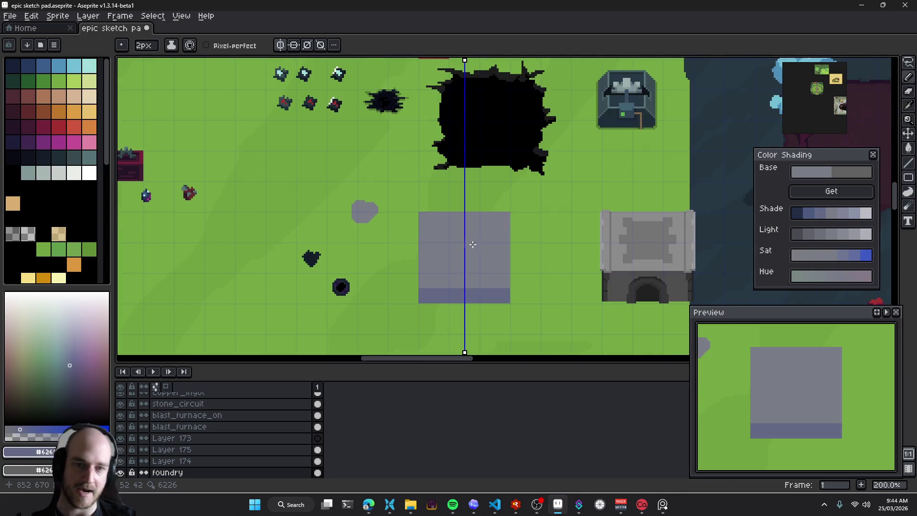
pyautogui.scroll(1, 467, 244)
pyautogui.scroll(1, 432, 280)
pyautogui.scroll(1, 415, 295)
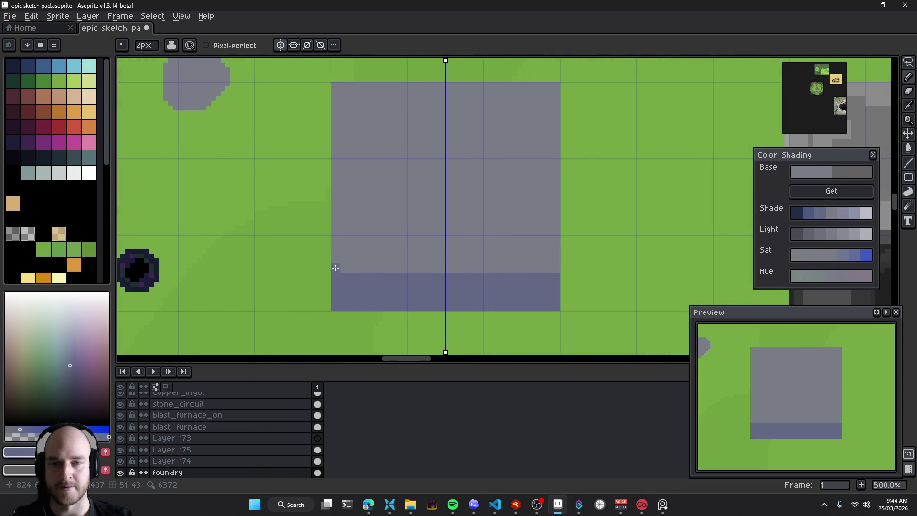
pyautogui.moveTo(334, 266); pyautogui.dragTo(604, 283)
# Refill the upper block with different greys, ending on the lighter grey
pyautogui.click(842, 234)
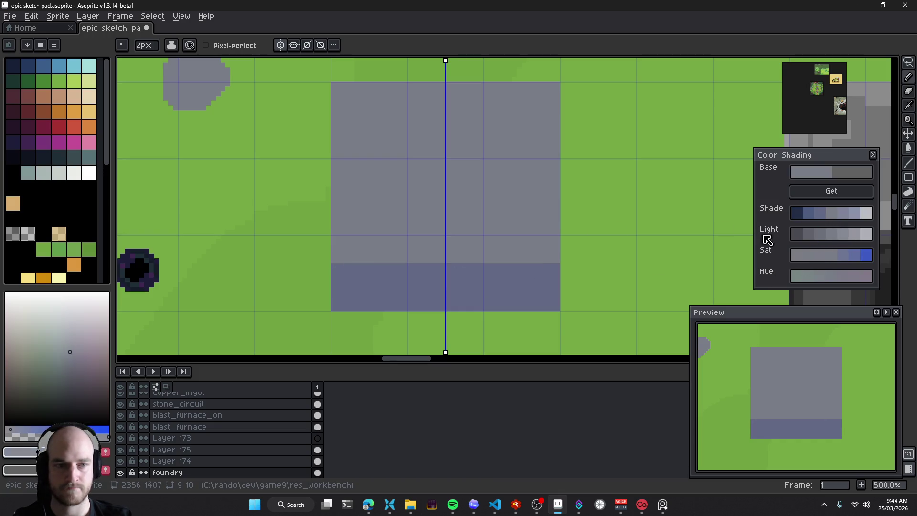
pyautogui.press('g')
pyautogui.click(485, 237)
pyautogui.click(831, 233)
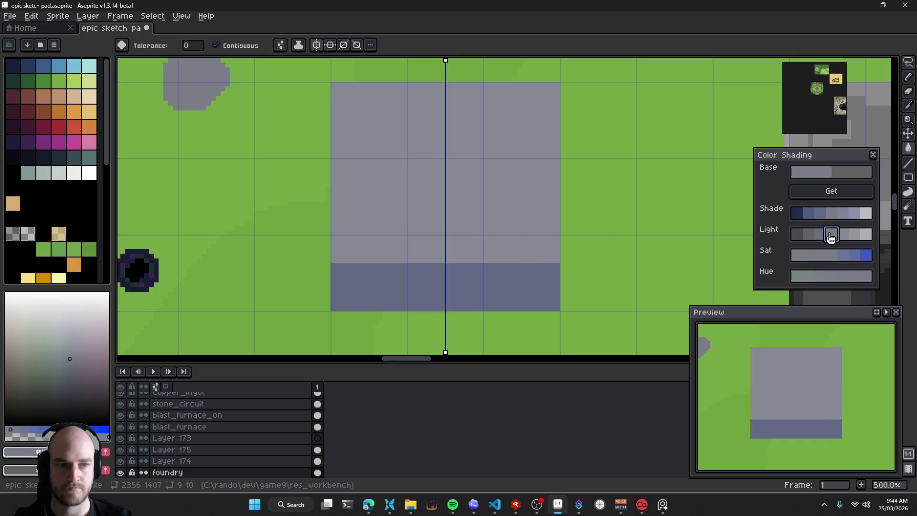
pyautogui.click(502, 227)
pyautogui.moveTo(479, 262); pyautogui.dragTo(470, 259)
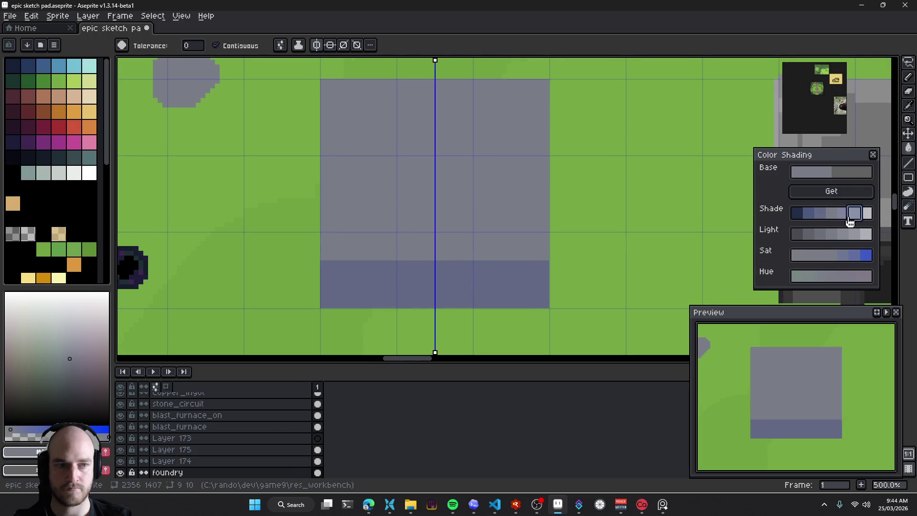
pyautogui.click(835, 239)
pyautogui.click(526, 239)
pyautogui.scroll(-2, 501, 244)
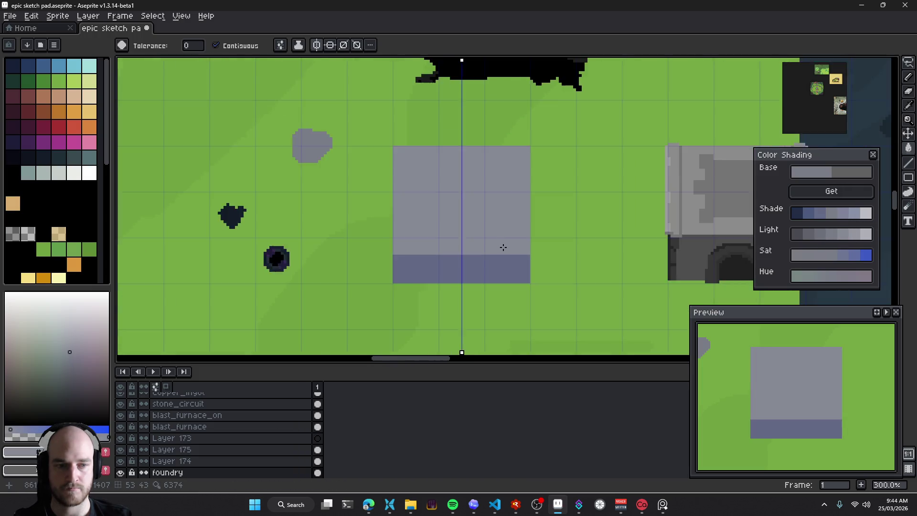
pyautogui.scroll(2, 469, 243)
# Sample the darker band colour and try a mirrored dark stroke on the band, then undo it
pyautogui.press('i')
pyautogui.moveTo(392, 260); pyautogui.dragTo(425, 273)
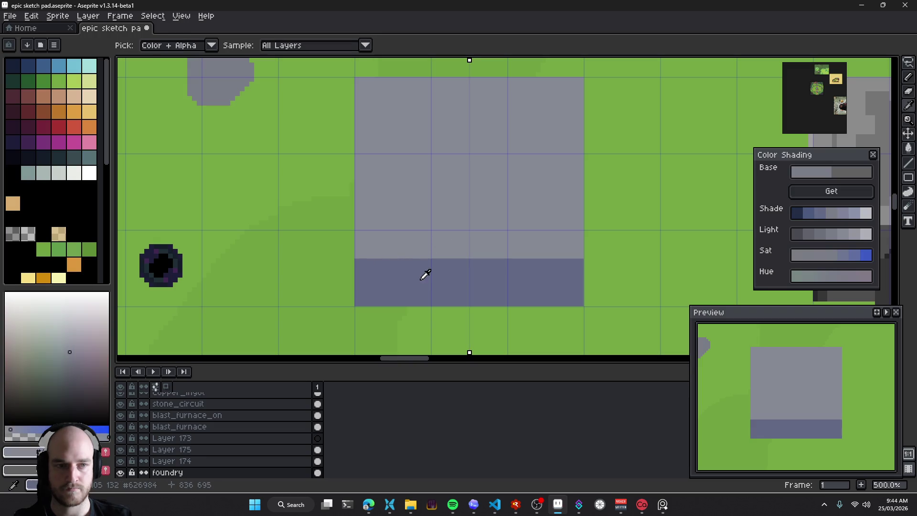
pyautogui.press('g')
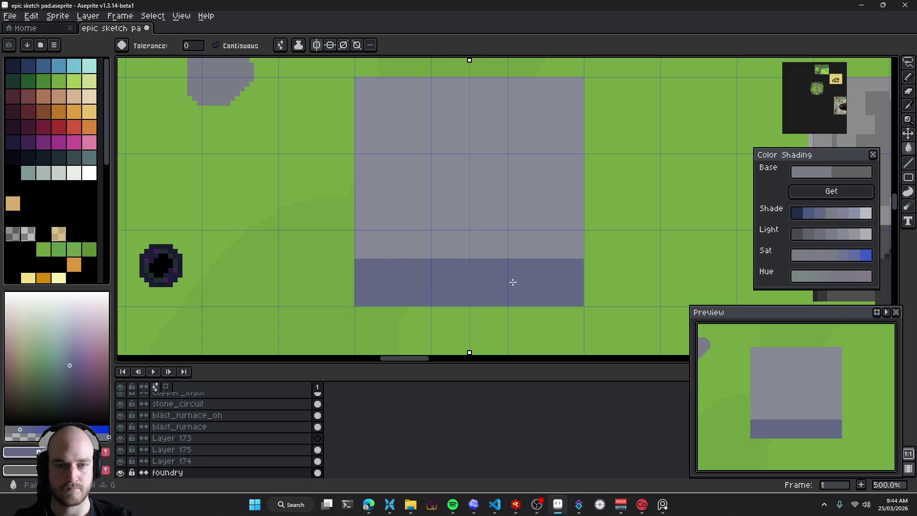
pyautogui.press('b')
pyautogui.moveTo(382, 258); pyautogui.dragTo(463, 258)
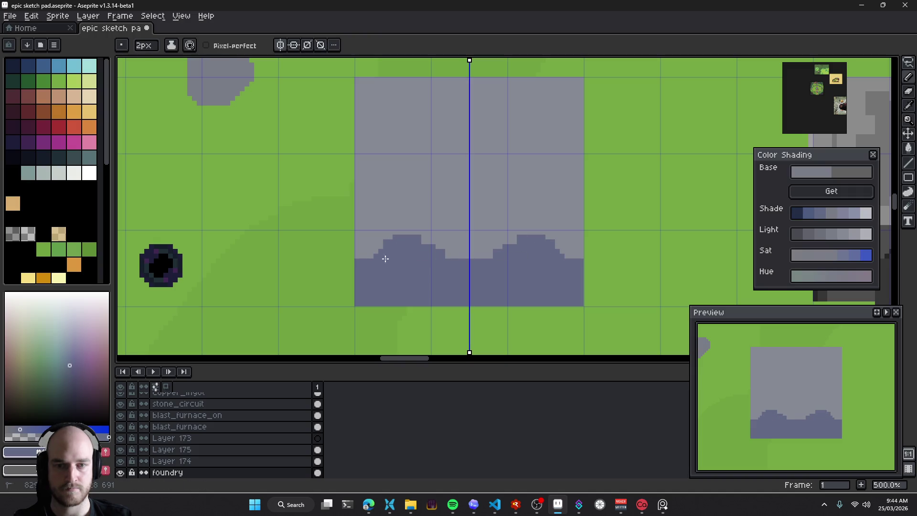
pyautogui.hotkey('ctrl', 'z')
pyautogui.press('v')
# Raise the band's top corners with mirrored strokes, fill its top edge solidly, and add a central dark blob
pyautogui.press('b')
pyautogui.scroll(1, 511, 276)
pyautogui.scroll(1, 446, 254)
pyautogui.moveTo(292, 257)
pyautogui.mouseDown()
pyautogui.moveTo(530, 260)
pyautogui.moveTo(360, 241)
pyautogui.moveTo(301, 251)
pyautogui.moveTo(315, 235)
pyautogui.mouseUp()
pyautogui.moveTo(458, 249)
pyautogui.mouseDown()
pyautogui.moveTo(402, 252)
pyautogui.moveTo(322, 356)
pyautogui.mouseUp()
pyautogui.moveTo(399, 219)
pyautogui.mouseDown()
pyautogui.moveTo(445, 176)
pyautogui.moveTo(395, 199)
pyautogui.moveTo(389, 232)
pyautogui.moveTo(438, 249)
pyautogui.mouseUp()
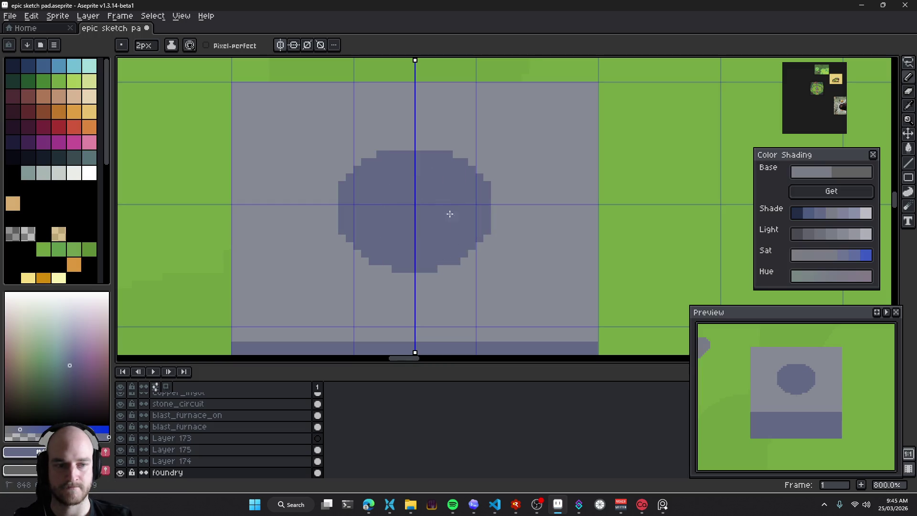
# Undo the dark blob and try a filled dark ellipse in the block, then remove it
pyautogui.scroll(-3, 432, 198)
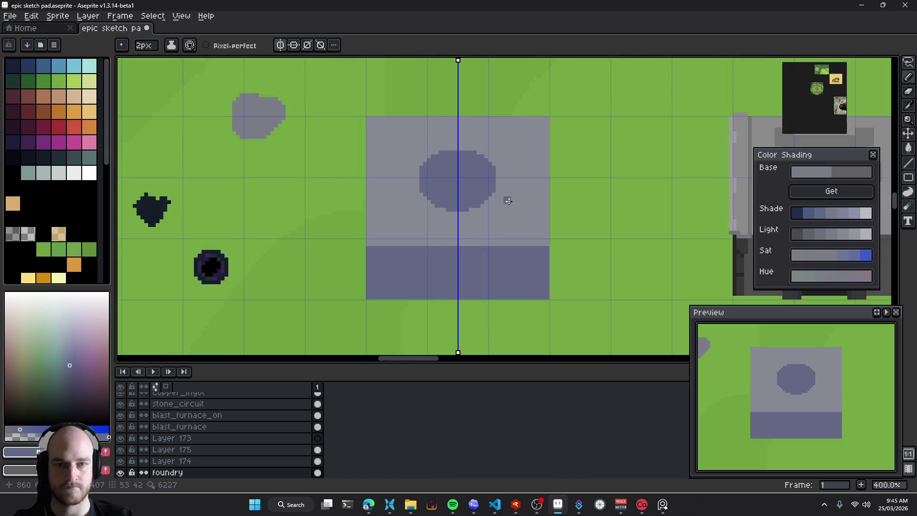
pyautogui.hotkey('ctrl', 'z')
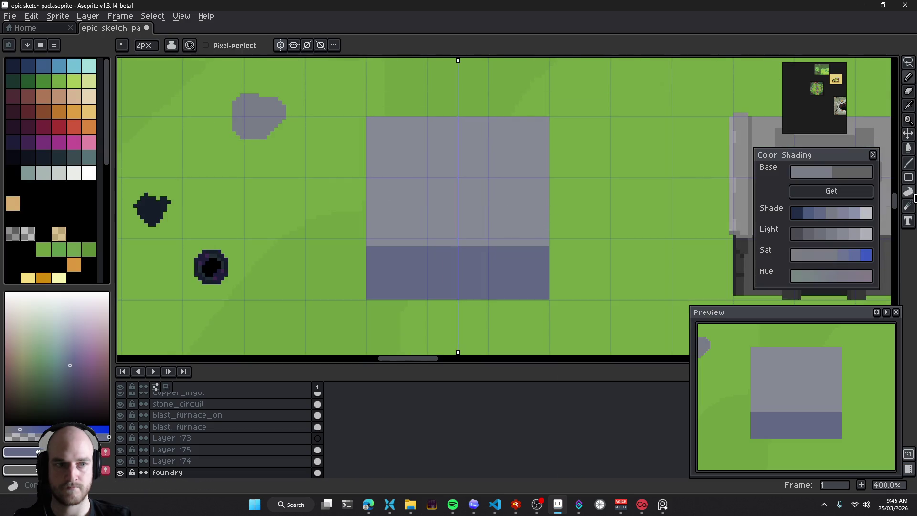
pyautogui.click(908, 177)
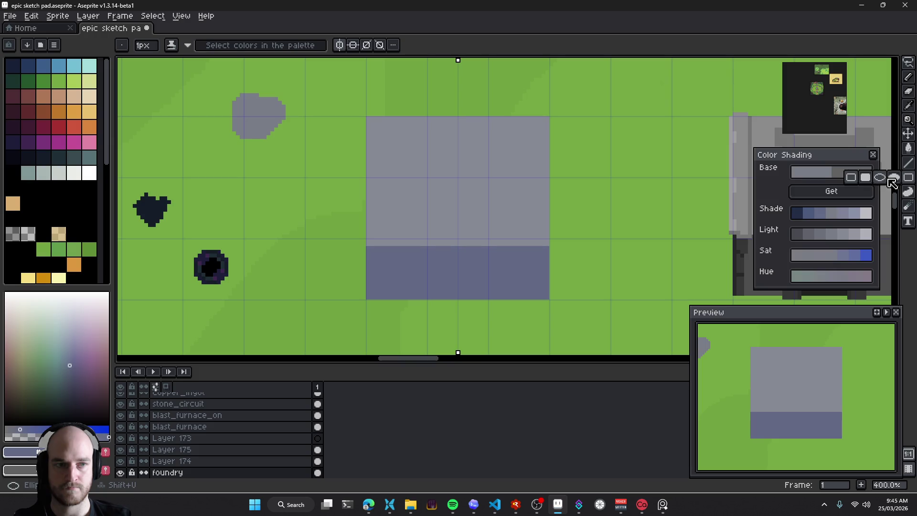
pyautogui.click(893, 178)
pyautogui.moveTo(394, 156); pyautogui.dragTo(524, 211)
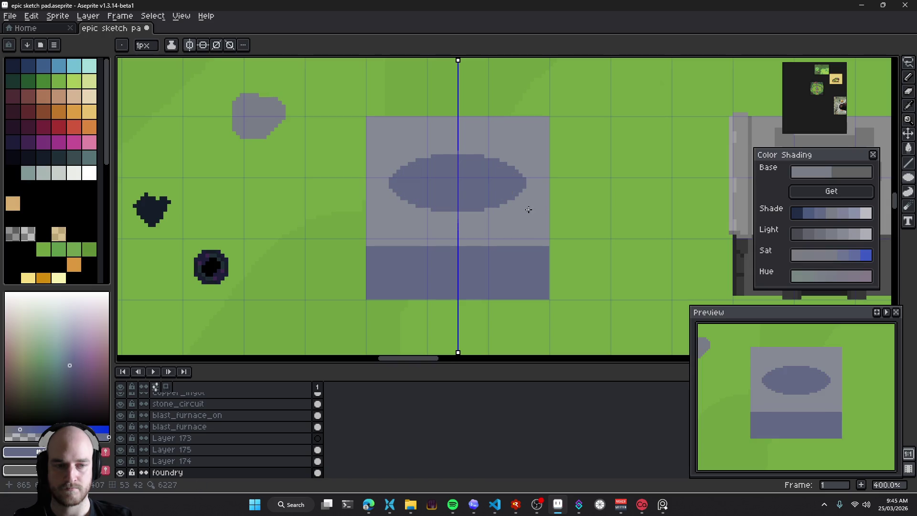
pyautogui.scroll(1, 454, 185)
pyautogui.scroll(1, 453, 186)
pyautogui.press('b')
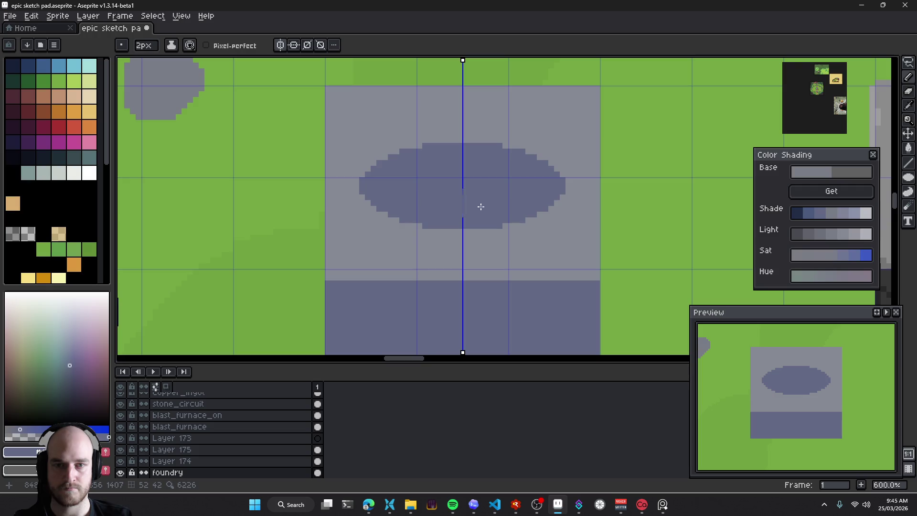
pyautogui.scroll(-4, 481, 207)
pyautogui.scroll(3, 504, 215)
pyautogui.hotkey('ctrl', 'z')
# Hand-paint a mirrored dark oval, trimming it with light grey and repainting it fuller
pyautogui.moveTo(459, 180)
pyautogui.mouseDown()
pyautogui.moveTo(437, 161)
pyautogui.moveTo(450, 169)
pyautogui.moveTo(471, 158)
pyautogui.moveTo(392, 187)
pyautogui.moveTo(417, 161)
pyautogui.moveTo(399, 181)
pyautogui.moveTo(429, 220)
pyautogui.moveTo(397, 175)
pyautogui.moveTo(431, 220)
pyautogui.mouseUp()
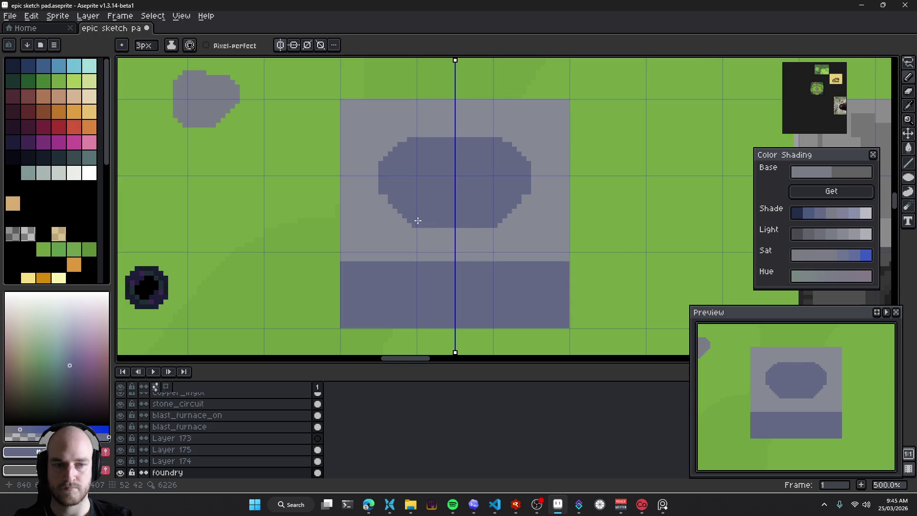
pyautogui.keyDown('alt'); pyautogui.click(413, 120); pyautogui.keyUp('alt')
pyautogui.moveTo(422, 138)
pyautogui.mouseDown()
pyautogui.moveTo(396, 152)
pyautogui.moveTo(389, 210)
pyautogui.moveTo(509, 230)
pyautogui.mouseUp()
pyautogui.moveTo(386, 173)
pyautogui.mouseDown()
pyautogui.moveTo(394, 193)
pyautogui.moveTo(452, 217)
pyautogui.mouseUp()
pyautogui.keyDown('alt'); pyautogui.click(429, 176); pyautogui.keyUp('alt')
pyautogui.moveTo(429, 143)
pyautogui.mouseDown()
pyautogui.moveTo(403, 153)
pyautogui.moveTo(396, 210)
pyautogui.moveTo(459, 219)
pyautogui.mouseUp()
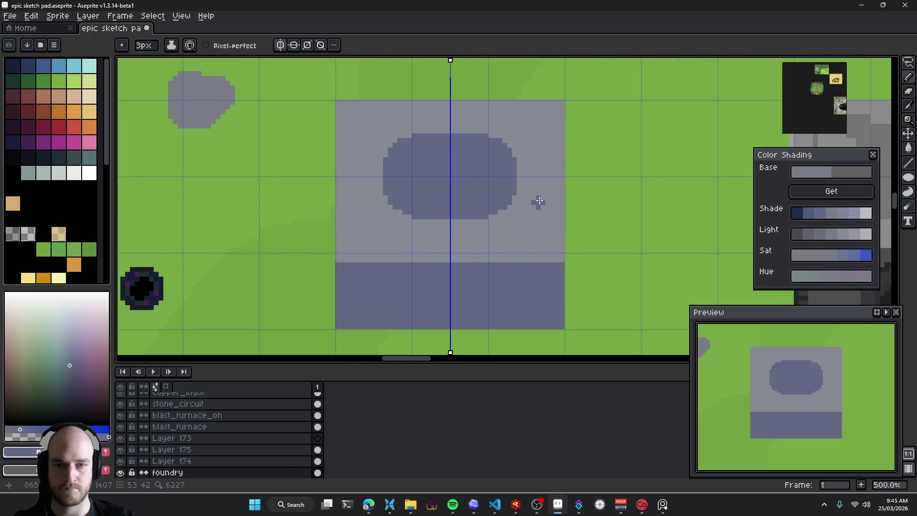
# Undo the hand-painted oval and redraw a filled ellipse on the block's top face after misplaced attempts
pyautogui.scroll(-1, 539, 200)
pyautogui.scroll(-3, 528, 241)
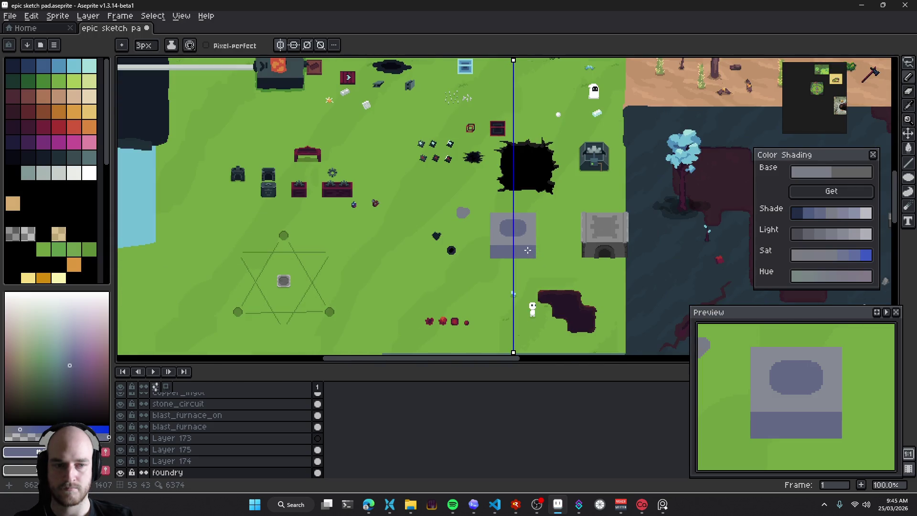
pyautogui.scroll(4, 529, 245)
pyautogui.scroll(1, 534, 234)
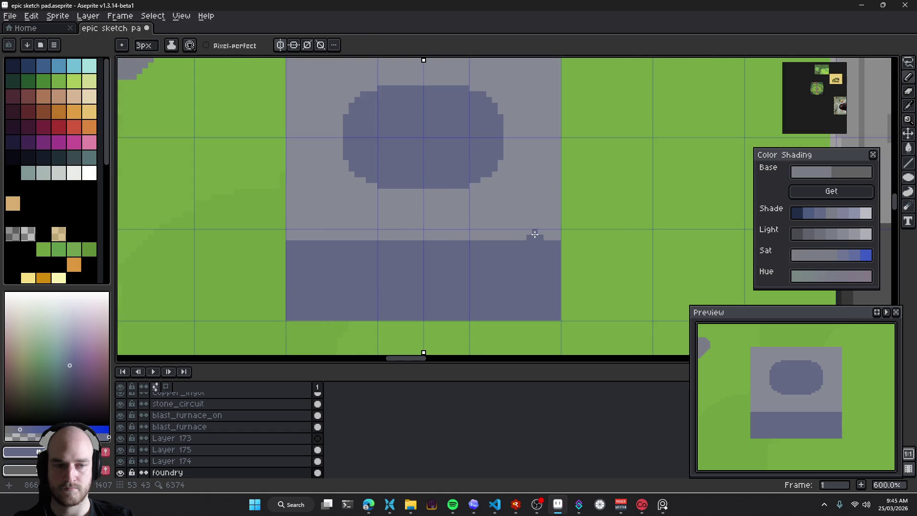
pyautogui.hotkey('ctrl', 'z')
pyautogui.hotkey('ctrl', 'z')
pyautogui.hotkey('ctrl', 'z')
pyautogui.hotkey('ctrl', 'z')
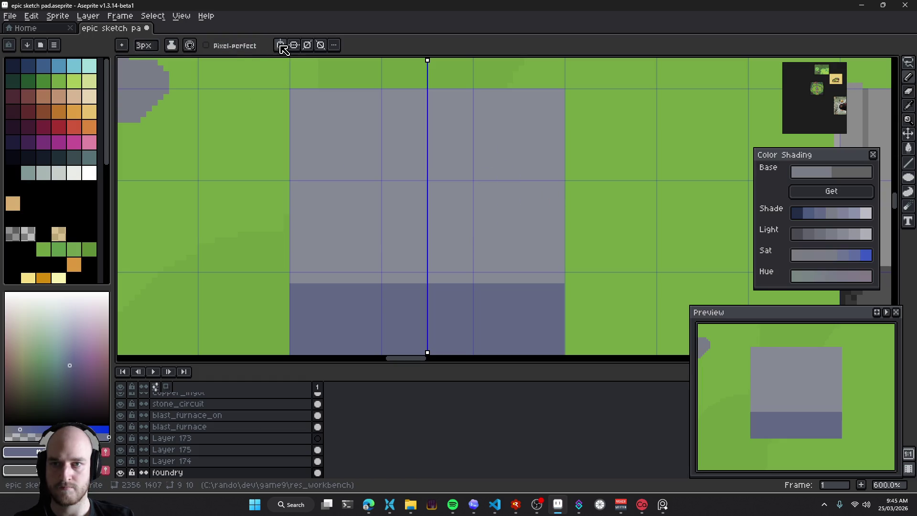
pyautogui.click(908, 178)
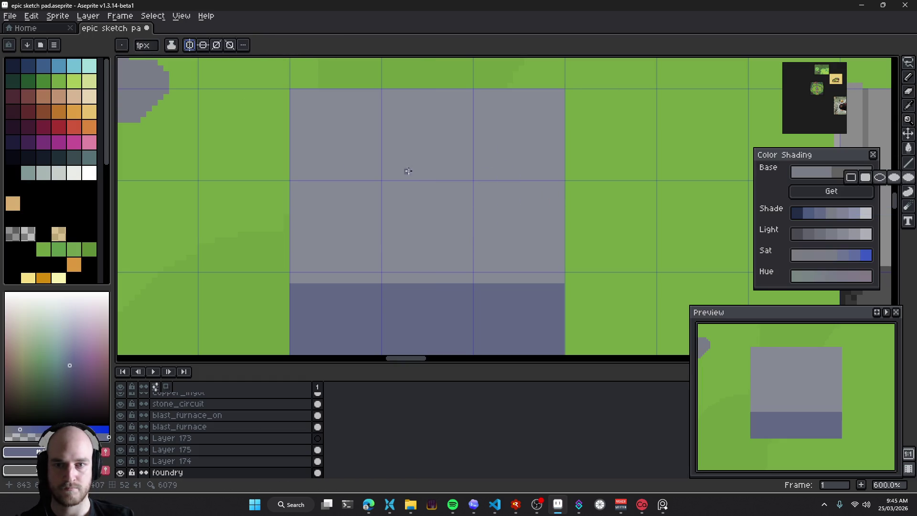
pyautogui.moveTo(318, 124)
pyautogui.mouseDown()
pyautogui.moveTo(522, 215)
pyautogui.moveTo(501, 219)
pyautogui.moveTo(511, 215)
pyautogui.mouseUp()
pyautogui.hotkey('ctrl', 'z')
pyautogui.moveTo(375, 139); pyautogui.dragTo(551, 226)
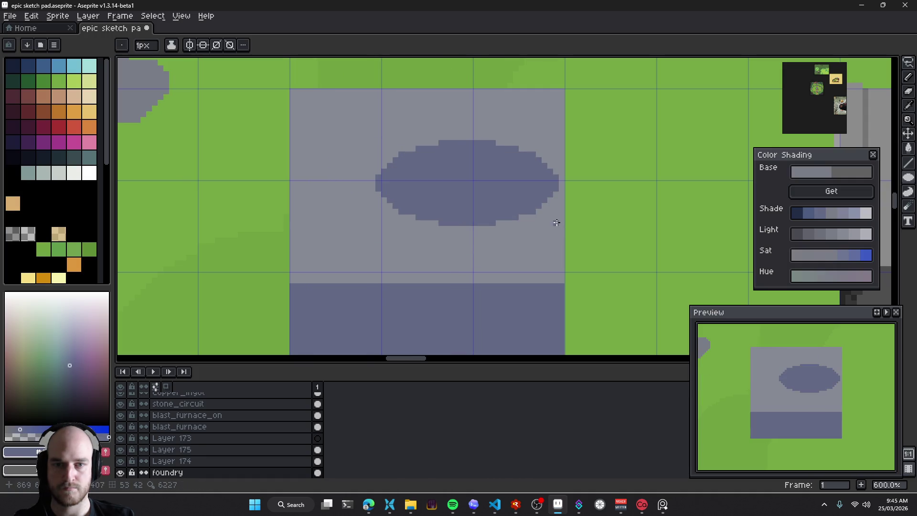
pyautogui.hotkey('ctrl', 'z')
pyautogui.moveTo(318, 120)
pyautogui.mouseDown()
pyautogui.moveTo(484, 198)
pyautogui.moveTo(529, 197)
pyautogui.moveTo(461, 213)
pyautogui.mouseUp()
# Commit the filled oval and shift it right and down toward the block's centre
pyautogui.press('v')
pyautogui.moveTo(394, 170); pyautogui.dragTo(429, 192)
pyautogui.scroll(-4, 470, 206)
pyautogui.scroll(-2, 501, 225)
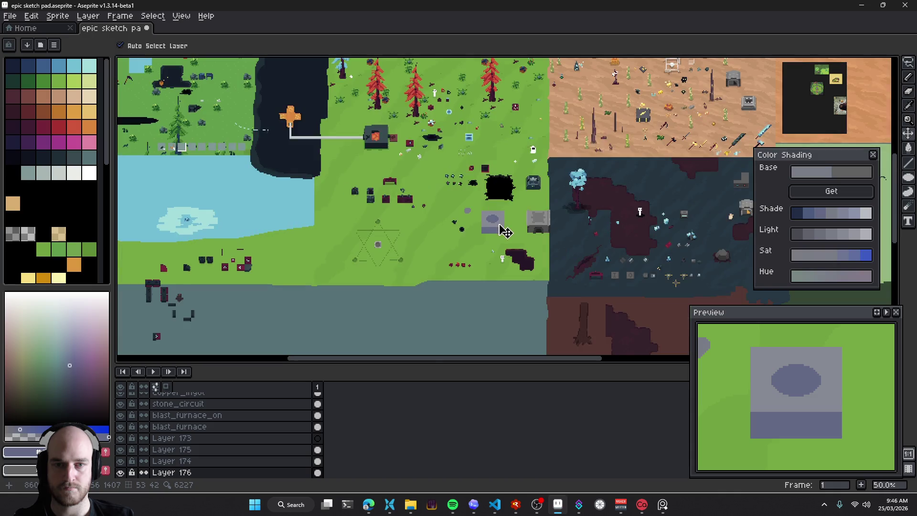
pyautogui.scroll(5, 501, 229)
pyautogui.scroll(1, 496, 212)
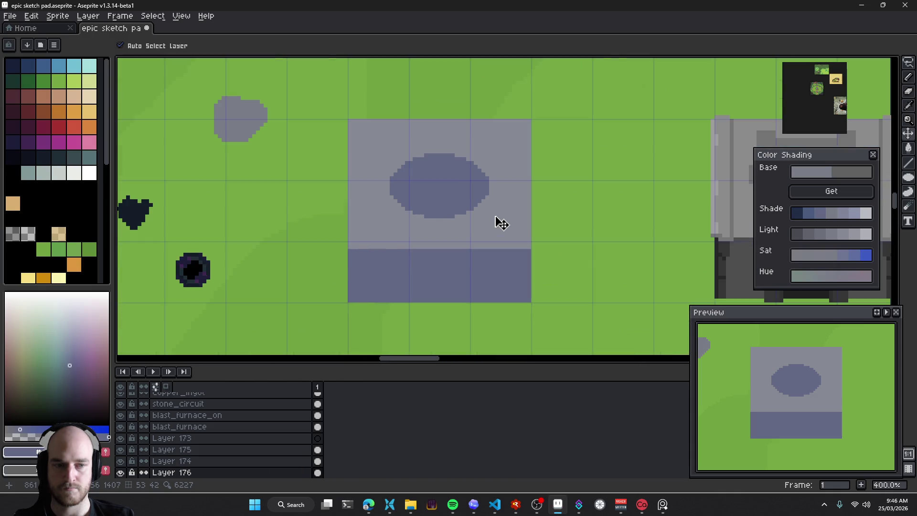
pyautogui.rightClick(288, 473)
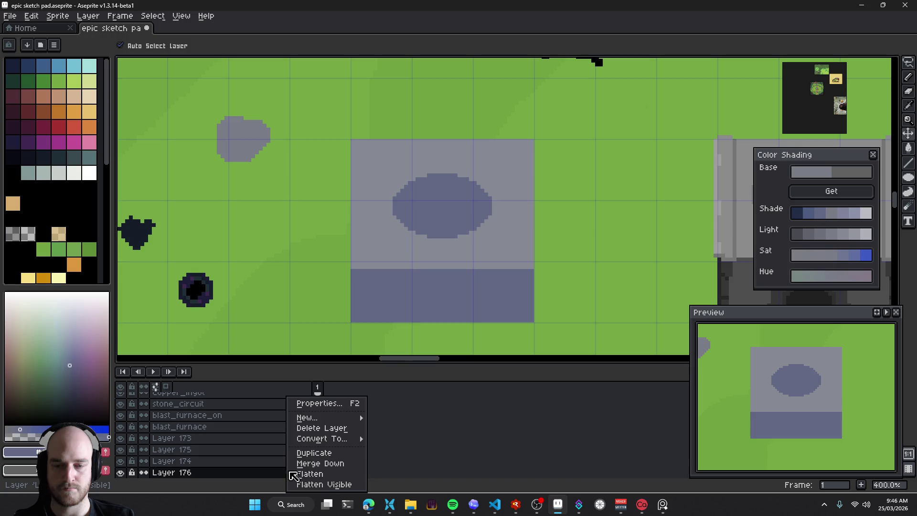
# Merge Layer 176 down and sample the block's blue shade and light grey as drawing colours
pyautogui.click(338, 464)
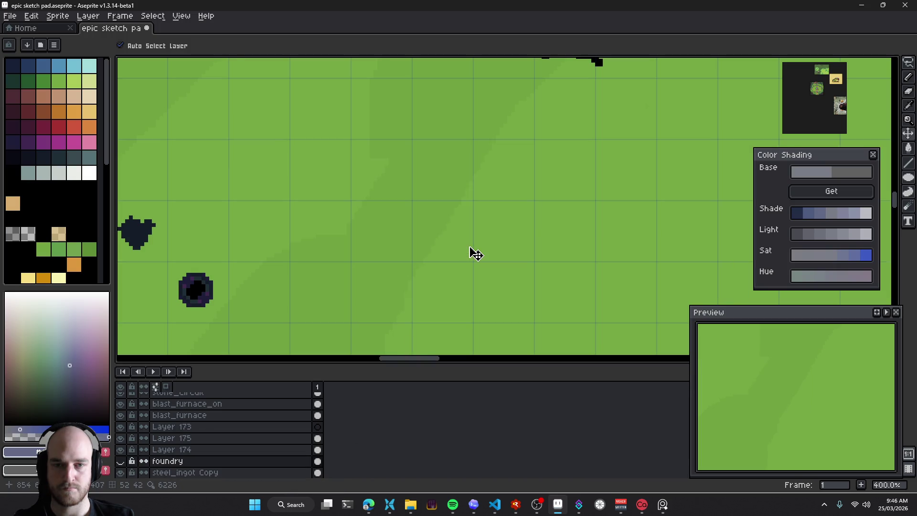
pyautogui.scroll(1, 460, 237)
pyautogui.press('i')
pyautogui.click(449, 230)
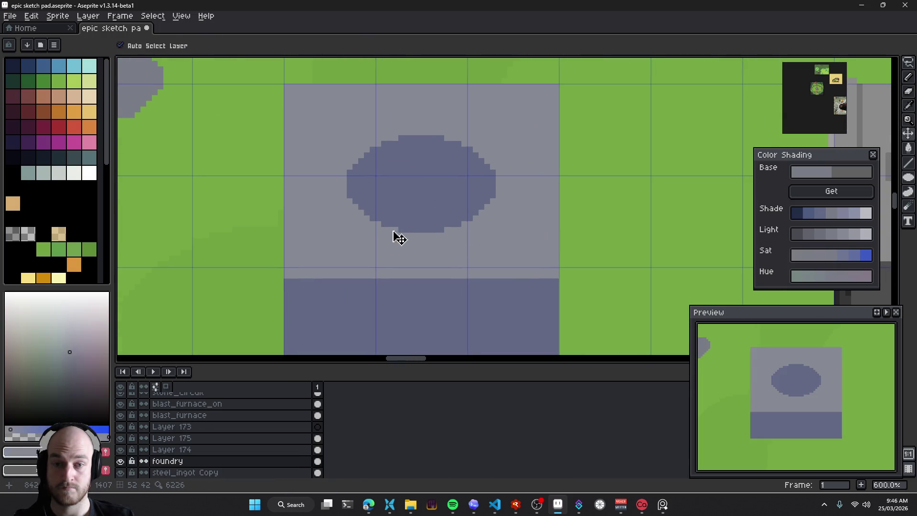
pyautogui.press('b')
pyautogui.keyDown('alt'); pyautogui.click(354, 184); pyautogui.keyUp('alt')
pyautogui.moveTo(367, 210)
pyautogui.mouseDown()
pyautogui.moveTo(400, 211)
pyautogui.moveTo(422, 228)
pyautogui.mouseUp()
pyautogui.press('i')
pyautogui.click(421, 258)
pyautogui.press('b')
pyautogui.scroll(-4, 420, 258)
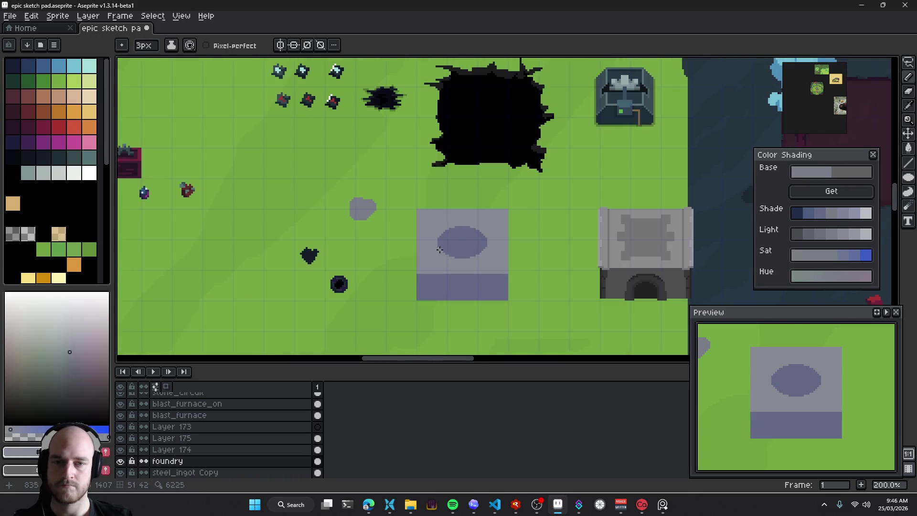
pyautogui.scroll(4, 420, 211)
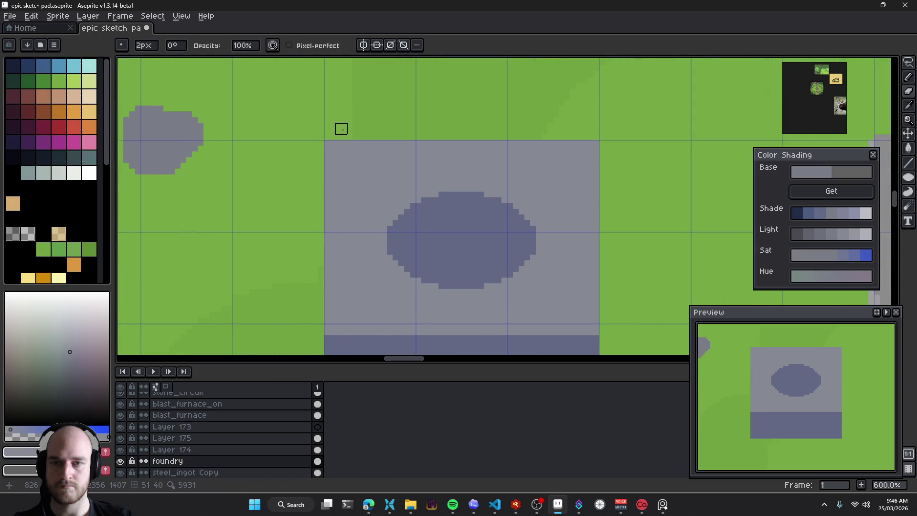
# Turn on vertical mirror symmetry
pyautogui.click(122, 45)
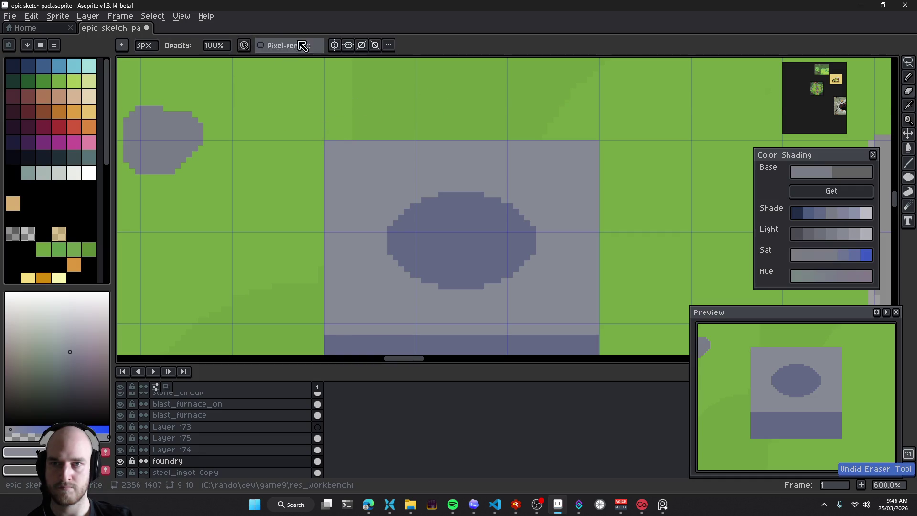
pyautogui.click(335, 45)
pyautogui.scroll(-2, 344, 138)
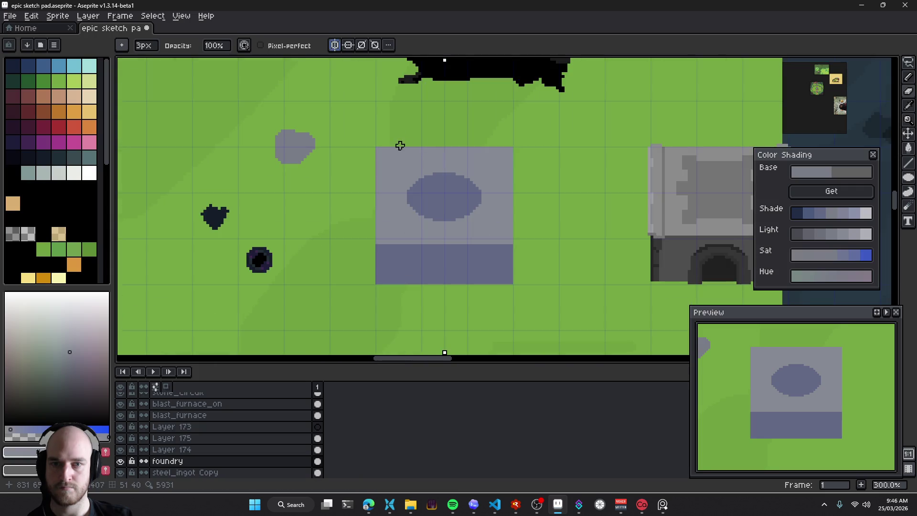
pyautogui.scroll(1, 376, 137)
pyautogui.scroll(-3, 428, 166)
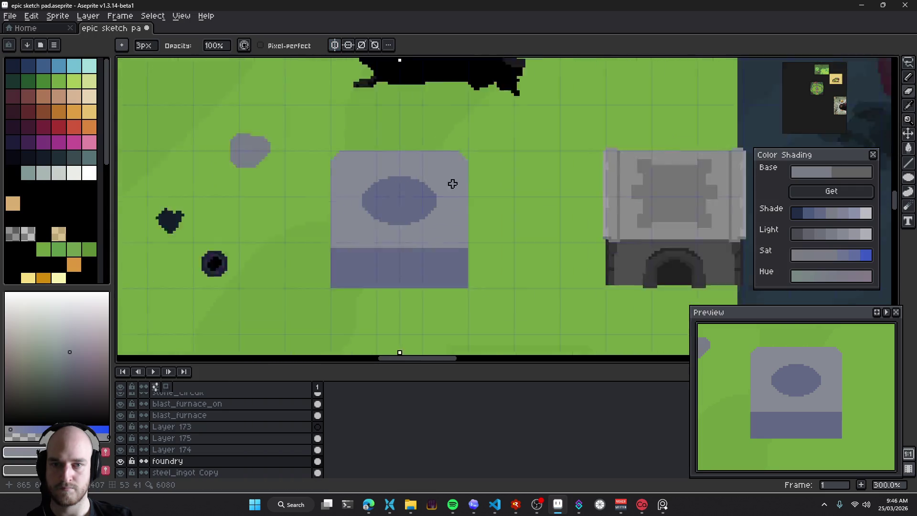
# Marquee-select the foundry block, cut it, and paste it onto a new empty layer
pyautogui.press('v')
pyautogui.press('m')
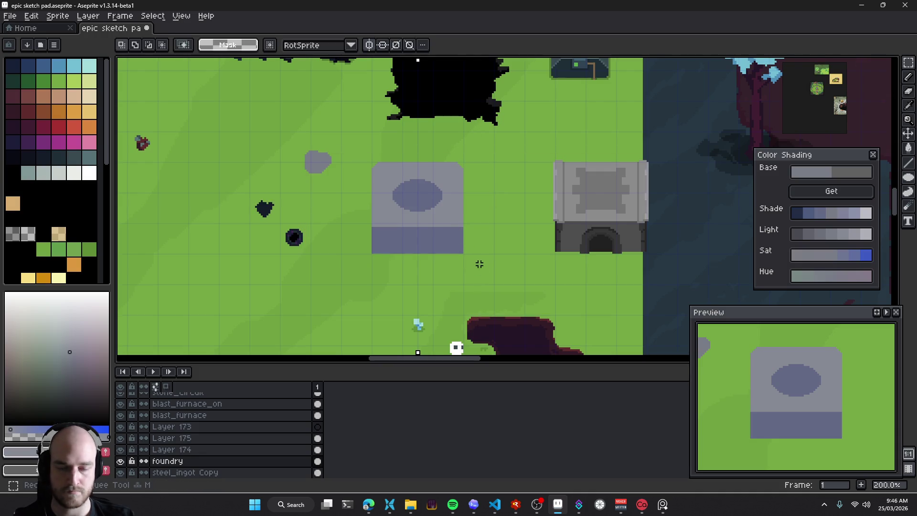
pyautogui.moveTo(483, 268); pyautogui.dragTo(303, 137)
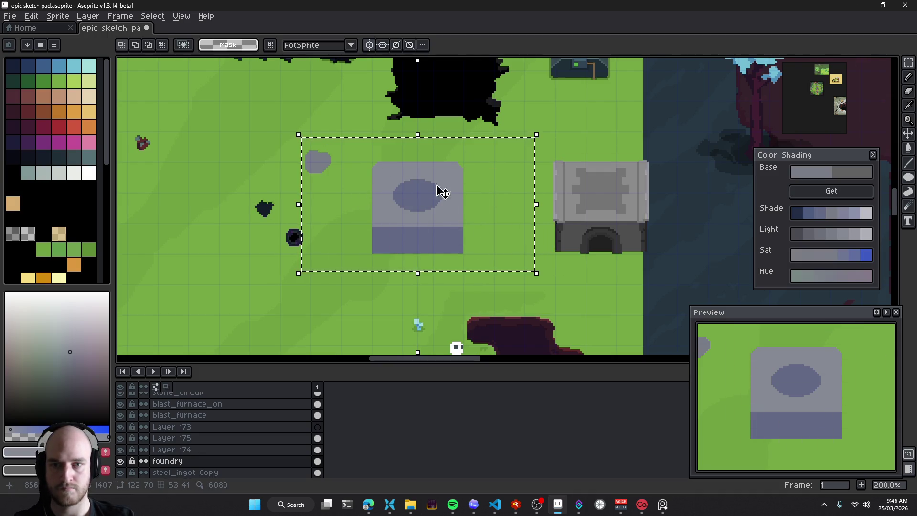
pyautogui.press('Delete')
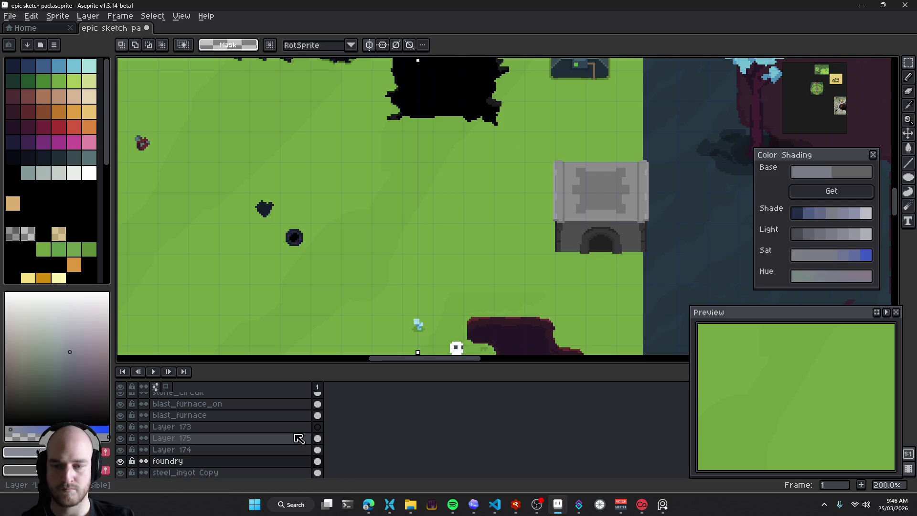
pyautogui.hotkey('shift', 'n')
pyautogui.hotkey('ctrl', 'v')
pyautogui.press('Return')
pyautogui.press('v')
pyautogui.scroll(2, 435, 215)
pyautogui.scroll(-2, 420, 200)
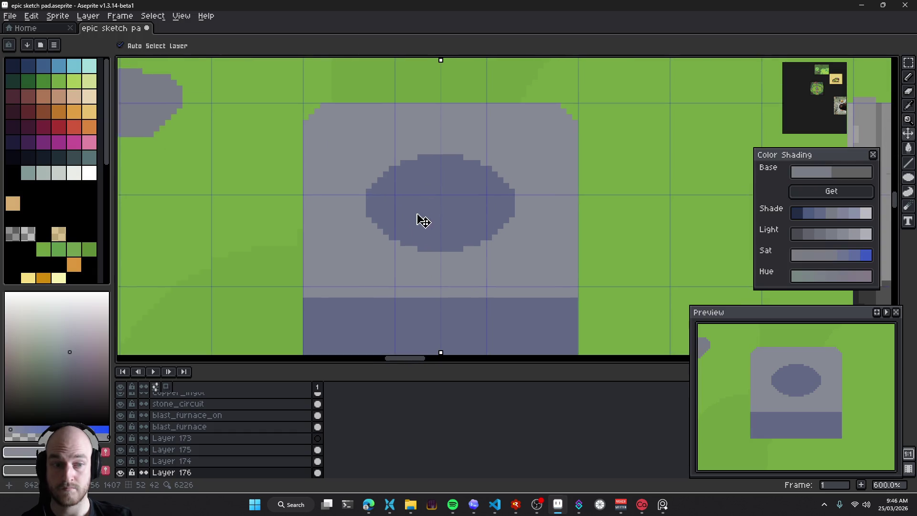
# Pencil mirrored stair-step pixels in the band's dark blue-grey at its upper corners
pyautogui.hscroll(-2, 425, 205)
pyautogui.press('i')
pyautogui.click(370, 229)
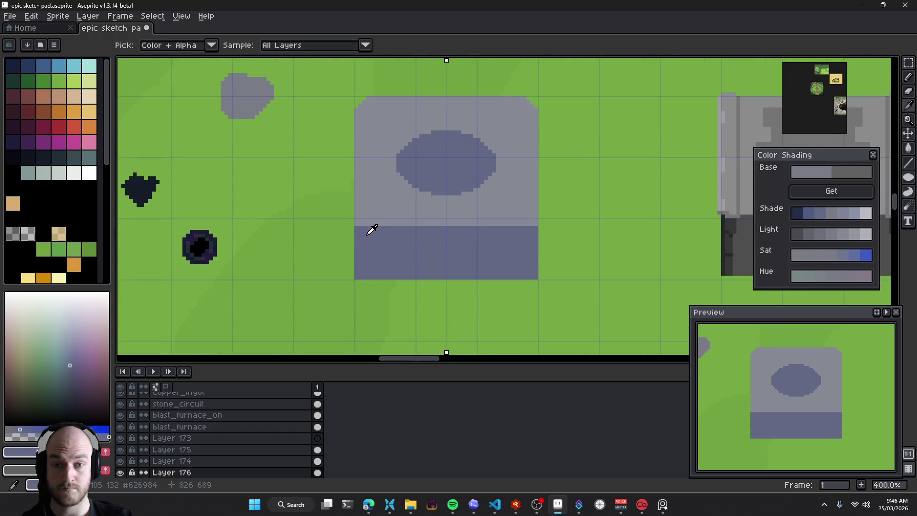
pyautogui.press('b')
pyautogui.scroll(1, 355, 217)
pyautogui.moveTo(353, 214); pyautogui.dragTo(367, 228)
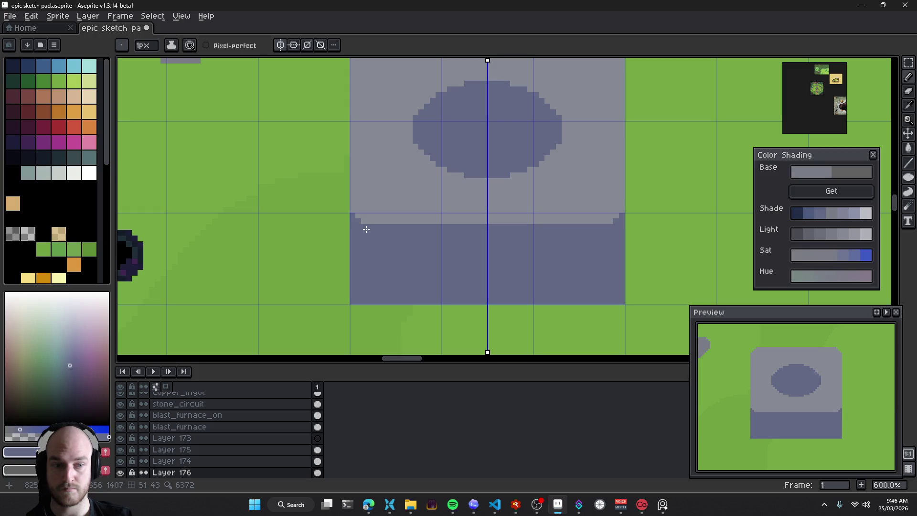
pyautogui.hscroll(2, 387, 241)
pyautogui.hscroll(1, 366, 274)
pyautogui.hscroll(1, 353, 248)
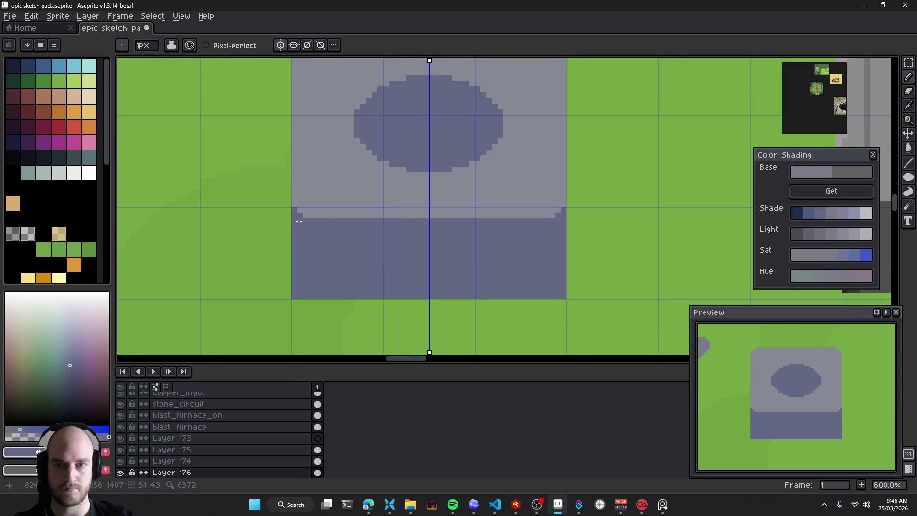
pyautogui.moveTo(295, 202); pyautogui.dragTo(342, 224)
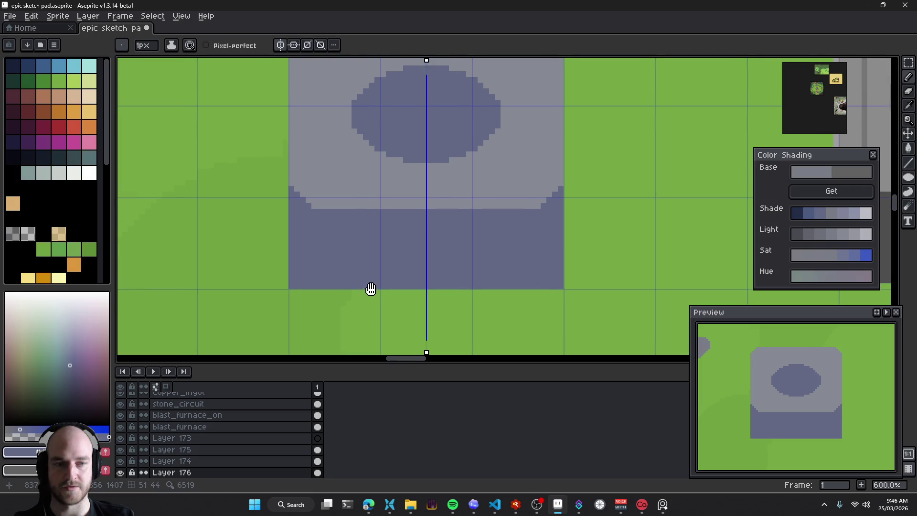
# Erase stepped pixels to round the base band's bottom corners, then pick the top face's grey
pyautogui.press('e')
pyautogui.click(286, 287)
pyautogui.moveTo(298, 287); pyautogui.dragTo(321, 298)
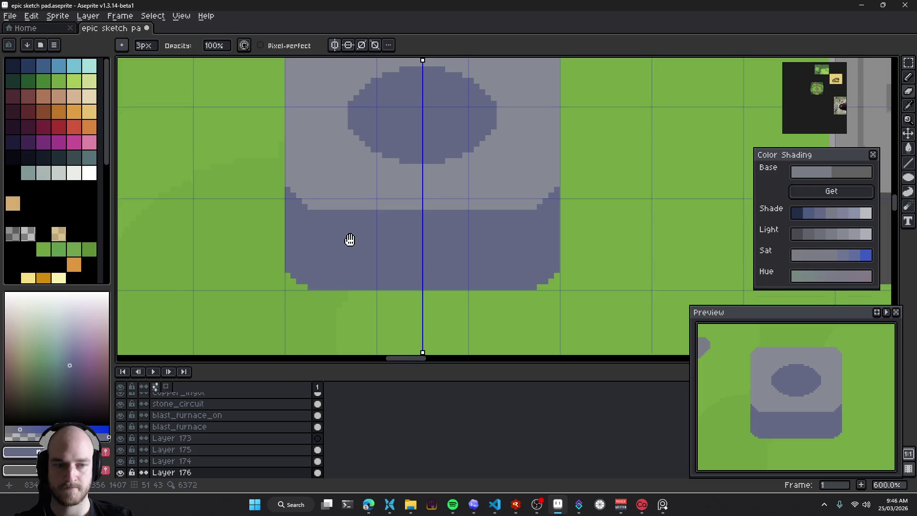
pyautogui.scroll(3, 349, 225)
pyautogui.moveTo(371, 234); pyautogui.dragTo(387, 238)
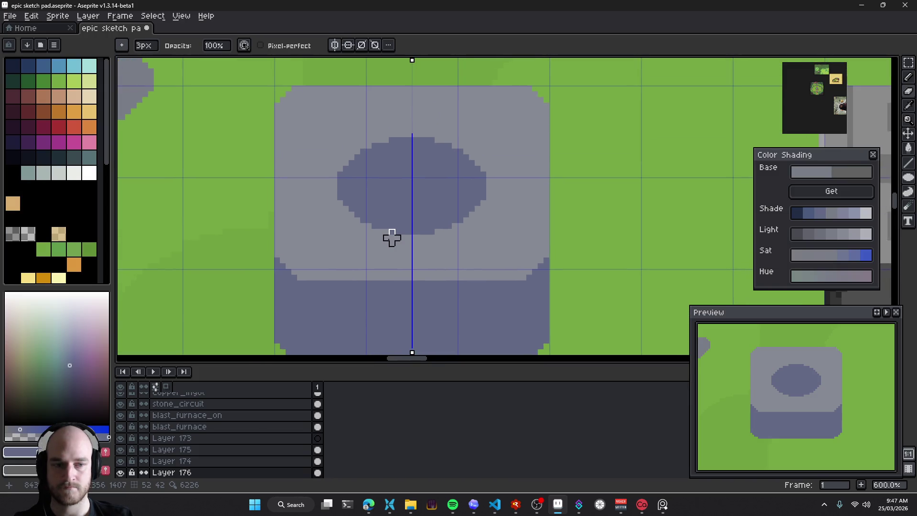
pyautogui.click(822, 234)
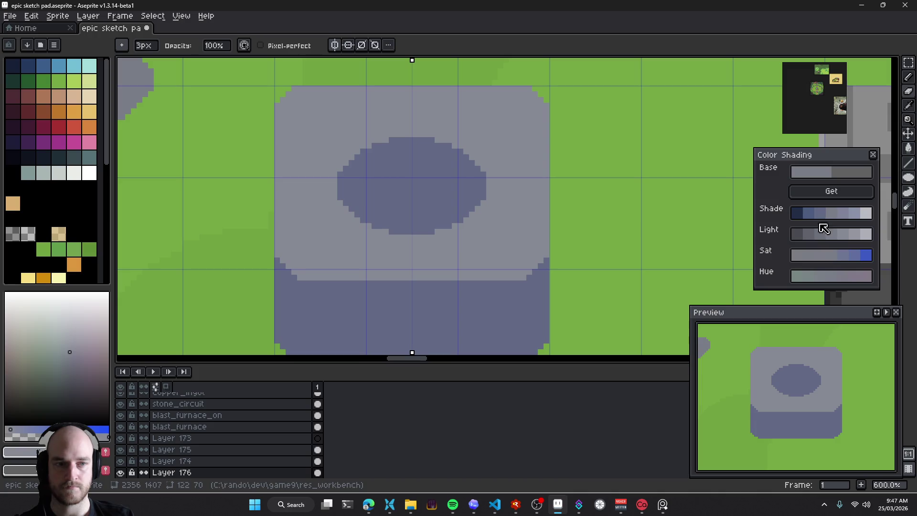
pyautogui.press('alt')
pyautogui.click(855, 191)
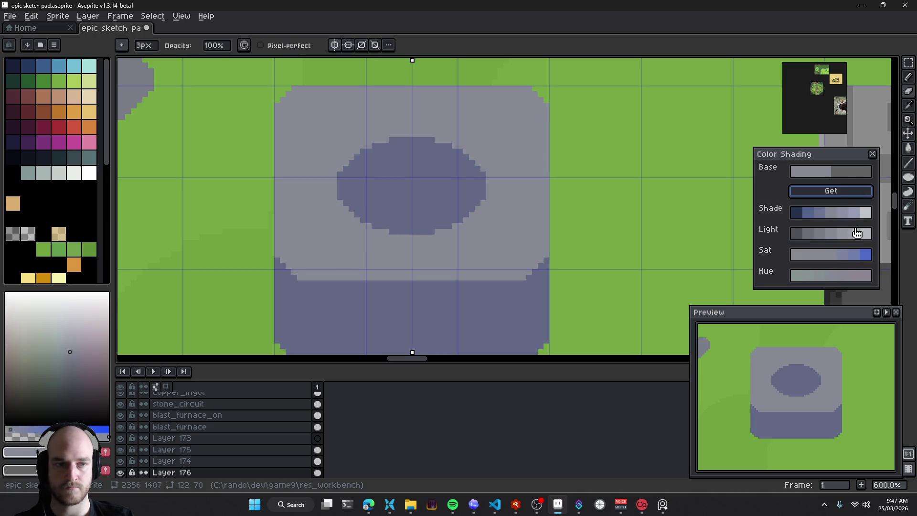
pyautogui.click(858, 237)
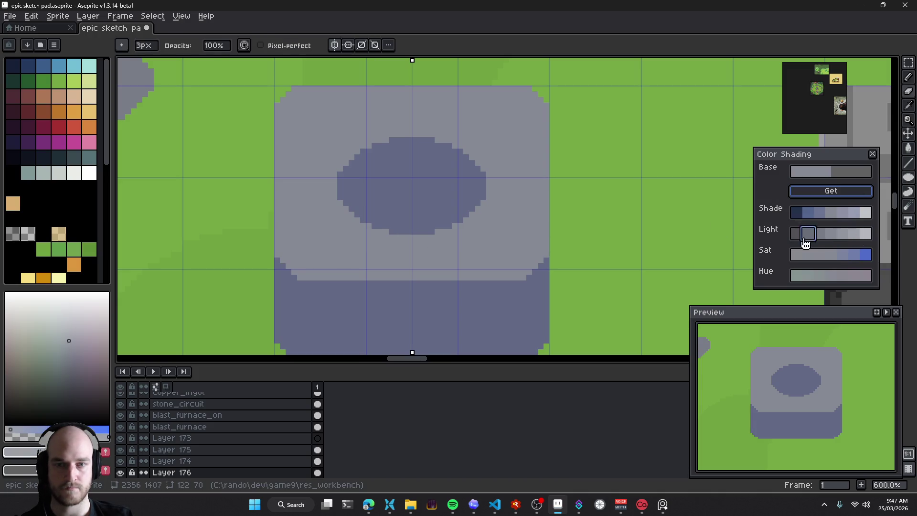
pyautogui.press('w')
pyautogui.click(343, 241)
pyautogui.press('b')
pyautogui.moveTo(379, 232); pyautogui.dragTo(387, 143)
pyautogui.hotkey('ctrl', 'z')
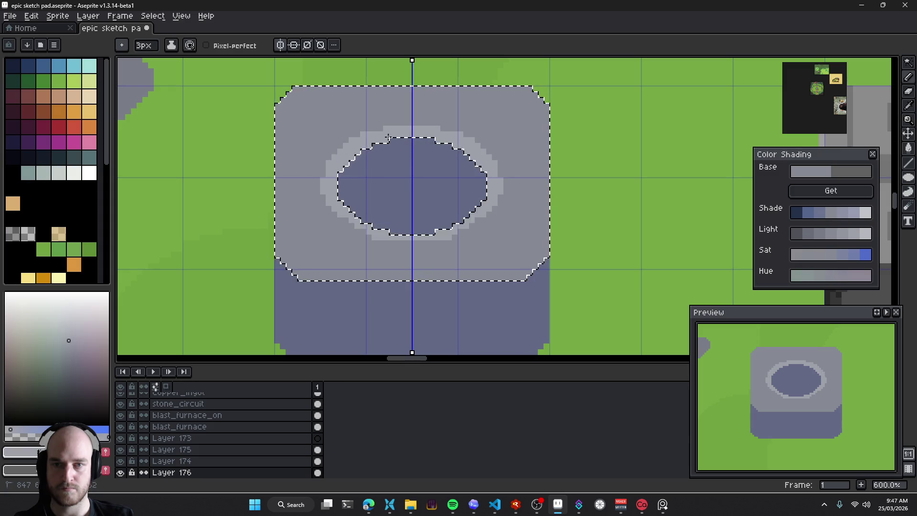
pyautogui.moveTo(362, 145); pyautogui.dragTo(362, 236)
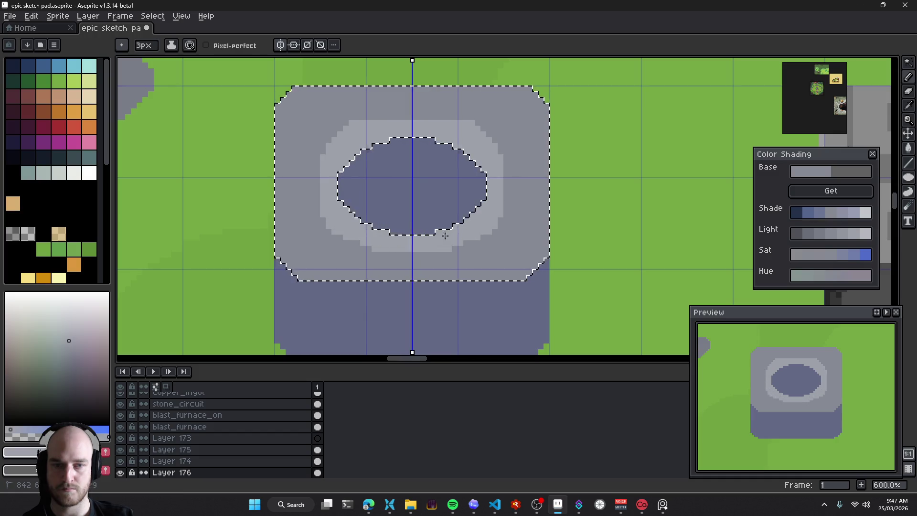
pyautogui.hotkey('ctrl', 'z')
pyautogui.hotkey('ctrl', 'z')
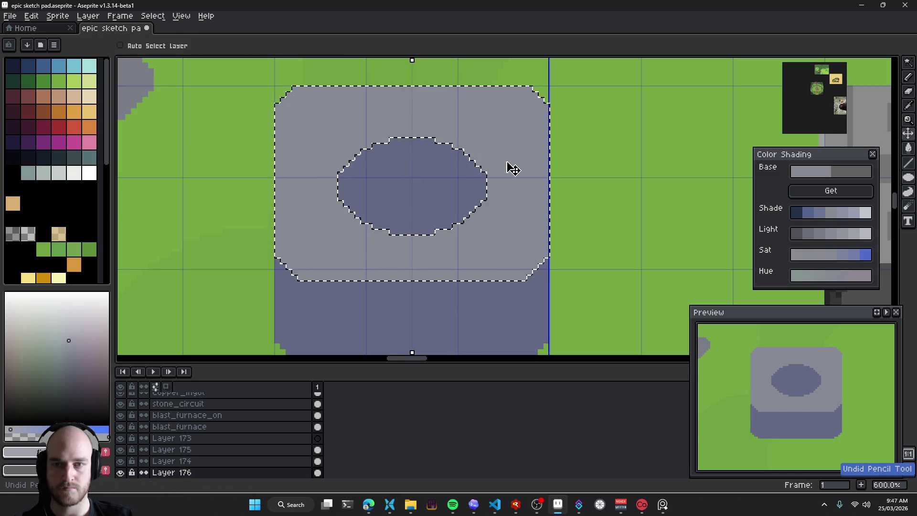
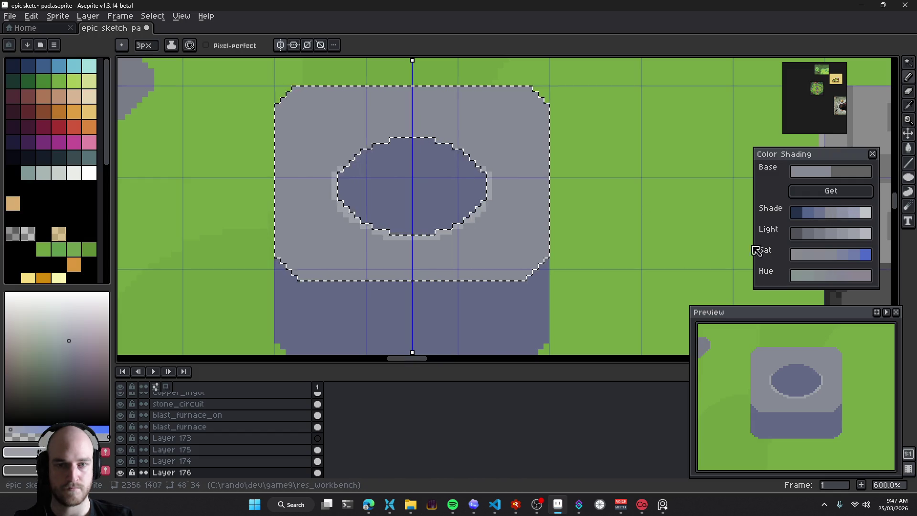
# Sample the opening's dark colour, take a darker shade from the ramp, and select the inner oval
pyautogui.keyDown('alt'); pyautogui.click(459, 183); pyautogui.keyUp('alt')
pyautogui.click(807, 213)
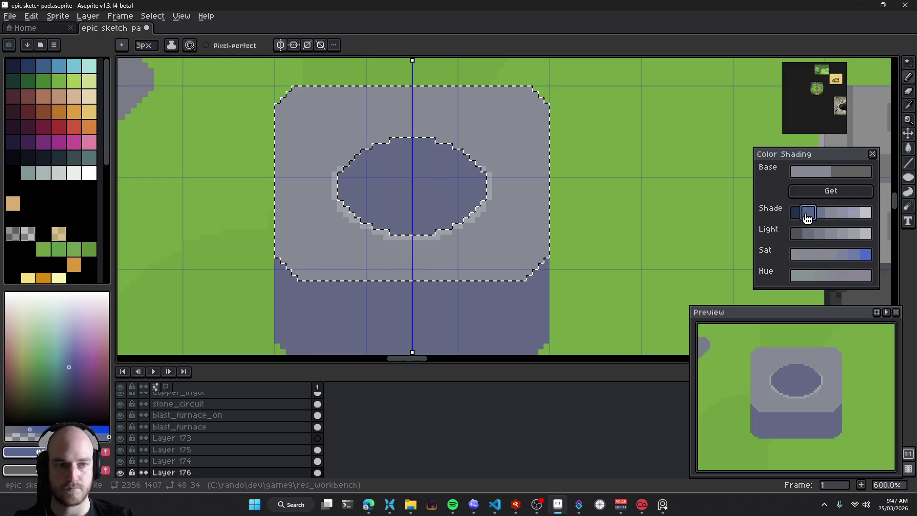
pyautogui.hotkey('ctrl', 'z')
pyautogui.hotkey('ctrl', 'z')
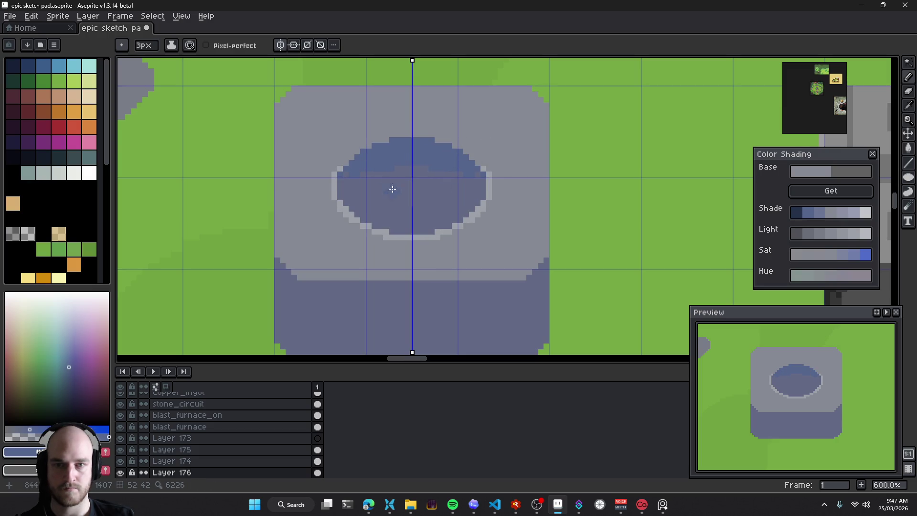
pyautogui.scroll(-5, 435, 216)
pyautogui.scroll(3, 435, 218)
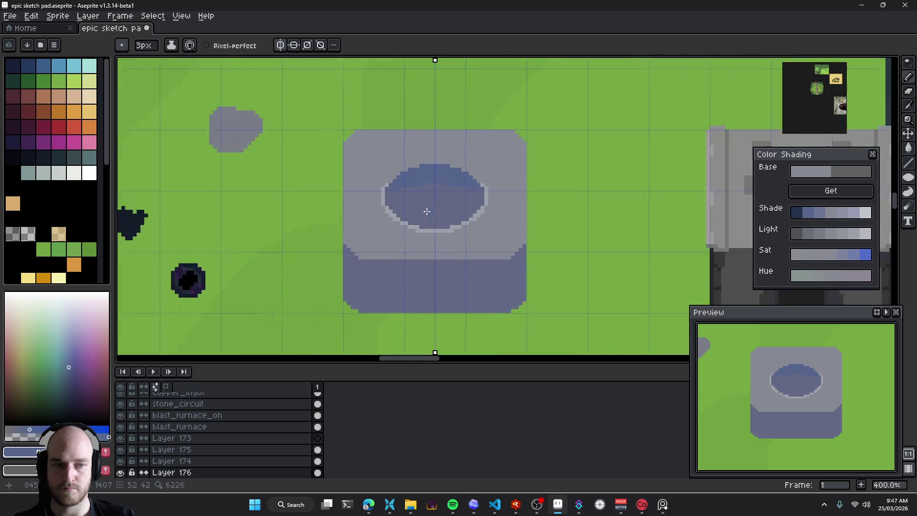
pyautogui.scroll(3, 423, 211)
pyautogui.scroll(2, 420, 206)
# With a 1px brush, try a dark arc across the oval's top, then switch to a lighter blue shade
pyautogui.press('-')
pyautogui.press('-')
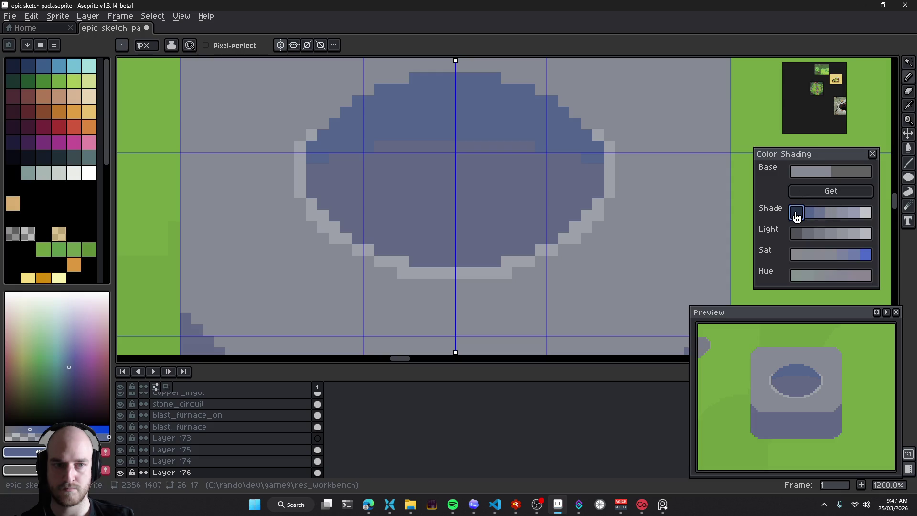
pyautogui.click(796, 212)
pyautogui.moveTo(351, 164); pyautogui.dragTo(452, 139)
pyautogui.hotkey('ctrl', 'z')
pyautogui.click(814, 213)
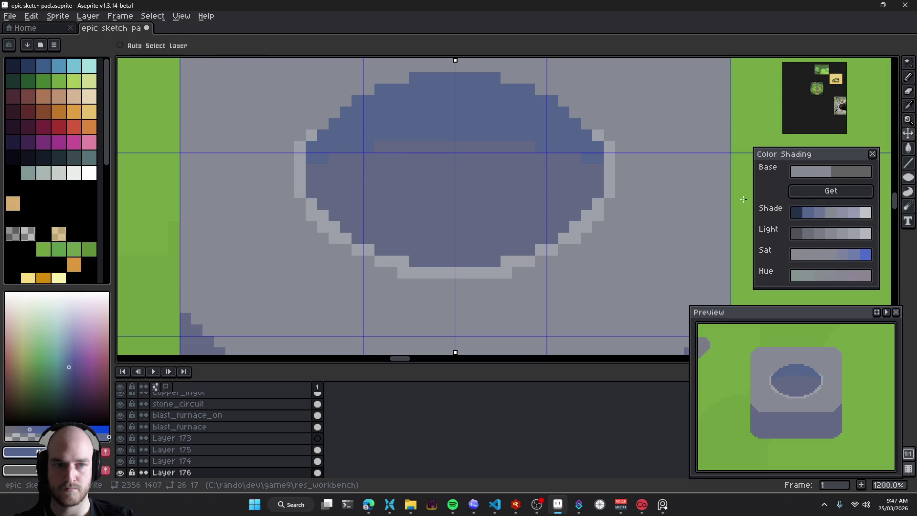
pyautogui.scroll(-8, 544, 193)
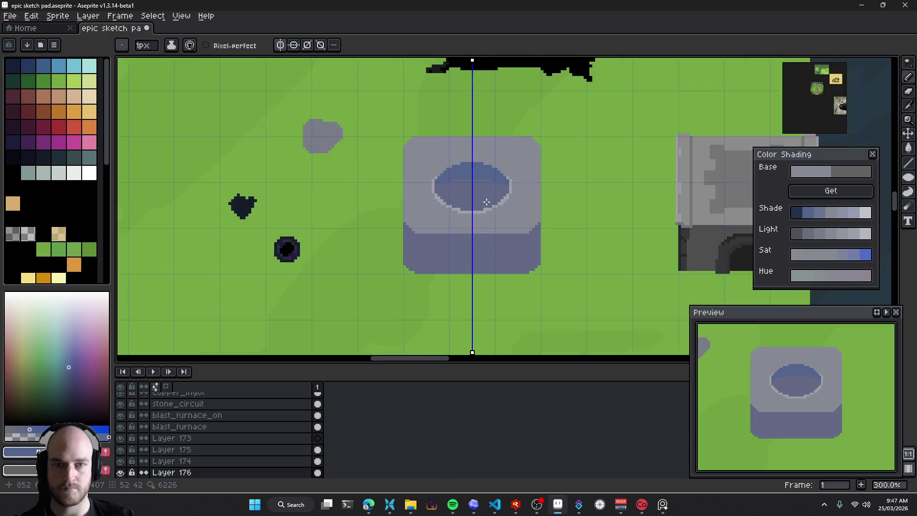
# Zoom in and out around the shaded well to inspect it
pyautogui.scroll(4, 499, 205)
pyautogui.scroll(4, 484, 202)
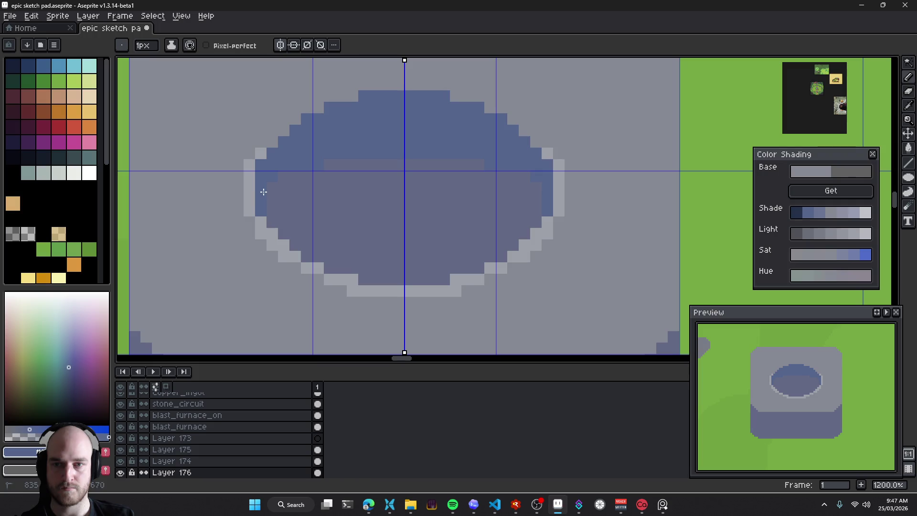
pyautogui.scroll(-5, 455, 189)
pyautogui.scroll(-2, 455, 191)
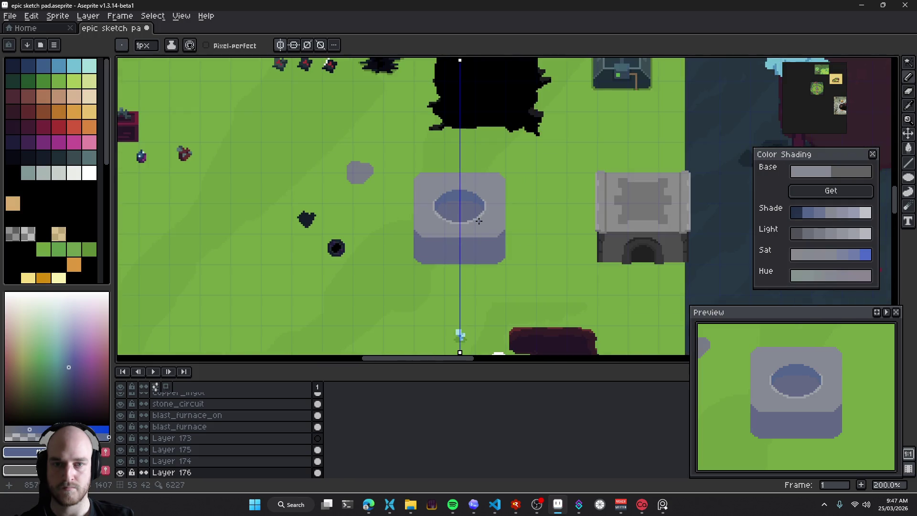
pyautogui.scroll(2, 458, 210)
pyautogui.scroll(1, 418, 232)
pyautogui.scroll(-1, 424, 210)
pyautogui.scroll(-1, 424, 207)
pyautogui.scroll(1, 411, 233)
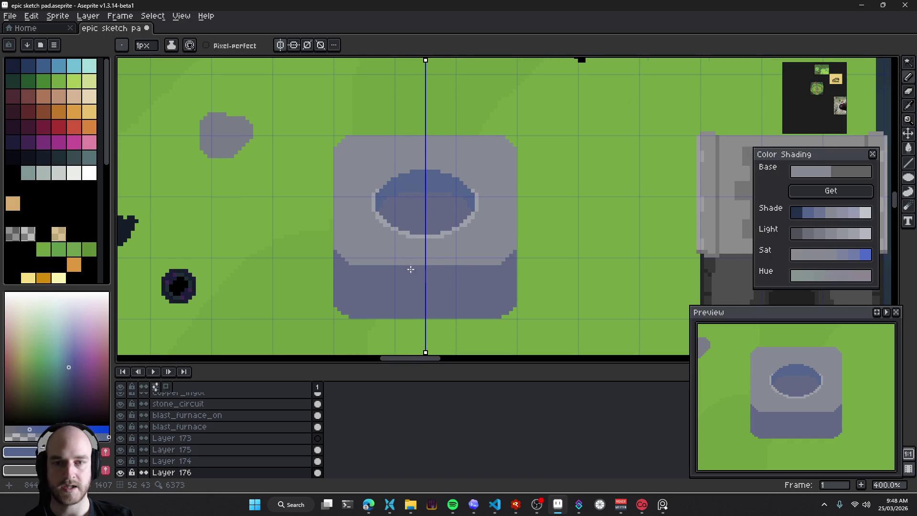
pyautogui.scroll(-3, 418, 261)
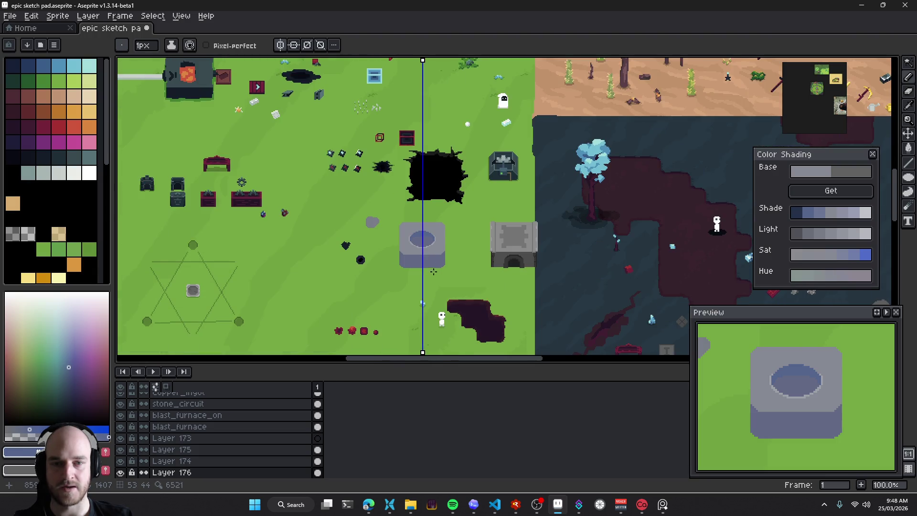
pyautogui.scroll(1, 430, 260)
pyautogui.scroll(-1, 497, 253)
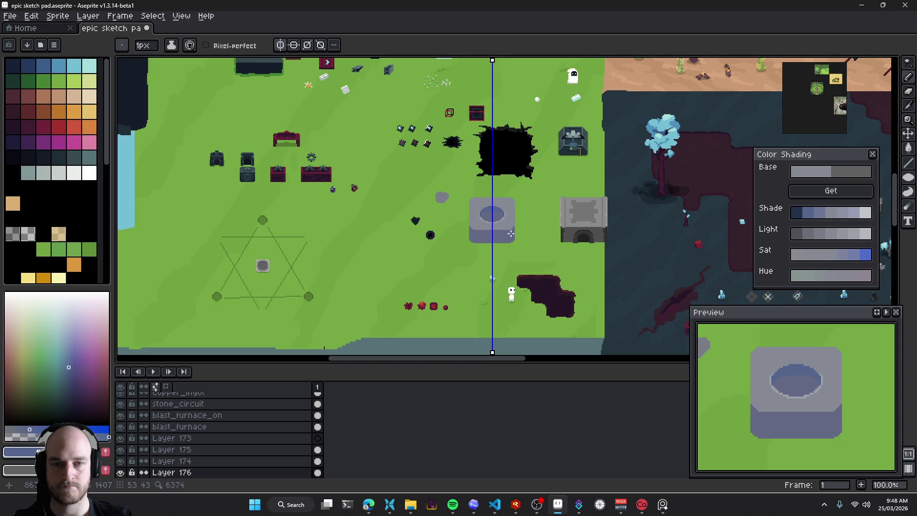
pyautogui.scroll(4, 505, 234)
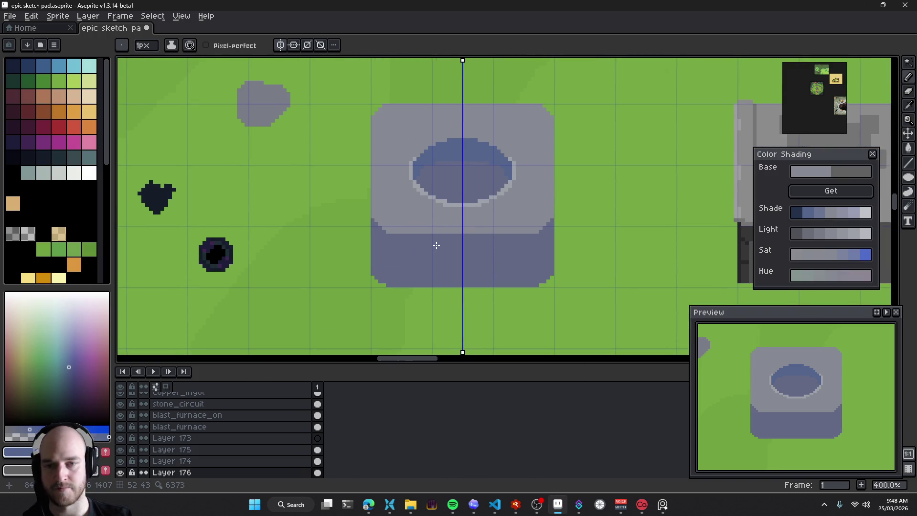
pyautogui.scroll(1, 416, 244)
# Centre the well, then bring up the Pinterest browser and select its search query
pyautogui.moveTo(393, 244); pyautogui.dragTo(387, 245)
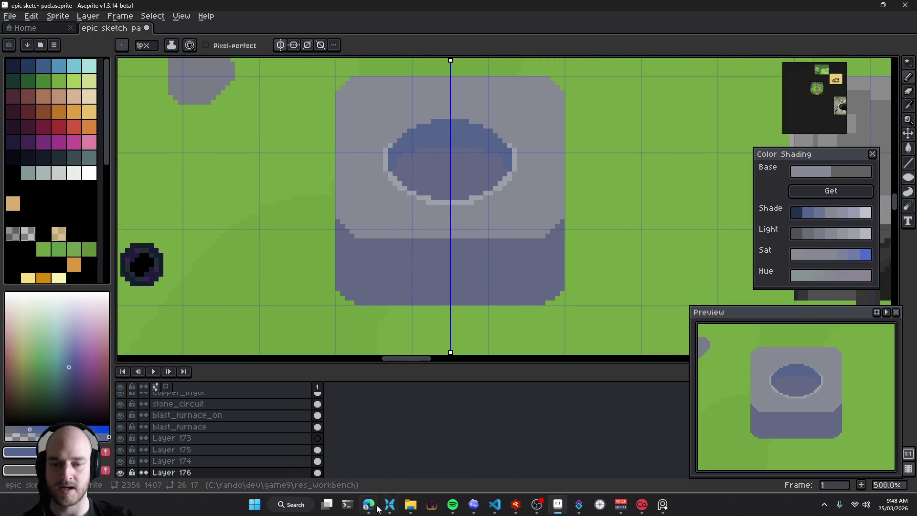
pyautogui.click(369, 504)
pyautogui.click(278, 42)
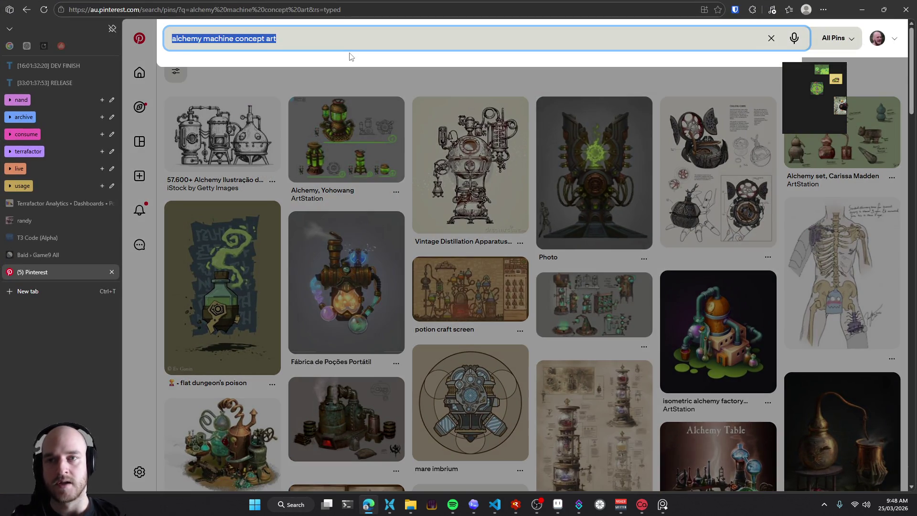
# Search Pinterest for 'metal plating machine texture'
pyautogui.write('ma')
pyautogui.press('BackSpace')
pyautogui.write('etal plating')
pyautogui.press('Return')
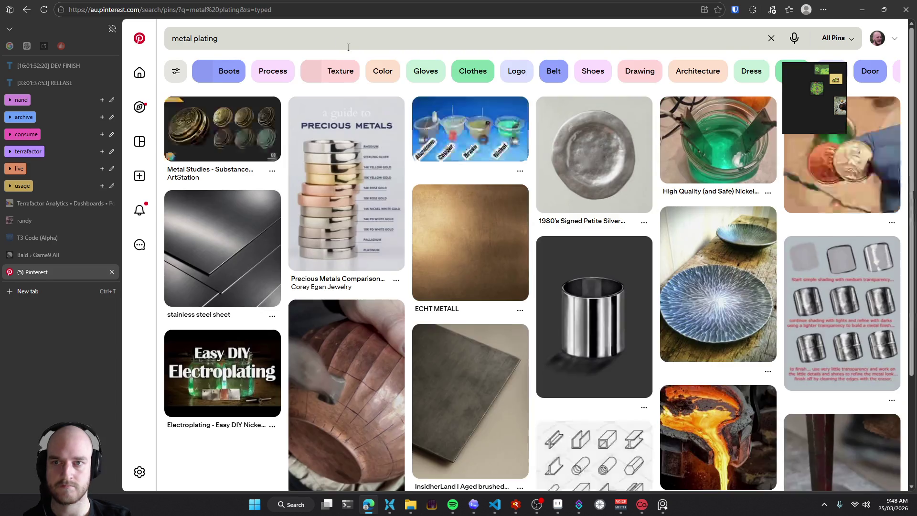
pyautogui.click(344, 42)
pyautogui.write('art')
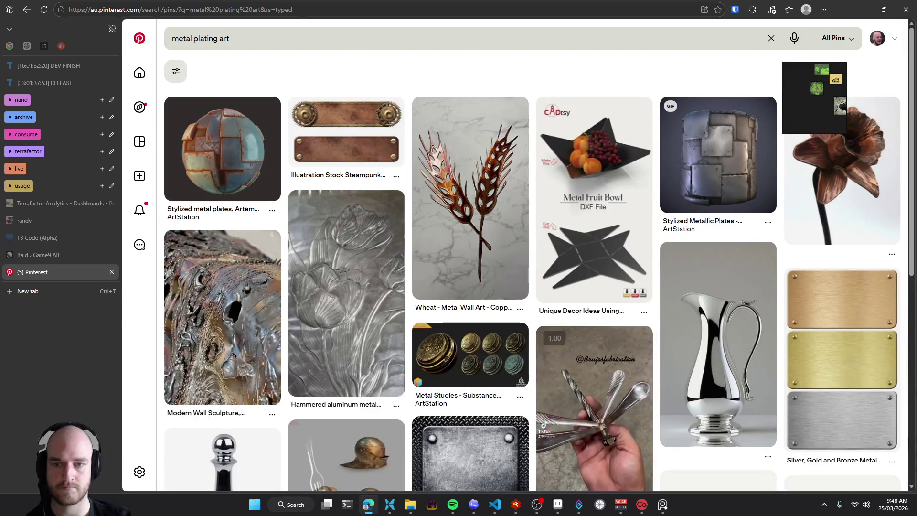
pyautogui.click(350, 43)
pyautogui.press('BackSpace')
pyautogui.press('BackSpace')
pyautogui.press('BackSpace')
pyautogui.write('machine texture')
pyautogui.press('Return')
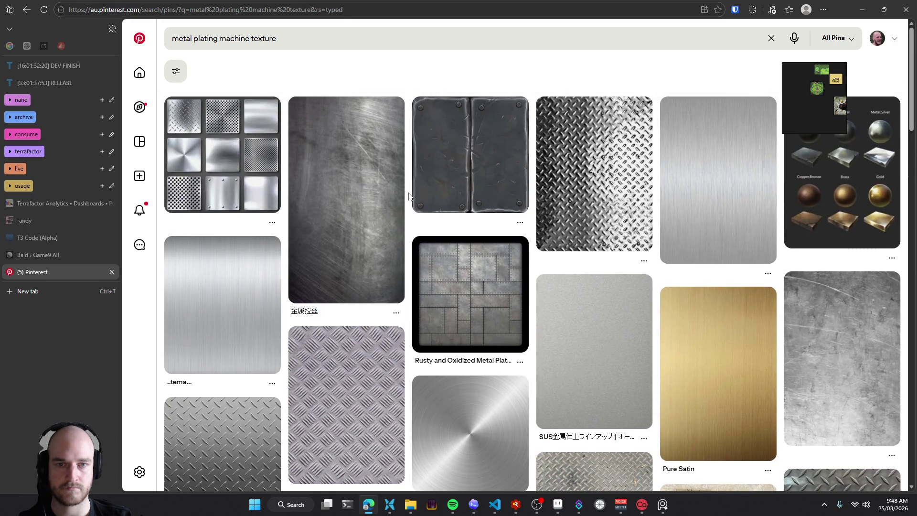
# Open the riveted metal plate pin and copy its image
pyautogui.click(466, 160)
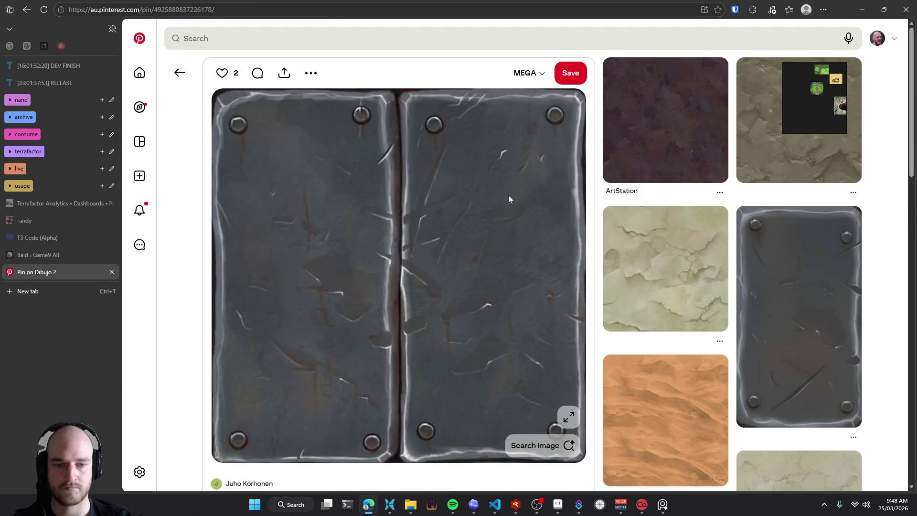
pyautogui.rightClick(389, 190)
pyautogui.click(443, 231)
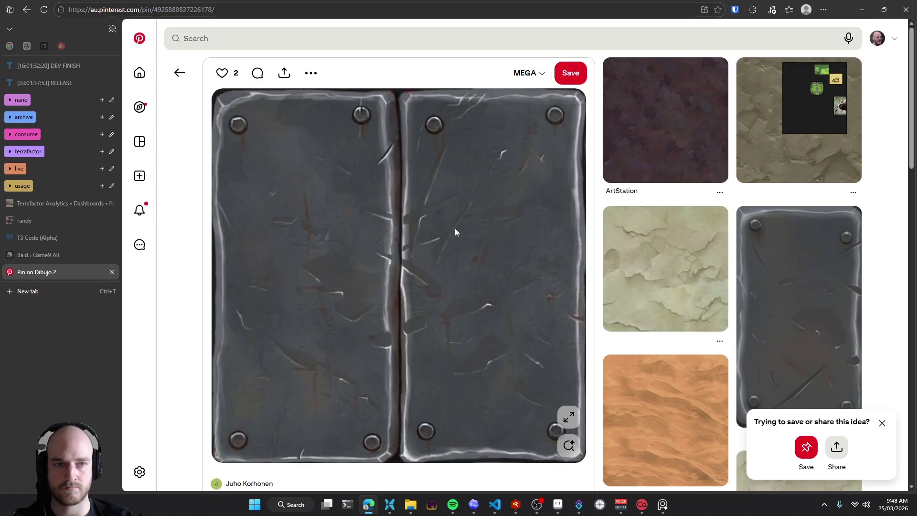
# Place the metal plate image in the floating reference window, sized to fit, beside Aseprite
pyautogui.click(831, 106)
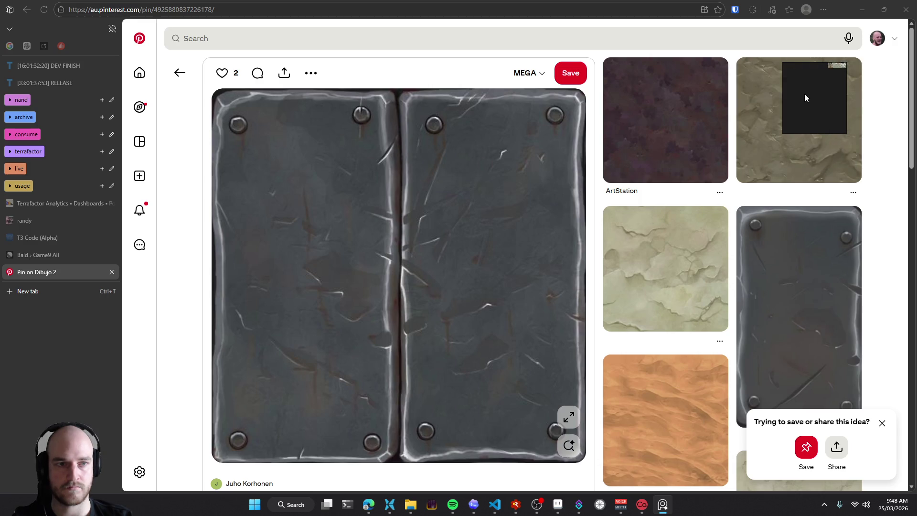
pyautogui.scroll(5, 814, 104)
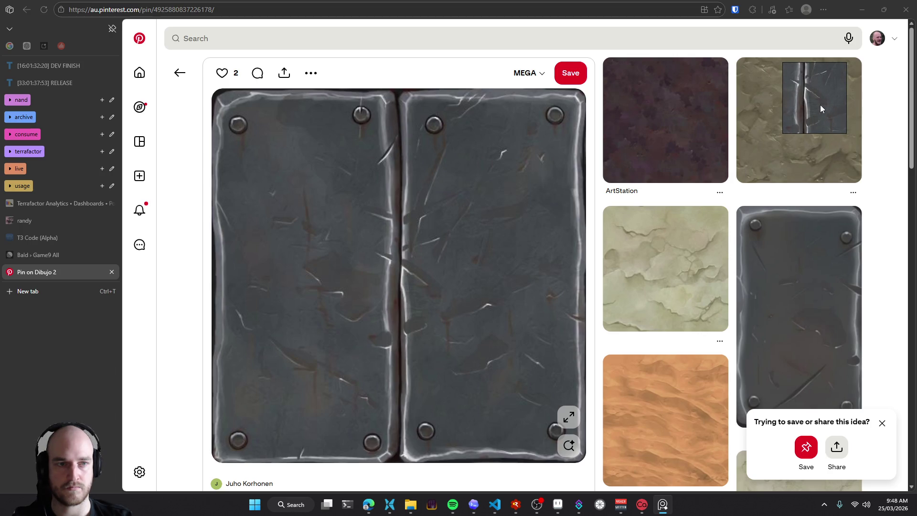
pyautogui.click(820, 105)
pyautogui.scroll(-3, 818, 105)
pyautogui.click(817, 105)
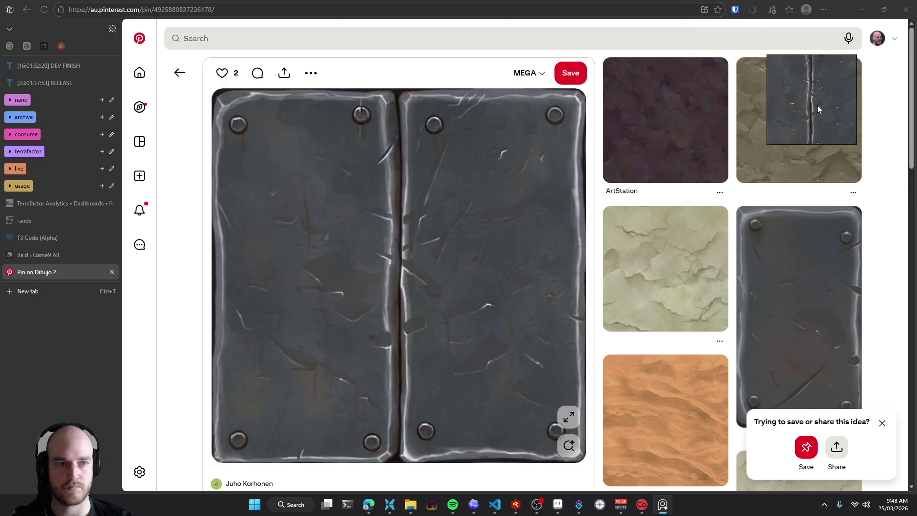
pyautogui.scroll(3, 817, 105)
pyautogui.hotkey('alt', 'Tab')
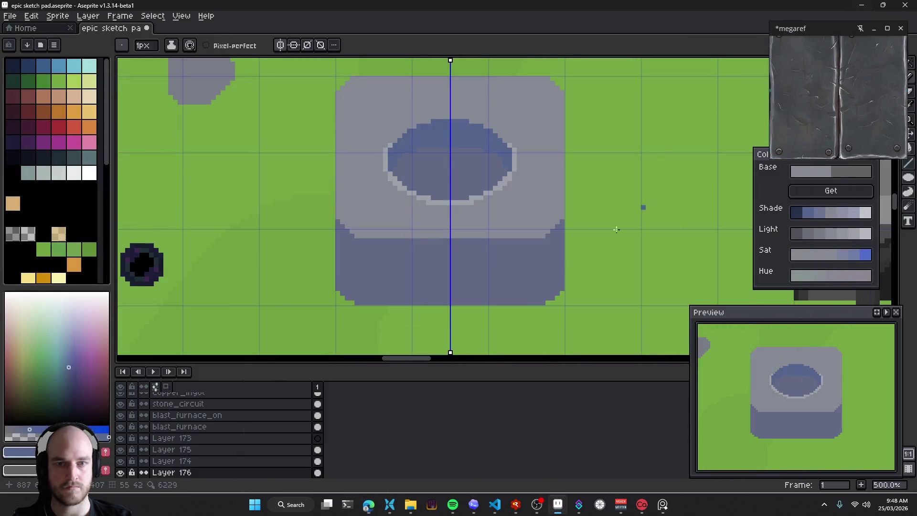
# Apply a Hue/Saturation adjustment lowering the block's lightness by 31 for a charcoal metal tone
pyautogui.scroll(2, 384, 261)
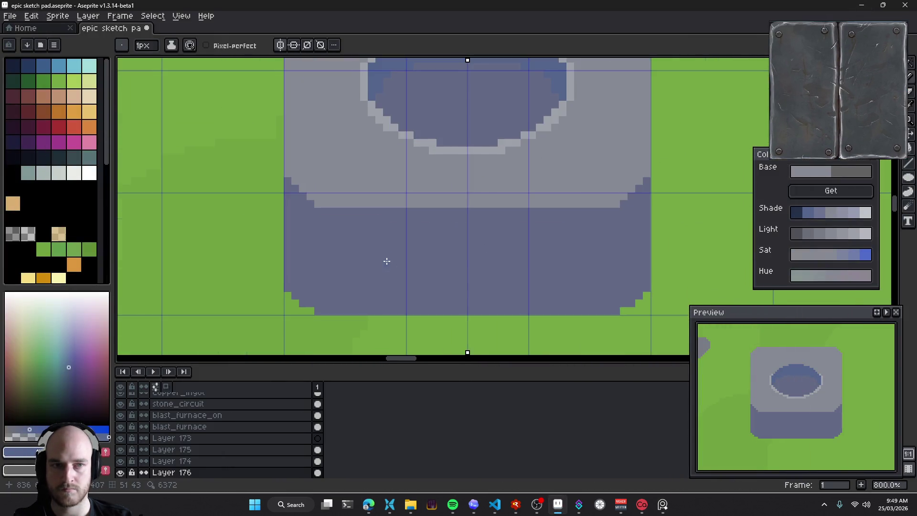
pyautogui.press('alt')
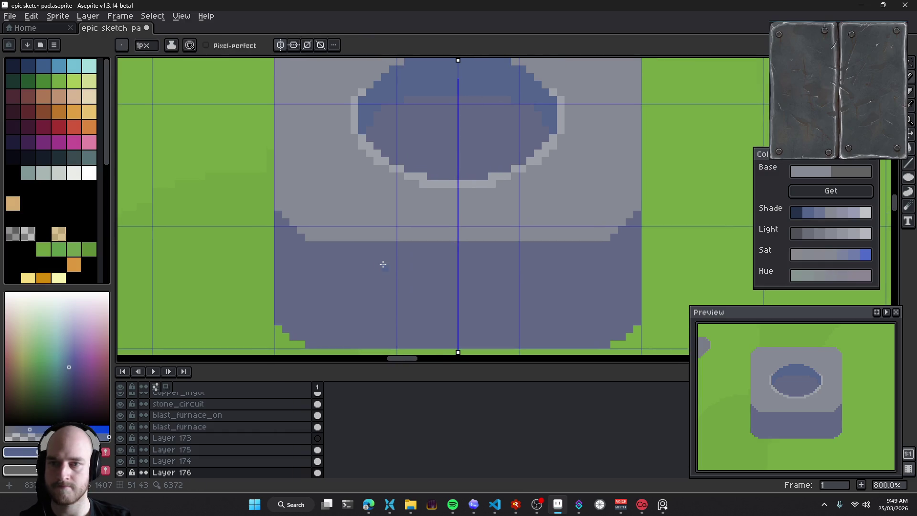
pyautogui.scroll(-3, 393, 265)
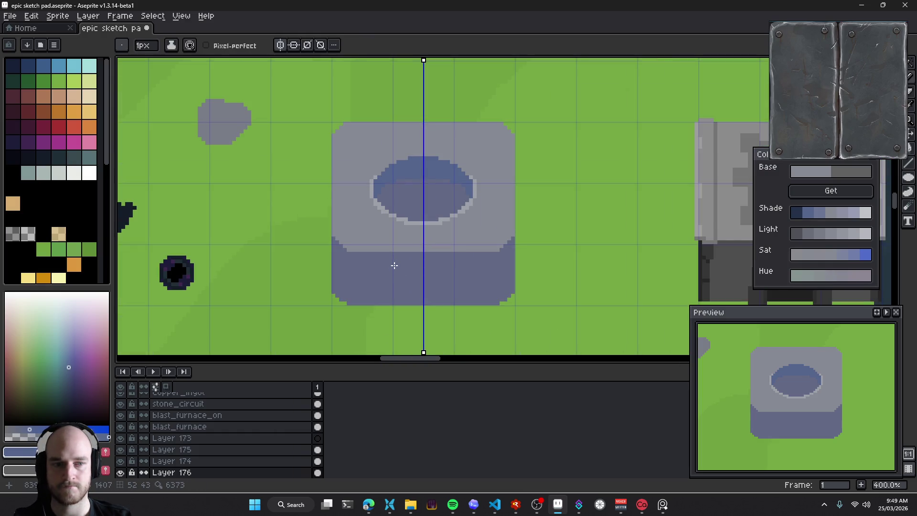
pyautogui.scroll(-1, 385, 260)
pyautogui.press('h')
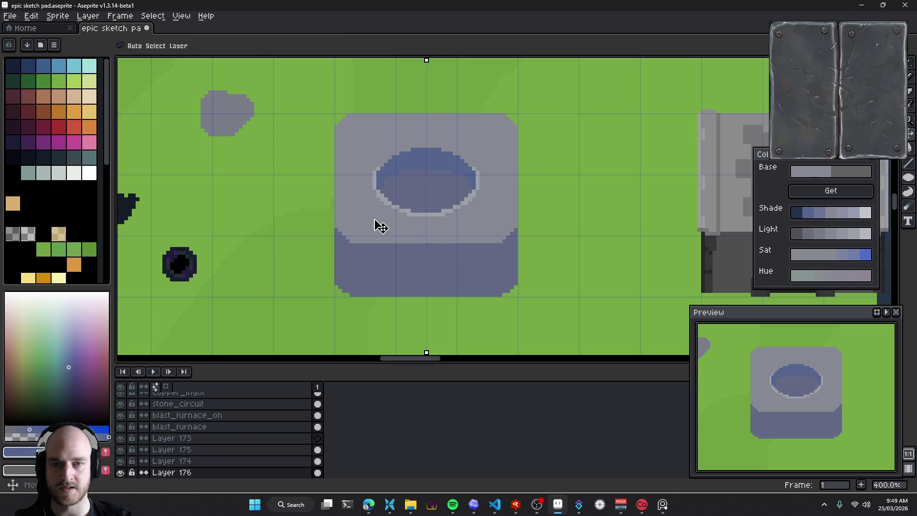
pyautogui.hotkey('ctrl', 'u')
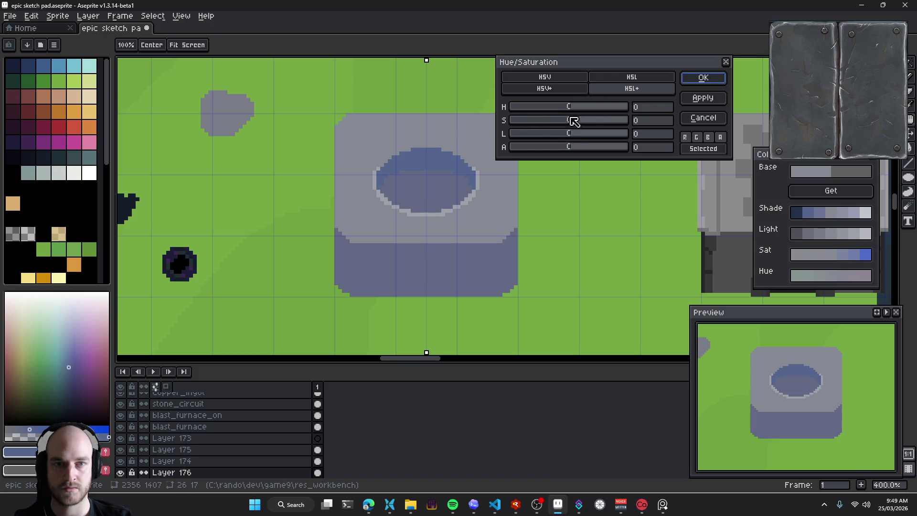
pyautogui.moveTo(571, 137); pyautogui.dragTo(555, 139)
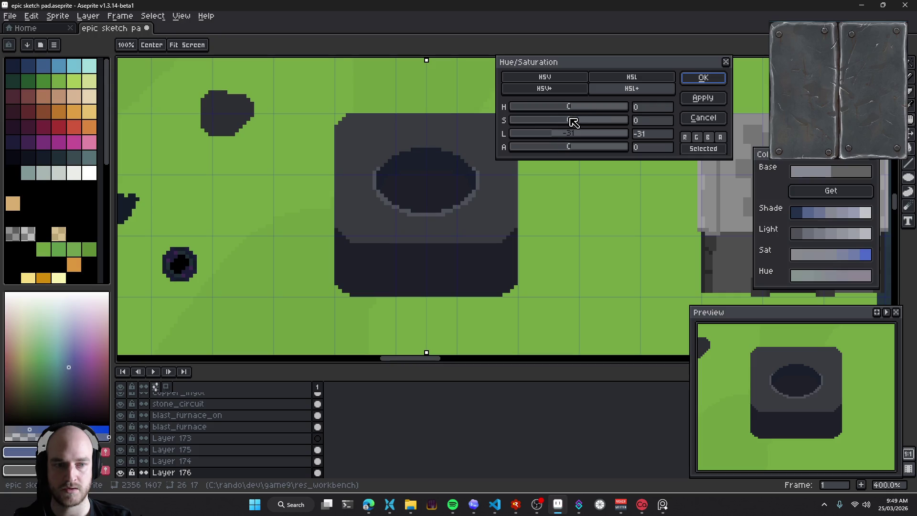
pyautogui.moveTo(576, 125)
pyautogui.mouseDown()
pyautogui.moveTo(598, 125)
pyautogui.moveTo(576, 126)
pyautogui.mouseUp()
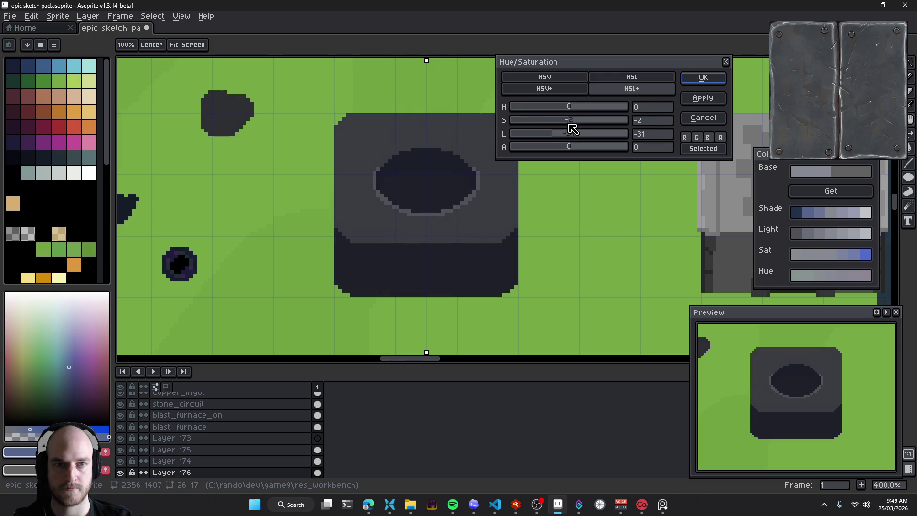
pyautogui.click(702, 77)
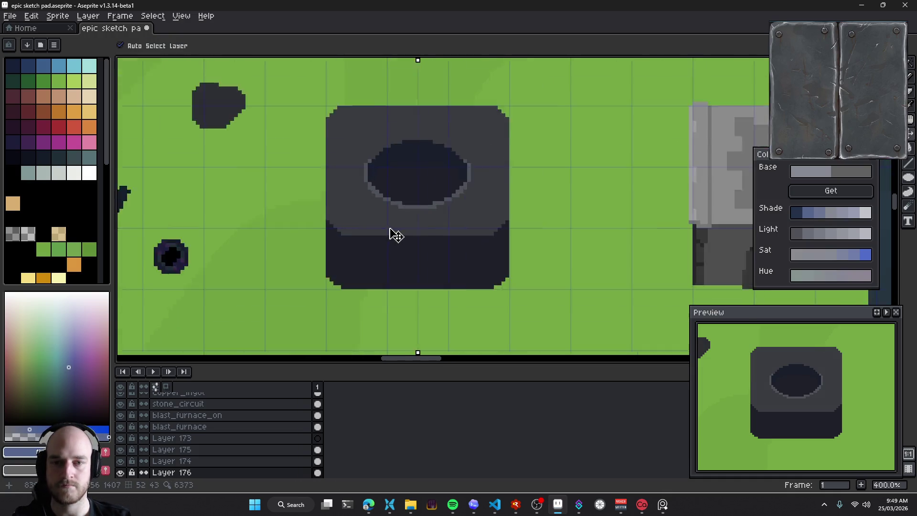
# Centre the block and eyedrop the grey rim colour of the opening
pyautogui.scroll(-1, 401, 234)
pyautogui.scroll(-2, 397, 232)
pyautogui.scroll(4, 390, 191)
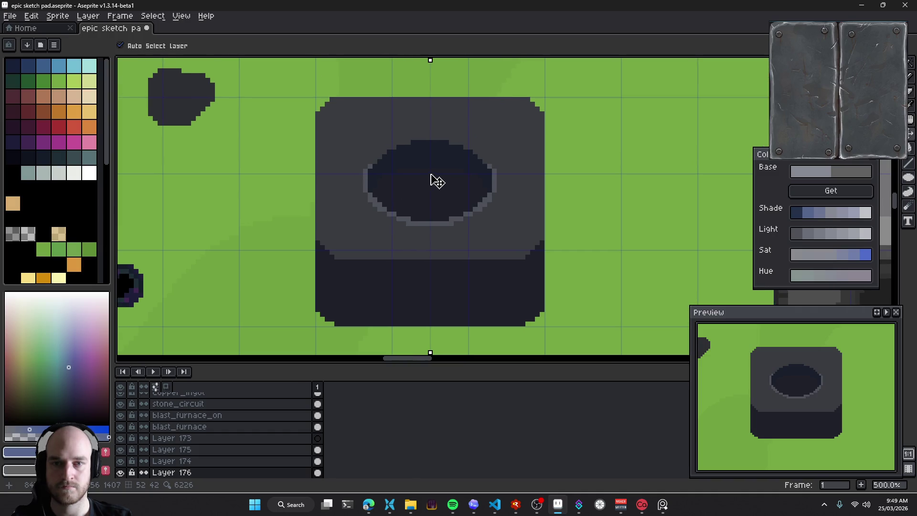
pyautogui.scroll(1, 432, 184)
pyautogui.scroll(2, 427, 185)
pyautogui.scroll(-1, 429, 191)
pyautogui.scroll(-2, 432, 197)
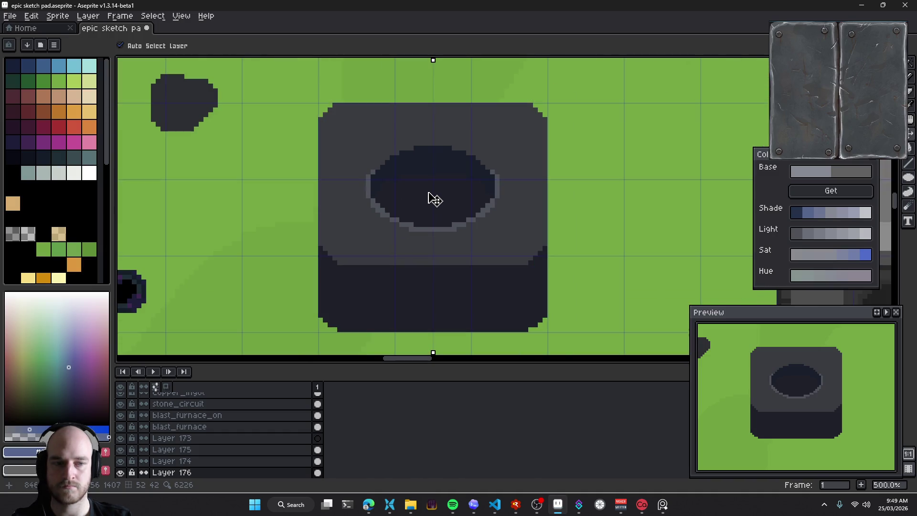
pyautogui.moveTo(432, 200); pyautogui.dragTo(440, 180)
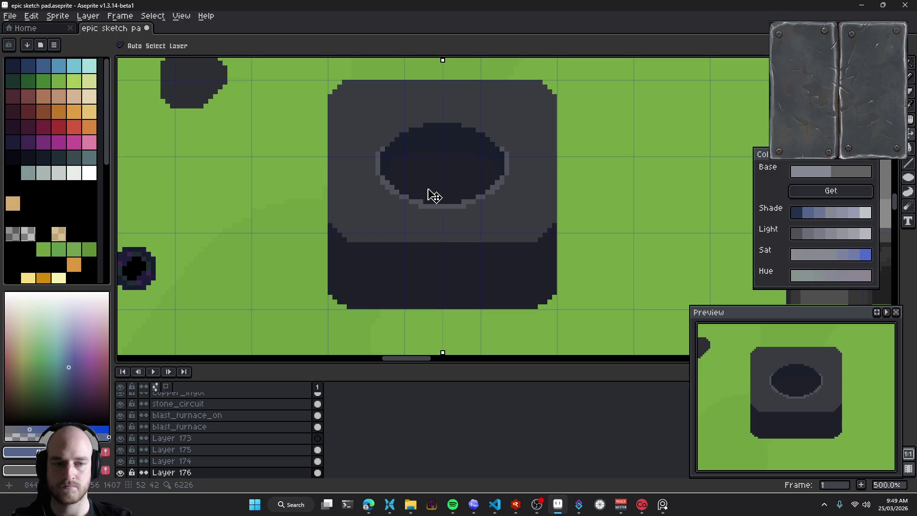
pyautogui.press('i')
pyautogui.click(401, 214)
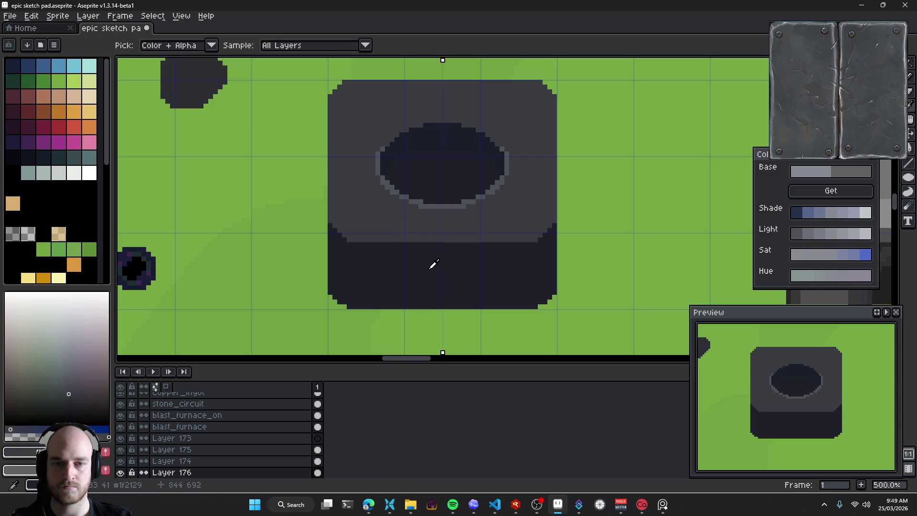
pyautogui.click(389, 245)
pyautogui.press('v')
pyautogui.scroll(1, 395, 254)
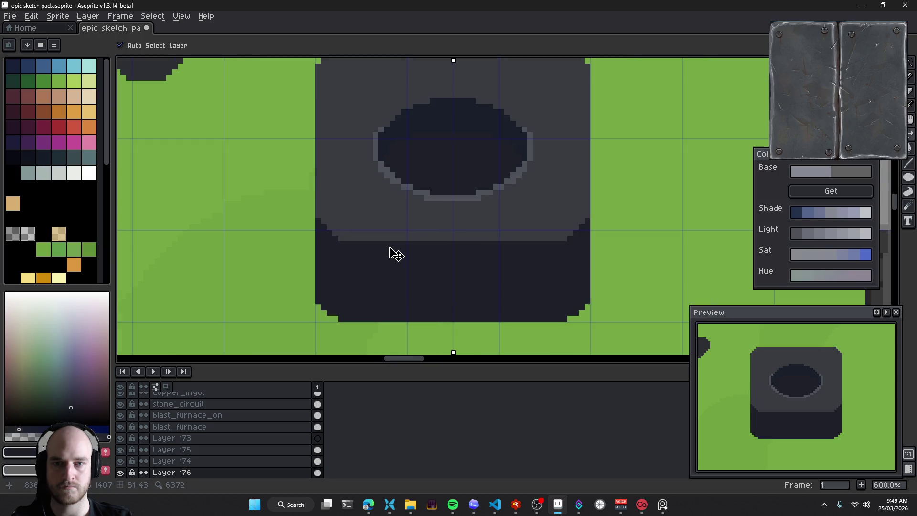
pyautogui.keyDown('alt'); pyautogui.click(433, 192); pyautogui.keyUp('alt')
# Draw two mirrored grey vertical brackets down the dark front face, extending below the base
pyautogui.press('b')
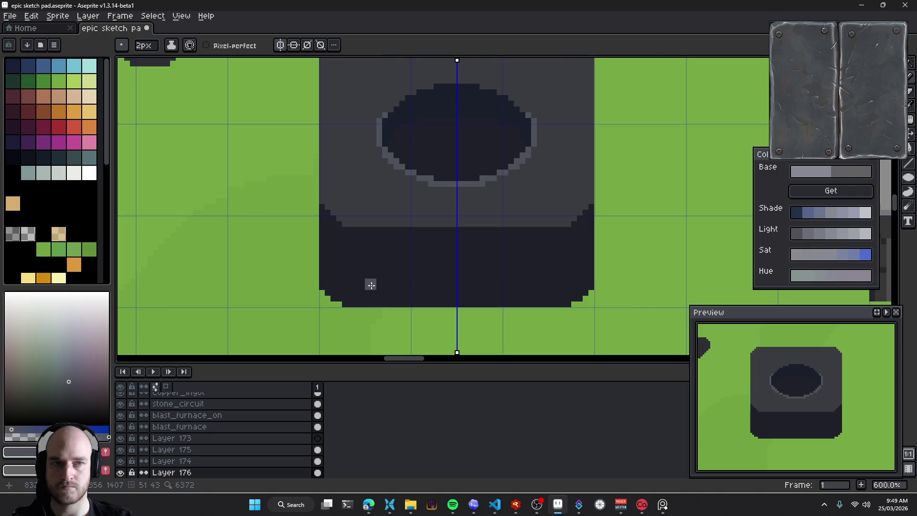
pyautogui.scroll(1, 371, 284)
pyautogui.moveTo(343, 229); pyautogui.dragTo(343, 282)
pyautogui.press('v')
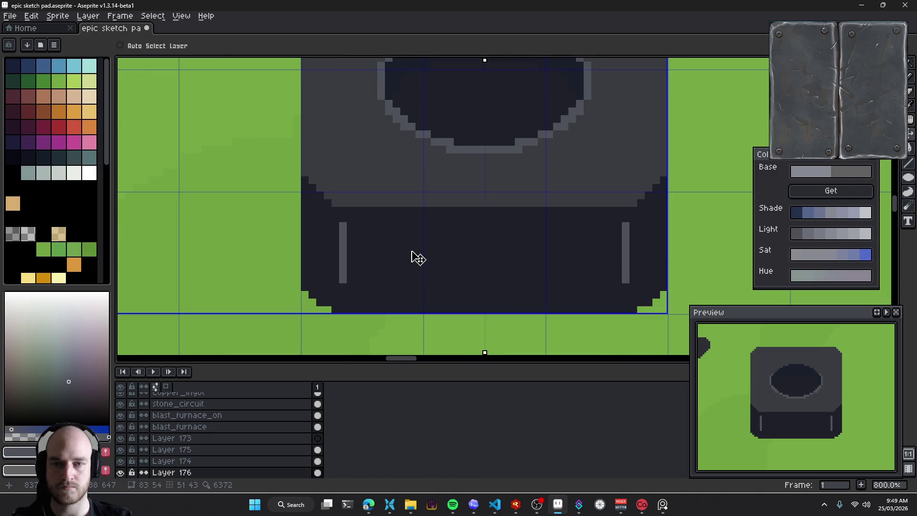
pyautogui.hotkey('ctrl', 'z')
pyautogui.press('b')
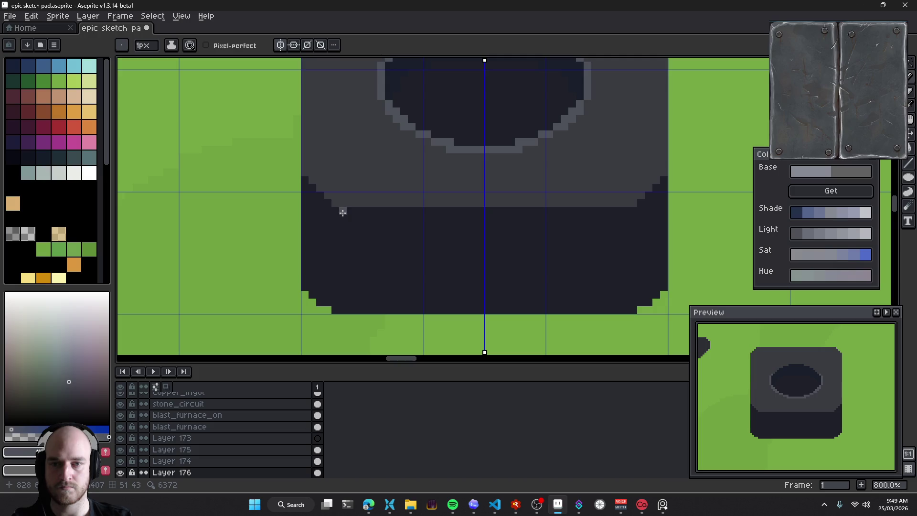
pyautogui.moveTo(343, 204)
pyautogui.mouseDown()
pyautogui.moveTo(345, 302)
pyautogui.moveTo(373, 317)
pyautogui.moveTo(352, 203)
pyautogui.moveTo(350, 315)
pyautogui.mouseUp()
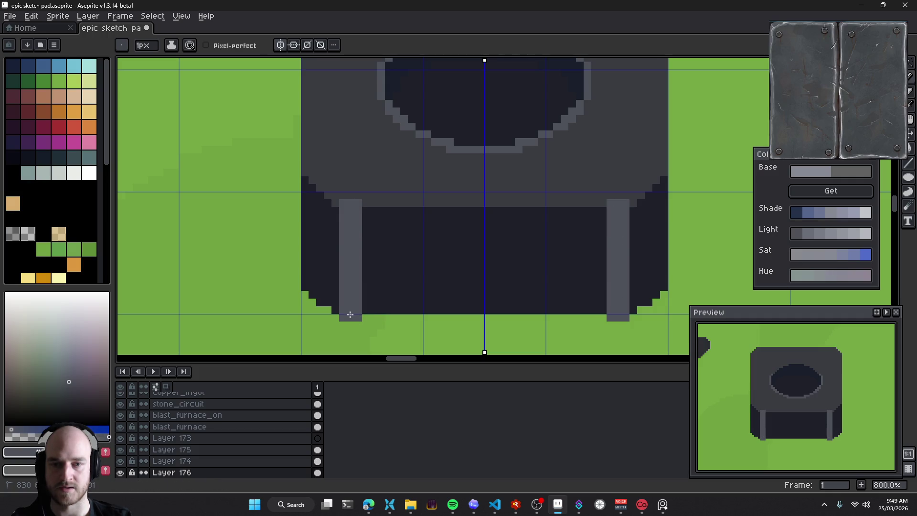
pyautogui.scroll(-5, 350, 315)
pyautogui.scroll(4, 386, 268)
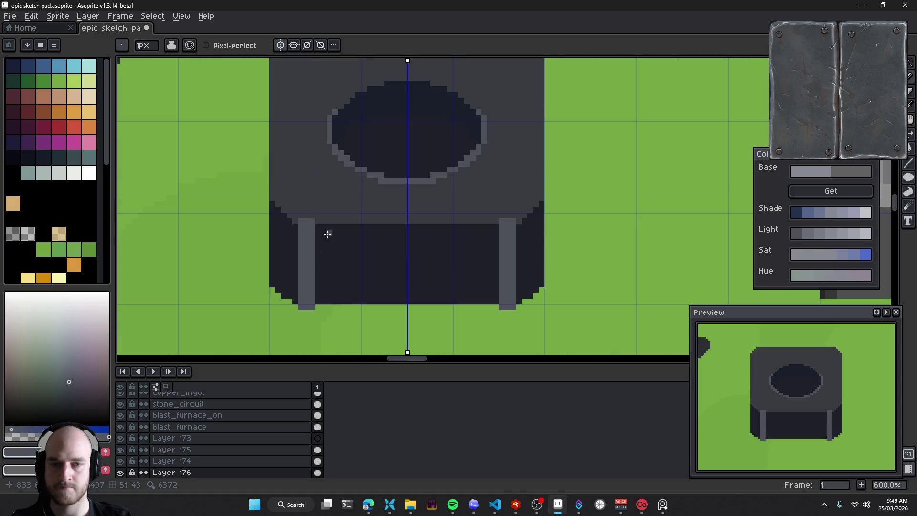
pyautogui.moveTo(327, 234); pyautogui.dragTo(319, 268)
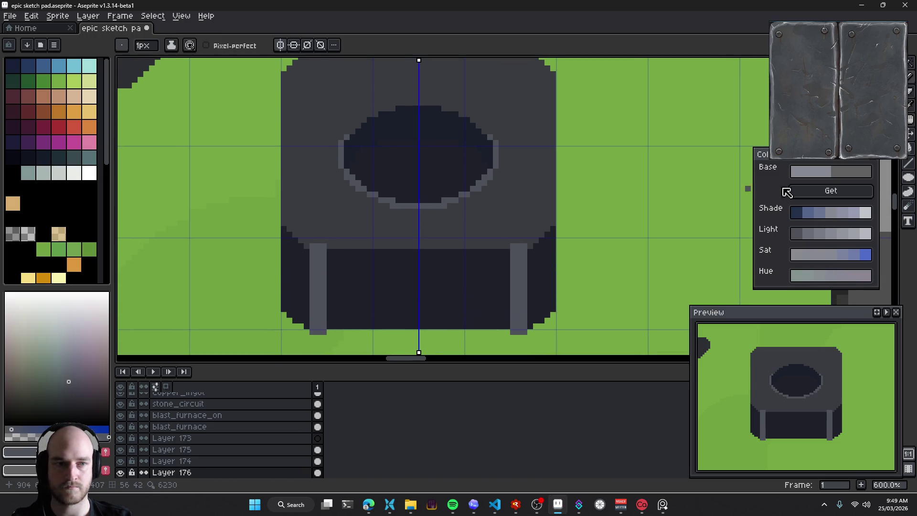
# Build a shade ramp from the grey and paint a light row across both bracket tops
pyautogui.click(852, 192)
pyautogui.click(860, 234)
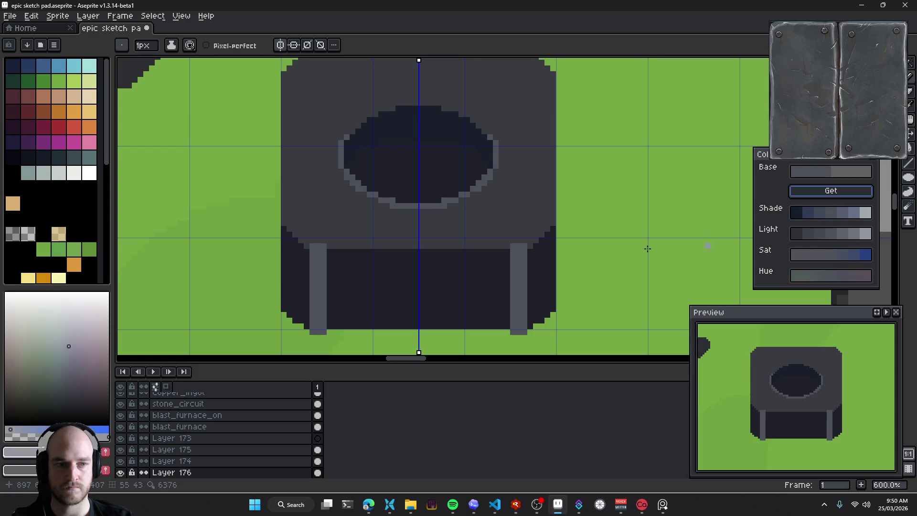
pyautogui.moveTo(312, 240); pyautogui.dragTo(325, 240)
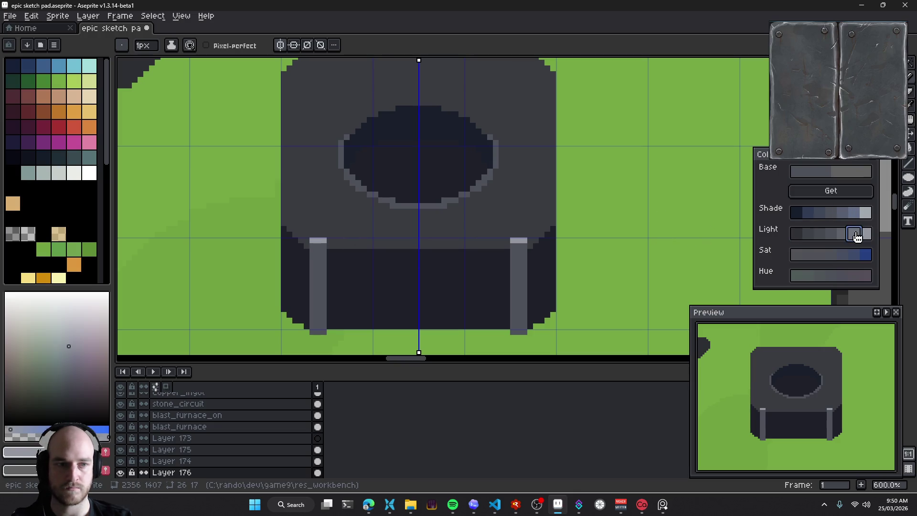
pyautogui.click(856, 236)
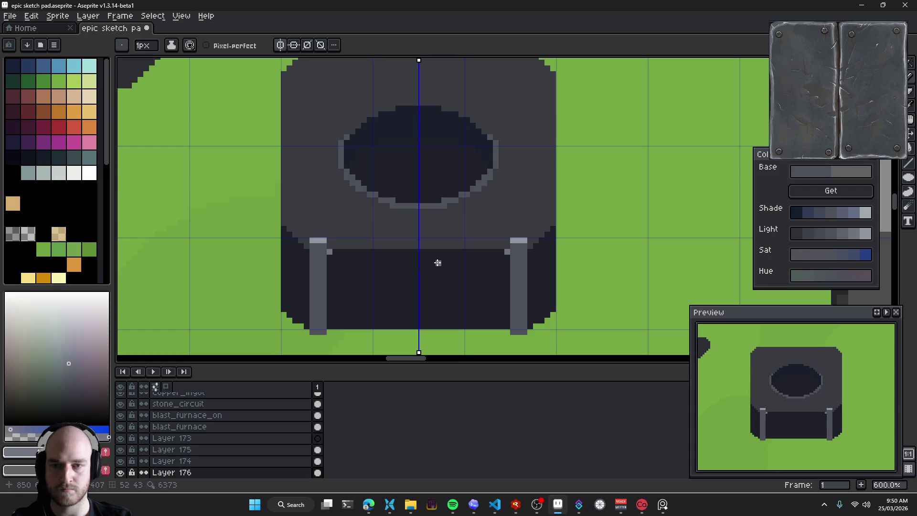
pyautogui.moveTo(311, 235); pyautogui.dragTo(327, 234)
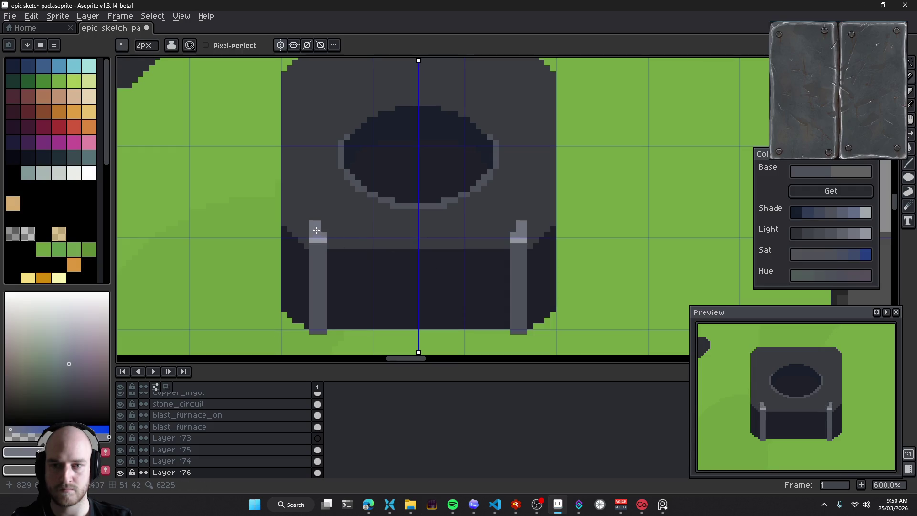
# Draw mirrored light lines up both brackets to the top of the block
pyautogui.scroll(3, 317, 230)
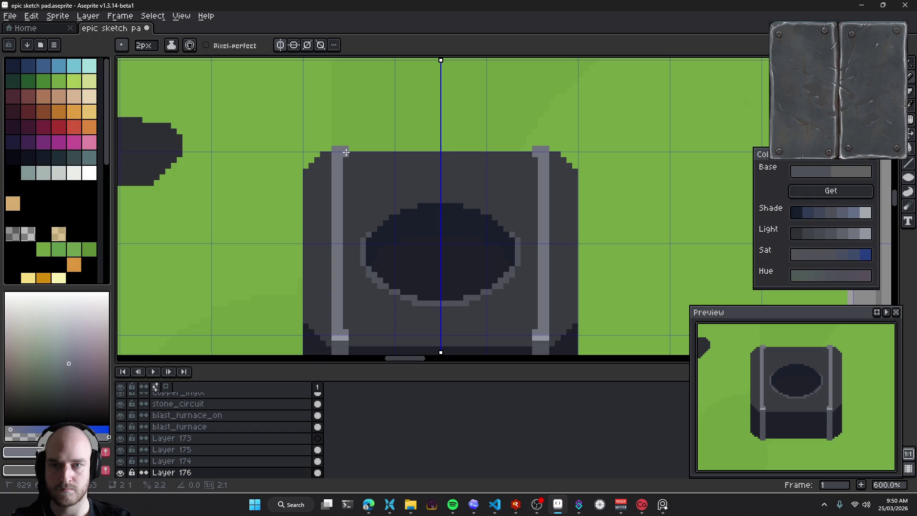
pyautogui.moveTo(346, 151); pyautogui.dragTo(345, 331)
pyautogui.scroll(-3, 413, 202)
pyautogui.hscroll(-2, 413, 202)
pyautogui.hscroll(2, 412, 202)
pyautogui.hotkey('ctrl', 'z')
# Add light and darker grey 1px highlight pixels at the bracket joints
pyautogui.scroll(1, 358, 210)
pyautogui.keyDown('alt'); pyautogui.click(348, 230); pyautogui.keyUp('alt')
pyautogui.click(348, 231)
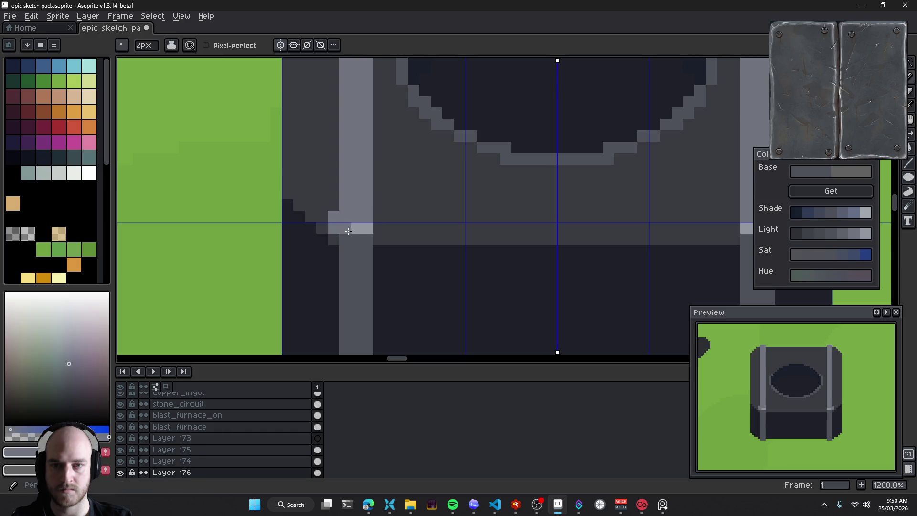
pyautogui.press('-')
pyautogui.moveTo(342, 239); pyautogui.dragTo(364, 230)
pyautogui.click(368, 239)
pyautogui.keyDown('alt'); pyautogui.click(366, 205); pyautogui.keyUp('alt')
pyautogui.scroll(-5, 489, 227)
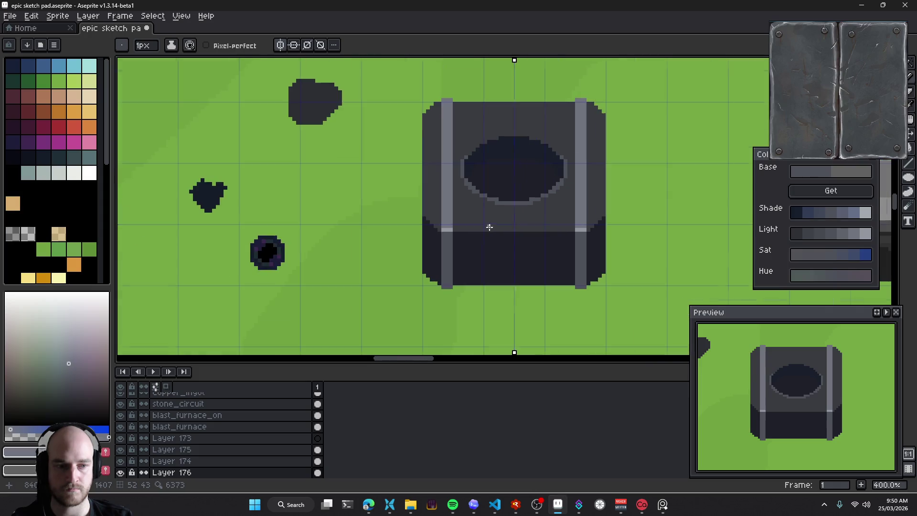
pyautogui.scroll(5, 482, 225)
pyautogui.keyDown('alt'); pyautogui.click(485, 252); pyautogui.keyUp('alt')
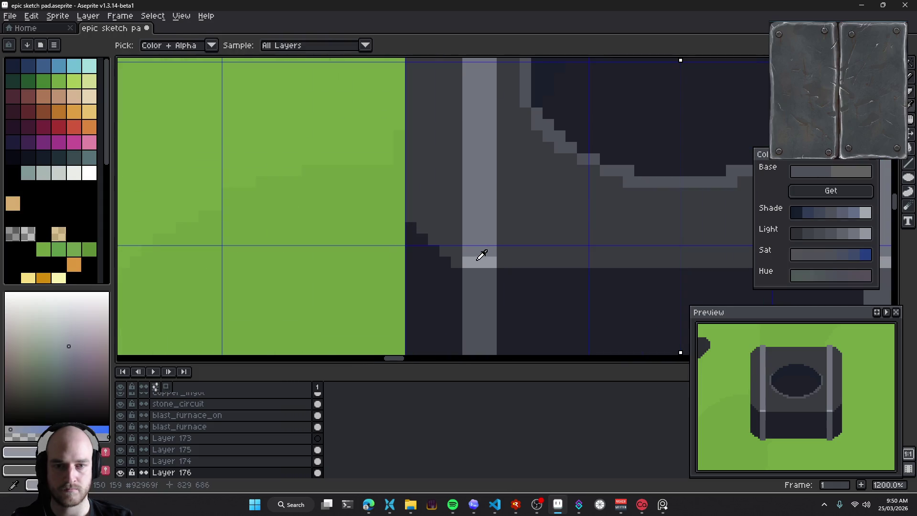
pyautogui.click(489, 252)
pyautogui.keyDown('alt'); pyautogui.click(451, 262); pyautogui.keyUp('alt')
pyautogui.click(460, 249)
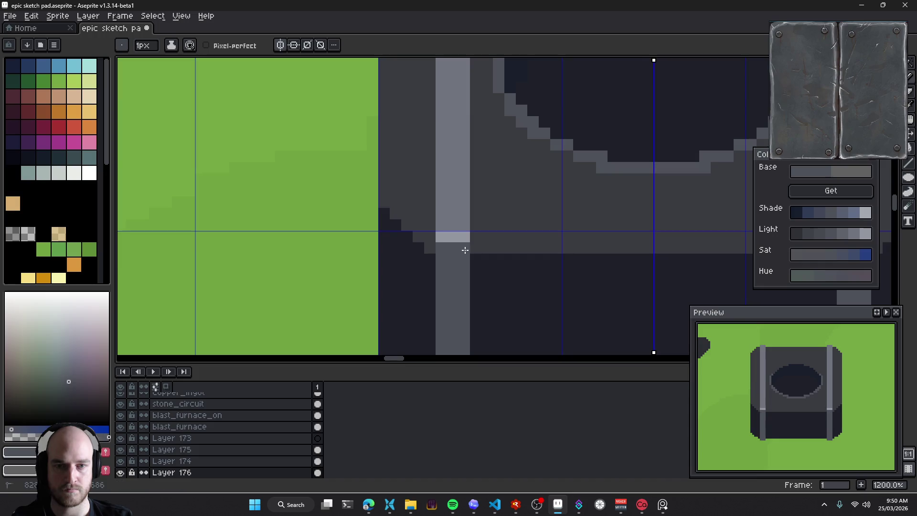
# Pan around the block to review the brackets, keeping a 1px brush
pyautogui.scroll(-3, 381, 240)
pyautogui.scroll(-2, 381, 240)
pyautogui.scroll(4, 378, 149)
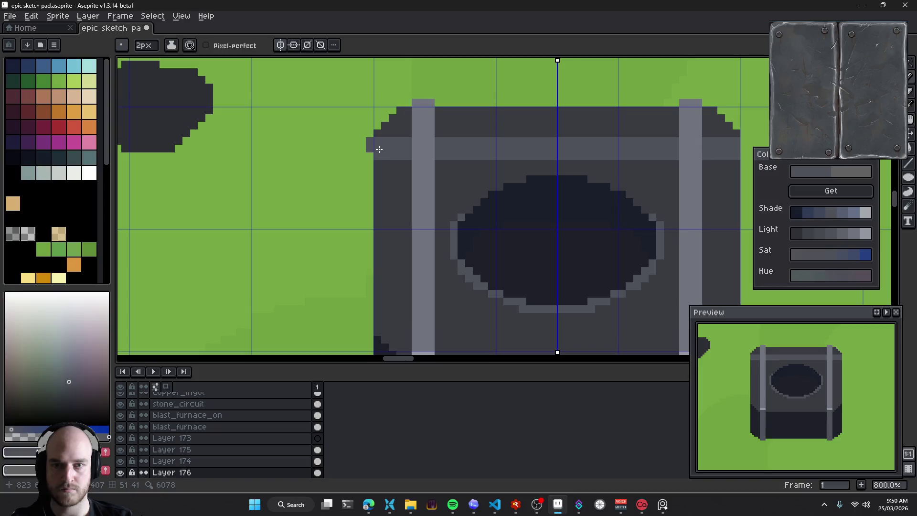
pyautogui.hscroll(2, 407, 173)
pyautogui.hscroll(3, 347, 153)
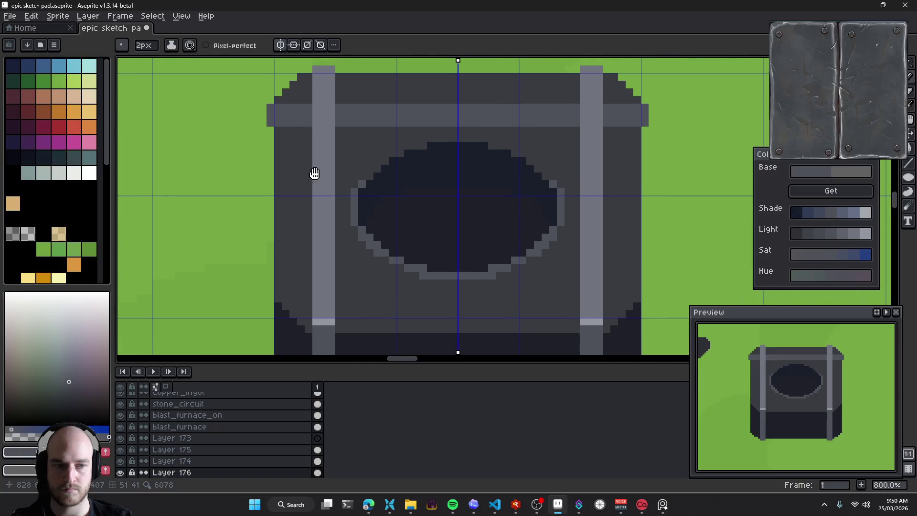
pyautogui.hscroll(-4, 312, 174)
pyautogui.hscroll(-3, 413, 174)
pyautogui.scroll(-1, 413, 175)
pyautogui.press('-')
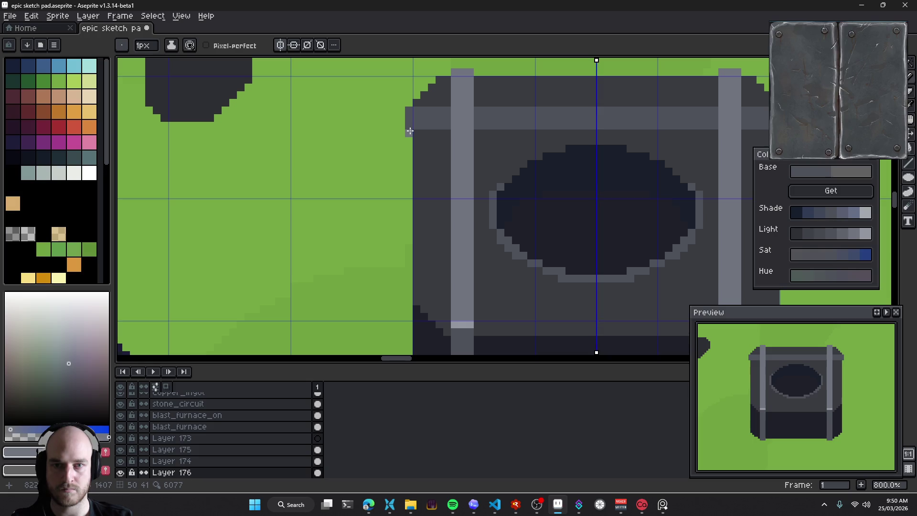
pyautogui.scroll(-4, 407, 189)
pyautogui.scroll(-1, 510, 227)
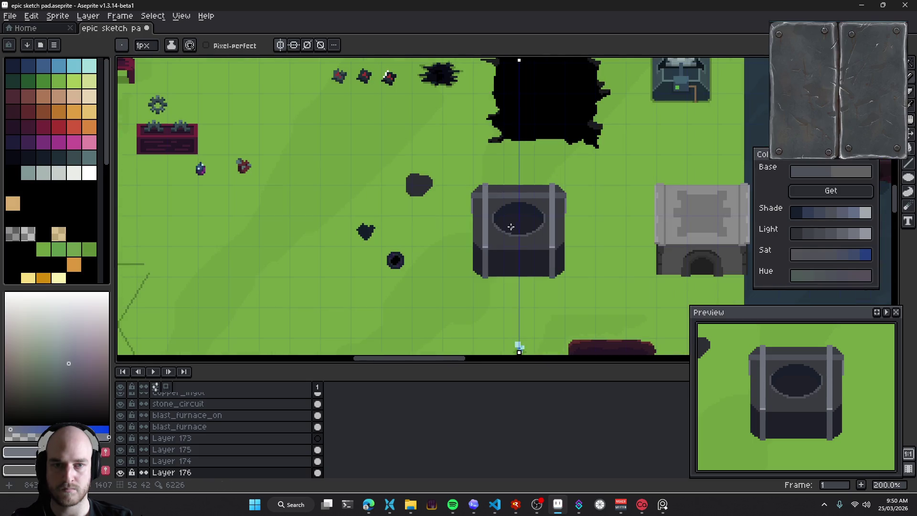
pyautogui.scroll(3, 510, 226)
# Erase the two stray dark pixels at the block's corner
pyautogui.press('e')
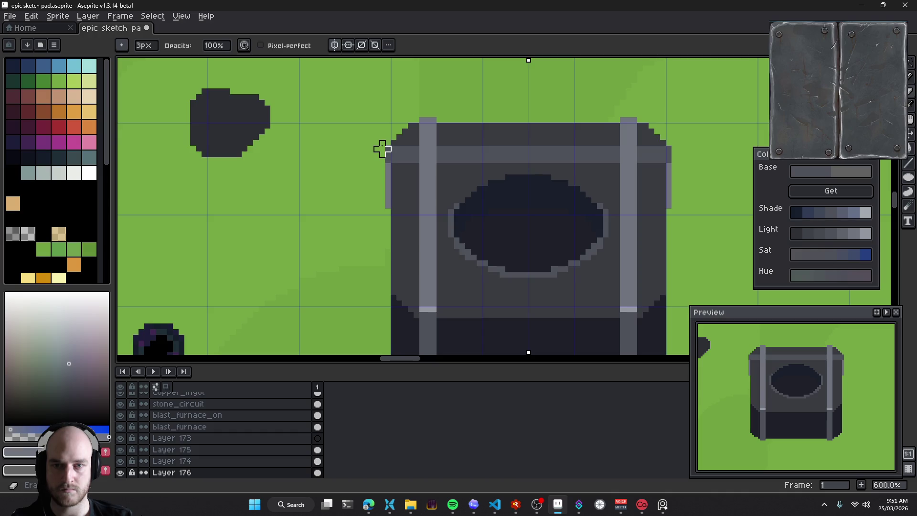
pyautogui.scroll(3, 381, 147)
pyautogui.click(400, 154)
pyautogui.hscroll(2, 387, 157)
pyautogui.click(358, 146)
# Sample the band's lighter grey and add a pixel row under the light band
pyautogui.press('b')
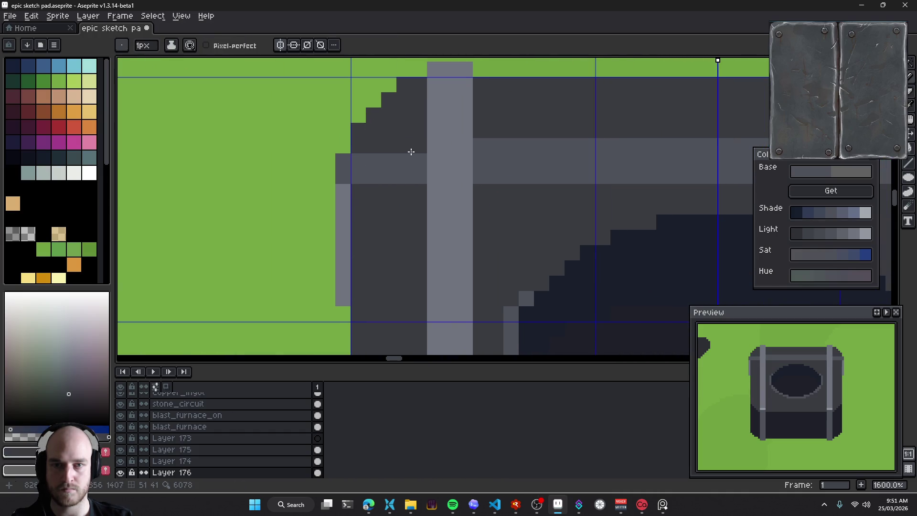
pyautogui.scroll(-4, 432, 152)
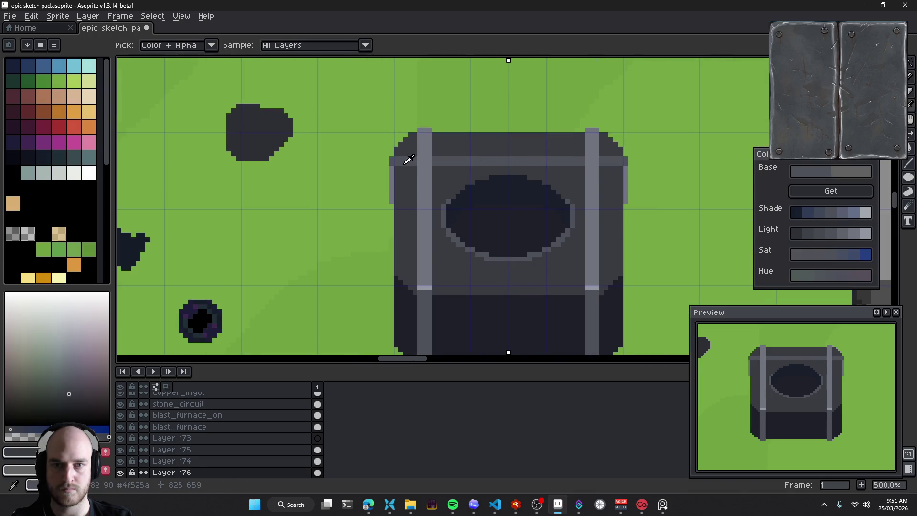
pyautogui.keyDown('alt'); pyautogui.click(396, 161); pyautogui.keyUp('alt')
pyautogui.scroll(4, 394, 163)
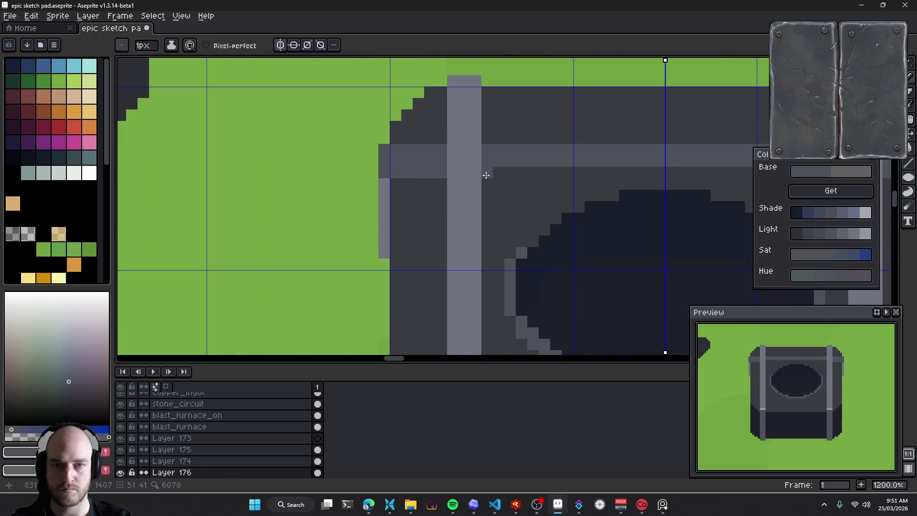
pyautogui.hscroll(3, 487, 173)
pyautogui.keyDown('shift'); pyautogui.click(741, 172); pyautogui.keyUp('shift')
# Paint a light-grey column and corner beside the band, darkening its left edge and lower notch
pyautogui.hscroll(-2, 430, 158)
pyautogui.scroll(-4, 392, 144)
pyautogui.scroll(4, 389, 140)
pyautogui.moveTo(370, 135); pyautogui.dragTo(362, 236)
pyautogui.click(359, 152)
pyautogui.keyDown('alt'); pyautogui.click(382, 171); pyautogui.keyUp('alt')
pyautogui.scroll(-2, 433, 215)
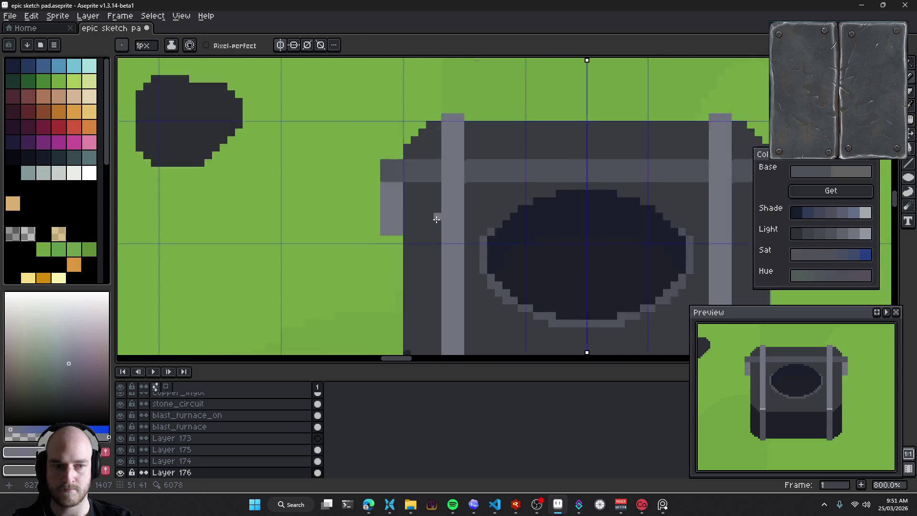
pyautogui.scroll(-3, 397, 208)
pyautogui.moveTo(397, 208)
pyautogui.mouseDown()
pyautogui.moveTo(310, 162)
pyautogui.moveTo(320, 201)
pyautogui.mouseUp()
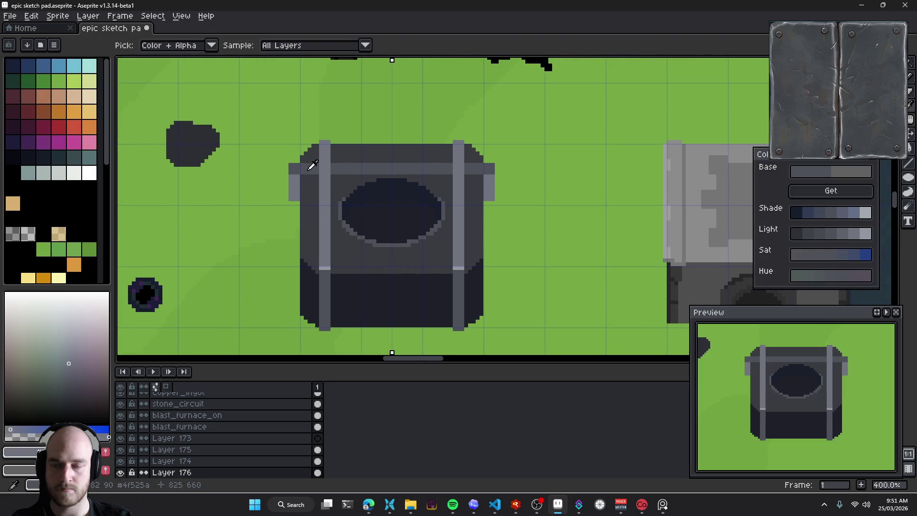
# Bucket-fill both side ledges with a darker grey, then undo the fill
pyautogui.scroll(1, 311, 168)
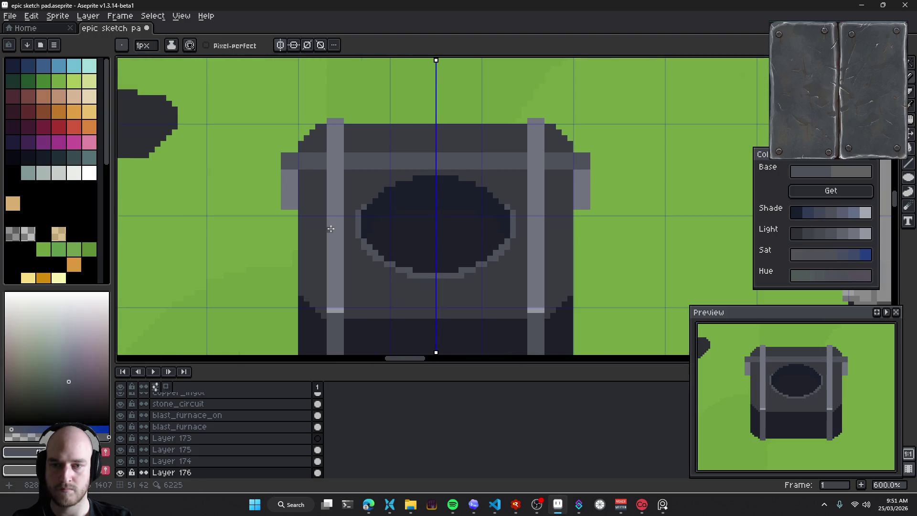
pyautogui.moveTo(330, 229); pyautogui.dragTo(342, 203)
pyautogui.keyDown('alt'); pyautogui.click(321, 139); pyautogui.keyUp('alt')
pyautogui.press('g')
pyautogui.click(297, 163)
pyautogui.press('v')
pyautogui.hotkey('ctrl', 'z')
# Generate shade ramps and paint a darker 2x2 block and the left column dark
pyautogui.press('i')
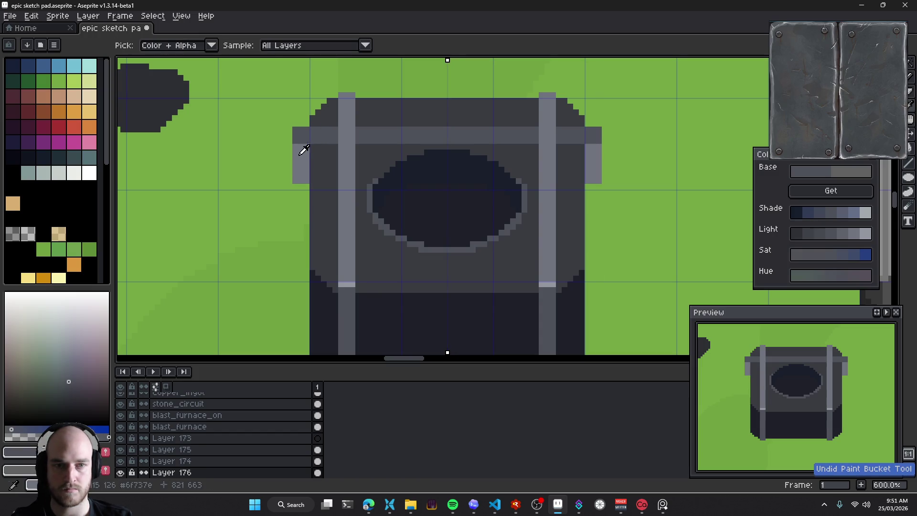
pyautogui.click(830, 195)
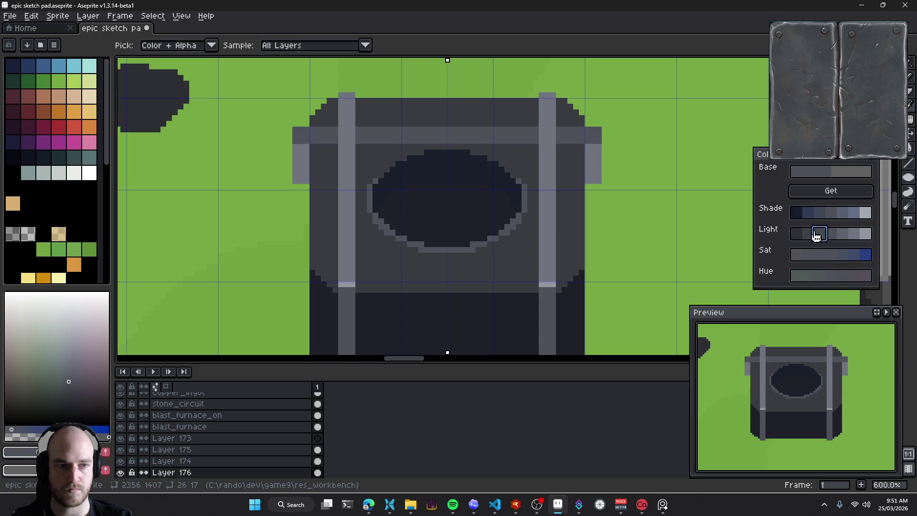
pyautogui.press('g')
pyautogui.scroll(6, 309, 154)
pyautogui.press('b')
pyautogui.click(272, 143)
pyautogui.moveTo(269, 140)
pyautogui.mouseDown()
pyautogui.moveTo(288, 201)
pyautogui.moveTo(266, 249)
pyautogui.moveTo(296, 250)
pyautogui.mouseUp()
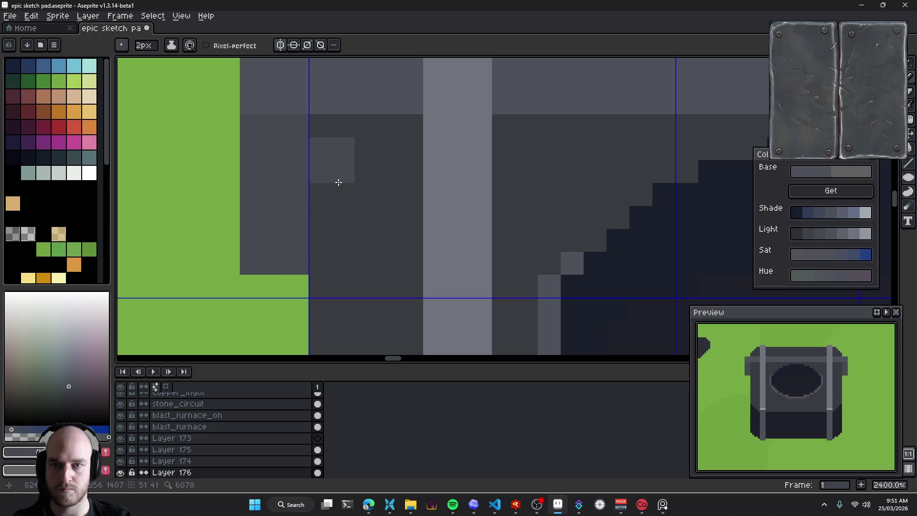
# Bucket-fill the band's end segments and middle section with the bar's light grey
pyautogui.scroll(-3, 338, 182)
pyautogui.moveTo(336, 188)
pyautogui.mouseDown()
pyautogui.moveTo(374, 204)
pyautogui.moveTo(385, 102)
pyautogui.mouseUp()
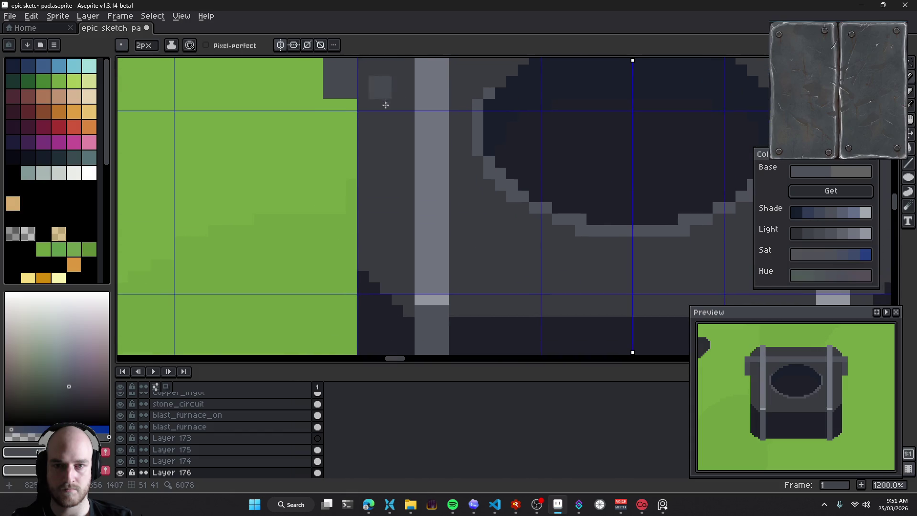
pyautogui.scroll(-3, 442, 281)
pyautogui.press('g')
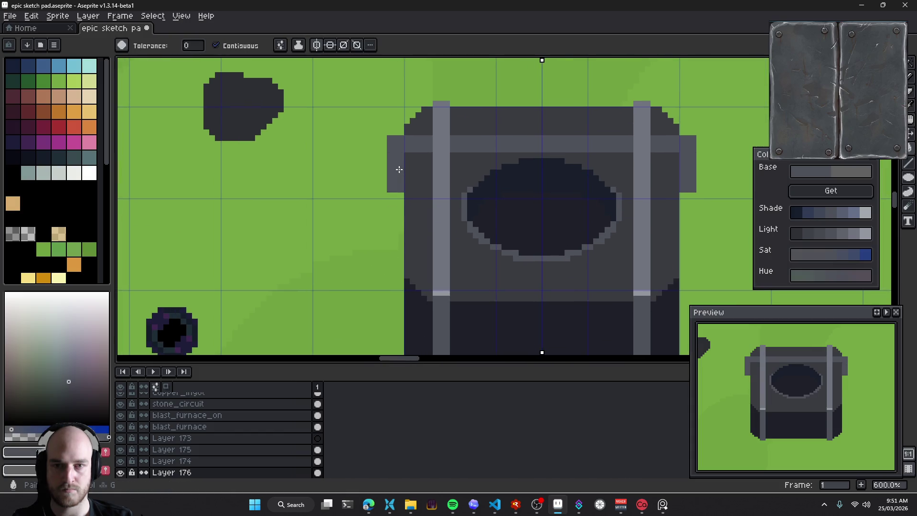
pyautogui.keyDown('alt'); pyautogui.click(446, 221); pyautogui.keyUp('alt')
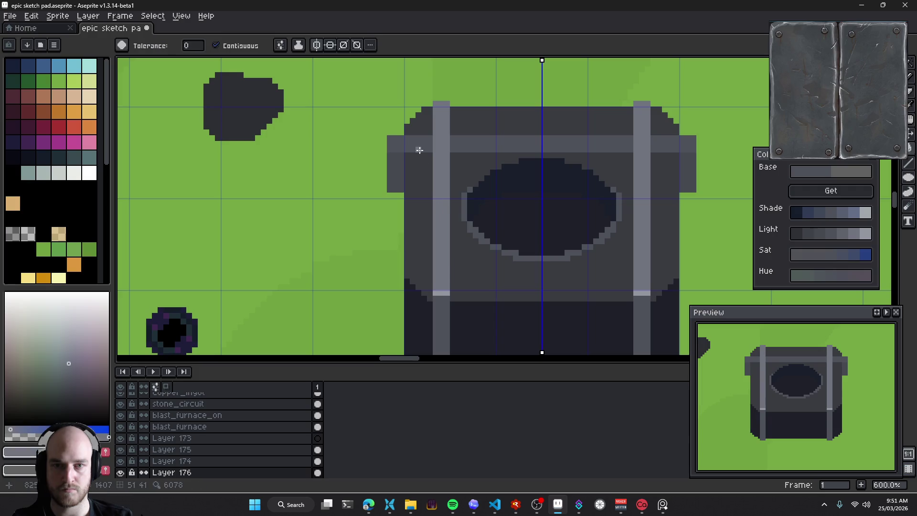
pyautogui.click(419, 150)
pyautogui.click(482, 142)
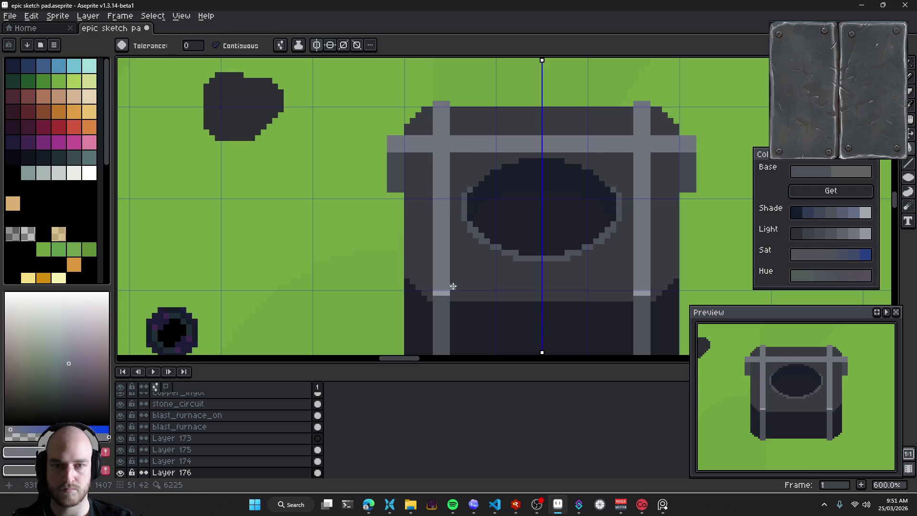
# Sample a new colour near the furnace and repaint the bar's outer columns
pyautogui.keyDown('alt'); pyautogui.click(447, 300); pyautogui.keyUp('alt')
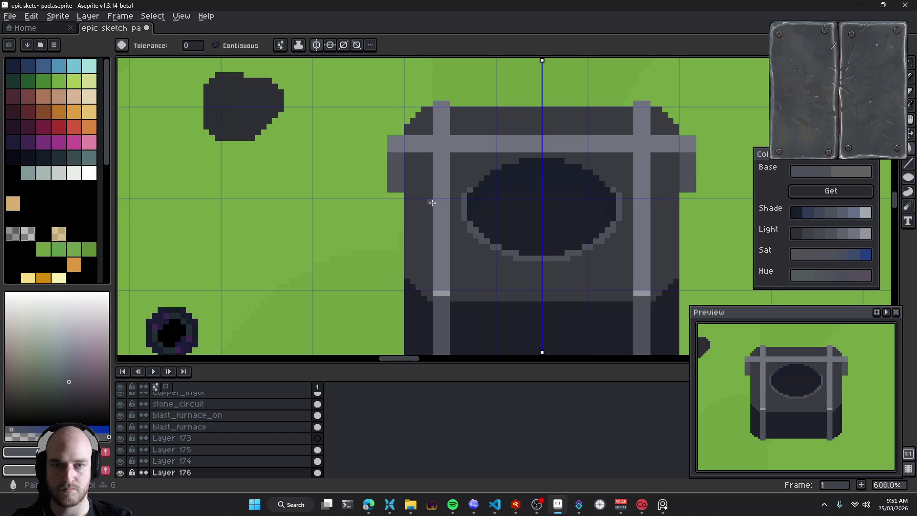
pyautogui.scroll(-3, 425, 204)
pyautogui.scroll(2, 419, 205)
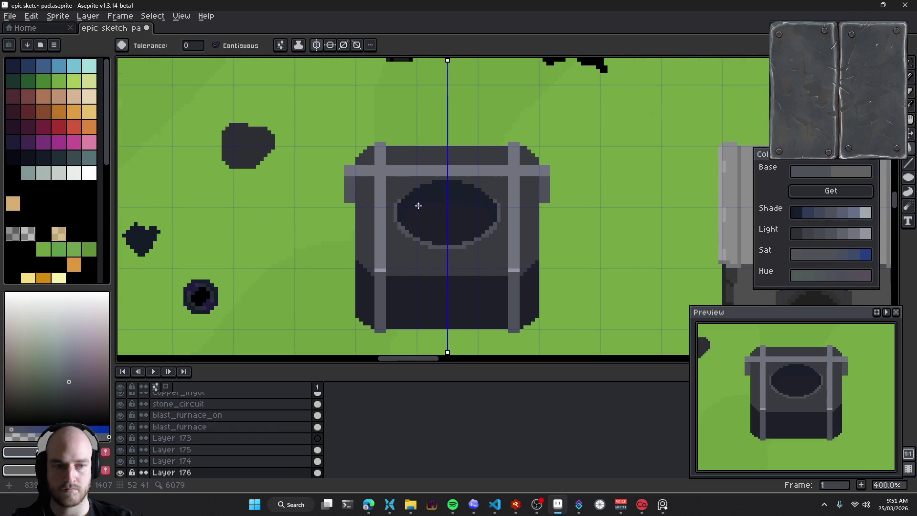
pyautogui.press('b')
pyautogui.moveTo(348, 168); pyautogui.dragTo(348, 192)
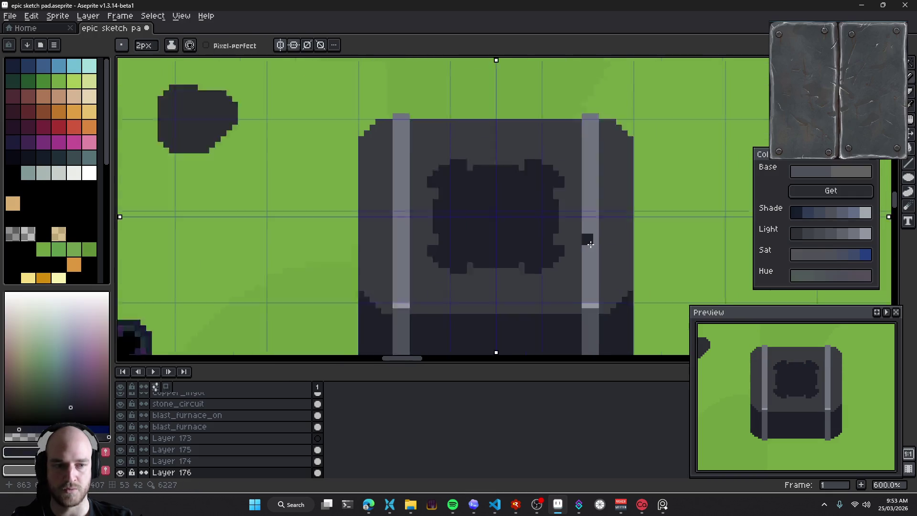
# Try mirrored claw strokes forming a cross around the opening, then undo back to the plain circle
pyautogui.scroll(-3, 590, 244)
pyautogui.scroll(2, 531, 247)
pyautogui.hotkey('ctrl', 'z')
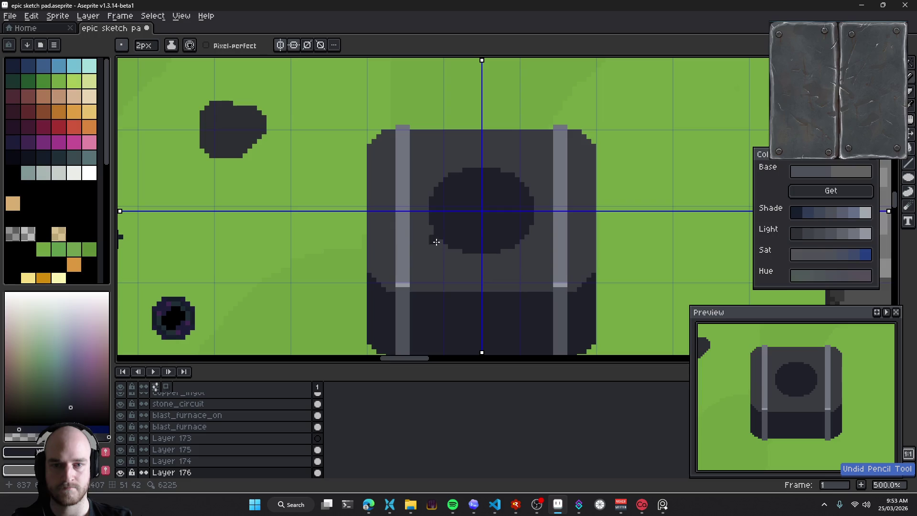
pyautogui.moveTo(426, 244)
pyautogui.mouseDown()
pyautogui.moveTo(448, 263)
pyautogui.moveTo(459, 246)
pyautogui.moveTo(435, 242)
pyautogui.moveTo(446, 239)
pyautogui.mouseUp()
pyautogui.moveTo(526, 238); pyautogui.dragTo(463, 218)
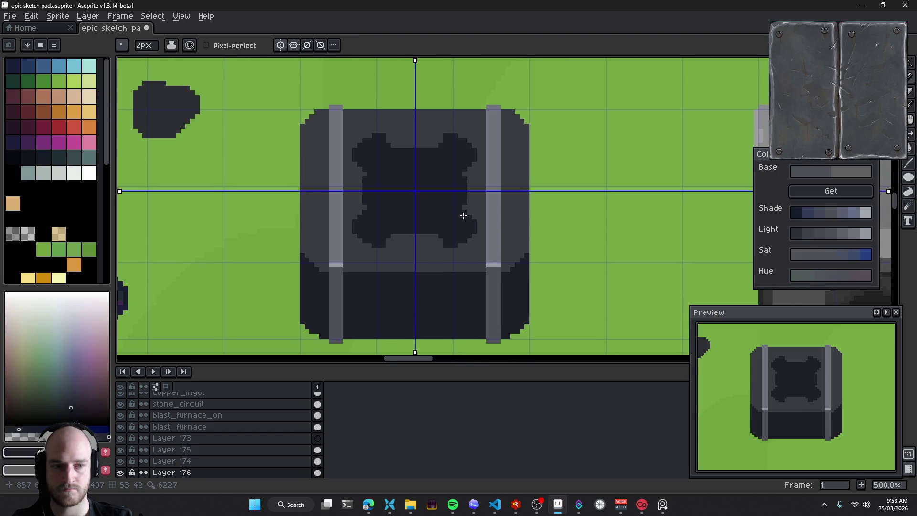
pyautogui.scroll(1, 400, 176)
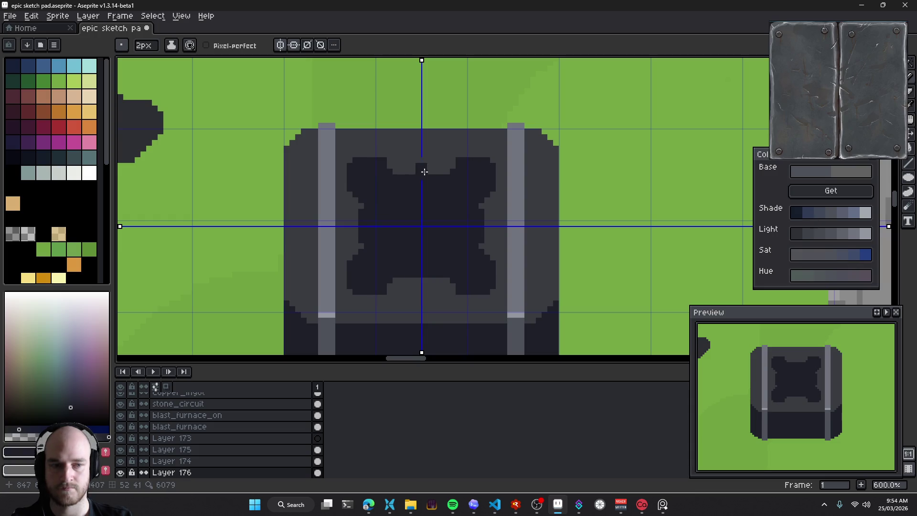
pyautogui.hotkey('ctrl', 'z')
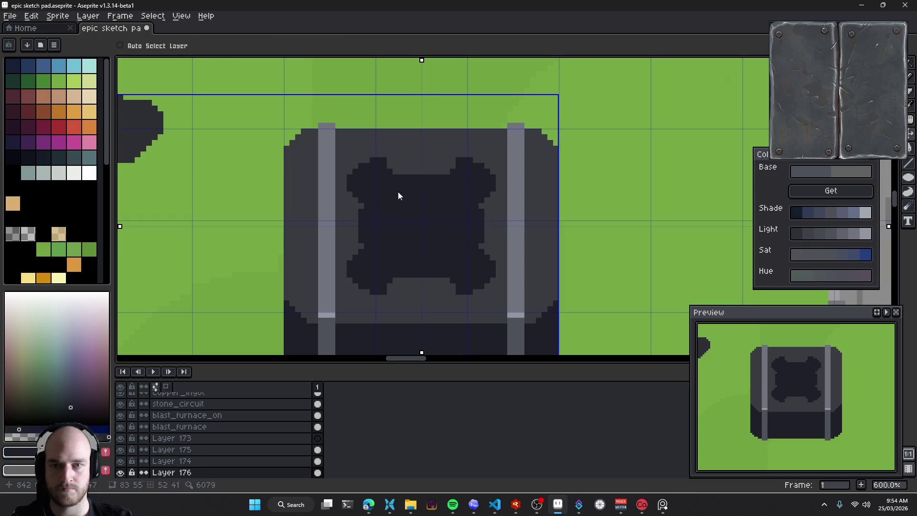
pyautogui.hotkey('ctrl', 'z')
pyautogui.hotkey('ctrl', 'z')
pyautogui.hotkey('ctrl', 'z')
# Draw mirrored diagonal lobes at the circle's corners and fill the top lobes' light notches dark
pyautogui.moveTo(355, 179)
pyautogui.mouseDown()
pyautogui.moveTo(370, 192)
pyautogui.moveTo(375, 167)
pyautogui.moveTo(367, 170)
pyautogui.mouseUp()
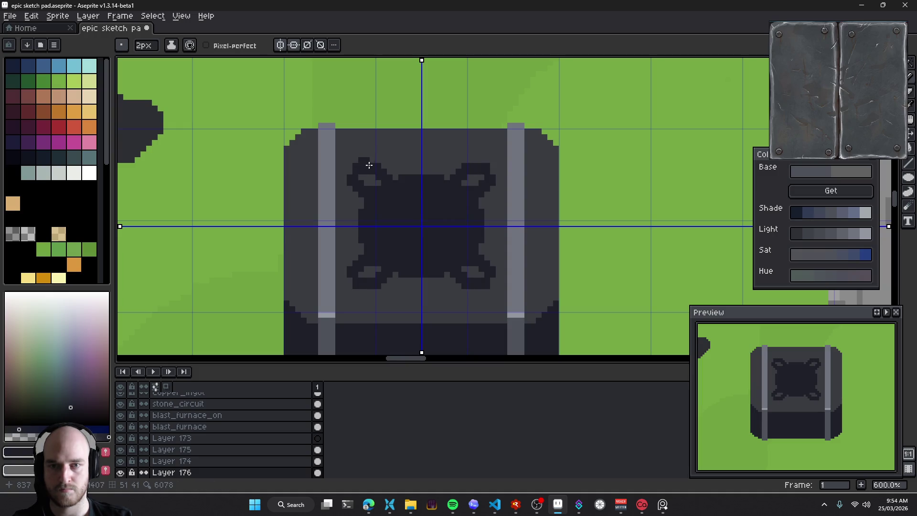
pyautogui.moveTo(372, 166); pyautogui.dragTo(374, 177)
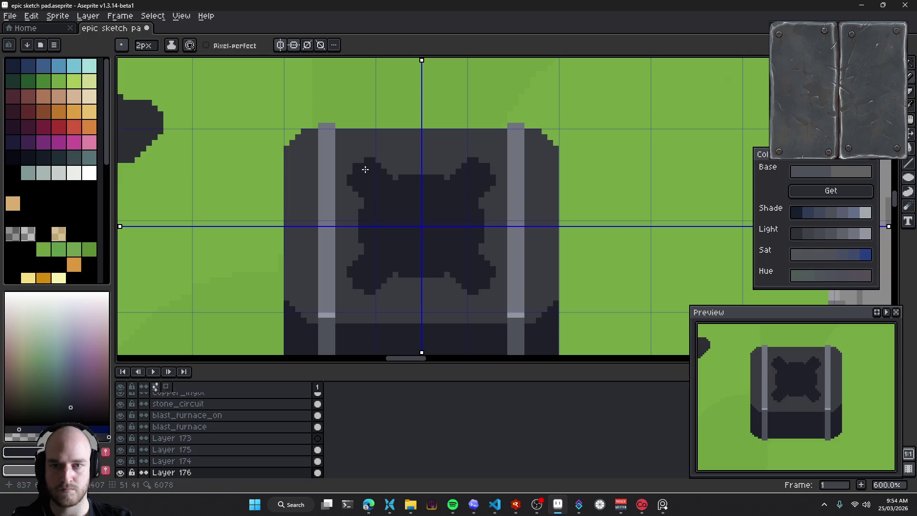
pyautogui.scroll(-3, 389, 196)
pyautogui.scroll(-1, 428, 343)
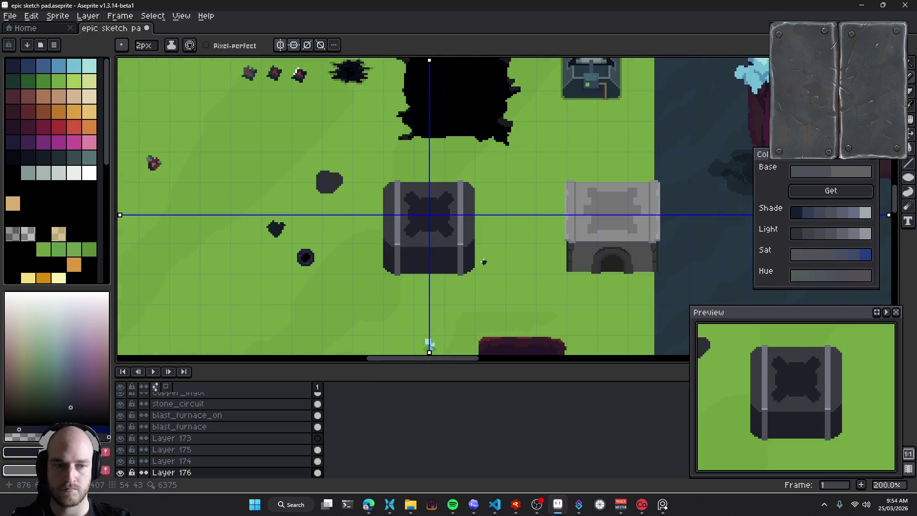
pyautogui.scroll(2, 462, 219)
pyautogui.scroll(2, 463, 219)
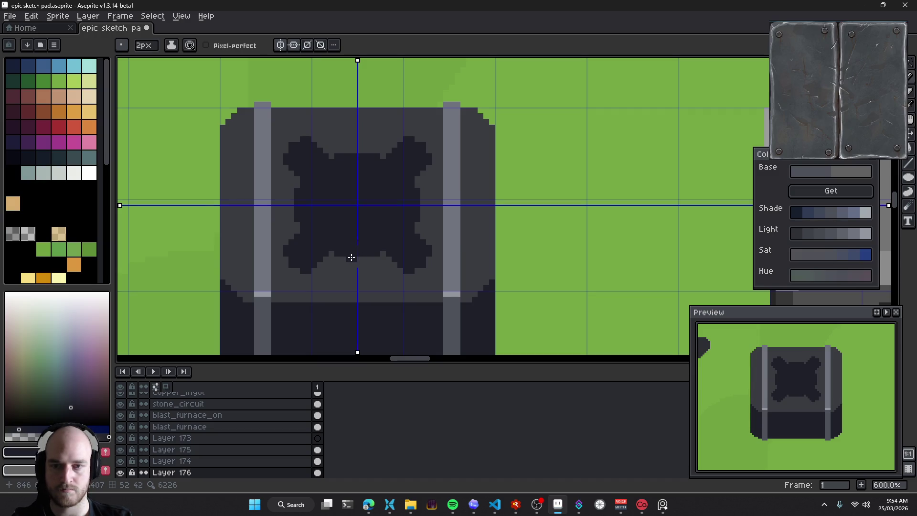
pyautogui.scroll(-3, 363, 239)
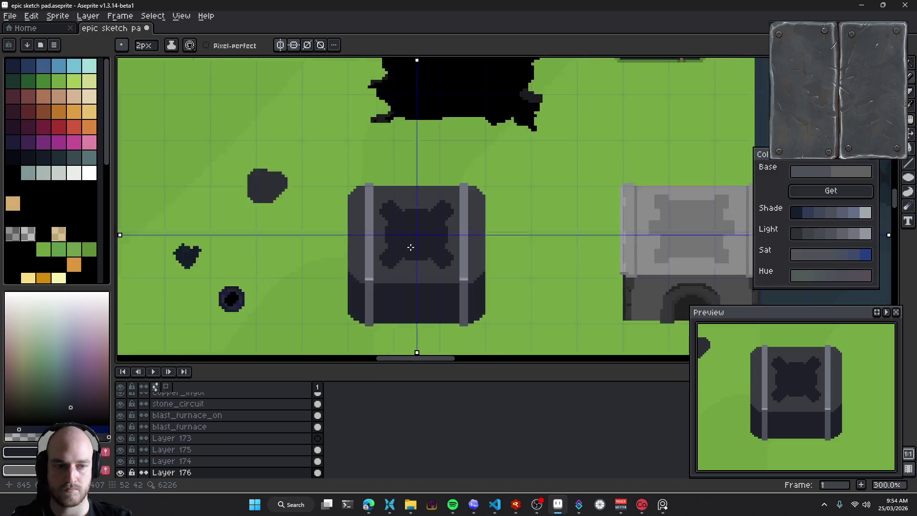
pyautogui.scroll(-2, 410, 246)
pyautogui.scroll(2, 422, 260)
pyautogui.scroll(1, 415, 246)
pyautogui.moveTo(450, 235)
pyautogui.mouseDown()
pyautogui.moveTo(406, 217)
pyautogui.moveTo(417, 213)
pyautogui.moveTo(420, 178)
pyautogui.mouseUp()
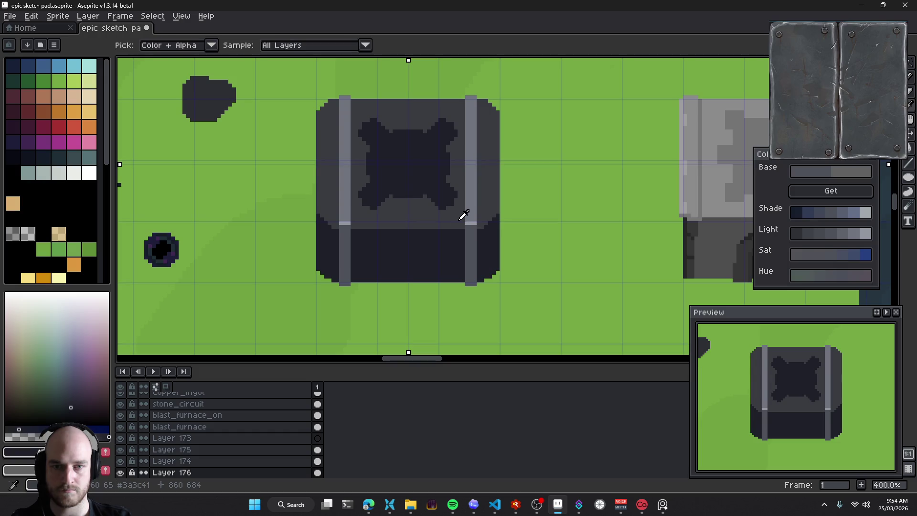
# Try bucket-filling the upper light strips with the dark body colour, then undo it
pyautogui.keyDown('alt'); pyautogui.click(462, 213); pyautogui.keyUp('alt')
pyautogui.press('g')
pyautogui.click(470, 215)
pyautogui.hotkey('ctrl', 'z')
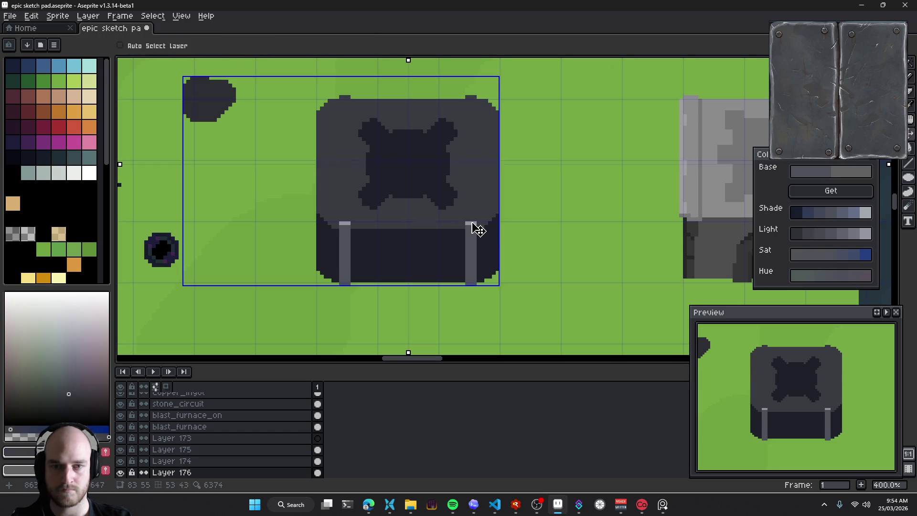
pyautogui.moveTo(290, 139); pyautogui.dragTo(332, 170)
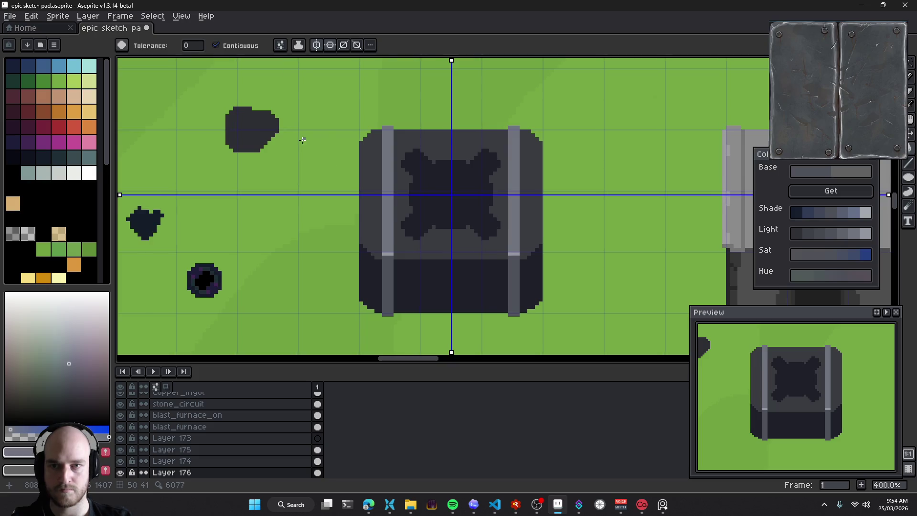
# Turn off both horizontal and vertical mirror symmetry
pyautogui.click(332, 48)
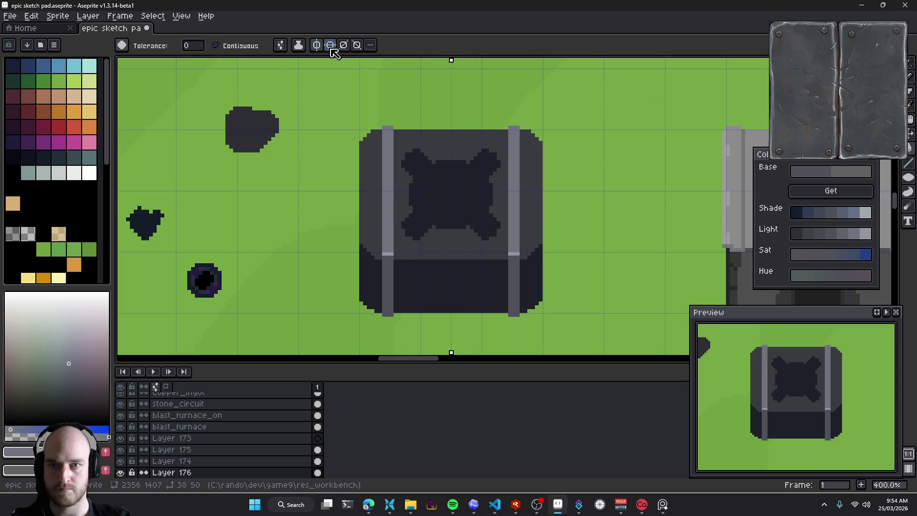
pyautogui.press('b')
pyautogui.click(282, 46)
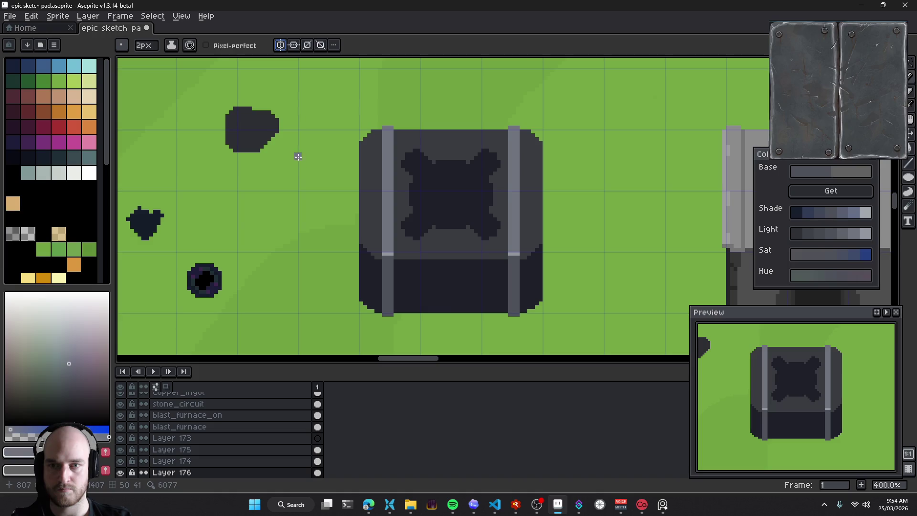
pyautogui.scroll(1, 298, 156)
# Fill the left pillar's lower part with the dark body colour
pyautogui.press('alt')
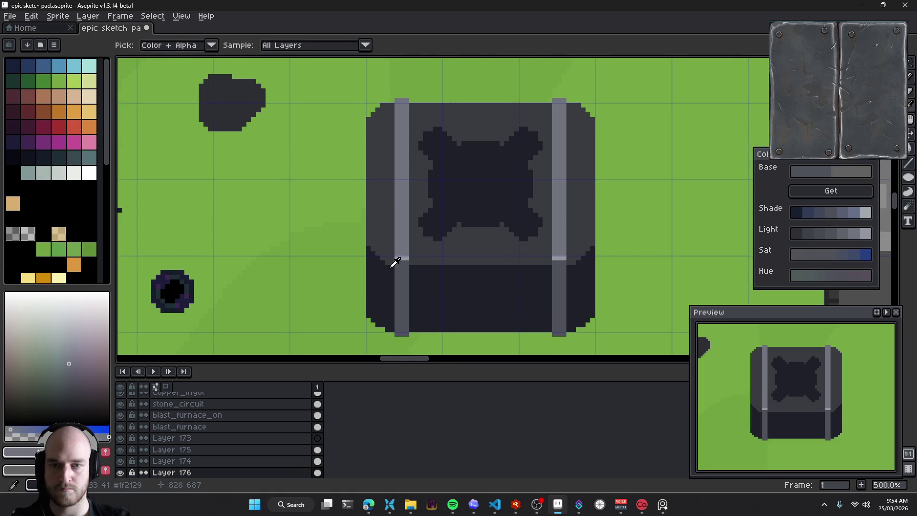
pyautogui.keyDown('alt'); pyautogui.click(388, 285); pyautogui.keyUp('alt')
pyautogui.press('g')
pyautogui.click(400, 281)
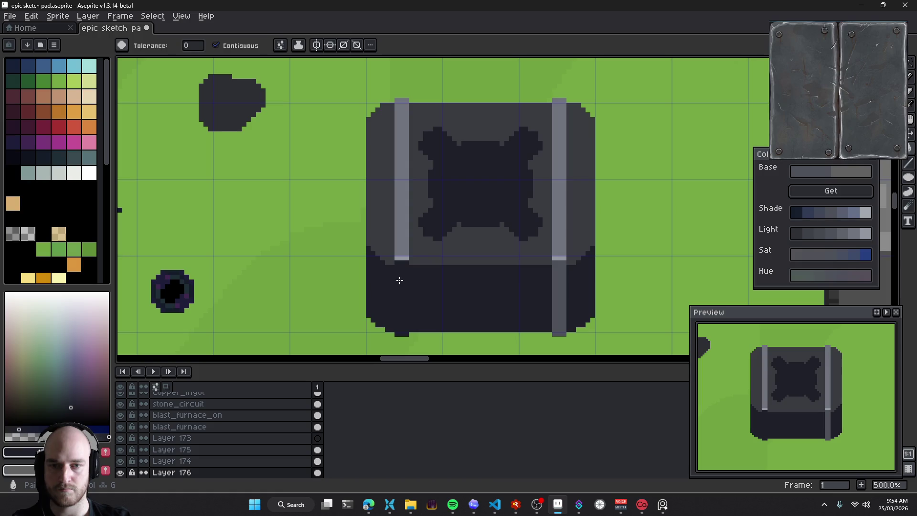
pyautogui.moveTo(435, 281); pyautogui.dragTo(379, 264)
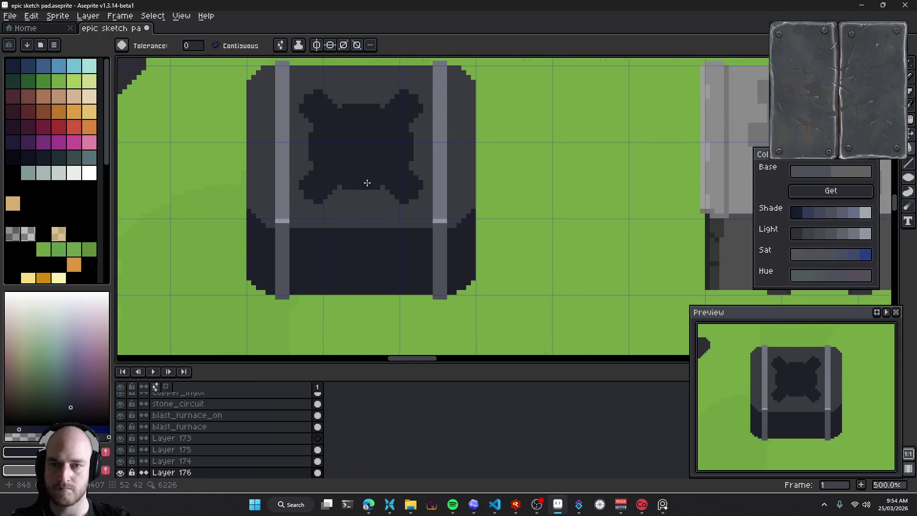
pyautogui.keyDown('alt'); pyautogui.click(394, 214); pyautogui.keyUp('alt')
pyautogui.scroll(2, 411, 209)
# With vertical symmetry on, draw light-grey bracket arms angling outward down toward the base
pyautogui.press('b')
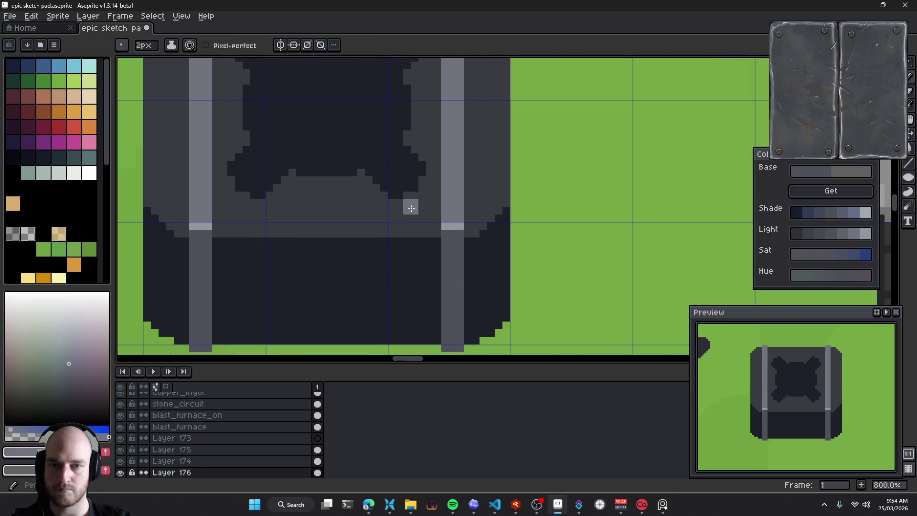
pyautogui.hscroll(-2, 474, 263)
pyautogui.moveTo(475, 262); pyautogui.dragTo(477, 270)
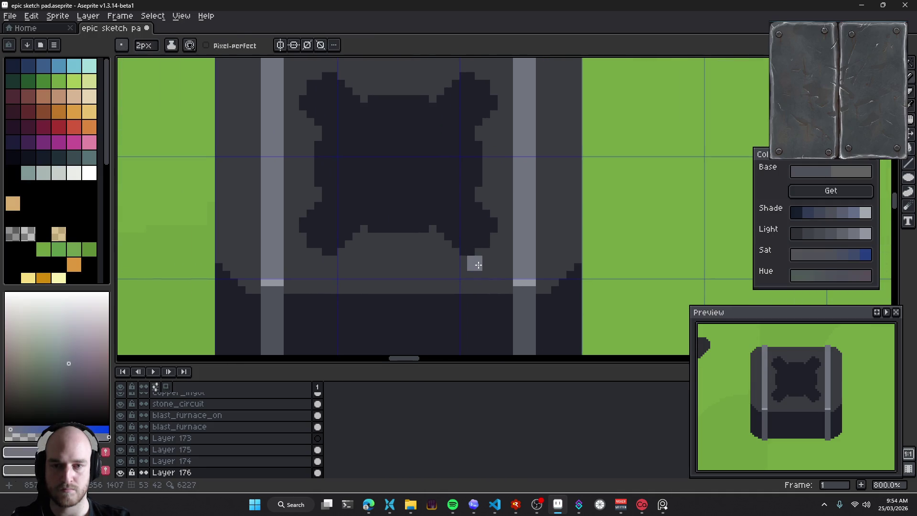
pyautogui.click(281, 44)
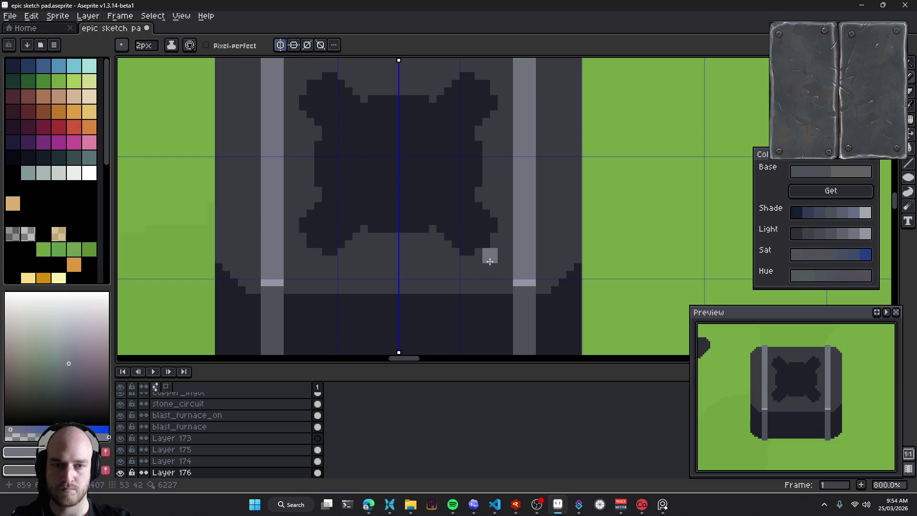
pyautogui.click(507, 241)
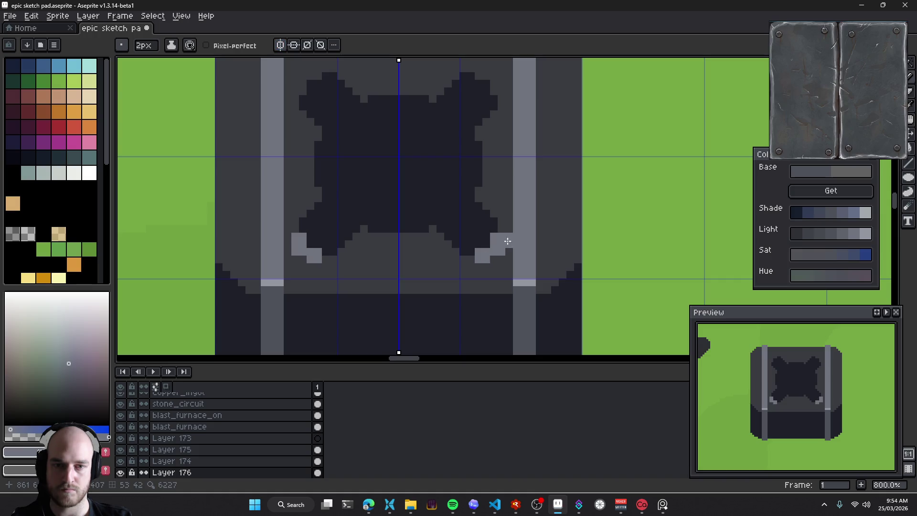
pyautogui.moveTo(510, 249)
pyautogui.mouseDown()
pyautogui.moveTo(517, 275)
pyautogui.moveTo(547, 266)
pyautogui.mouseUp()
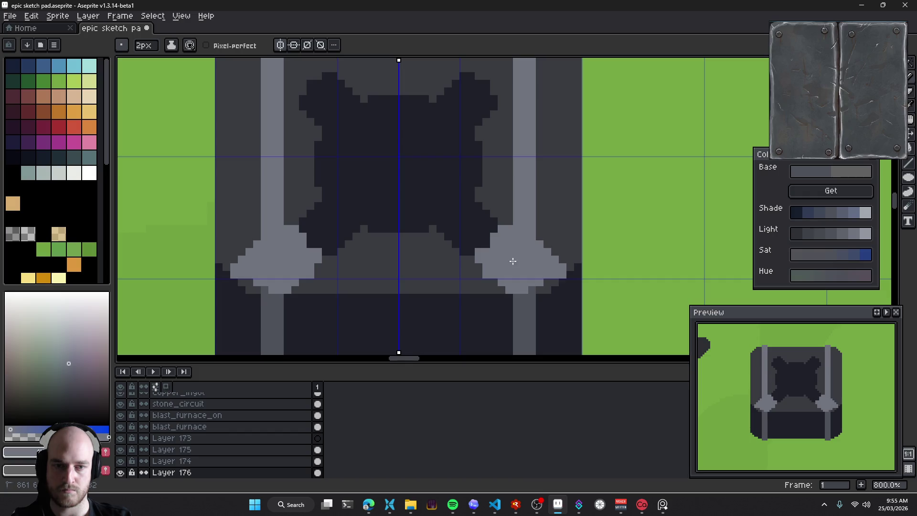
pyautogui.moveTo(520, 234); pyautogui.dragTo(530, 303)
pyautogui.moveTo(536, 262)
pyautogui.mouseDown()
pyautogui.moveTo(457, 223)
pyautogui.moveTo(482, 274)
pyautogui.mouseUp()
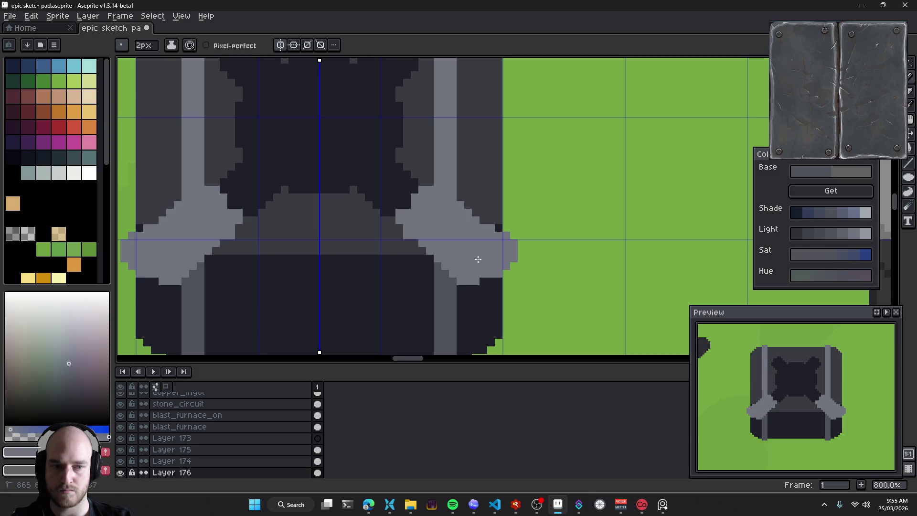
pyautogui.moveTo(450, 199); pyautogui.dragTo(522, 254)
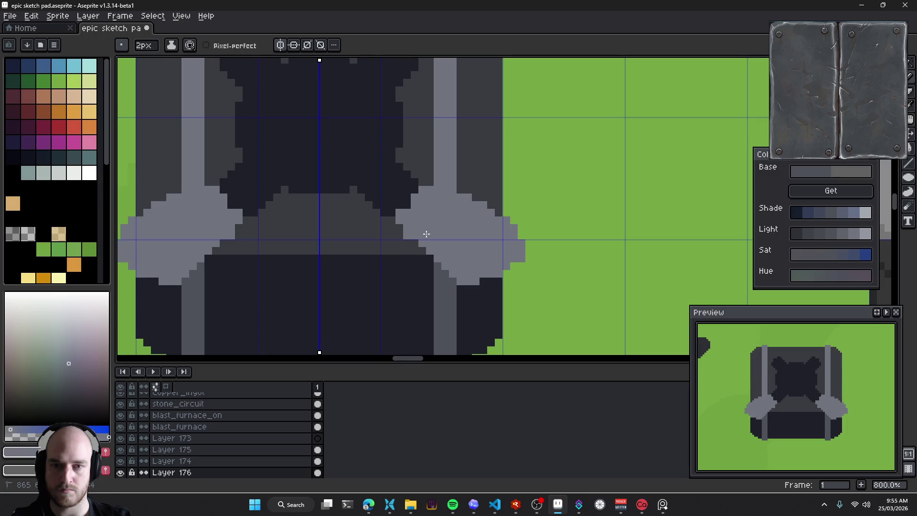
# Shade under the bracket arm and its lower edge in dark grey at 1px, fixing a stray pixel
pyautogui.moveTo(470, 272); pyautogui.dragTo(499, 238)
pyautogui.press('-')
pyautogui.moveTo(435, 233)
pyautogui.mouseDown()
pyautogui.moveTo(432, 206)
pyautogui.moveTo(476, 260)
pyautogui.mouseUp()
pyautogui.moveTo(454, 222)
pyautogui.mouseDown()
pyautogui.moveTo(501, 275)
pyautogui.moveTo(509, 255)
pyautogui.mouseUp()
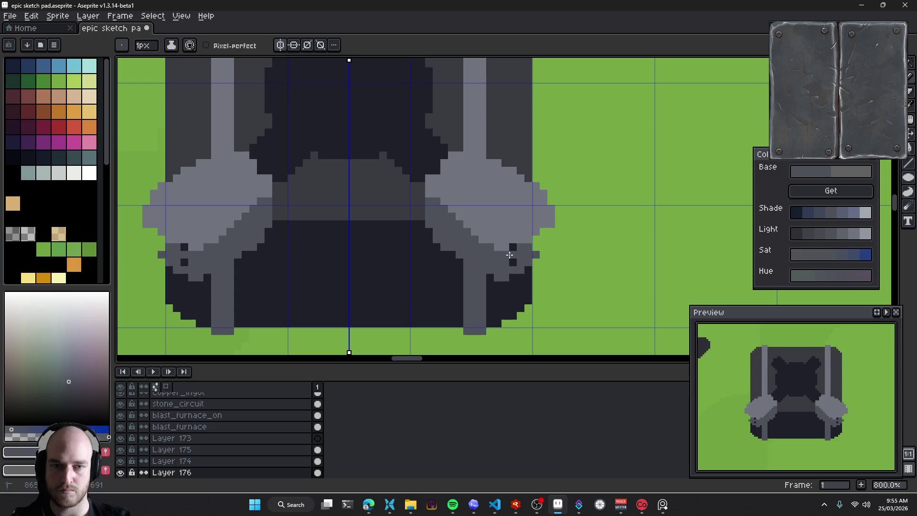
pyautogui.keyDown('alt'); pyautogui.click(512, 238); pyautogui.keyUp('alt')
pyautogui.click(513, 244)
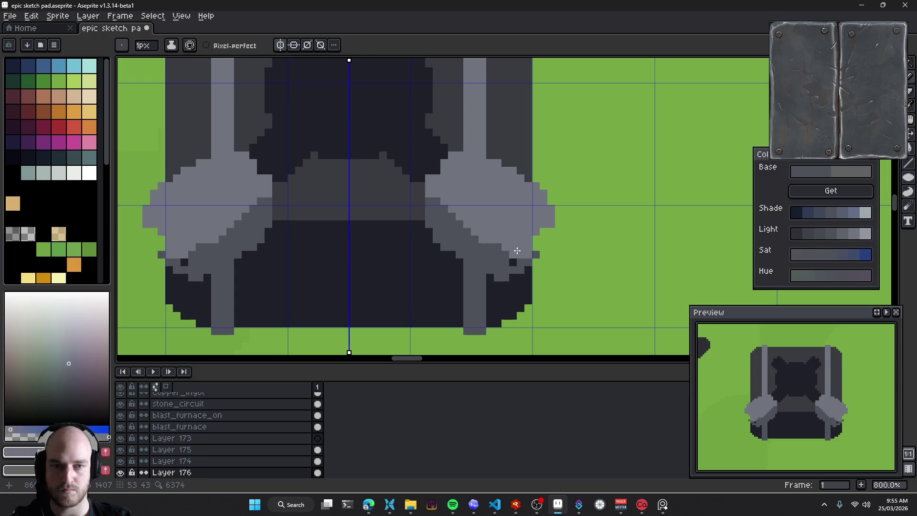
# Shade the bracket tips in dark grey, then paint a 3px dark-grey stripe down the outer edge
pyautogui.scroll(-1, 528, 263)
pyautogui.scroll(-1, 529, 264)
pyautogui.scroll(-2, 530, 266)
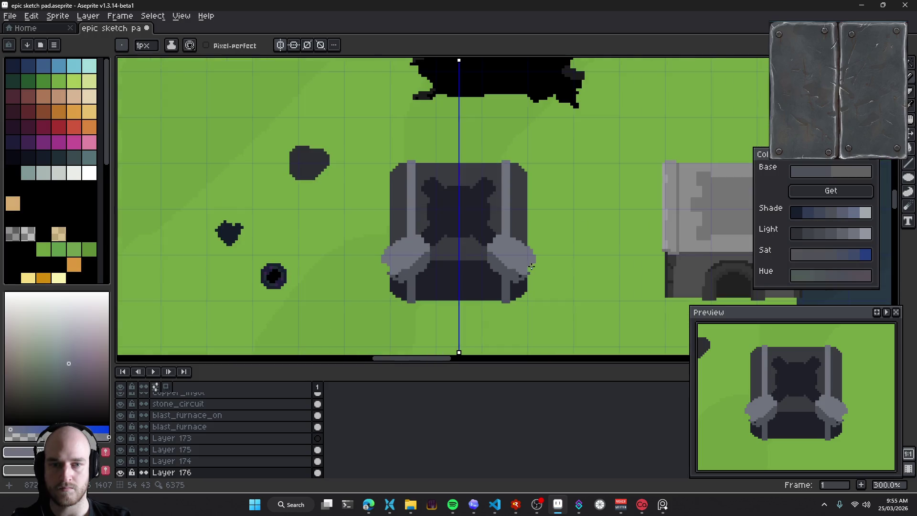
pyautogui.scroll(3, 531, 266)
pyautogui.click(527, 268)
pyautogui.click(553, 250)
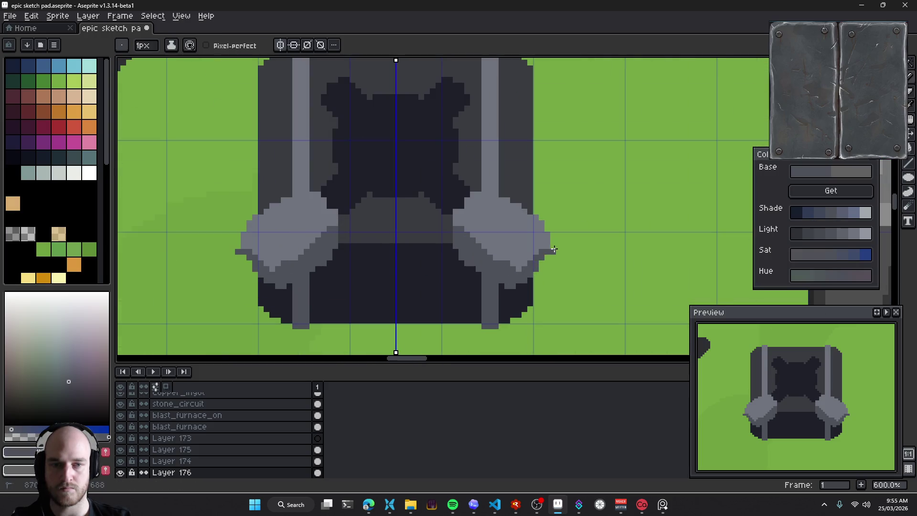
pyautogui.moveTo(548, 269)
pyautogui.mouseDown()
pyautogui.moveTo(525, 272)
pyautogui.moveTo(505, 313)
pyautogui.moveTo(521, 320)
pyautogui.moveTo(544, 286)
pyautogui.moveTo(533, 318)
pyautogui.moveTo(549, 326)
pyautogui.mouseUp()
pyautogui.press('+')
pyautogui.press('+')
pyautogui.moveTo(546, 264); pyautogui.dragTo(550, 325)
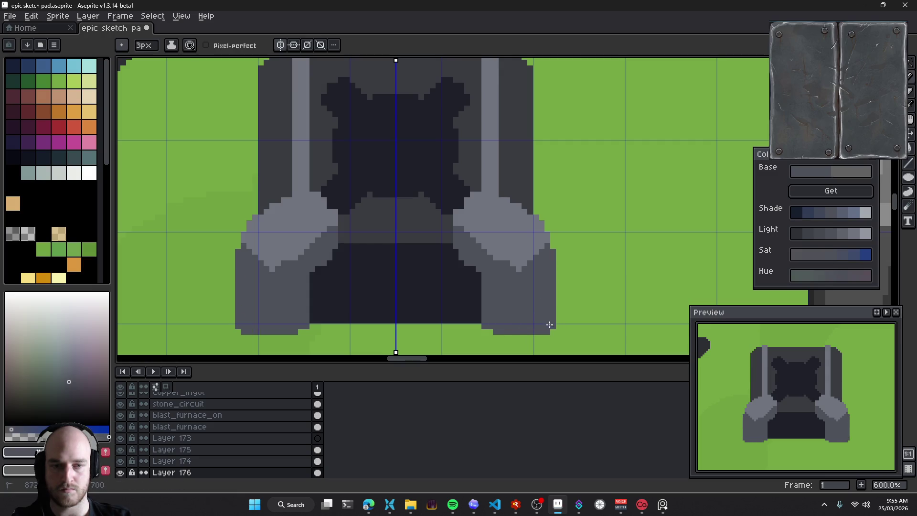
# Darken the inner bottom corners and outer edges of both brackets with mirrored grey pixels
pyautogui.scroll(-4, 530, 309)
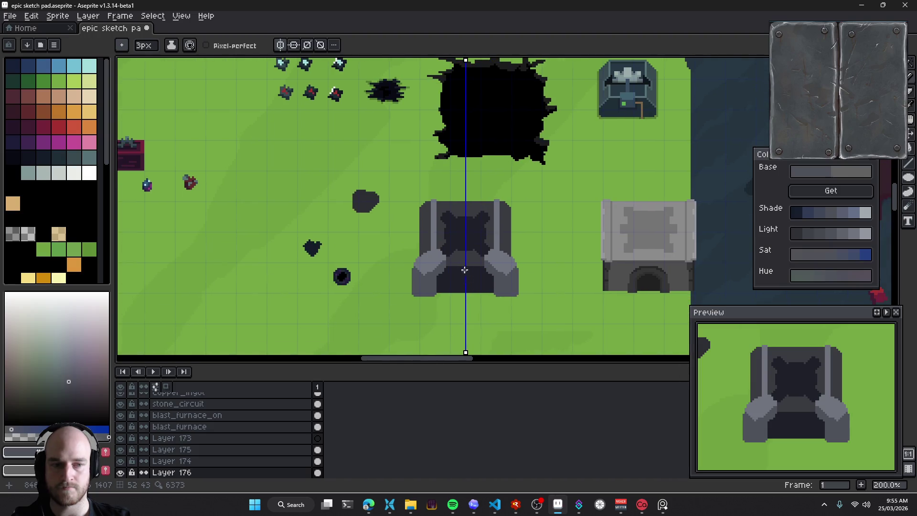
pyautogui.scroll(3, 436, 235)
pyautogui.moveTo(398, 262)
pyautogui.mouseDown()
pyautogui.moveTo(397, 288)
pyautogui.moveTo(418, 241)
pyautogui.mouseUp()
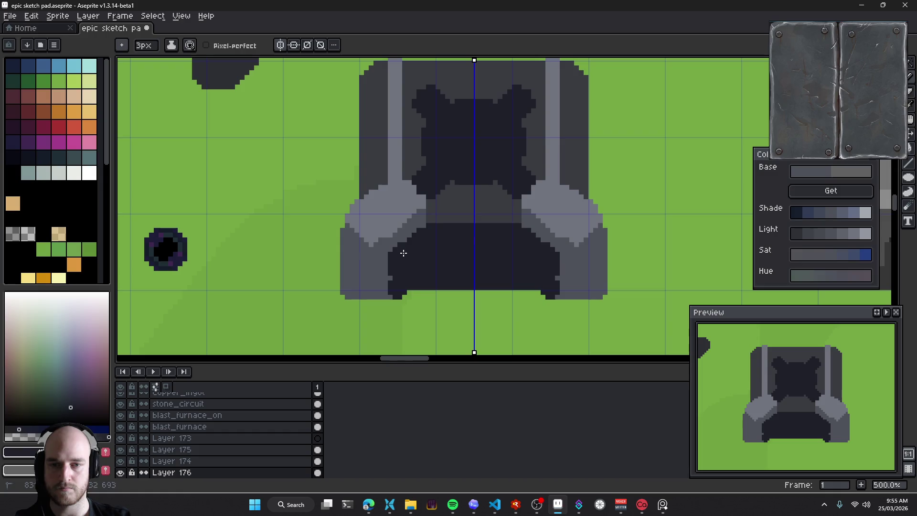
pyautogui.keyDown('alt'); pyautogui.click(372, 172); pyautogui.keyUp('alt')
pyautogui.scroll(1, 377, 179)
pyautogui.click(354, 195)
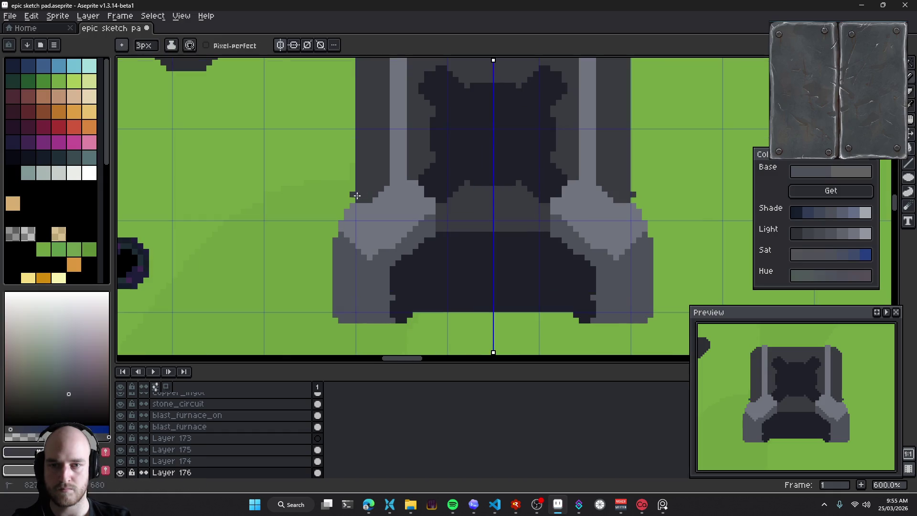
pyautogui.moveTo(357, 202); pyautogui.dragTo(359, 203)
# Erase the stray dark pixels beside the brackets
pyautogui.press('b')
pyautogui.click(347, 206)
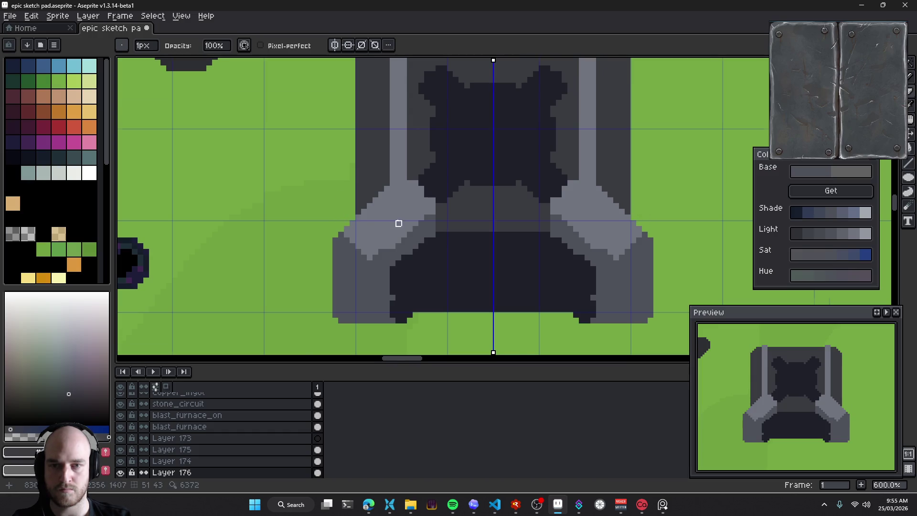
pyautogui.scroll(1, 400, 221)
pyautogui.scroll(-3, 406, 202)
pyautogui.scroll(1, 419, 238)
pyautogui.scroll(2, 364, 227)
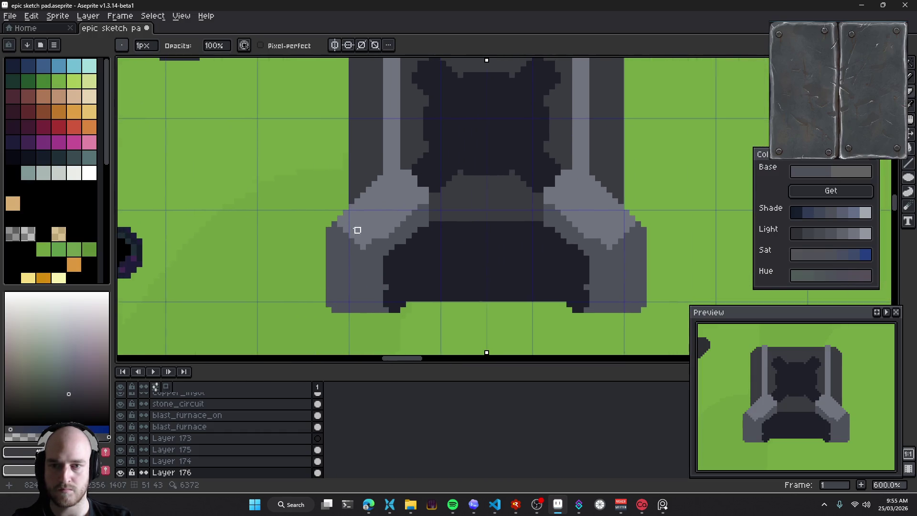
pyautogui.scroll(1, 356, 229)
pyautogui.scroll(1, 385, 237)
pyautogui.press('alt')
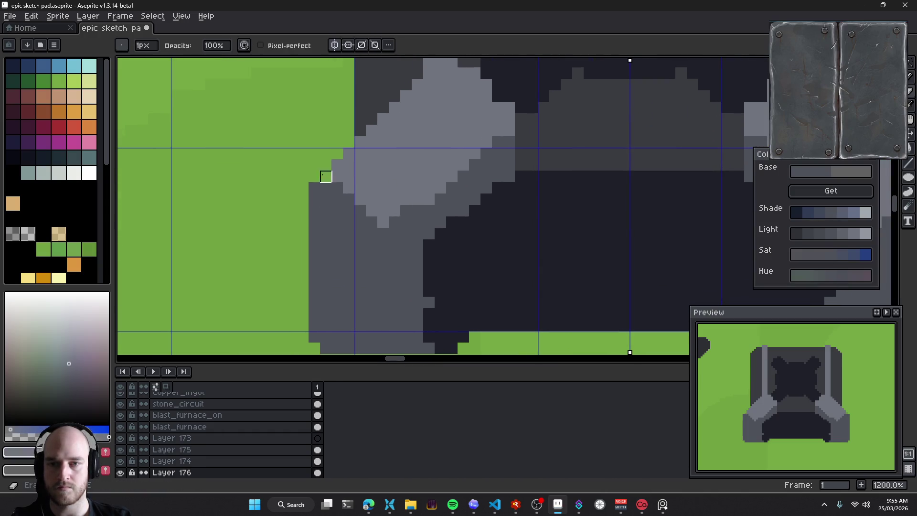
pyautogui.scroll(-4, 322, 281)
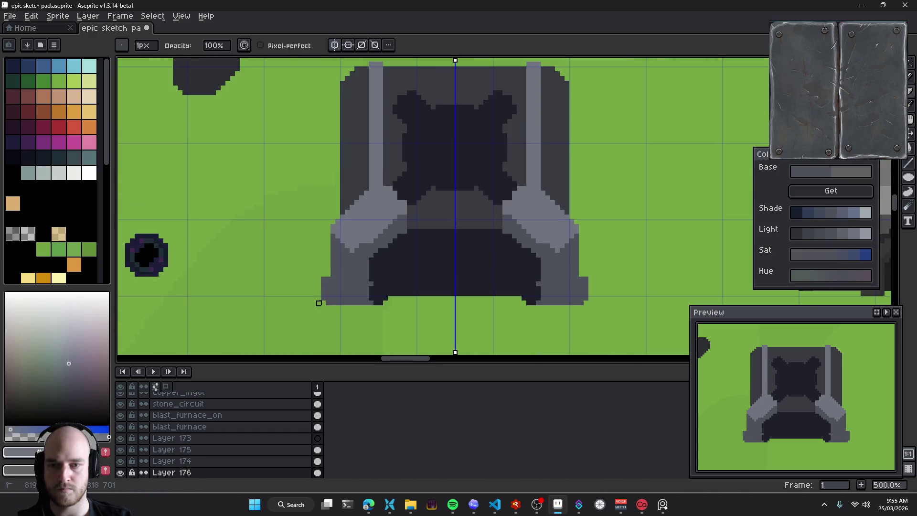
# Trim the outermost bottom-corner column and the bottom pixel row back to green on both sides
pyautogui.moveTo(319, 302); pyautogui.dragTo(328, 274)
pyautogui.scroll(1, 347, 308)
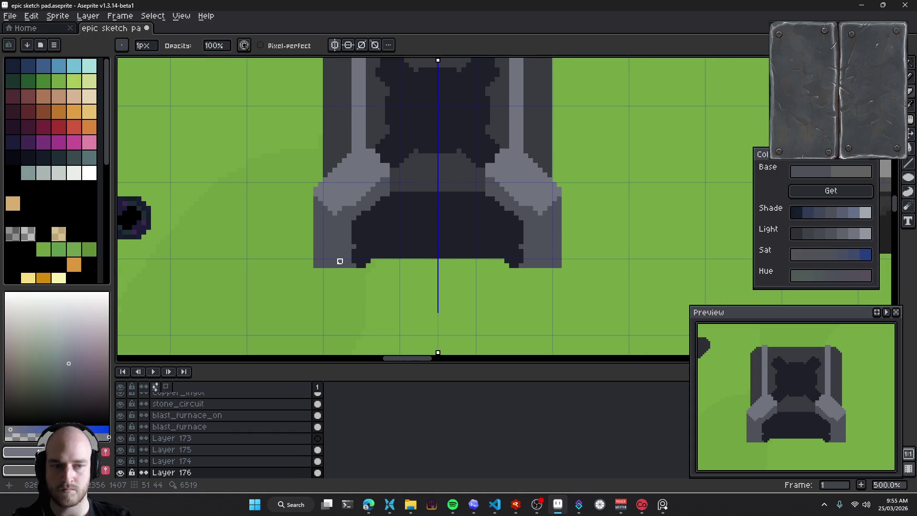
pyautogui.moveTo(307, 265); pyautogui.dragTo(436, 265)
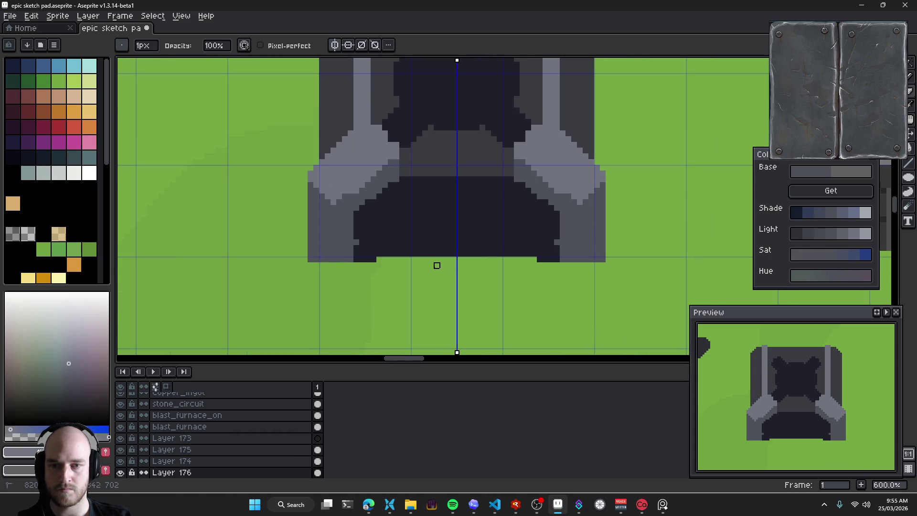
pyautogui.scroll(3, 402, 265)
pyautogui.moveTo(338, 258); pyautogui.dragTo(429, 259)
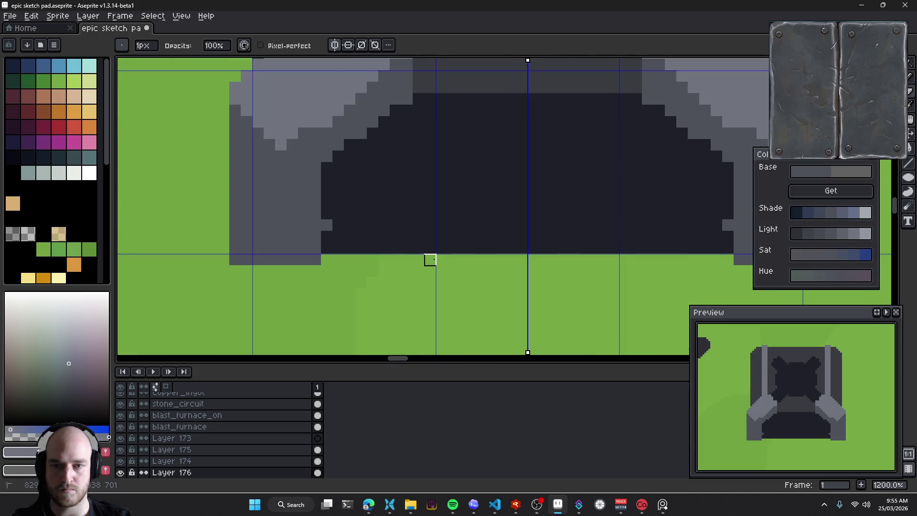
# With the Pencil, darken the grey notch and stair pixels on the bracket edges, mirrored
pyautogui.press('e')
pyautogui.click(329, 225)
pyautogui.scroll(-4, 333, 224)
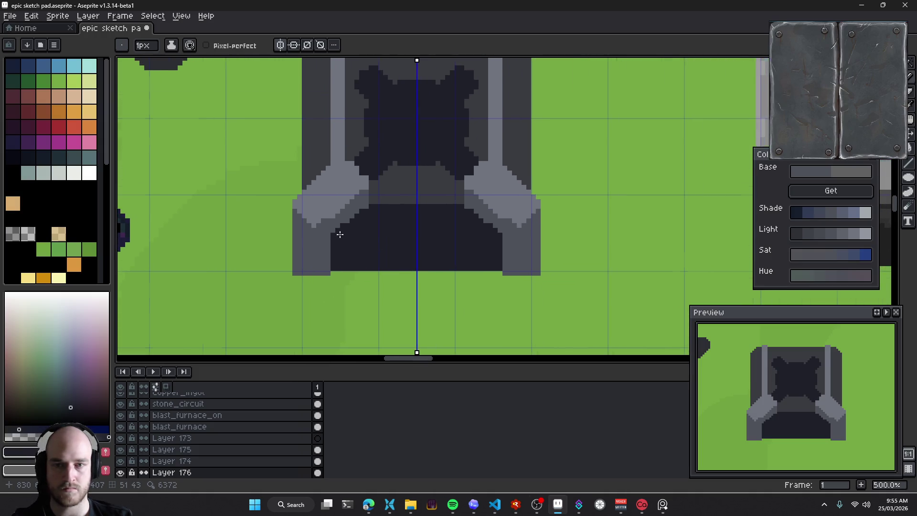
pyautogui.scroll(4, 339, 234)
pyautogui.keyDown('alt'); pyautogui.click(338, 249); pyautogui.keyUp('alt')
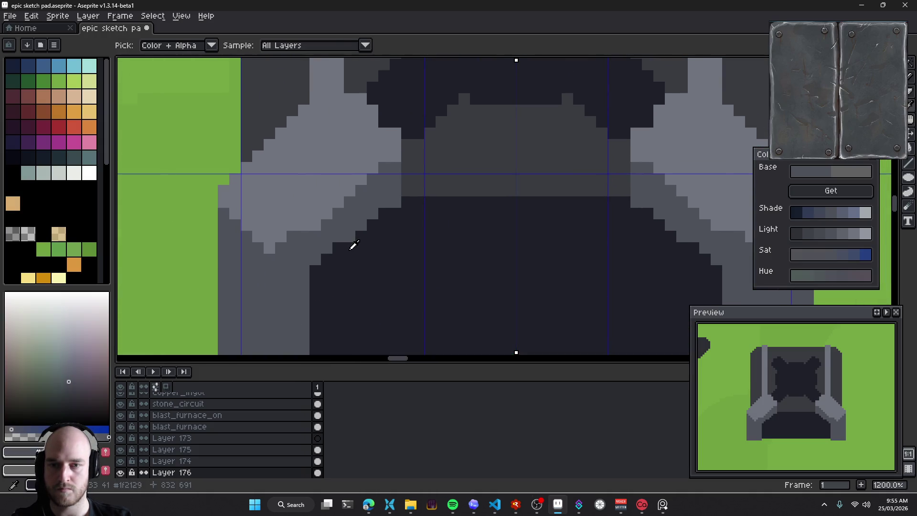
pyautogui.click(352, 237)
pyautogui.click(399, 191)
pyautogui.hscroll(3, 369, 236)
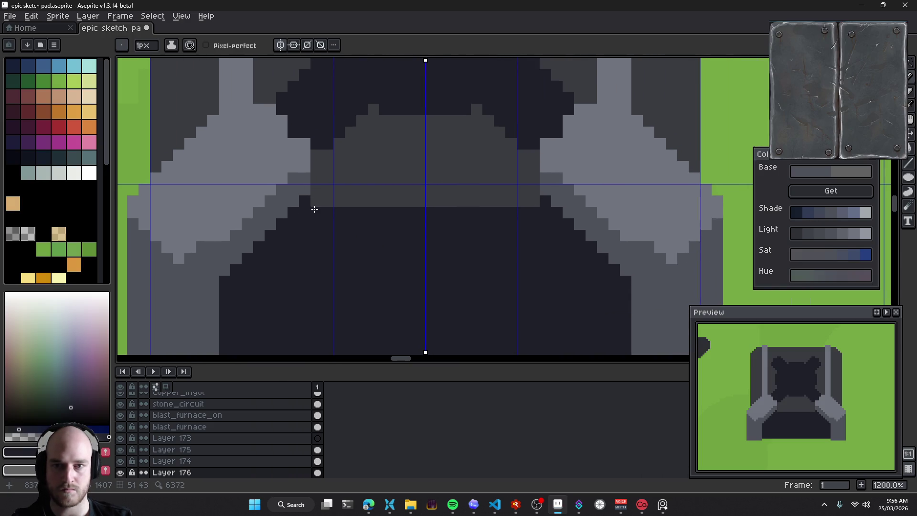
pyautogui.scroll(-5, 328, 203)
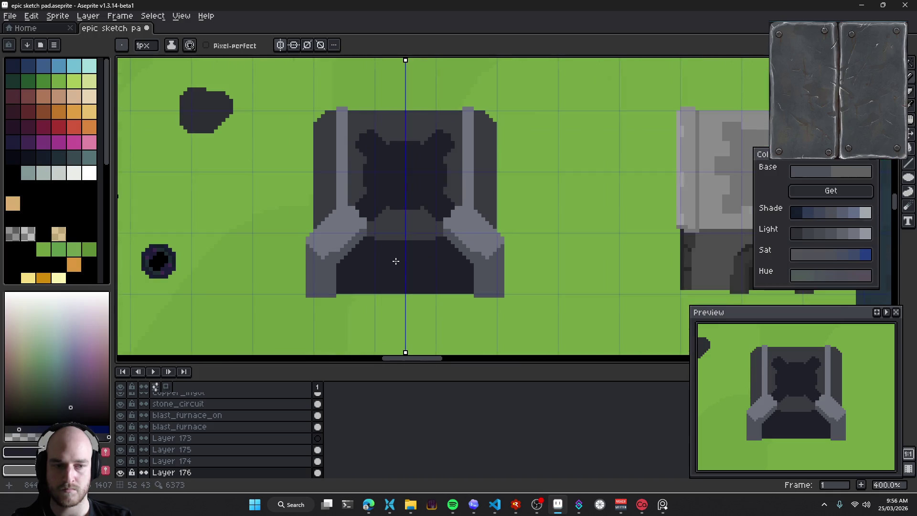
pyautogui.scroll(3, 395, 261)
pyautogui.scroll(-4, 441, 248)
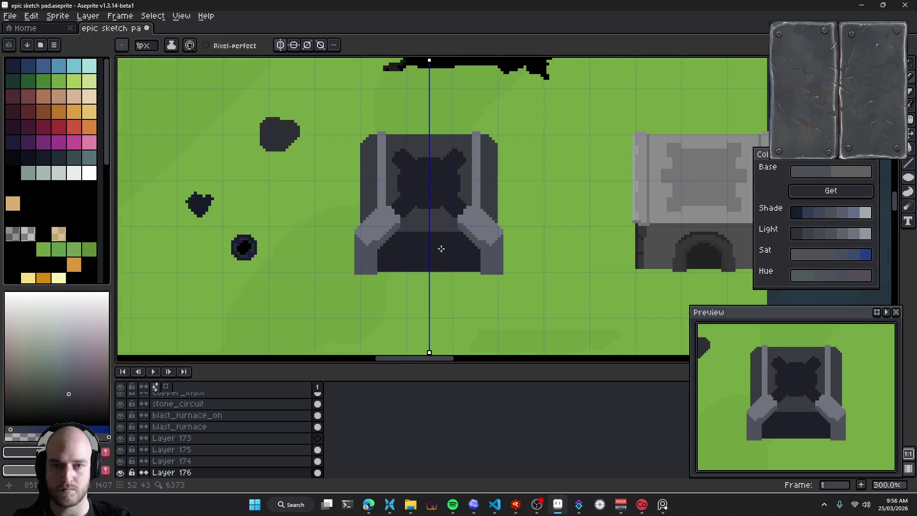
pyautogui.scroll(-3, 441, 249)
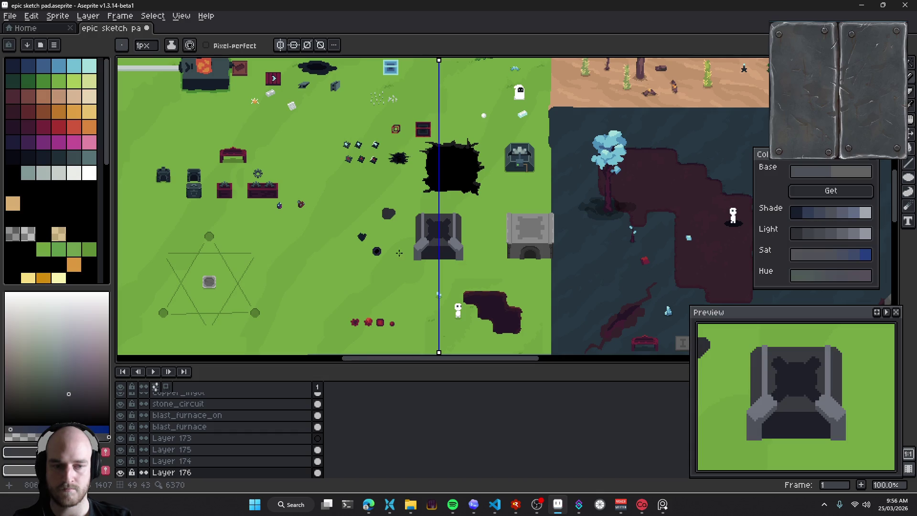
pyautogui.scroll(4, 393, 243)
pyautogui.scroll(1, 334, 205)
pyautogui.scroll(1, 383, 207)
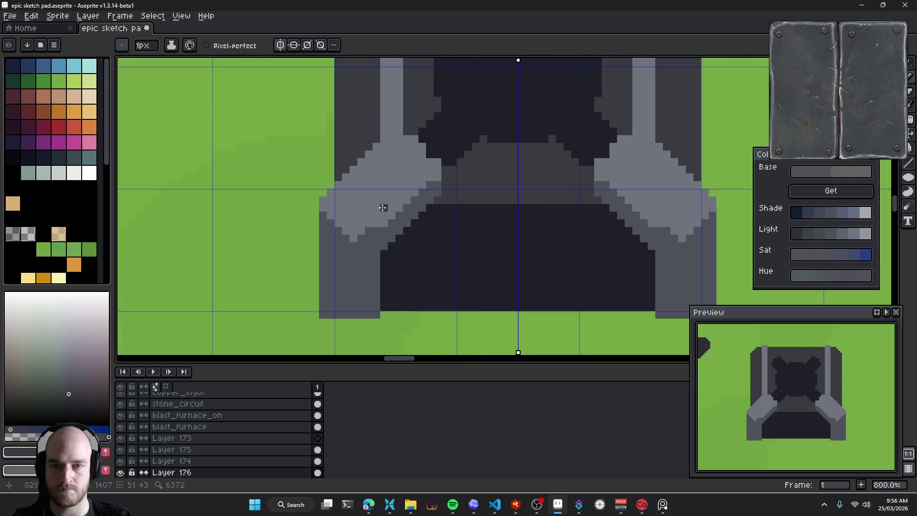
# Shade the brackets' lower arms darker grey, replacing the light pixels, mirrored
pyautogui.keyDown('alt'); pyautogui.click(371, 231); pyautogui.keyUp('alt')
pyautogui.click(369, 242)
pyautogui.keyDown('alt'); pyautogui.click(394, 221); pyautogui.keyUp('alt')
pyautogui.click(368, 241)
pyautogui.click(333, 222)
pyautogui.moveTo(326, 208)
pyautogui.mouseDown()
pyautogui.moveTo(354, 242)
pyautogui.moveTo(418, 190)
pyautogui.mouseUp()
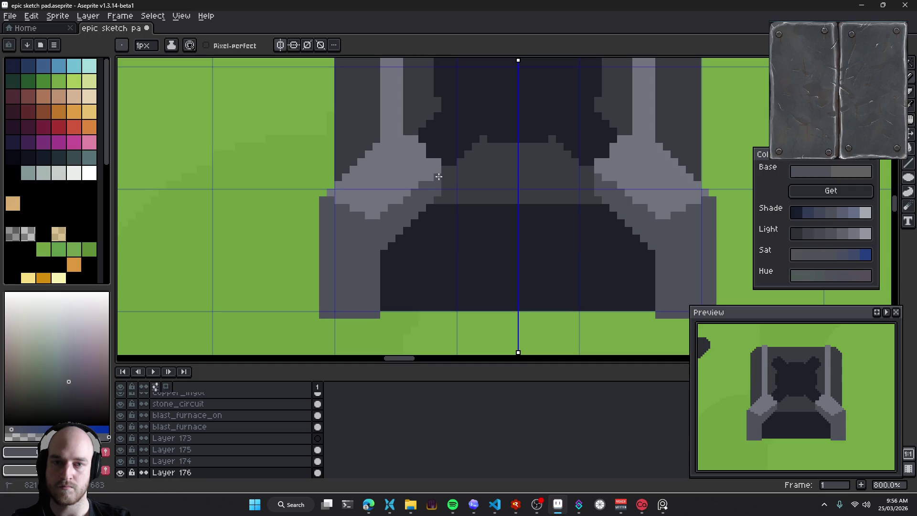
# Repaint the light-grey upper upright bars dark grey
pyautogui.moveTo(438, 177)
pyautogui.mouseDown()
pyautogui.moveTo(394, 217)
pyautogui.moveTo(375, 221)
pyautogui.mouseUp()
pyautogui.scroll(2, 395, 217)
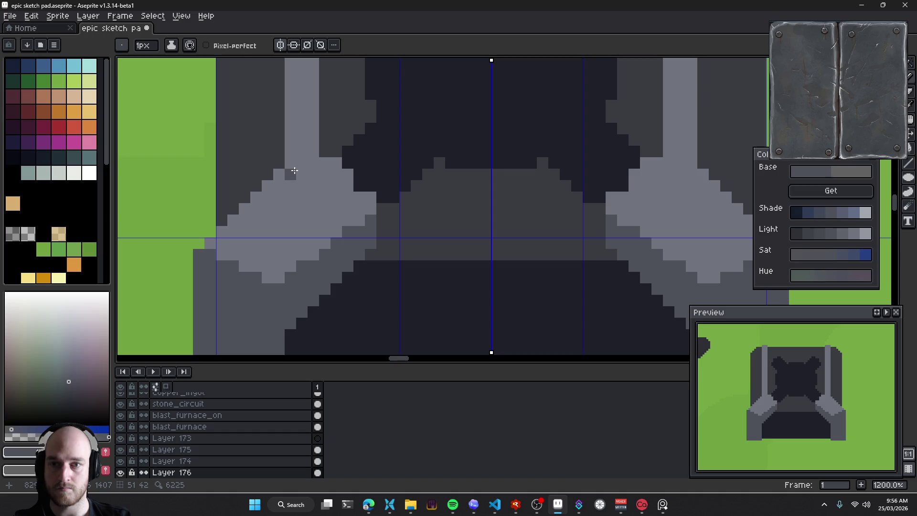
pyautogui.keyDown('alt'); pyautogui.click(276, 172); pyautogui.keyUp('alt')
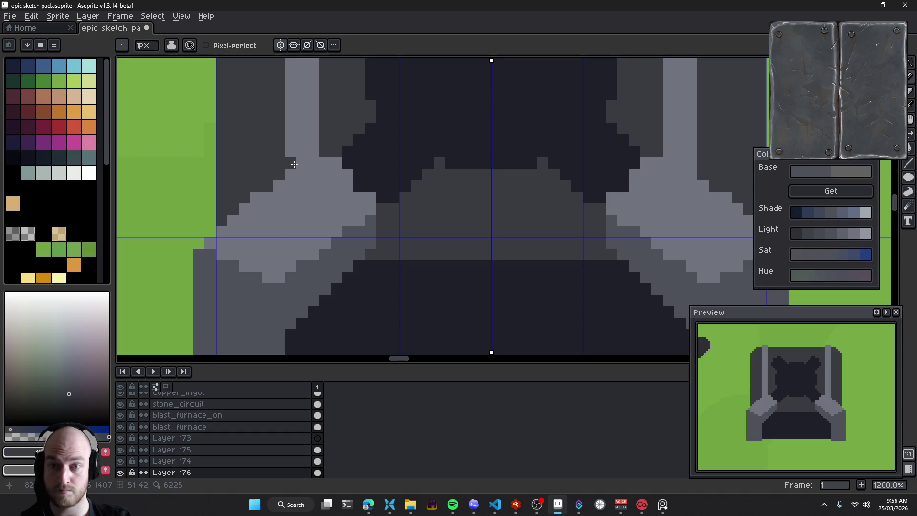
pyautogui.moveTo(293, 163); pyautogui.dragTo(320, 210)
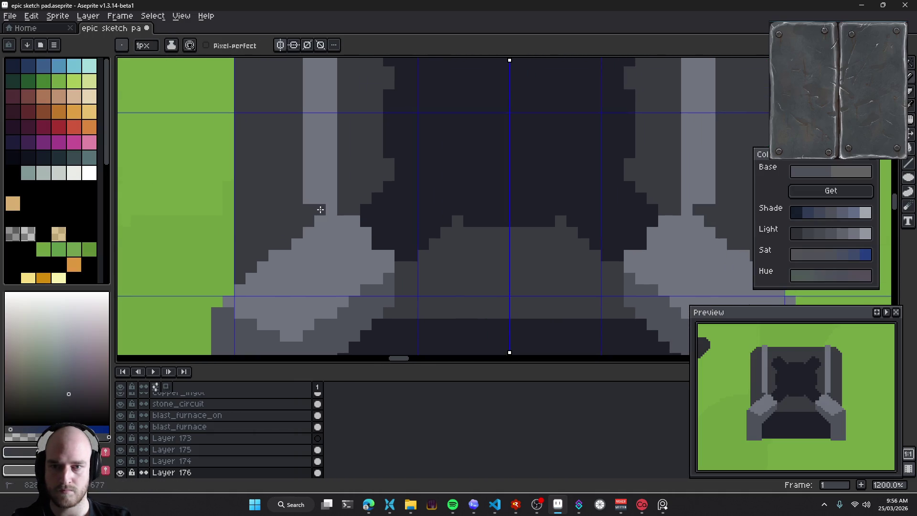
pyautogui.scroll(-1, 329, 212)
pyautogui.scroll(-1, 339, 218)
pyautogui.moveTo(339, 214)
pyautogui.mouseDown()
pyautogui.moveTo(334, 102)
pyautogui.moveTo(338, 150)
pyautogui.mouseUp()
# With a 1px brush, draw a light-grey diagonal bracket edge and darken stray edge pixels
pyautogui.scroll(1, 323, 153)
pyautogui.scroll(2, 349, 225)
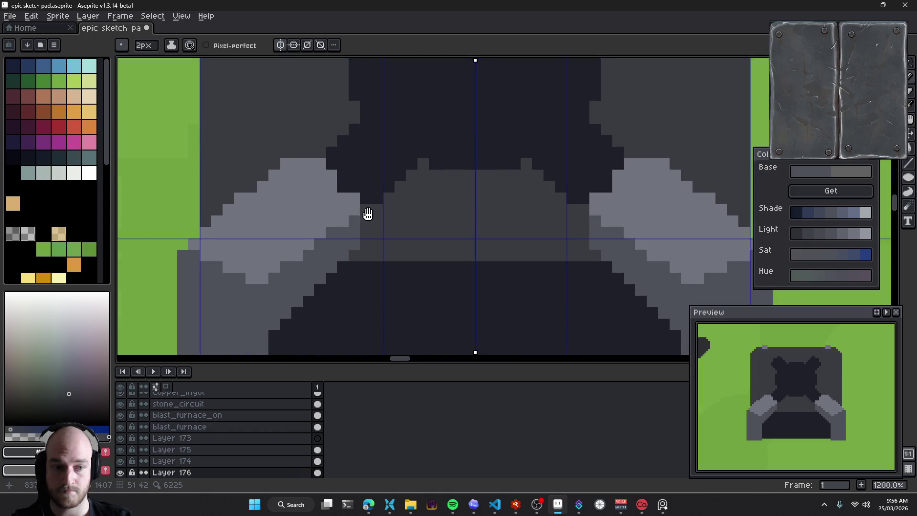
pyautogui.hscroll(-3, 368, 211)
pyautogui.keyDown('alt'); pyautogui.click(357, 182); pyautogui.keyUp('alt')
pyautogui.press('-')
pyautogui.moveTo(355, 164); pyautogui.dragTo(424, 228)
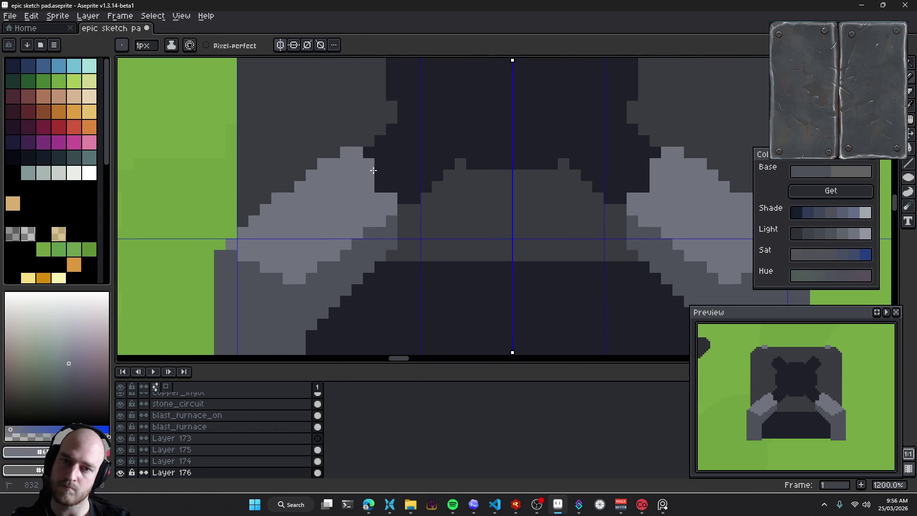
pyautogui.hscroll(4, 424, 228)
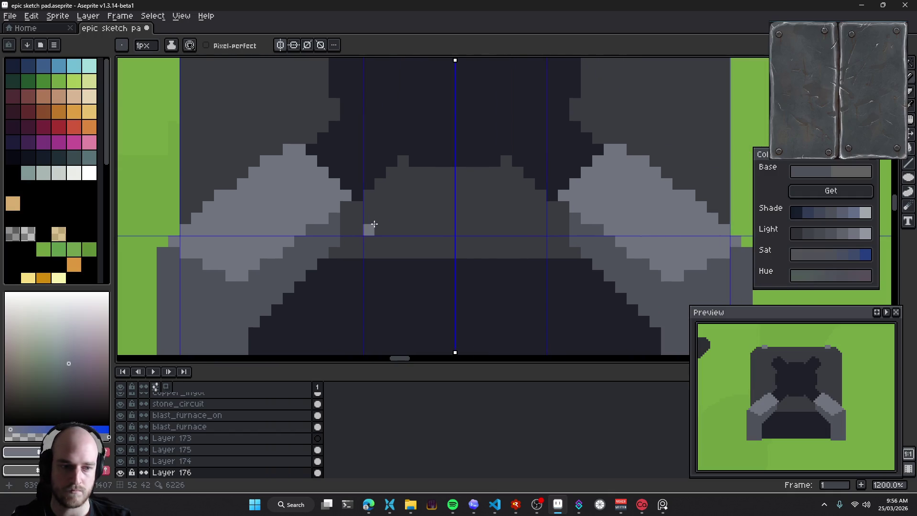
pyautogui.hscroll(-5, 343, 192)
pyautogui.scroll(1, 343, 192)
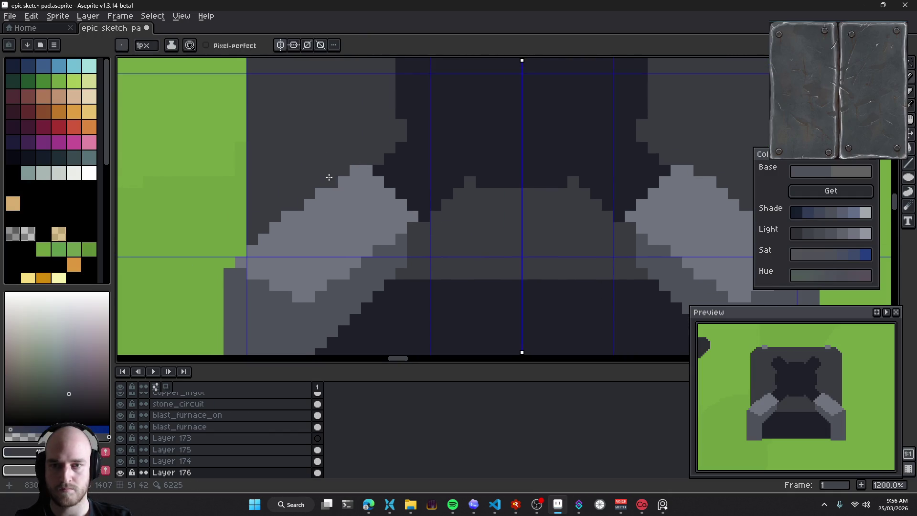
pyautogui.click(321, 193)
pyautogui.click(353, 168)
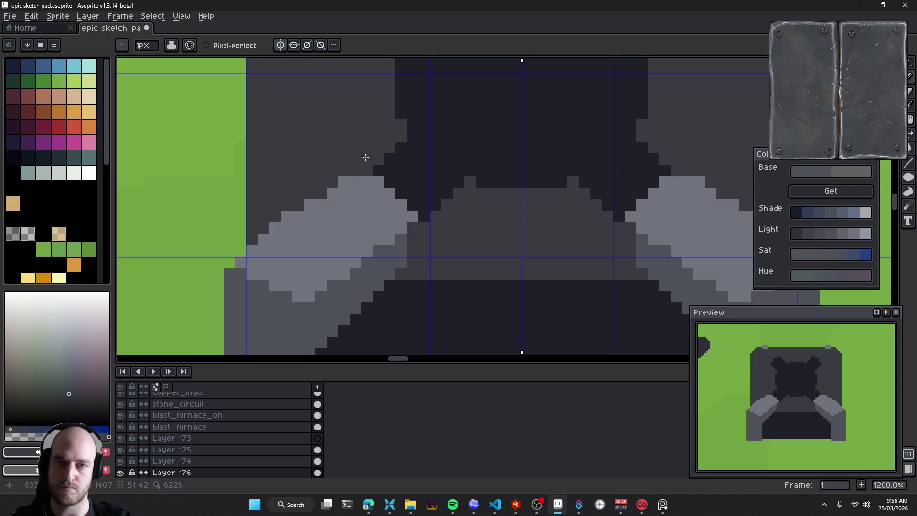
# Raise the left bracket's peak with light-grey pixels
pyautogui.scroll(-3, 399, 178)
pyautogui.scroll(1, 399, 178)
pyautogui.scroll(2, 352, 174)
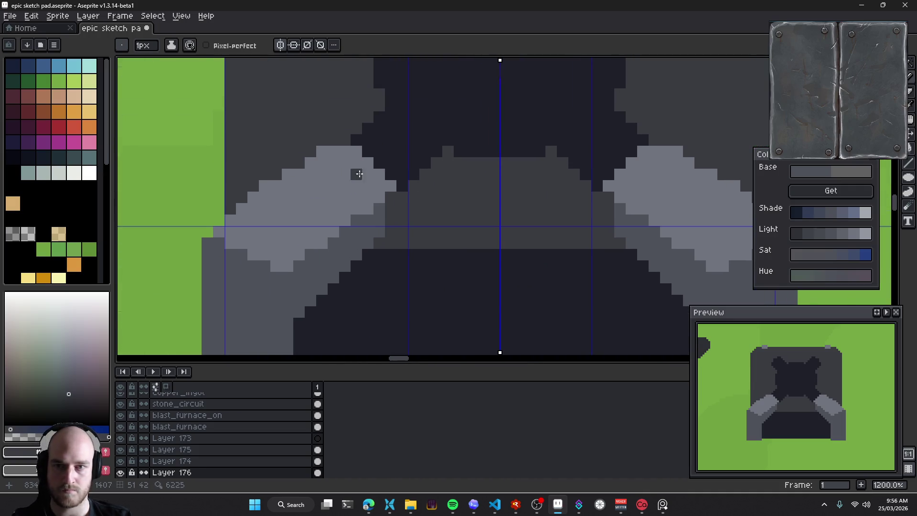
pyautogui.moveTo(345, 194); pyautogui.dragTo(344, 215)
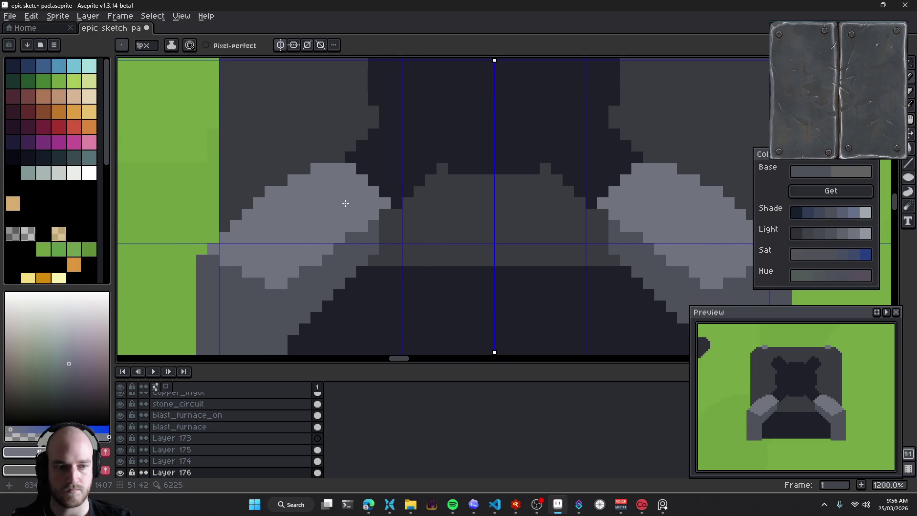
pyautogui.keyDown('alt'); pyautogui.click(327, 211); pyautogui.keyUp('alt')
pyautogui.moveTo(293, 169); pyautogui.dragTo(305, 158)
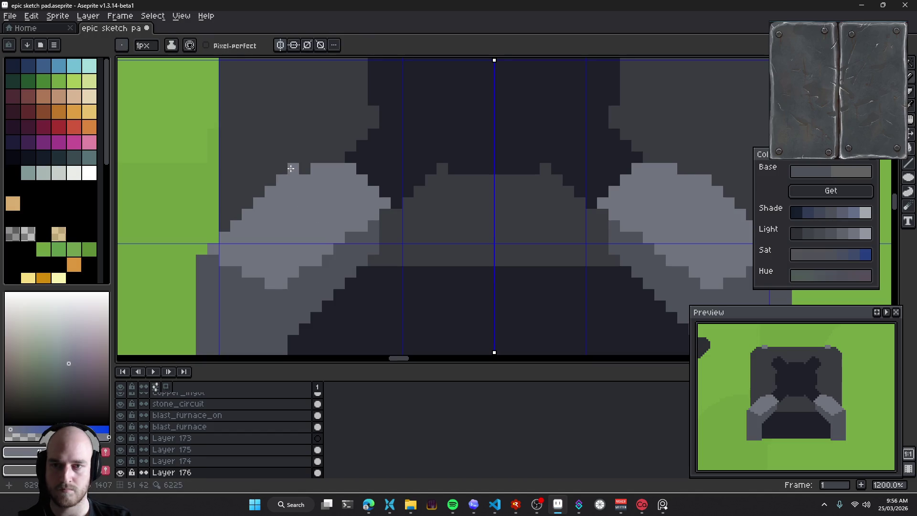
pyautogui.click(328, 135)
pyautogui.click(338, 144)
pyautogui.click(339, 156)
pyautogui.click(327, 156)
pyautogui.click(350, 156)
pyautogui.click(363, 168)
# Extend light grey along the bracket's upper-right edge and step it down the lower-right edge
pyautogui.click(373, 180)
pyautogui.click(385, 191)
pyautogui.click(396, 203)
pyautogui.click(374, 226)
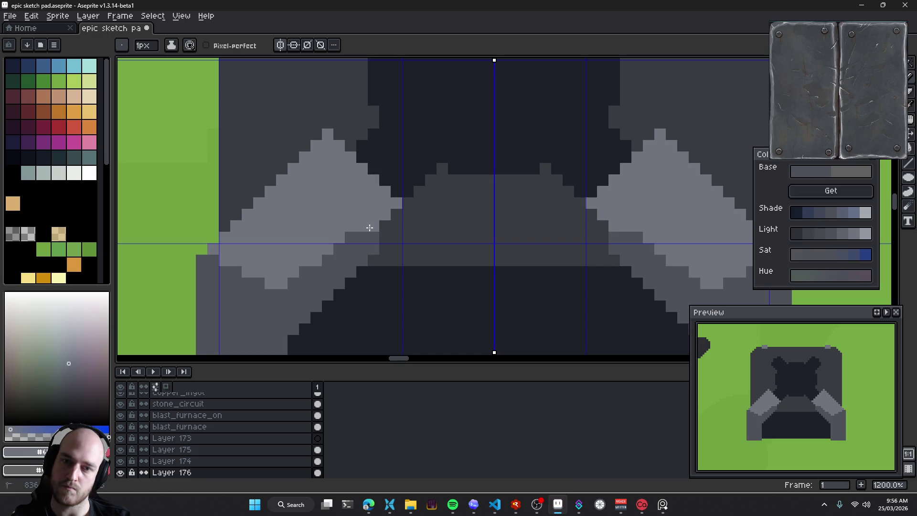
pyautogui.click(362, 238)
pyautogui.click(350, 249)
pyautogui.click(339, 249)
# Refine the bracket's lower-right edge pixels in light grey
pyautogui.click(339, 261)
pyautogui.click(304, 284)
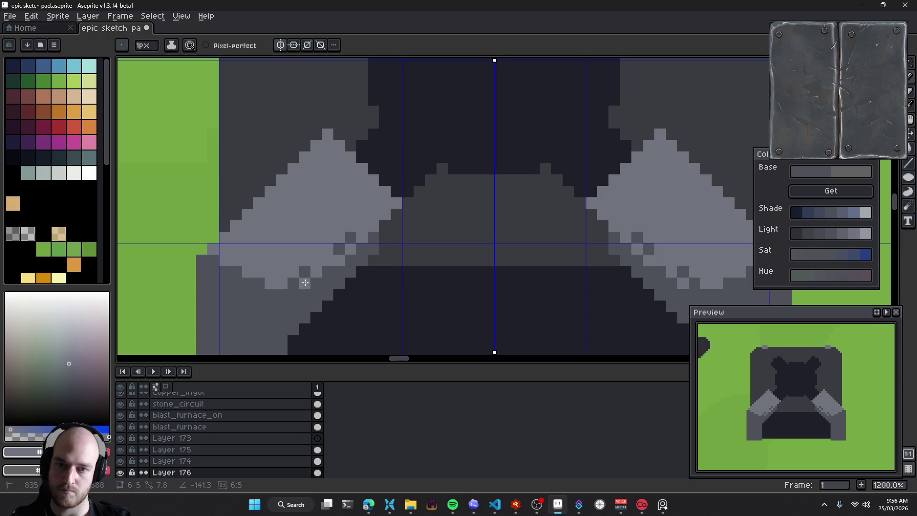
pyautogui.click(293, 273)
pyautogui.click(299, 284)
pyautogui.click(325, 261)
pyautogui.moveTo(322, 261)
pyautogui.mouseDown()
pyautogui.moveTo(340, 239)
pyautogui.moveTo(342, 256)
pyautogui.moveTo(399, 213)
pyautogui.moveTo(363, 227)
pyautogui.moveTo(329, 262)
pyautogui.moveTo(364, 244)
pyautogui.moveTo(335, 256)
pyautogui.moveTo(341, 274)
pyautogui.mouseUp()
pyautogui.keyDown('alt'); pyautogui.click(315, 290); pyautogui.keyUp('alt')
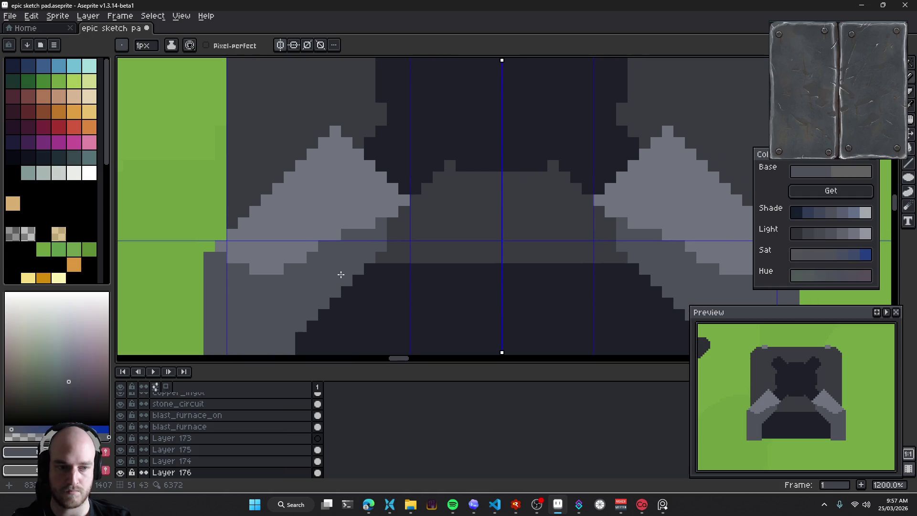
# Repaint the bracket's lower edge light grey and step its upper-left slope in dark grey
pyautogui.keyDown('alt'); pyautogui.click(365, 210); pyautogui.keyUp('alt')
pyautogui.moveTo(363, 212); pyautogui.dragTo(287, 269)
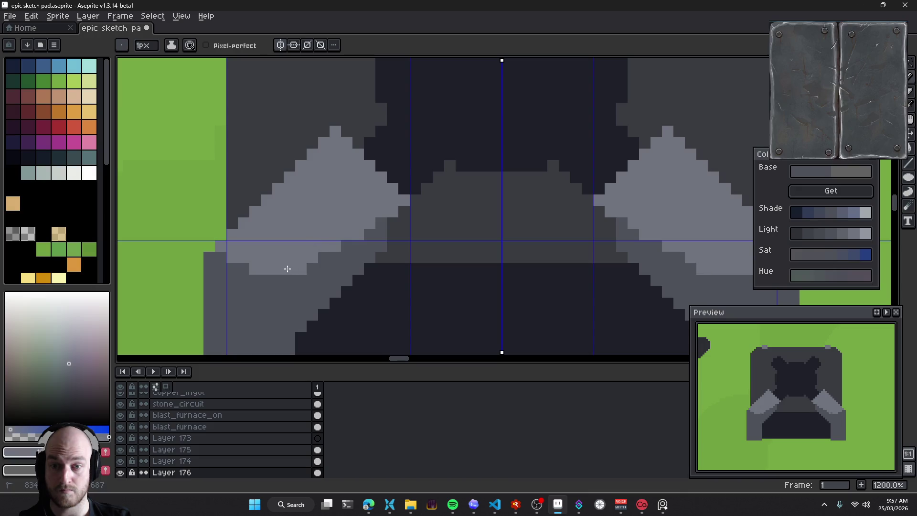
pyautogui.keyDown('alt'); pyautogui.click(299, 137); pyautogui.keyUp('alt')
pyautogui.moveTo(336, 131); pyautogui.dragTo(278, 186)
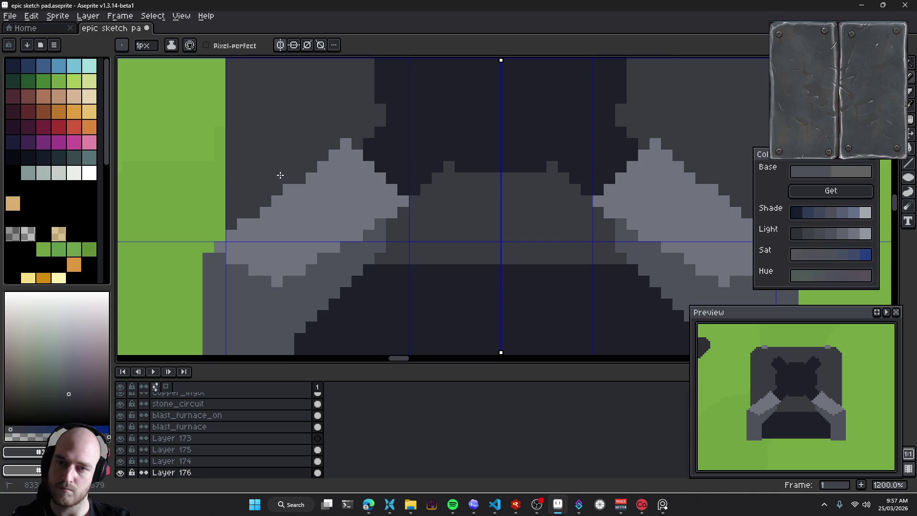
pyautogui.moveTo(340, 153); pyautogui.dragTo(350, 146)
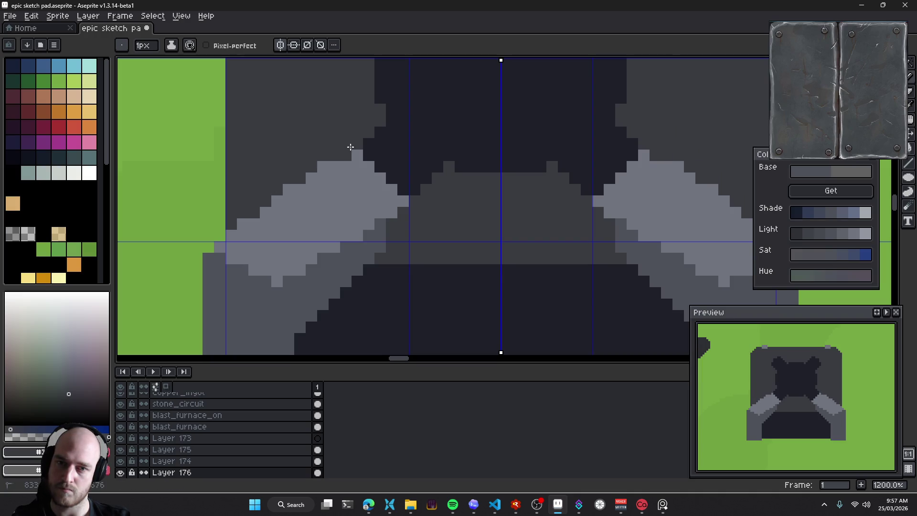
# Shade the bracket tip, lower sloped edge and inner edge with darker grey
pyautogui.hscroll(1, 384, 163)
pyautogui.keyDown('alt'); pyautogui.click(337, 210); pyautogui.keyUp('alt')
pyautogui.click(366, 189)
pyautogui.moveTo(367, 189)
pyautogui.mouseDown()
pyautogui.moveTo(329, 220)
pyautogui.moveTo(349, 196)
pyautogui.mouseUp()
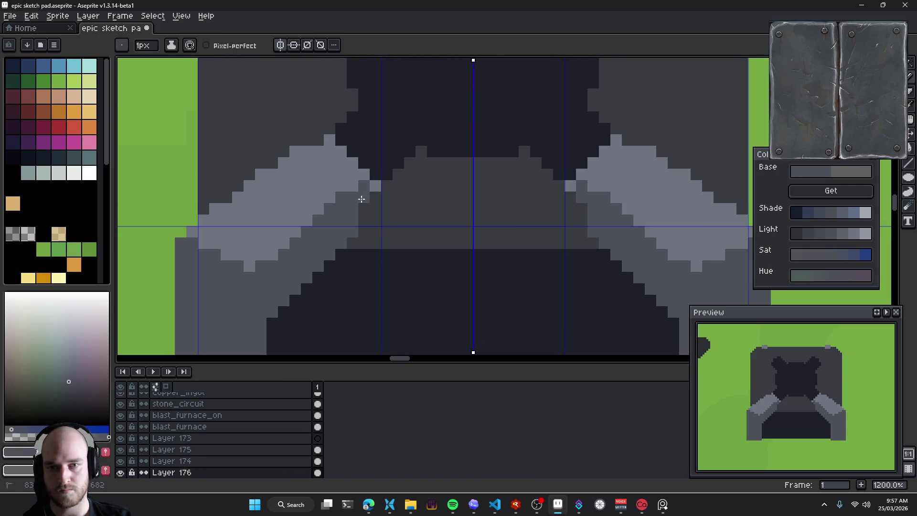
pyautogui.click(370, 187)
pyautogui.click(352, 186)
pyautogui.keyDown('alt'); pyautogui.click(378, 201); pyautogui.keyUp('alt')
pyautogui.moveTo(372, 200); pyautogui.dragTo(340, 239)
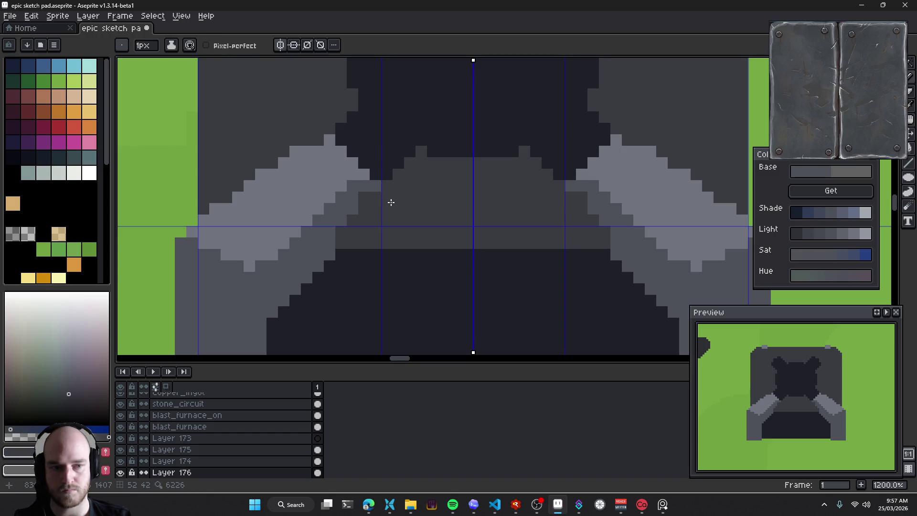
# Repaint the inner bracket corner in grey, comparing the stroke with undo and redo
pyautogui.moveTo(408, 224)
pyautogui.mouseDown()
pyautogui.moveTo(413, 209)
pyautogui.moveTo(383, 198)
pyautogui.moveTo(329, 205)
pyautogui.moveTo(307, 230)
pyautogui.moveTo(339, 213)
pyautogui.mouseUp()
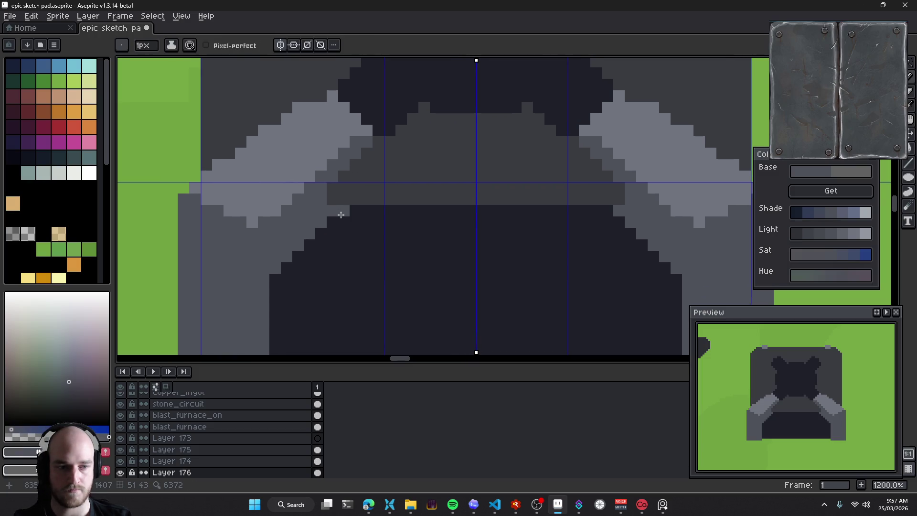
pyautogui.keyDown('alt'); pyautogui.click(342, 189); pyautogui.keyUp('alt')
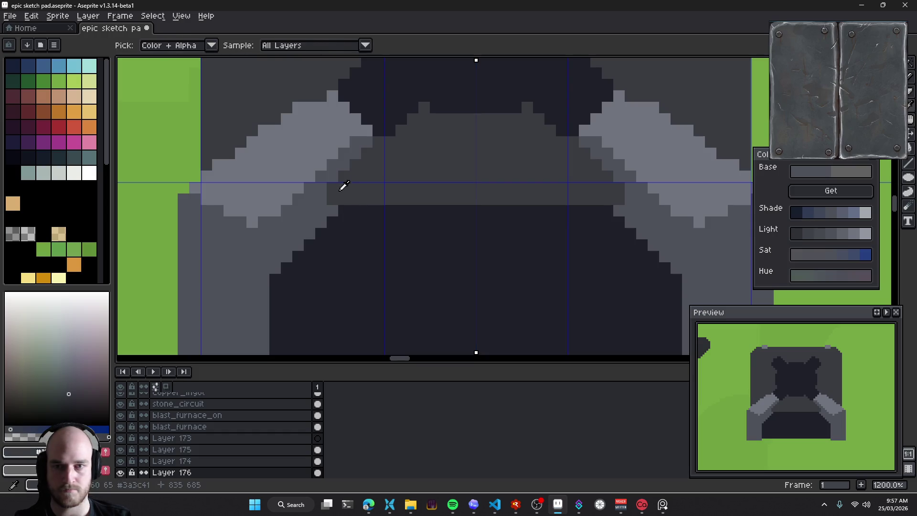
pyautogui.moveTo(321, 213); pyautogui.dragTo(330, 191)
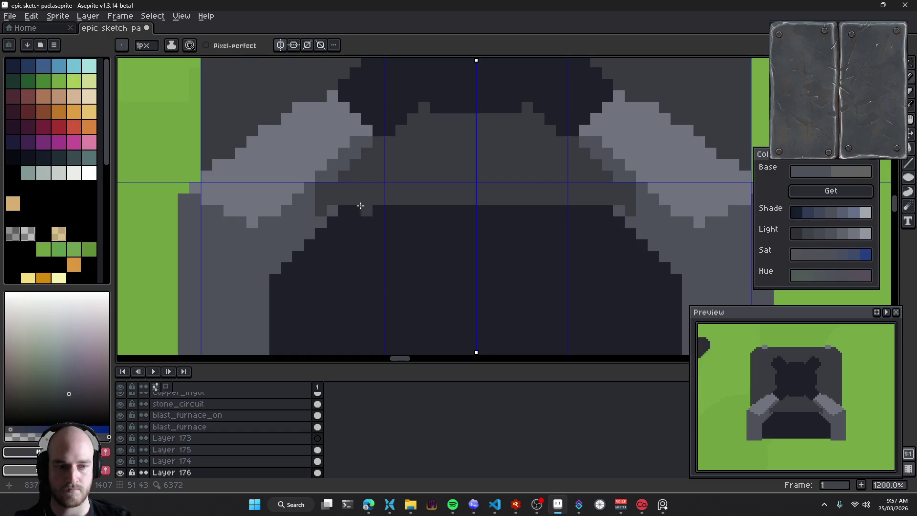
pyautogui.keyDown('alt'); pyautogui.click(324, 204); pyautogui.keyUp('alt')
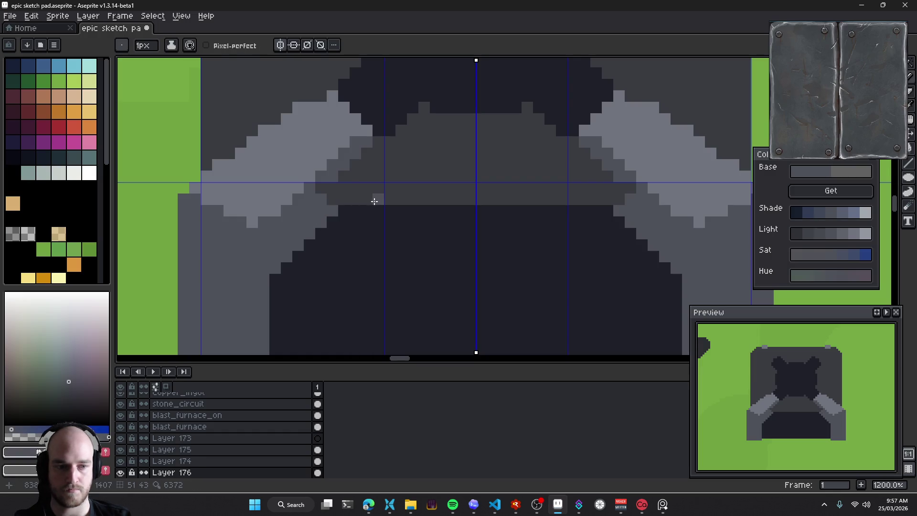
pyautogui.keyDown('alt'); pyautogui.click(324, 202); pyautogui.keyUp('alt')
pyautogui.scroll(-2, 397, 203)
pyautogui.scroll(-1, 403, 205)
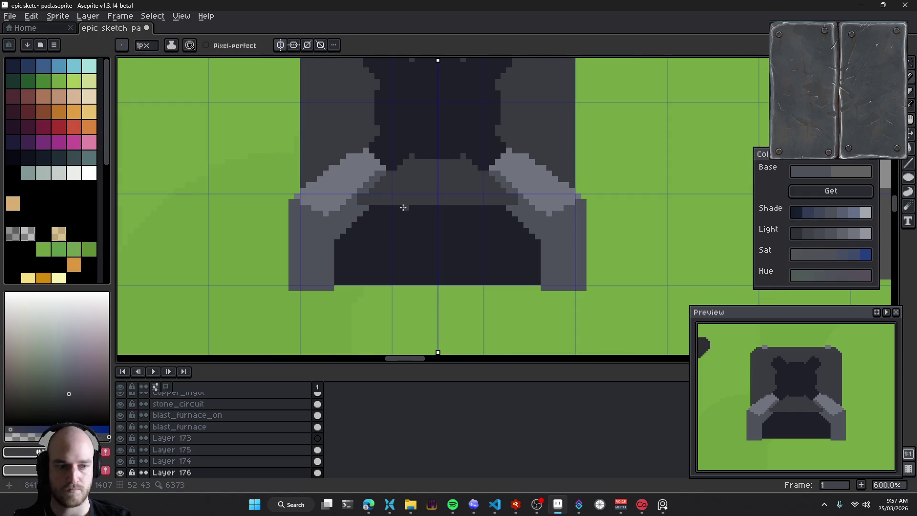
pyautogui.scroll(4, 353, 179)
pyautogui.hotkey('ctrl', 'z')
pyautogui.hotkey('ctrl', 'z')
pyautogui.hotkey('ctrl', 'z')
pyautogui.hotkey('ctrl', 'z')
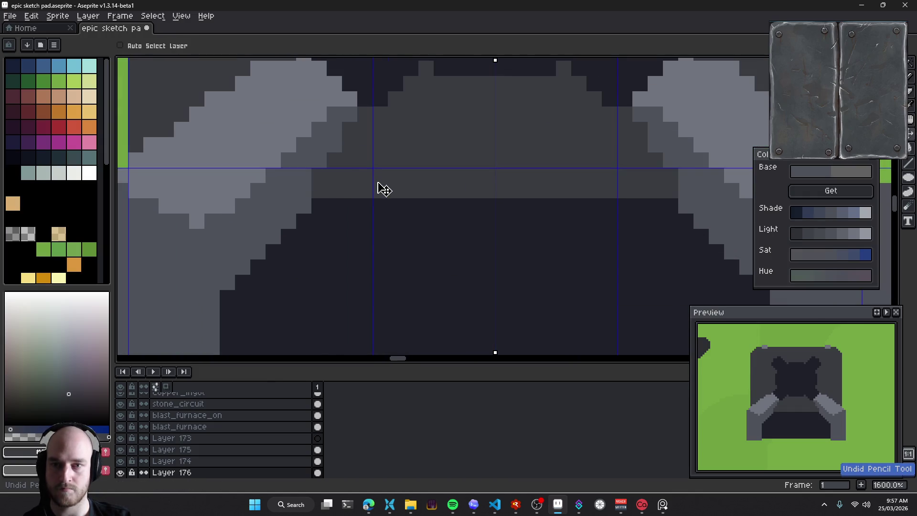
pyautogui.moveTo(369, 186); pyautogui.dragTo(404, 191)
pyautogui.hotkey('ctrl', 'y')
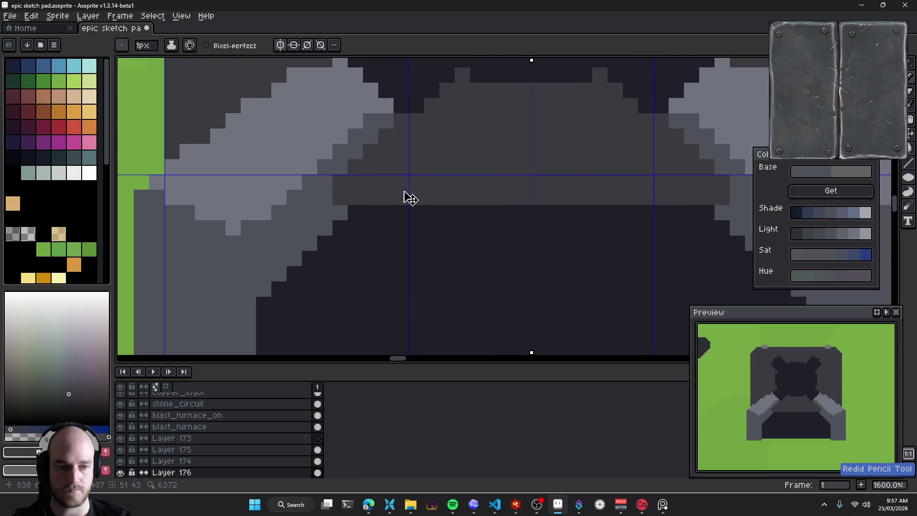
# Recentre the furnace sprite and eyedrop the left bracket's mid-grey as foreground colour
pyautogui.scroll(-3, 417, 195)
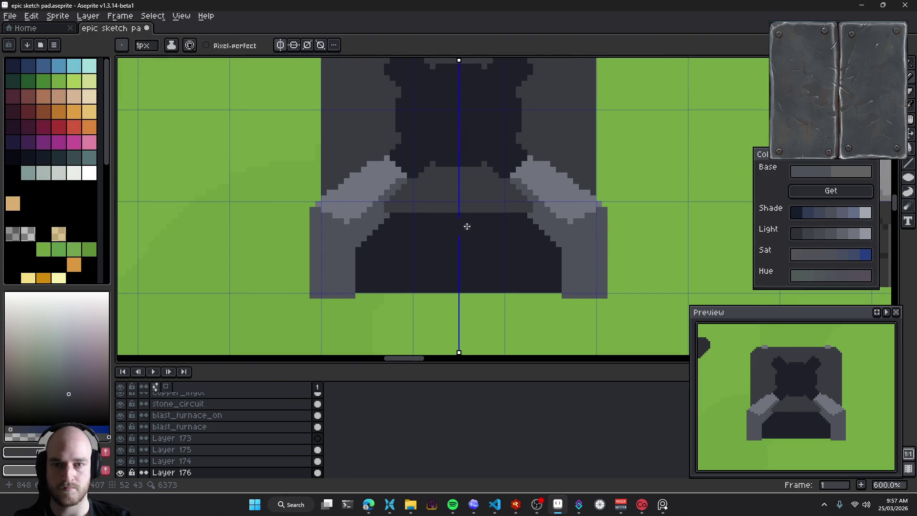
pyautogui.moveTo(433, 257)
pyautogui.mouseDown()
pyautogui.moveTo(371, 248)
pyautogui.moveTo(420, 251)
pyautogui.moveTo(446, 229)
pyautogui.mouseUp()
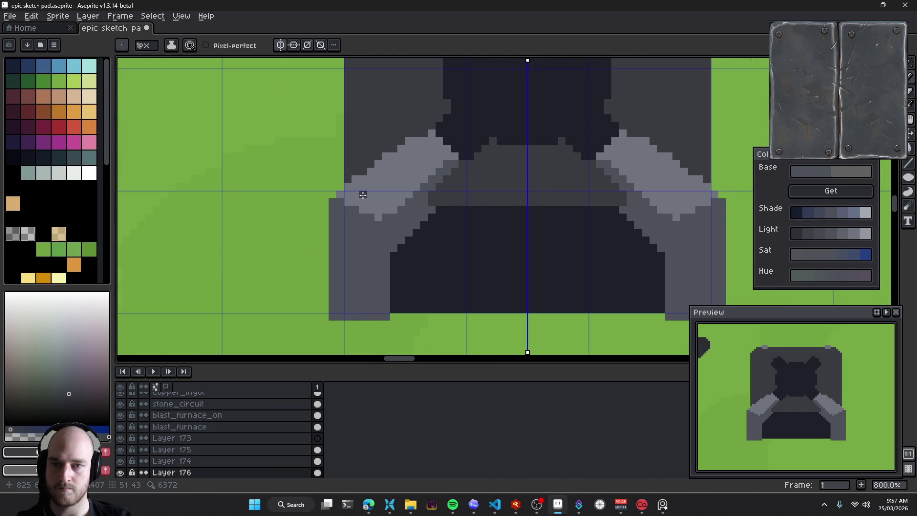
pyautogui.scroll(-4, 406, 219)
pyautogui.scroll(-1, 406, 219)
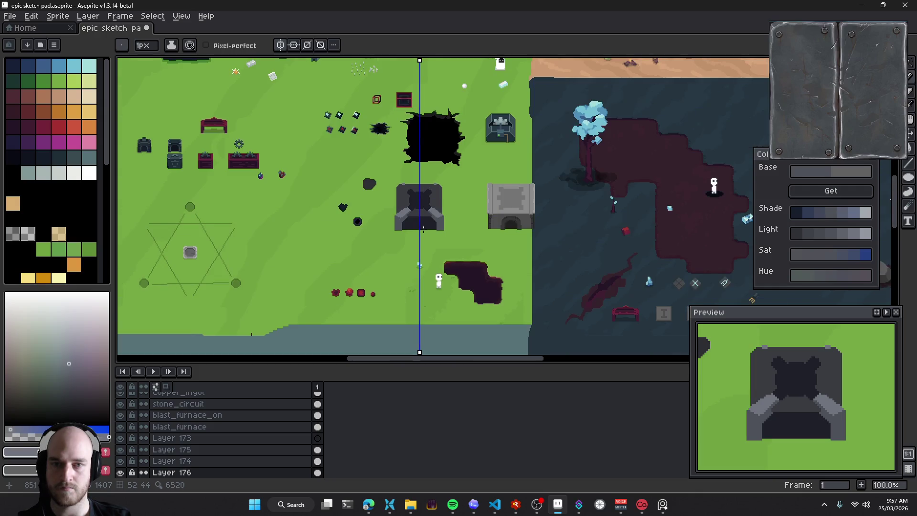
pyautogui.scroll(3, 427, 232)
pyautogui.scroll(2, 409, 221)
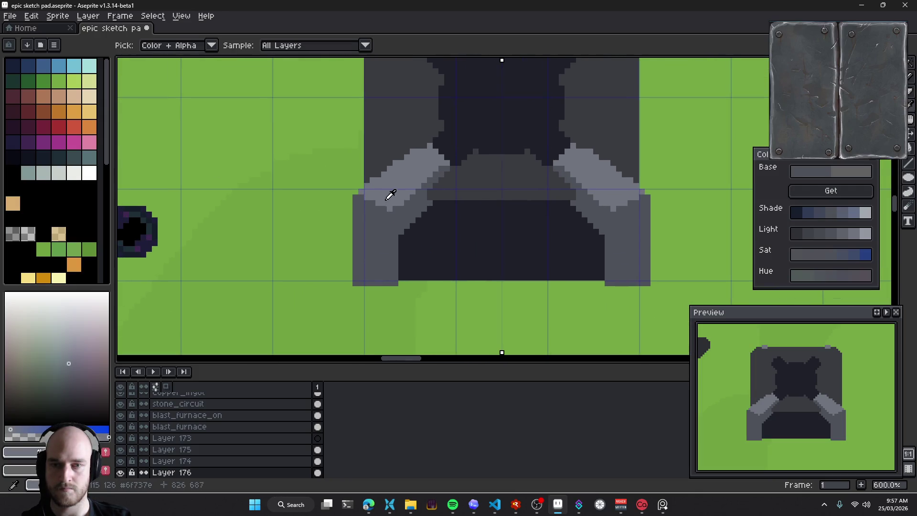
pyautogui.scroll(1, 386, 230)
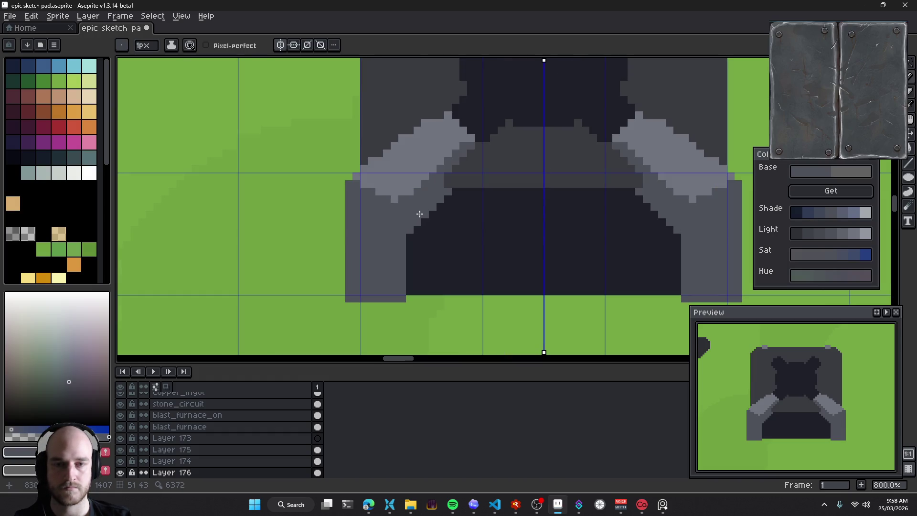
pyautogui.press('alt')
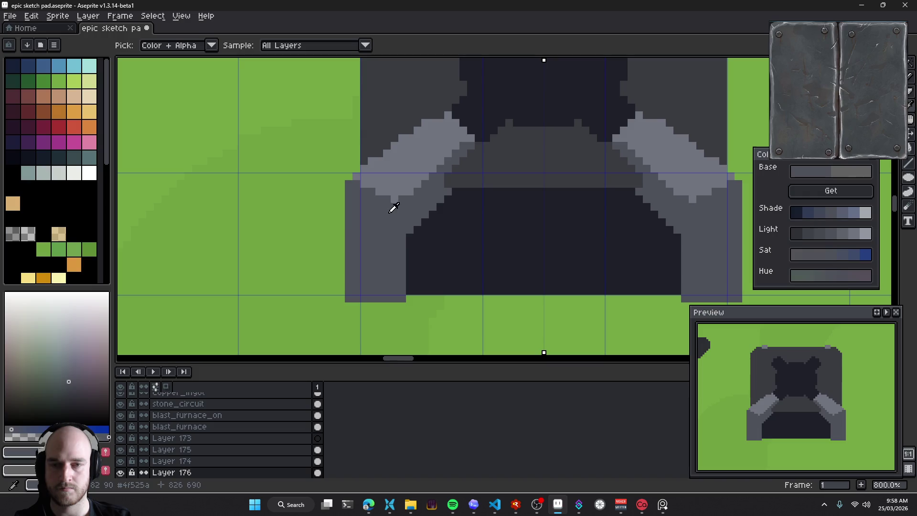
pyautogui.moveTo(395, 174); pyautogui.dragTo(395, 208)
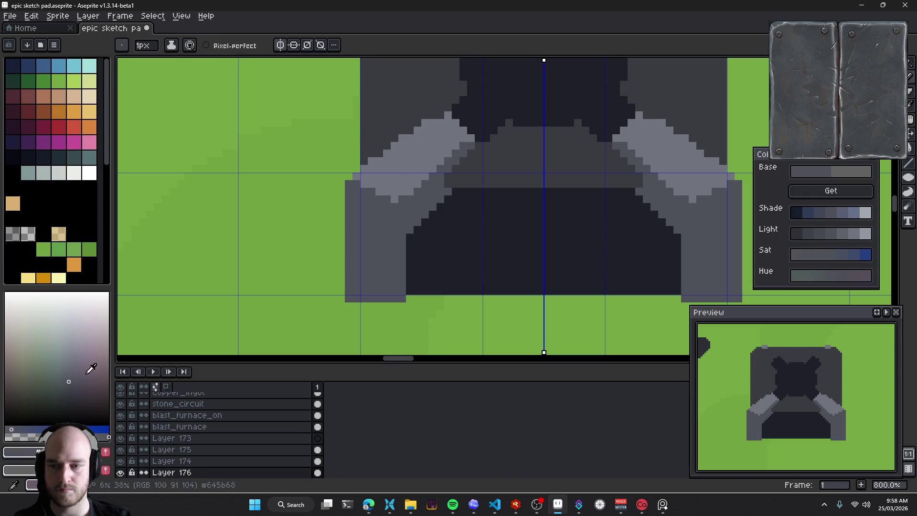
# Paint a lighter grey column down the left bracket and fill part of it
pyautogui.click(69, 370)
pyautogui.moveTo(395, 221); pyautogui.dragTo(394, 298)
pyautogui.press('g')
pyautogui.click(368, 271)
pyautogui.scroll(-2, 382, 264)
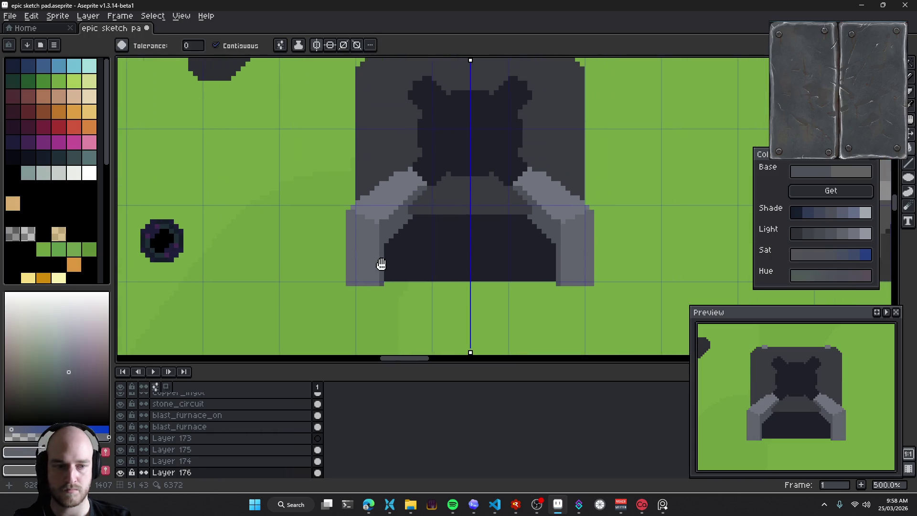
pyautogui.scroll(1, 381, 264)
pyautogui.scroll(4, 377, 250)
# Paint a light grey strip and corner pixel, then a mid-grey column below the corner
pyautogui.press('b')
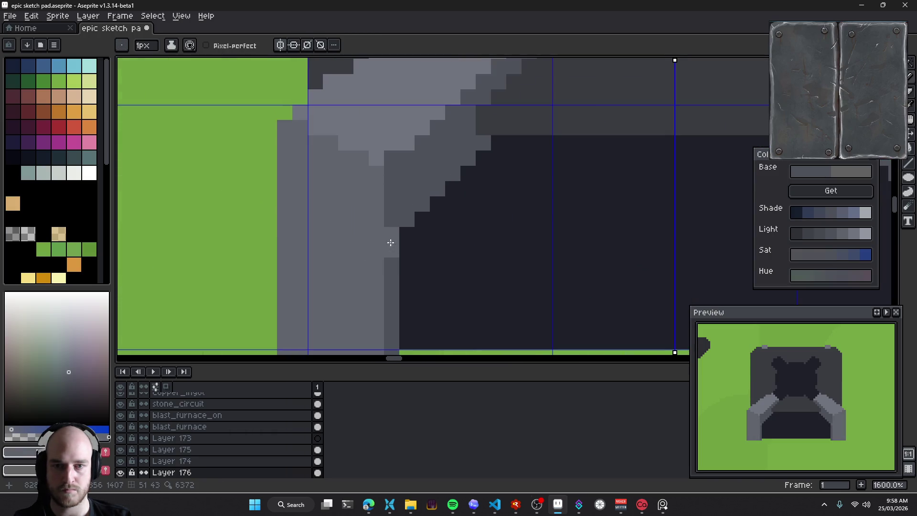
pyautogui.moveTo(391, 242); pyautogui.dragTo(389, 311)
pyautogui.click(370, 201)
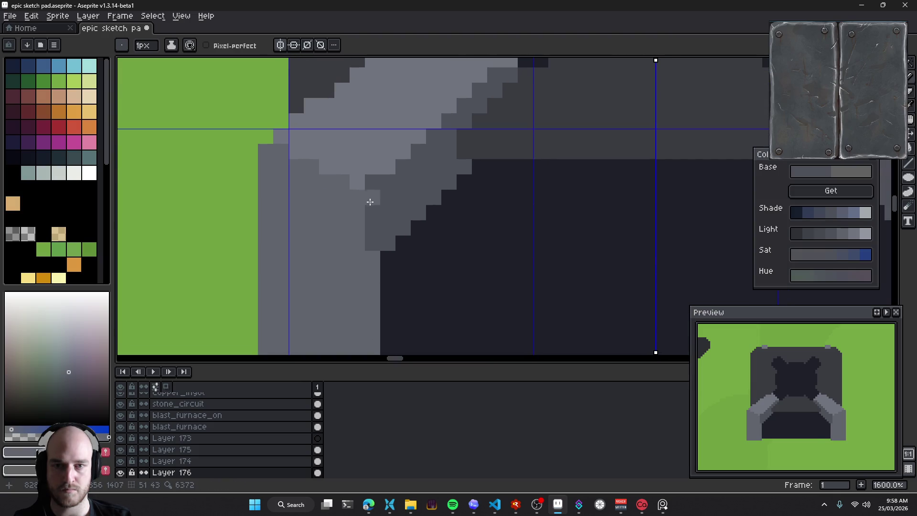
pyautogui.moveTo(371, 196); pyautogui.dragTo(372, 243)
pyautogui.keyDown('alt'); pyautogui.click(366, 172); pyautogui.keyUp('alt')
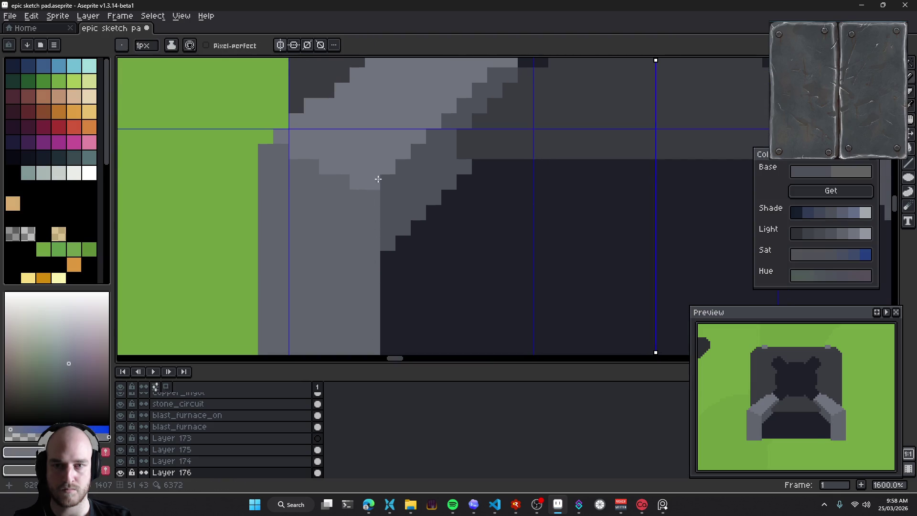
pyautogui.scroll(-6, 479, 224)
pyautogui.moveTo(478, 227)
pyautogui.mouseDown()
pyautogui.moveTo(382, 227)
pyautogui.moveTo(410, 221)
pyautogui.mouseUp()
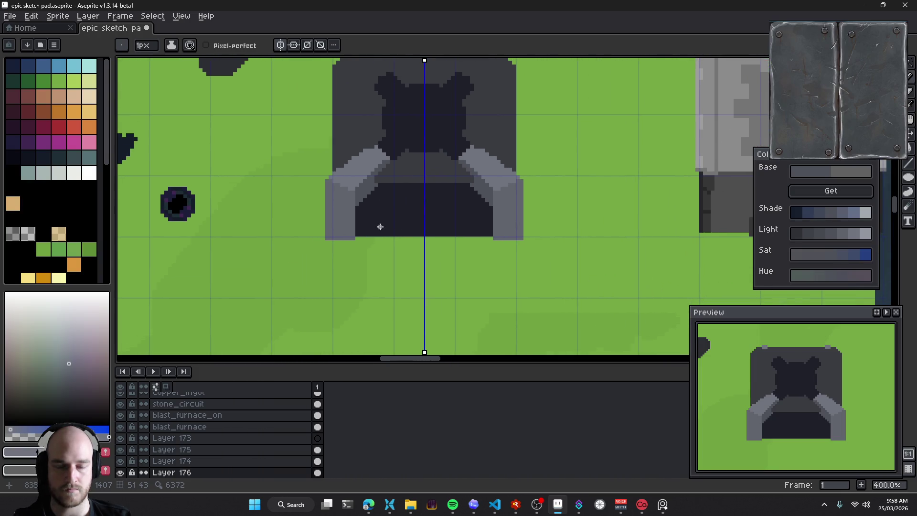
# Sample a darker bracket grey and paint darker columns down the left leg
pyautogui.scroll(2, 351, 213)
pyautogui.scroll(1, 358, 194)
pyautogui.scroll(2, 358, 194)
pyautogui.press('alt')
pyautogui.keyDown('alt'); pyautogui.click(357, 171); pyautogui.keyUp('alt')
pyautogui.moveTo(347, 173); pyautogui.dragTo(348, 308)
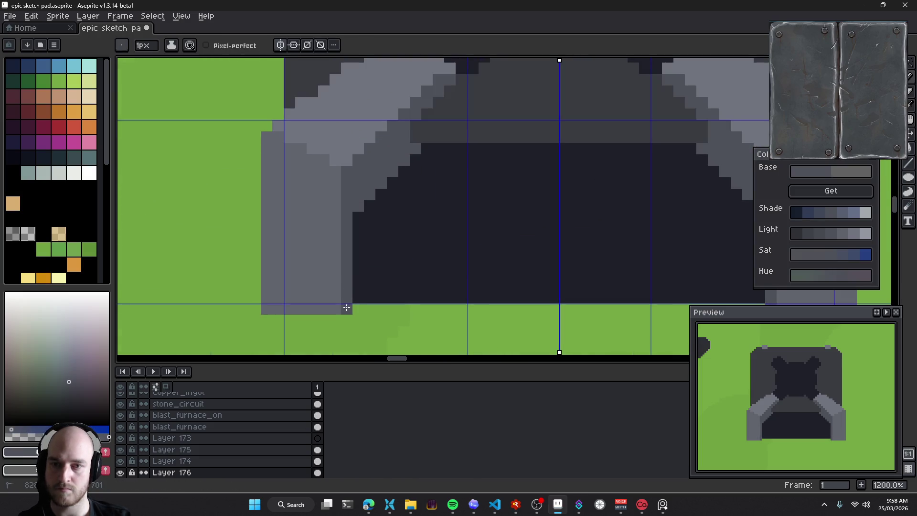
pyautogui.click(415, 200)
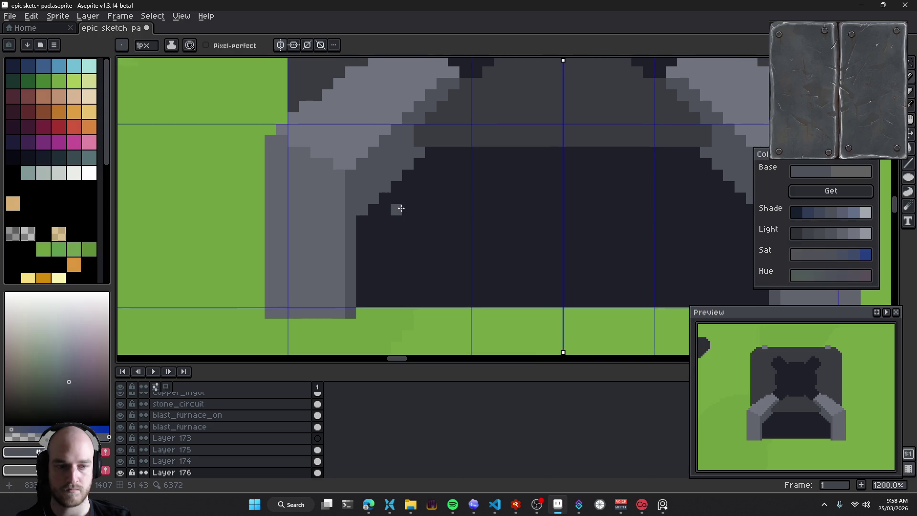
pyautogui.moveTo(340, 172); pyautogui.dragTo(340, 313)
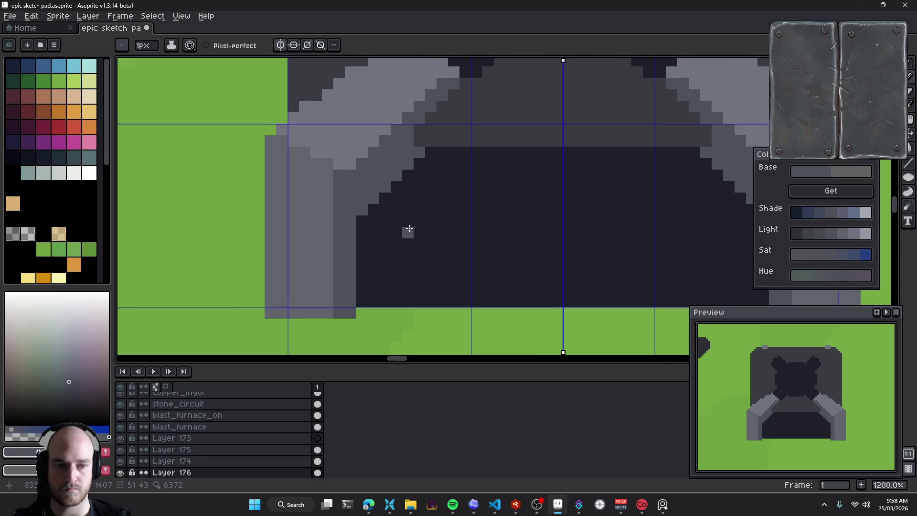
# Extend both bracket legs one pixel lower, mirrored on each side
pyautogui.moveTo(409, 228); pyautogui.dragTo(320, 226)
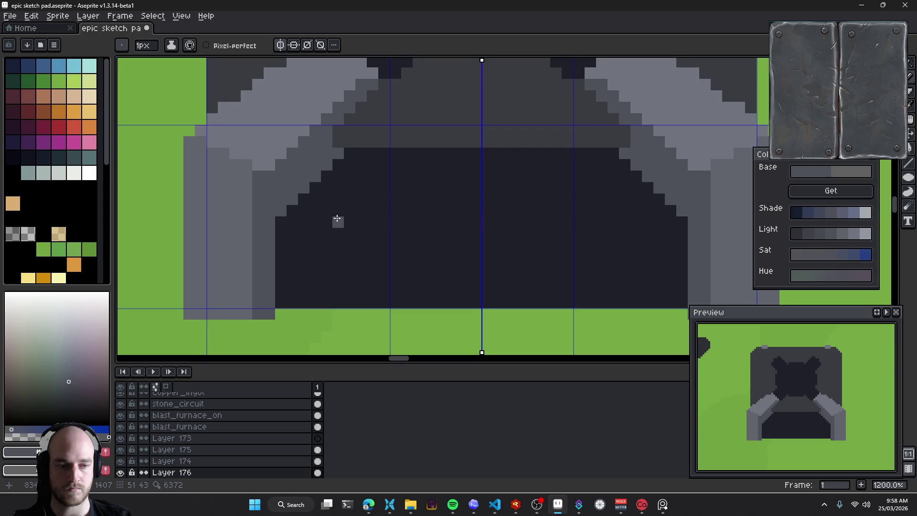
pyautogui.scroll(-1, 308, 201)
pyautogui.scroll(-3, 312, 229)
pyautogui.scroll(-3, 334, 268)
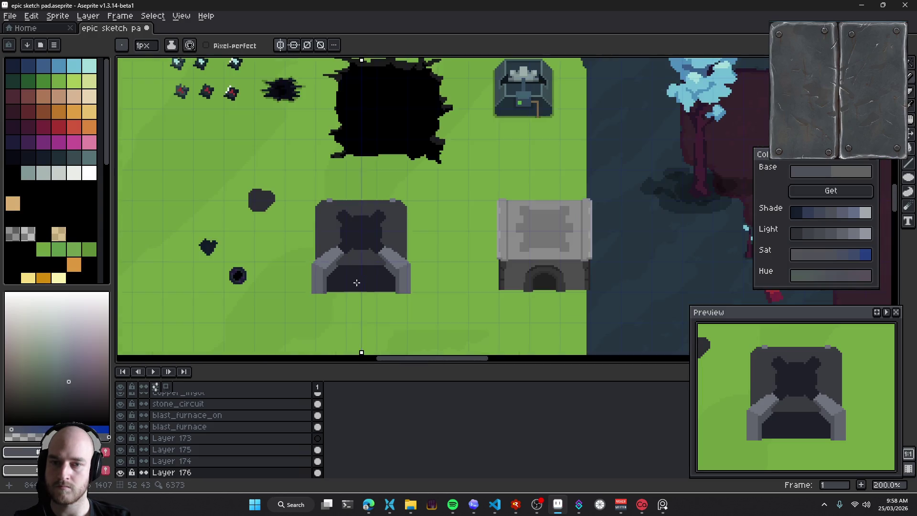
pyautogui.scroll(-1, 356, 283)
pyautogui.scroll(4, 377, 303)
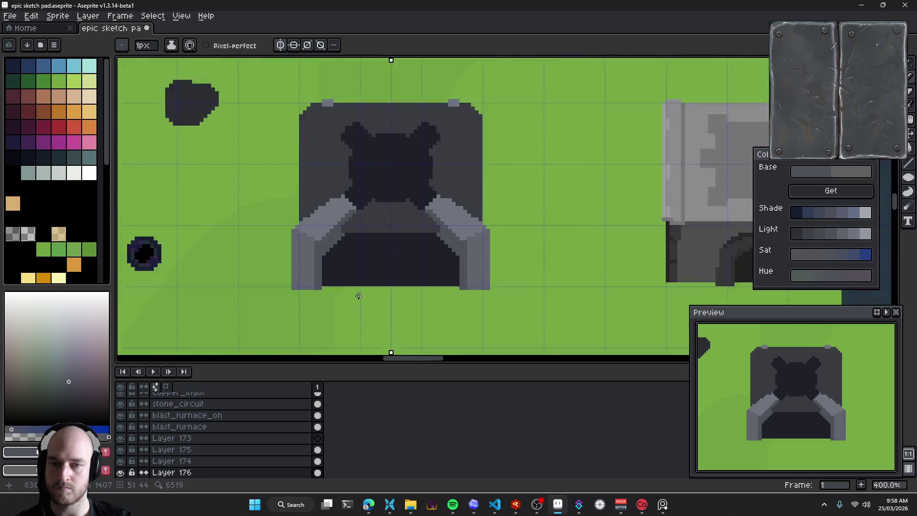
pyautogui.scroll(1, 320, 284)
pyautogui.scroll(2, 288, 276)
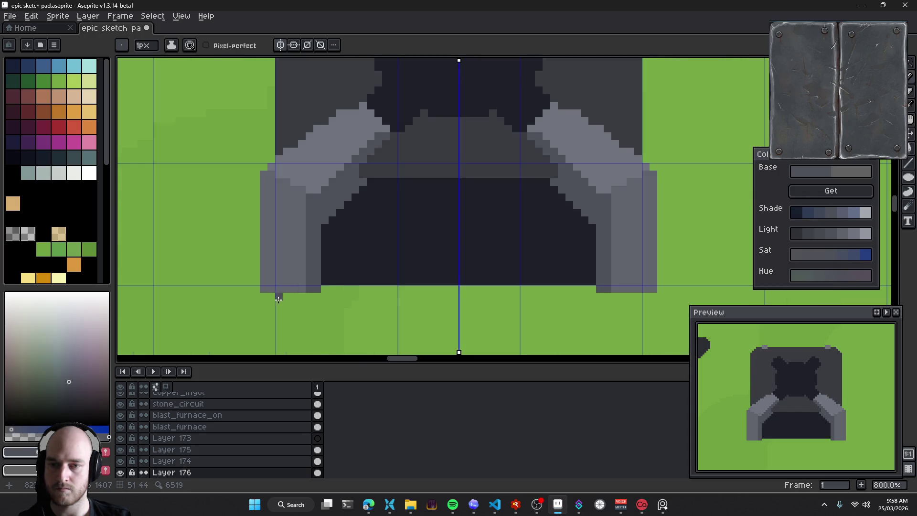
pyautogui.moveTo(271, 296); pyautogui.dragTo(302, 296)
# Touch up the left bracket's edge pixels in a darker grey
pyautogui.keyDown('alt'); pyautogui.click(309, 296); pyautogui.keyUp('alt')
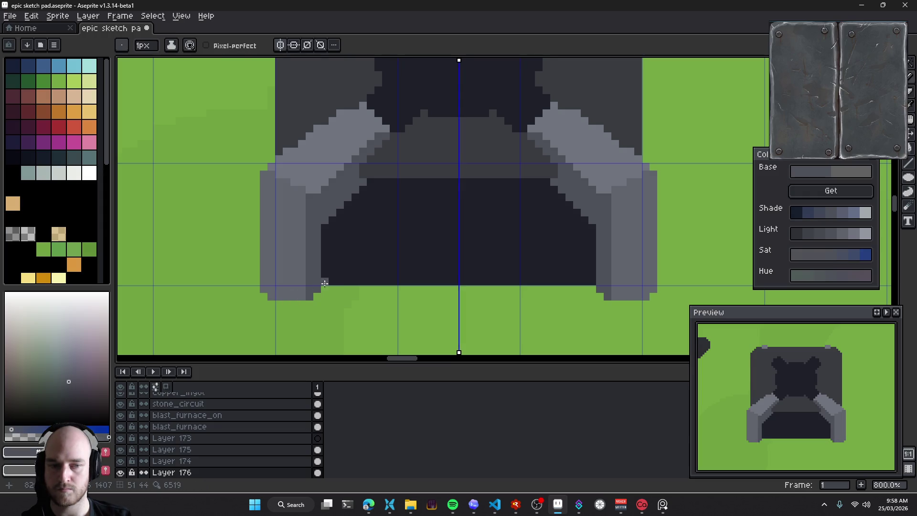
pyautogui.scroll(-1, 327, 272)
pyautogui.press('e')
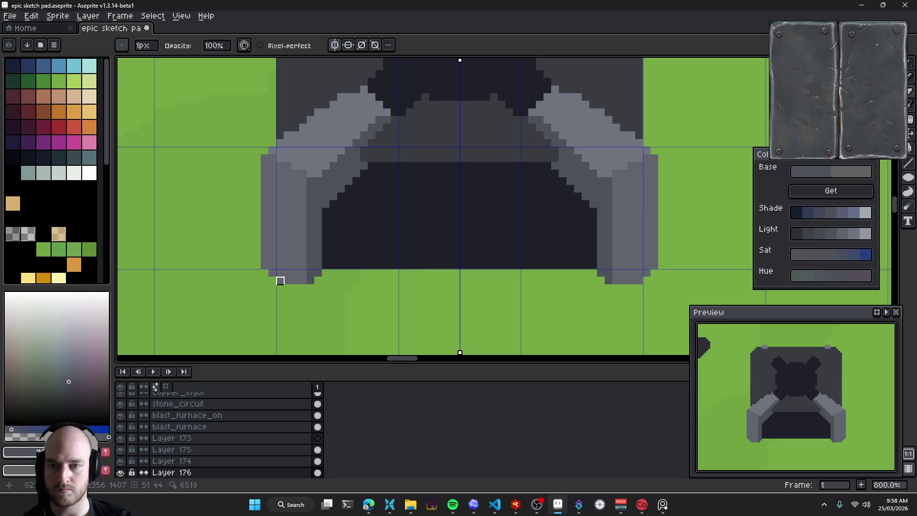
pyautogui.scroll(-1, 281, 274)
pyautogui.hscroll(1, 280, 274)
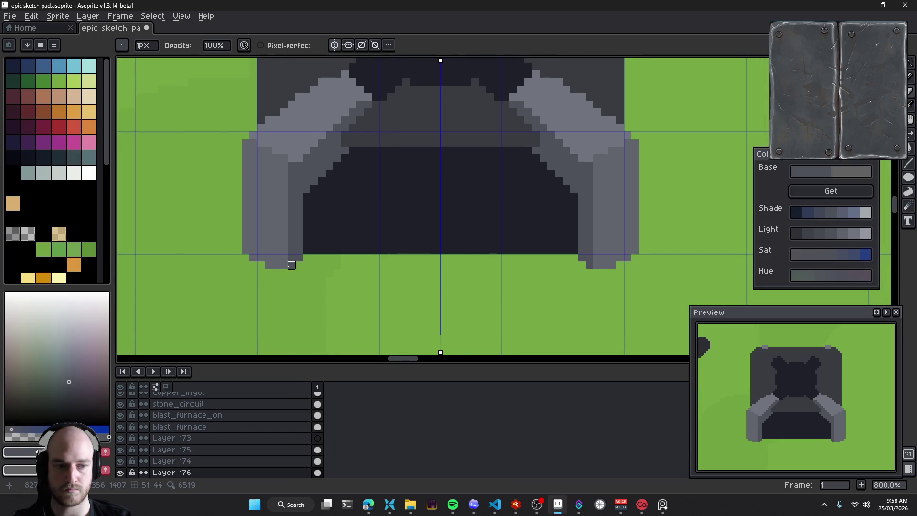
pyautogui.scroll(3, 321, 197)
pyautogui.press('b')
pyautogui.moveTo(344, 180); pyautogui.dragTo(358, 165)
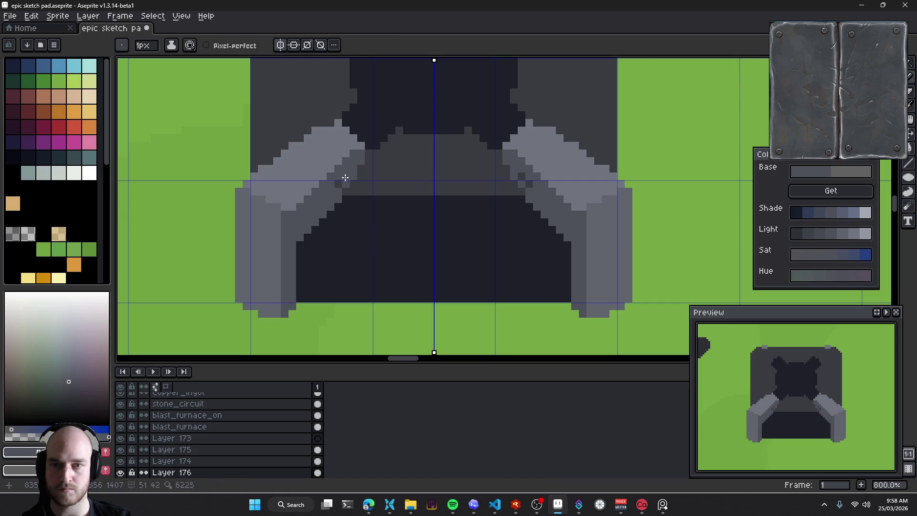
# Darken the left bracket's inner stepped edge and add lighter grey along the staircase
pyautogui.scroll(1, 421, 203)
pyautogui.hscroll(1, 421, 202)
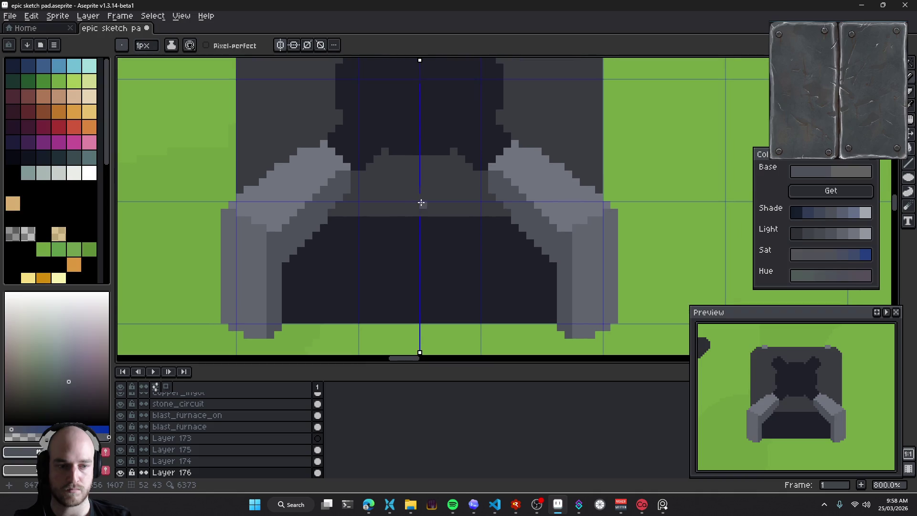
pyautogui.scroll(1, 353, 218)
pyautogui.scroll(1, 415, 205)
pyautogui.keyDown('alt'); pyautogui.click(348, 241); pyautogui.keyUp('alt')
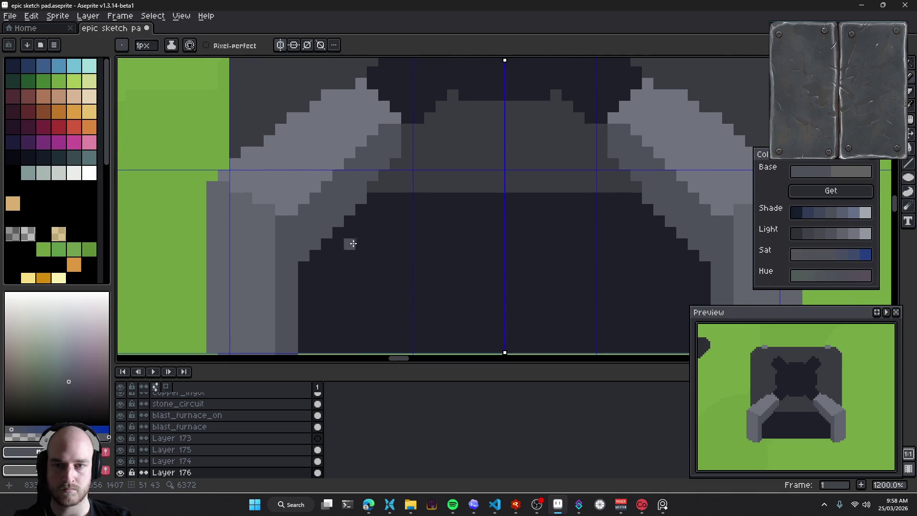
pyautogui.moveTo(326, 258)
pyautogui.mouseDown()
pyautogui.moveTo(380, 211)
pyautogui.moveTo(371, 258)
pyautogui.moveTo(354, 261)
pyautogui.mouseUp()
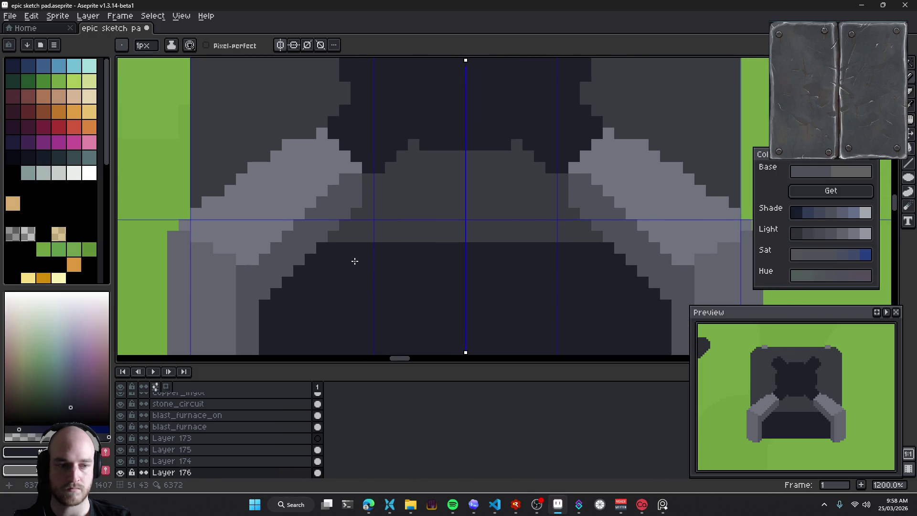
pyautogui.keyDown('alt'); pyautogui.click(354, 231); pyautogui.keyUp('alt')
pyautogui.moveTo(335, 225)
pyautogui.mouseDown()
pyautogui.moveTo(360, 196)
pyautogui.moveTo(348, 203)
pyautogui.mouseUp()
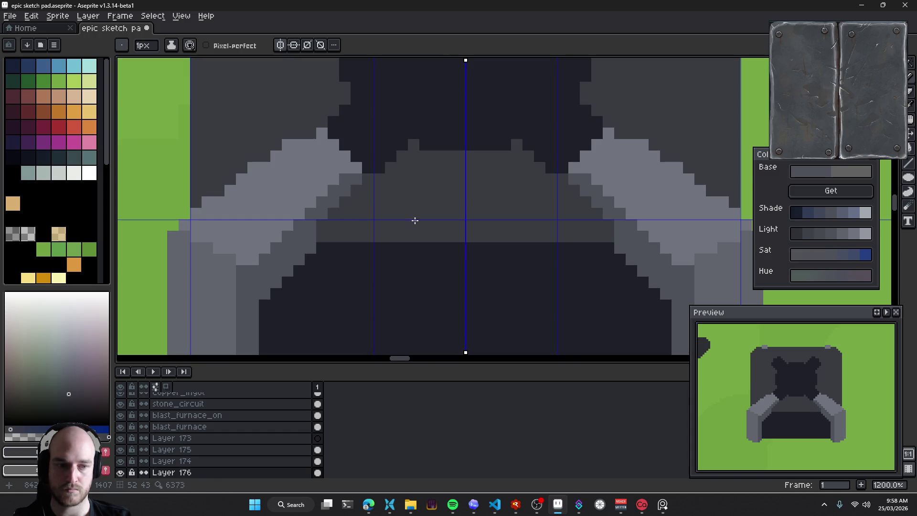
# Undo a stray pixel on the bracket and darken a stray light grey block
pyautogui.scroll(-4, 415, 226)
pyautogui.scroll(3, 415, 227)
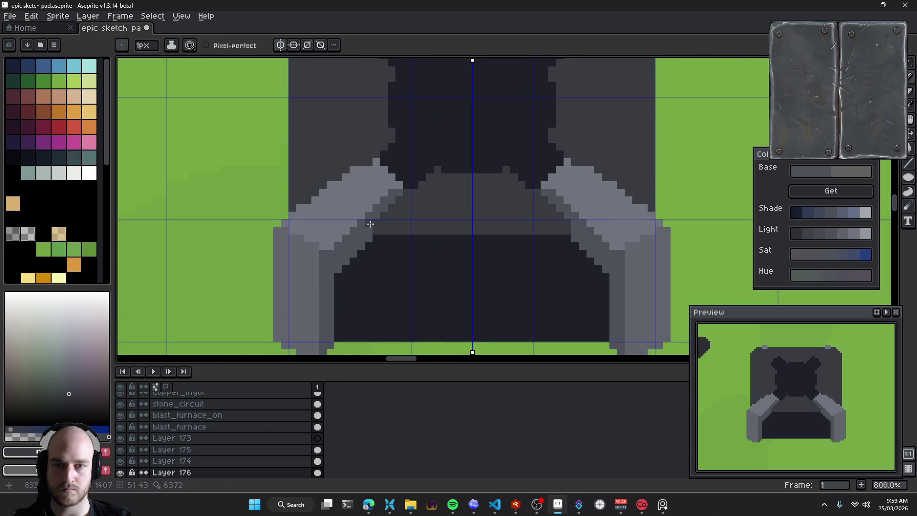
pyautogui.click(369, 226)
pyautogui.scroll(5, 370, 225)
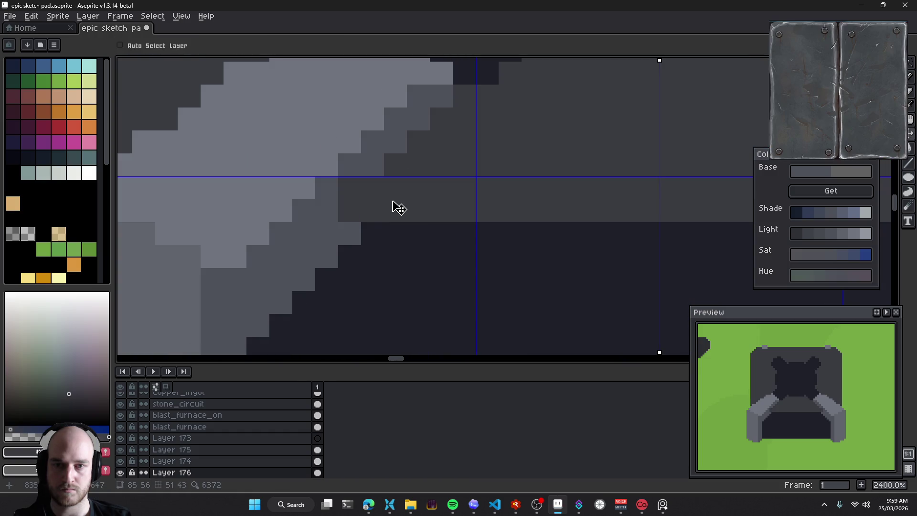
pyautogui.hotkey('ctrl', 'z')
pyautogui.hotkey('ctrl', 'z')
pyautogui.moveTo(466, 210)
pyautogui.mouseDown()
pyautogui.moveTo(404, 230)
pyautogui.moveTo(399, 250)
pyautogui.mouseUp()
pyautogui.scroll(-3, 459, 209)
pyautogui.scroll(-2, 414, 221)
pyautogui.scroll(-2, 428, 227)
pyautogui.scroll(5, 323, 194)
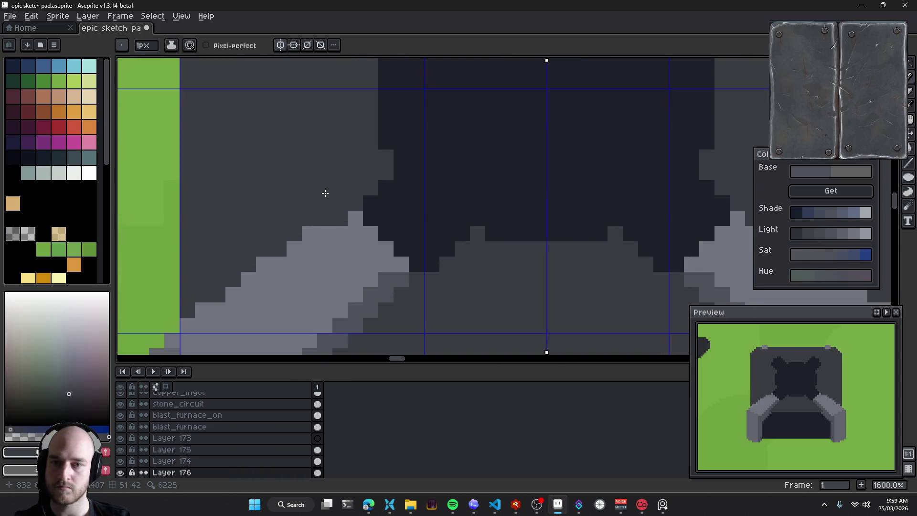
pyautogui.moveTo(329, 257)
pyautogui.mouseDown()
pyautogui.moveTo(368, 207)
pyautogui.moveTo(421, 210)
pyautogui.mouseUp()
pyautogui.click(422, 170)
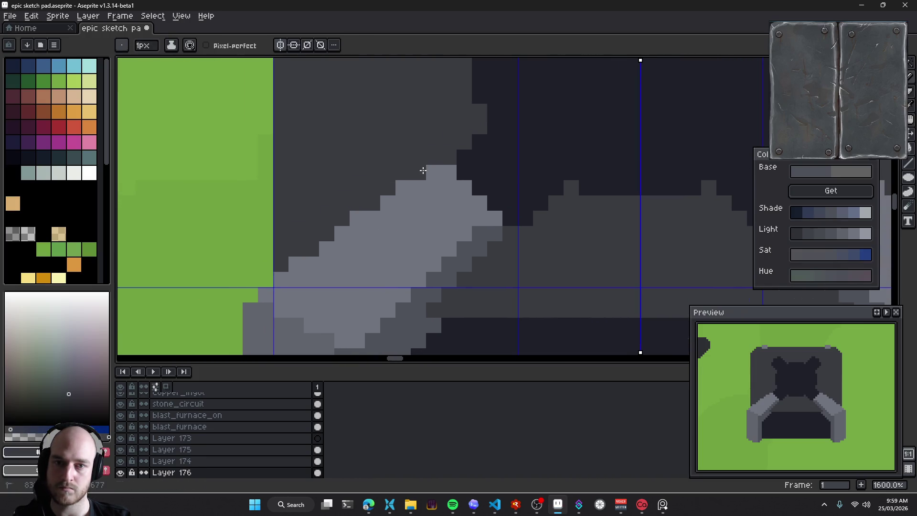
# Sample the bracket's grey and switch to its Light shade for highlights
pyautogui.scroll(-1, 412, 115)
pyautogui.scroll(-1, 311, 190)
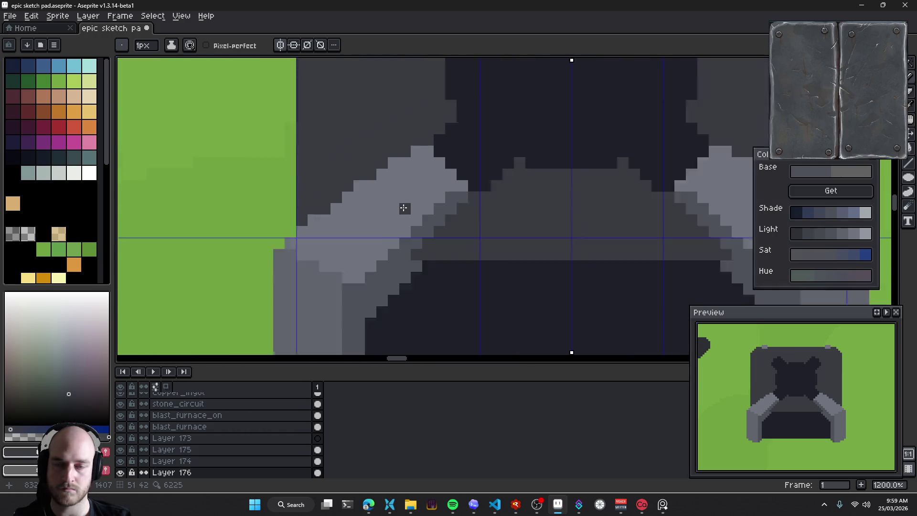
pyautogui.scroll(-4, 403, 206)
pyautogui.scroll(-1, 424, 231)
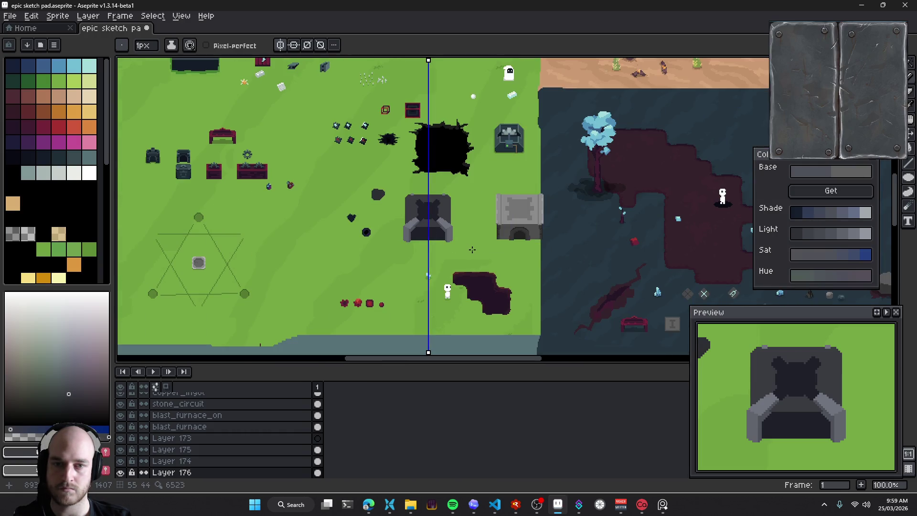
pyautogui.scroll(2, 425, 230)
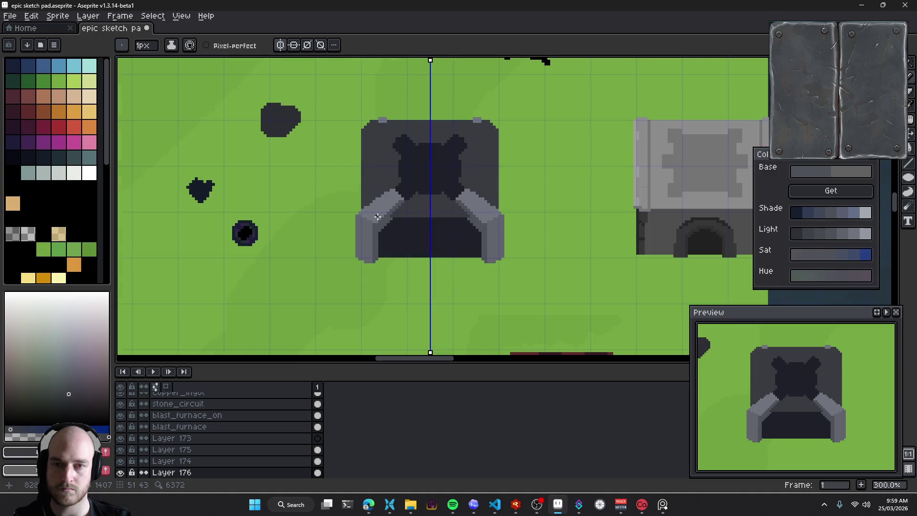
pyautogui.scroll(4, 376, 216)
pyautogui.moveTo(420, 205); pyautogui.dragTo(409, 208)
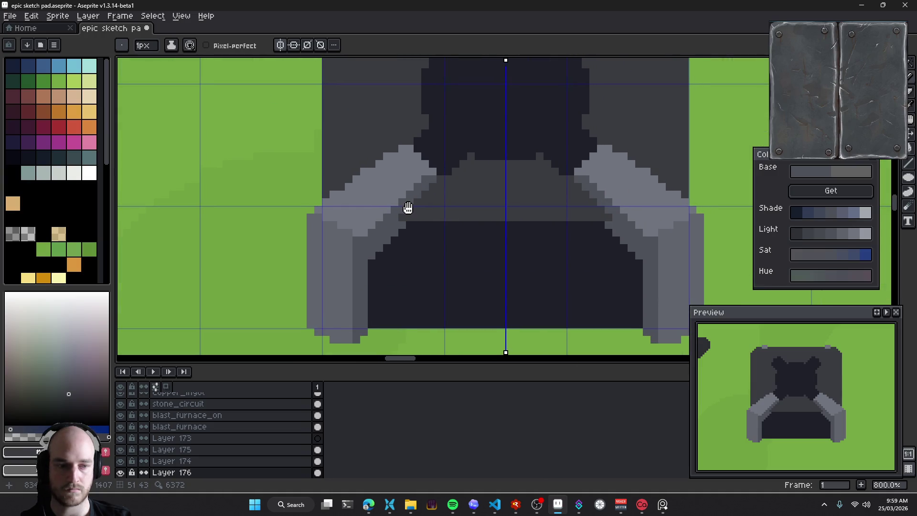
pyautogui.keyDown('alt'); pyautogui.click(358, 206); pyautogui.keyUp('alt')
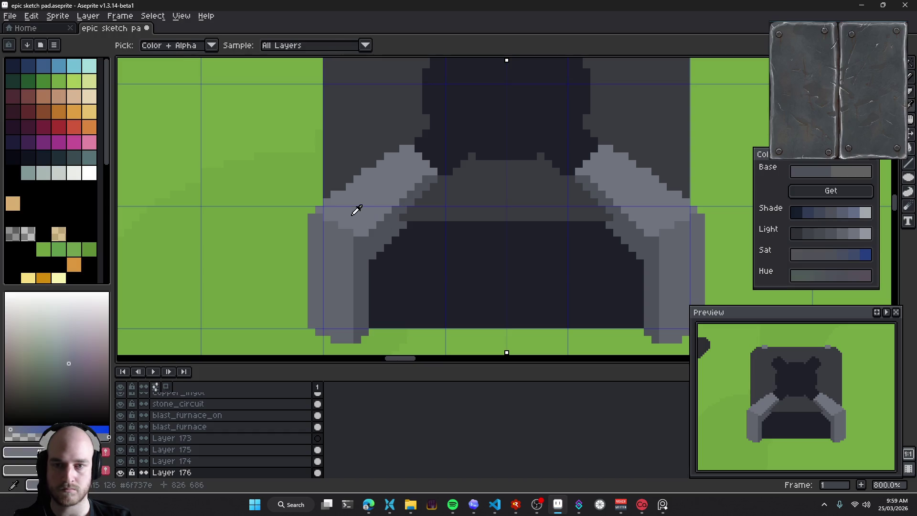
pyautogui.scroll(3, 358, 210)
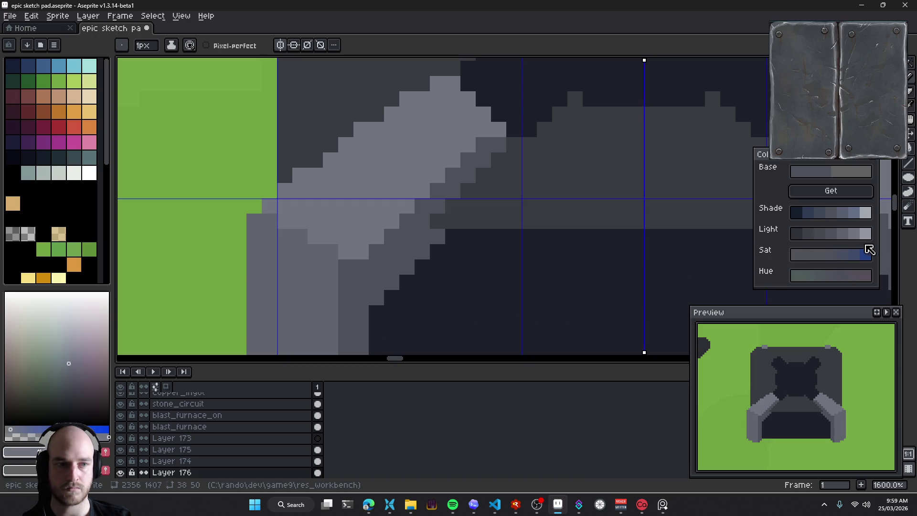
pyautogui.click(866, 235)
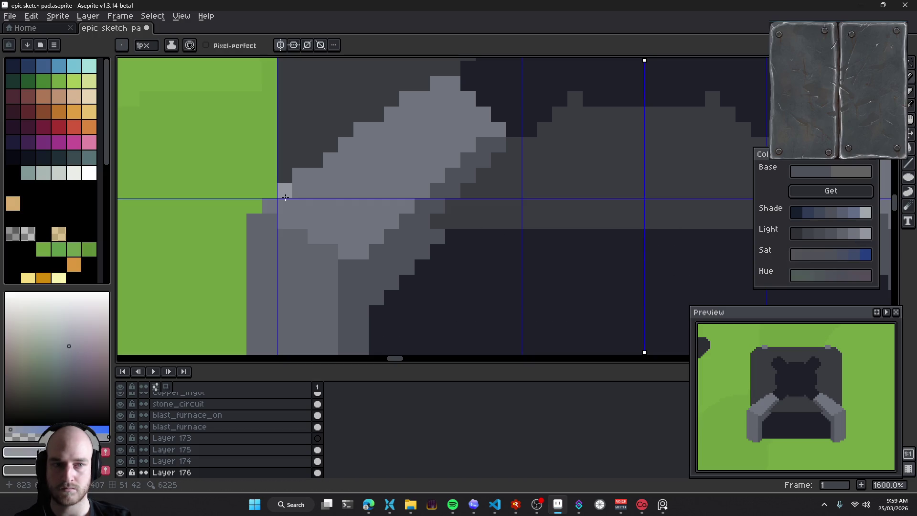
# Add a light corner pixel and a brighter highlight line along the bracket edge
pyautogui.click(269, 206)
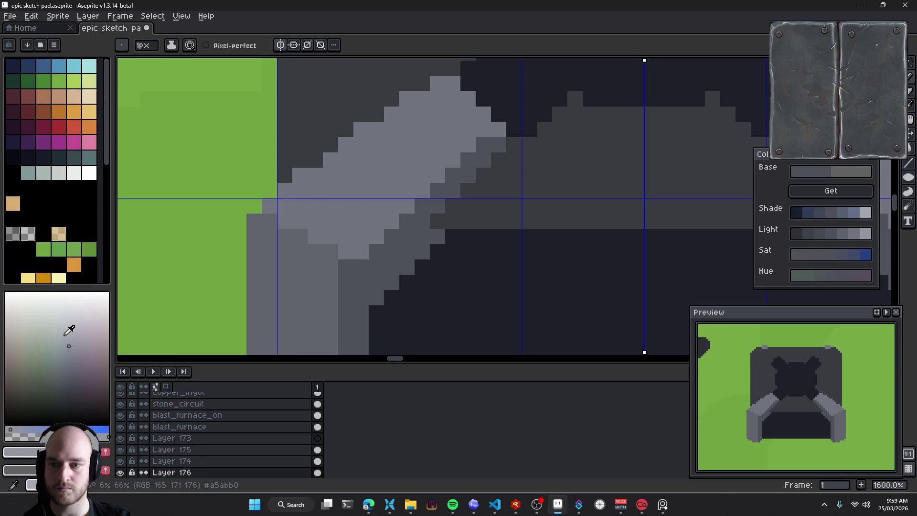
pyautogui.click(70, 316)
pyautogui.keyDown('shift'); pyautogui.click(297, 176); pyautogui.keyUp('shift')
pyautogui.scroll(2, 344, 262)
pyautogui.hscroll(2, 343, 262)
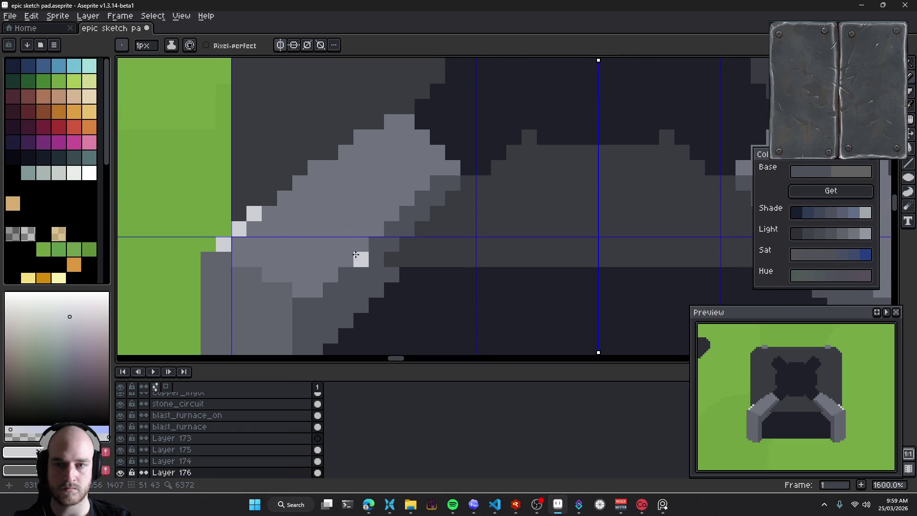
pyautogui.scroll(-6, 313, 257)
pyautogui.scroll(-1, 334, 274)
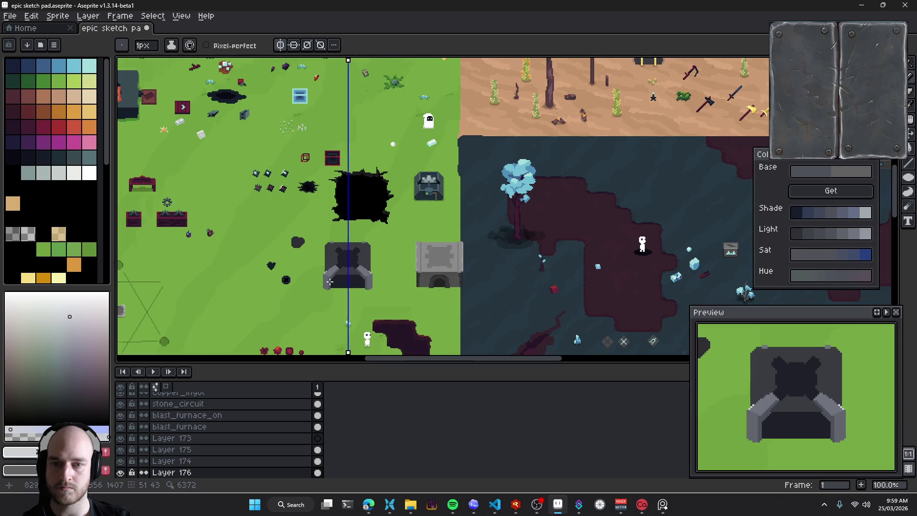
pyautogui.scroll(6, 329, 282)
# Try mirrored highlights along both armrest edges, then undo them
pyautogui.moveTo(302, 222); pyautogui.dragTo(325, 230)
pyautogui.scroll(-4, 401, 222)
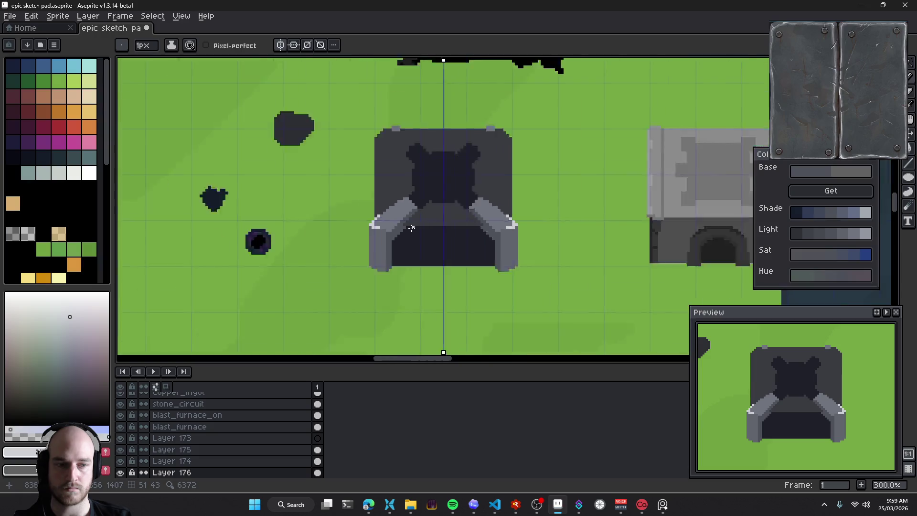
pyautogui.scroll(-1, 420, 267)
pyautogui.scroll(3, 430, 210)
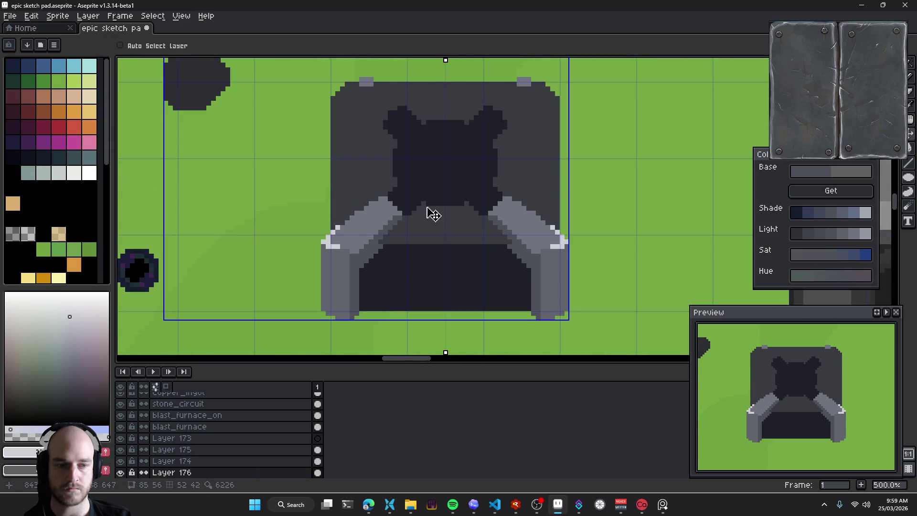
pyautogui.hotkey('ctrl', 'z')
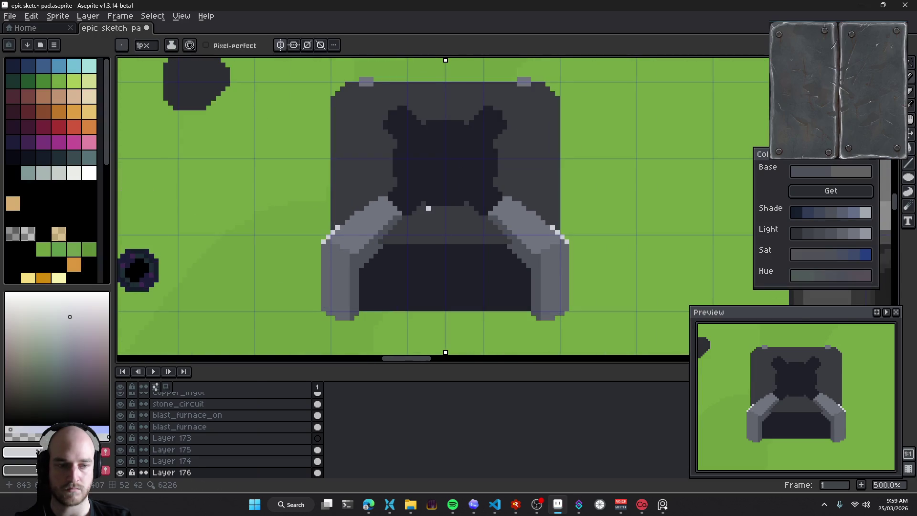
pyautogui.scroll(2, 372, 213)
pyautogui.scroll(2, 360, 201)
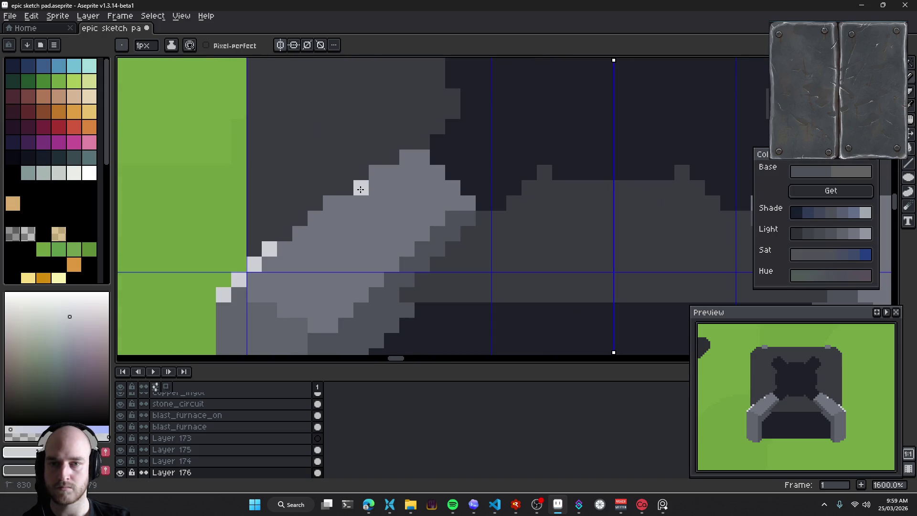
# Redo the upper-edge highlights as one mirrored highlight line on both brackets
pyautogui.moveTo(361, 187); pyautogui.dragTo(407, 157)
pyautogui.moveTo(485, 216); pyautogui.dragTo(410, 208)
pyautogui.click(411, 209)
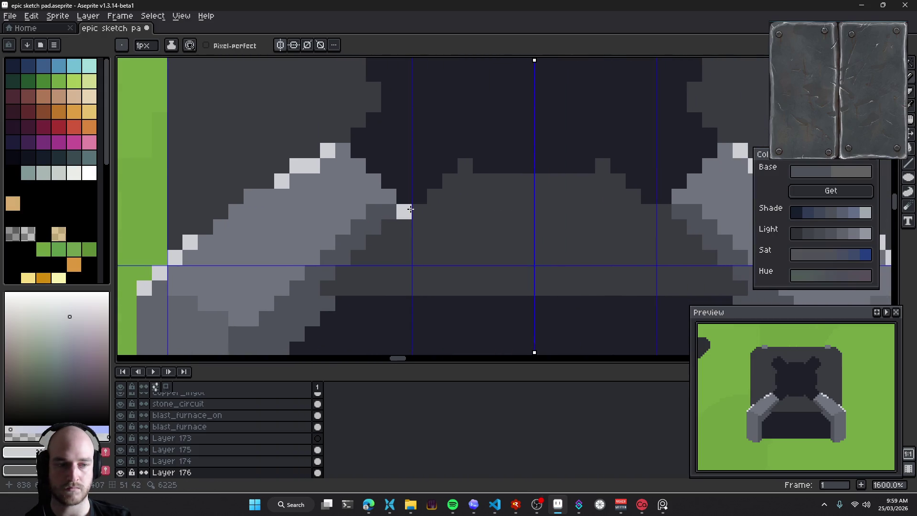
pyautogui.scroll(-3, 410, 209)
pyautogui.hotkey('ctrl', 'z')
pyautogui.hotkey('ctrl', 'z')
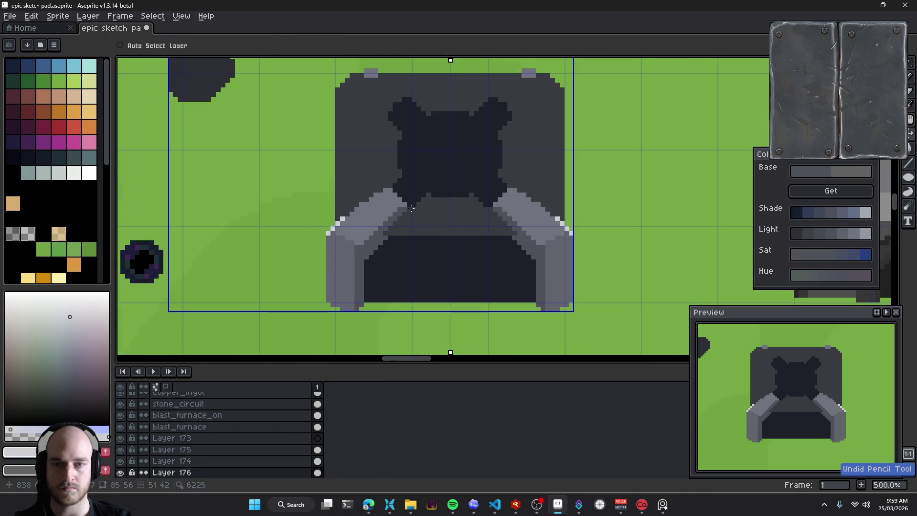
pyautogui.scroll(3, 388, 210)
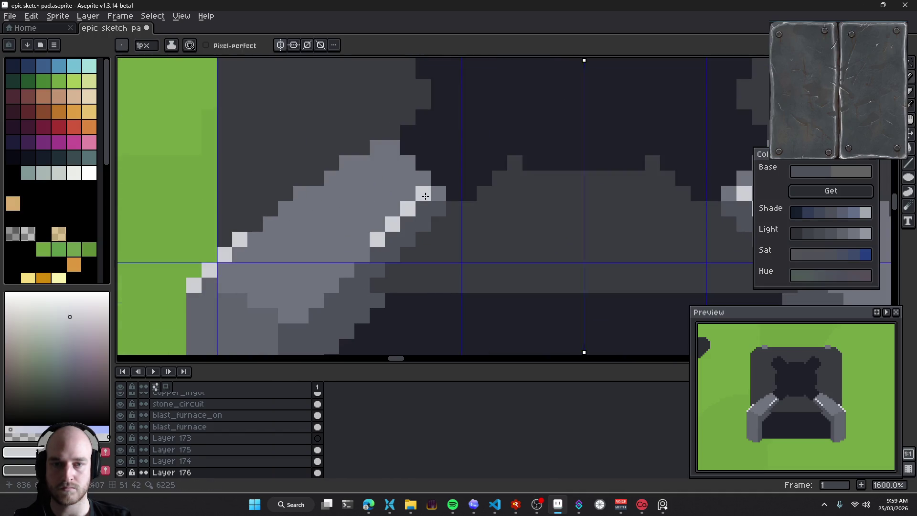
pyautogui.scroll(-5, 410, 238)
pyautogui.scroll(5, 410, 238)
pyautogui.hotkey('ctrl', 'z')
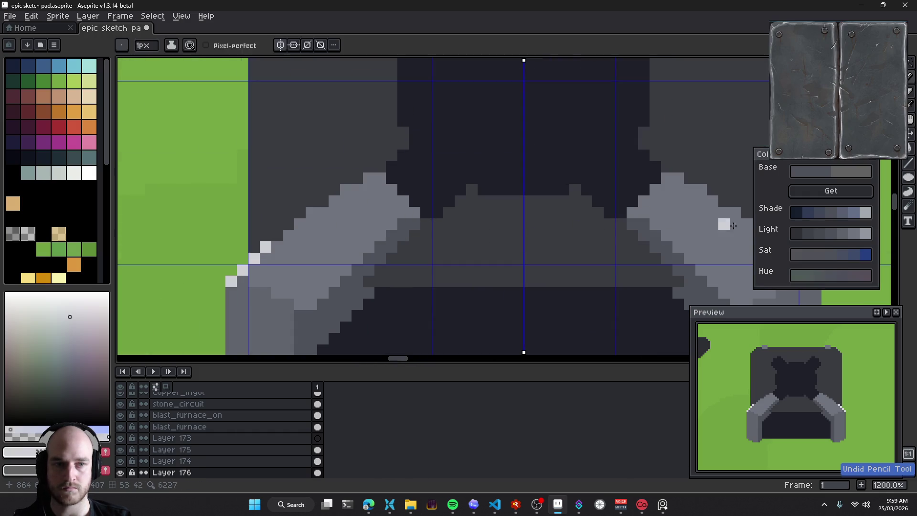
pyautogui.moveTo(368, 246); pyautogui.dragTo(402, 208)
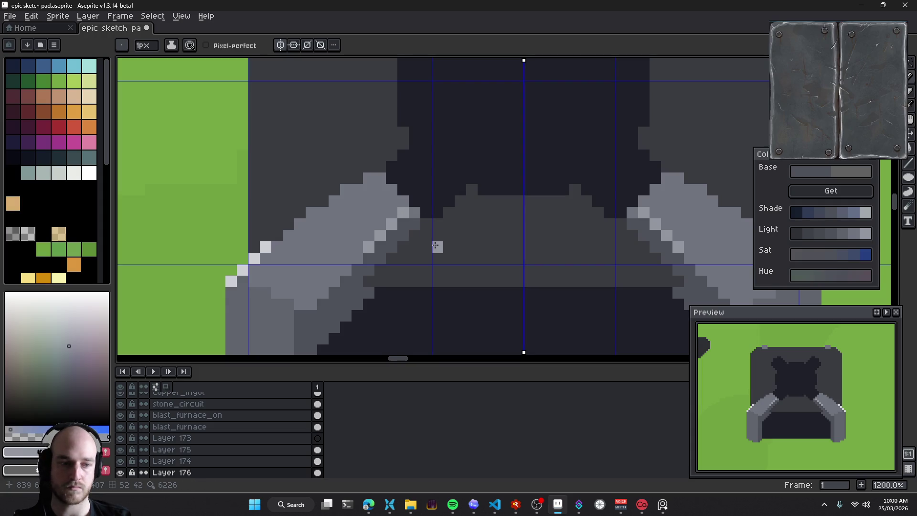
# Sample a dark grey and darken pixels at the bracket's inner edge near the opening
pyautogui.scroll(2, 435, 245)
pyautogui.scroll(1, 427, 234)
pyautogui.scroll(1, 426, 237)
pyautogui.keyDown('alt'); pyautogui.click(432, 230); pyautogui.keyUp('alt')
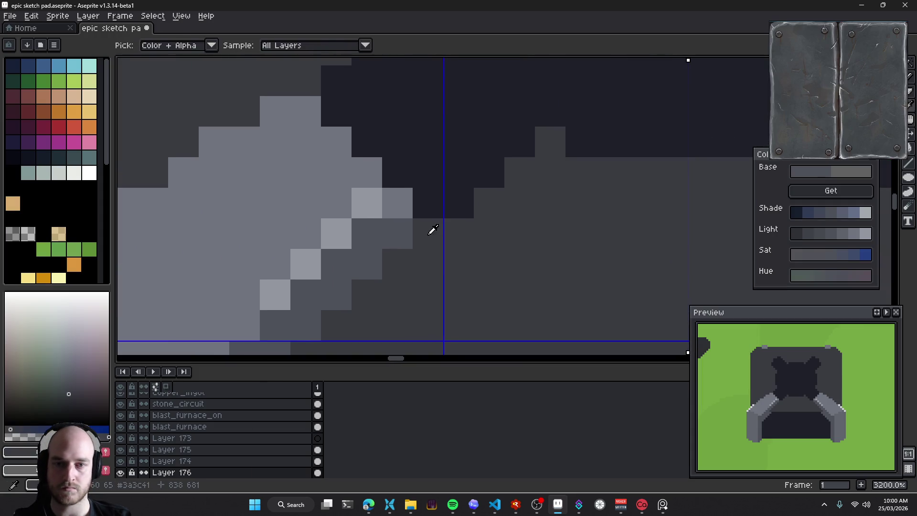
pyautogui.click(398, 203)
pyautogui.click(399, 231)
pyautogui.keyDown('alt'); pyautogui.click(411, 203); pyautogui.keyUp('alt')
pyautogui.click(417, 221)
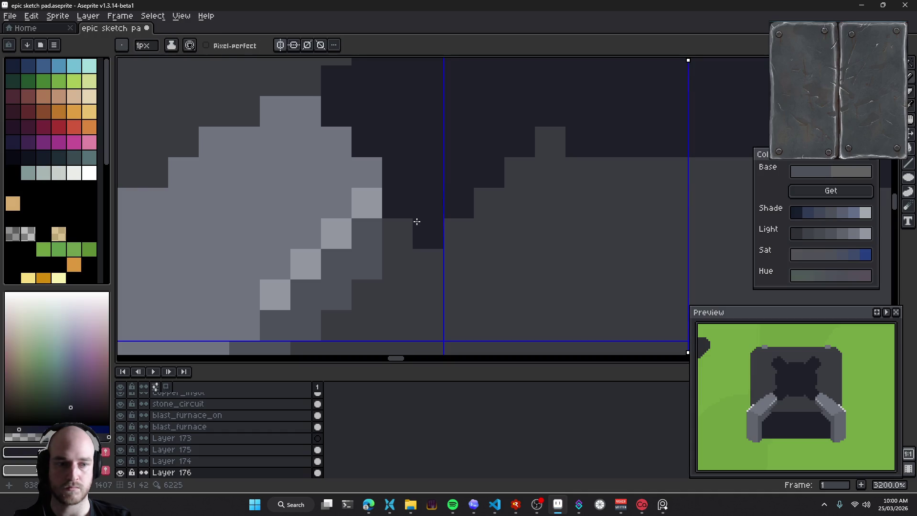
pyautogui.scroll(-3, 408, 217)
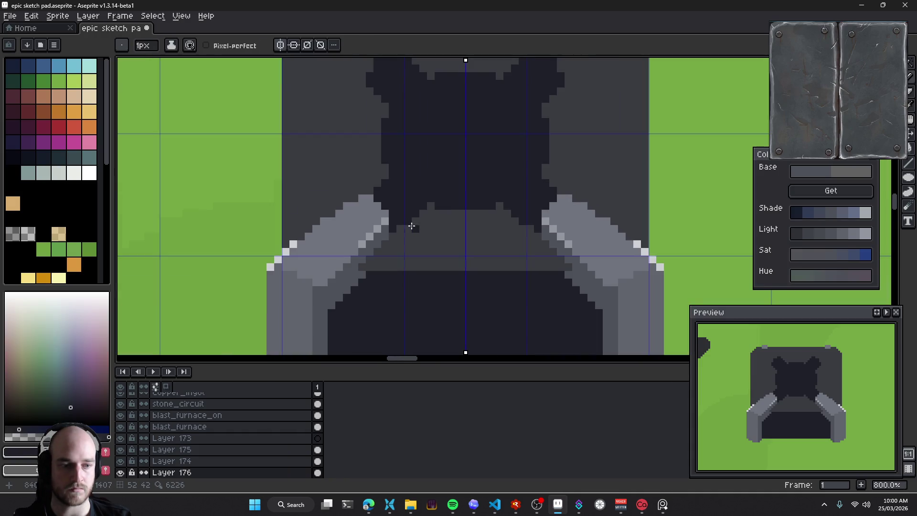
pyautogui.scroll(2, 382, 213)
# Darken pixels along the bracket tip and edge, undoing the last few
pyautogui.keyDown('alt'); pyautogui.click(356, 153); pyautogui.keyUp('alt')
pyautogui.click(309, 162)
pyautogui.click(332, 160)
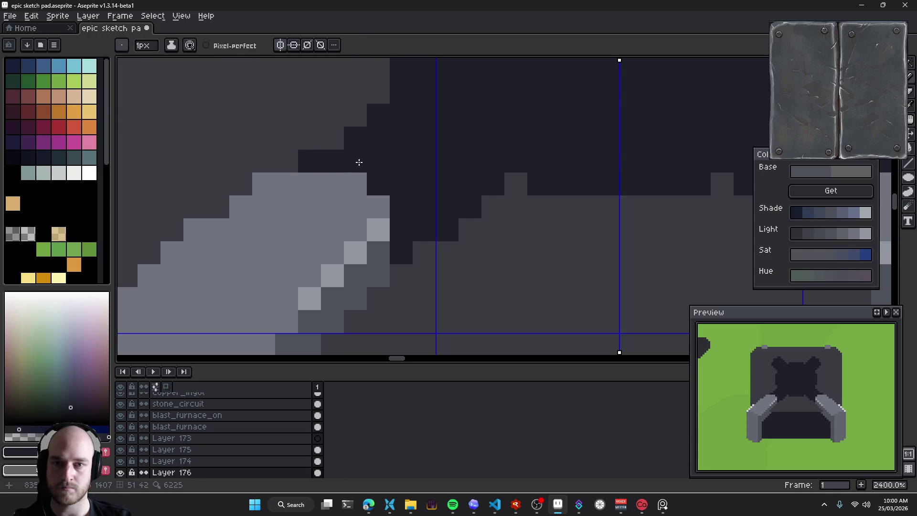
pyautogui.click(356, 185)
pyautogui.click(343, 188)
pyautogui.click(377, 203)
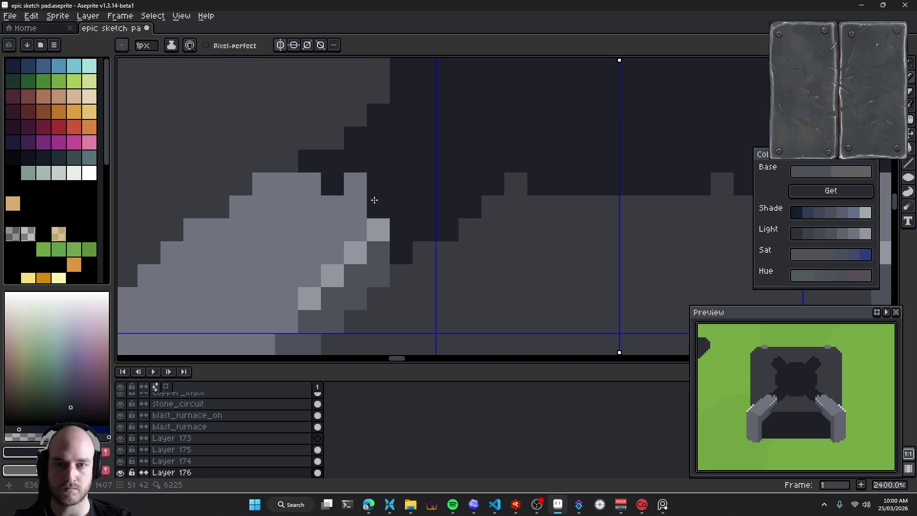
pyautogui.moveTo(432, 194); pyautogui.dragTo(416, 191)
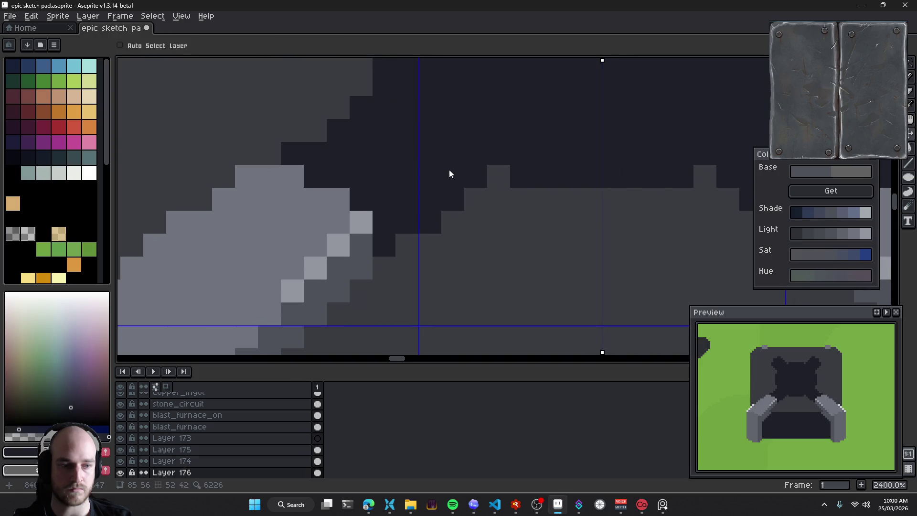
pyautogui.hotkey('ctrl', 'z')
pyautogui.hotkey('ctrl', 'z')
pyautogui.hotkey('ctrl', 'z')
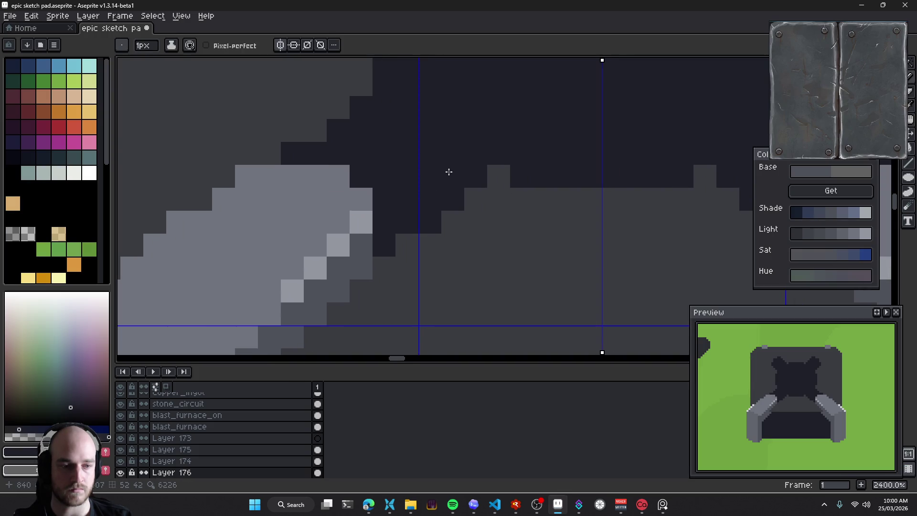
# Shade the bracket's top edge darker grey with a palette grey
pyautogui.moveTo(381, 184); pyautogui.dragTo(431, 178)
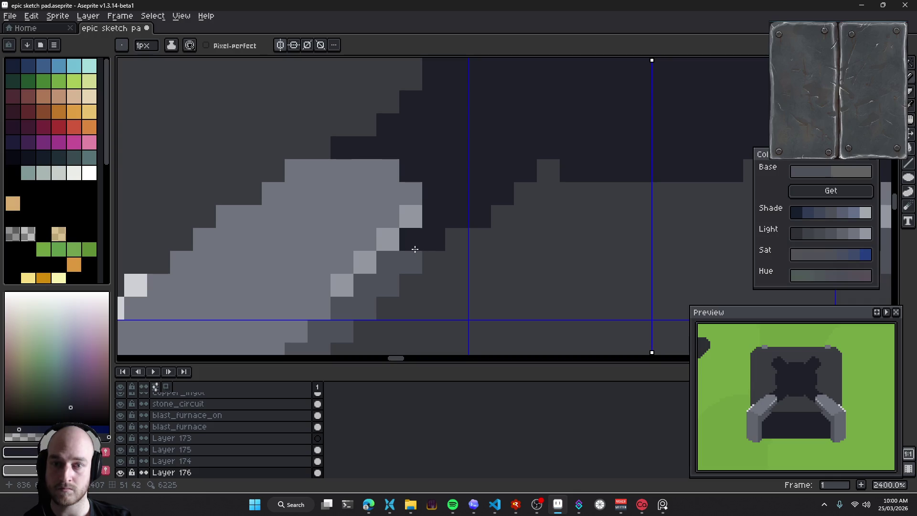
pyautogui.click(13, 234)
pyautogui.click(342, 184)
pyautogui.moveTo(342, 183)
pyautogui.mouseDown()
pyautogui.moveTo(406, 201)
pyautogui.moveTo(372, 180)
pyautogui.mouseUp()
pyautogui.moveTo(416, 220)
pyautogui.mouseDown()
pyautogui.moveTo(395, 188)
pyautogui.moveTo(362, 166)
pyautogui.moveTo(378, 168)
pyautogui.mouseUp()
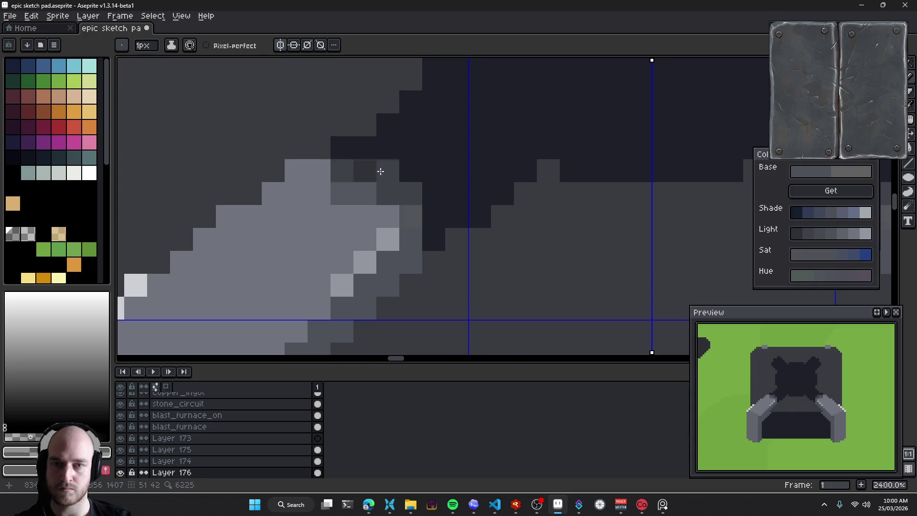
pyautogui.scroll(-7, 378, 168)
pyautogui.scroll(-3, 371, 234)
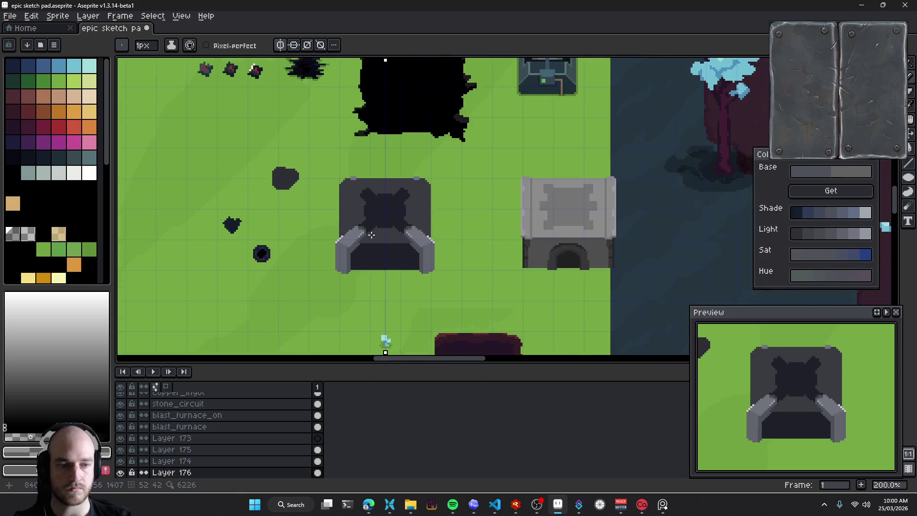
pyautogui.hotkey('ctrl', 'z')
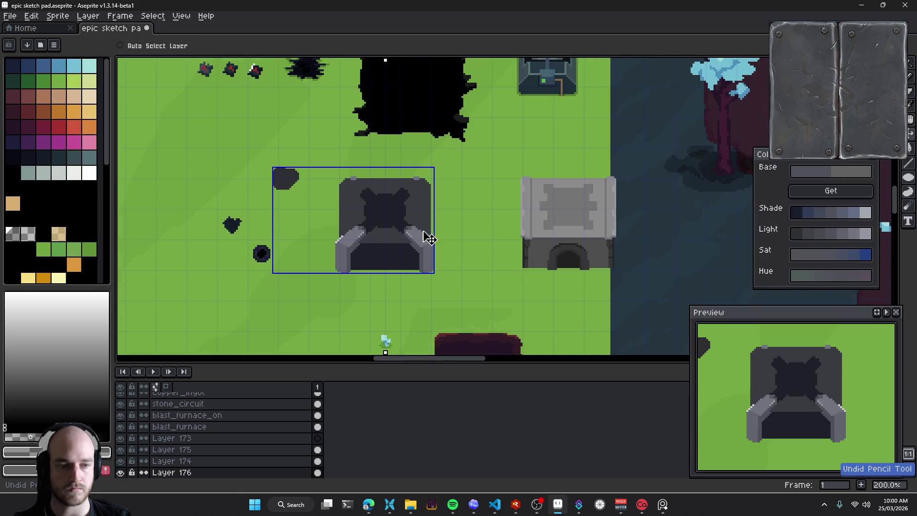
pyautogui.hotkey('ctrl', 'z')
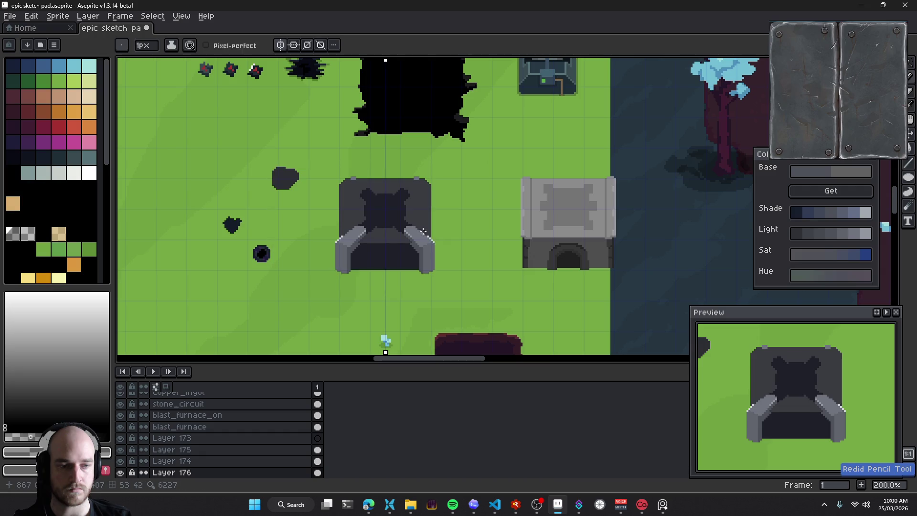
pyautogui.moveTo(437, 239); pyautogui.dragTo(441, 247)
pyautogui.hotkey('ctrl', 'y')
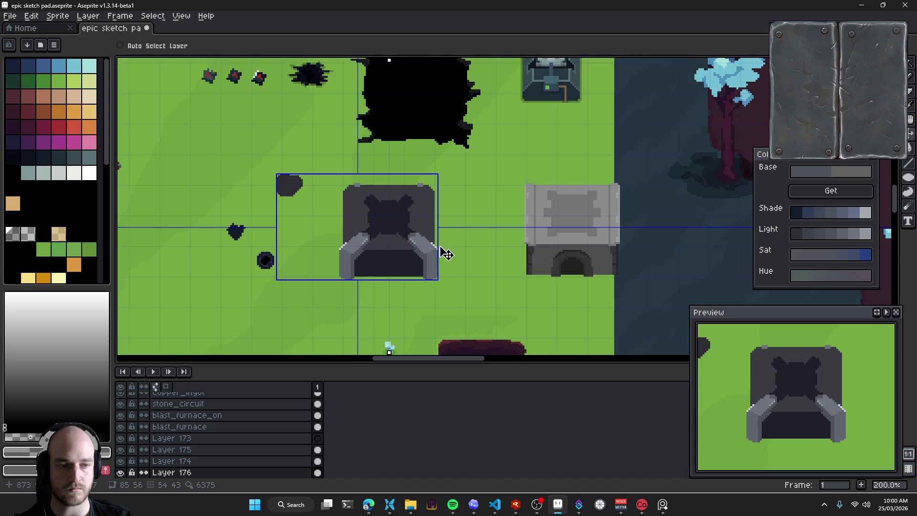
pyautogui.hotkey('ctrl', 'z')
pyautogui.hotkey('ctrl', 'y')
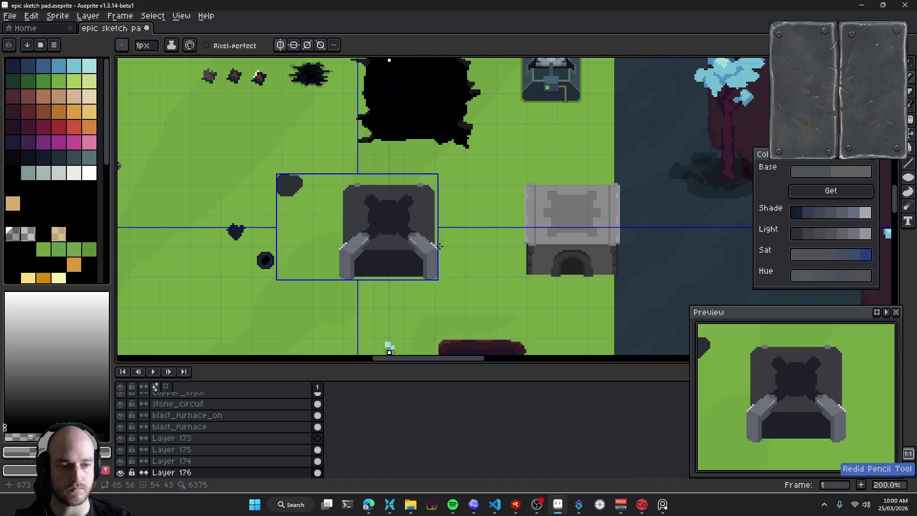
pyautogui.hotkey('ctrl', 'z')
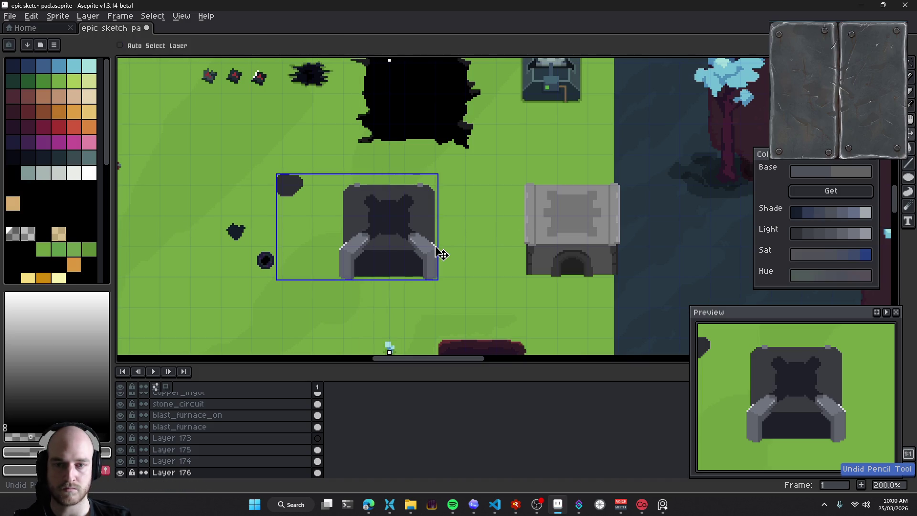
pyautogui.scroll(3, 383, 250)
pyautogui.moveTo(343, 244); pyautogui.dragTo(362, 253)
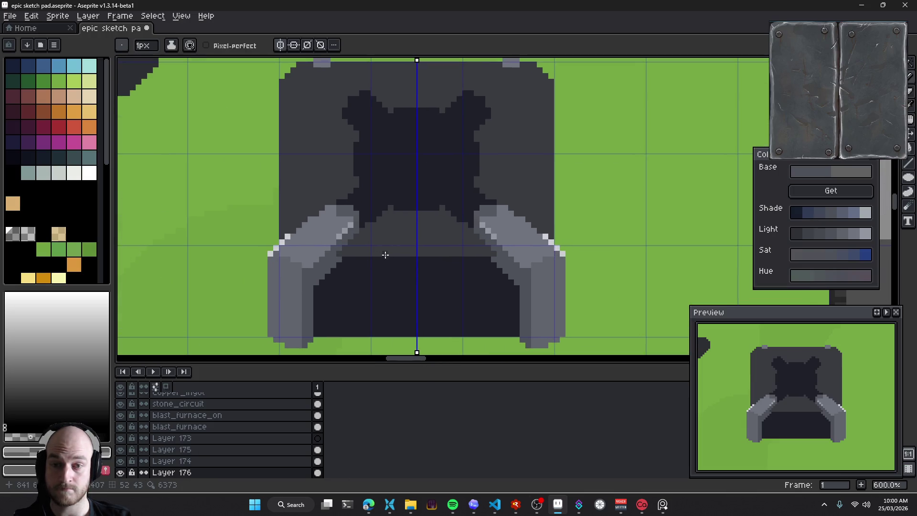
pyautogui.scroll(3, 365, 245)
pyautogui.keyDown('alt'); pyautogui.click(325, 215); pyautogui.keyUp('alt')
pyautogui.scroll(3, 327, 200)
pyautogui.press('g')
pyautogui.click(434, 247)
pyautogui.scroll(-6, 434, 247)
pyautogui.scroll(-2, 421, 263)
pyautogui.hotkey('ctrl', 'z')
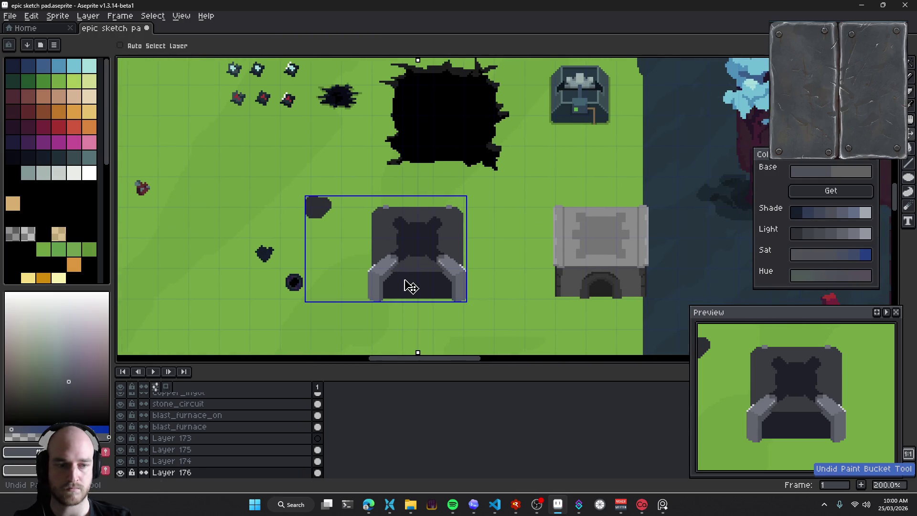
pyautogui.moveTo(398, 264)
pyautogui.mouseDown()
pyautogui.moveTo(341, 206)
pyautogui.moveTo(368, 231)
pyautogui.moveTo(369, 249)
pyautogui.mouseUp()
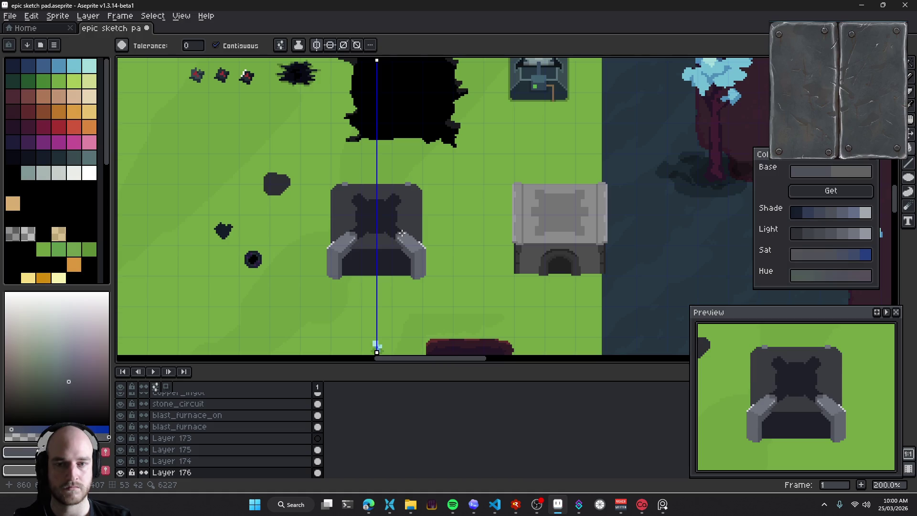
pyautogui.scroll(4, 382, 210)
pyautogui.keyDown('alt'); pyautogui.click(350, 183); pyautogui.keyUp('alt')
pyautogui.press('b')
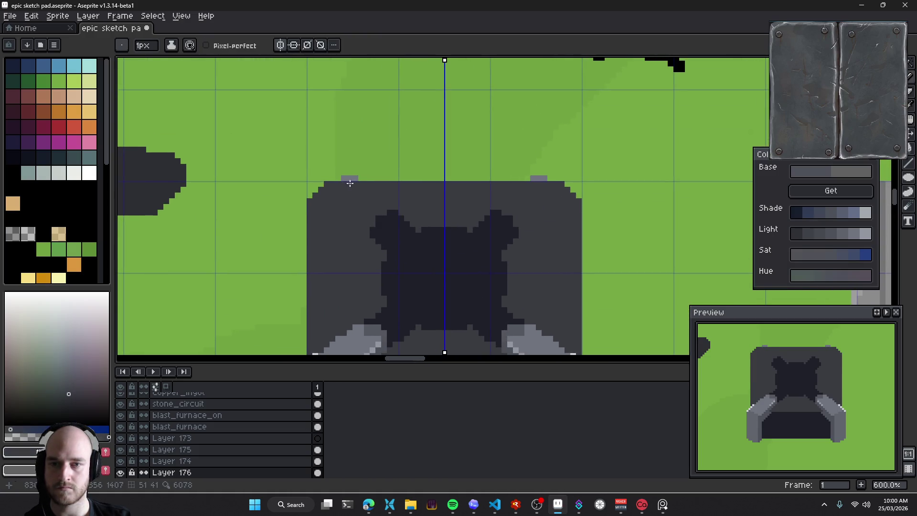
pyautogui.press('e')
pyautogui.scroll(-4, 303, 179)
pyautogui.moveTo(460, 279); pyautogui.dragTo(382, 156)
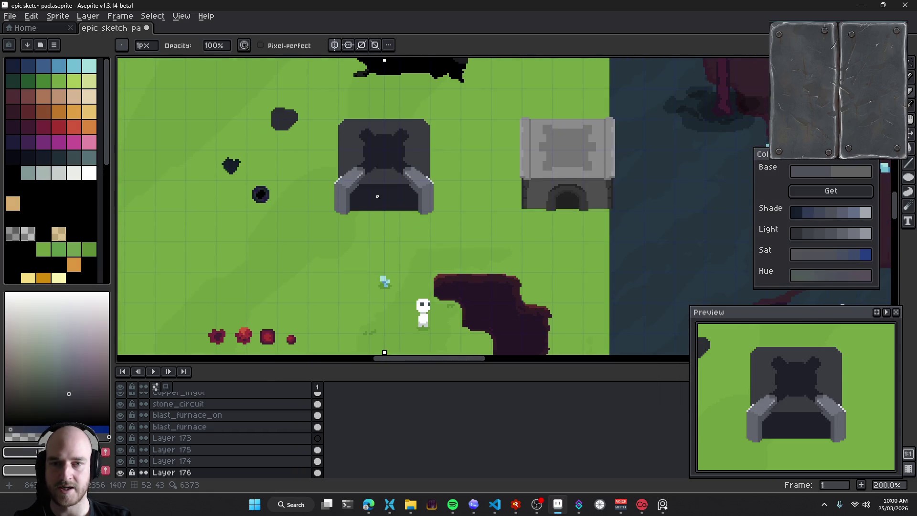
pyautogui.scroll(4, 354, 189)
pyautogui.scroll(3, 354, 190)
pyautogui.keyDown('alt'); pyautogui.click(350, 190); pyautogui.keyUp('alt')
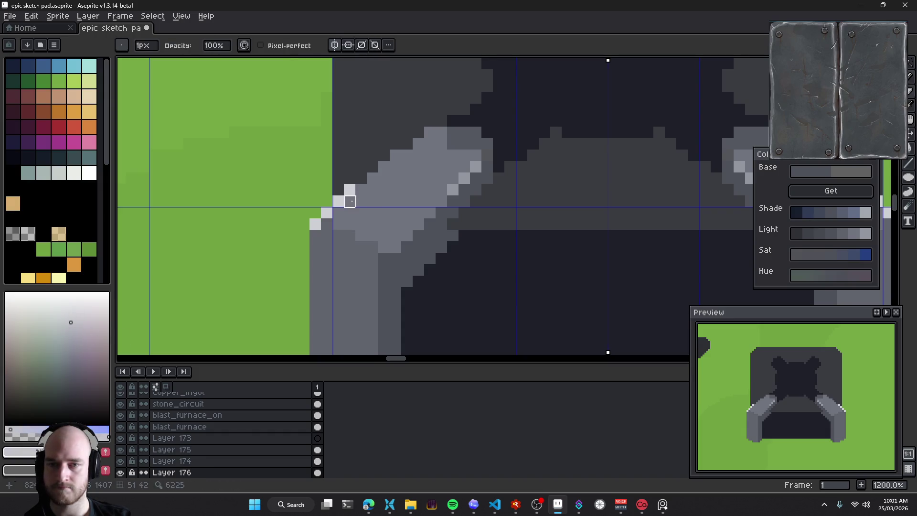
pyautogui.press('b')
pyautogui.click(71, 339)
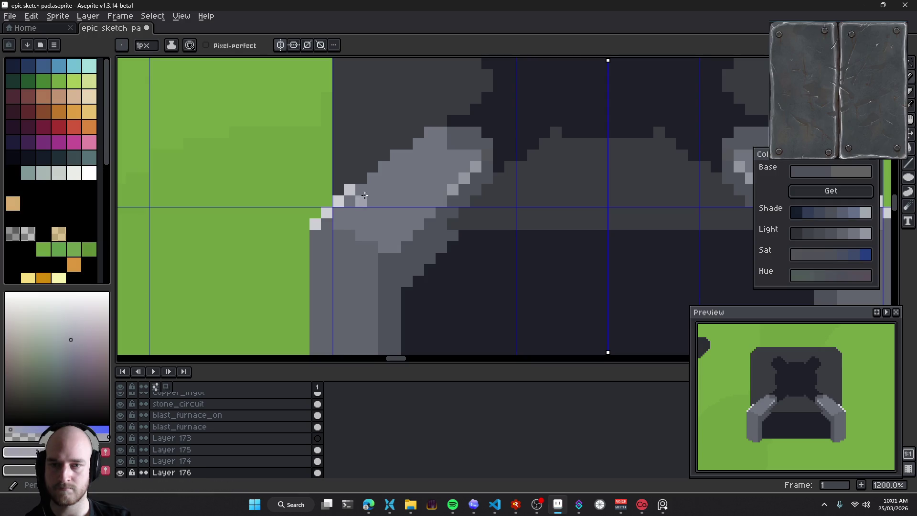
pyautogui.scroll(-1, 363, 208)
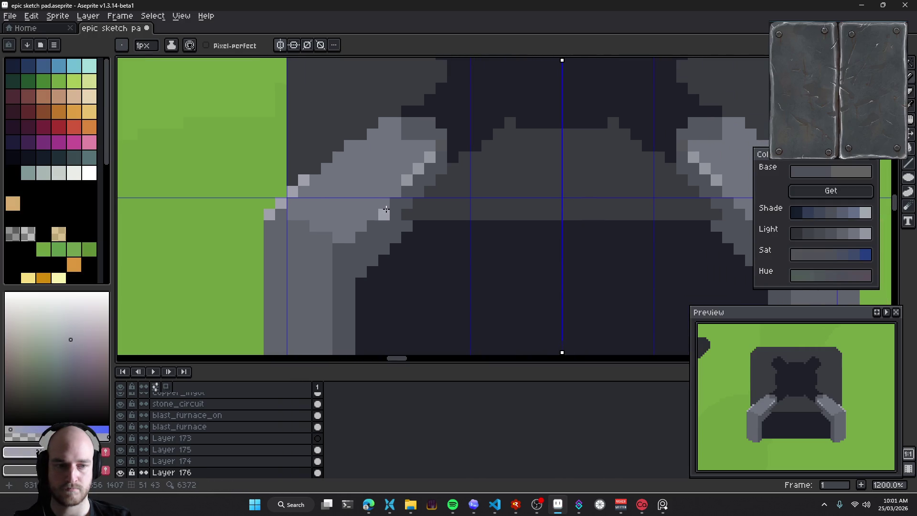
pyautogui.scroll(-1, 382, 209)
pyautogui.scroll(-3, 386, 205)
pyautogui.scroll(5, 389, 239)
pyautogui.scroll(1, 364, 231)
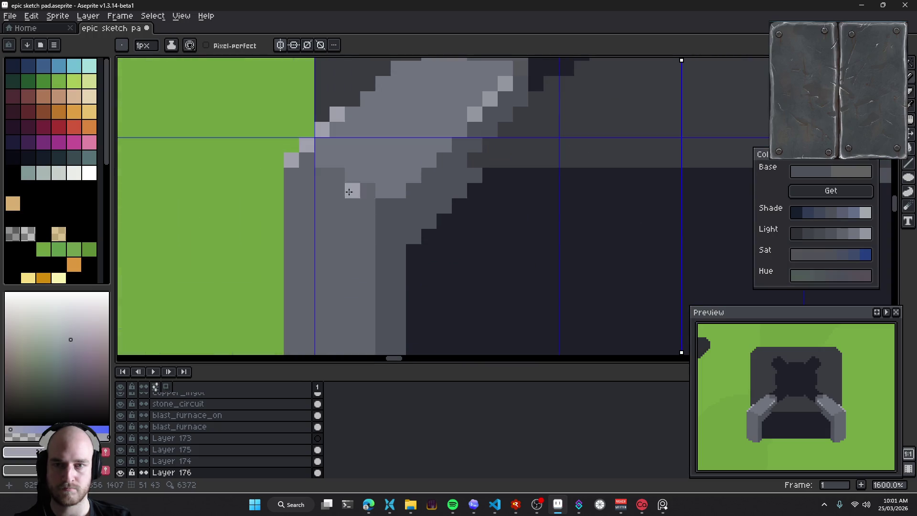
pyautogui.moveTo(337, 176); pyautogui.dragTo(362, 189)
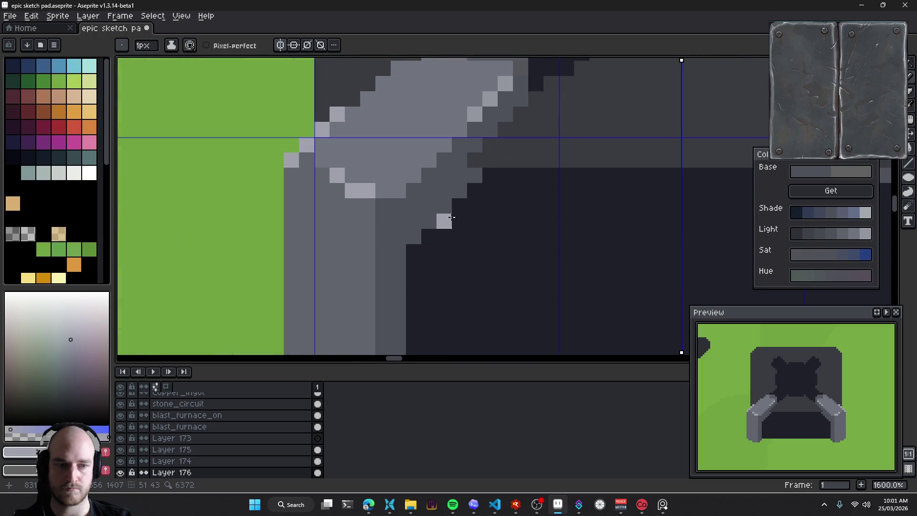
pyautogui.scroll(-4, 378, 209)
pyautogui.scroll(4, 397, 200)
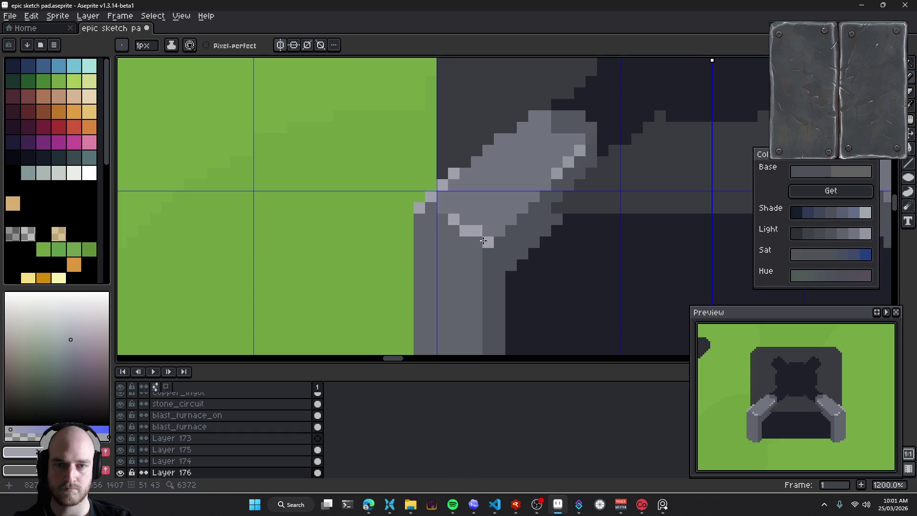
pyautogui.scroll(-5, 486, 242)
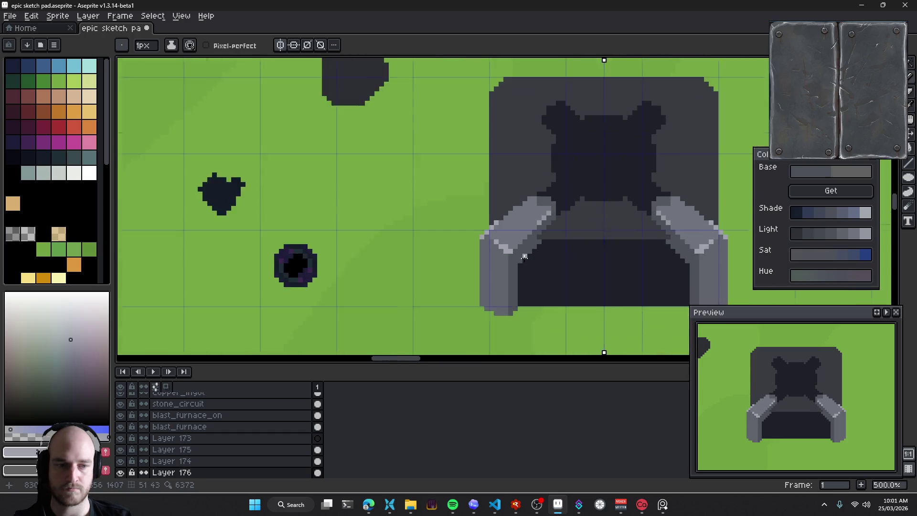
pyautogui.scroll(1, 402, 221)
pyautogui.hotkey('ctrl', 'z')
pyautogui.hotkey('ctrl', 'z')
pyautogui.hotkey('ctrl', 'z')
pyautogui.scroll(2, 466, 239)
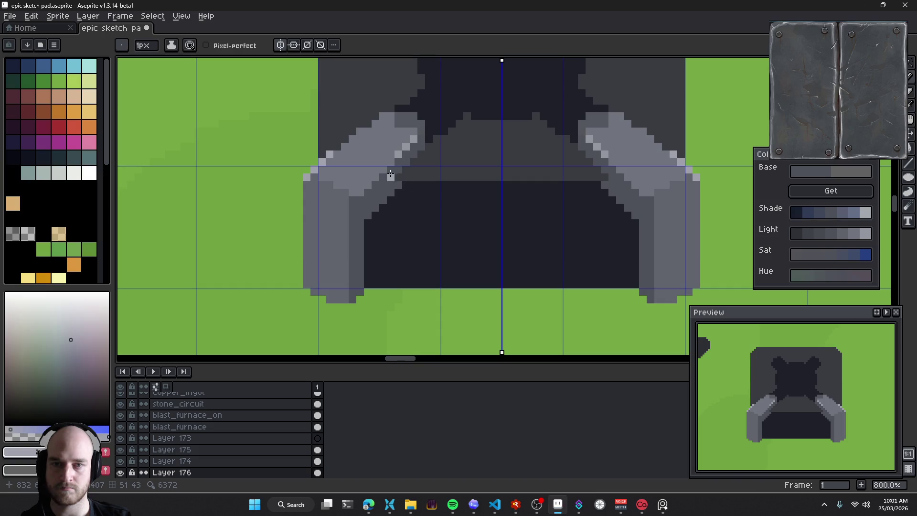
pyautogui.scroll(1, 358, 229)
pyautogui.scroll(1, 336, 217)
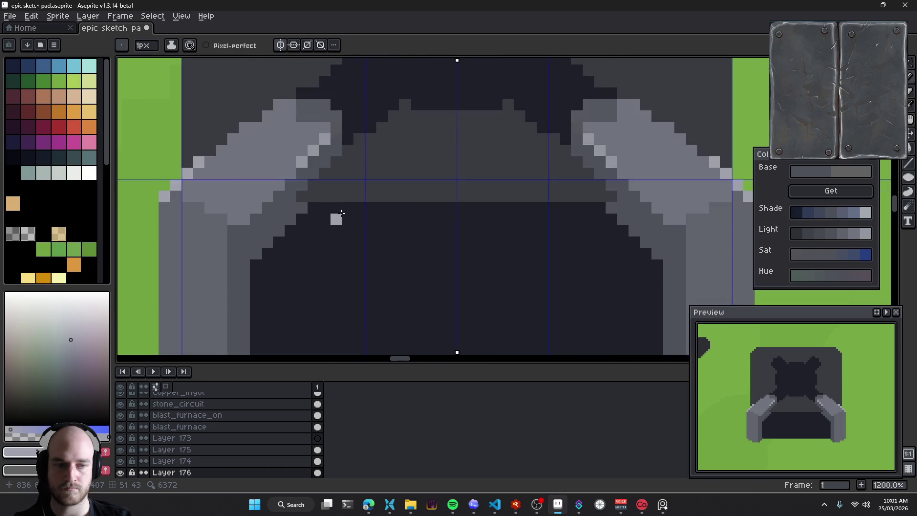
pyautogui.scroll(1, 306, 182)
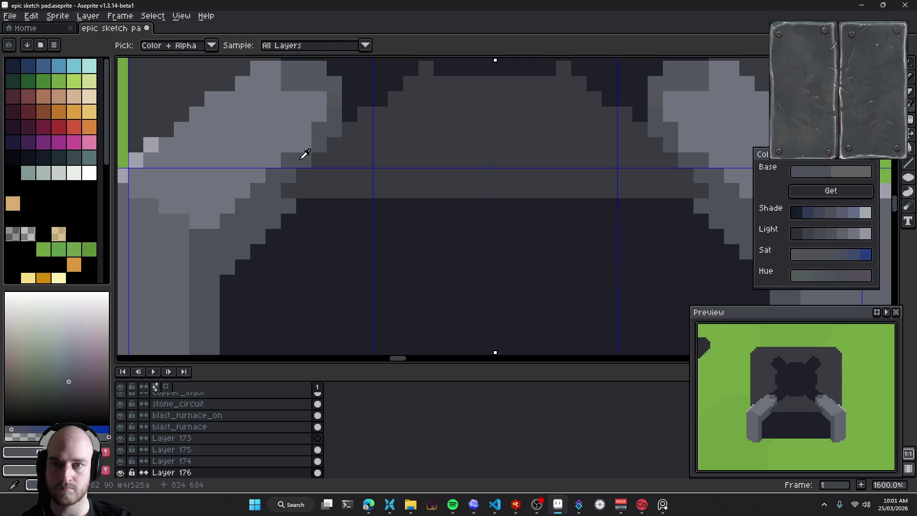
pyautogui.scroll(-5, 324, 191)
pyautogui.moveTo(317, 205)
pyautogui.mouseDown()
pyautogui.moveTo(375, 184)
pyautogui.moveTo(379, 199)
pyautogui.moveTo(395, 200)
pyautogui.moveTo(365, 232)
pyautogui.mouseUp()
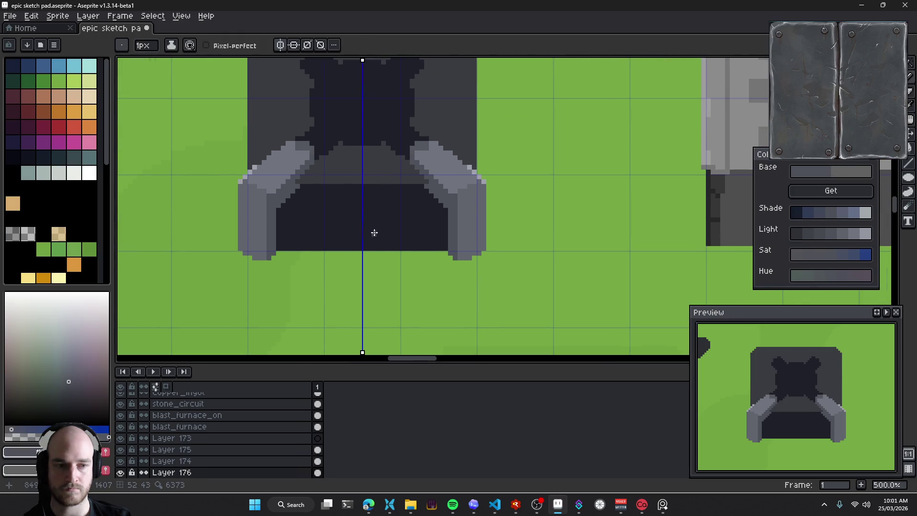
pyautogui.scroll(4, 352, 211)
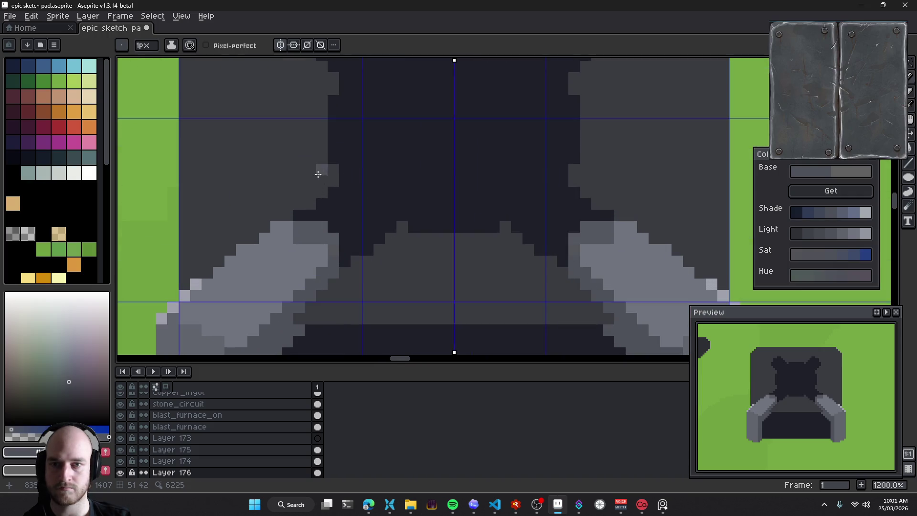
# Pick dark blue-grey #262a32 and shade the X opening's edges, mirrored
pyautogui.press('alt')
pyautogui.click(350, 194)
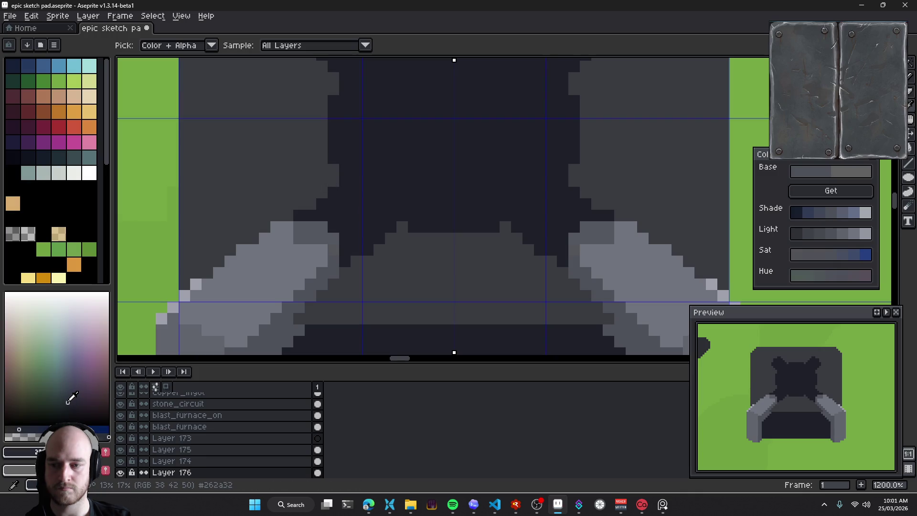
pyautogui.press('b')
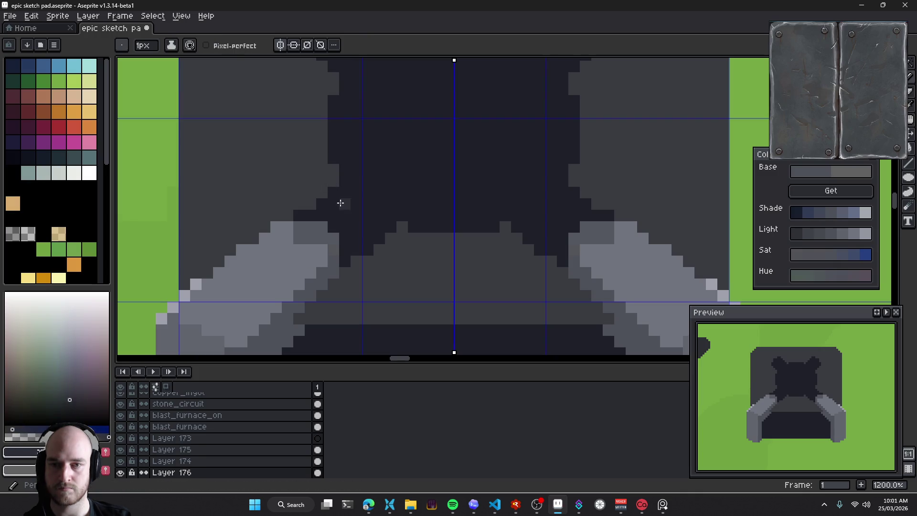
pyautogui.moveTo(337, 196)
pyautogui.mouseDown()
pyautogui.moveTo(303, 215)
pyautogui.moveTo(336, 214)
pyautogui.moveTo(342, 180)
pyautogui.mouseUp()
pyautogui.click(334, 227)
pyautogui.click(355, 206)
pyautogui.moveTo(407, 198); pyautogui.dragTo(380, 183)
# Lighten the top-left arm of the X opening, mirrored
pyautogui.moveTo(376, 149); pyautogui.dragTo(399, 213)
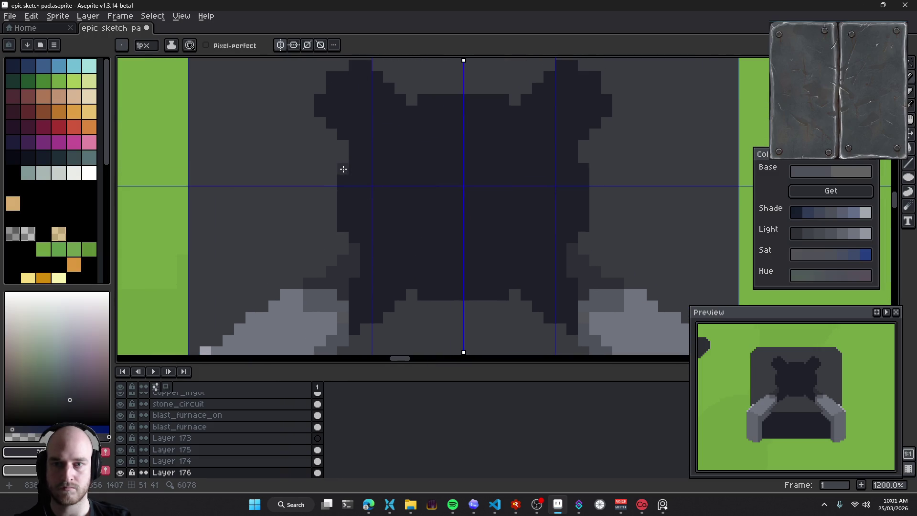
pyautogui.moveTo(375, 143)
pyautogui.mouseDown()
pyautogui.moveTo(381, 157)
pyautogui.moveTo(336, 133)
pyautogui.moveTo(348, 115)
pyautogui.moveTo(370, 133)
pyautogui.mouseUp()
pyautogui.moveTo(421, 187)
pyautogui.mouseDown()
pyautogui.moveTo(342, 149)
pyautogui.moveTo(351, 157)
pyautogui.moveTo(356, 133)
pyautogui.moveTo(364, 141)
pyautogui.moveTo(420, 127)
pyautogui.mouseUp()
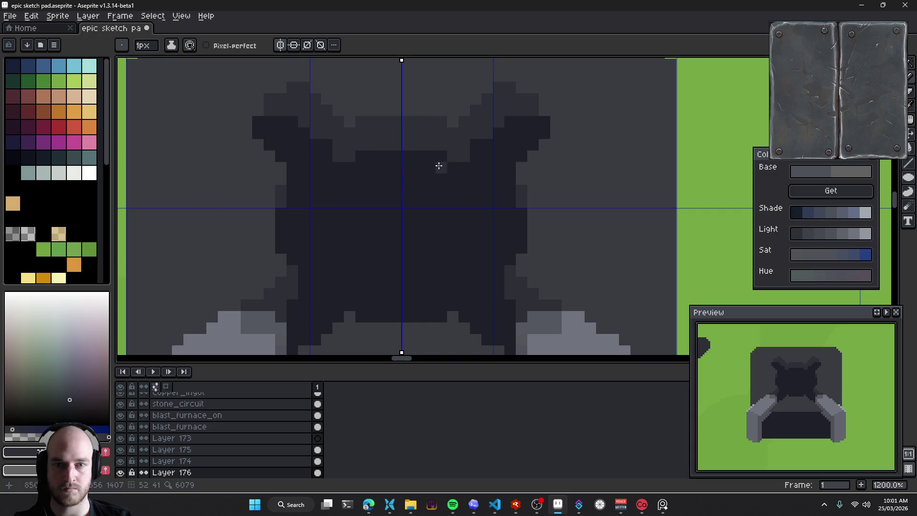
pyautogui.moveTo(382, 188); pyautogui.dragTo(390, 187)
# Sample the opening's dark grey, settle on a darker near-black shade, and use a 1px Pencil
pyautogui.press('i')
pyautogui.click(374, 178)
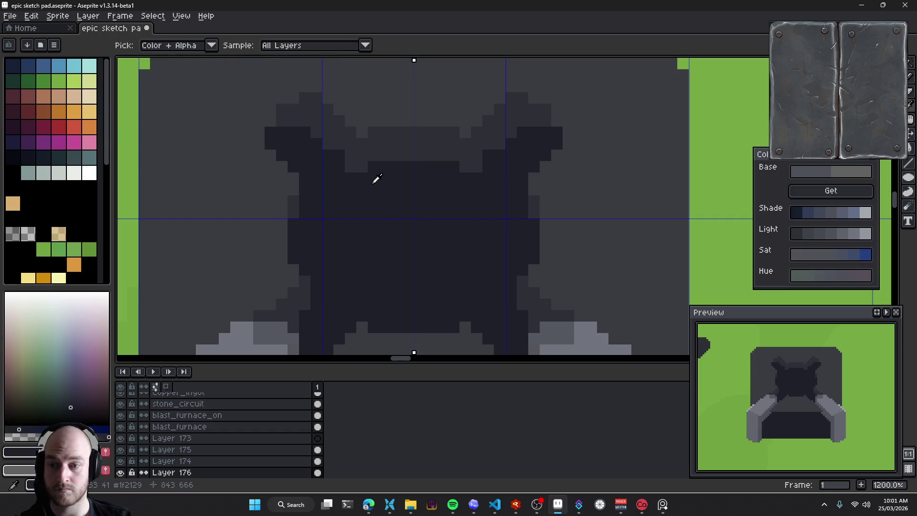
pyautogui.moveTo(382, 146)
pyautogui.mouseDown()
pyautogui.moveTo(403, 102)
pyautogui.moveTo(410, 130)
pyautogui.mouseUp()
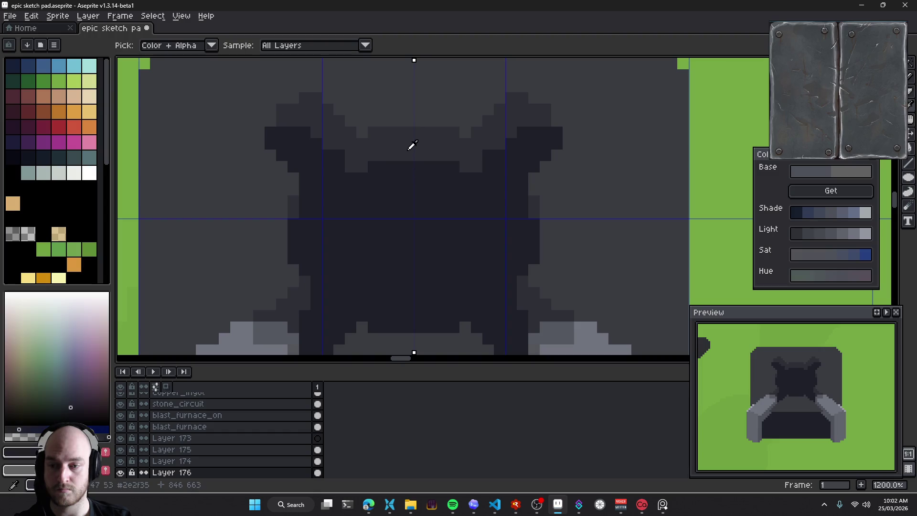
pyautogui.press('g')
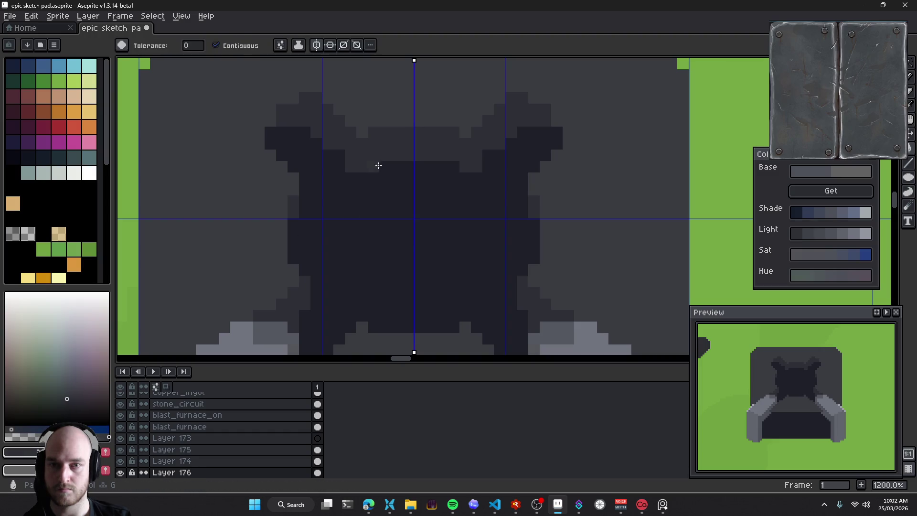
pyautogui.moveTo(352, 174)
pyautogui.mouseDown()
pyautogui.moveTo(374, 139)
pyautogui.moveTo(372, 188)
pyautogui.mouseUp()
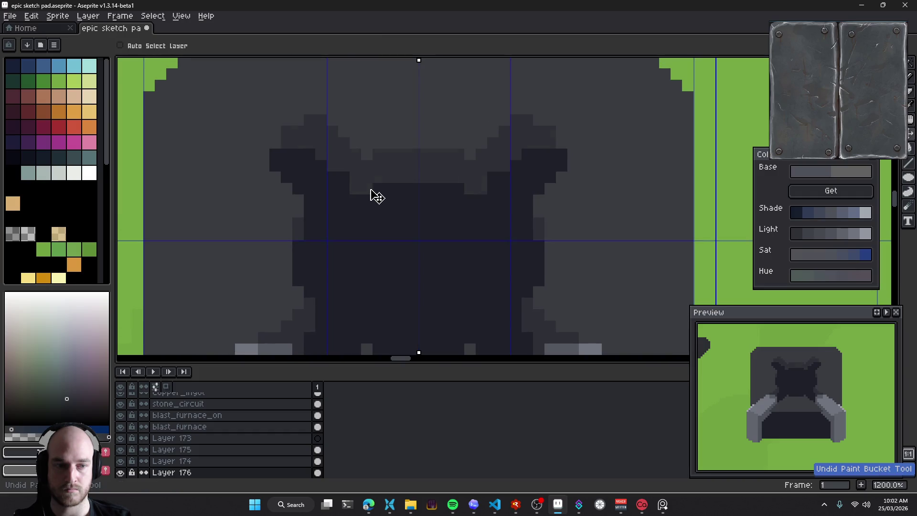
pyautogui.click(406, 189)
pyautogui.click(403, 171)
pyautogui.click(410, 190)
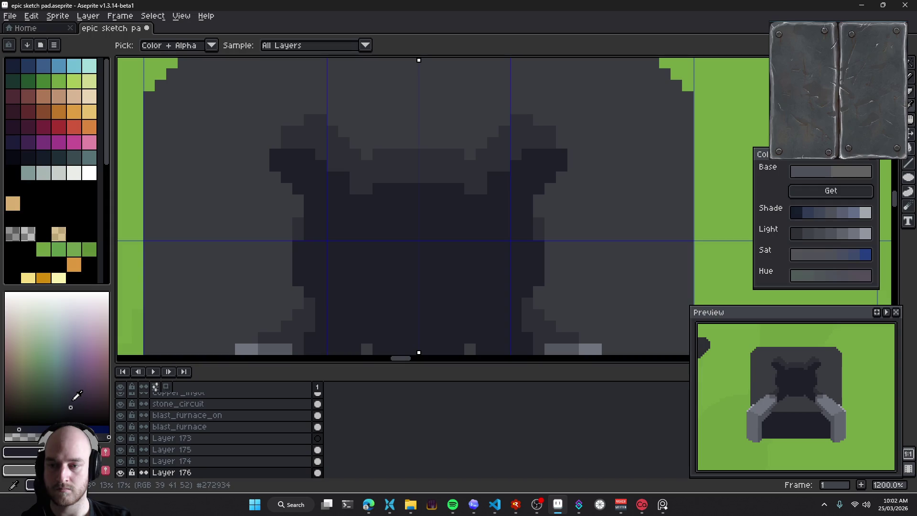
pyautogui.press('b')
pyautogui.press('-')
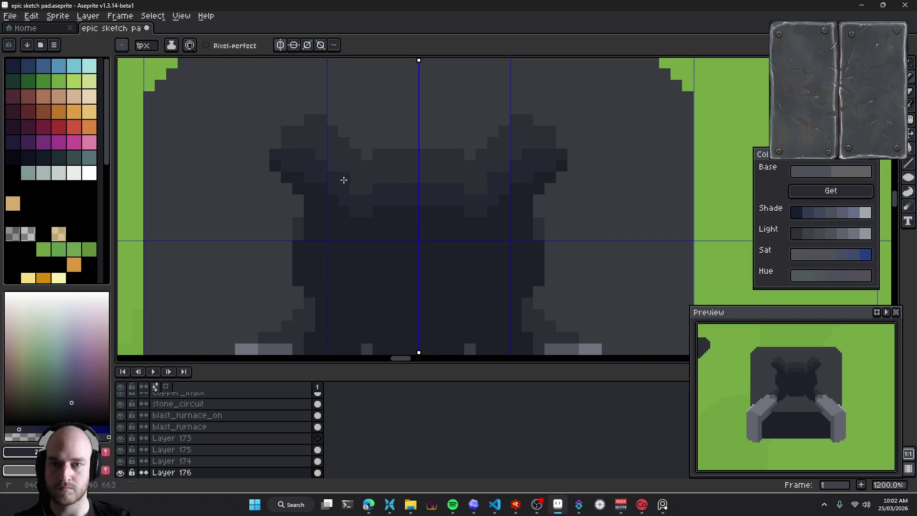
pyautogui.scroll(-1, 384, 219)
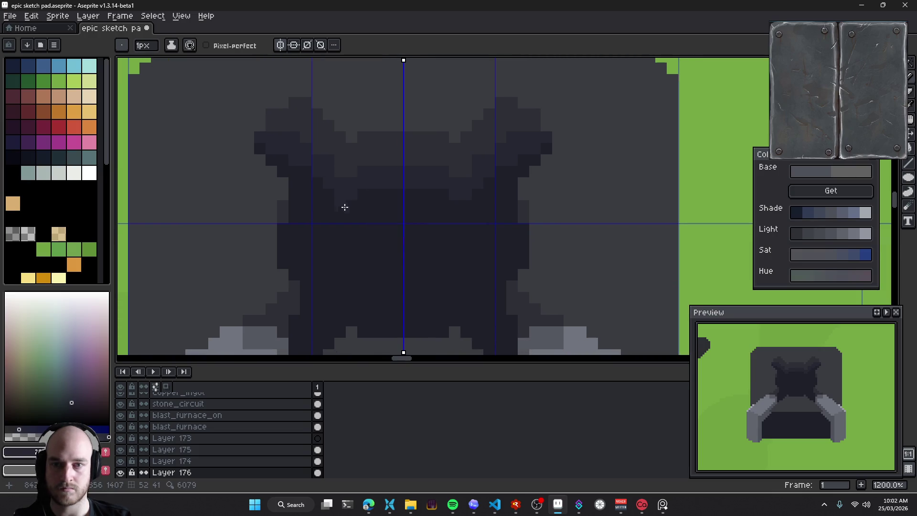
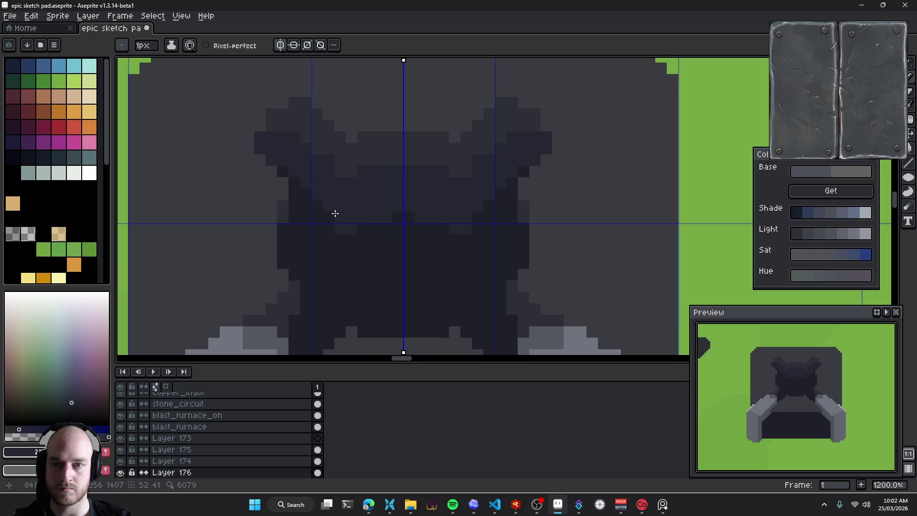
# Sample a dark colour from the furnace body with the eyedropper
pyautogui.scroll(-1, 415, 219)
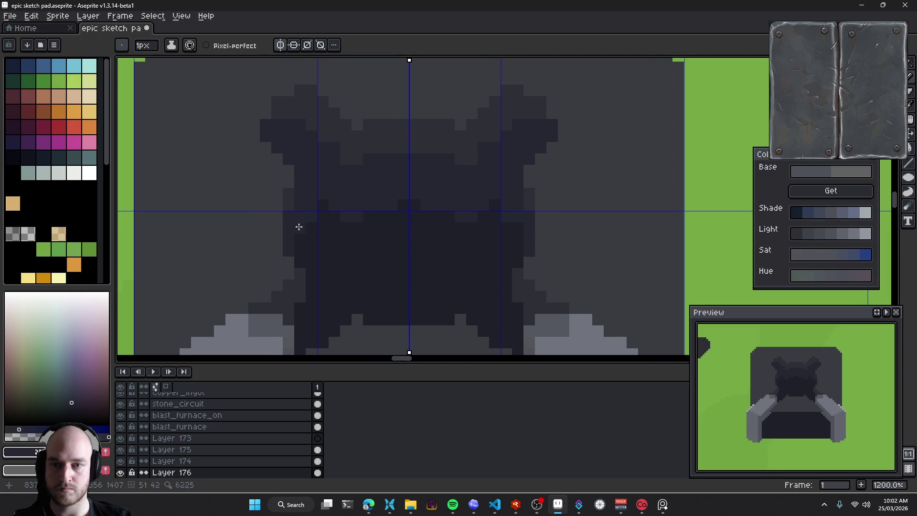
pyautogui.moveTo(300, 215); pyautogui.dragTo(296, 261)
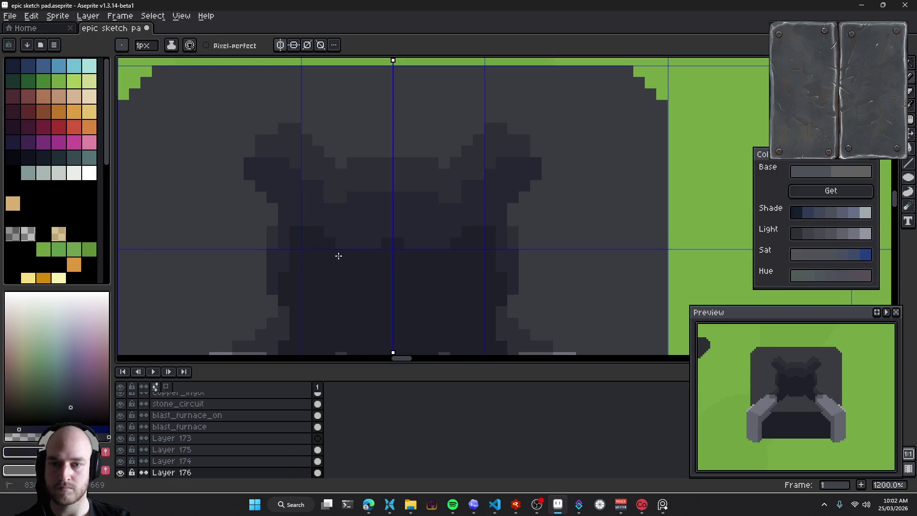
pyautogui.keyDown('alt'); pyautogui.click(373, 225); pyautogui.keyUp('alt')
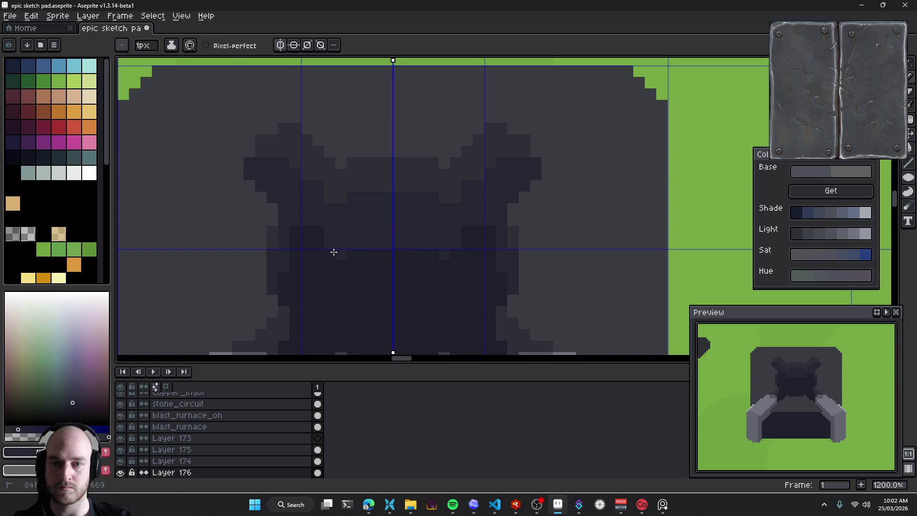
pyautogui.scroll(-1, 405, 270)
pyautogui.scroll(-6, 408, 268)
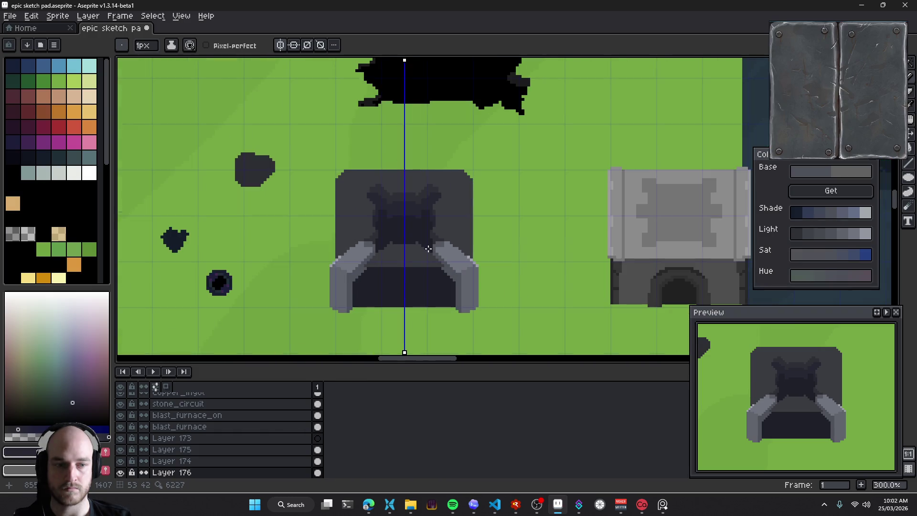
pyautogui.scroll(-2, 442, 270)
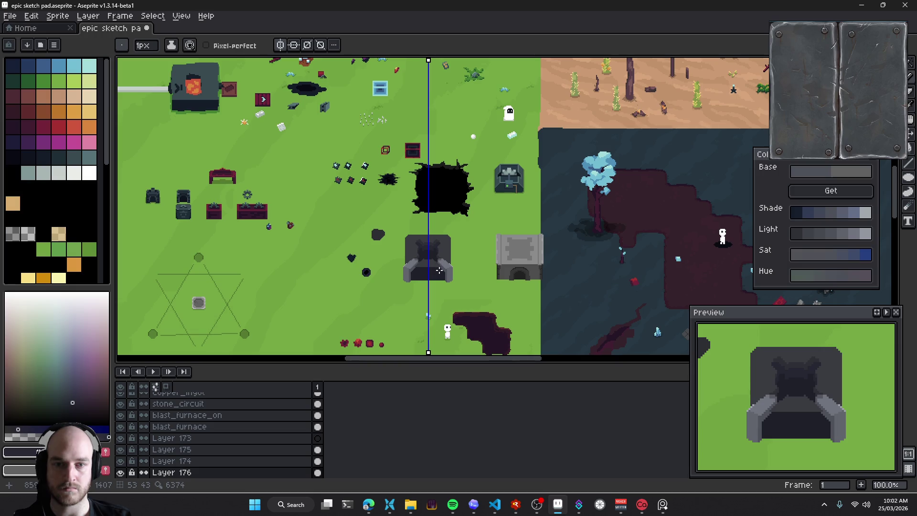
pyautogui.scroll(3, 440, 259)
pyautogui.scroll(2, 430, 248)
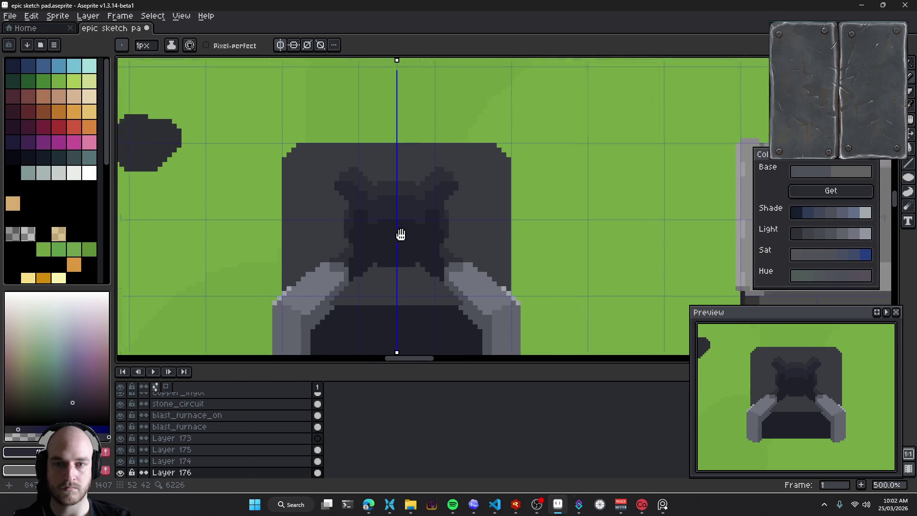
# Enlarge the brush to 3 pixels and save the sketch file with Ctrl+S
pyautogui.press('+')
pyautogui.press('+')
pyautogui.hotkey('ctrl', 's')
pyautogui.moveTo(485, 276); pyautogui.dragTo(380, 164)
pyautogui.scroll(-4, 380, 164)
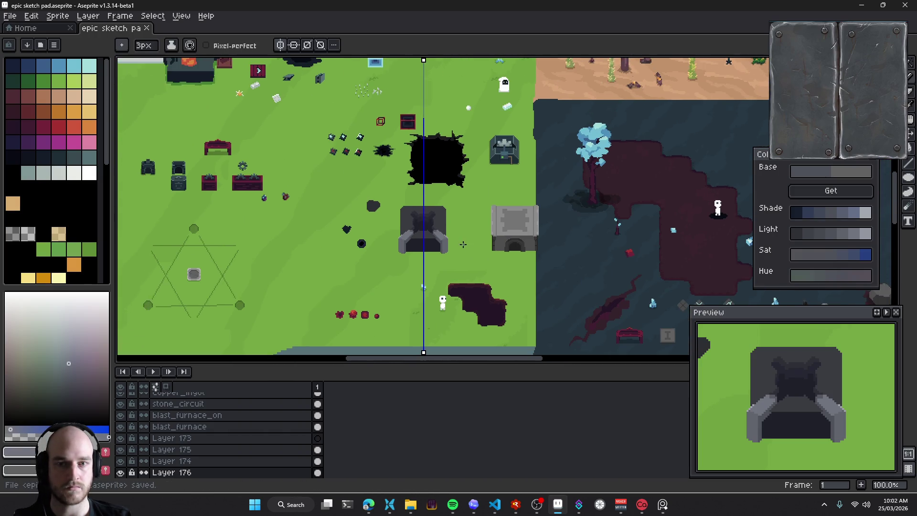
pyautogui.scroll(2, 420, 224)
pyautogui.scroll(1, 392, 212)
pyautogui.scroll(1, 401, 191)
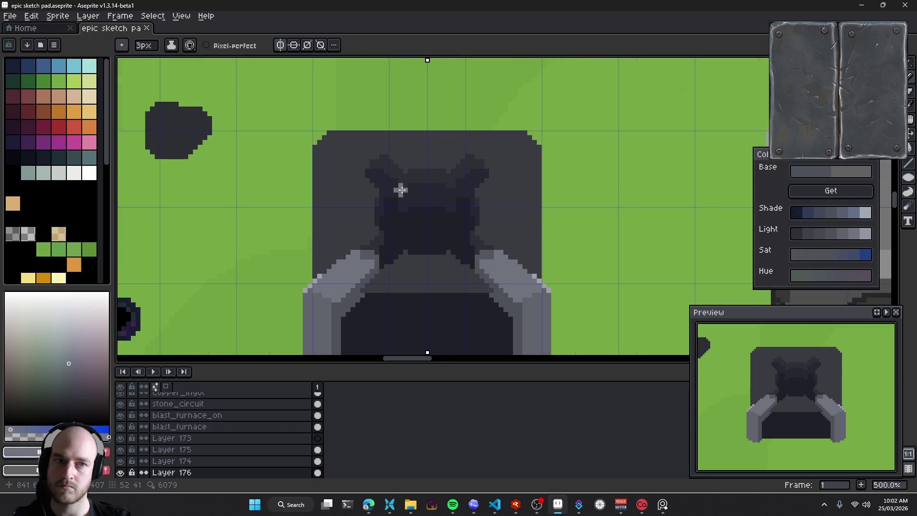
pyautogui.moveTo(415, 239); pyautogui.dragTo(390, 173)
# Paint a single darker pixel on the left arm with a 1-pixel pencil
pyautogui.scroll(1, 384, 219)
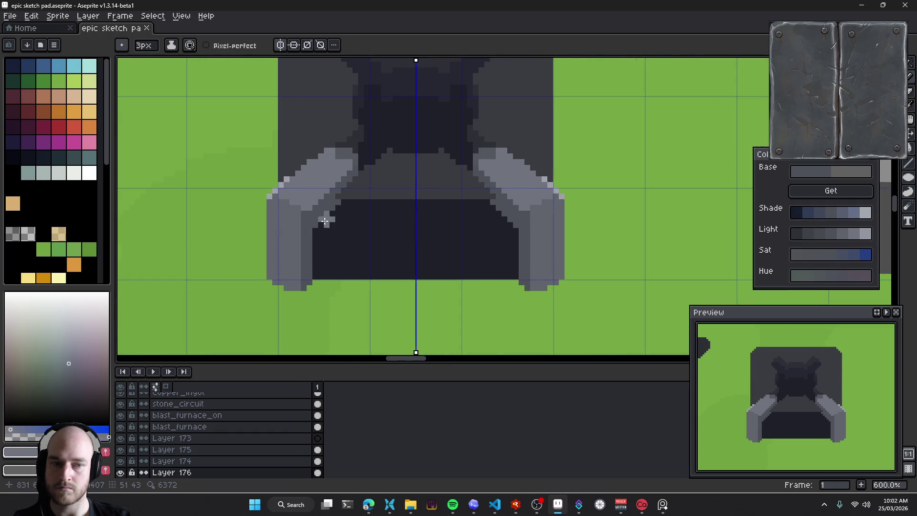
pyautogui.scroll(2, 395, 225)
pyautogui.press('v')
pyautogui.scroll(1, 382, 222)
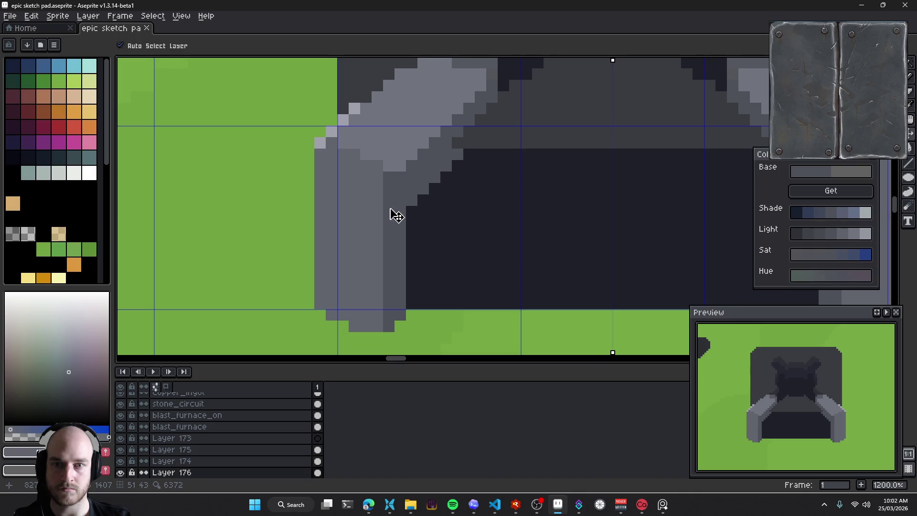
pyautogui.press('b')
pyautogui.scroll(3, 384, 232)
pyautogui.click(377, 237)
pyautogui.hotkey('ctrl', 'z')
pyautogui.press('-')
pyautogui.press('-')
pyautogui.click(383, 238)
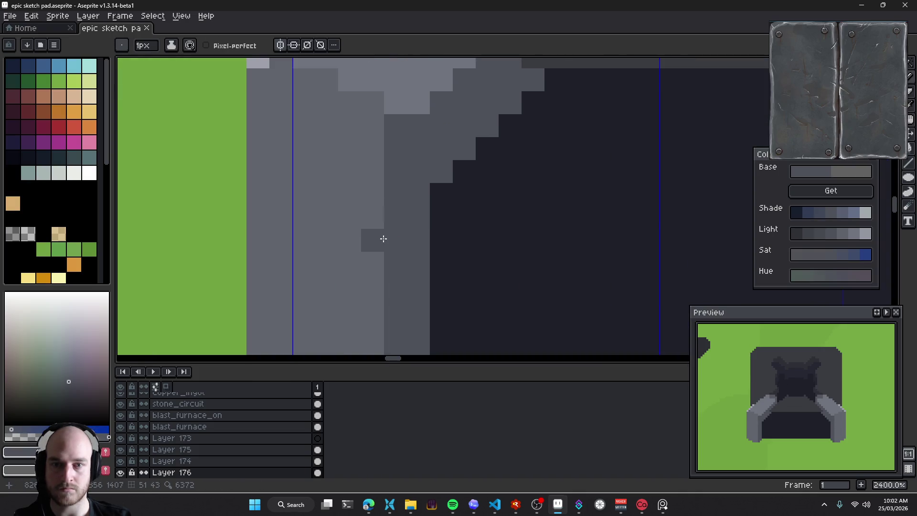
# Add lighter grey highlight pixels along the left arm's inner edge
pyautogui.scroll(-2, 376, 240)
pyautogui.click(363, 289)
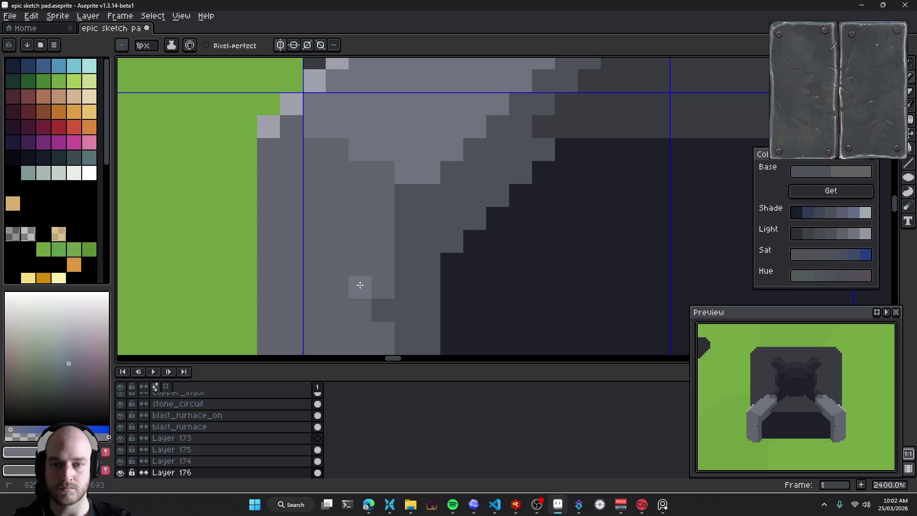
pyautogui.scroll(2, 364, 230)
pyautogui.scroll(-1, 375, 225)
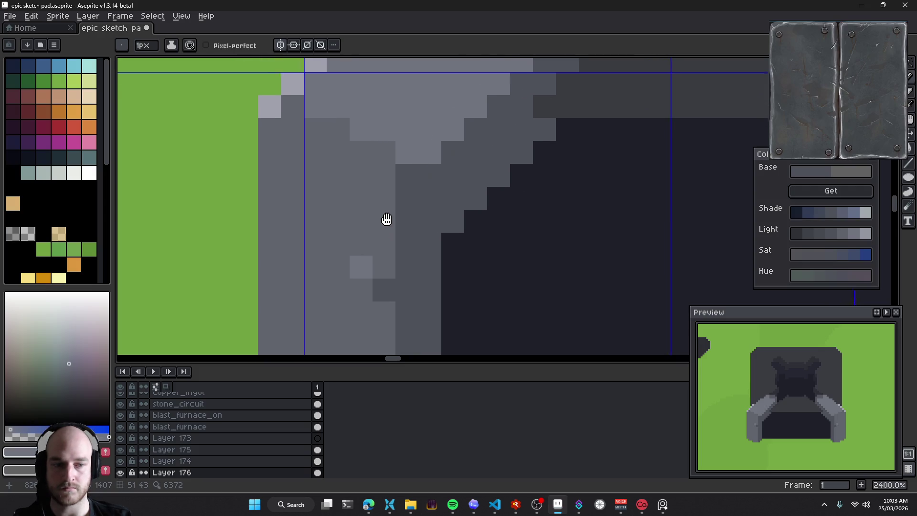
pyautogui.scroll(1, 389, 238)
pyautogui.hotkey('ctrl', 'z')
pyautogui.click(364, 267)
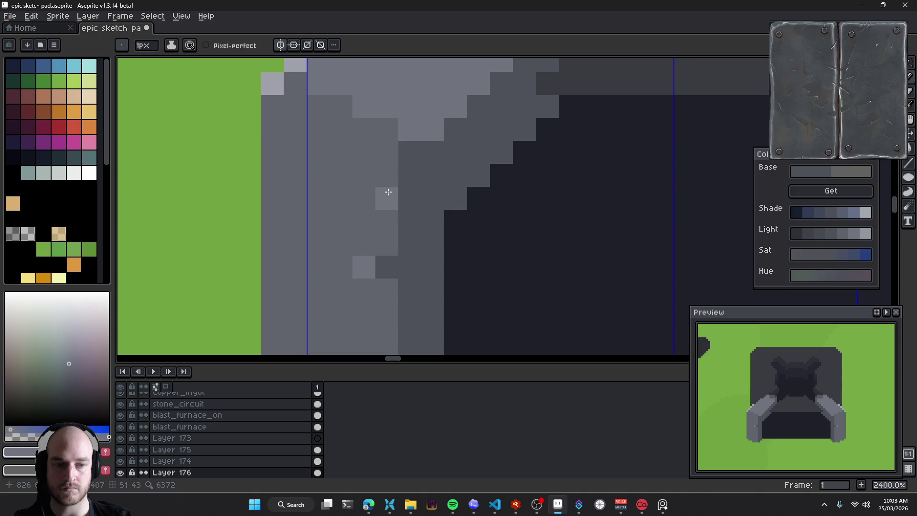
pyautogui.scroll(-1, 372, 225)
pyautogui.scroll(1, 372, 224)
pyautogui.click(348, 249)
# Draw light grey vertical streaks down the left arm's leg
pyautogui.moveTo(370, 170)
pyautogui.mouseDown()
pyautogui.moveTo(374, 190)
pyautogui.moveTo(339, 175)
pyautogui.moveTo(387, 227)
pyautogui.mouseUp()
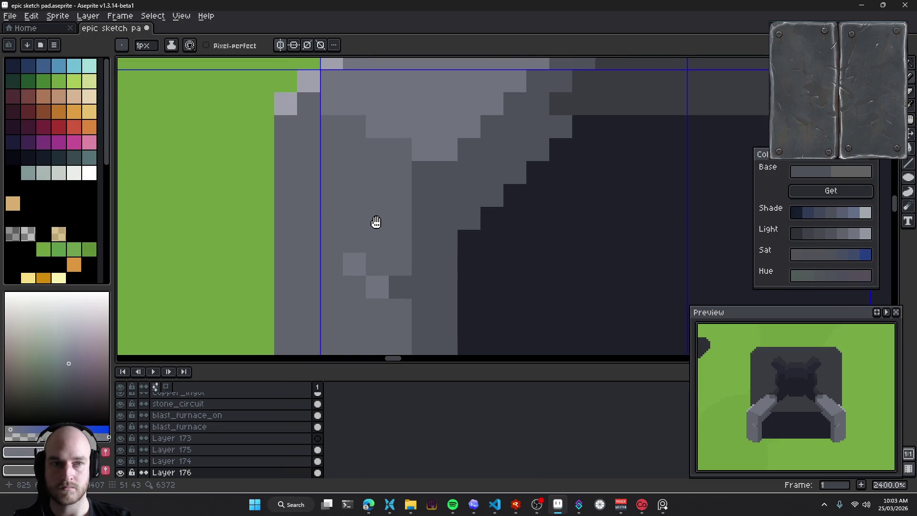
pyautogui.scroll(-1, 383, 248)
pyautogui.scroll(-1, 375, 211)
pyautogui.scroll(-1, 393, 241)
pyautogui.moveTo(392, 240); pyautogui.dragTo(390, 181)
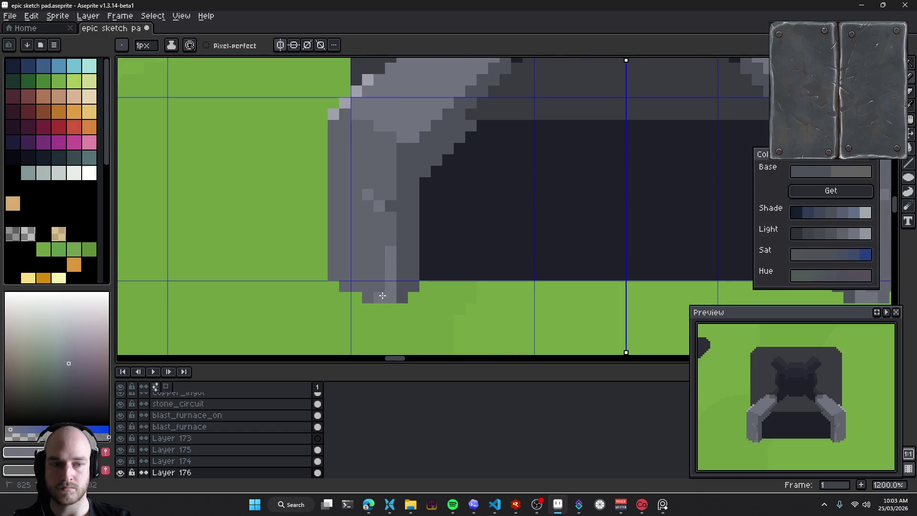
pyautogui.moveTo(333, 207); pyautogui.dragTo(334, 252)
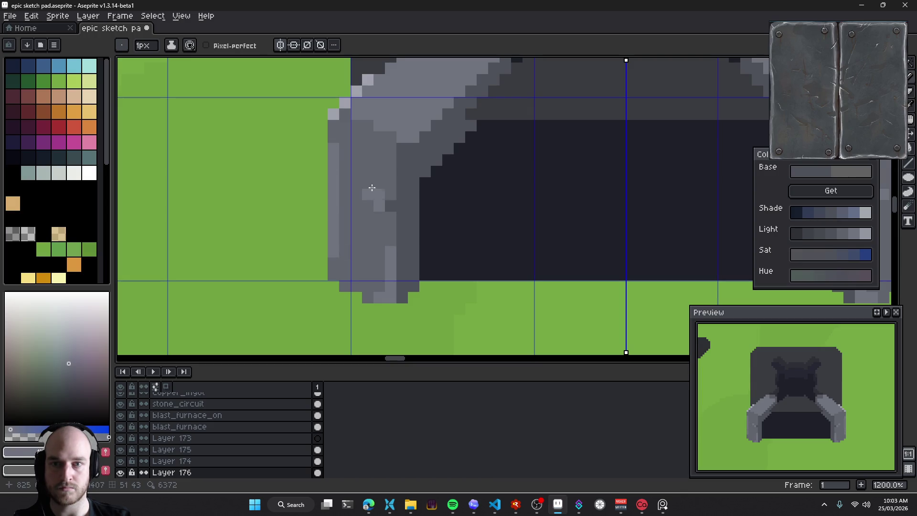
pyautogui.scroll(2, 417, 239)
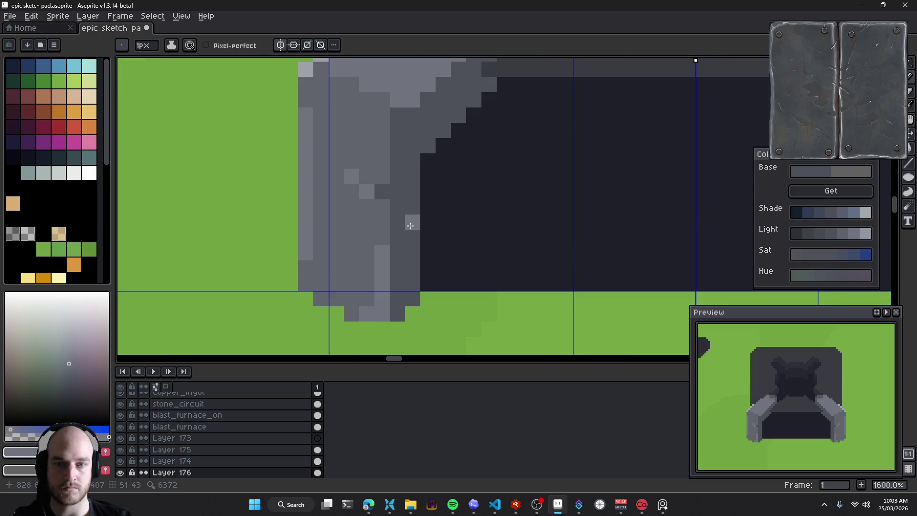
pyautogui.moveTo(395, 276); pyautogui.dragTo(392, 185)
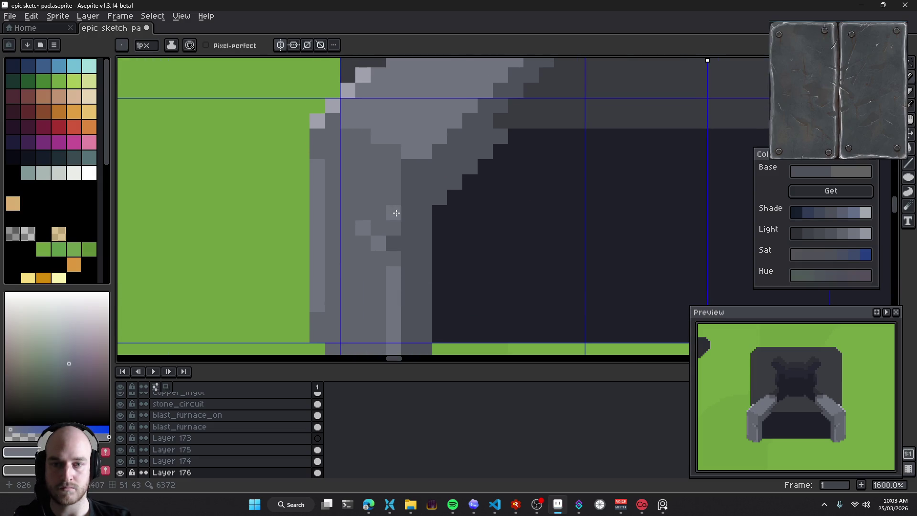
pyautogui.hscroll(-3, 411, 177)
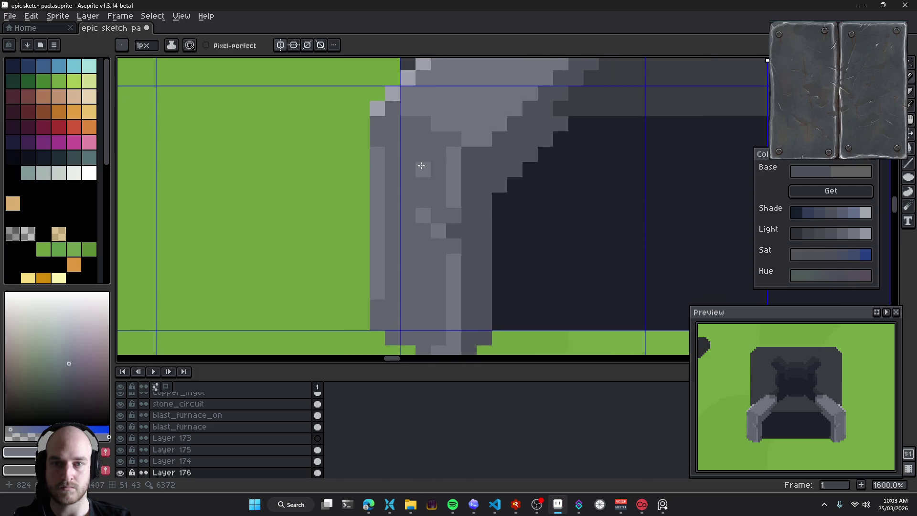
pyautogui.scroll(2, 415, 172)
pyautogui.press('alt')
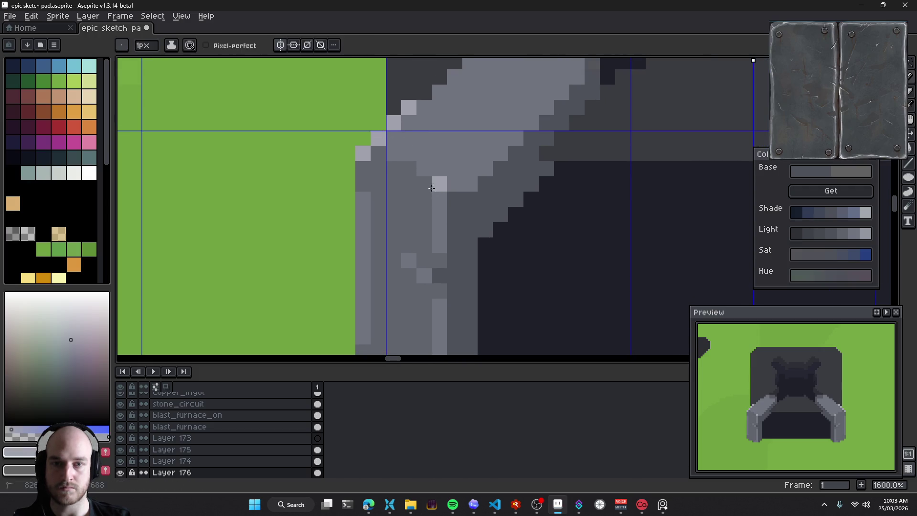
pyautogui.scroll(-2, 470, 201)
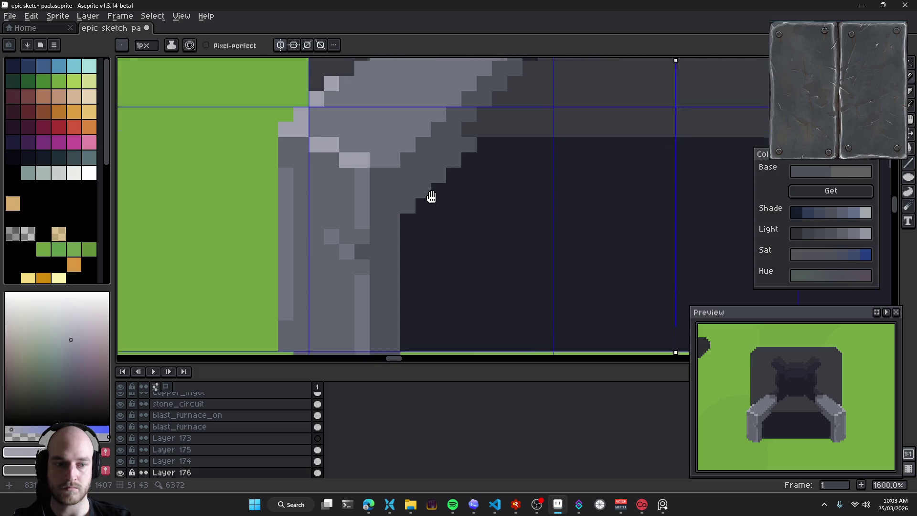
pyautogui.scroll(-2, 475, 221)
pyautogui.scroll(-2, 498, 223)
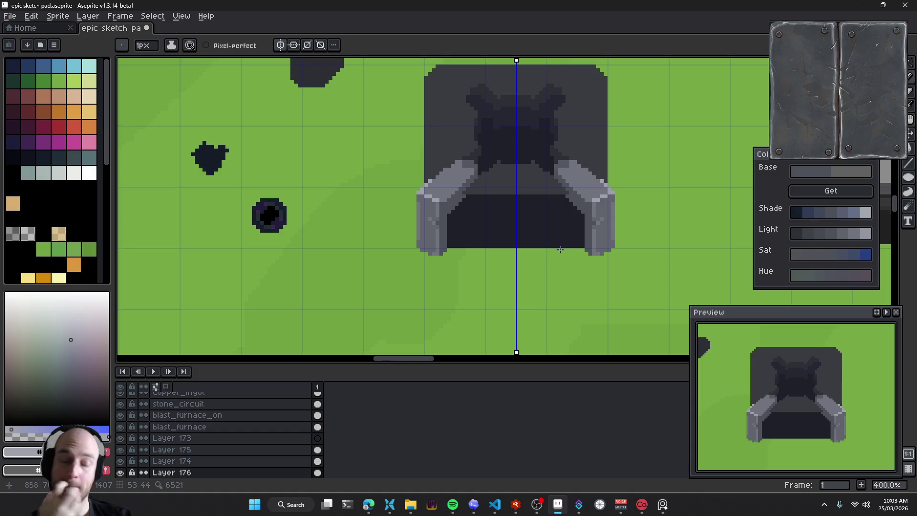
# Pick a slightly lighter grey from the arm's shading for highlights
pyautogui.scroll(3, 528, 231)
pyautogui.scroll(2, 392, 215)
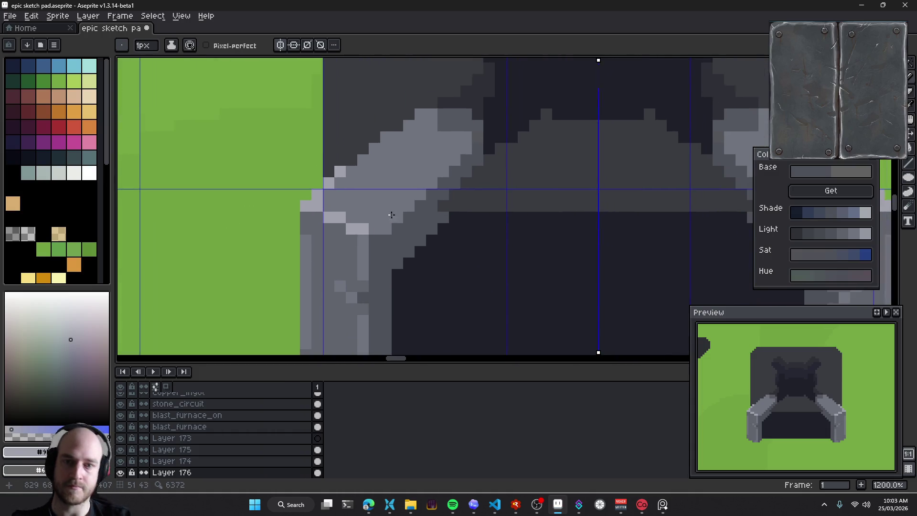
pyautogui.keyDown('alt'); pyautogui.click(384, 205); pyautogui.keyUp('alt')
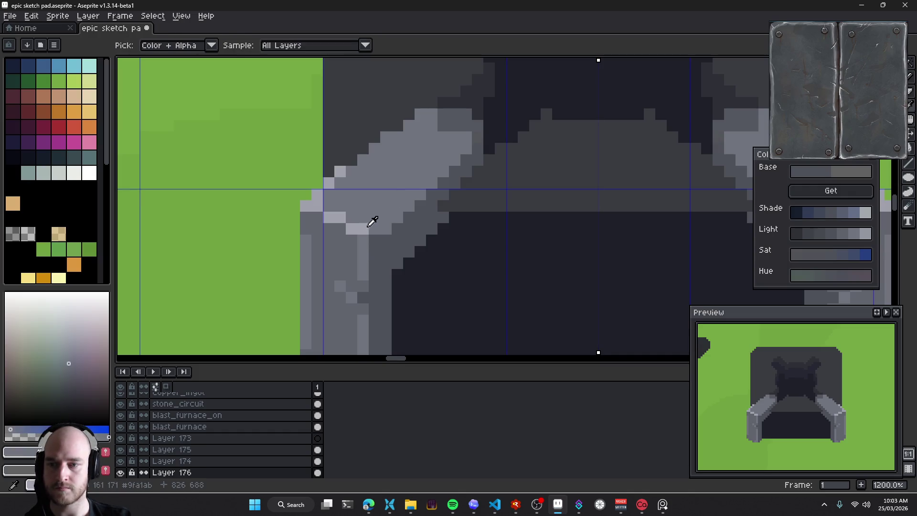
pyautogui.keyDown('alt'); pyautogui.click(405, 202); pyautogui.keyUp('alt')
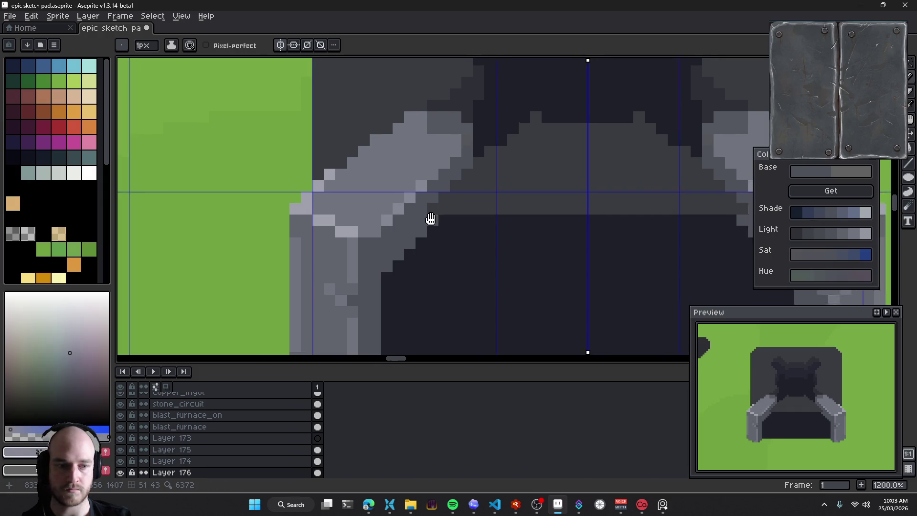
pyautogui.scroll(3, 415, 198)
pyautogui.scroll(1, 399, 233)
pyautogui.scroll(-1, 405, 158)
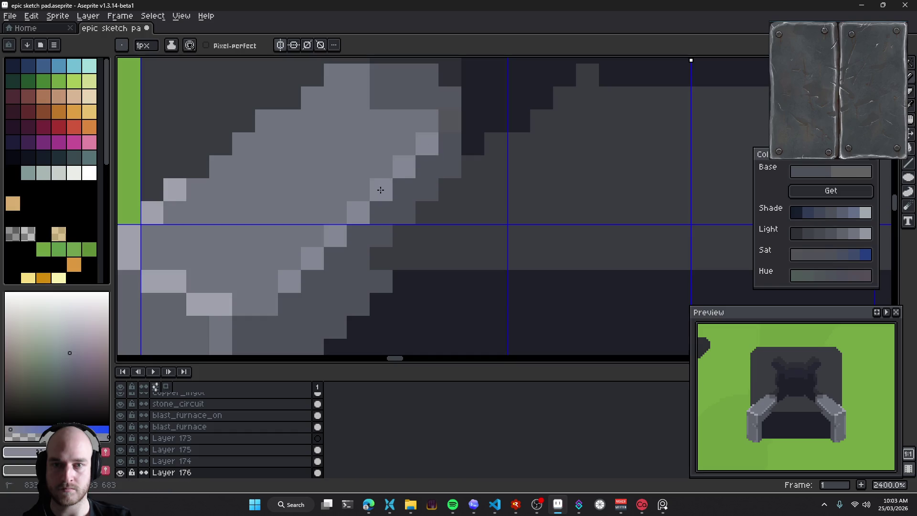
pyautogui.scroll(-7, 391, 200)
pyautogui.scroll(-2, 377, 219)
pyautogui.scroll(1, 372, 225)
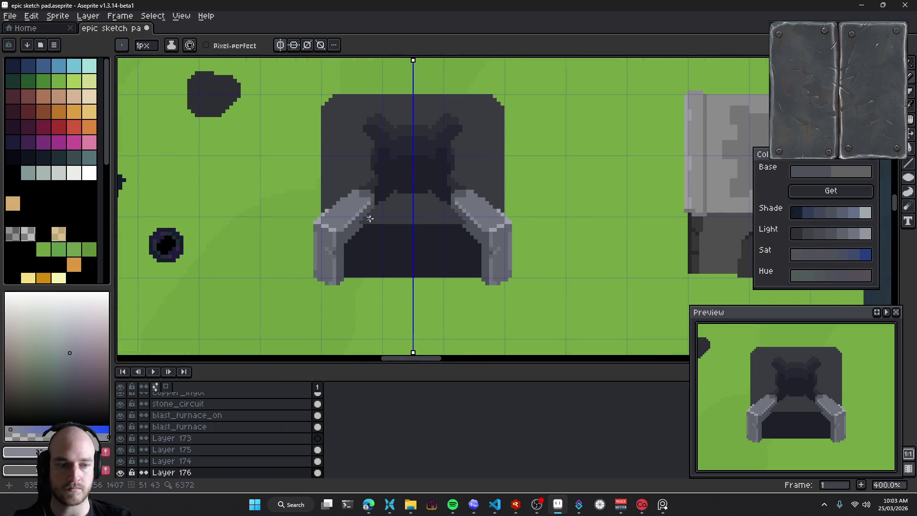
pyautogui.scroll(4, 363, 210)
pyautogui.scroll(2, 342, 193)
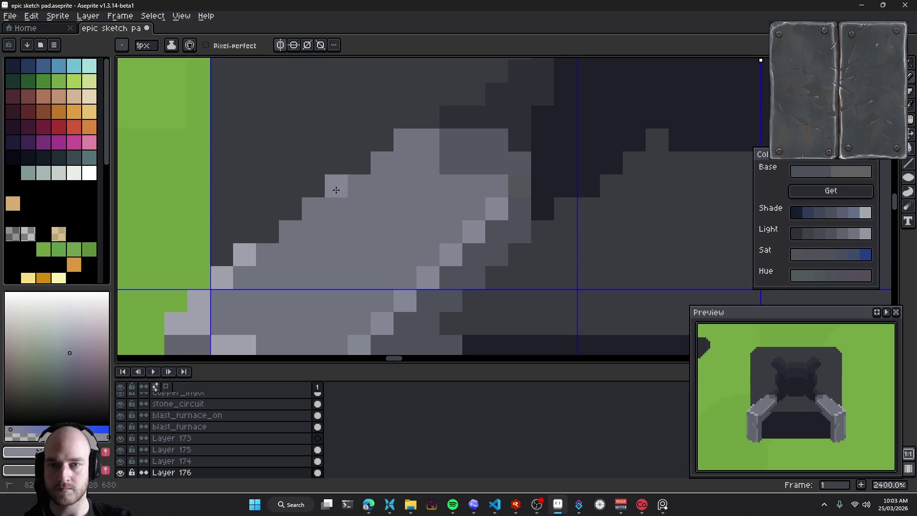
# Undo and redo the last highlight stroke to compare, keeping the highlight pixels
pyautogui.hotkey('ctrl', 'z')
pyautogui.hotkey('ctrl', 'z')
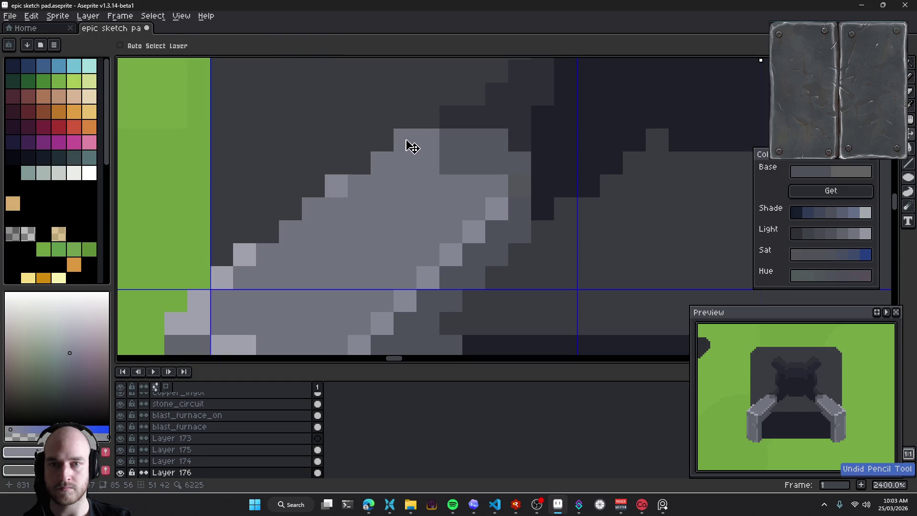
pyautogui.hotkey('ctrl', 'y')
pyautogui.hotkey('ctrl', 'y')
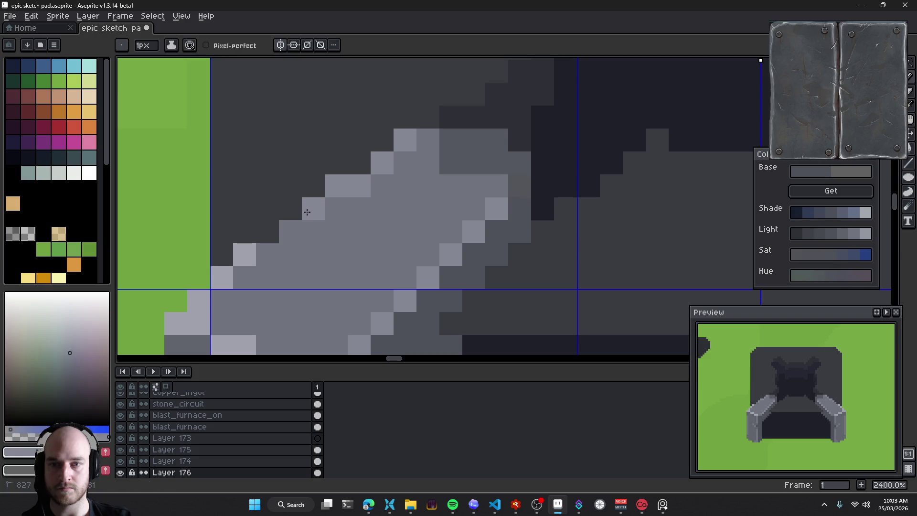
pyautogui.scroll(-5, 265, 255)
pyautogui.scroll(-1, 398, 229)
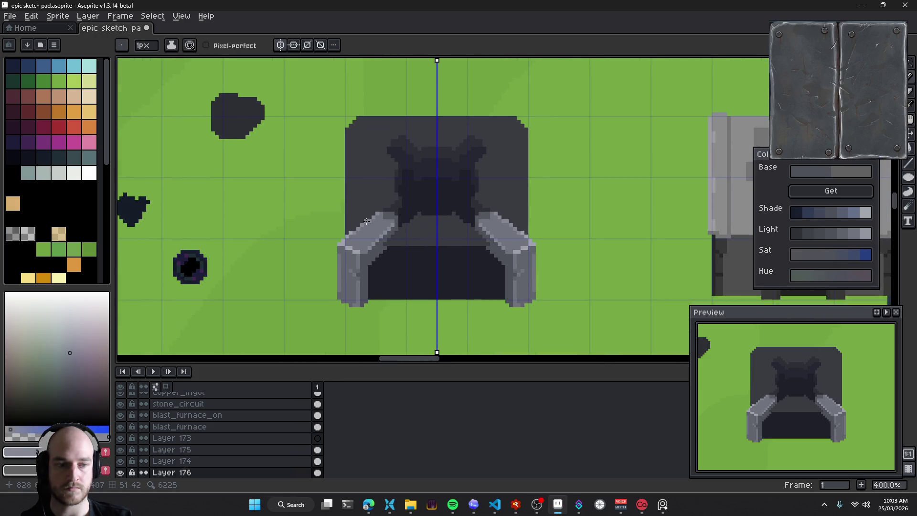
pyautogui.scroll(-2, 367, 221)
pyautogui.scroll(-1, 375, 219)
pyautogui.scroll(1, 377, 219)
pyautogui.scroll(1, 381, 218)
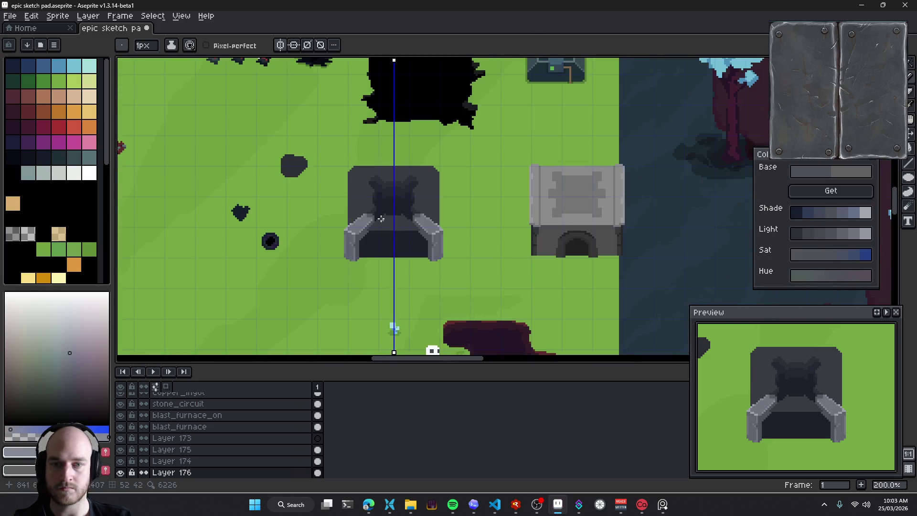
# Undo the last pencil stroke and remove the stray grey pixels near the arm
pyautogui.scroll(1, 381, 219)
pyautogui.scroll(1, 363, 248)
pyautogui.scroll(1, 329, 291)
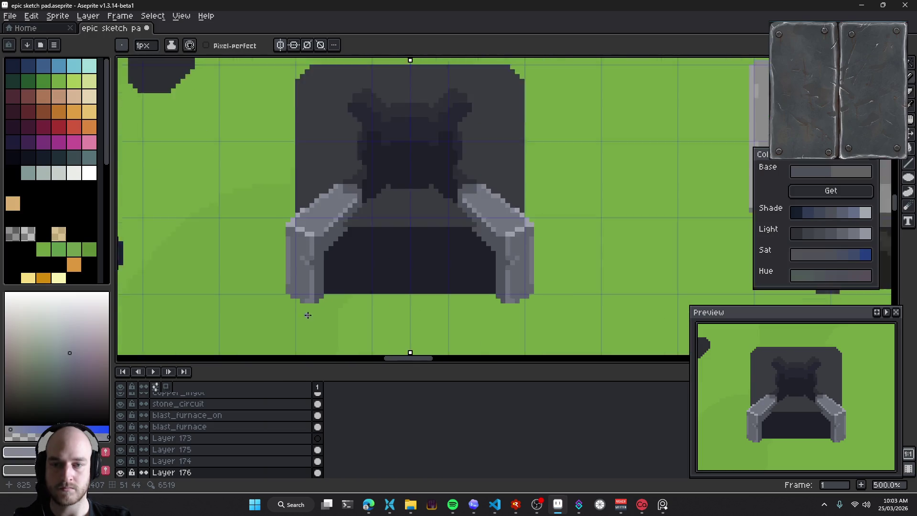
pyautogui.scroll(2, 307, 315)
pyautogui.scroll(2, 303, 287)
pyautogui.hotkey('ctrl', 'z')
pyautogui.click(306, 301)
pyautogui.hotkey('ctrl', 'z')
pyautogui.click(325, 302)
pyautogui.hotkey('ctrl', 'z')
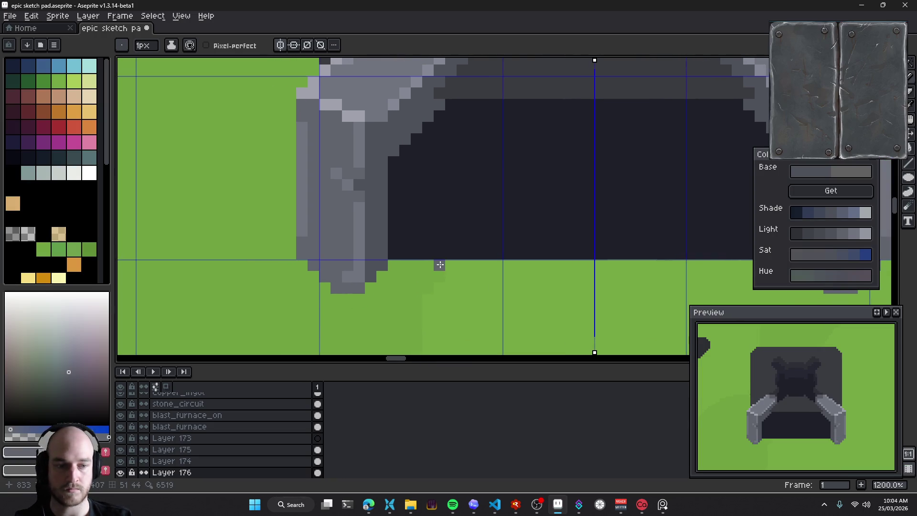
pyautogui.scroll(1, 338, 260)
# Erase two pixels from the bottom of both arm legs with symmetry
pyautogui.press('e')
pyautogui.scroll(-3, 338, 261)
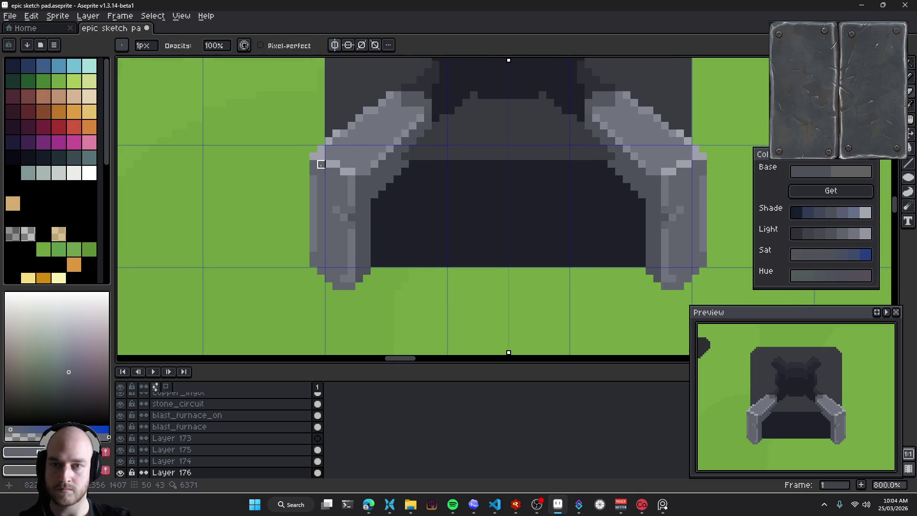
pyautogui.moveTo(336, 286); pyautogui.dragTo(344, 294)
pyautogui.press('b')
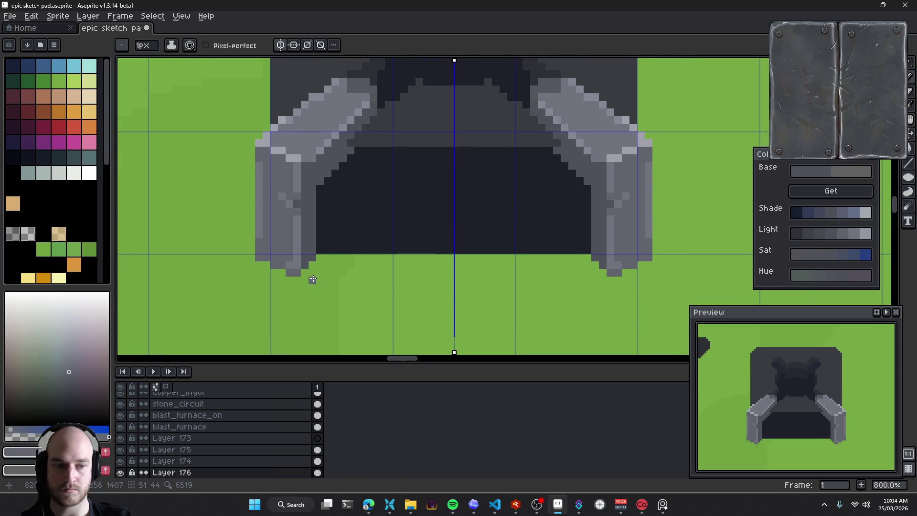
pyautogui.scroll(3, 334, 272)
pyautogui.press('alt')
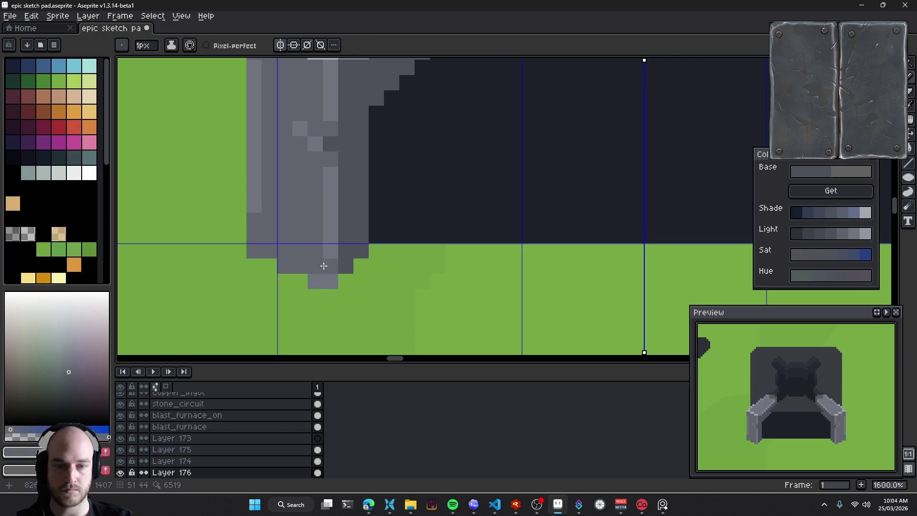
pyautogui.scroll(-4, 310, 242)
pyautogui.scroll(-1, 323, 254)
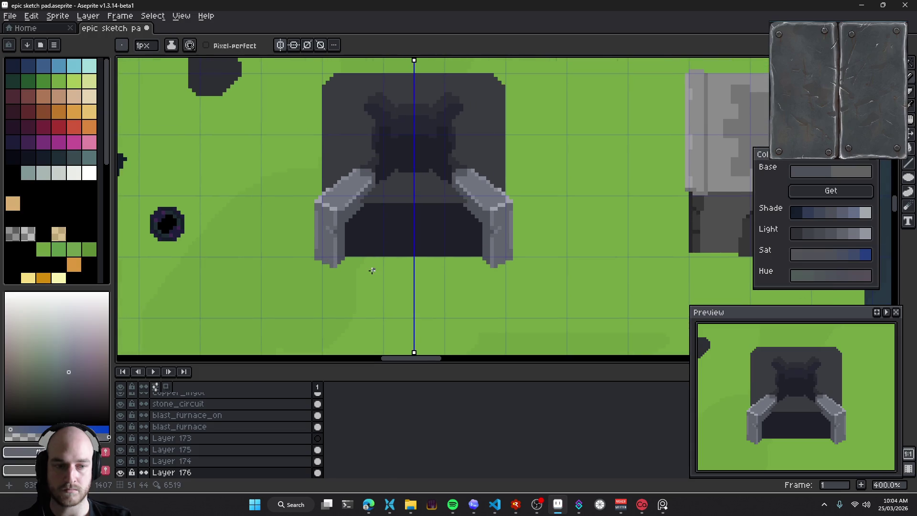
# Magic Wand-select the furnace and paint dark green shadow under both legs
pyautogui.moveTo(339, 280); pyautogui.dragTo(338, 260)
pyautogui.press('w')
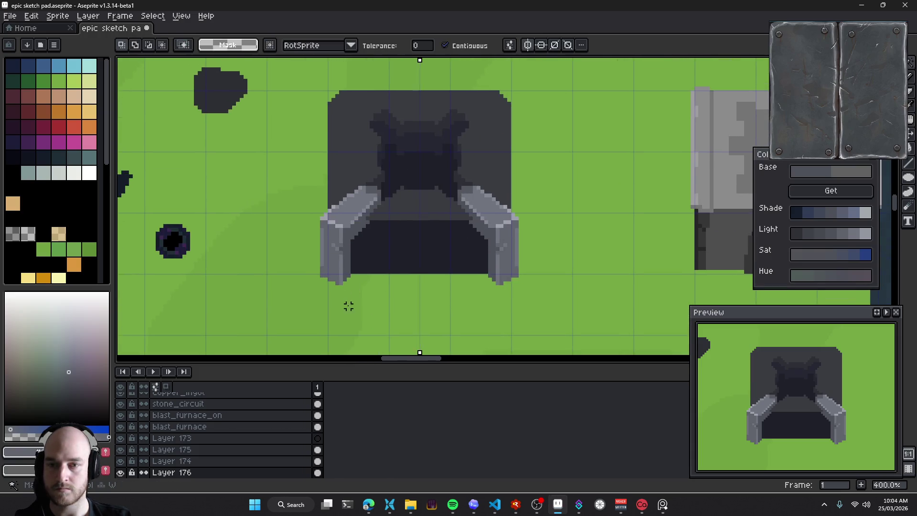
pyautogui.click(348, 306)
pyautogui.press('b')
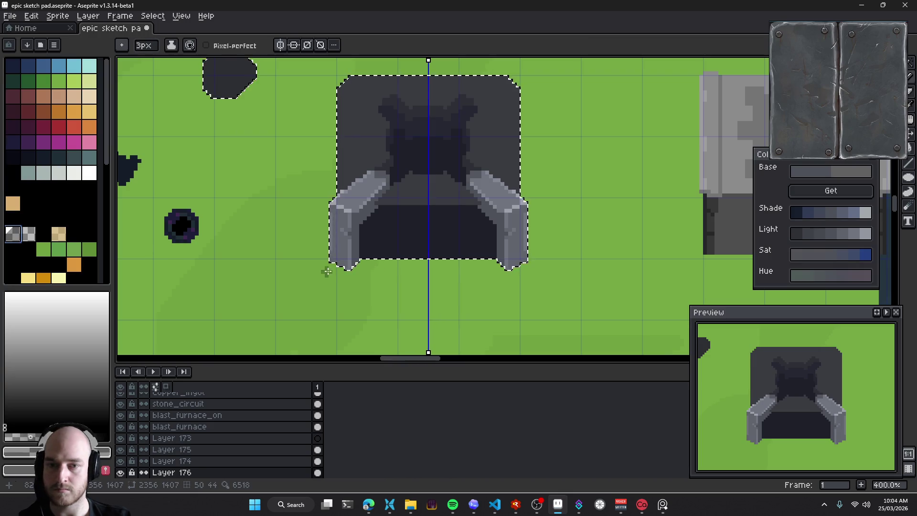
pyautogui.moveTo(334, 264); pyautogui.dragTo(439, 270)
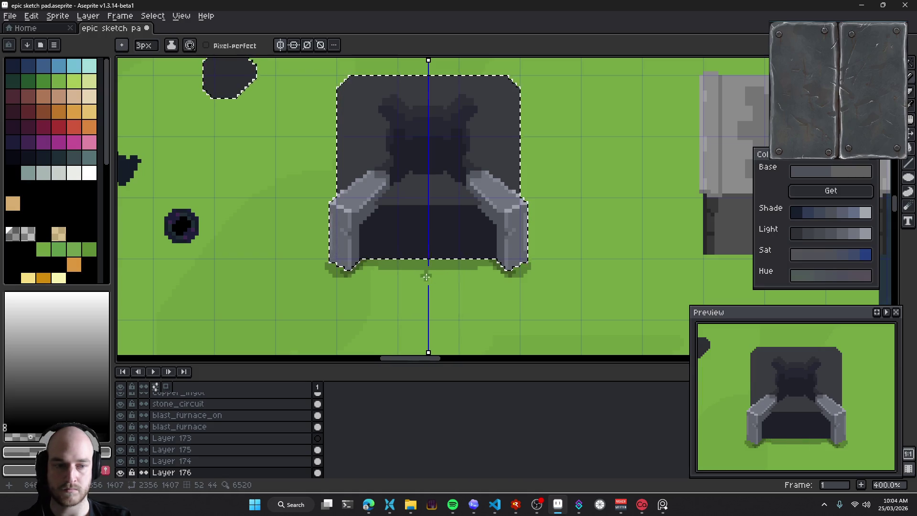
# With a 1px brush, paint a shadow row under the bottom edge and left leg
pyautogui.hscroll(3, 405, 271)
pyautogui.scroll(2, 373, 265)
pyautogui.press('-')
pyautogui.press('-')
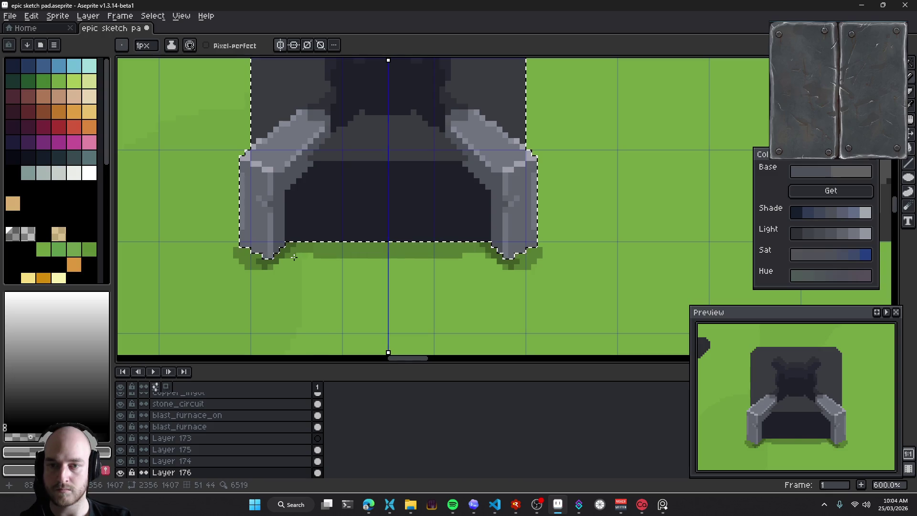
pyautogui.moveTo(287, 244); pyautogui.dragTo(356, 244)
pyautogui.scroll(3, 441, 244)
pyautogui.click(366, 282)
# Erase a stray shadow pixel left of the leg
pyautogui.press('e')
pyautogui.click(314, 271)
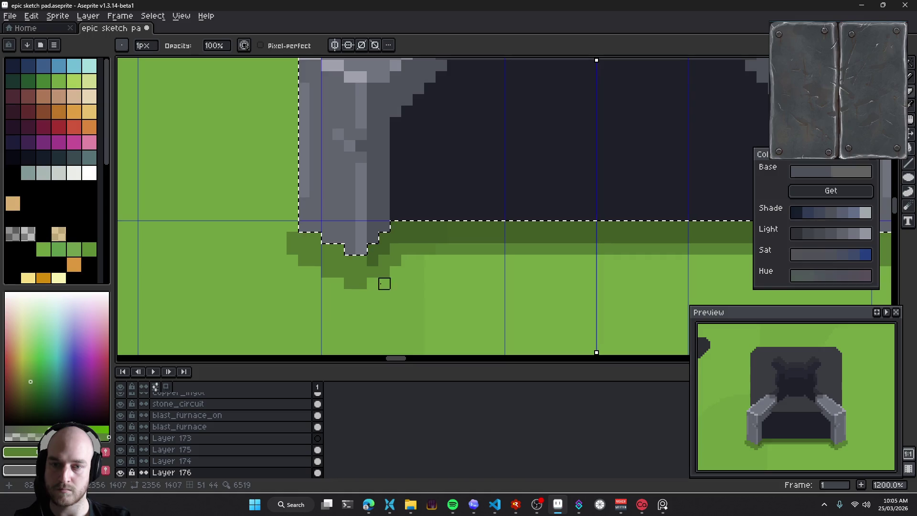
pyautogui.moveTo(451, 270); pyautogui.dragTo(412, 278)
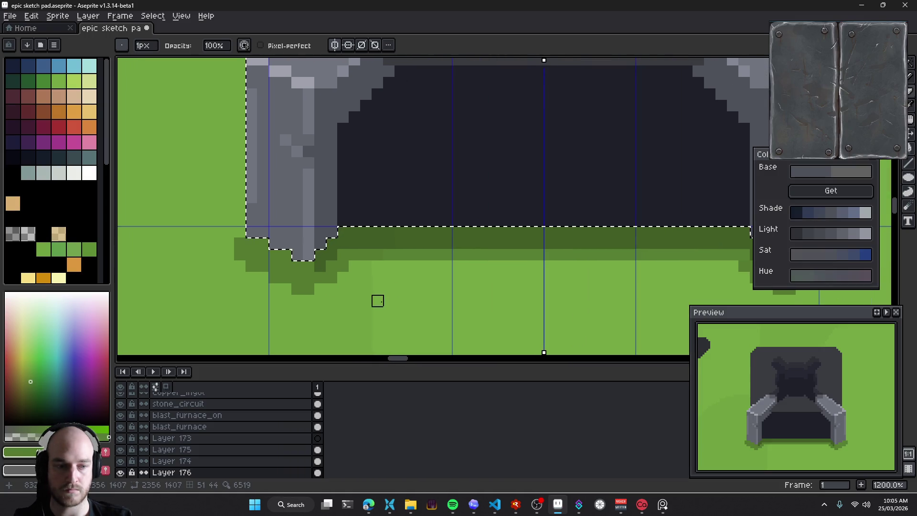
pyautogui.scroll(-2, 380, 287)
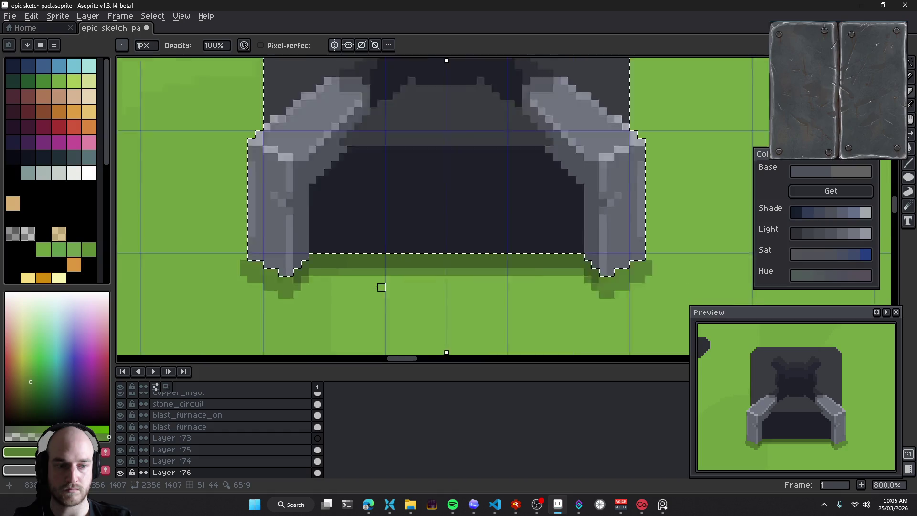
pyautogui.scroll(-2, 374, 280)
pyautogui.scroll(4, 283, 265)
pyautogui.scroll(1, 283, 265)
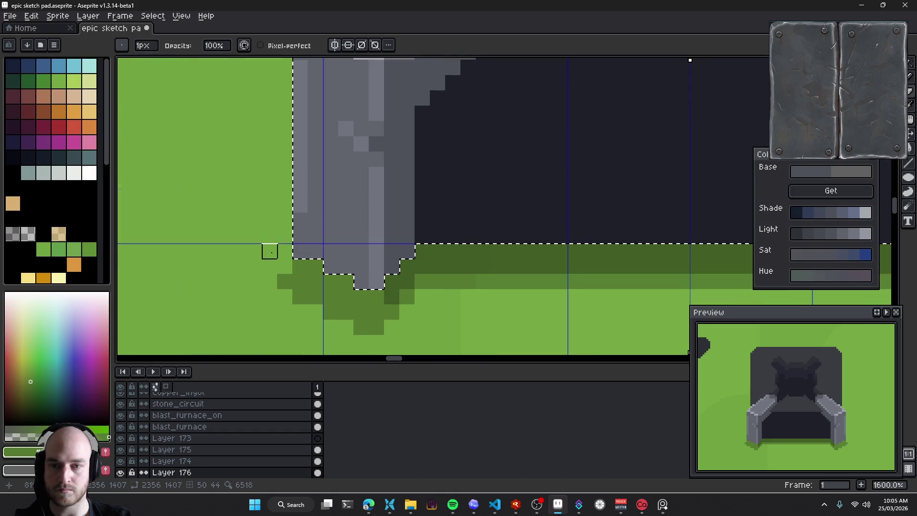
# Extend the shadow left of the leg, keeping it after a trial erase
pyautogui.press('b')
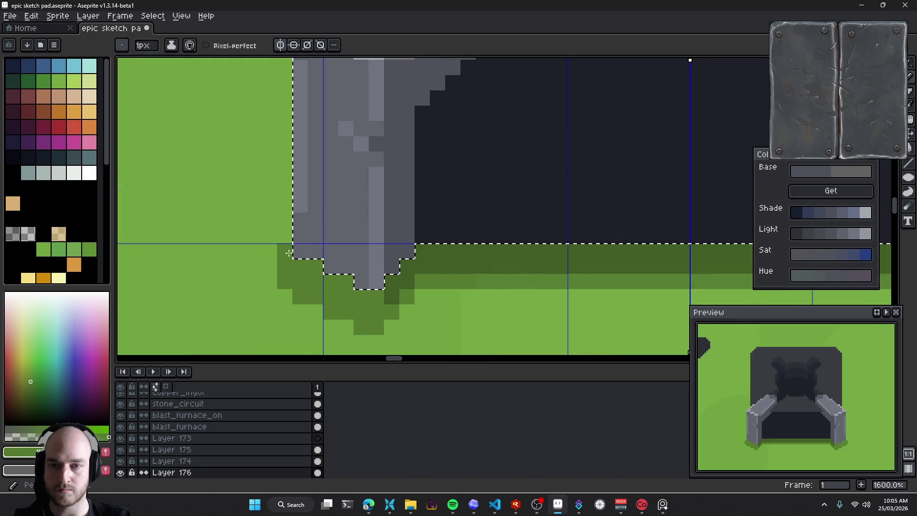
pyautogui.moveTo(284, 251); pyautogui.dragTo(273, 274)
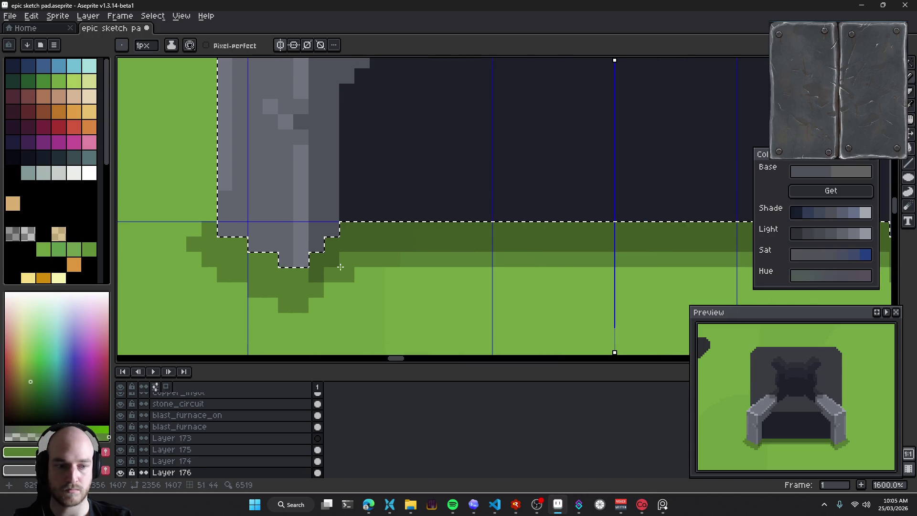
pyautogui.scroll(-4, 328, 260)
pyautogui.scroll(4, 276, 256)
pyautogui.press('e')
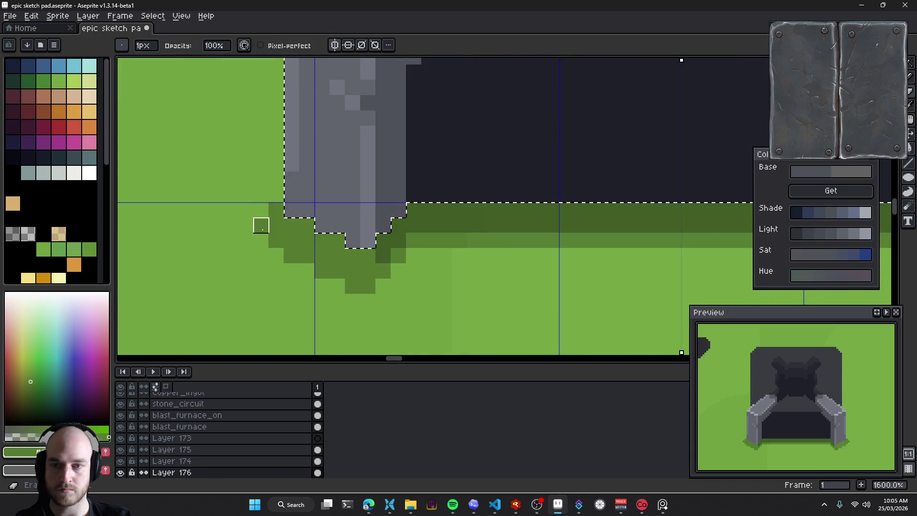
pyautogui.moveTo(276, 240); pyautogui.dragTo(292, 256)
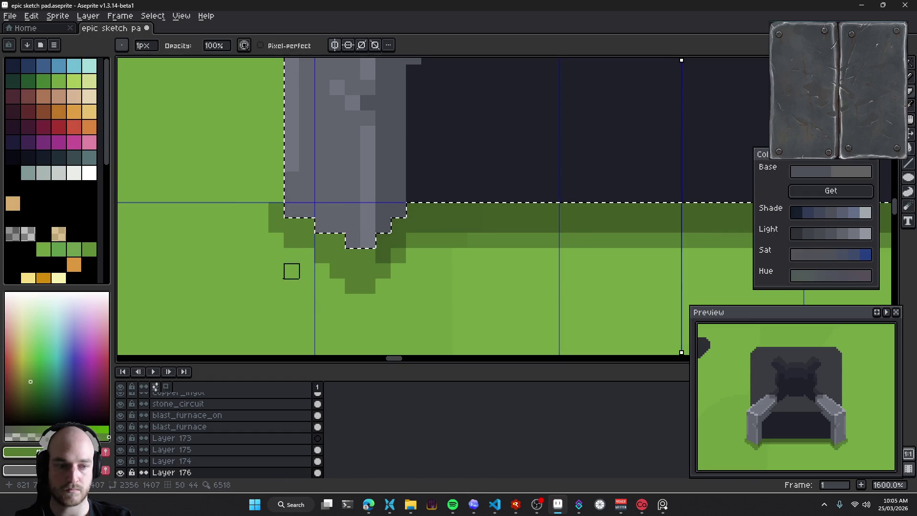
pyautogui.hotkey('ctrl', 'z')
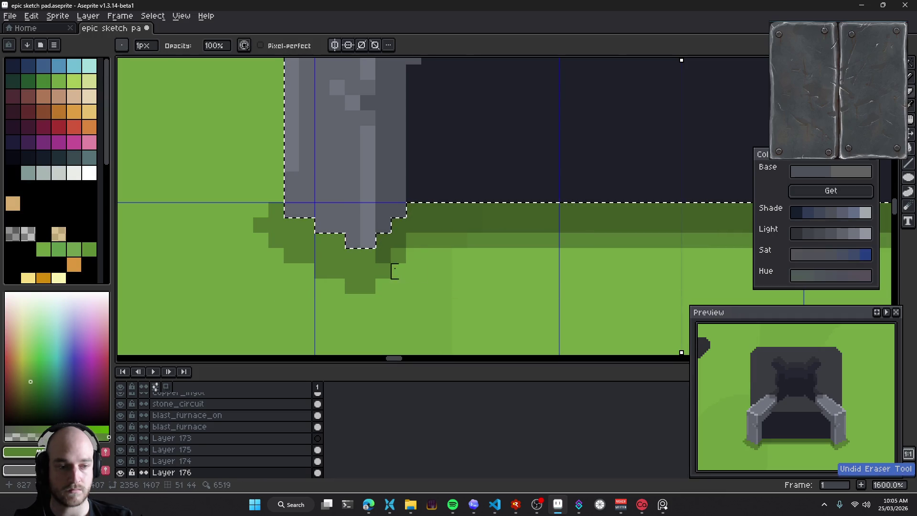
pyautogui.scroll(-5, 294, 296)
pyautogui.moveTo(403, 194)
pyautogui.mouseDown()
pyautogui.moveTo(363, 241)
pyautogui.moveTo(378, 286)
pyautogui.mouseUp()
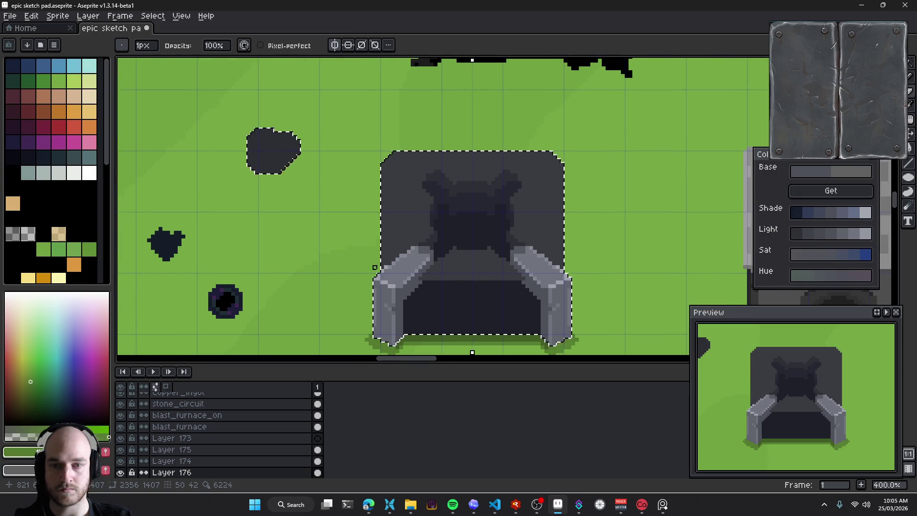
# Paint darker green shading down the furnace's left edge
pyautogui.scroll(2, 384, 136)
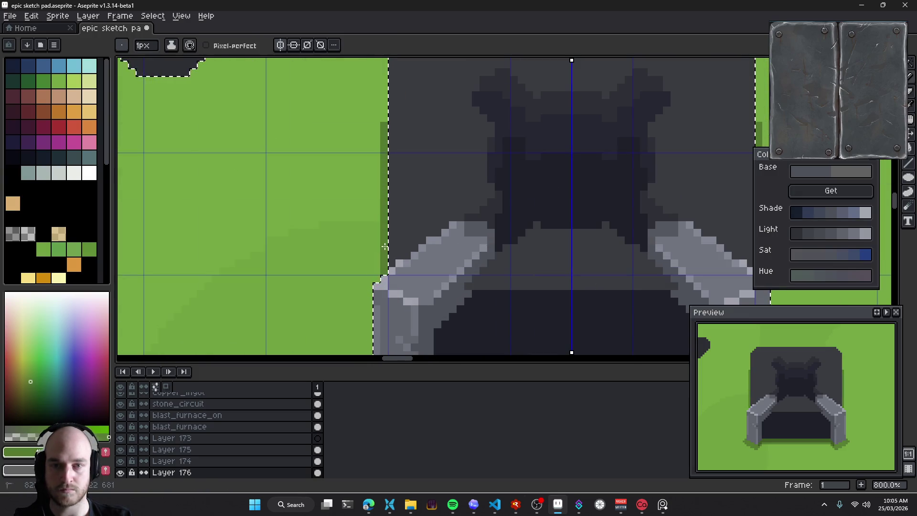
pyautogui.moveTo(453, 227); pyautogui.dragTo(396, 248)
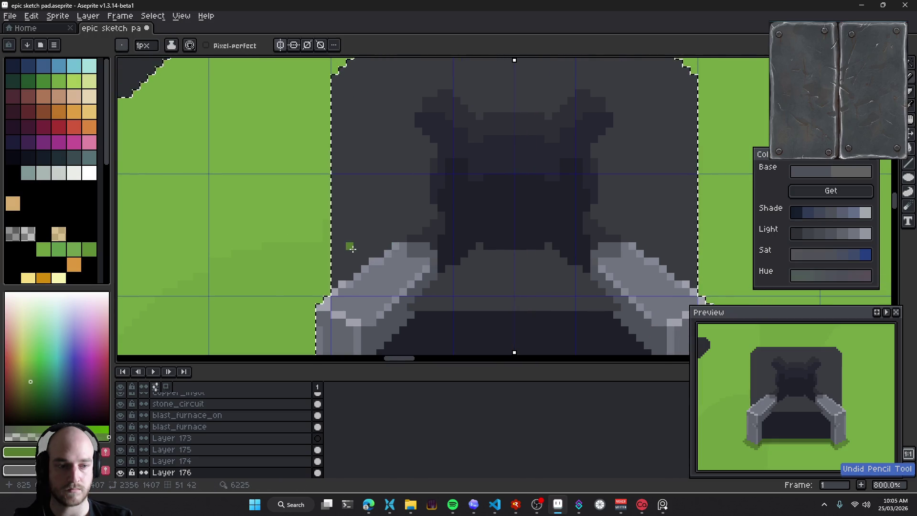
pyautogui.scroll(2, 382, 284)
pyautogui.scroll(1, 380, 286)
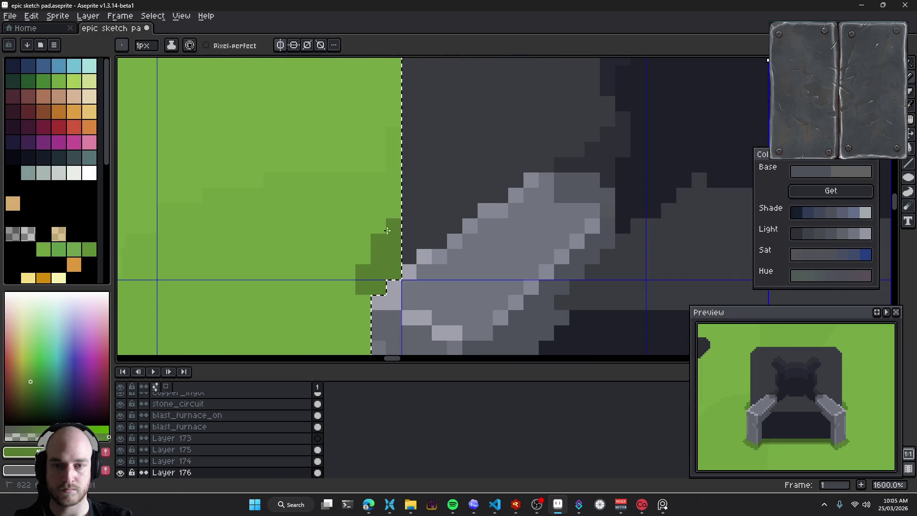
pyautogui.moveTo(380, 286); pyautogui.dragTo(387, 62)
pyautogui.scroll(-4, 475, 204)
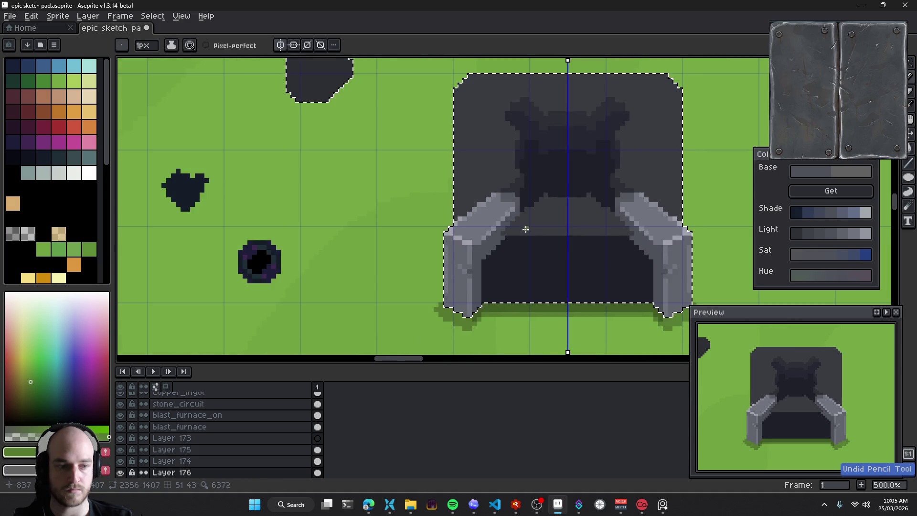
pyautogui.moveTo(526, 229); pyautogui.dragTo(492, 258)
# Widen the brush to 2px and paint dark-green shadow down the furnace sides
pyautogui.press('+')
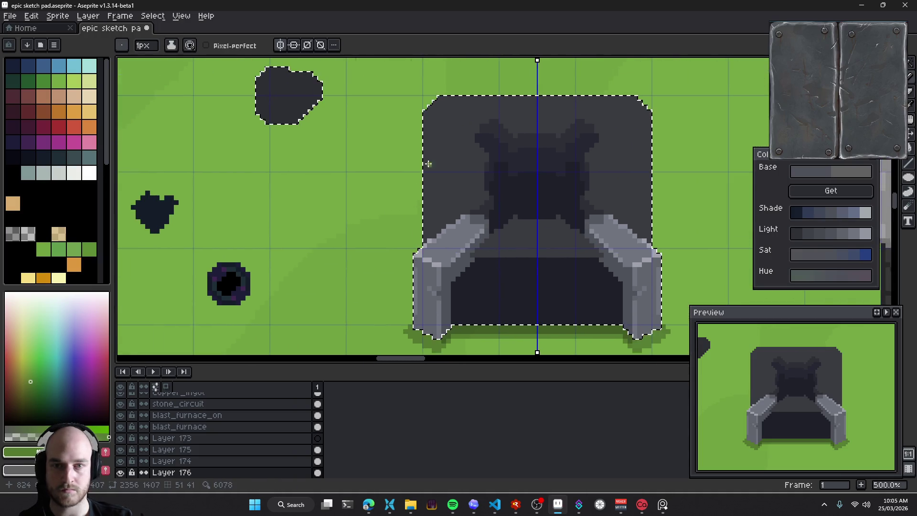
pyautogui.moveTo(418, 132); pyautogui.dragTo(420, 254)
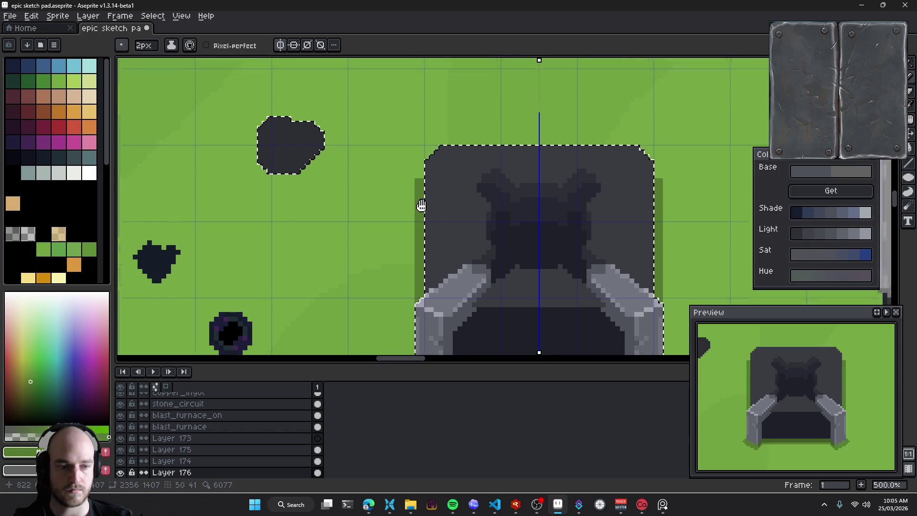
pyautogui.scroll(2, 444, 224)
pyautogui.press('e')
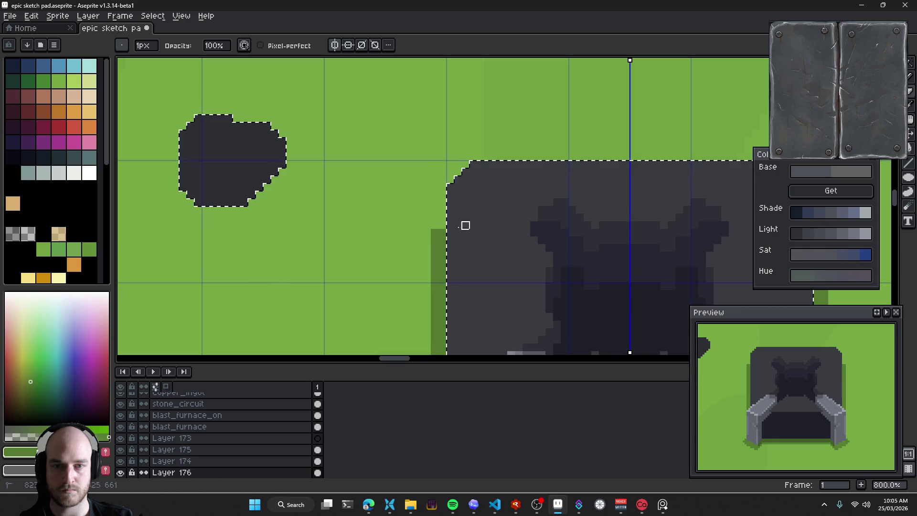
pyautogui.moveTo(517, 225); pyautogui.dragTo(425, 187)
pyautogui.scroll(-4, 424, 188)
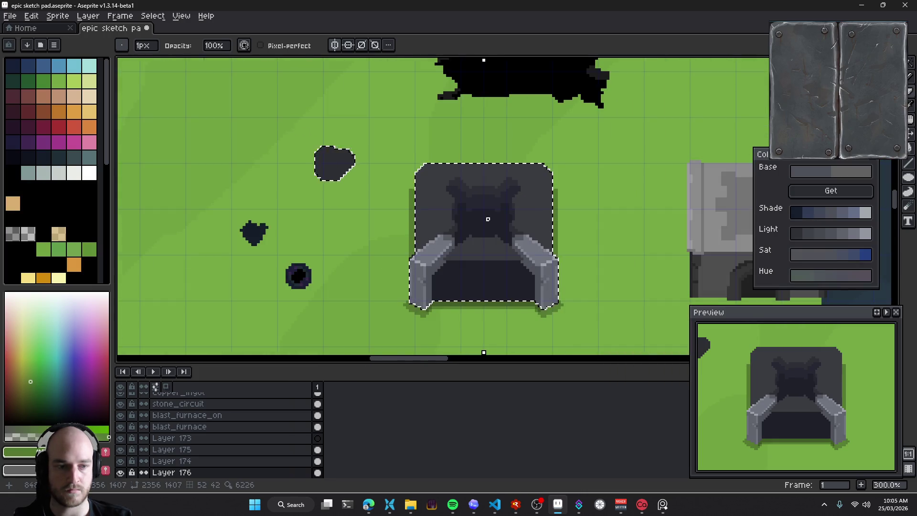
pyautogui.moveTo(478, 211); pyautogui.dragTo(442, 185)
pyautogui.scroll(-4, 442, 184)
pyautogui.scroll(1, 482, 205)
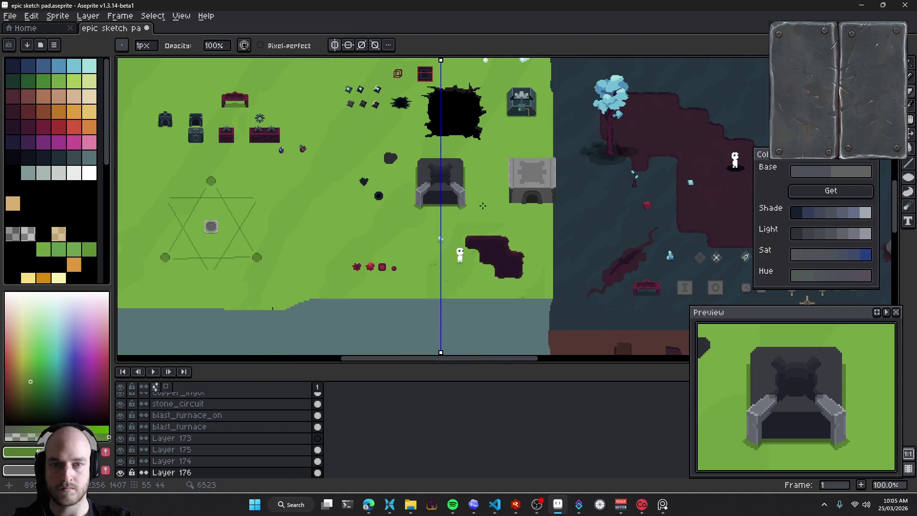
pyautogui.moveTo(482, 206)
pyautogui.mouseDown()
pyautogui.moveTo(503, 224)
pyautogui.moveTo(448, 115)
pyautogui.moveTo(431, 152)
pyautogui.mouseUp()
pyautogui.scroll(4, 470, 239)
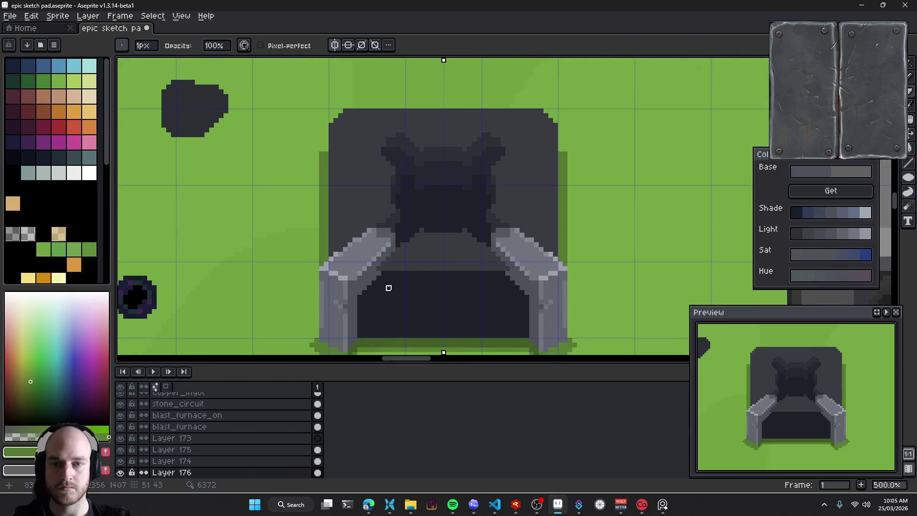
# Eyedrop a grey from the furnace artwork, then save the sketch pad with Ctrl+S
pyautogui.keyDown('alt'); pyautogui.click(365, 241); pyautogui.keyUp('alt')
pyautogui.hotkey('ctrl', 's')
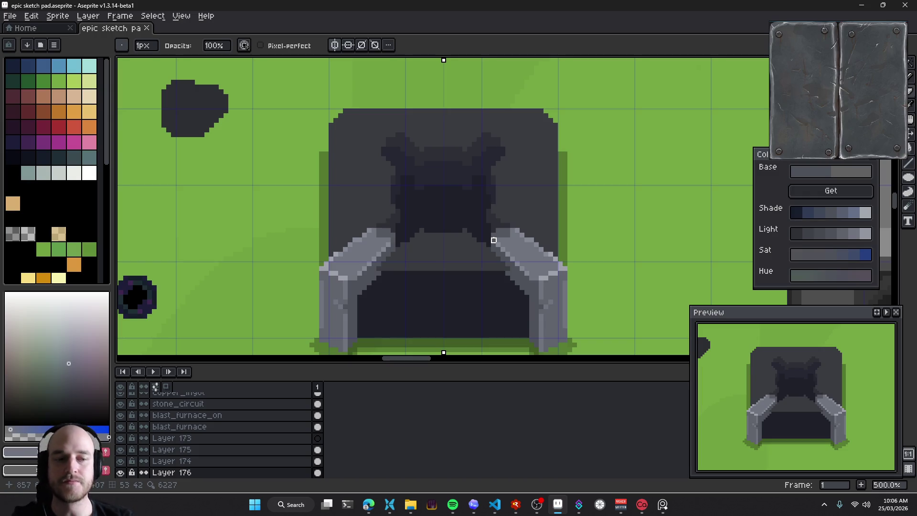
# With a 3px pencil, sketch mirrored light-grey strokes at the top corners, then undo them
pyautogui.scroll(2, 363, 97)
pyautogui.press('e')
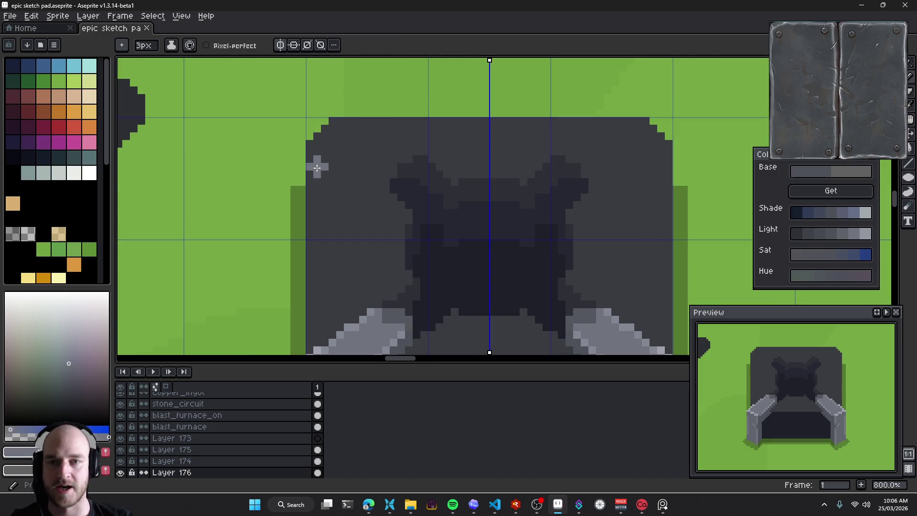
pyautogui.press('-')
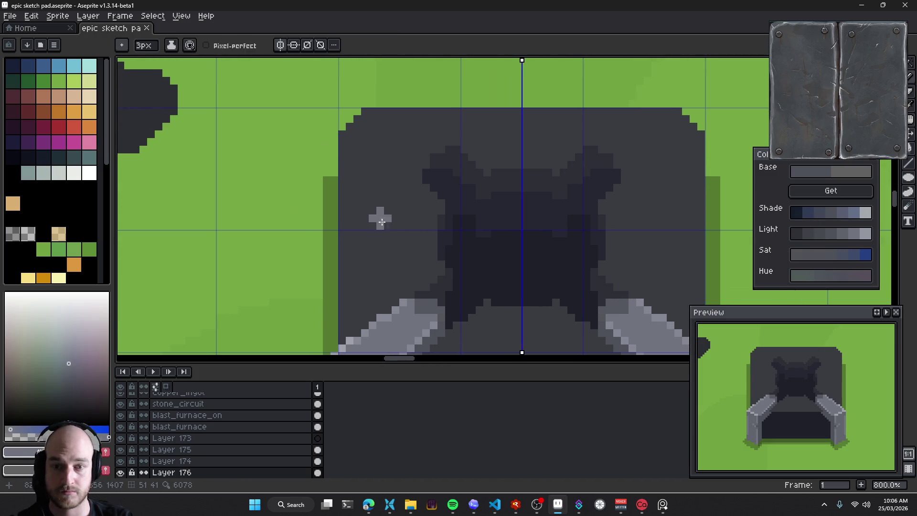
pyautogui.hscroll(-3, 379, 214)
pyautogui.scroll(-2, 379, 215)
pyautogui.moveTo(362, 118); pyautogui.dragTo(376, 91)
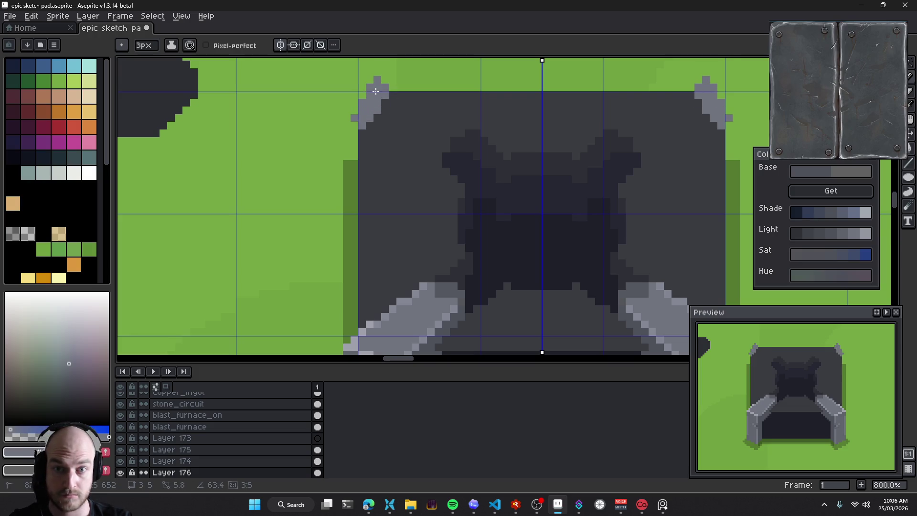
pyautogui.hotkey('ctrl', 'z')
pyautogui.hotkey('ctrl', 'y')
pyautogui.hotkey('ctrl', 'z')
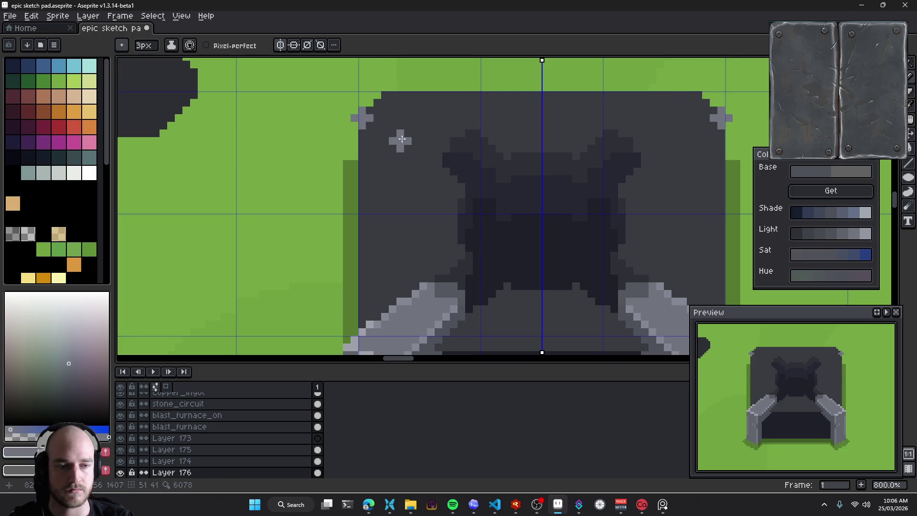
pyautogui.scroll(-4, 374, 150)
pyautogui.hscroll(2, 374, 149)
pyautogui.scroll(-3, 374, 150)
pyautogui.scroll(1, 399, 164)
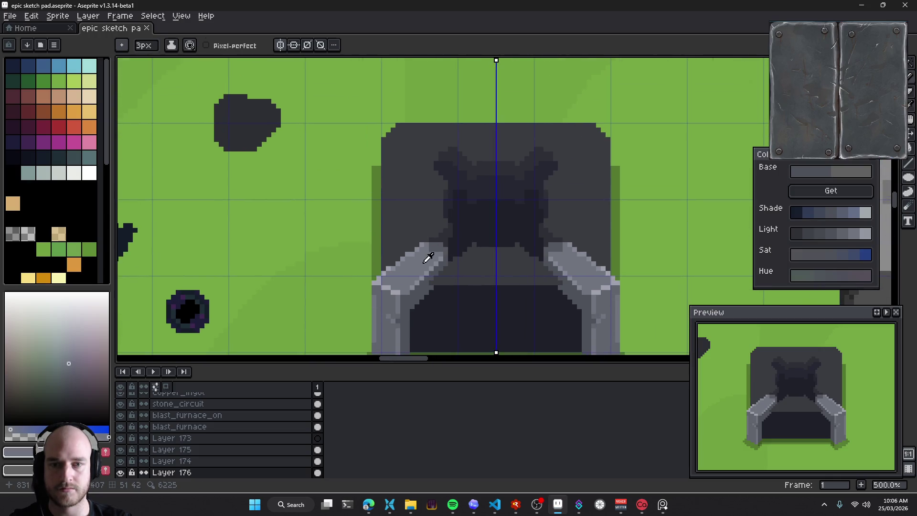
# Draw mirrored diagonal arms to the top corners, trying thicker and thinner strokes and undoing them
pyautogui.moveTo(423, 166); pyautogui.dragTo(426, 191)
pyautogui.moveTo(396, 152); pyautogui.dragTo(438, 179)
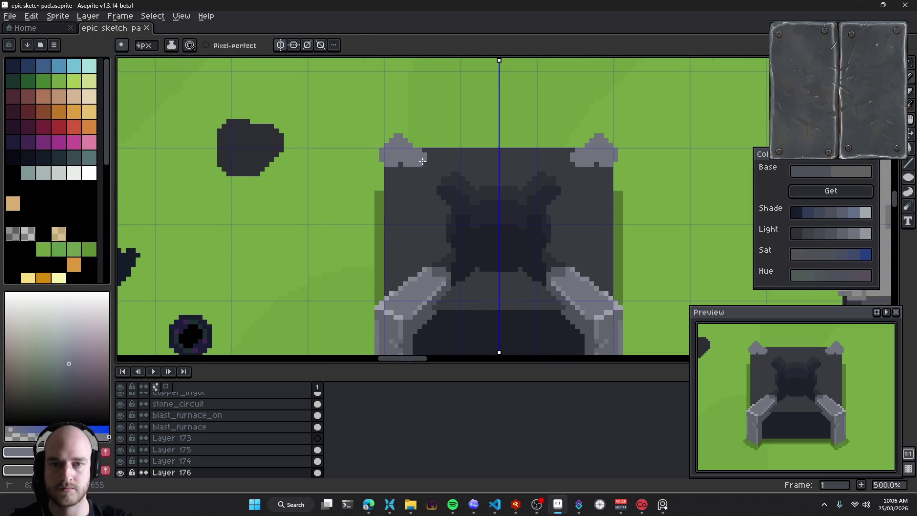
pyautogui.press('ctrl')
pyautogui.hotkey('ctrl', 'z')
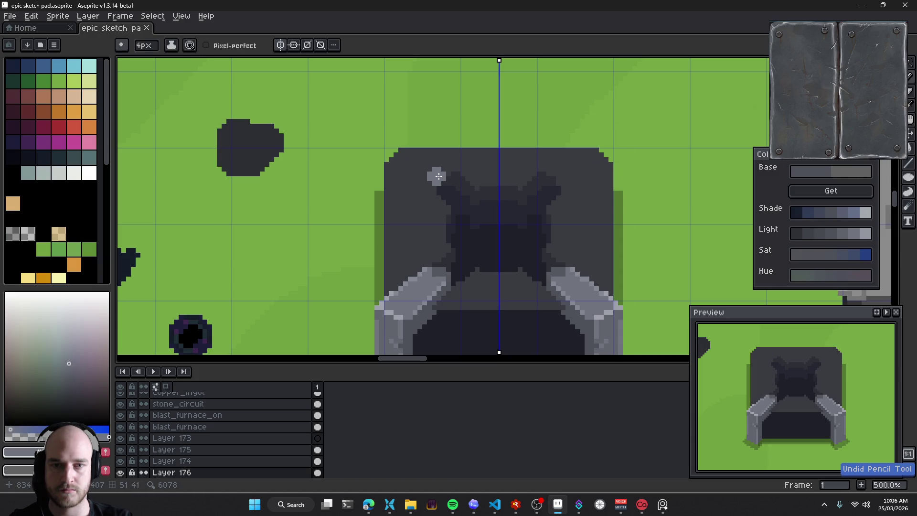
pyautogui.moveTo(438, 176); pyautogui.dragTo(380, 151)
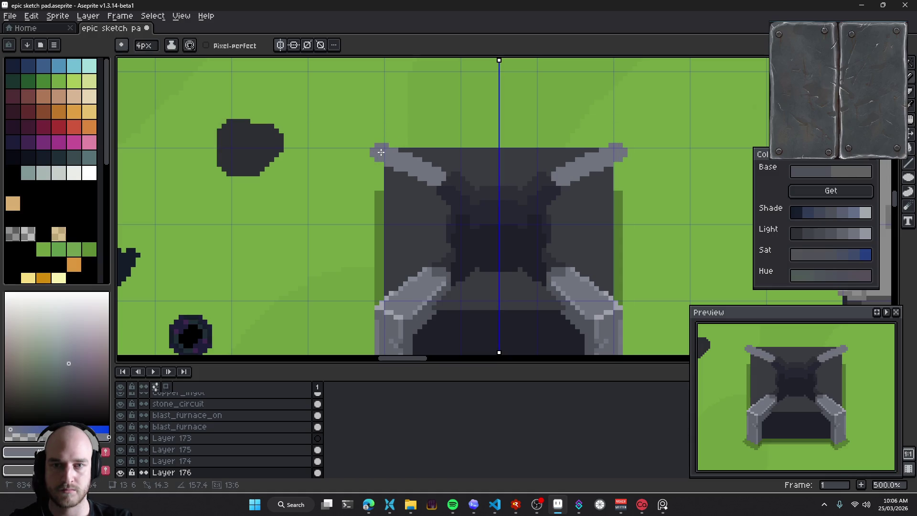
pyautogui.moveTo(382, 152); pyautogui.dragTo(448, 169)
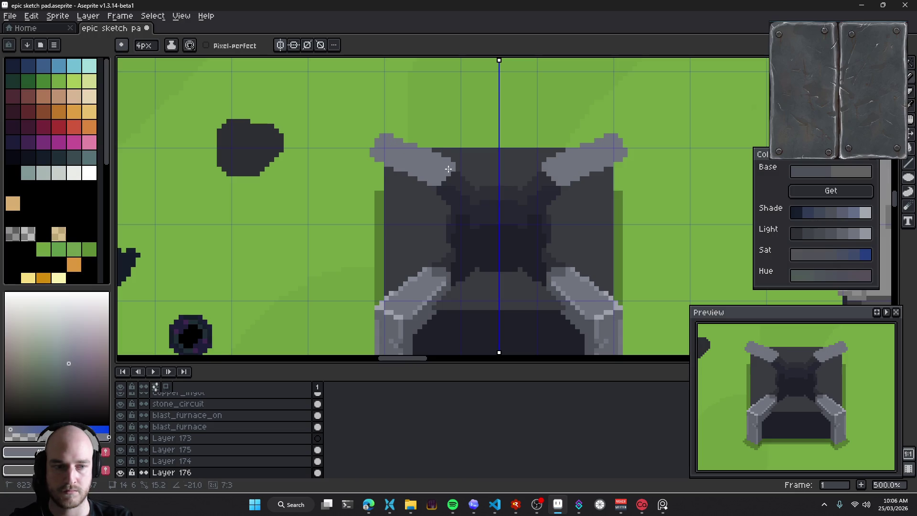
pyautogui.hotkey('ctrl', 'z')
pyautogui.hotkey('ctrl', 'z')
pyautogui.moveTo(451, 170)
pyautogui.mouseDown()
pyautogui.moveTo(385, 140)
pyautogui.moveTo(432, 174)
pyautogui.mouseUp()
pyautogui.hotkey('ctrl', 'z')
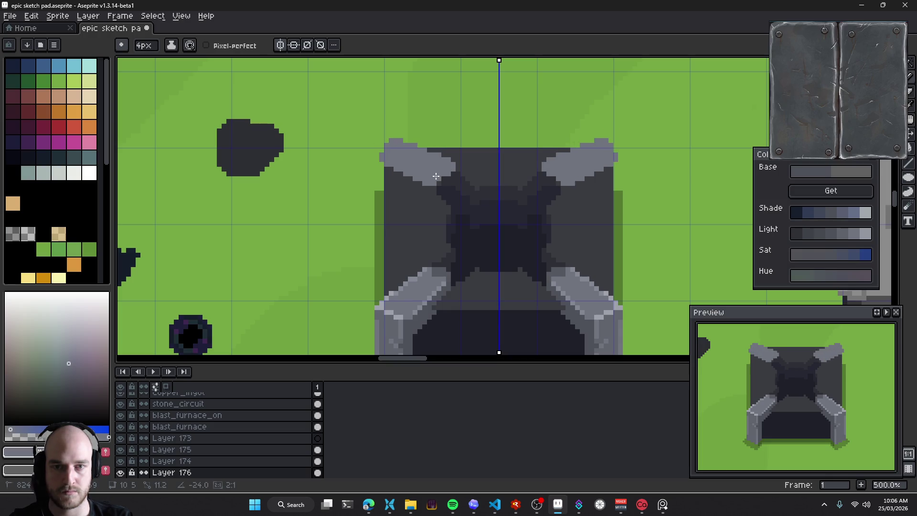
pyautogui.scroll(1, 436, 176)
pyautogui.moveTo(394, 177)
pyautogui.mouseDown()
pyautogui.moveTo(412, 202)
pyautogui.moveTo(337, 180)
pyautogui.moveTo(408, 221)
pyautogui.mouseUp()
pyautogui.hotkey('ctrl', 'z')
pyautogui.hotkey('ctrl', 'z')
pyautogui.hotkey('ctrl', 'z')
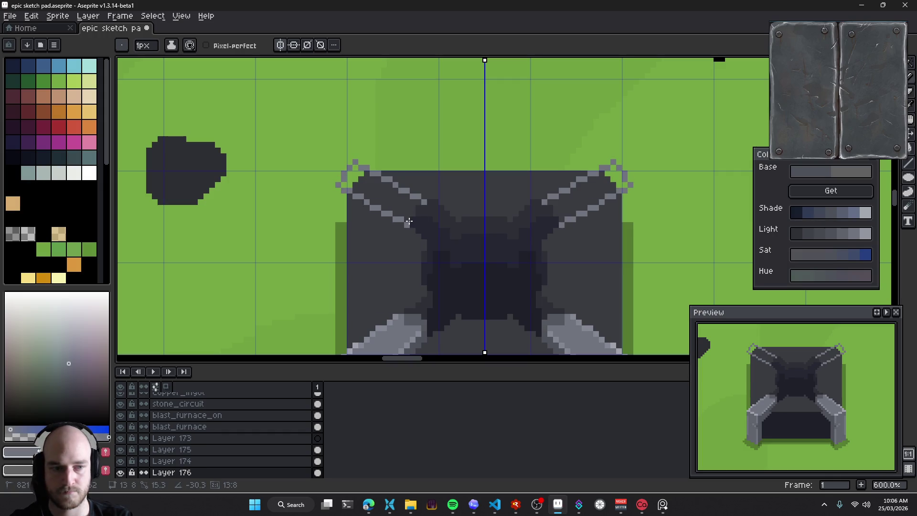
# Thicken the mirrored diagonal arm outlines, filling their gaps with a 2px brush, then return to 1px
pyautogui.scroll(1, 428, 194)
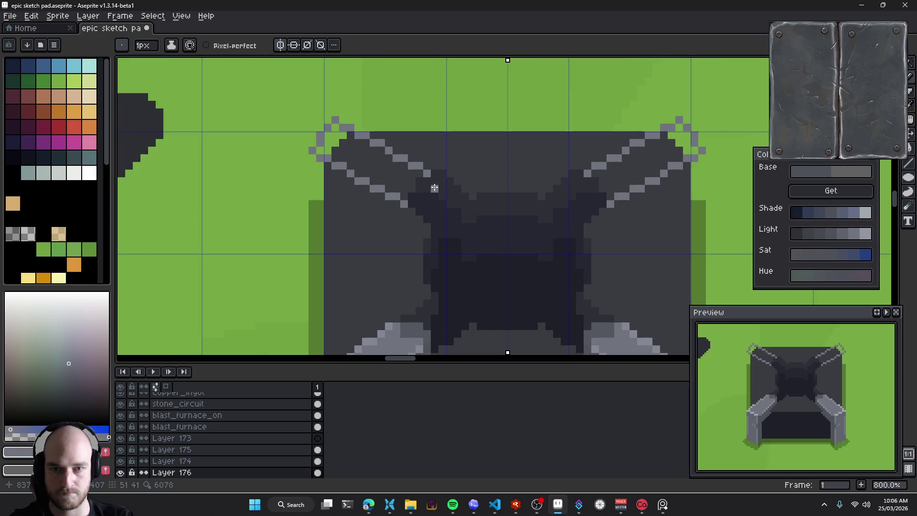
pyautogui.moveTo(402, 201)
pyautogui.mouseDown()
pyautogui.moveTo(332, 153)
pyautogui.moveTo(346, 142)
pyautogui.mouseUp()
pyautogui.press('+')
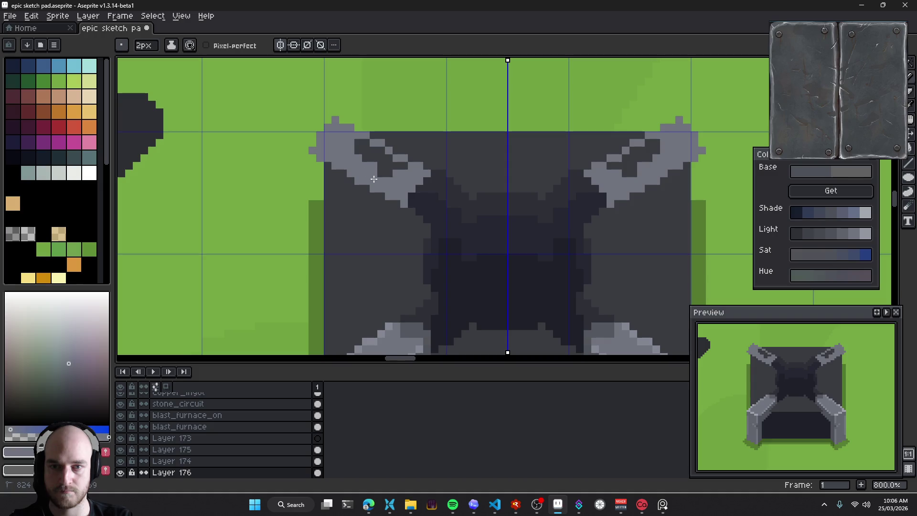
pyautogui.moveTo(374, 178); pyautogui.dragTo(359, 148)
pyautogui.scroll(-1, 388, 160)
pyautogui.press('-')
pyautogui.scroll(-1, 518, 229)
pyautogui.scroll(-1, 443, 195)
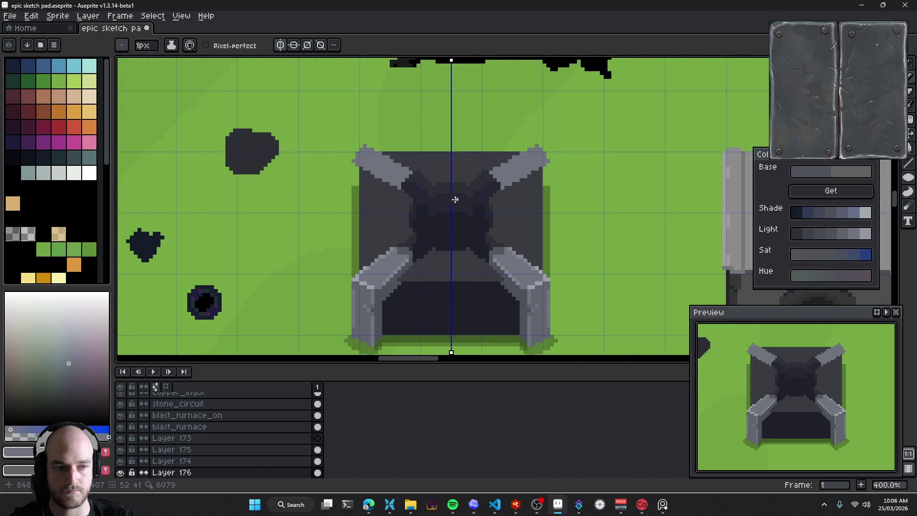
# Sample a darker grey from the furnace body
pyautogui.moveTo(449, 190)
pyautogui.mouseDown()
pyautogui.moveTo(449, 200)
pyautogui.moveTo(403, 141)
pyautogui.mouseUp()
pyautogui.scroll(3, 413, 189)
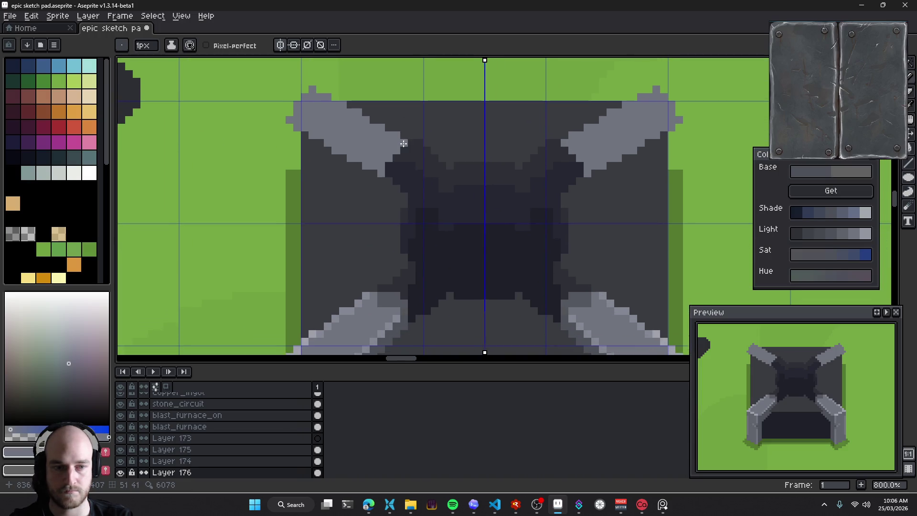
pyautogui.scroll(-3, 405, 215)
pyautogui.keyDown('alt'); pyautogui.click(405, 215); pyautogui.keyUp('alt')
pyautogui.scroll(3, 429, 177)
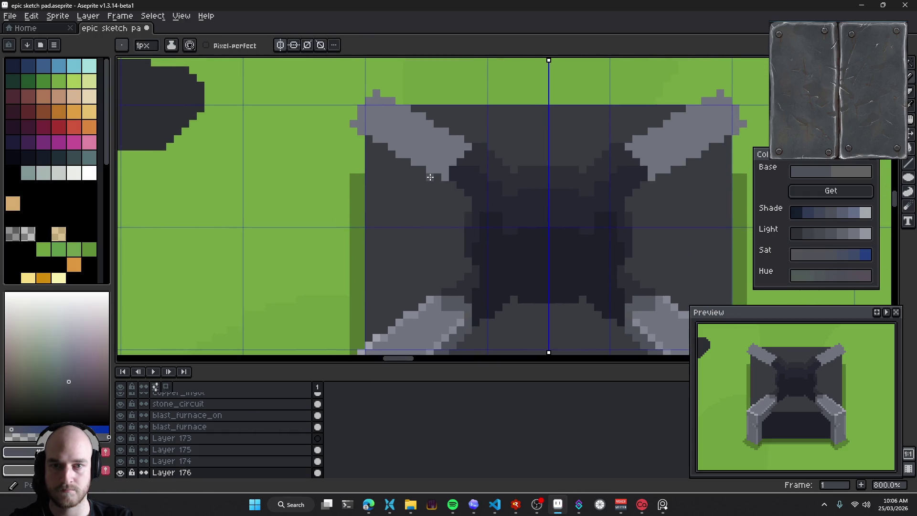
# Add mirrored dark-grey shading pixels along the left arm's edge with a 2px brush
pyautogui.click(430, 177)
pyautogui.press('+')
pyautogui.scroll(2, 432, 182)
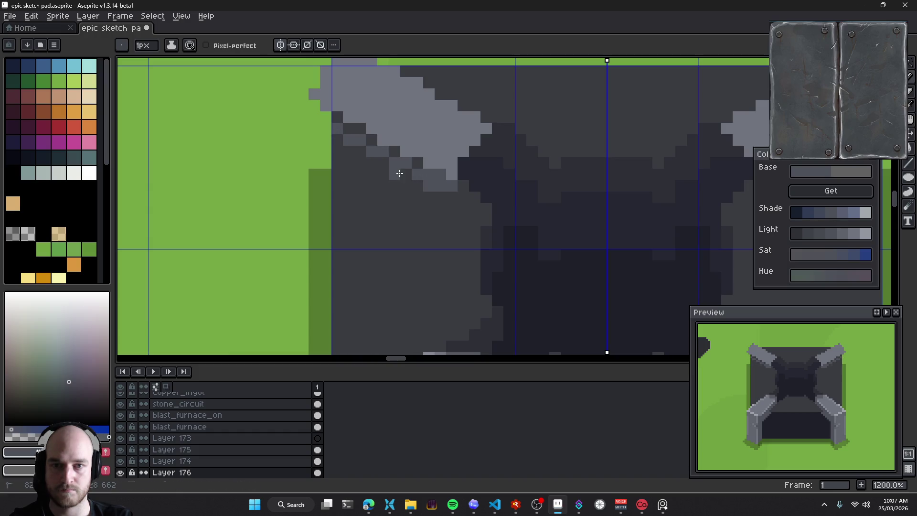
pyautogui.moveTo(323, 131); pyautogui.dragTo(332, 118)
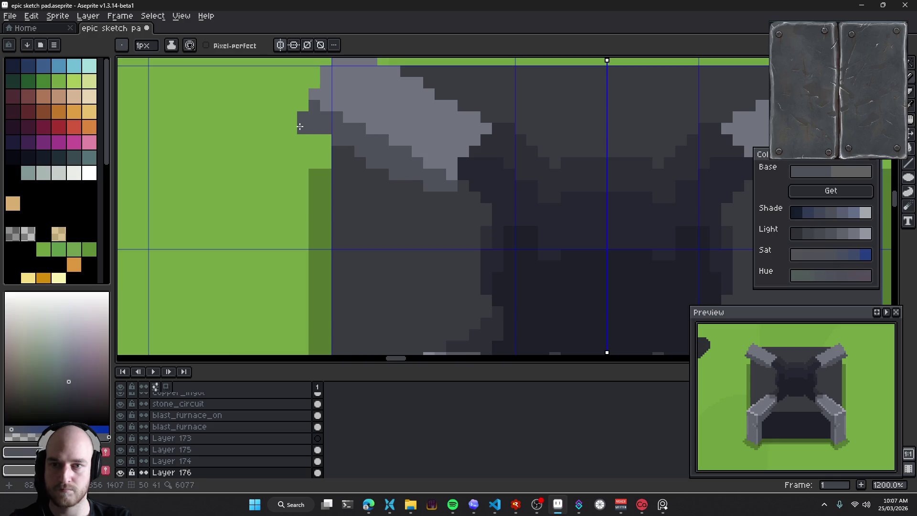
pyautogui.press('b')
pyautogui.moveTo(326, 151); pyautogui.dragTo(344, 209)
pyautogui.moveTo(333, 186)
pyautogui.mouseDown()
pyautogui.moveTo(431, 186)
pyautogui.moveTo(460, 208)
pyautogui.moveTo(418, 185)
pyautogui.moveTo(395, 199)
pyautogui.mouseUp()
pyautogui.click(431, 196)
pyautogui.click(418, 185)
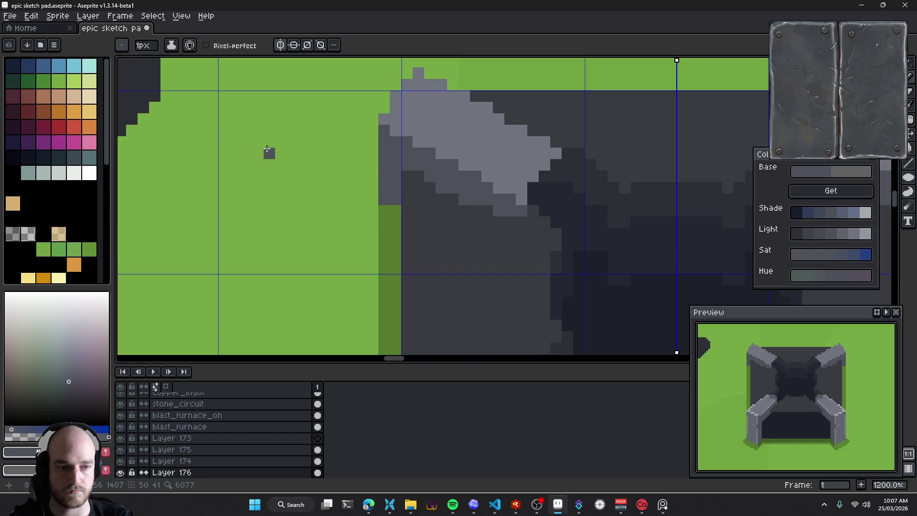
# Pick a dark colour and paint mirrored dark pixels down the tower's left edge
pyautogui.moveTo(300, 158); pyautogui.dragTo(308, 187)
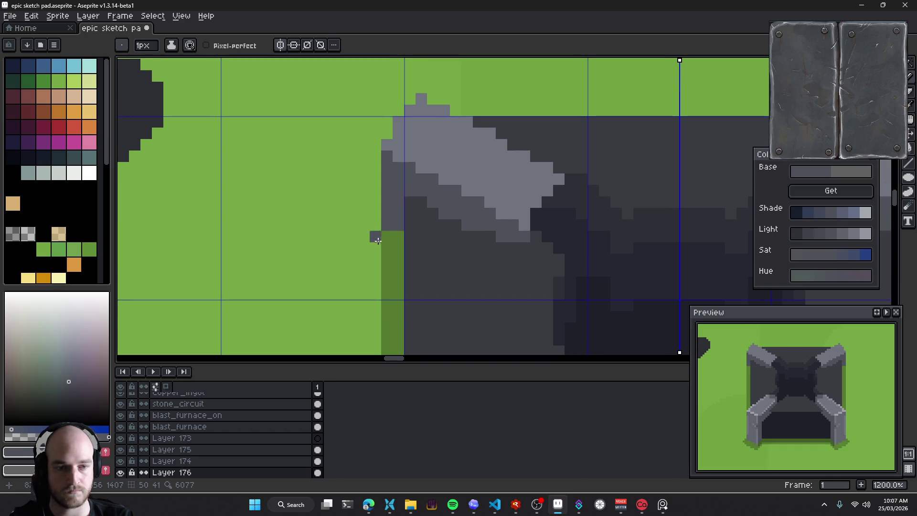
pyautogui.press('b')
pyautogui.scroll(-8, 440, 262)
pyautogui.scroll(-1, 447, 268)
pyautogui.scroll(1, 448, 268)
pyautogui.scroll(1, 447, 268)
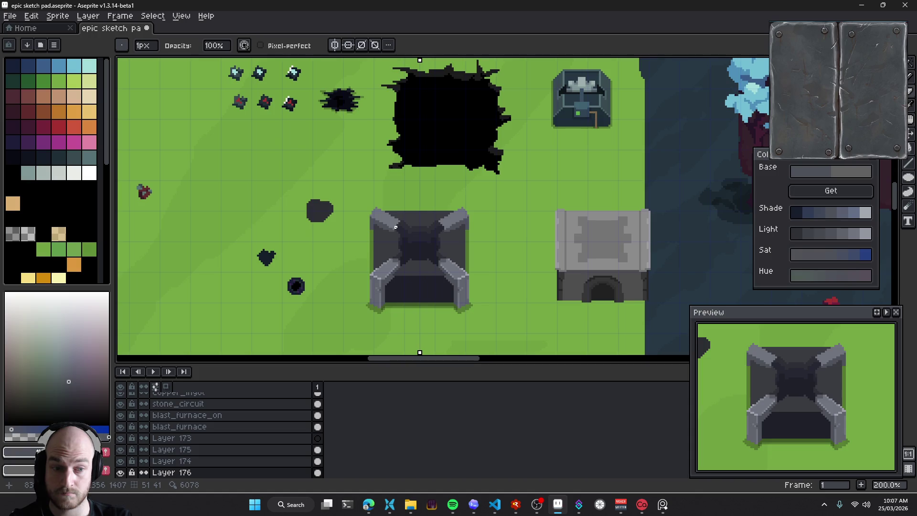
pyautogui.moveTo(386, 232); pyautogui.dragTo(404, 261)
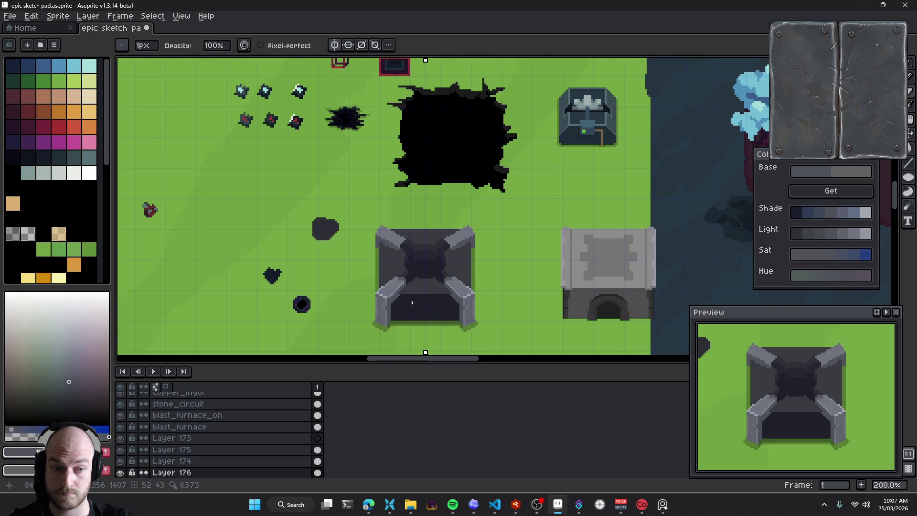
pyautogui.scroll(3, 420, 297)
pyautogui.press('b')
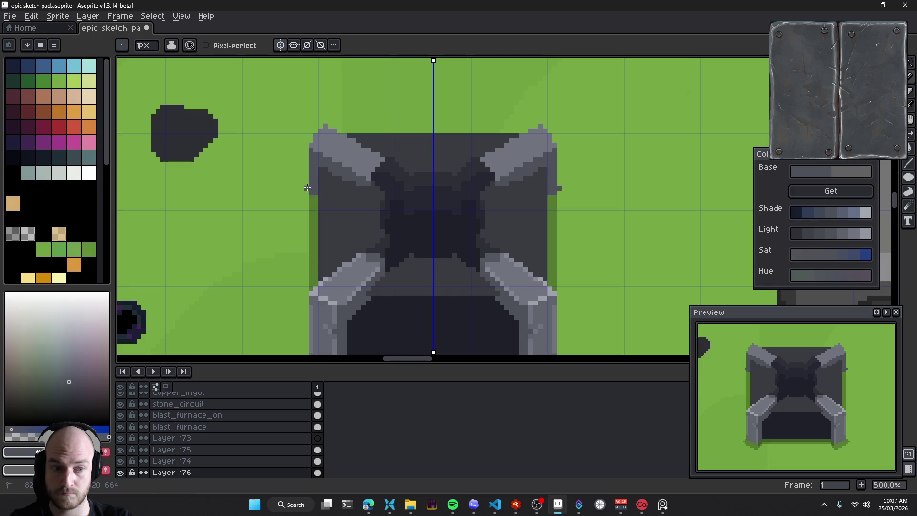
pyautogui.press('e')
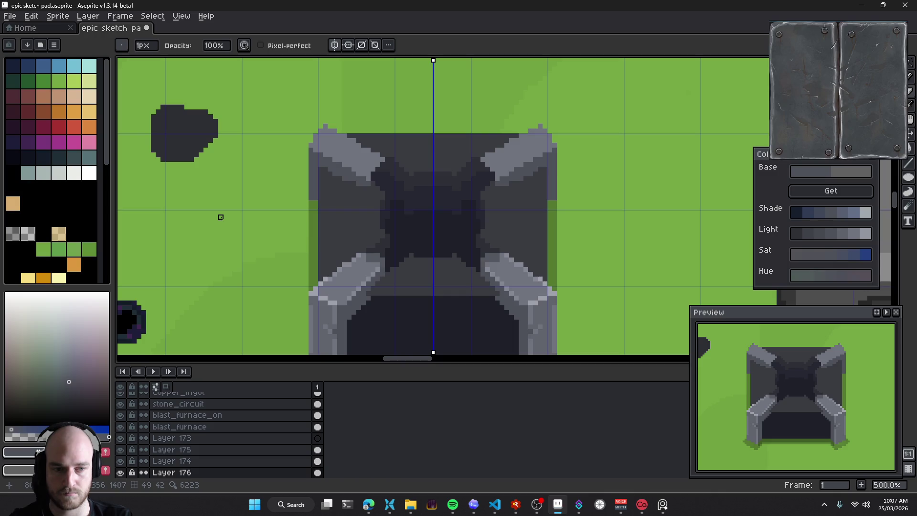
pyautogui.moveTo(240, 232); pyautogui.dragTo(266, 218)
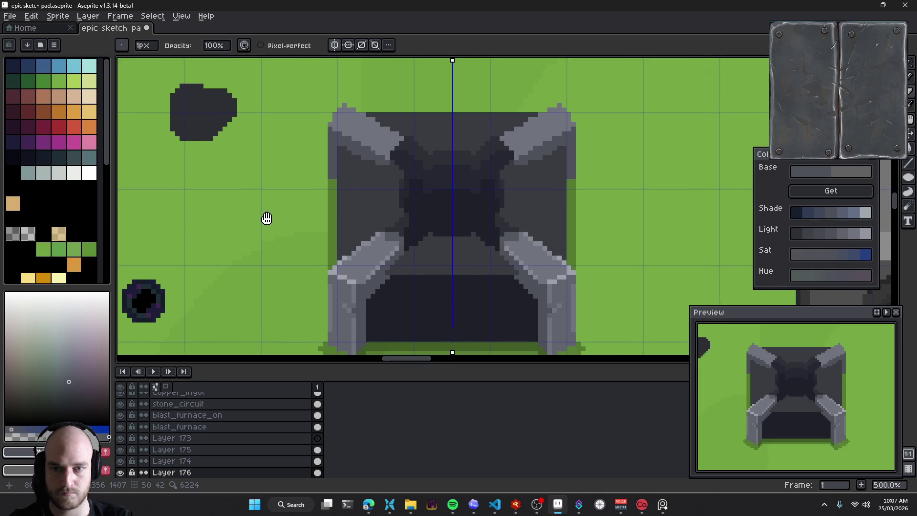
pyautogui.press('b')
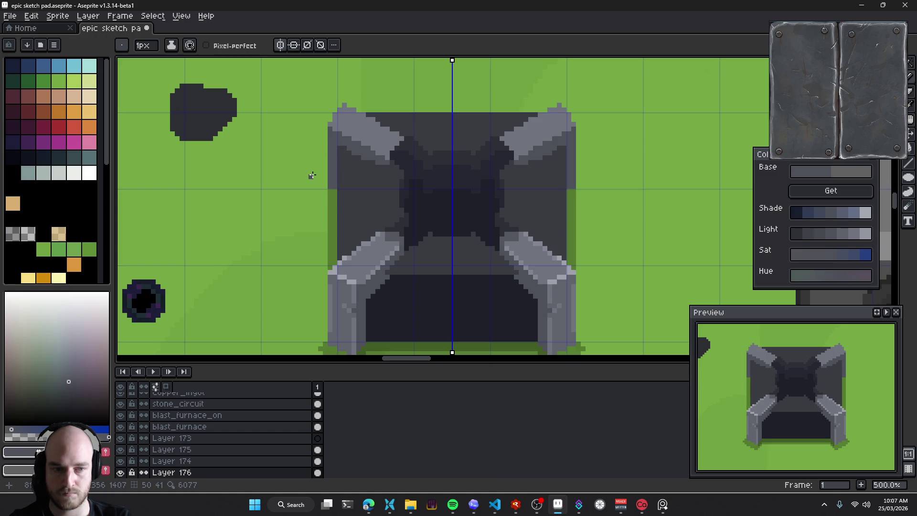
pyautogui.scroll(1, 311, 182)
pyautogui.scroll(1, 339, 191)
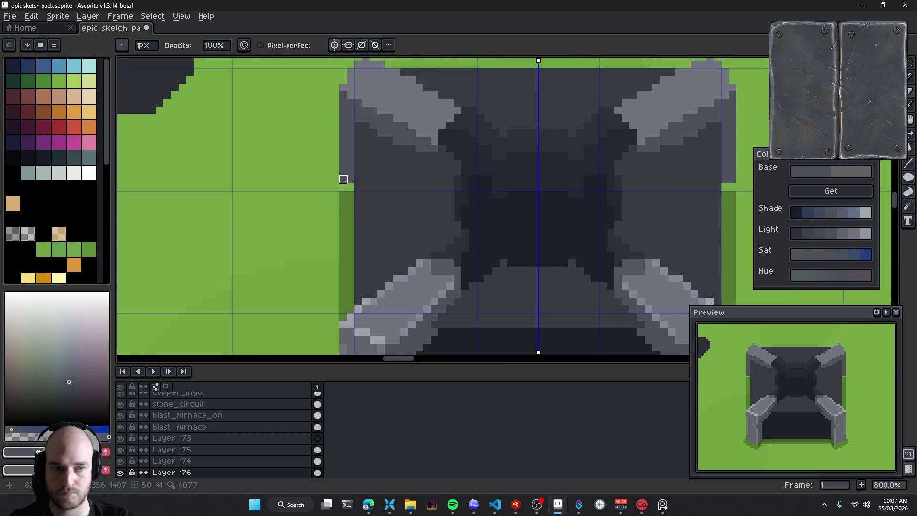
pyautogui.press('b')
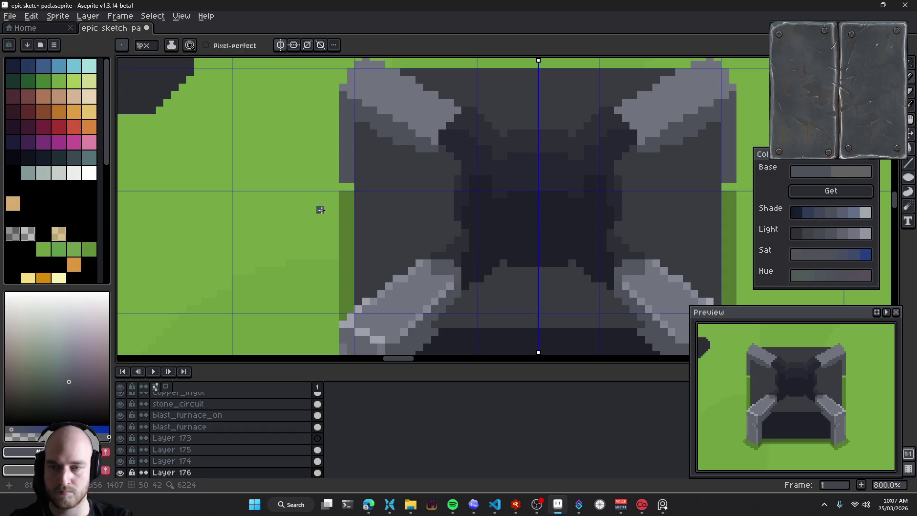
pyautogui.click(13, 234)
pyautogui.click(346, 187)
pyautogui.moveTo(335, 172); pyautogui.dragTo(335, 189)
pyautogui.click(335, 195)
# Add grey pixels along the tower's top edge
pyautogui.scroll(-3, 362, 215)
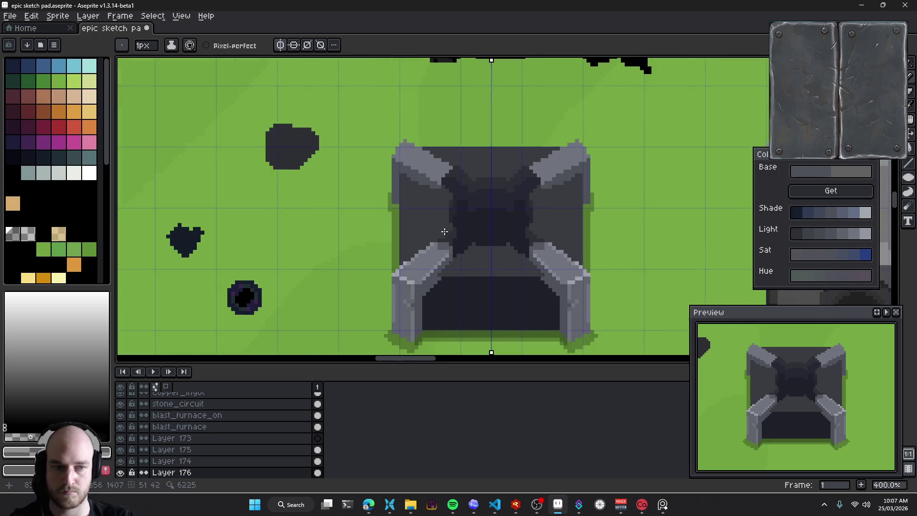
pyautogui.moveTo(382, 239); pyautogui.dragTo(283, 247)
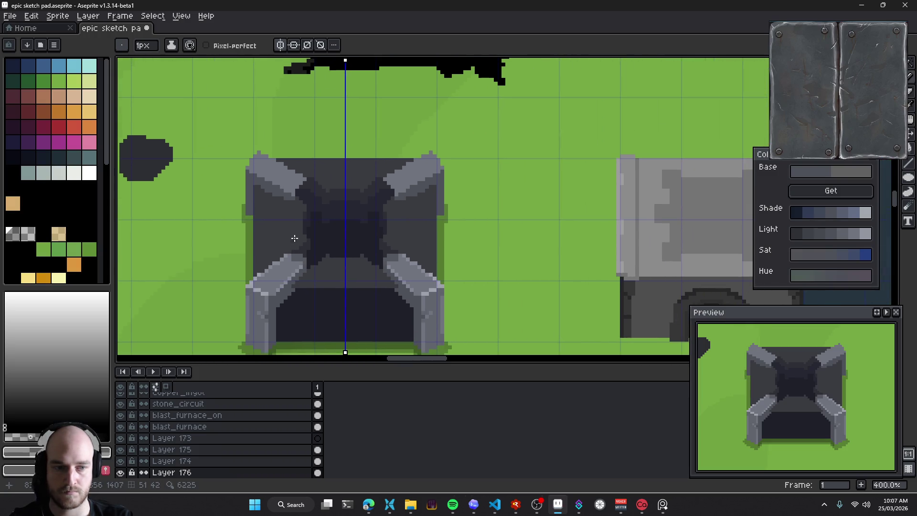
pyautogui.scroll(-3, 295, 238)
pyautogui.moveTo(306, 282); pyautogui.dragTo(346, 284)
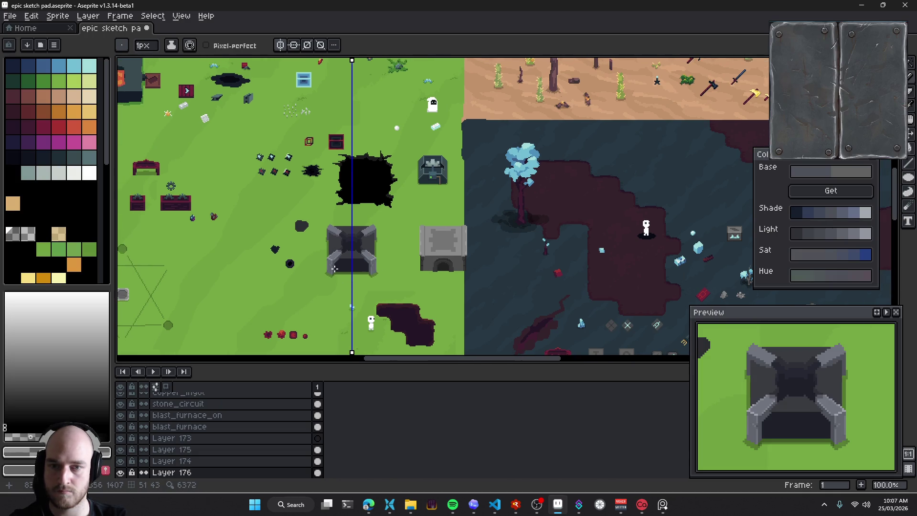
pyautogui.scroll(4, 330, 248)
pyautogui.scroll(1, 319, 172)
pyautogui.scroll(3, 334, 177)
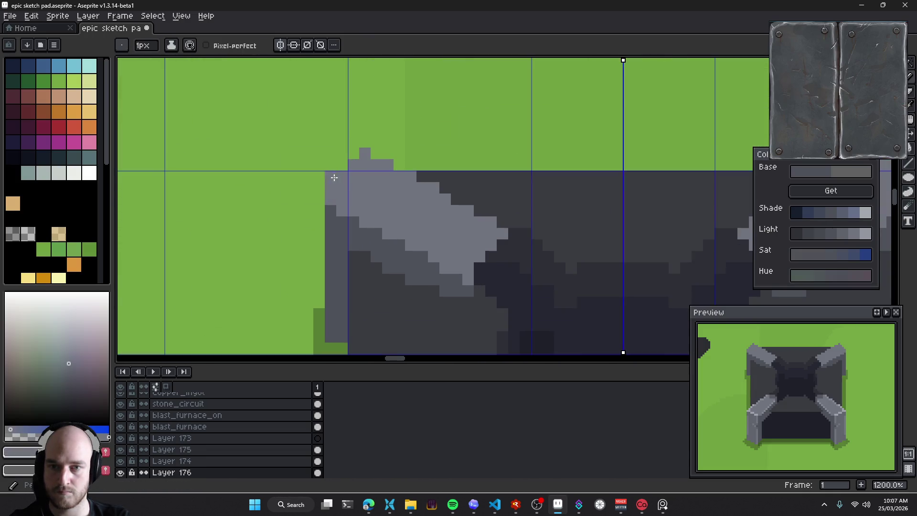
pyautogui.click(353, 153)
pyautogui.click(342, 165)
# Draw a dark-green stroke at the tower's upper-left edge, then undo it
pyautogui.moveTo(367, 176)
pyautogui.mouseDown()
pyautogui.moveTo(342, 180)
pyautogui.moveTo(354, 184)
pyautogui.moveTo(327, 301)
pyautogui.mouseUp()
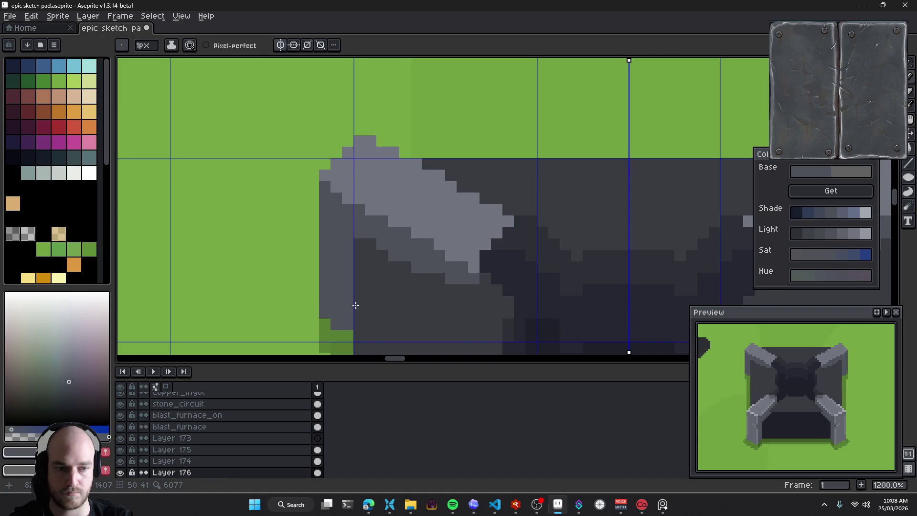
pyautogui.scroll(-2, 354, 259)
pyautogui.scroll(-5, 377, 241)
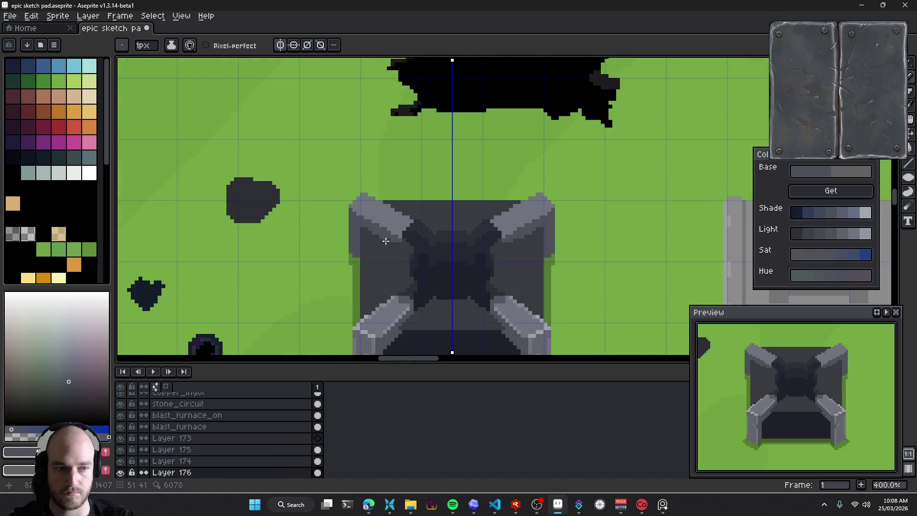
pyautogui.scroll(1, 370, 235)
pyautogui.scroll(2, 370, 236)
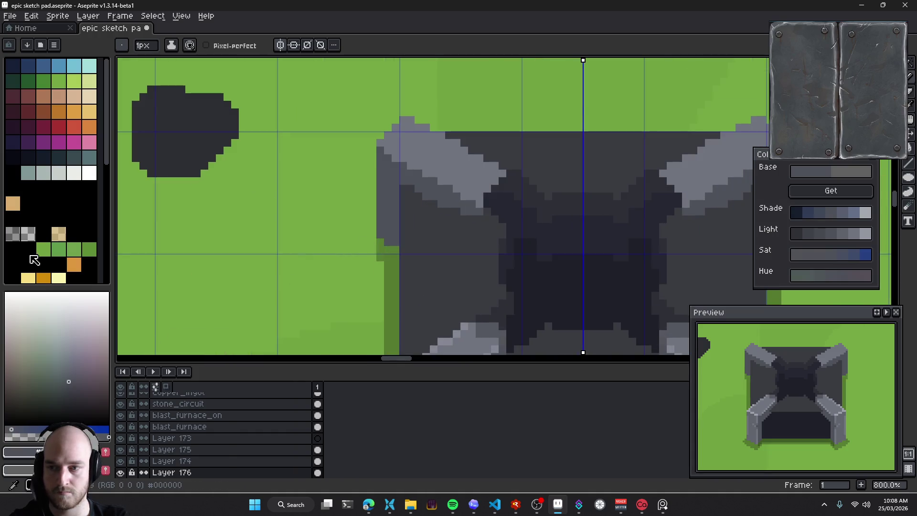
pyautogui.moveTo(372, 217); pyautogui.dragTo(373, 251)
pyautogui.moveTo(467, 242); pyautogui.dragTo(381, 226)
pyautogui.scroll(-4, 381, 227)
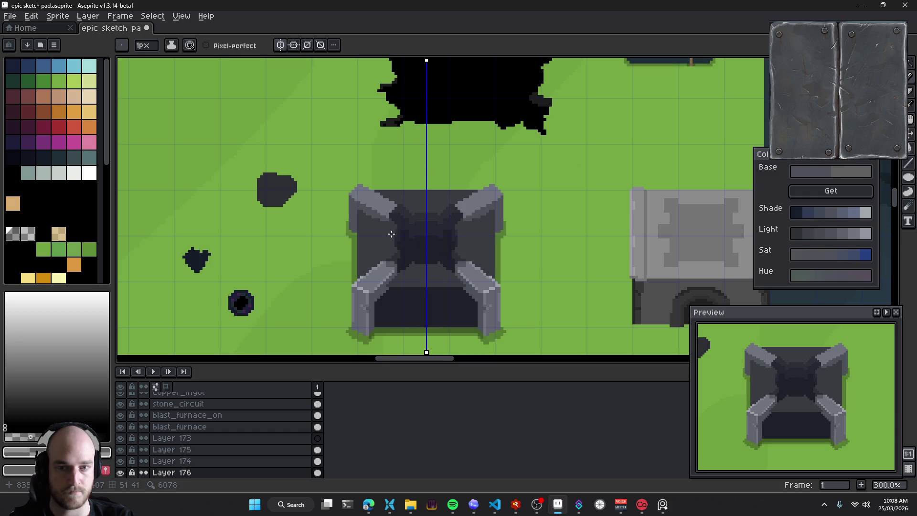
pyautogui.scroll(1, 391, 234)
pyautogui.scroll(1, 375, 245)
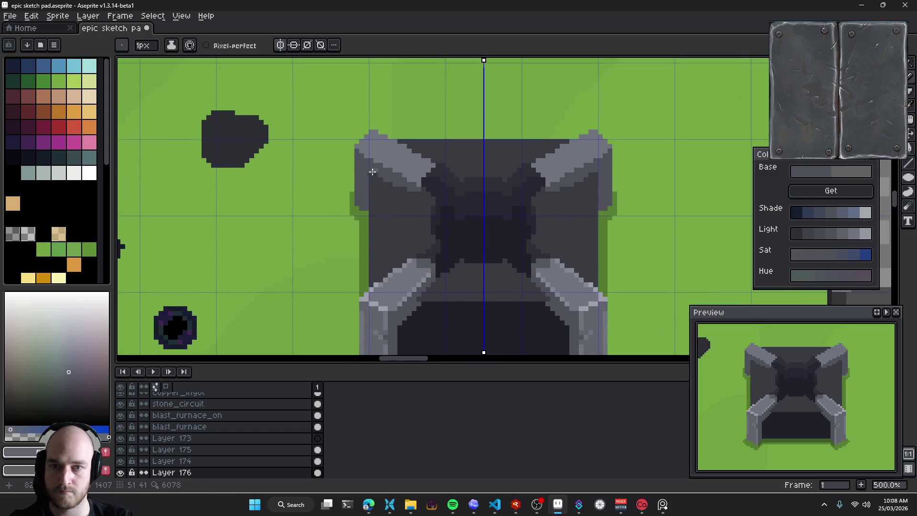
pyautogui.scroll(1, 372, 172)
pyautogui.scroll(1, 382, 175)
pyautogui.hotkey('ctrl', 'z')
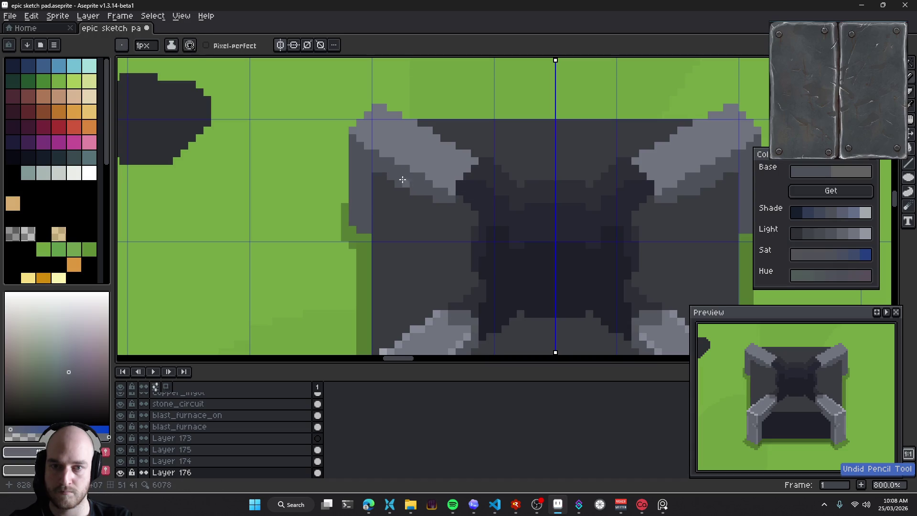
pyautogui.scroll(1, 398, 178)
# Sample a grey from the furnace for further shading
pyautogui.moveTo(442, 214); pyautogui.dragTo(418, 213)
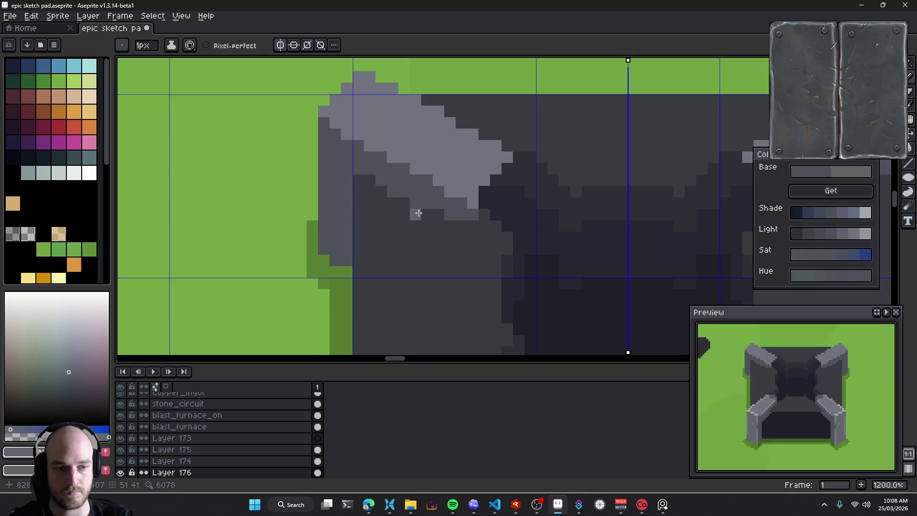
pyautogui.moveTo(414, 212)
pyautogui.mouseDown()
pyautogui.moveTo(395, 203)
pyautogui.moveTo(420, 213)
pyautogui.mouseUp()
pyautogui.press('i')
pyautogui.press('b')
pyautogui.scroll(-2, 366, 200)
pyautogui.scroll(-2, 425, 275)
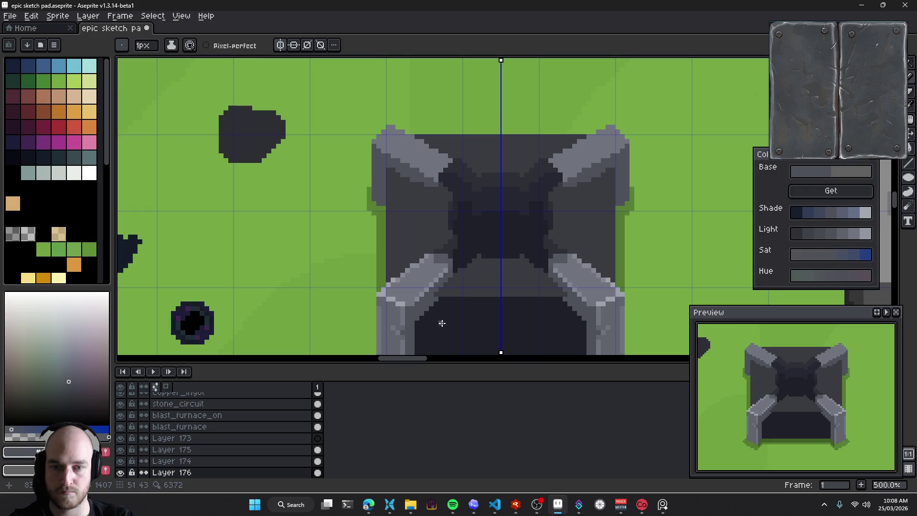
pyautogui.keyDown('alt'); pyautogui.click(401, 190); pyautogui.keyUp('alt')
# Sample another arm grey and paint dark pixels near the upper-left arm, then undo them
pyautogui.scroll(-2, 430, 239)
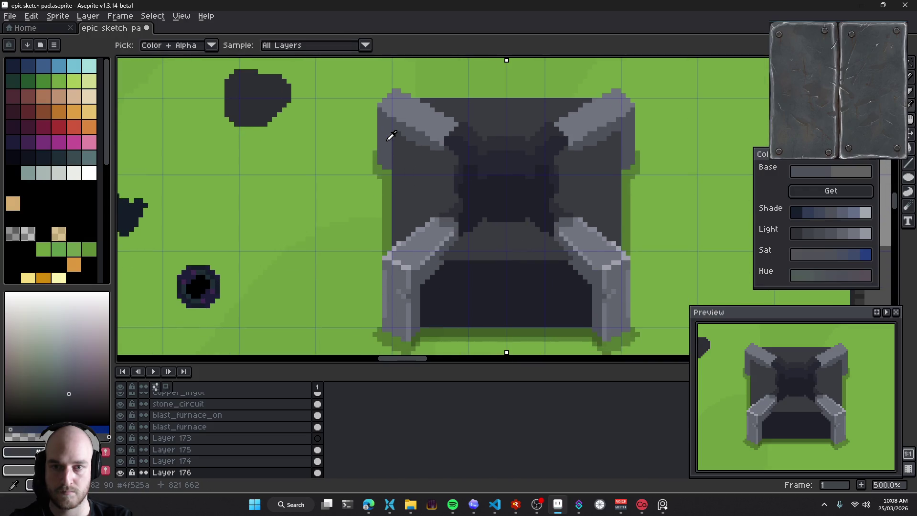
pyautogui.keyDown('alt'); pyautogui.click(390, 135); pyautogui.keyUp('alt')
pyautogui.scroll(4, 357, 117)
pyautogui.click(353, 131)
pyautogui.click(332, 114)
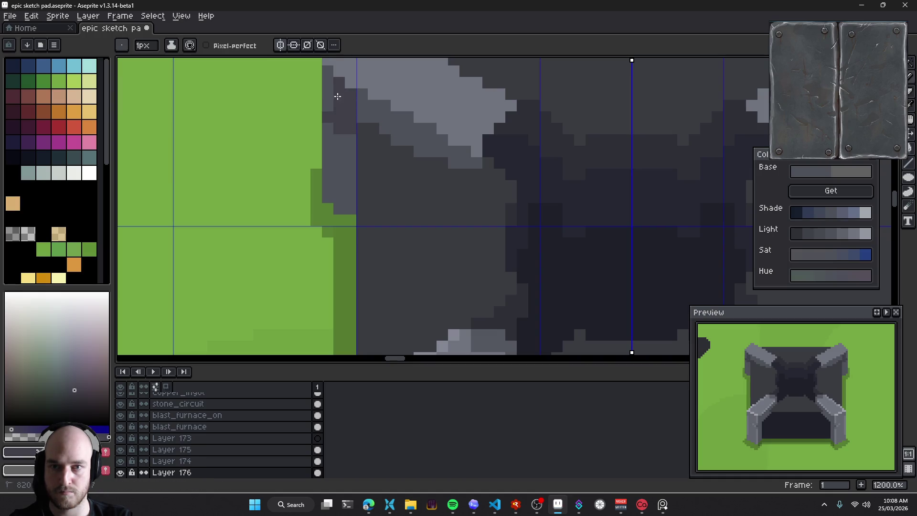
pyautogui.moveTo(352, 129); pyautogui.dragTo(377, 151)
pyautogui.hotkey('ctrl', 'z')
pyautogui.hotkey('ctrl', 'z')
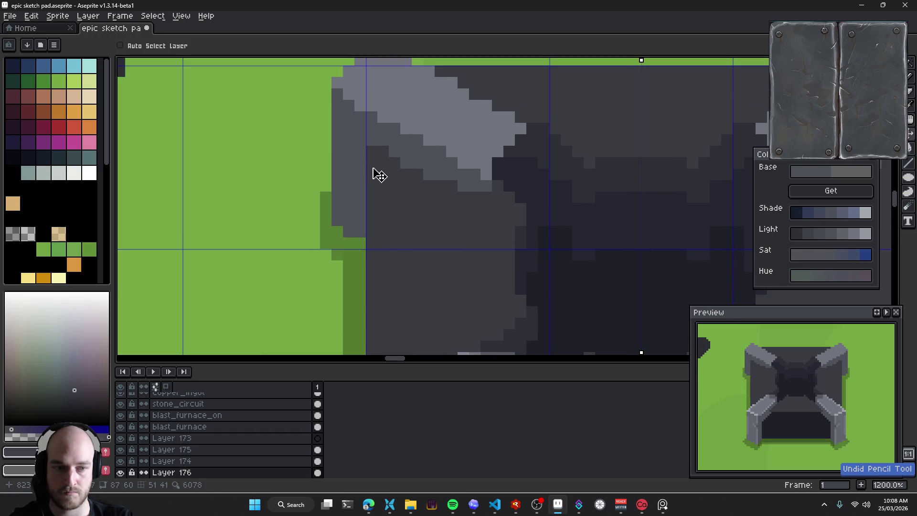
# Try filling the side column with darker purple-grey, undo it, and save the sprite
pyautogui.press('g')
pyautogui.click(360, 181)
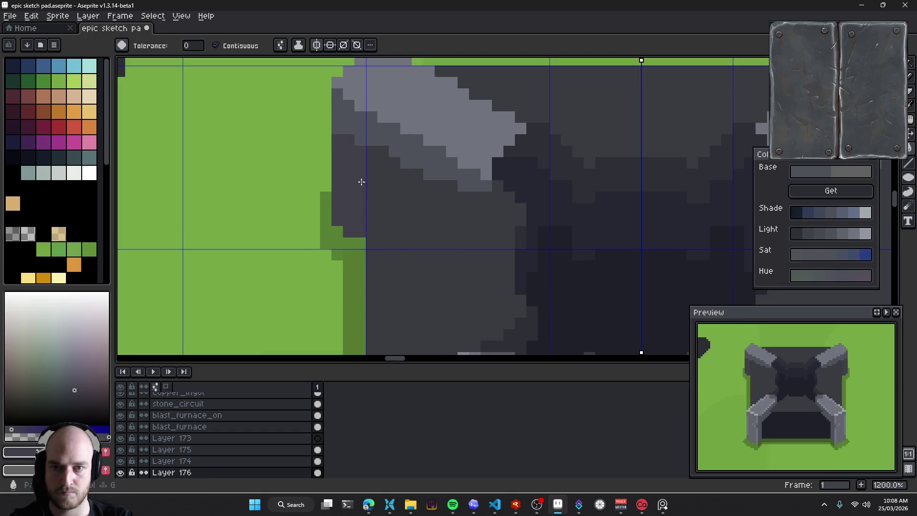
pyautogui.hscroll(3, 382, 201)
pyautogui.hotkey('ctrl', 'z')
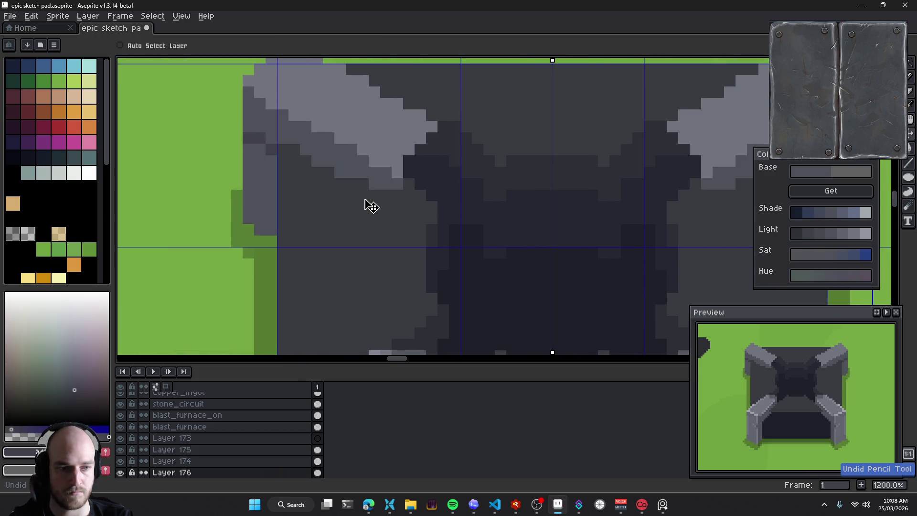
pyautogui.hotkey('ctrl', 'z')
pyautogui.press('g')
pyautogui.scroll(-2, 370, 203)
pyautogui.scroll(-2, 391, 203)
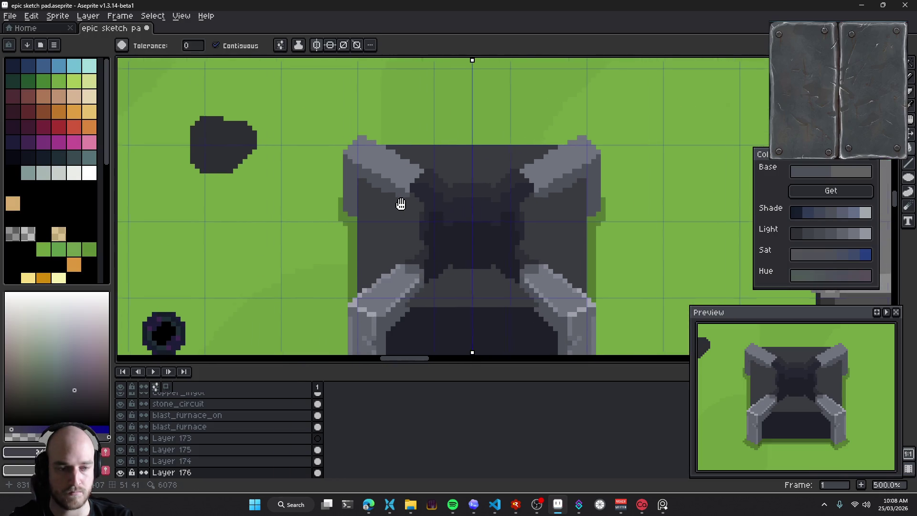
pyautogui.hotkey('ctrl', 's')
# Paint mirrored dark pixels under the upper-left arm and a dark line across the body
pyautogui.moveTo(440, 219)
pyautogui.mouseDown()
pyautogui.moveTo(399, 190)
pyautogui.moveTo(363, 195)
pyautogui.mouseUp()
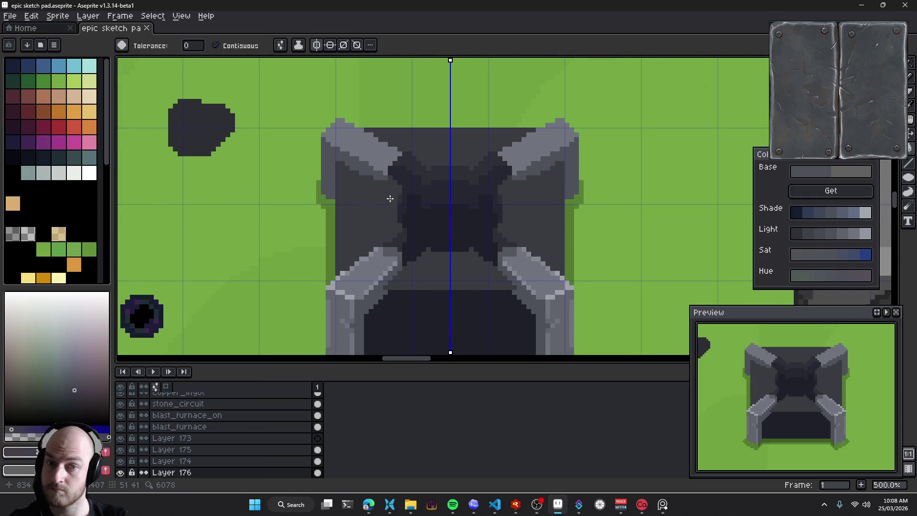
pyautogui.press('b')
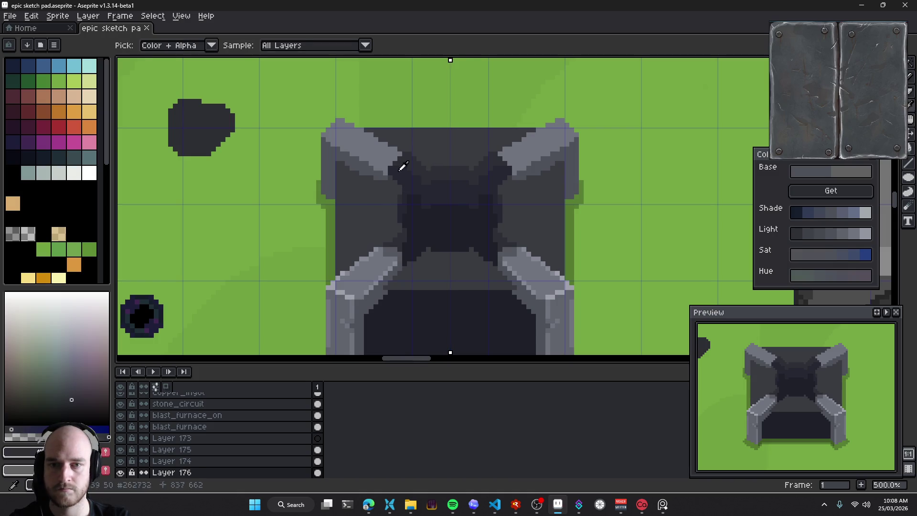
pyautogui.scroll(4, 344, 180)
pyautogui.moveTo(338, 154); pyautogui.dragTo(330, 184)
pyautogui.moveTo(374, 204); pyautogui.dragTo(432, 211)
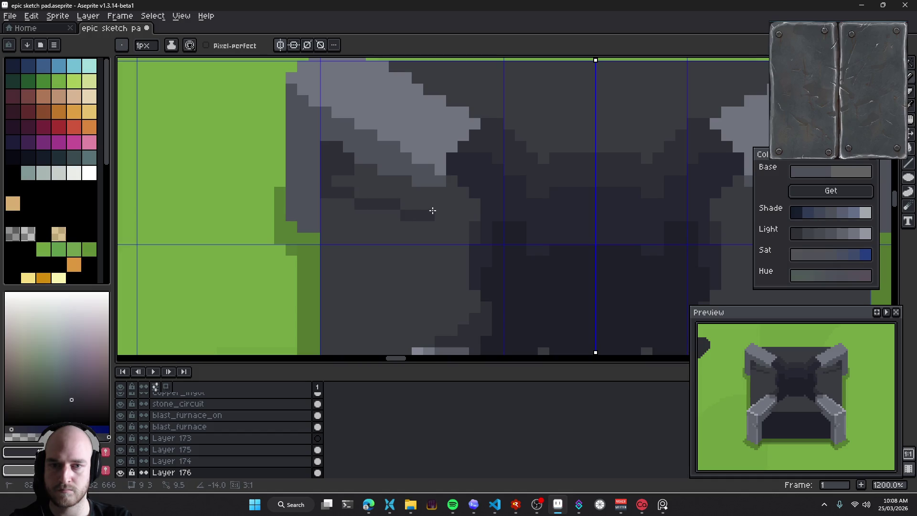
pyautogui.scroll(1, 374, 188)
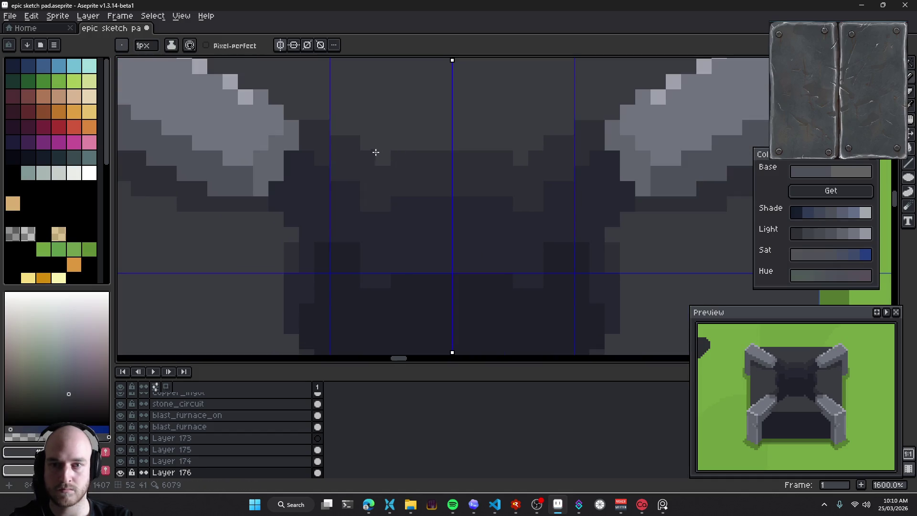
pyautogui.moveTo(376, 166); pyautogui.dragTo(330, 138)
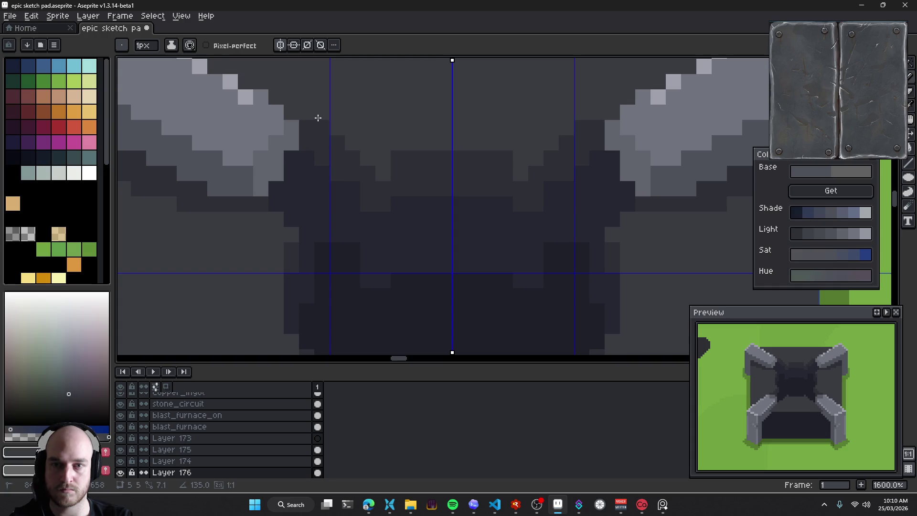
pyautogui.scroll(-1, 397, 143)
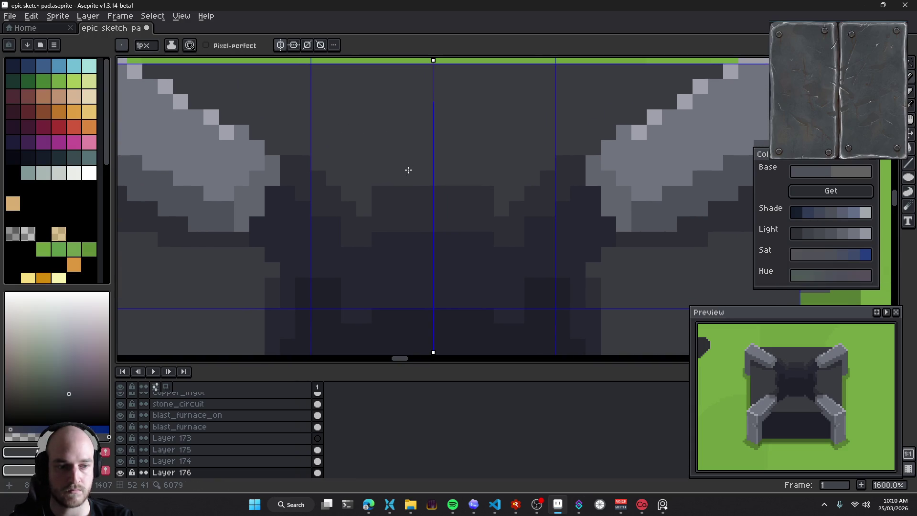
pyautogui.scroll(-3, 449, 196)
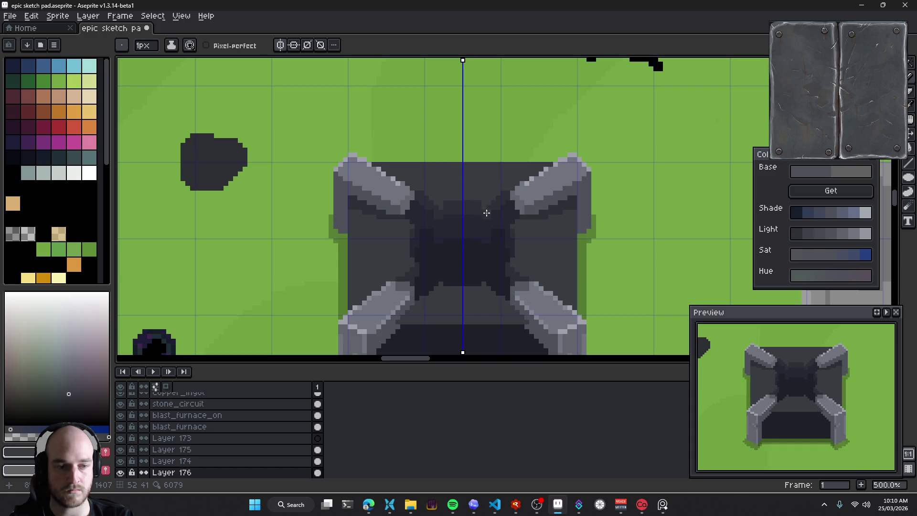
pyautogui.scroll(1, 454, 217)
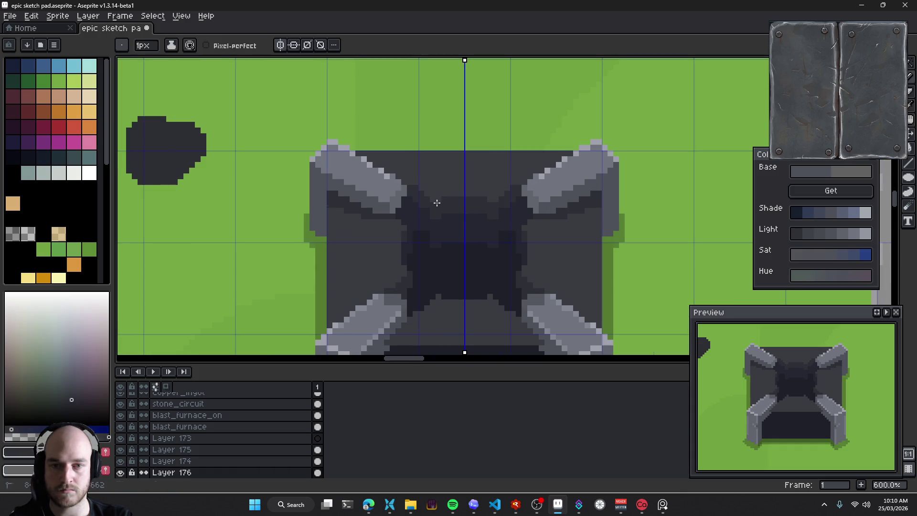
pyautogui.scroll(1, 489, 236)
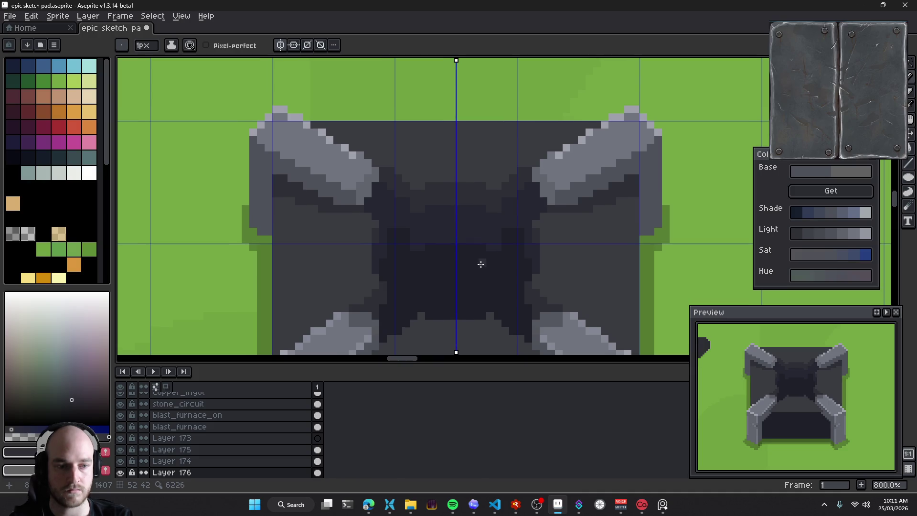
# Sample the dark and slightly lighter body shades, then save the sketch again
pyautogui.keyDown('alt'); pyautogui.click(404, 245); pyautogui.keyUp('alt')
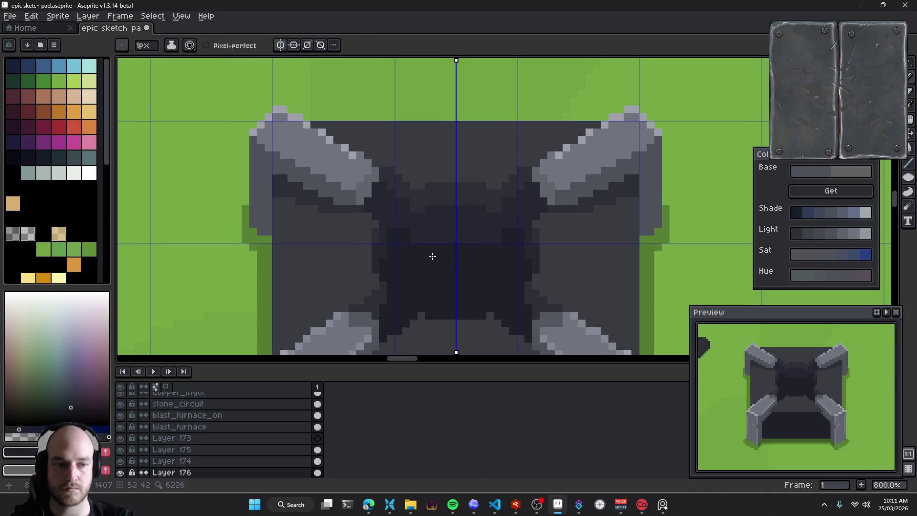
pyautogui.keyDown('alt'); pyautogui.click(436, 221); pyautogui.keyUp('alt')
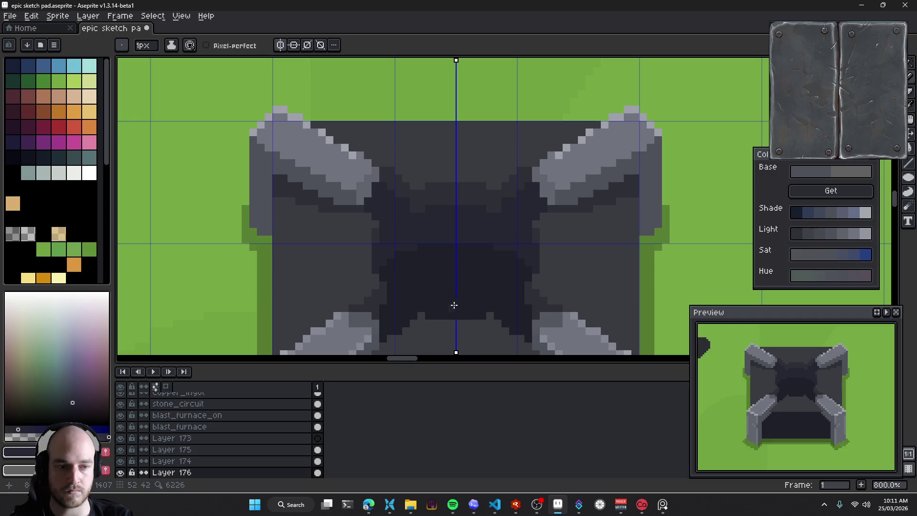
pyautogui.moveTo(453, 304); pyautogui.dragTo(447, 297)
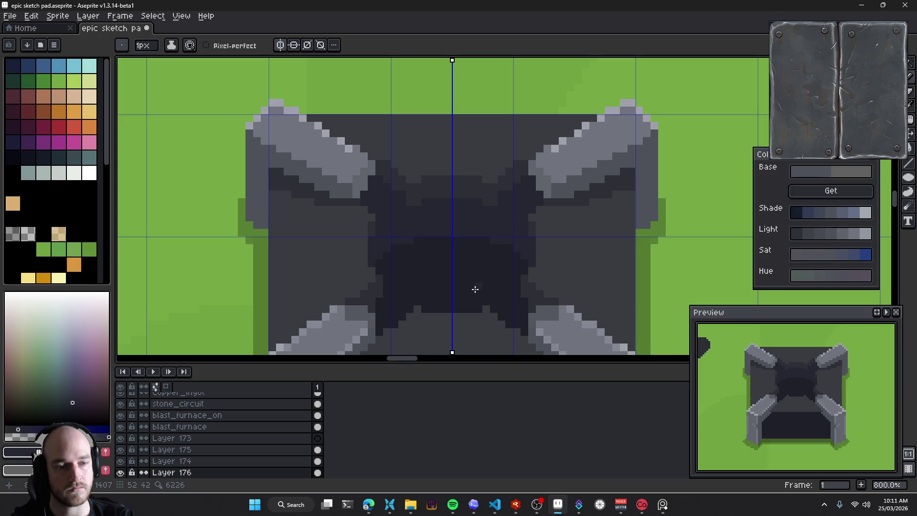
pyautogui.moveTo(474, 289); pyautogui.dragTo(436, 246)
pyautogui.hotkey('ctrl', 's')
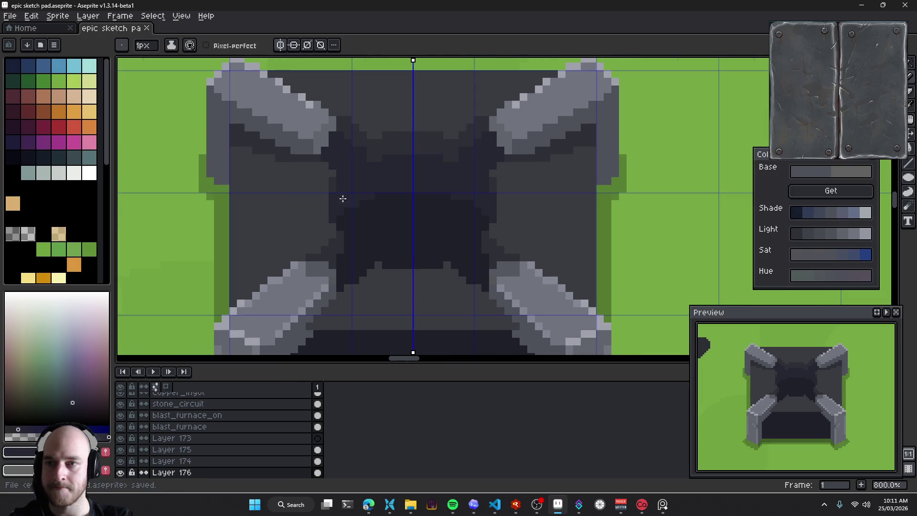
pyautogui.scroll(1, 497, 141)
# Try 2px-wide tan strokes on the inner arms, then undo them and return to a 1px pencil
pyautogui.press('+')
pyautogui.moveTo(497, 136); pyautogui.dragTo(479, 185)
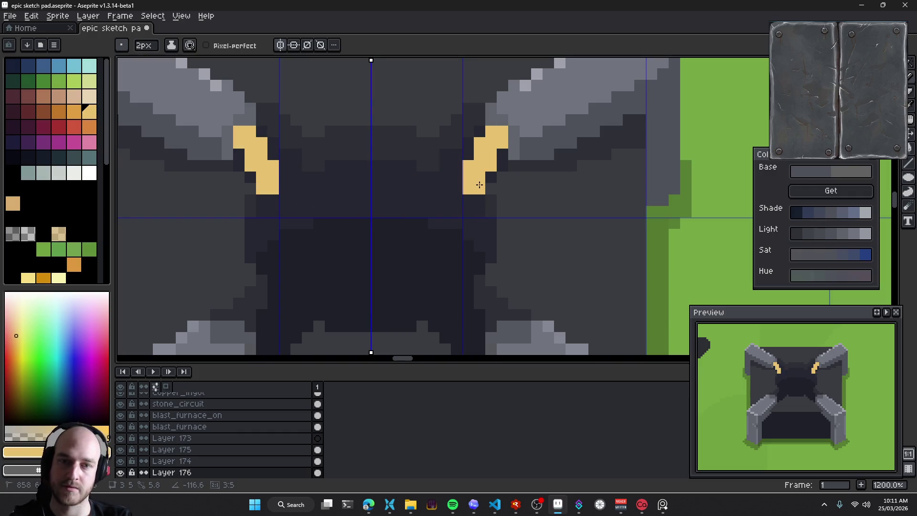
pyautogui.scroll(-5, 517, 213)
pyautogui.hotkey('ctrl', 'z')
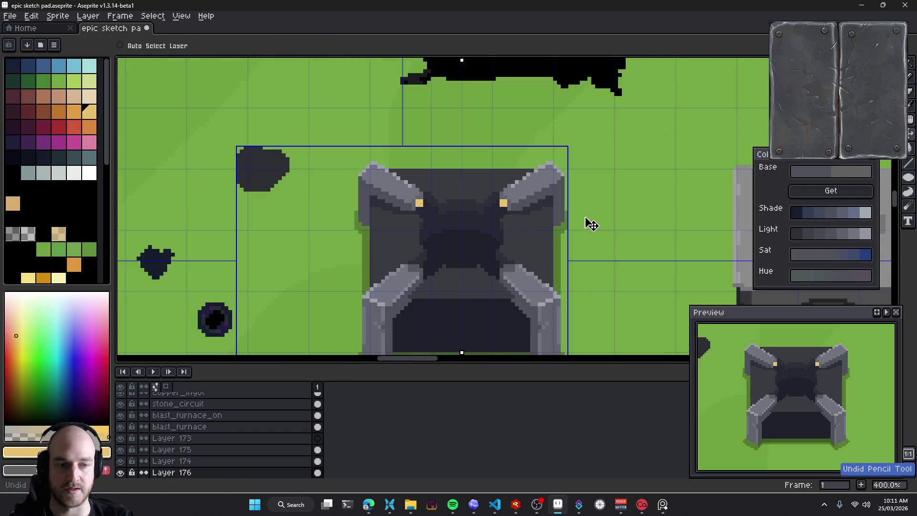
pyautogui.press('b')
pyautogui.scroll(2, 449, 221)
pyautogui.scroll(1, 446, 218)
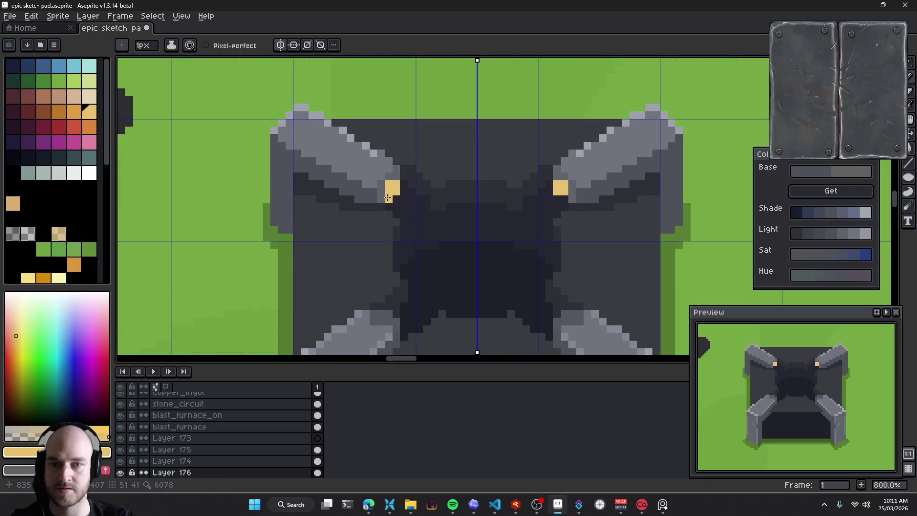
pyautogui.moveTo(407, 203); pyautogui.dragTo(392, 199)
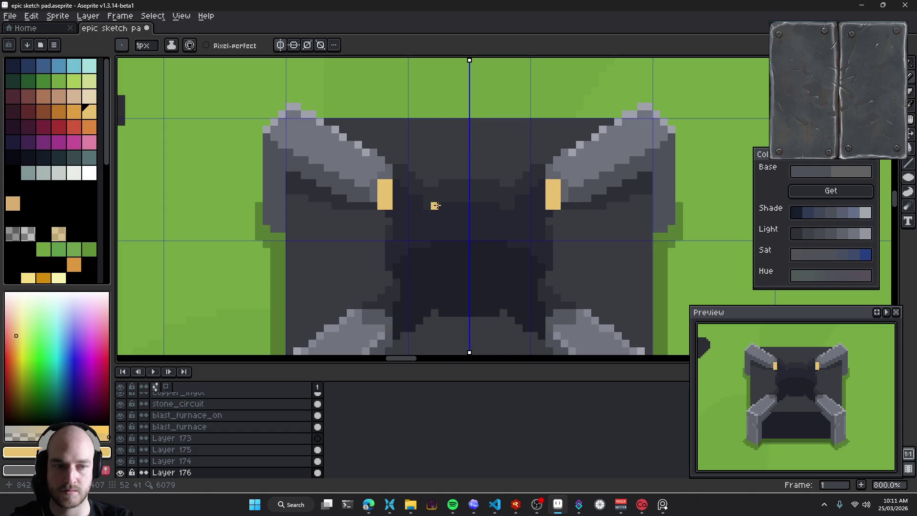
pyautogui.hotkey('ctrl', 'z')
pyautogui.hotkey('ctrl', 'z')
# Paint mirrored 1px tan columns at both arm joints, extend them downward and darken their lower ends
pyautogui.moveTo(380, 192)
pyautogui.mouseDown()
pyautogui.moveTo(381, 184)
pyautogui.moveTo(397, 200)
pyautogui.mouseUp()
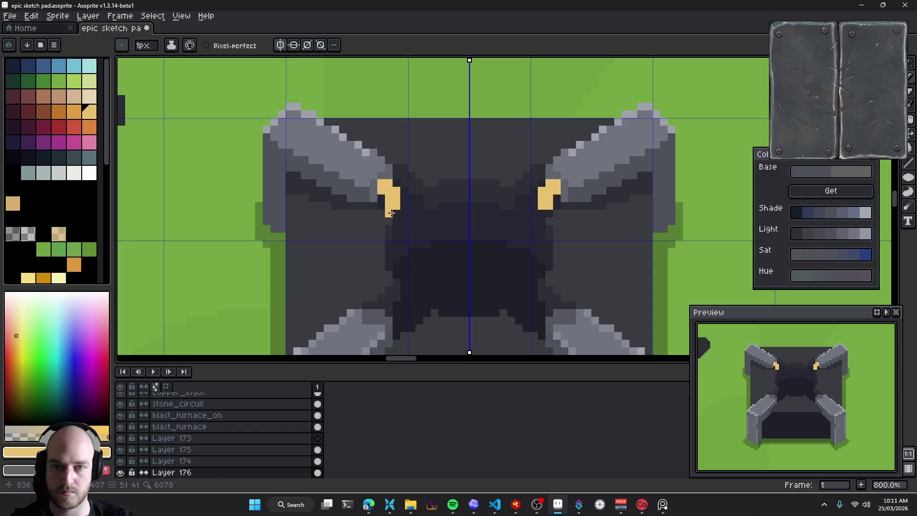
pyautogui.scroll(2, 408, 224)
pyautogui.click(380, 213)
pyautogui.click(377, 230)
pyautogui.click(377, 245)
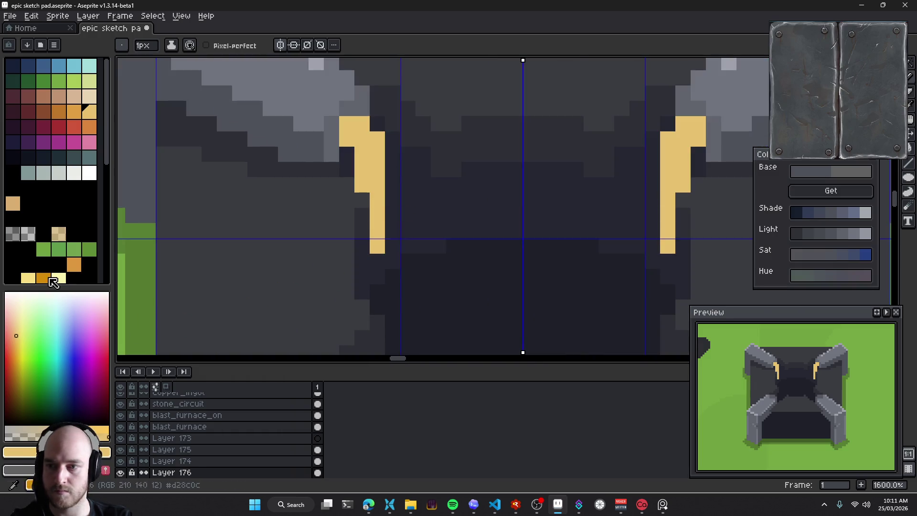
pyautogui.click(19, 236)
pyautogui.moveTo(377, 248)
pyautogui.mouseDown()
pyautogui.moveTo(378, 190)
pyautogui.moveTo(361, 170)
pyautogui.moveTo(377, 154)
pyautogui.moveTo(378, 246)
pyautogui.mouseUp()
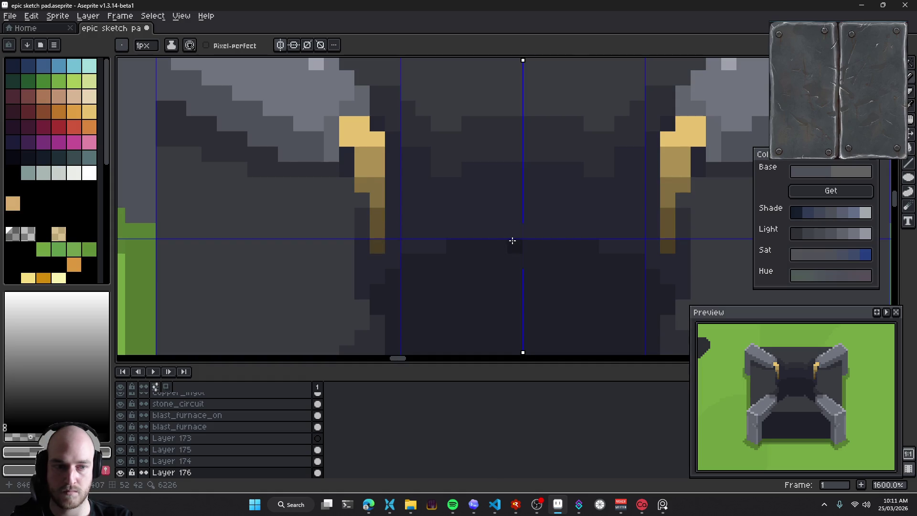
# Recentre on the furnace and eyedrop the brownish tan and darker brown from the accent strip
pyautogui.scroll(-3, 378, 245)
pyautogui.scroll(-3, 382, 248)
pyautogui.scroll(-2, 396, 253)
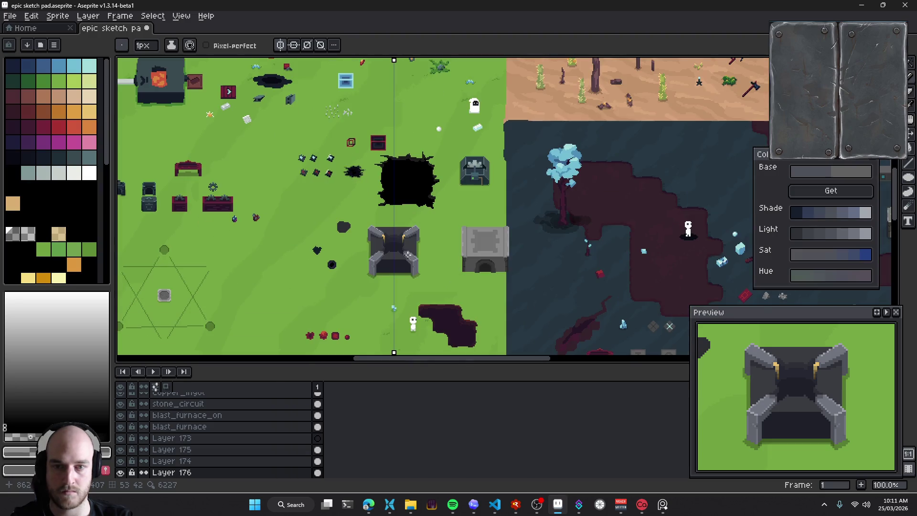
pyautogui.moveTo(413, 266); pyautogui.dragTo(449, 270)
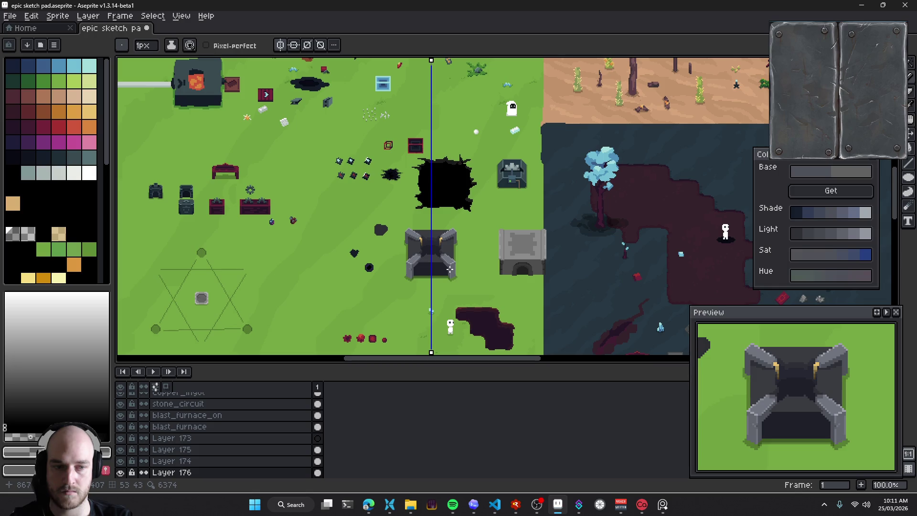
pyautogui.scroll(2, 450, 269)
pyautogui.scroll(2, 430, 248)
pyautogui.scroll(2, 392, 210)
pyautogui.scroll(2, 365, 181)
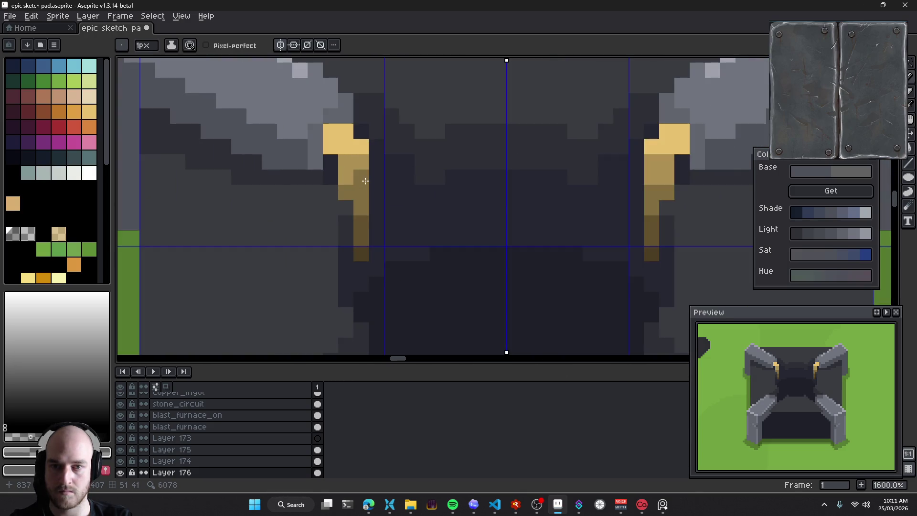
pyautogui.keyDown('alt'); pyautogui.click(364, 203); pyautogui.keyUp('alt')
pyautogui.scroll(-4, 399, 240)
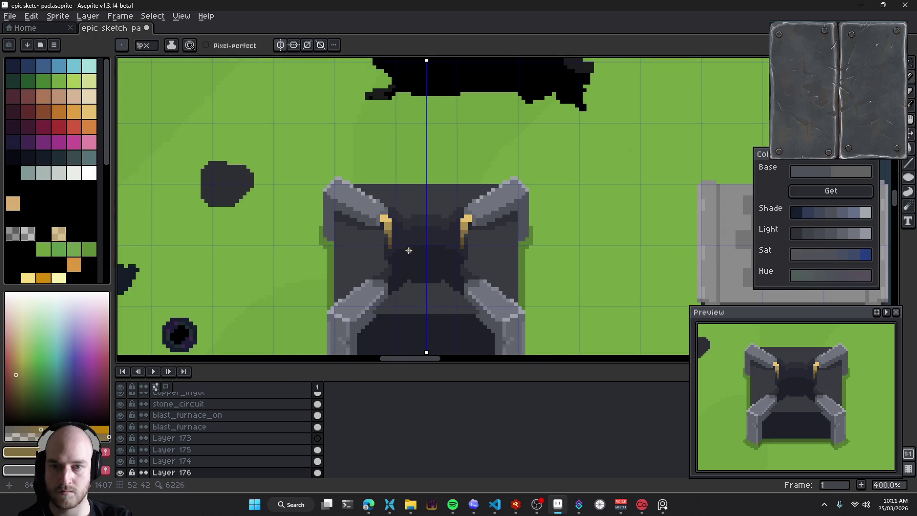
pyautogui.scroll(5, 391, 239)
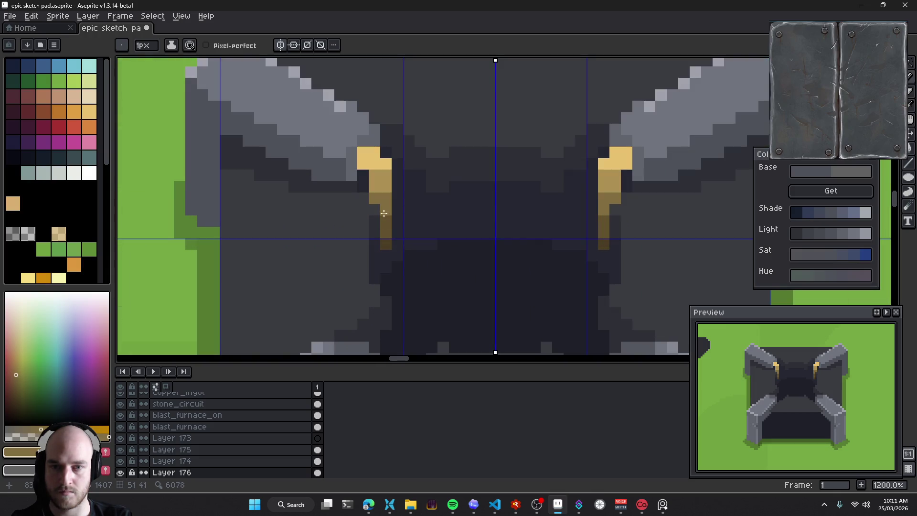
pyautogui.keyDown('alt'); pyautogui.click(385, 234); pyautogui.keyUp('alt')
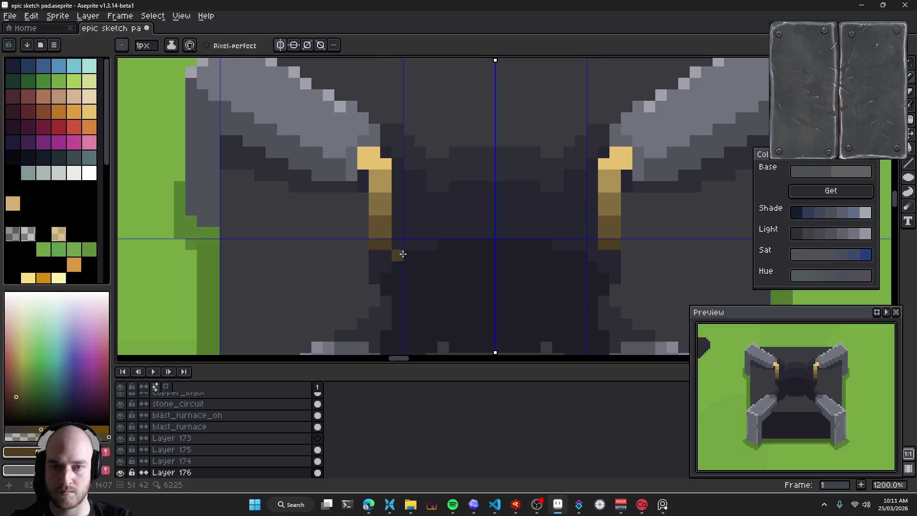
# Sample the light and darker tans from the strip and repaint its lower-end pixel
pyautogui.hscroll(2, 391, 261)
pyautogui.scroll(-5, 392, 262)
pyautogui.scroll(-1, 394, 262)
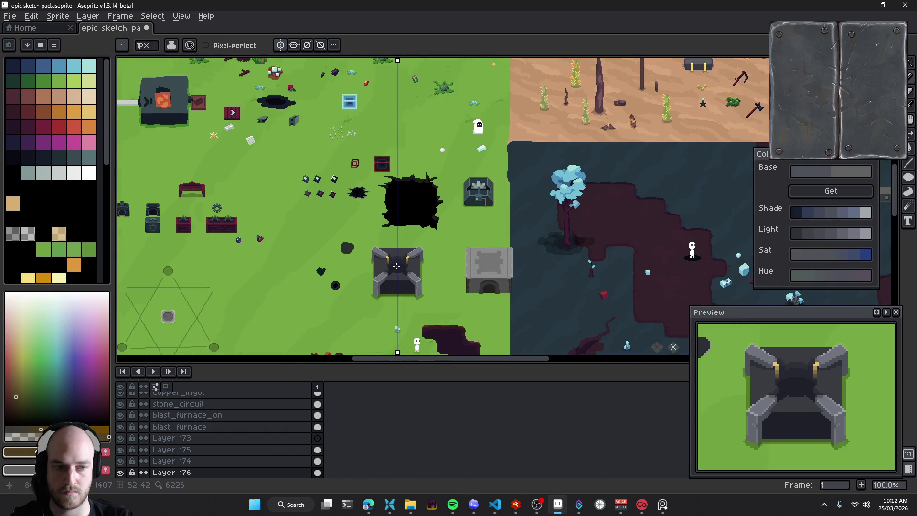
pyautogui.scroll(-1, 397, 263)
pyautogui.scroll(4, 406, 265)
pyautogui.scroll(3, 391, 253)
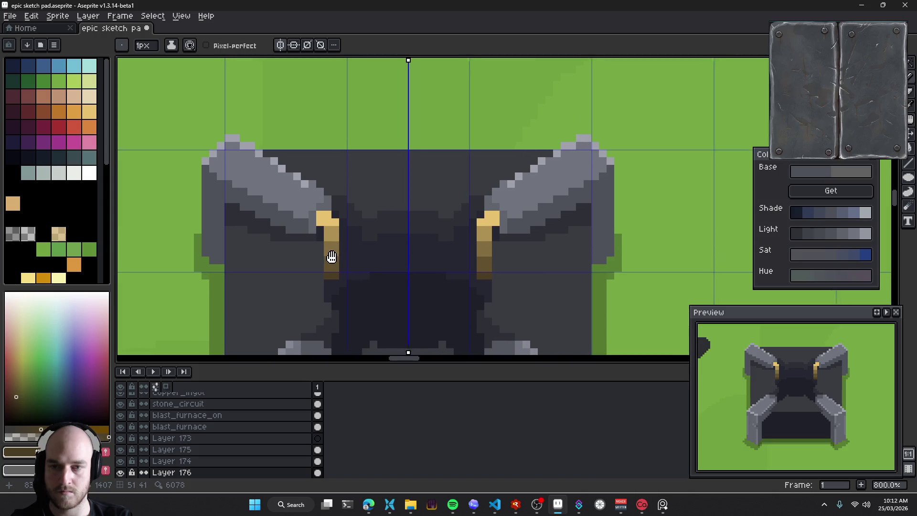
pyautogui.scroll(1, 363, 229)
pyautogui.keyDown('alt'); pyautogui.click(356, 223); pyautogui.keyUp('alt')
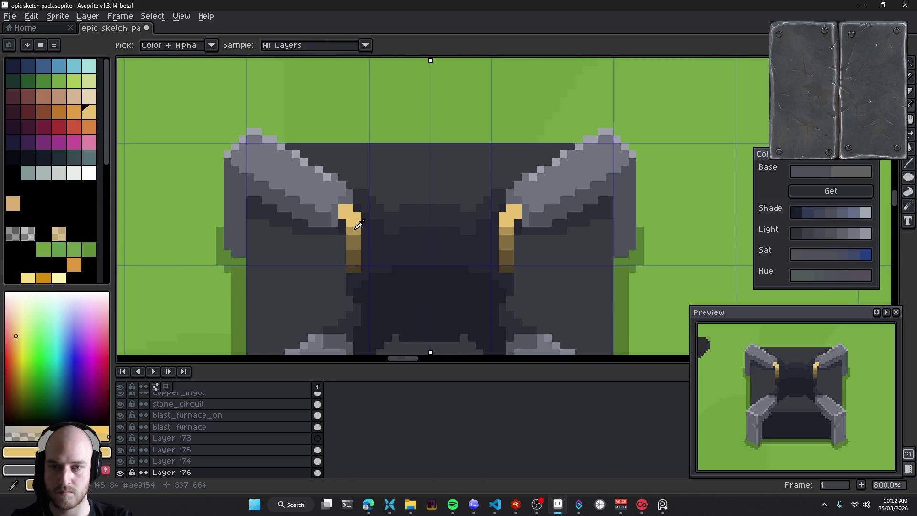
pyautogui.keyDown('alt'); pyautogui.click(356, 239); pyautogui.keyUp('alt')
pyautogui.click(353, 254)
# Repaint the upper pixels of the left accent strip in light yellow sampled from its top
pyautogui.scroll(5, 370, 285)
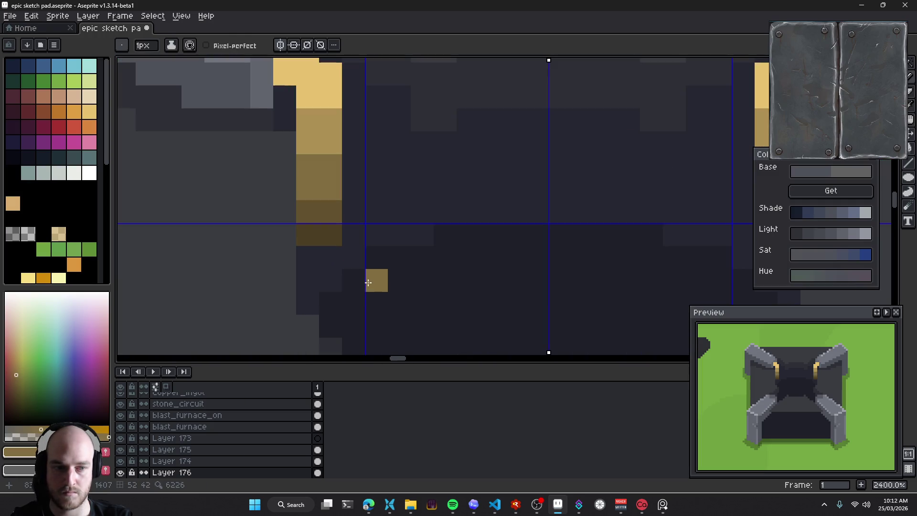
pyautogui.moveTo(348, 232); pyautogui.dragTo(379, 256)
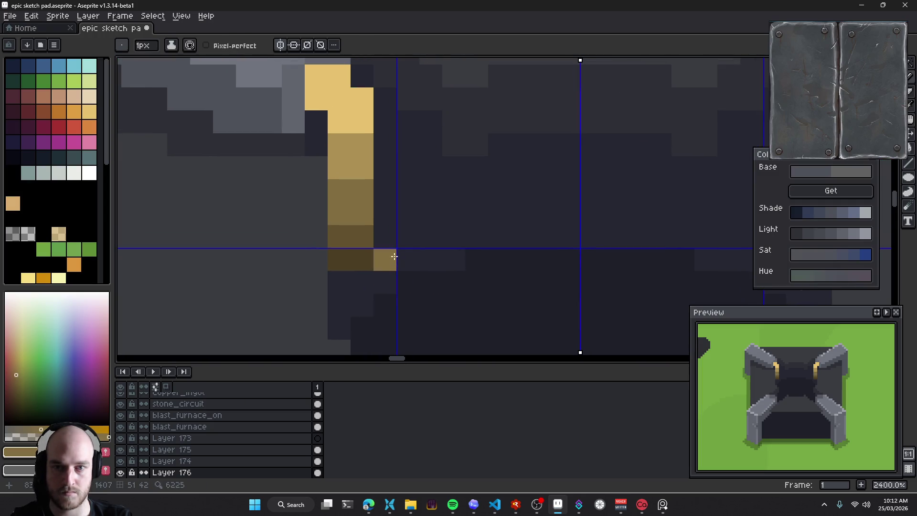
pyautogui.keyDown('alt'); pyautogui.click(347, 123); pyautogui.keyUp('alt')
pyautogui.click(356, 143)
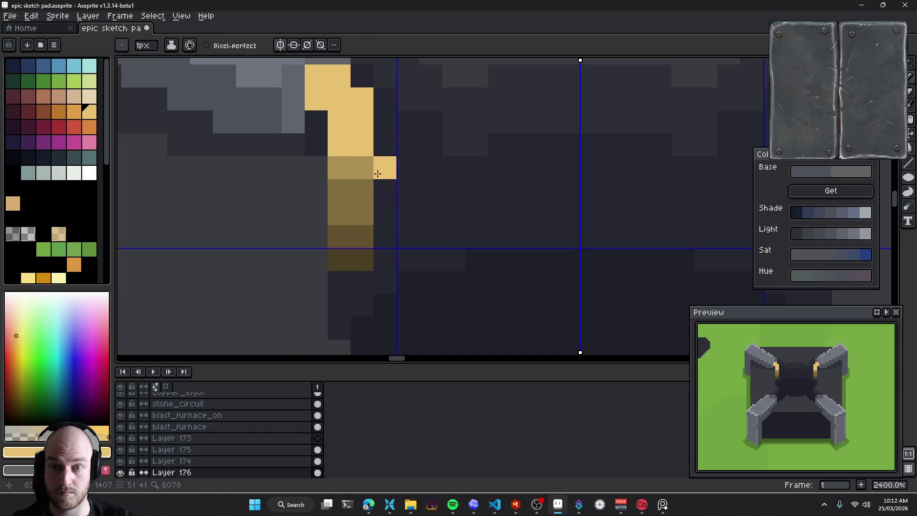
pyautogui.press('alt')
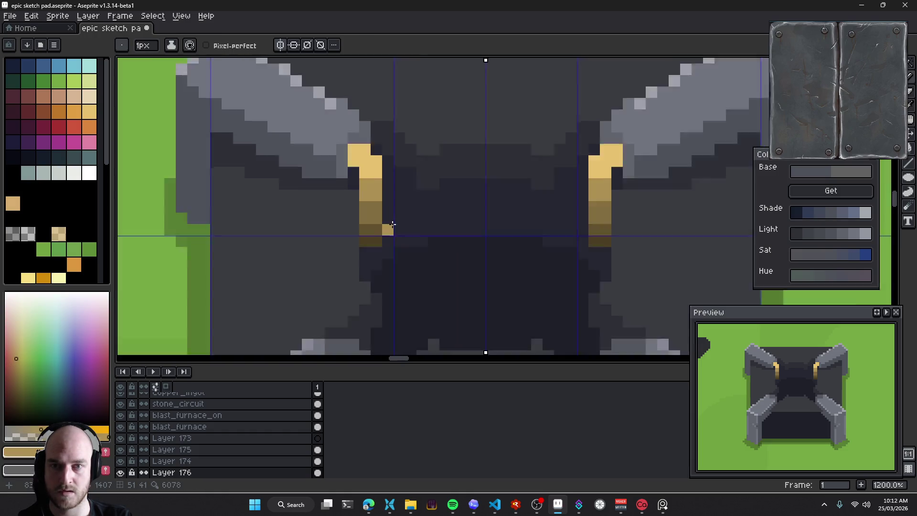
pyautogui.scroll(-10, 415, 253)
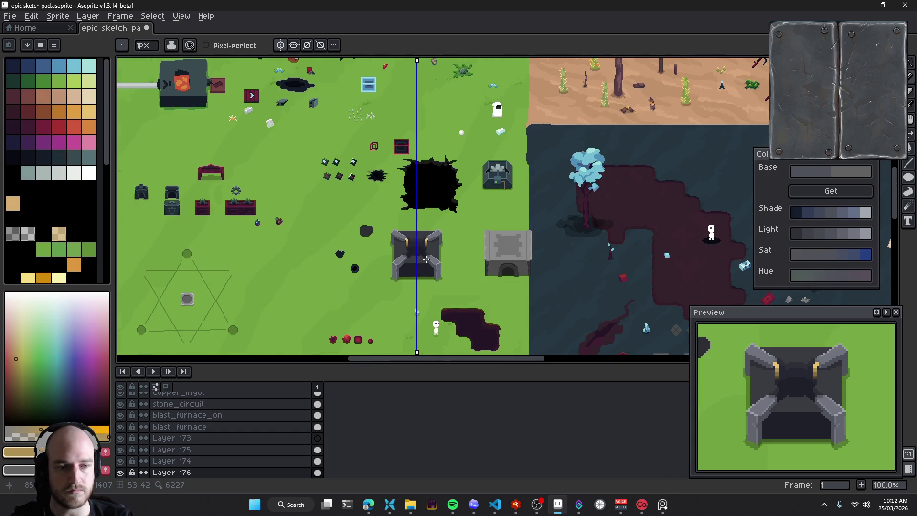
pyautogui.scroll(4, 426, 259)
pyautogui.scroll(3, 348, 226)
pyautogui.scroll(2, 348, 226)
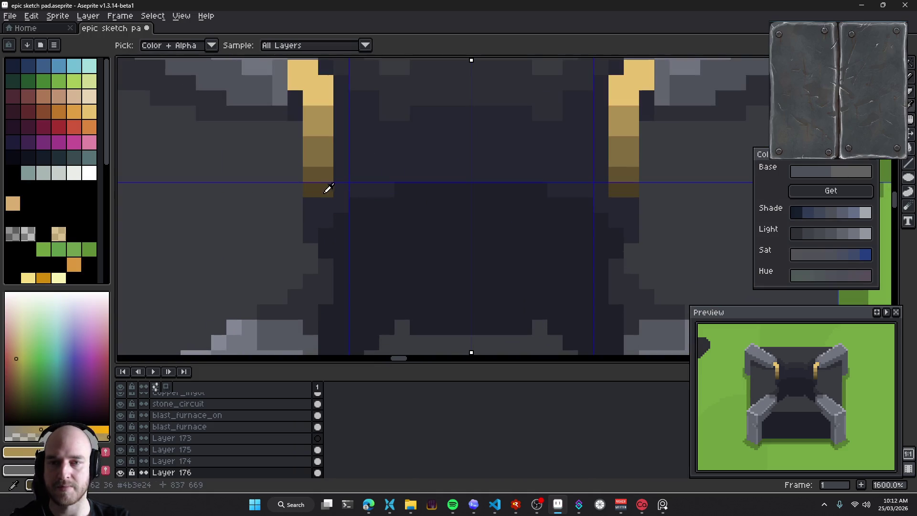
# Add brown pixels below both accents, then cover them with the dark grey body colour
pyautogui.keyDown('alt'); pyautogui.click(328, 190); pyautogui.keyUp('alt')
pyautogui.click(311, 208)
pyautogui.moveTo(311, 208); pyautogui.dragTo(326, 219)
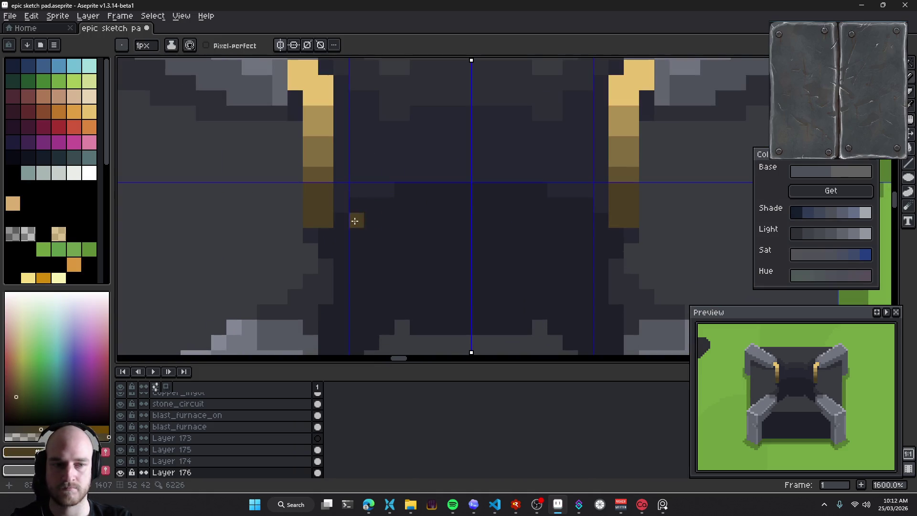
pyautogui.keyDown('alt'); pyautogui.click(323, 234); pyautogui.keyUp('alt')
pyautogui.moveTo(326, 219)
pyautogui.mouseDown()
pyautogui.moveTo(323, 205)
pyautogui.moveTo(310, 205)
pyautogui.mouseUp()
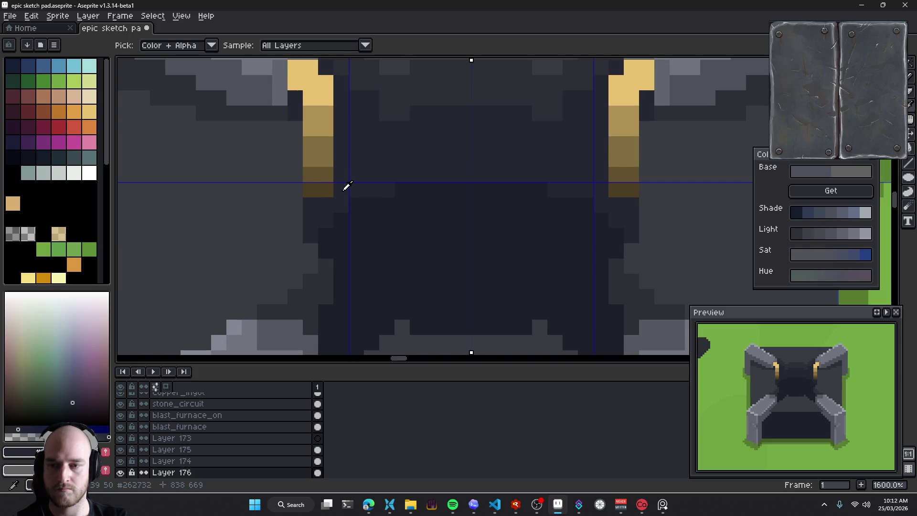
# Test a dark blue pixel below the accent and undo it
pyautogui.moveTo(346, 183); pyautogui.dragTo(328, 188)
pyautogui.click(68, 398)
pyautogui.click(295, 250)
pyautogui.hotkey('ctrl', 'z')
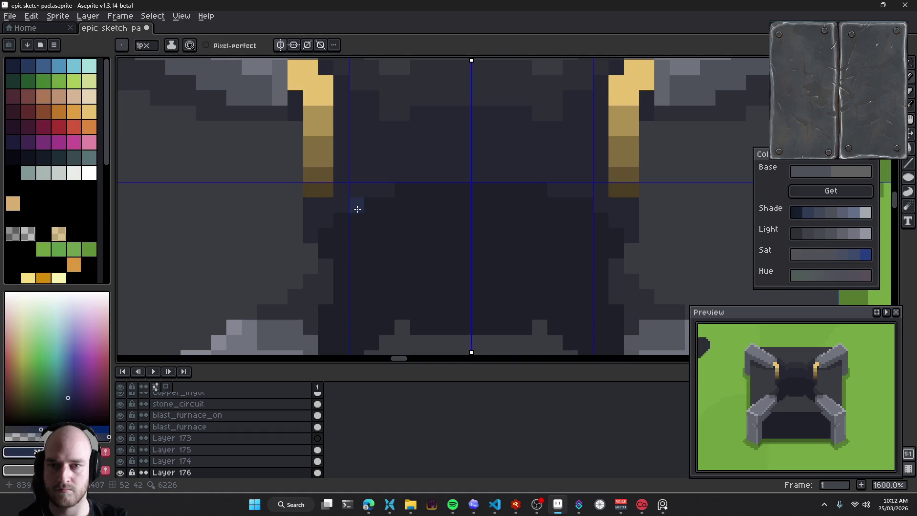
# Paint dark olive pixels, a darker version of the tan, at the base of both accents
pyautogui.keyDown('alt'); pyautogui.click(345, 187); pyautogui.keyUp('alt')
pyautogui.keyDown('alt'); pyautogui.click(336, 186); pyautogui.keyUp('alt')
pyautogui.click(20, 411)
pyautogui.click(327, 191)
pyautogui.moveTo(327, 191); pyautogui.dragTo(341, 231)
pyautogui.click(323, 214)
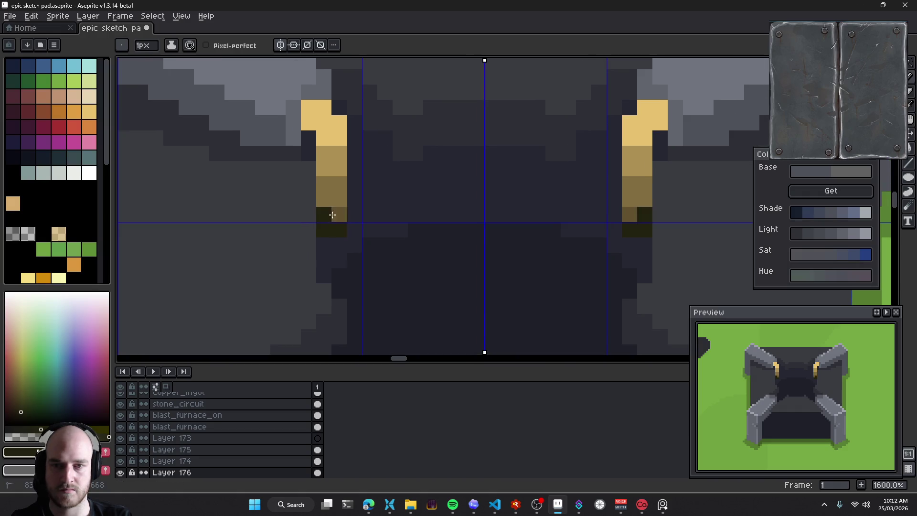
pyautogui.click(339, 215)
pyautogui.moveTo(413, 204); pyautogui.dragTo(412, 211)
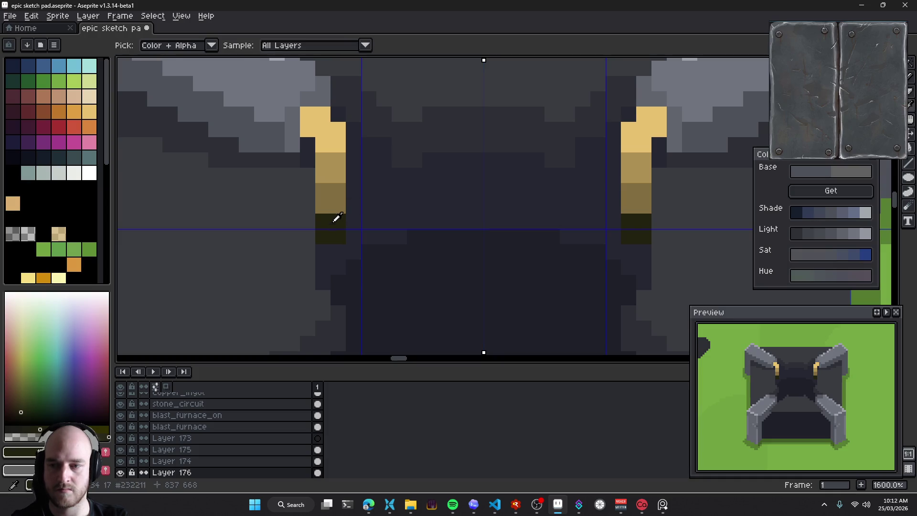
# Repaint the accents' lower pixels in a darker brown, then undo the last pencil strokes
pyautogui.keyDown('alt'); pyautogui.click(338, 207); pyautogui.keyUp('alt')
pyautogui.click(18, 393)
pyautogui.moveTo(339, 205)
pyautogui.mouseDown()
pyautogui.moveTo(321, 203)
pyautogui.moveTo(334, 190)
pyautogui.moveTo(322, 190)
pyautogui.mouseUp()
pyautogui.scroll(-4, 405, 205)
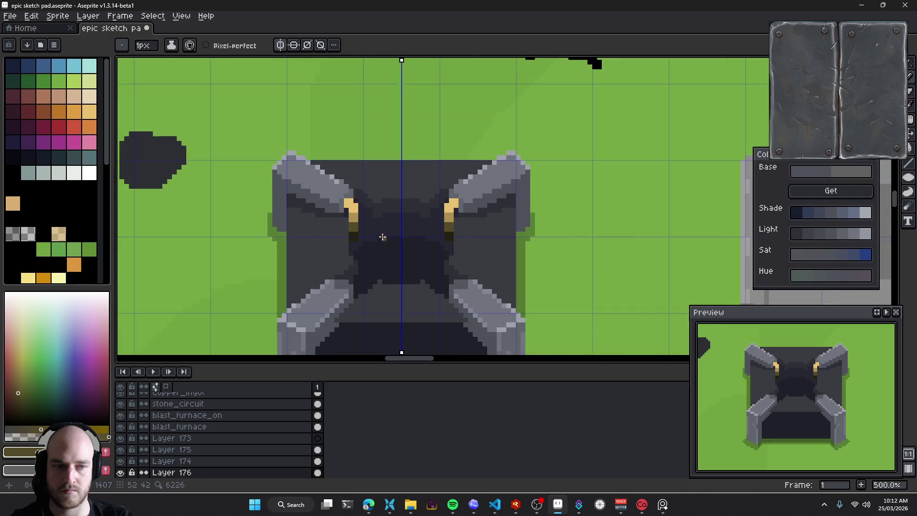
pyautogui.scroll(-3, 413, 229)
pyautogui.scroll(-1, 422, 261)
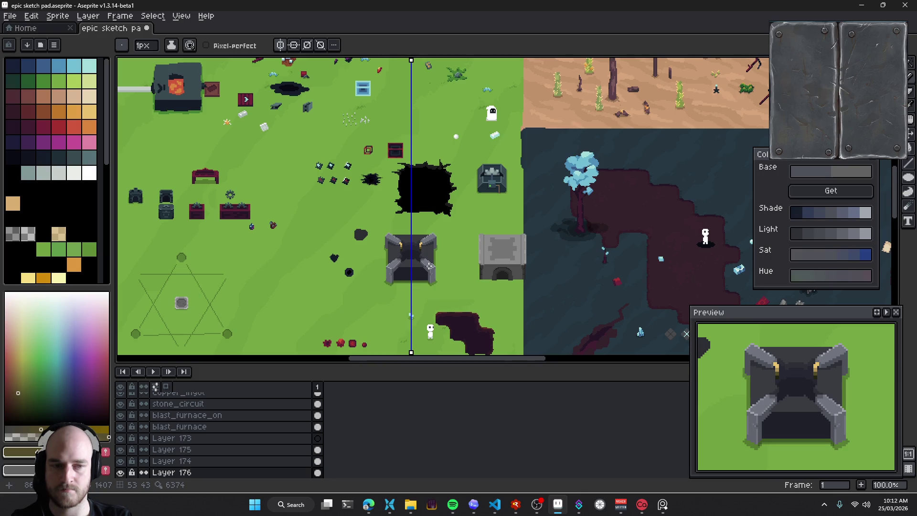
pyautogui.scroll(4, 429, 266)
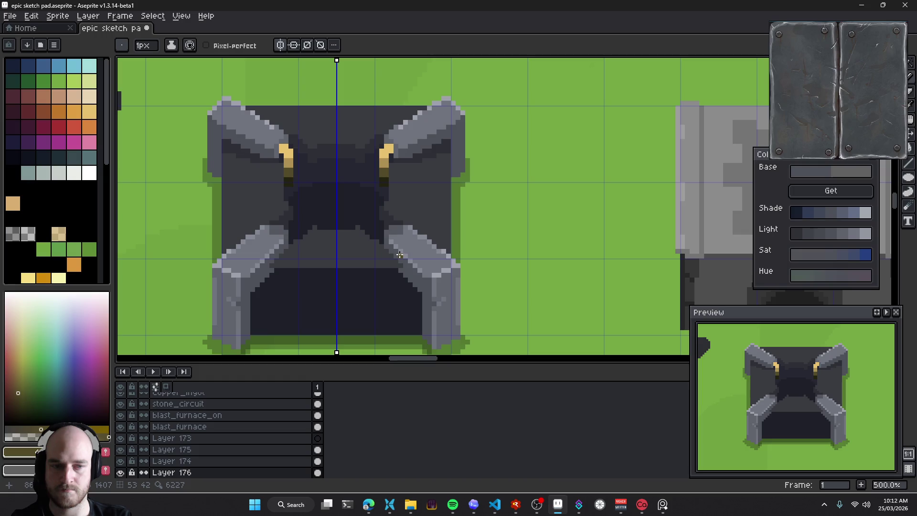
pyautogui.scroll(-3, 398, 252)
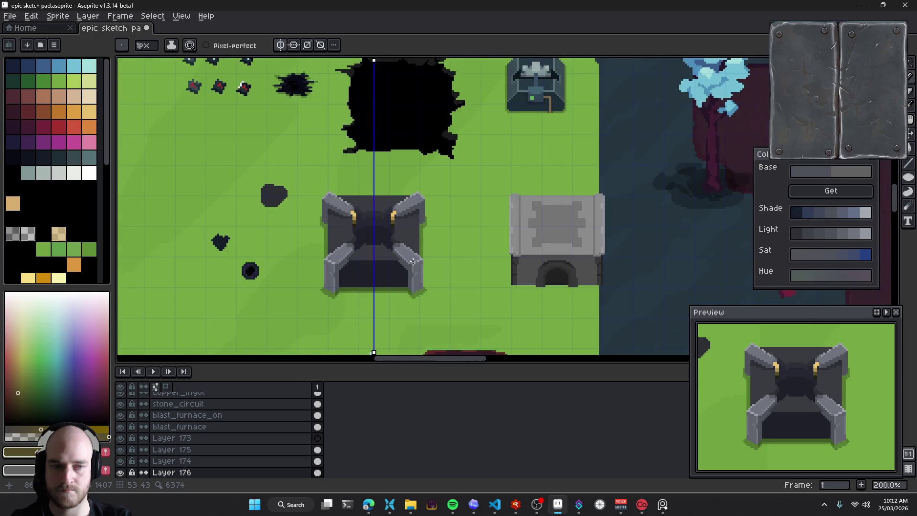
pyautogui.scroll(-1, 429, 260)
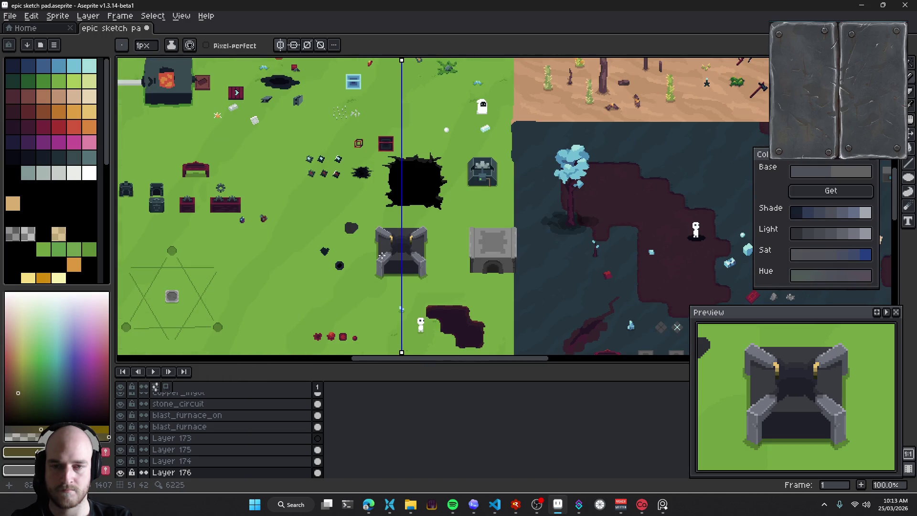
pyautogui.scroll(3, 396, 261)
pyautogui.hotkey('ctrl', 'z')
pyautogui.hotkey('ctrl', 'z')
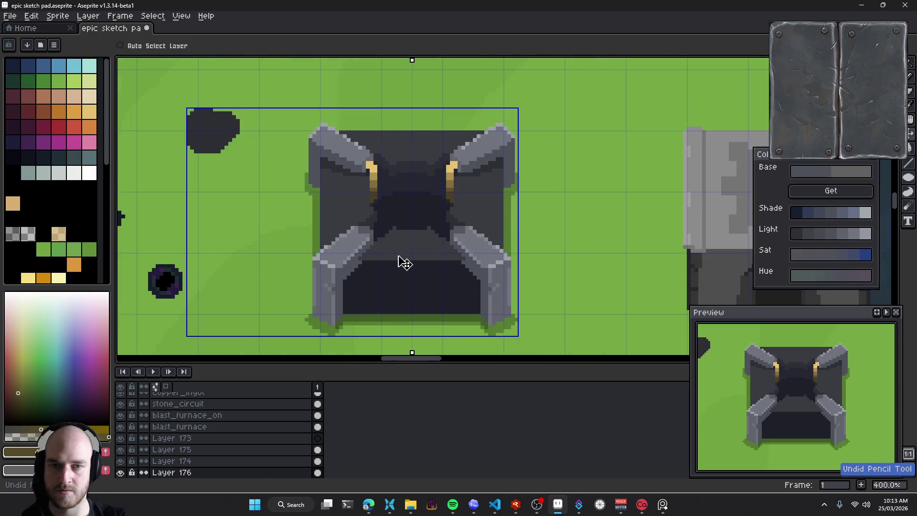
pyautogui.hotkey('ctrl', 'z')
pyautogui.hotkey('ctrl', 'z')
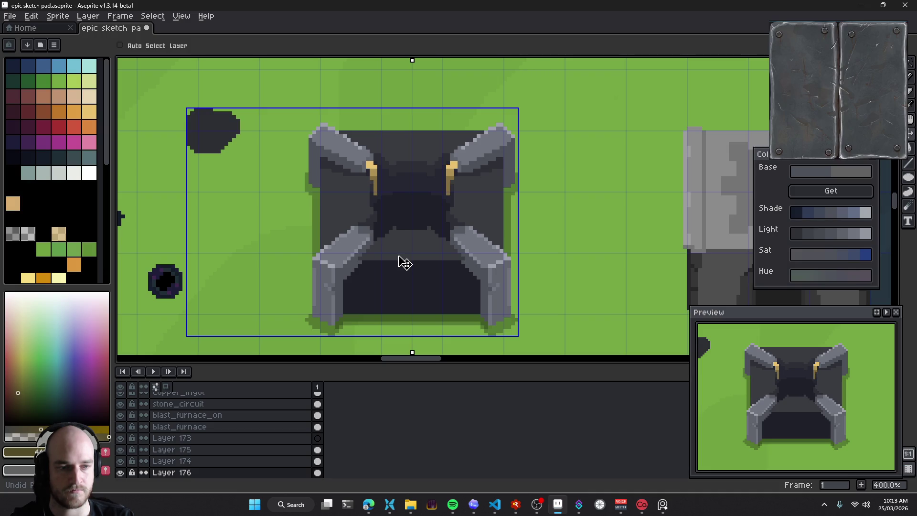
# Undo another stroke, sample the dark body grey and generate shade ramps to pick a lighter grey
pyautogui.hotkey('ctrl', 'z')
pyautogui.scroll(-1, 401, 262)
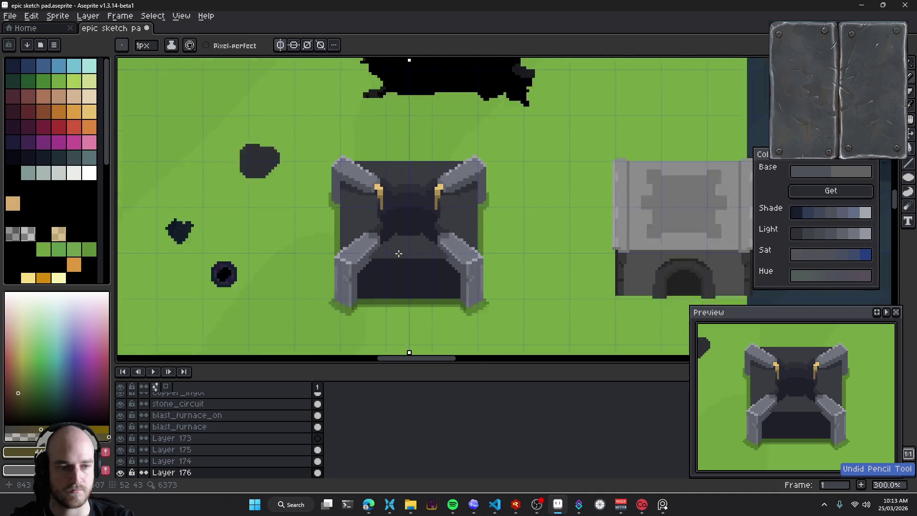
pyautogui.scroll(-3, 400, 258)
pyautogui.scroll(3, 399, 253)
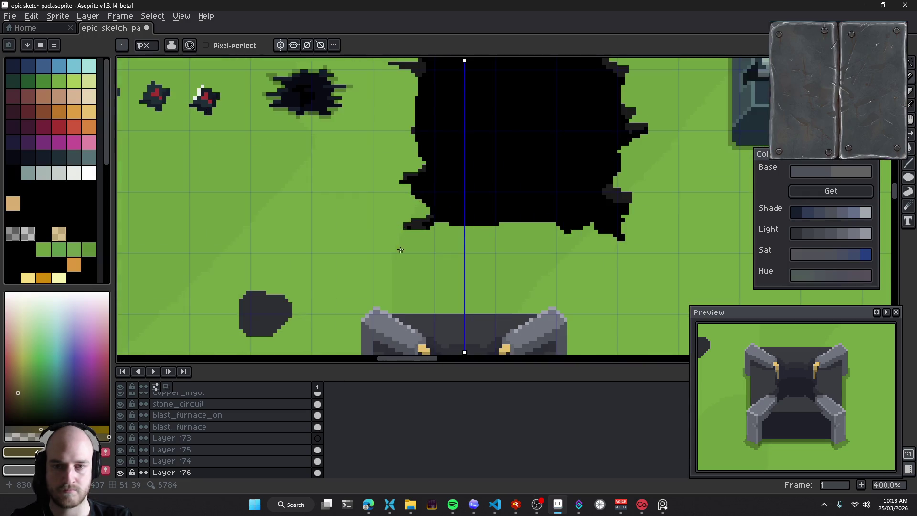
pyautogui.scroll(2, 399, 253)
pyautogui.scroll(2, 382, 229)
pyautogui.scroll(3, 361, 205)
pyautogui.press('alt')
pyautogui.keyDown('alt'); pyautogui.click(360, 206); pyautogui.keyUp('alt')
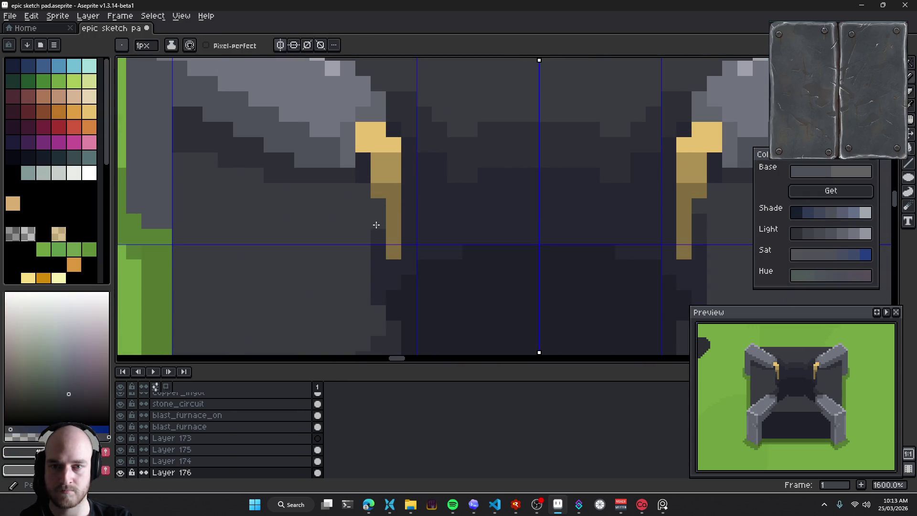
pyautogui.scroll(-6, 376, 230)
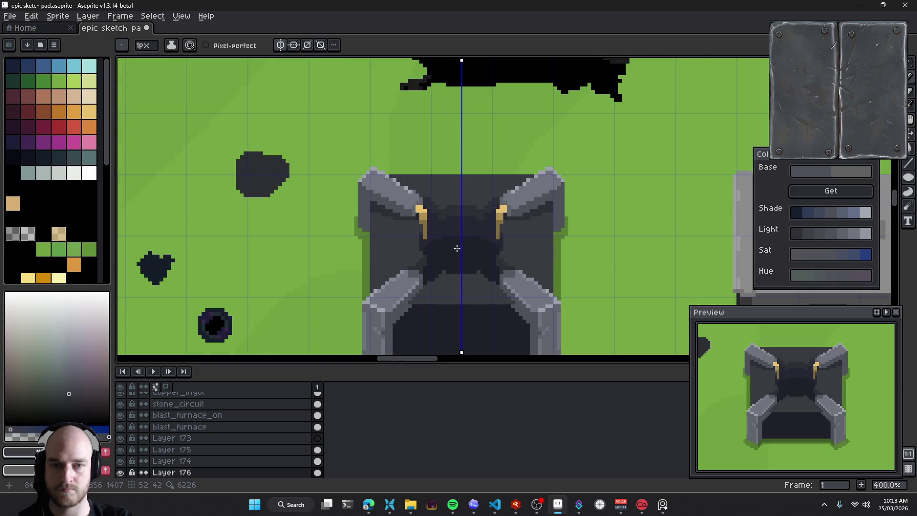
pyautogui.scroll(5, 439, 247)
pyautogui.press('alt')
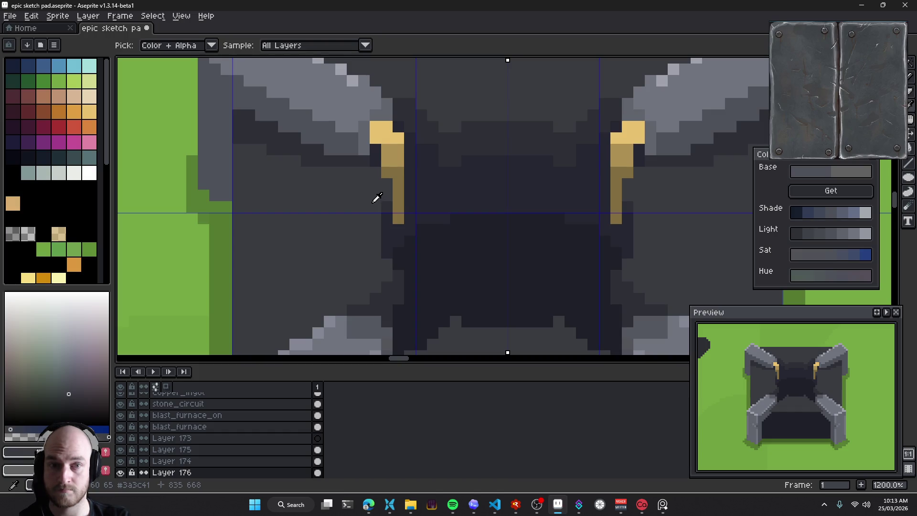
pyautogui.scroll(-3, 377, 197)
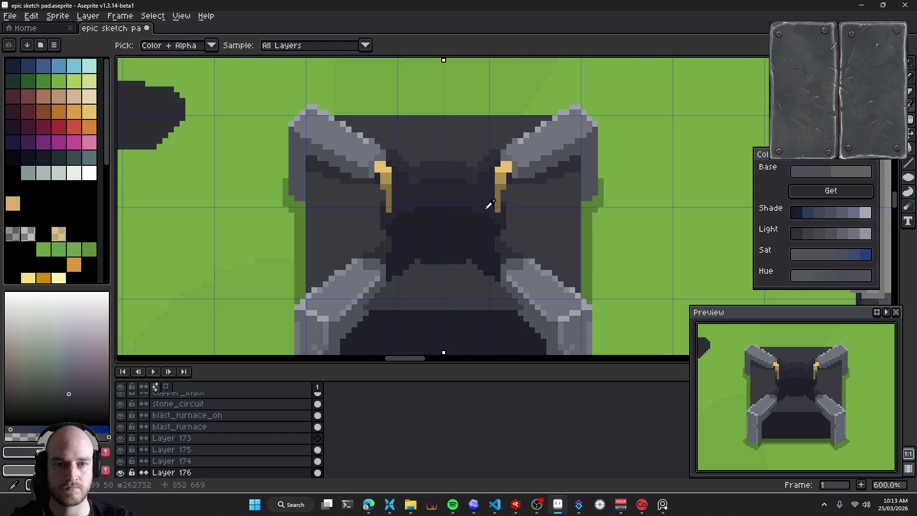
pyautogui.click(846, 193)
pyautogui.scroll(2, 460, 214)
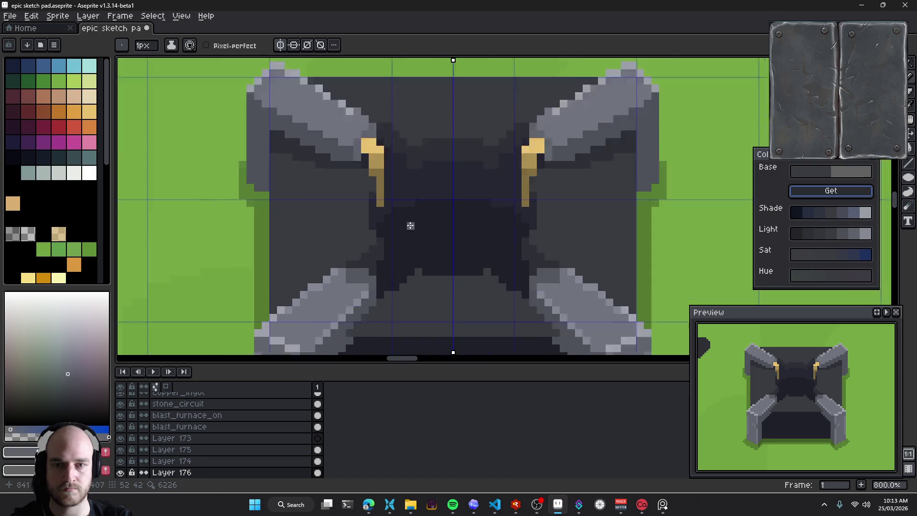
pyautogui.scroll(4, 460, 214)
pyautogui.press('alt')
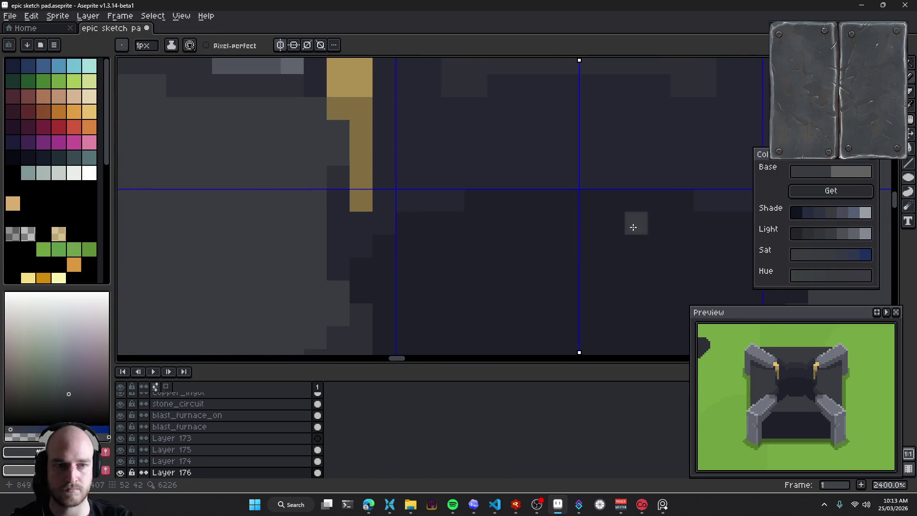
pyautogui.click(849, 235)
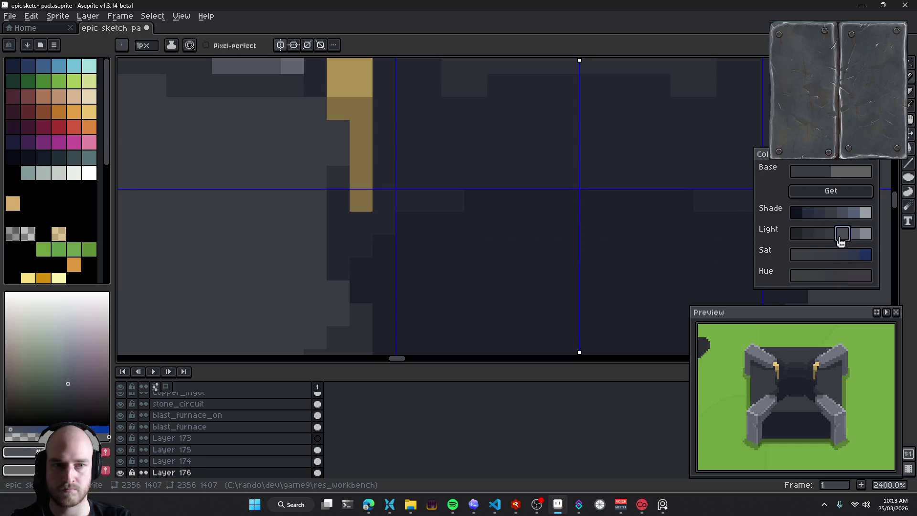
# Paint a light-grey highlight strip beside the gold accent, then repaint and extend it in lighter grey
pyautogui.moveTo(315, 198)
pyautogui.mouseDown()
pyautogui.moveTo(313, 184)
pyautogui.moveTo(333, 157)
pyautogui.mouseUp()
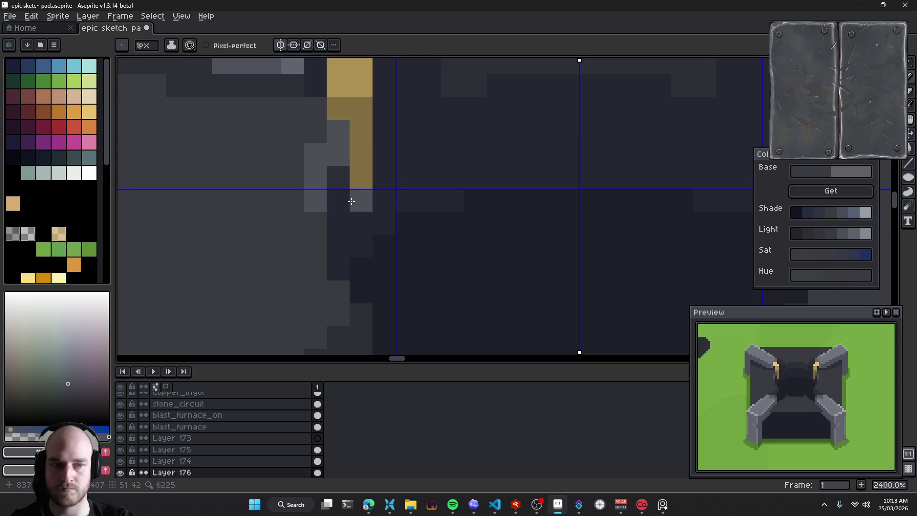
pyautogui.click(315, 154)
pyautogui.moveTo(341, 195); pyautogui.dragTo(363, 211)
pyautogui.scroll(-7, 335, 166)
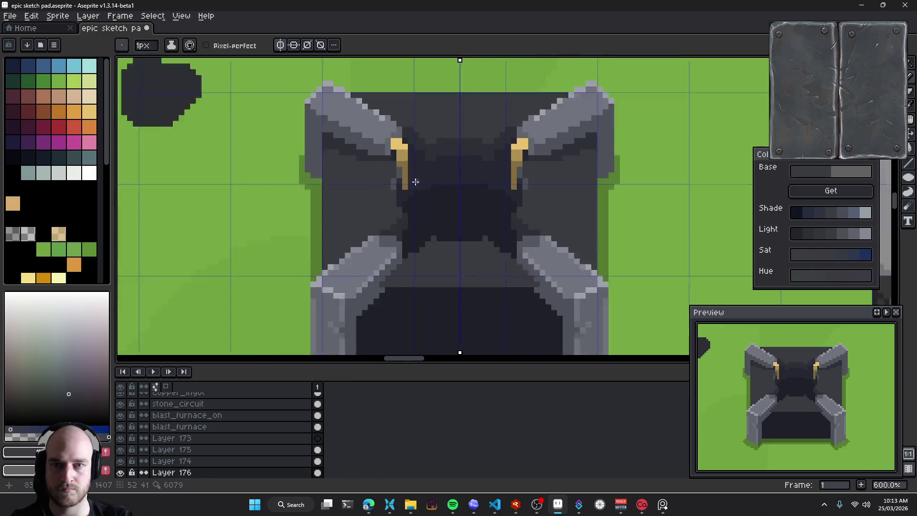
pyautogui.scroll(-4, 425, 206)
pyautogui.scroll(4, 427, 207)
pyautogui.scroll(4, 406, 167)
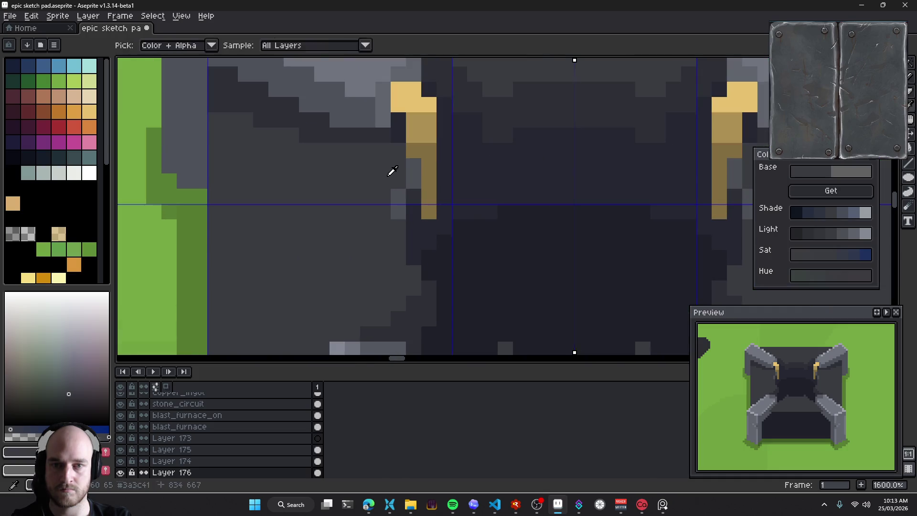
pyautogui.scroll(-8, 429, 203)
pyautogui.scroll(7, 450, 219)
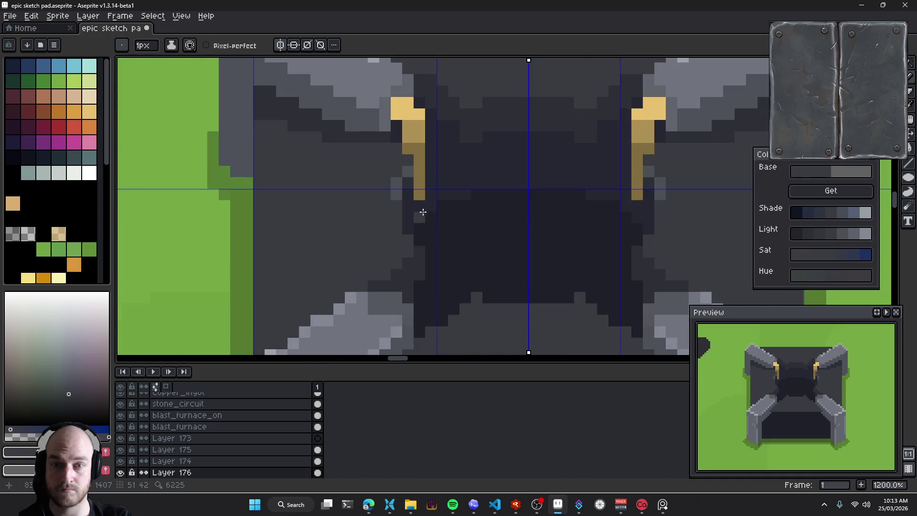
pyautogui.scroll(3, 419, 211)
pyautogui.click(841, 235)
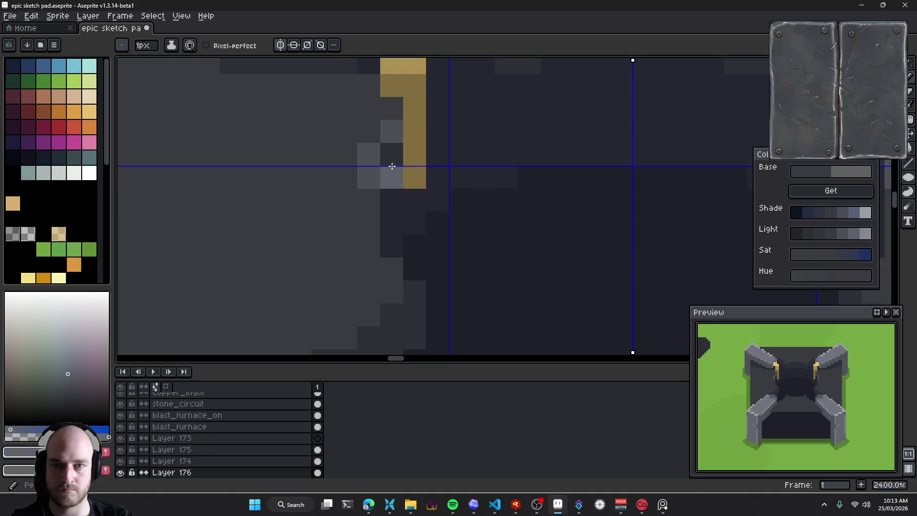
pyautogui.moveTo(368, 154); pyautogui.dragTo(370, 205)
pyautogui.click(369, 221)
pyautogui.click(366, 203)
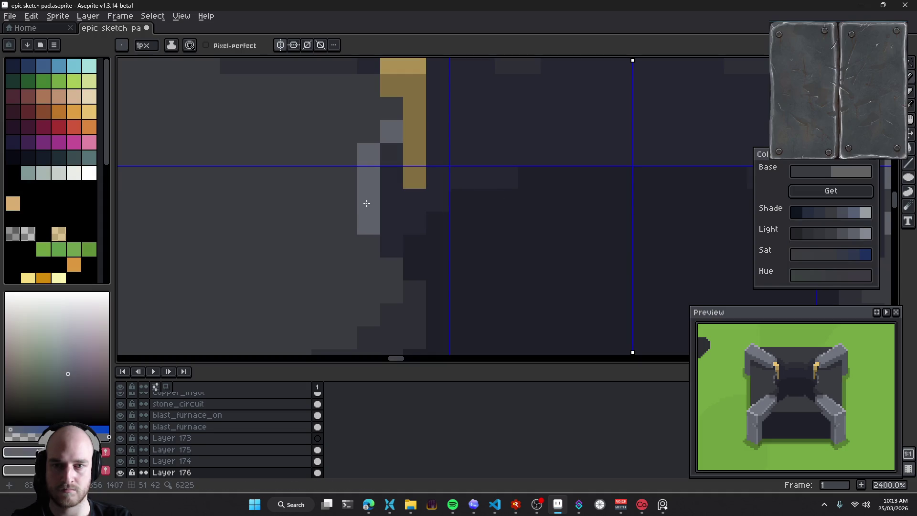
# Extend the light-grey arm edge diagonally down-left with three more pixels
pyautogui.click(391, 268)
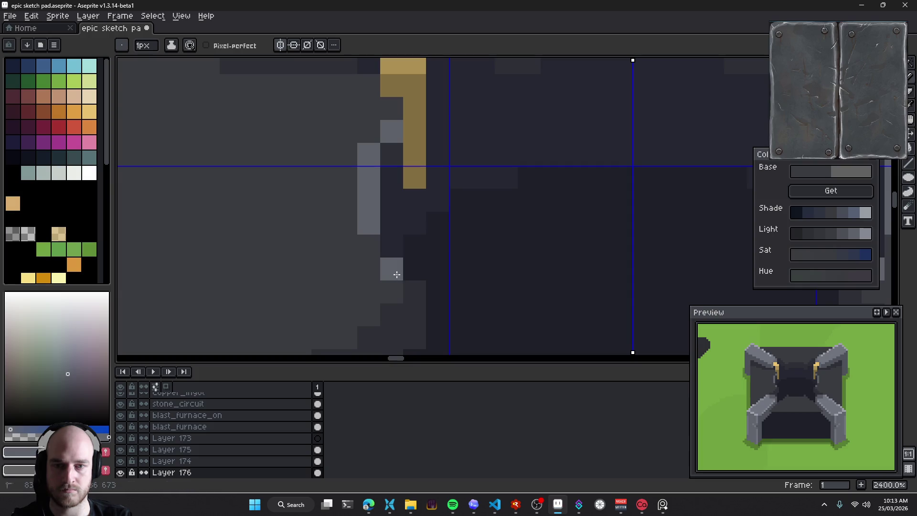
pyautogui.click(391, 291)
pyautogui.click(368, 314)
pyautogui.scroll(-1, 382, 203)
pyautogui.scroll(-1, 358, 246)
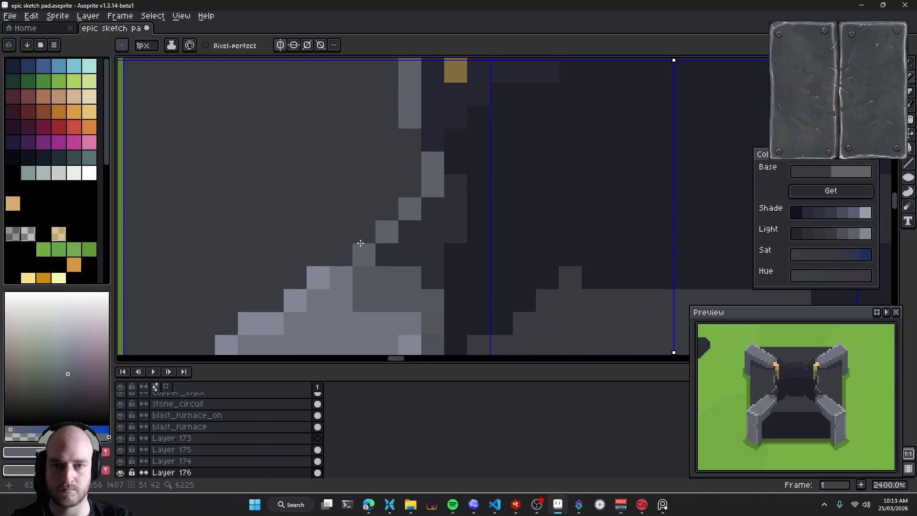
pyautogui.scroll(-4, 506, 205)
# Shade a column of dark pixels down beside the gold bar, mirrored on both sides
pyautogui.moveTo(511, 208); pyautogui.dragTo(391, 226)
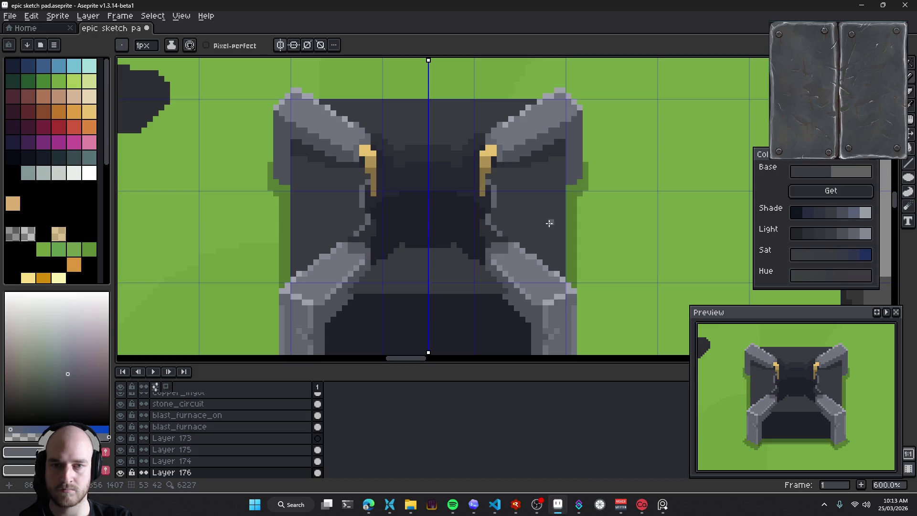
pyautogui.scroll(3, 470, 225)
pyautogui.moveTo(358, 168)
pyautogui.mouseDown()
pyautogui.moveTo(368, 237)
pyautogui.moveTo(340, 272)
pyautogui.mouseUp()
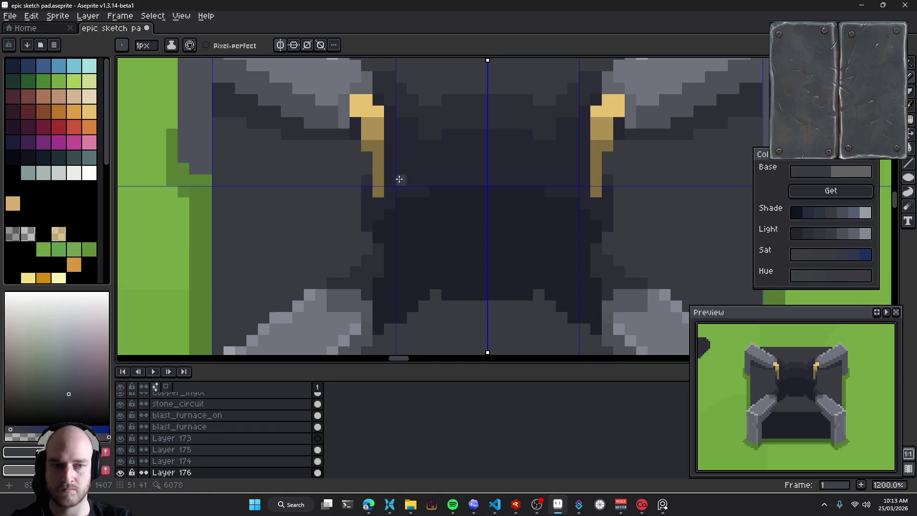
pyautogui.scroll(-5, 399, 205)
pyautogui.scroll(-1, 399, 238)
pyautogui.scroll(-2, 416, 231)
pyautogui.hscroll(-2, 448, 239)
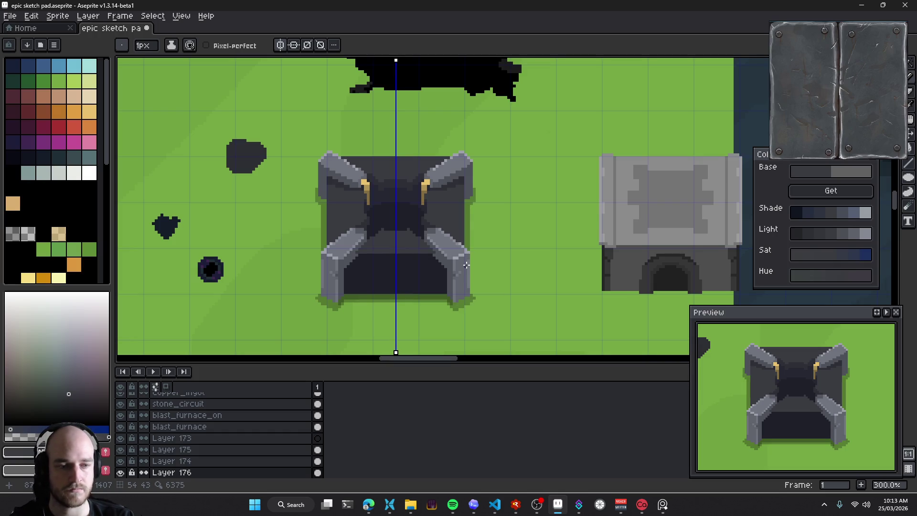
pyautogui.scroll(2, 468, 261)
# Sample the tan gold and try accent pixels beside the lower arm, undoing the misplaced ones
pyautogui.keyDown('alt'); pyautogui.click(339, 186); pyautogui.keyUp('alt')
pyautogui.scroll(3, 331, 244)
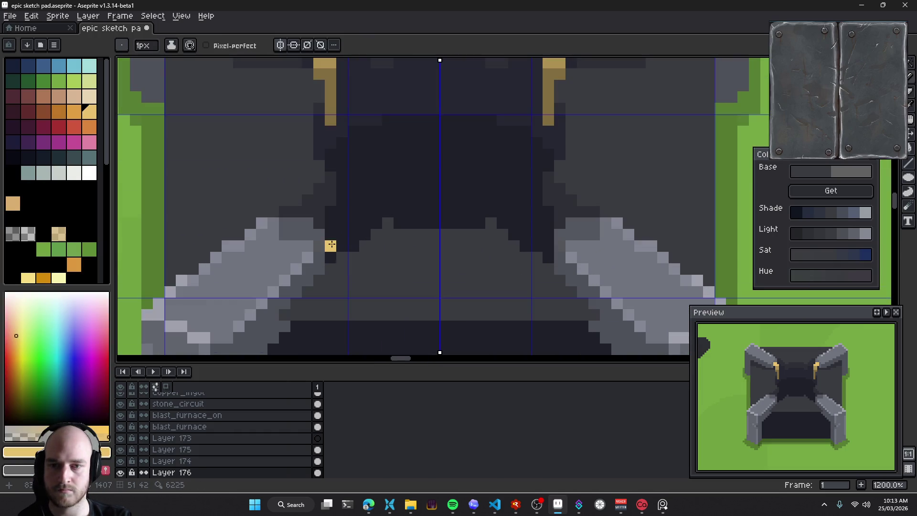
pyautogui.hscroll(-2, 353, 229)
pyautogui.scroll(1, 354, 230)
pyautogui.keyDown('alt'); pyautogui.click(372, 138); pyautogui.keyUp('alt')
pyautogui.scroll(1, 379, 224)
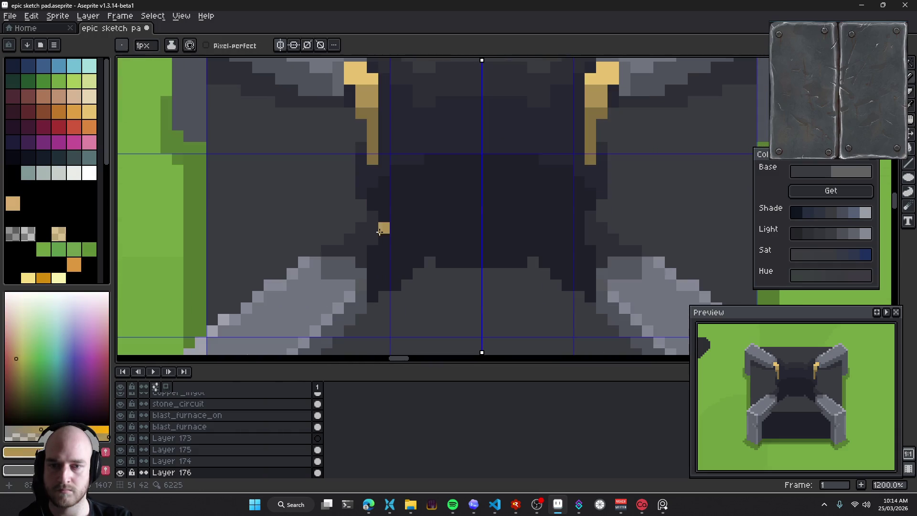
pyautogui.moveTo(359, 265); pyautogui.dragTo(369, 277)
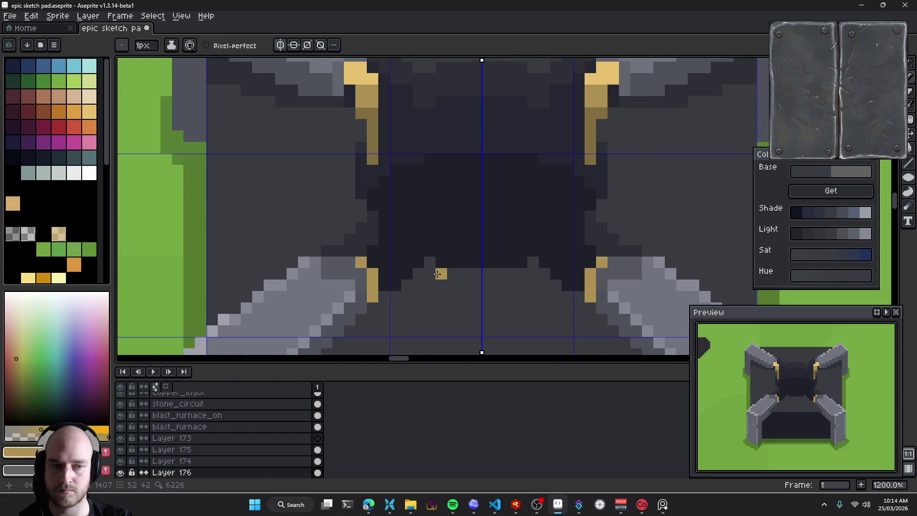
pyautogui.hotkey('ctrl', 'z')
pyautogui.hotkey('ctrl', 'z')
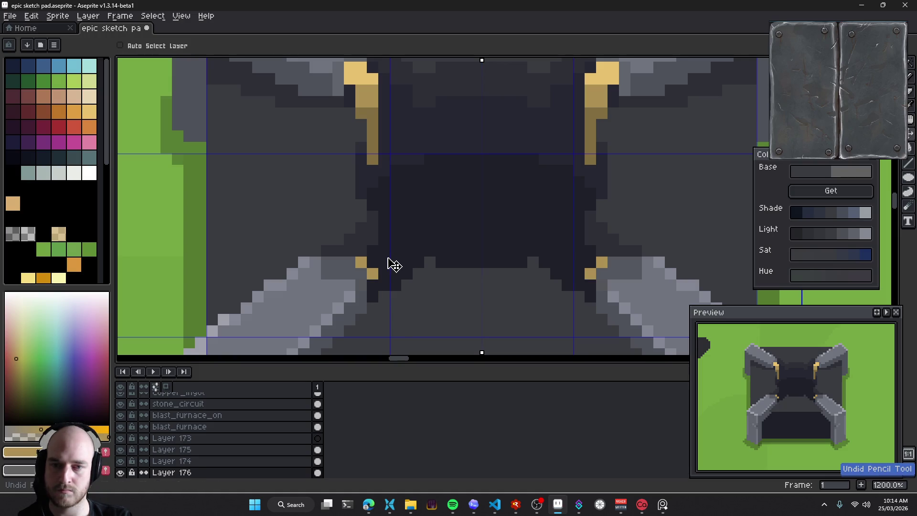
pyautogui.hotkey('ctrl', 'z')
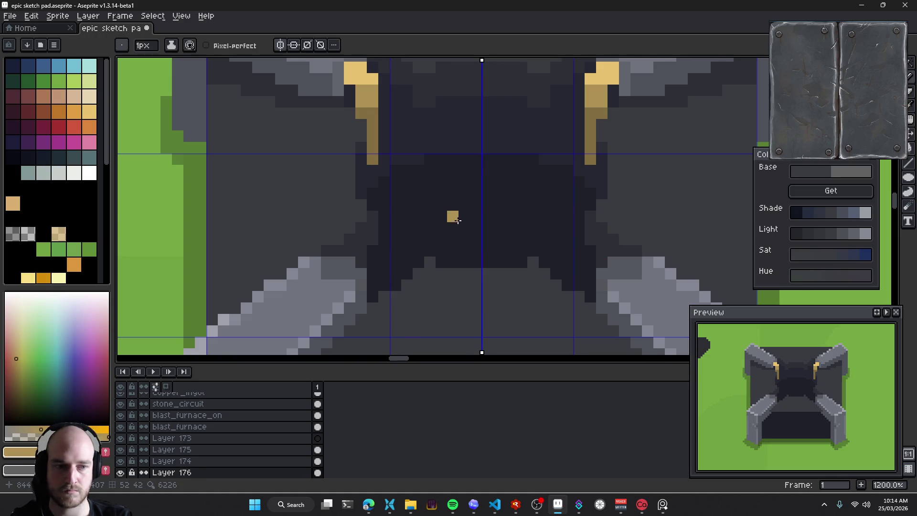
# Draw a tan accent where the lower-left arm meets the dark body
pyautogui.moveTo(452, 215); pyautogui.dragTo(413, 246)
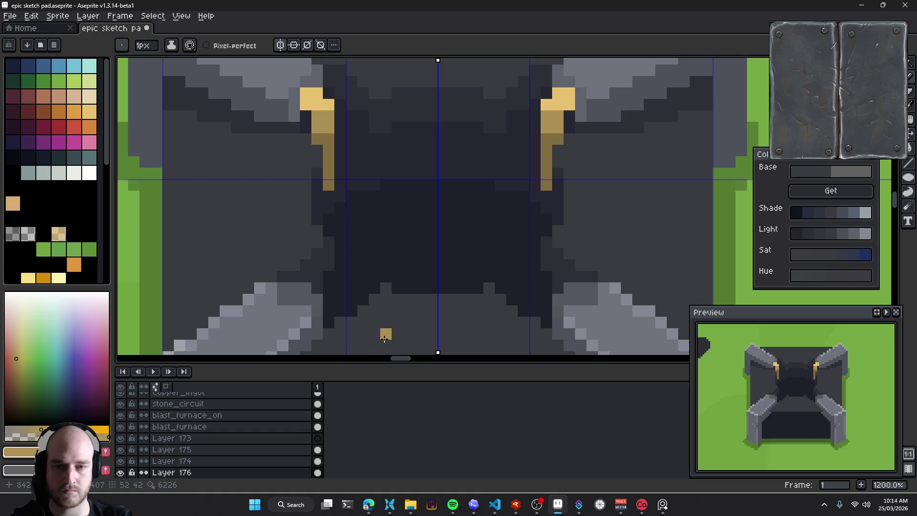
pyautogui.moveTo(329, 322); pyautogui.dragTo(329, 311)
pyautogui.moveTo(435, 264); pyautogui.dragTo(415, 248)
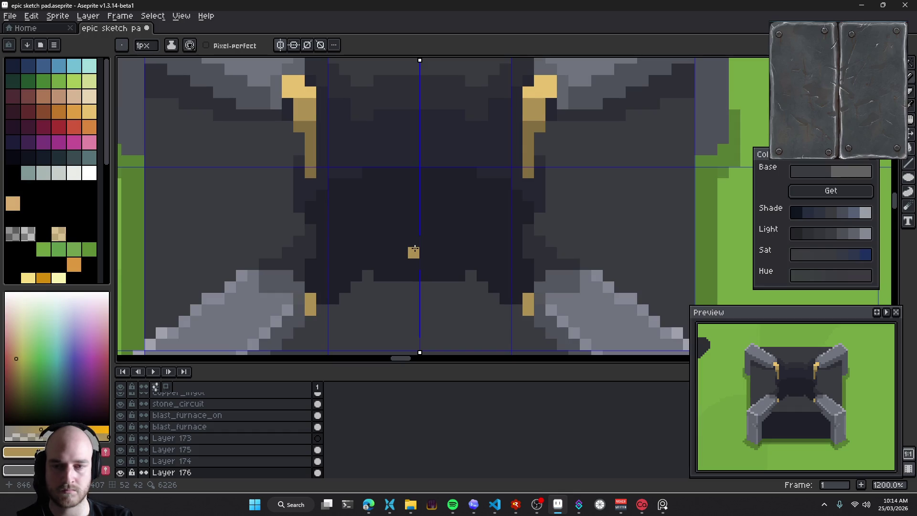
pyautogui.scroll(-7, 413, 249)
pyautogui.scroll(-1, 459, 284)
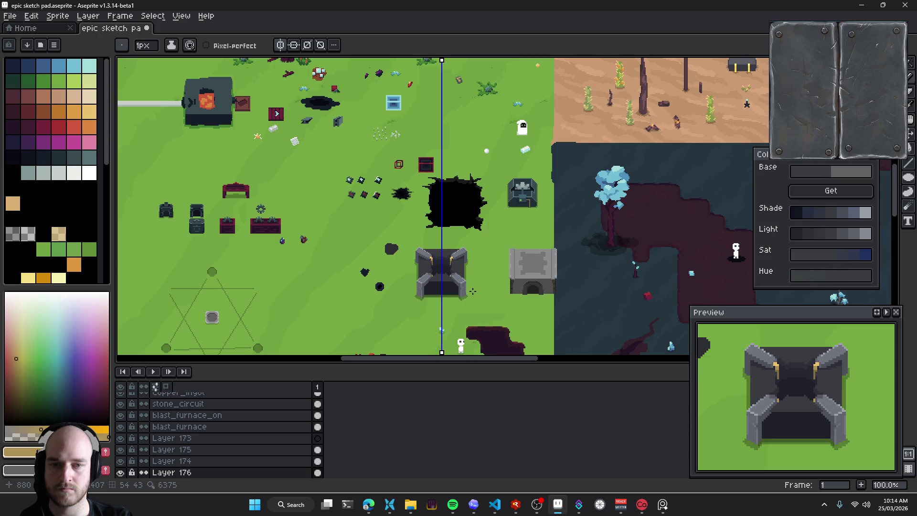
pyautogui.scroll(6, 472, 291)
pyautogui.scroll(2, 423, 272)
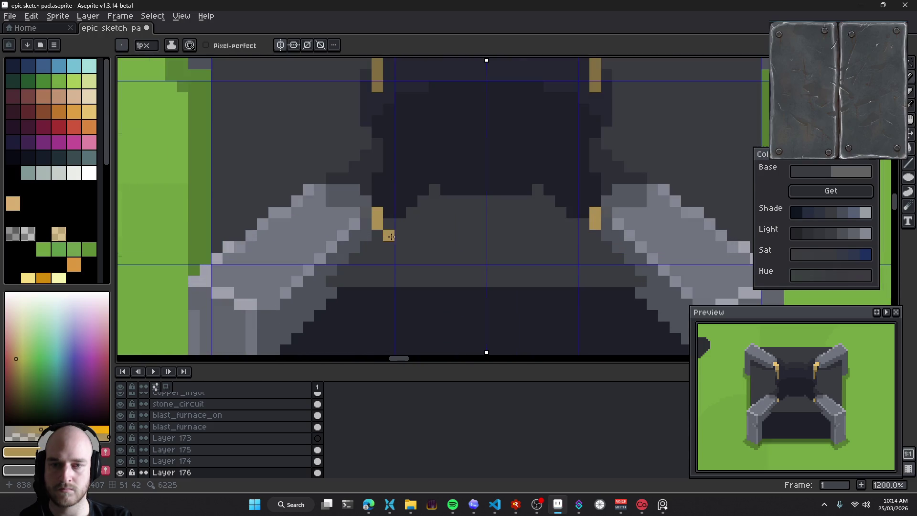
# Place a mirrored gold accent pixel on the lower-left arm's inner tip
pyautogui.click(365, 193)
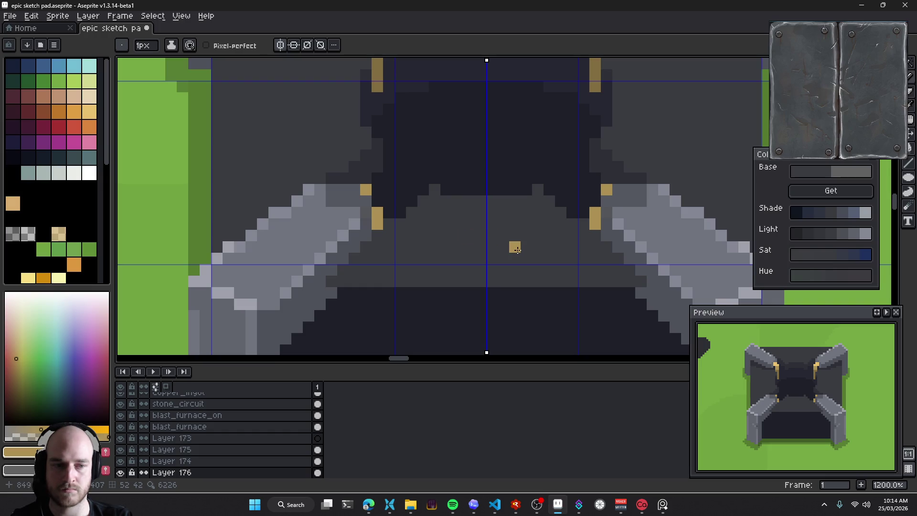
pyautogui.press('v')
pyautogui.press('b')
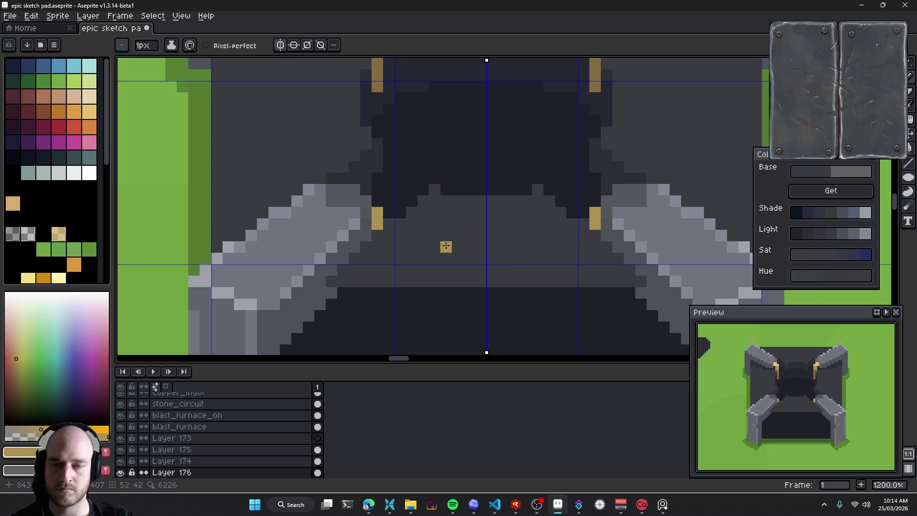
pyautogui.scroll(-6, 446, 246)
pyautogui.scroll(-2, 447, 246)
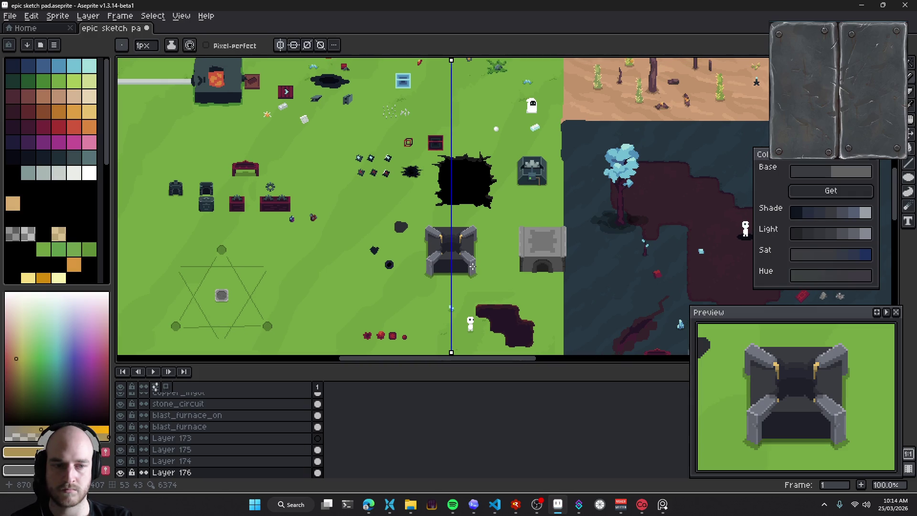
pyautogui.scroll(4, 472, 266)
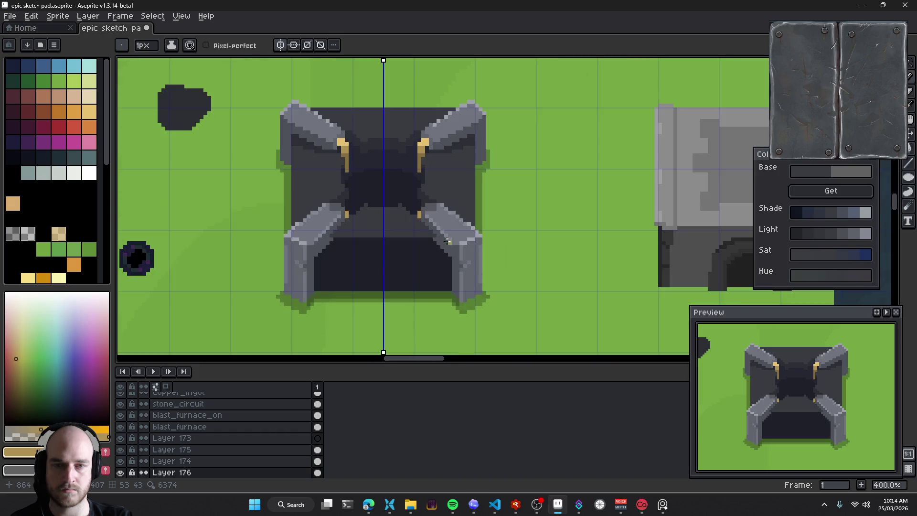
pyautogui.scroll(5, 357, 159)
# Try widening the upper gold bar with darker gold, undo it, and sample the body's dark grey
pyautogui.hotkey('ctrl', 'z')
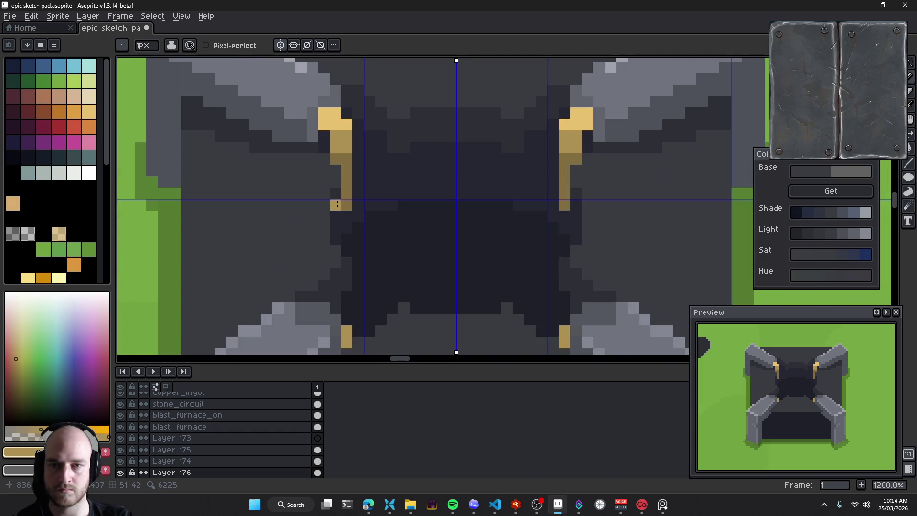
pyautogui.keyDown('alt'); pyautogui.click(341, 159); pyautogui.keyUp('alt')
pyautogui.moveTo(335, 164); pyautogui.dragTo(335, 205)
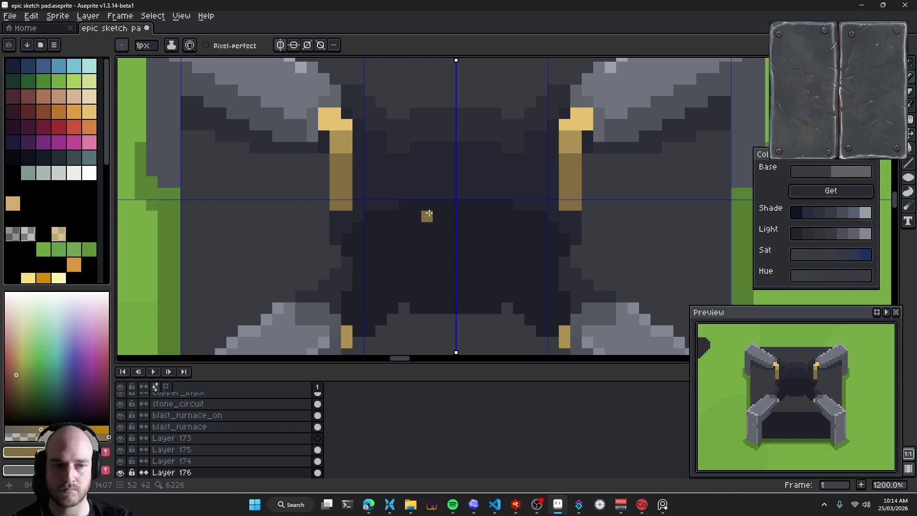
pyautogui.hotkey('ctrl', 'z')
pyautogui.keyDown('alt'); pyautogui.click(338, 193); pyautogui.keyUp('alt')
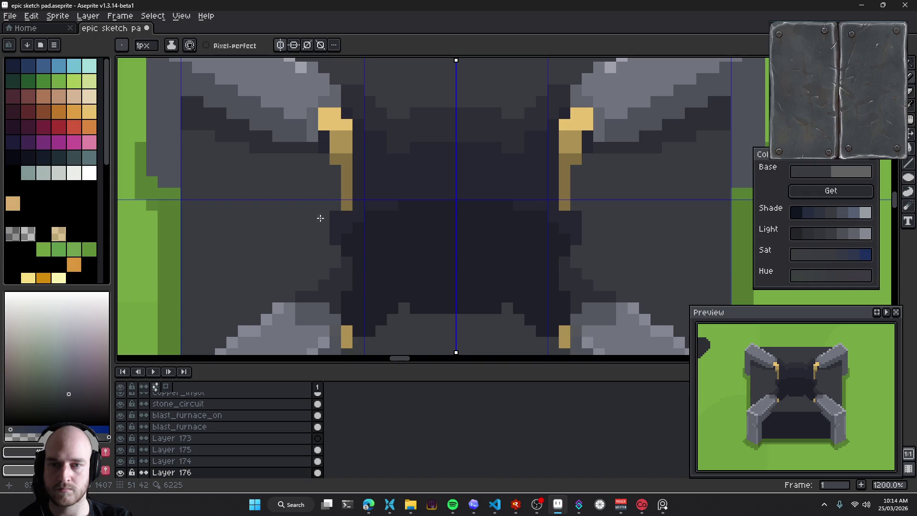
# Sample several dark greys from the furnace body while recentring on its middle
pyautogui.moveTo(368, 227); pyautogui.dragTo(396, 230)
pyautogui.keyDown('alt'); pyautogui.click(381, 225); pyautogui.keyUp('alt')
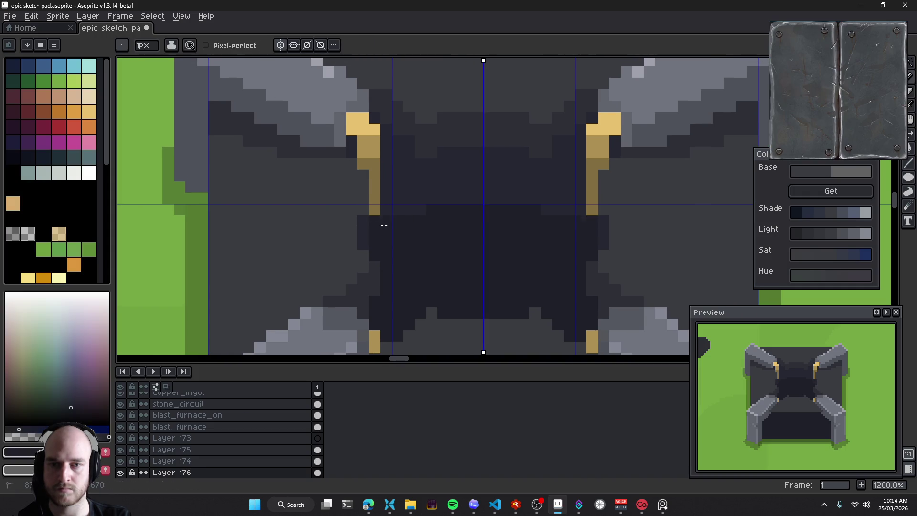
pyautogui.keyDown('alt'); pyautogui.click(366, 234); pyautogui.keyUp('alt')
pyautogui.keyDown('alt'); pyautogui.click(382, 207); pyautogui.keyUp('alt')
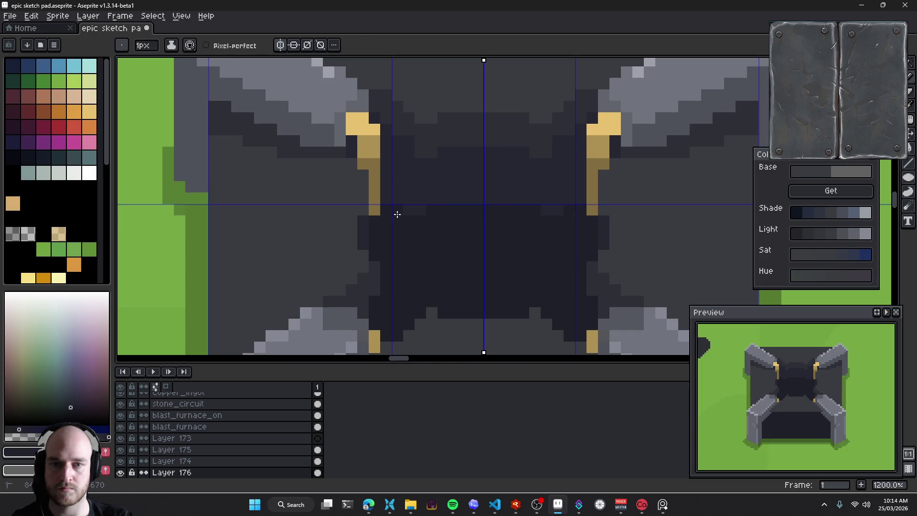
pyautogui.keyDown('alt'); pyautogui.click(419, 209); pyautogui.keyUp('alt')
pyautogui.moveTo(454, 251)
pyautogui.mouseDown()
pyautogui.moveTo(411, 263)
pyautogui.moveTo(434, 260)
pyautogui.mouseUp()
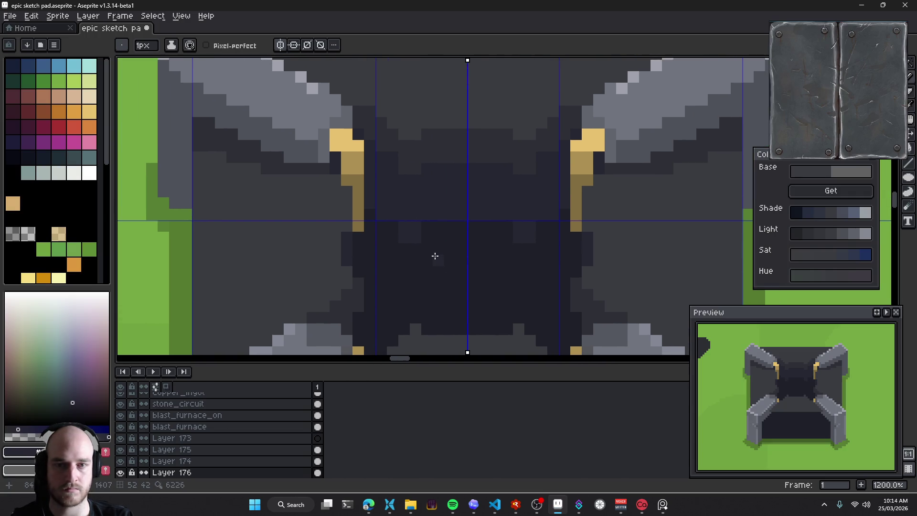
pyautogui.scroll(-5, 416, 261)
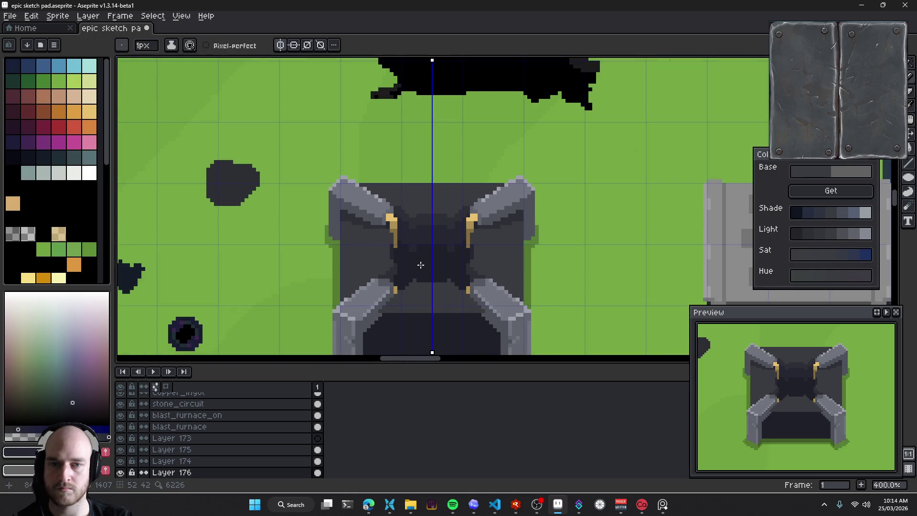
pyautogui.scroll(-3, 420, 265)
pyautogui.scroll(1, 421, 265)
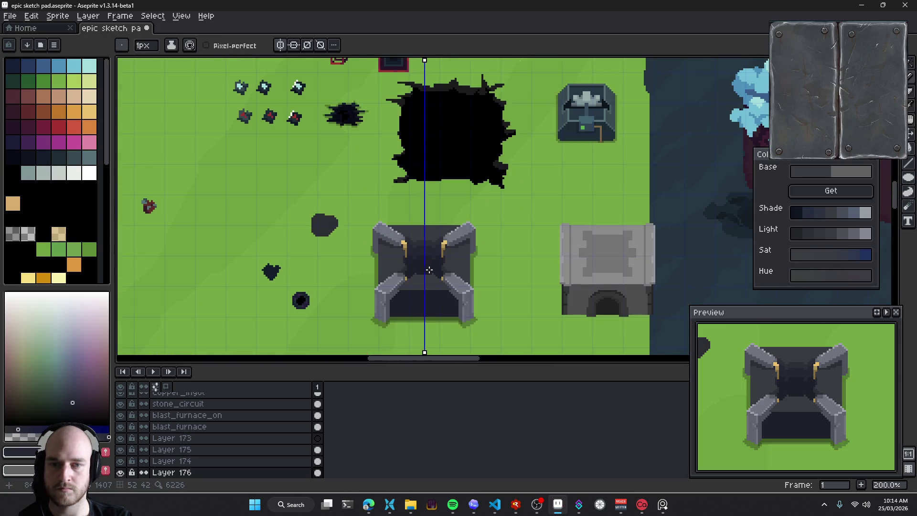
pyautogui.scroll(1, 460, 270)
pyautogui.scroll(3, 384, 250)
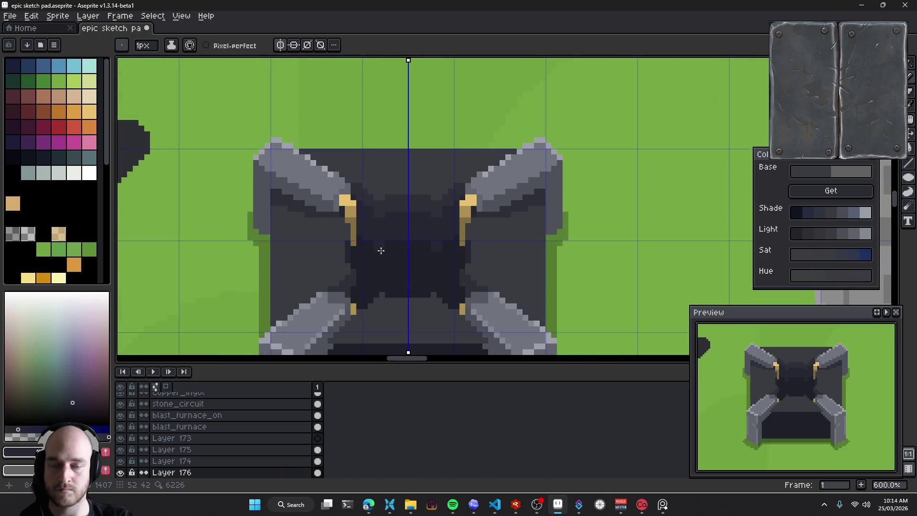
pyautogui.moveTo(440, 224)
pyautogui.mouseDown()
pyautogui.moveTo(450, 221)
pyautogui.moveTo(437, 186)
pyautogui.mouseUp()
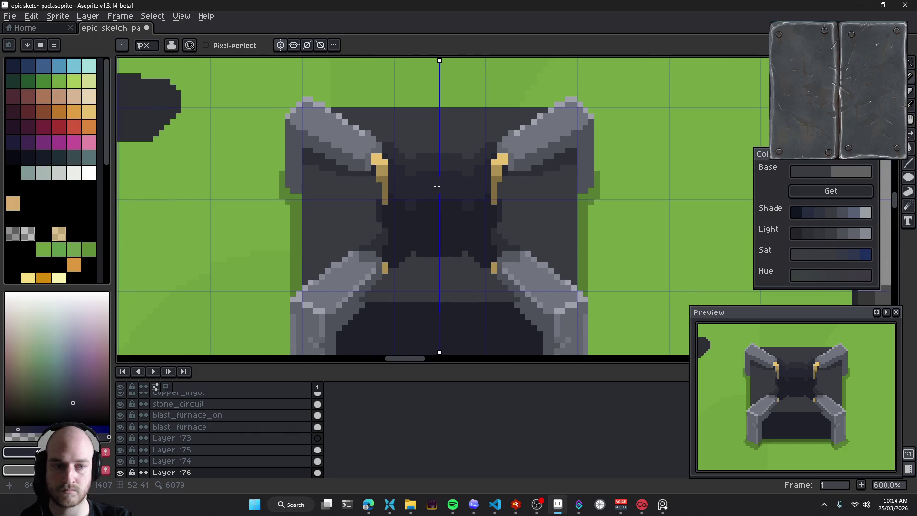
# Sample a body colour and draw a line down the body's edge, then undo it
pyautogui.scroll(-5, 463, 218)
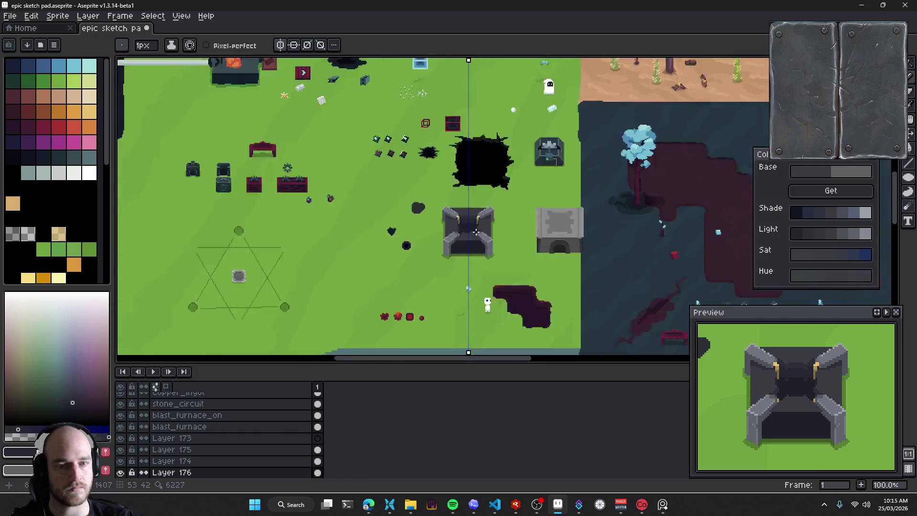
pyautogui.scroll(1, 486, 241)
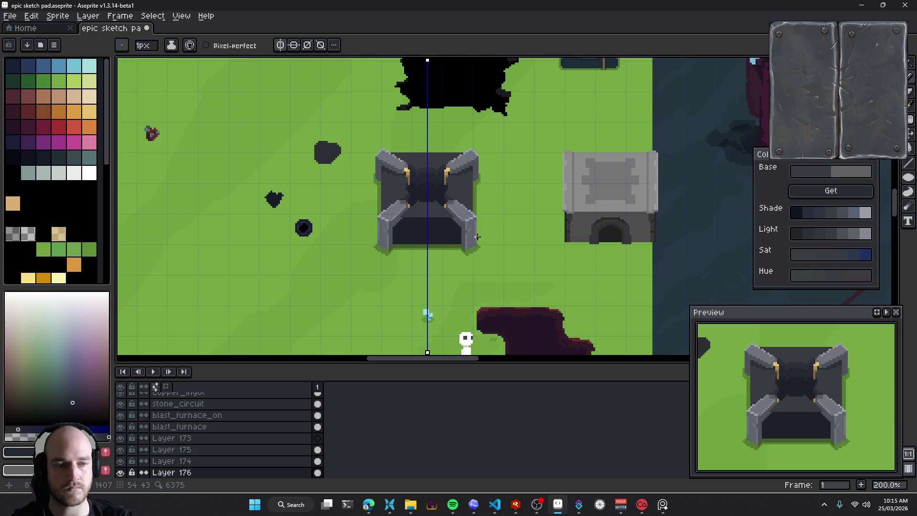
pyautogui.moveTo(476, 237); pyautogui.dragTo(452, 225)
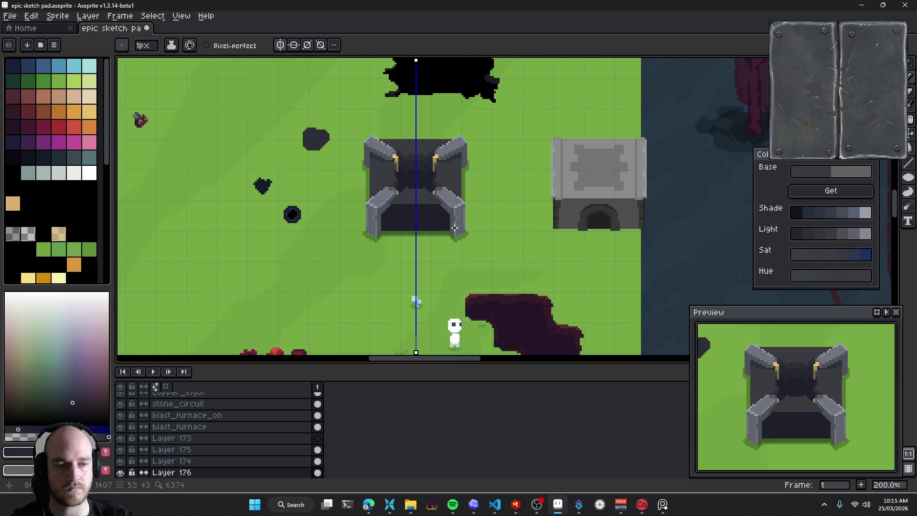
pyautogui.scroll(1, 370, 210)
pyautogui.scroll(2, 356, 222)
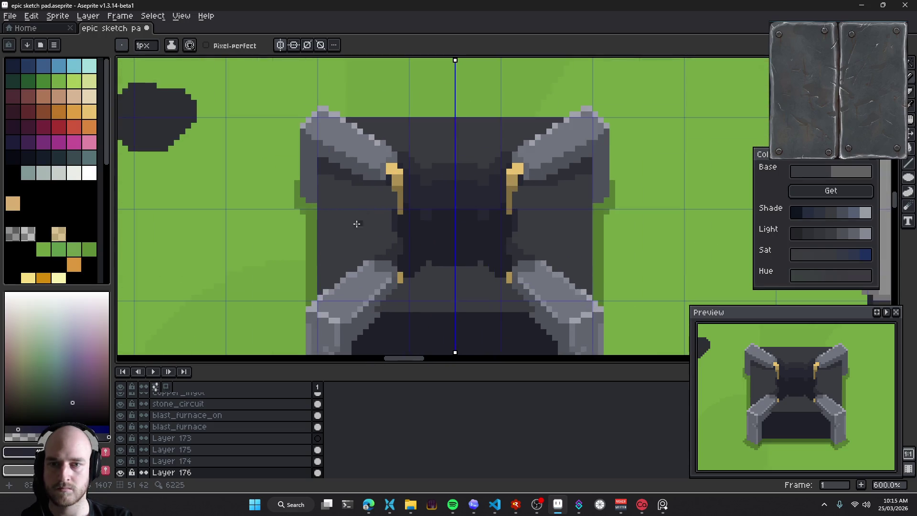
pyautogui.scroll(1, 362, 216)
pyautogui.press('i')
pyautogui.click(355, 220)
pyautogui.press('b')
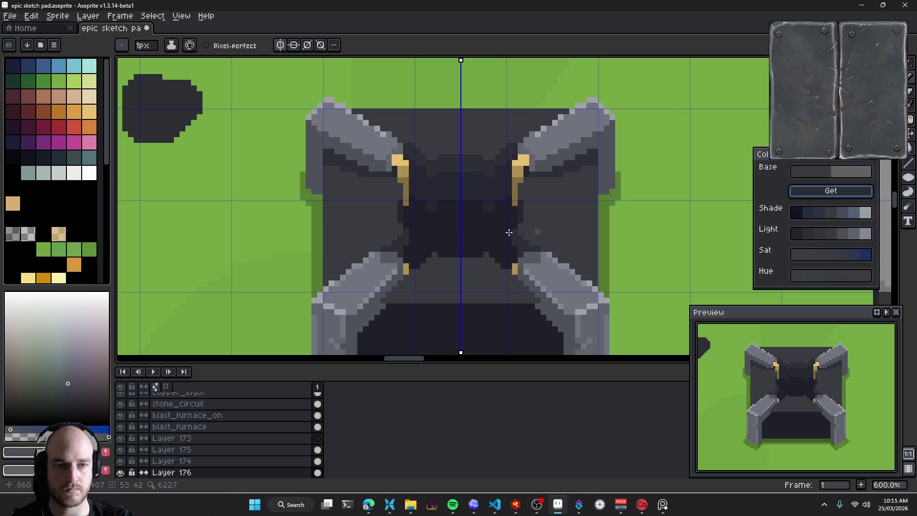
pyautogui.scroll(5, 305, 236)
pyautogui.moveTo(299, 240); pyautogui.dragTo(300, 270)
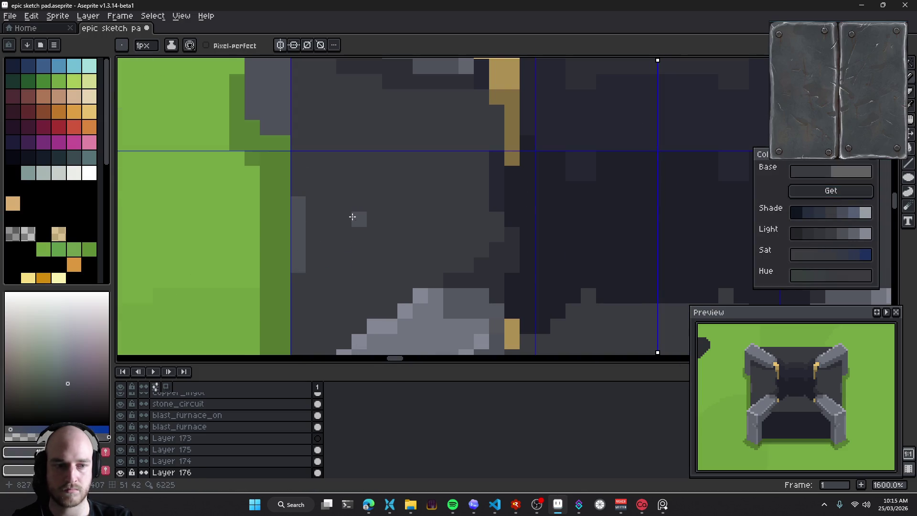
pyautogui.hotkey('ctrl', 'z')
# Draw a lighter mirrored column along the body edge, repaint it dark, then undo that stroke
pyautogui.scroll(-3, 326, 222)
pyautogui.click(313, 294)
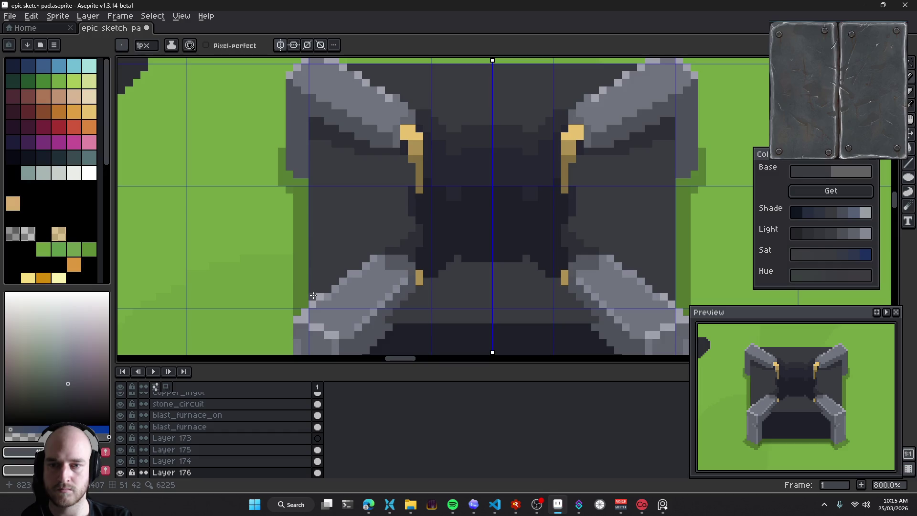
pyautogui.moveTo(313, 118)
pyautogui.mouseDown()
pyautogui.moveTo(313, 265)
pyautogui.moveTo(314, 164)
pyautogui.mouseUp()
pyautogui.moveTo(383, 180)
pyautogui.mouseDown()
pyautogui.moveTo(429, 207)
pyautogui.moveTo(414, 198)
pyautogui.mouseUp()
pyautogui.hotkey('ctrl', 'z')
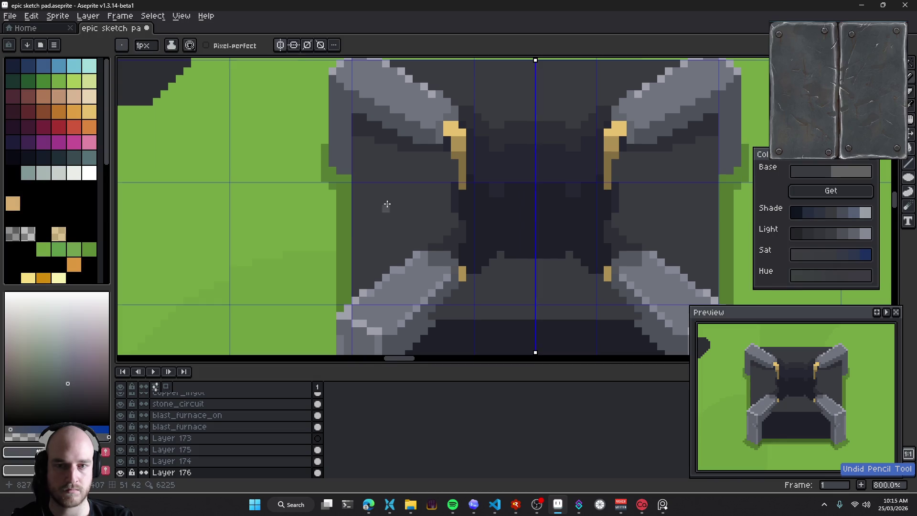
pyautogui.scroll(3, 384, 203)
# Paint a light-grey pixel column down the wall edge, undoing the final stroke
pyautogui.press('i')
pyautogui.press('b')
pyautogui.click(327, 215)
pyautogui.click(327, 185)
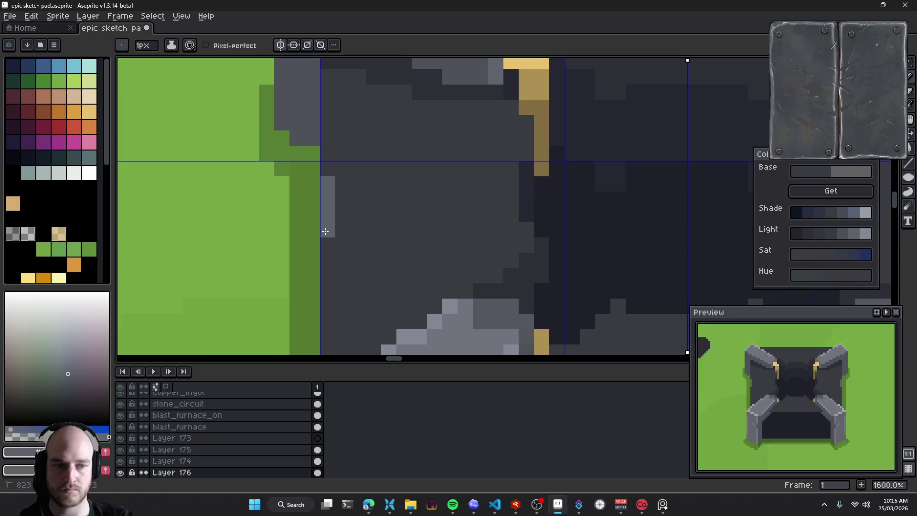
pyautogui.moveTo(328, 230); pyautogui.dragTo(328, 260)
pyautogui.moveTo(327, 111); pyautogui.dragTo(343, 125)
pyautogui.scroll(-5, 410, 262)
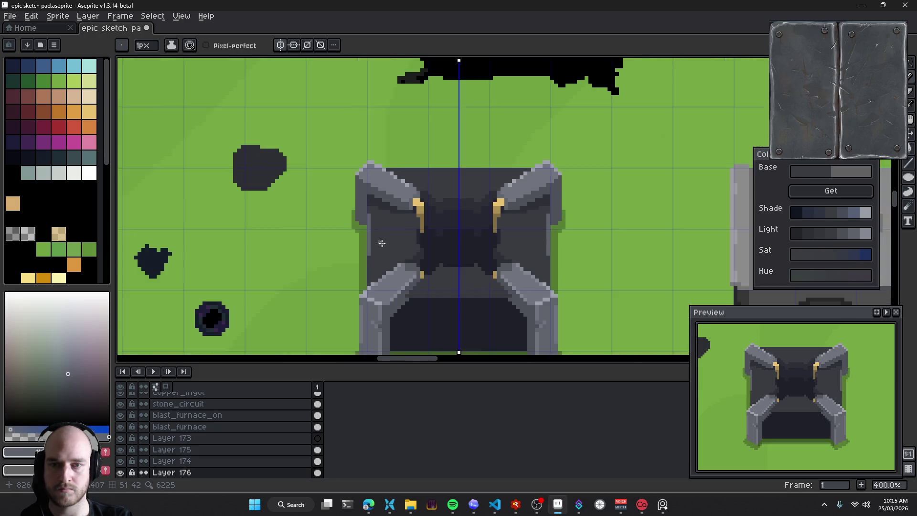
pyautogui.scroll(-3, 410, 262)
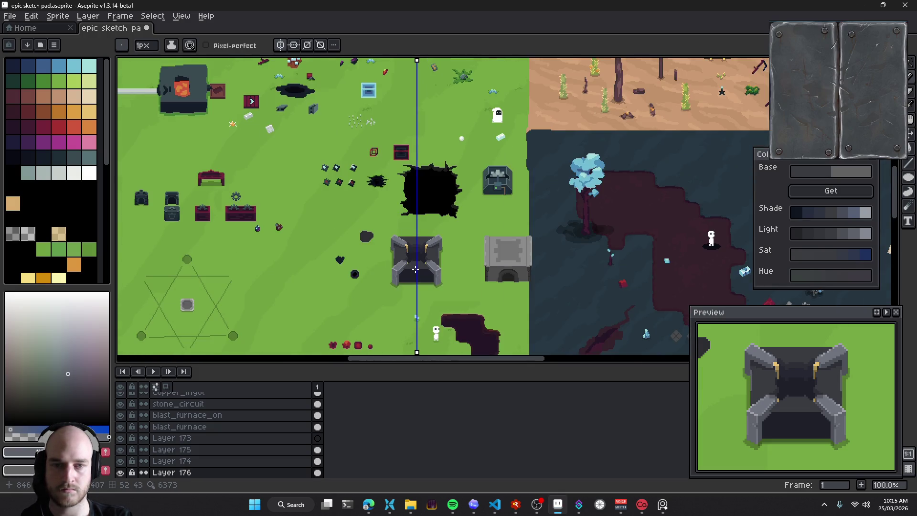
pyautogui.scroll(-1, 416, 269)
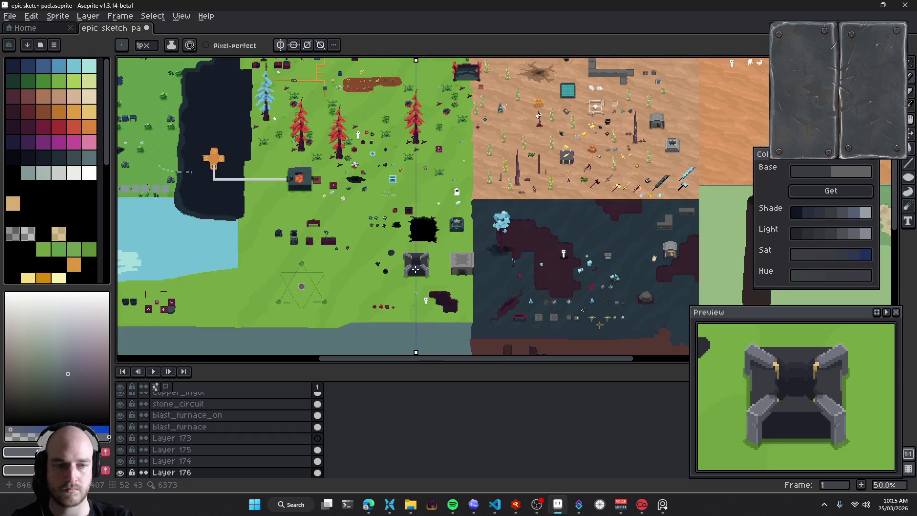
pyautogui.scroll(4, 416, 270)
pyautogui.hotkey('ctrl', 'z')
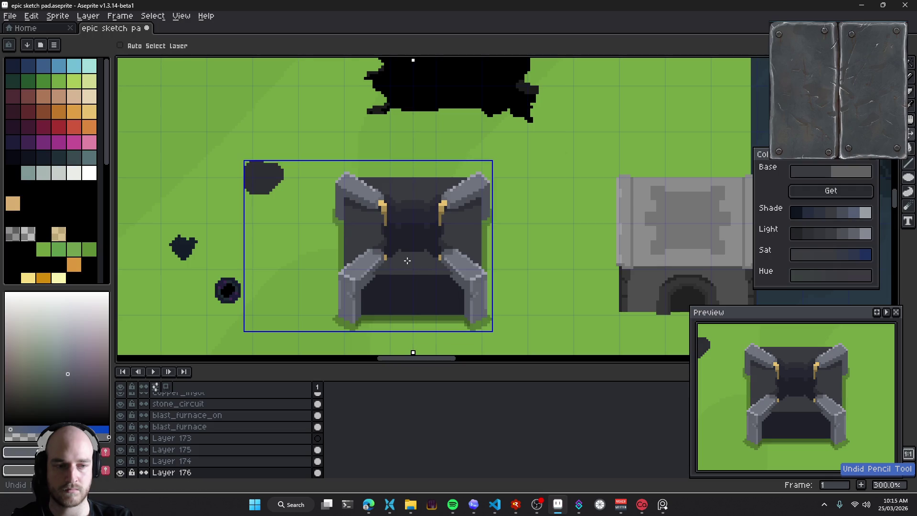
# Sample the darker body colour and paint a dark 1px column down the left wall
pyautogui.scroll(2, 405, 265)
pyautogui.scroll(1, 334, 229)
pyautogui.scroll(3, 310, 219)
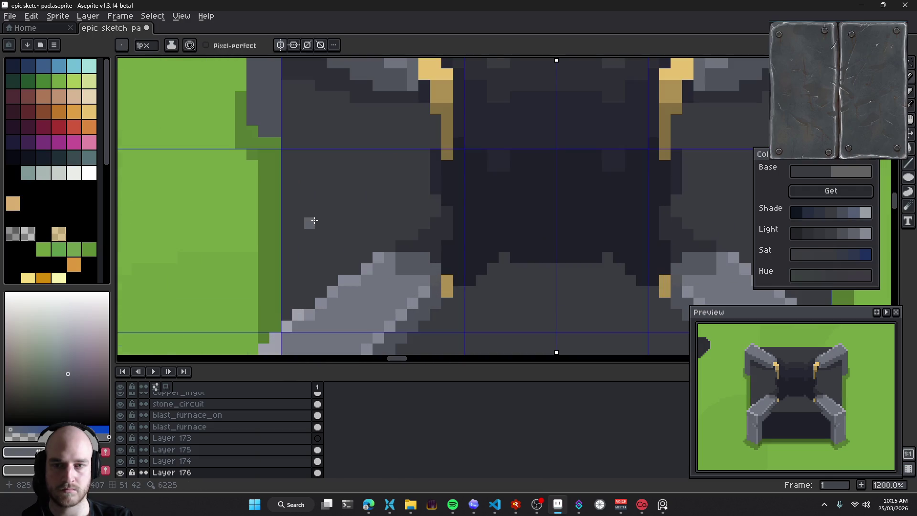
pyautogui.moveTo(292, 199); pyautogui.dragTo(318, 191)
pyautogui.press('alt')
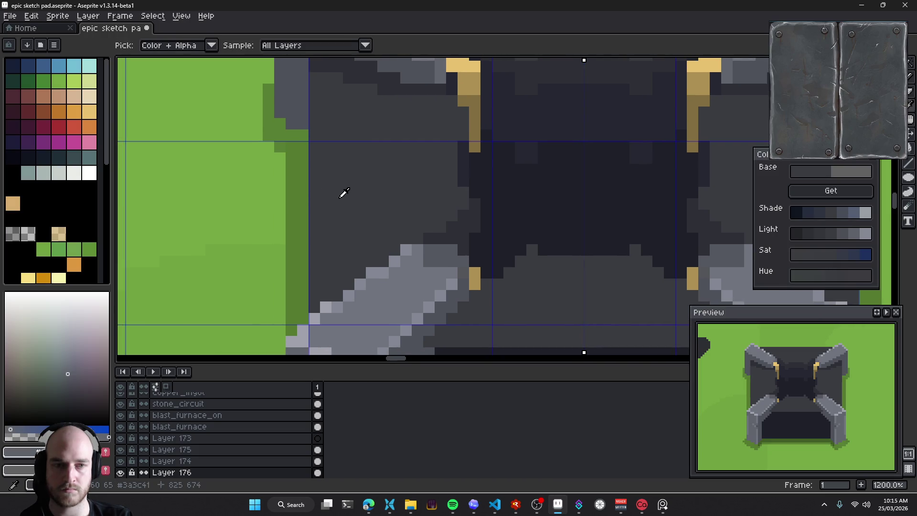
pyautogui.keyDown('alt'); pyautogui.click(359, 190); pyautogui.keyUp('alt')
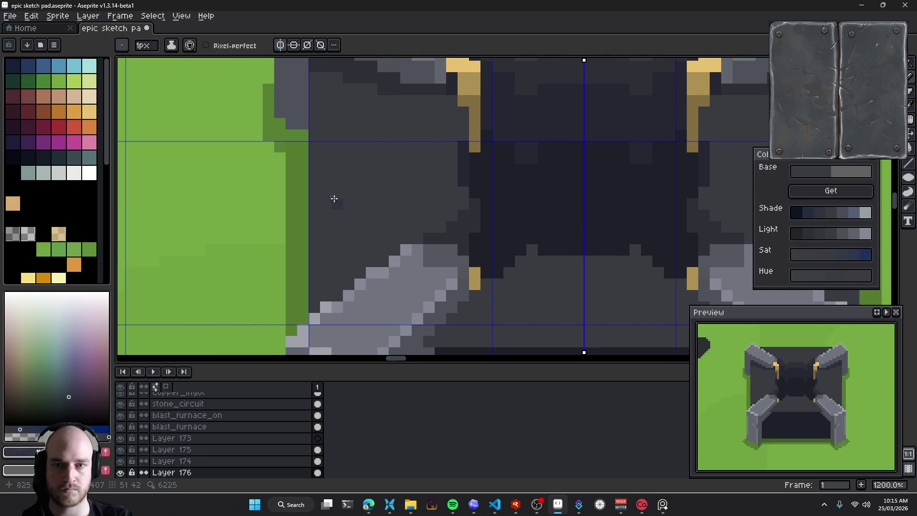
pyautogui.scroll(2, 348, 173)
pyautogui.hscroll(-1, 347, 173)
pyautogui.moveTo(339, 143); pyautogui.dragTo(341, 180)
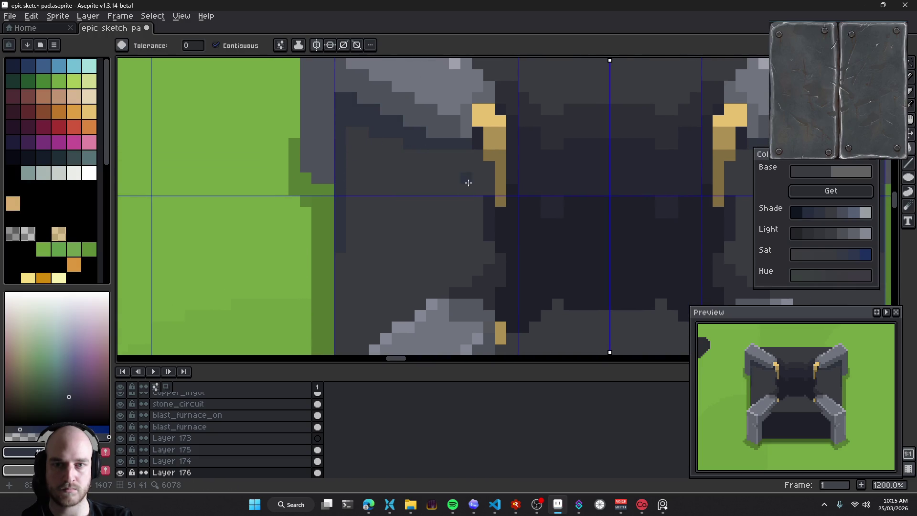
# Undo the two unwanted fills and return to the pixel Pencil
pyautogui.scroll(-3, 425, 229)
pyautogui.hotkey('ctrl', 'z')
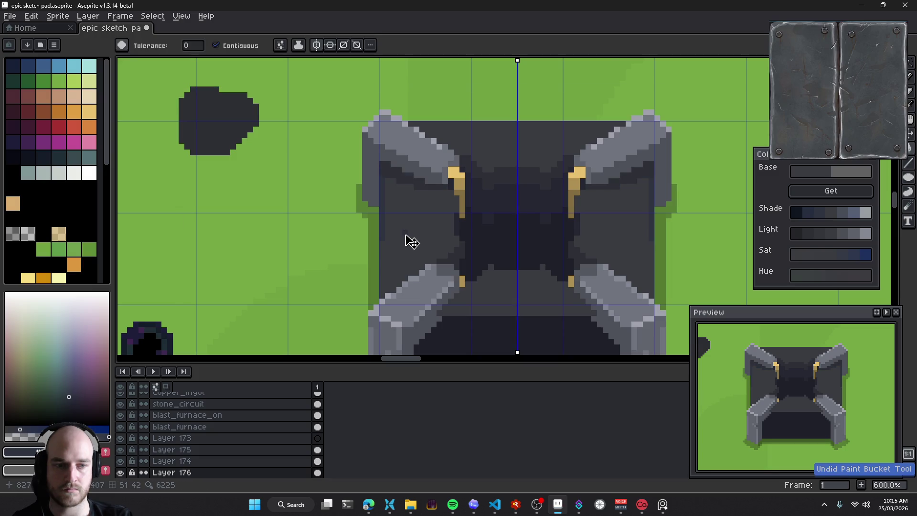
pyautogui.scroll(6, 423, 228)
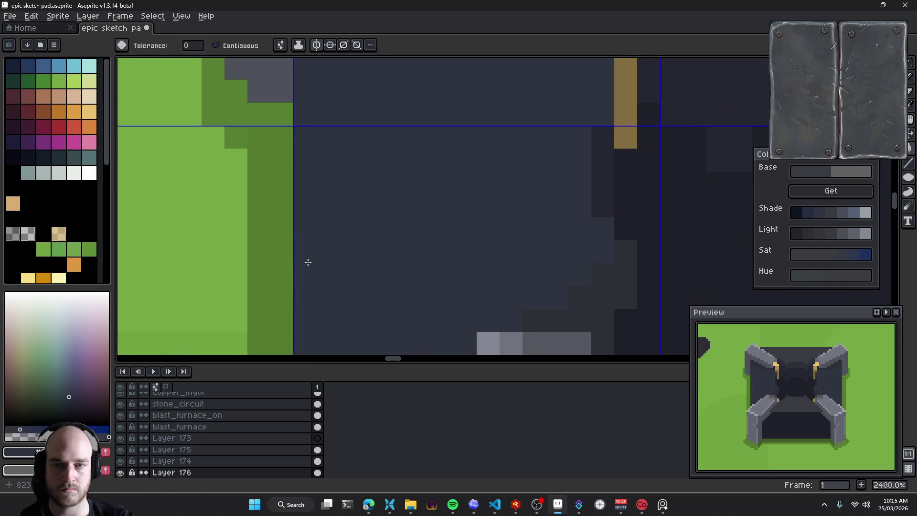
pyautogui.hotkey('ctrl', 'z')
pyautogui.scroll(-5, 364, 282)
pyautogui.scroll(-2, 372, 267)
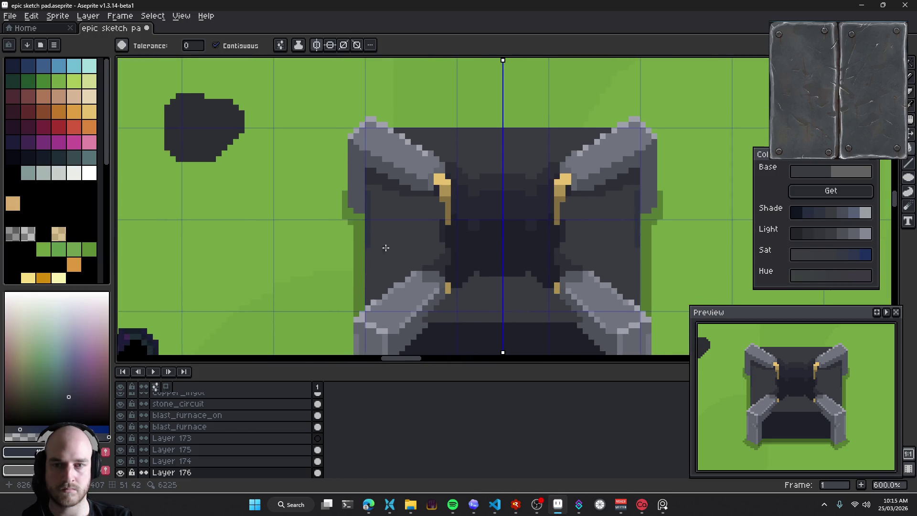
pyautogui.scroll(2, 368, 194)
pyautogui.press('b')
pyautogui.scroll(1, 383, 220)
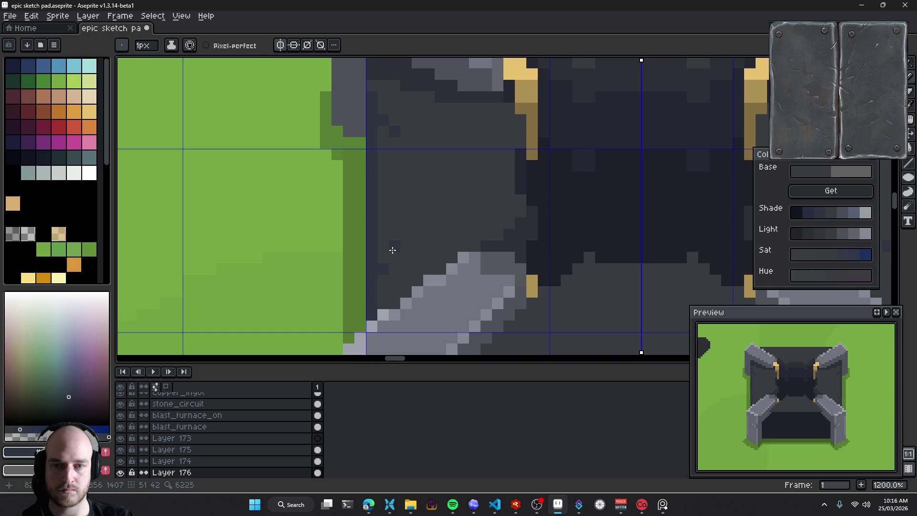
# Repaint mirrored dark pixels into a diagonal step on the left body panel, undoing an extra short line
pyautogui.moveTo(406, 246); pyautogui.dragTo(395, 257)
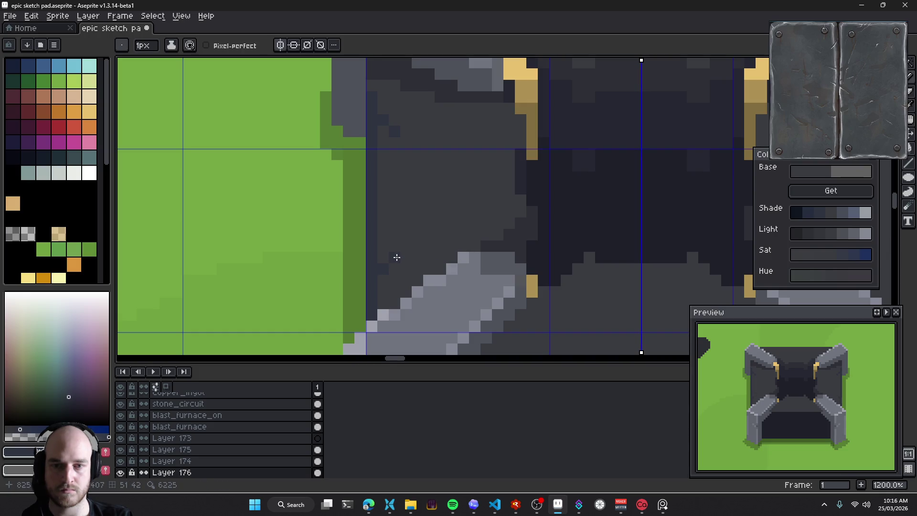
pyautogui.scroll(1, 424, 253)
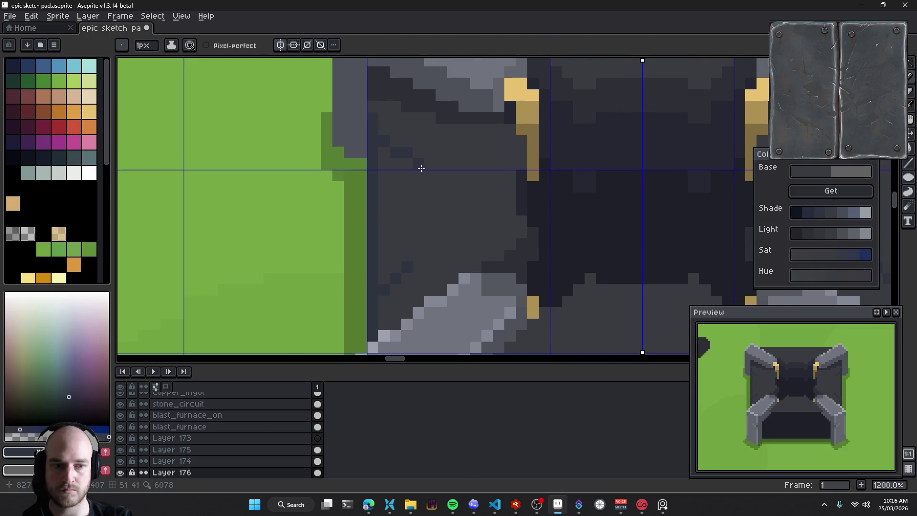
pyautogui.hscroll(2, 452, 245)
pyautogui.hscroll(1, 407, 235)
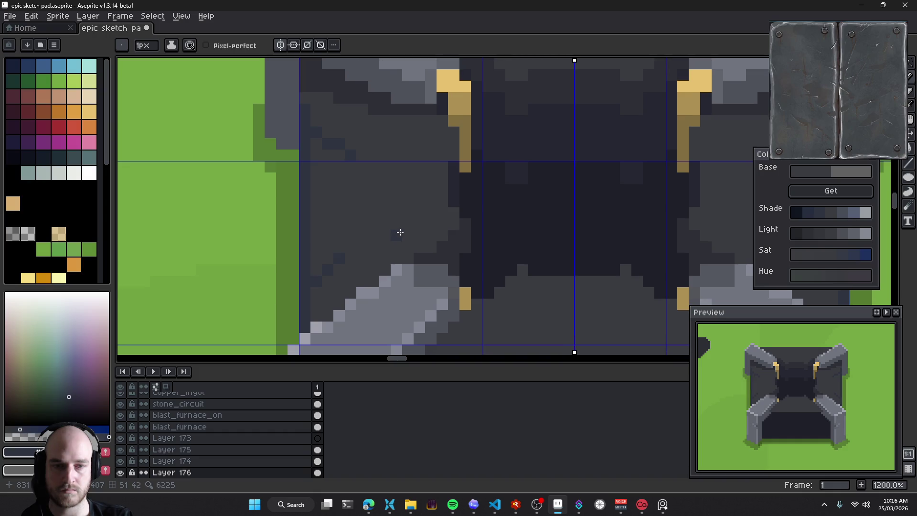
pyautogui.moveTo(386, 225); pyautogui.dragTo(416, 209)
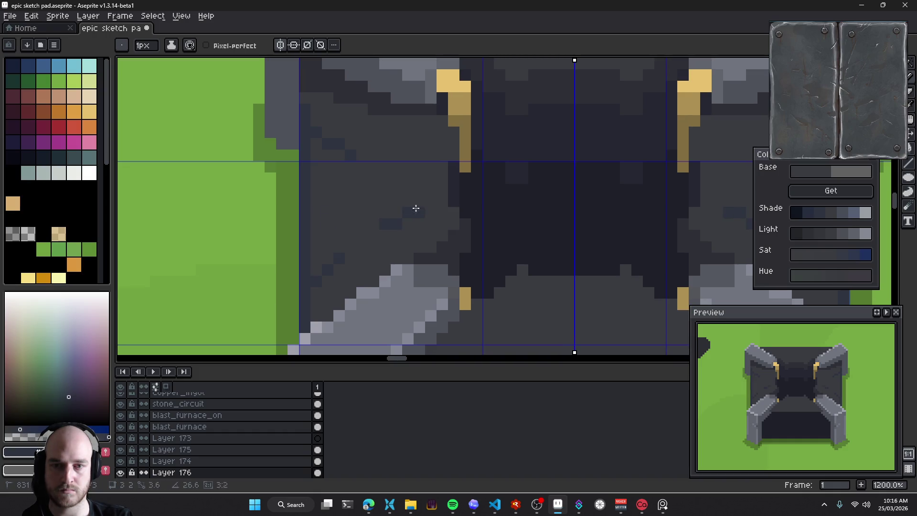
pyautogui.hotkey('ctrl', 'z')
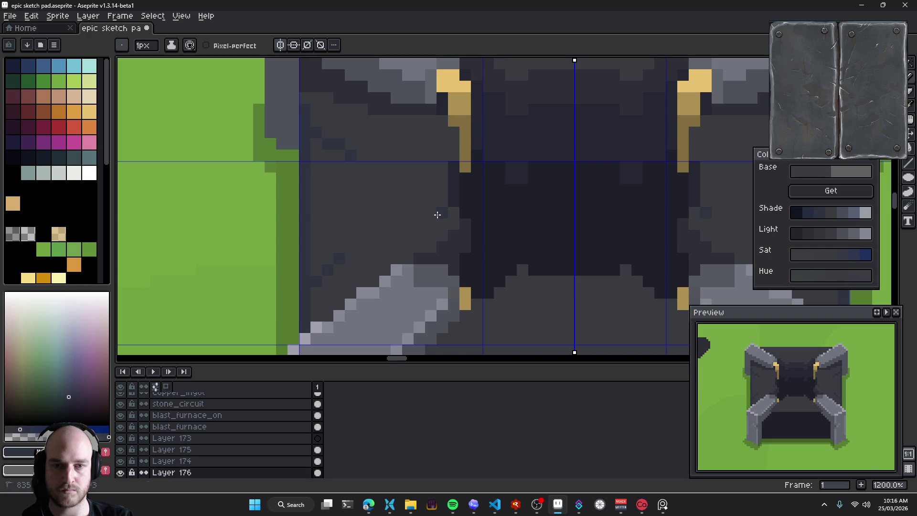
pyautogui.moveTo(408, 218); pyautogui.dragTo(390, 224)
pyautogui.hscroll(2, 384, 230)
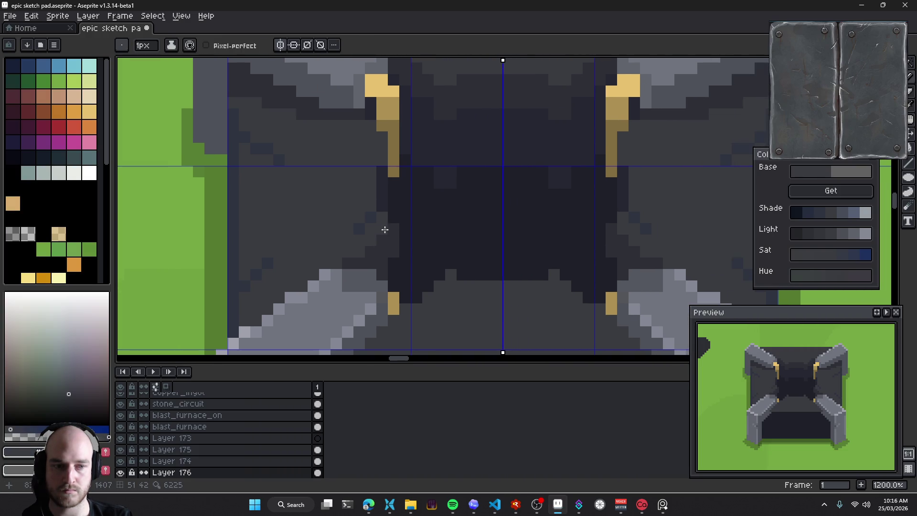
pyautogui.scroll(1, 398, 234)
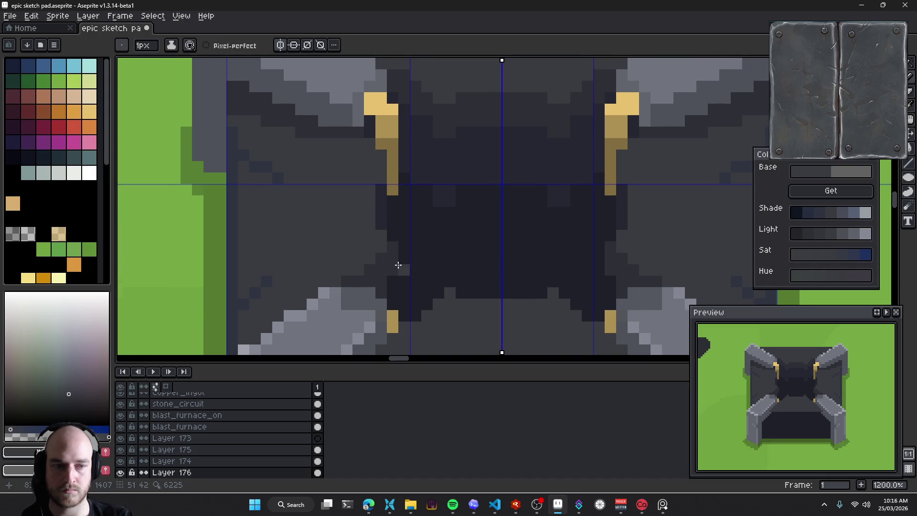
pyautogui.scroll(-6, 436, 277)
pyautogui.scroll(3, 436, 276)
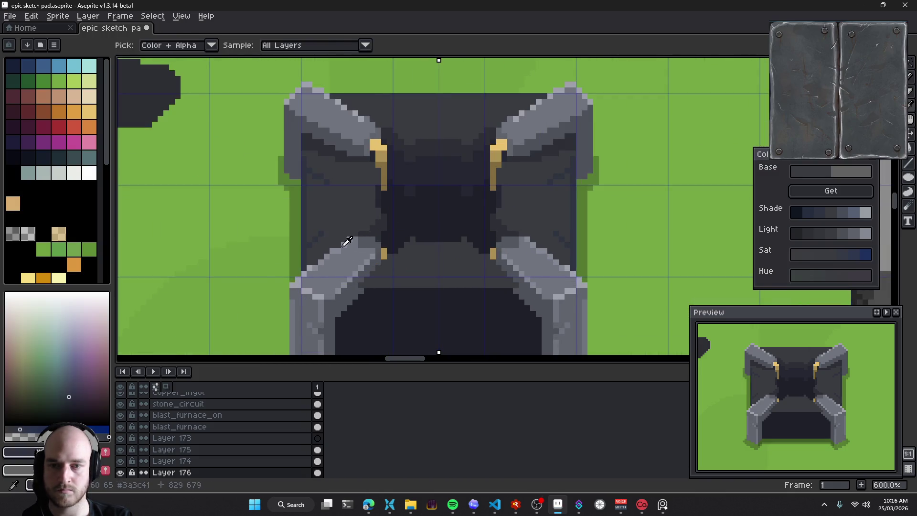
pyautogui.scroll(3, 397, 284)
pyautogui.moveTo(397, 285)
pyautogui.mouseDown()
pyautogui.moveTo(345, 243)
pyautogui.moveTo(356, 216)
pyautogui.mouseUp()
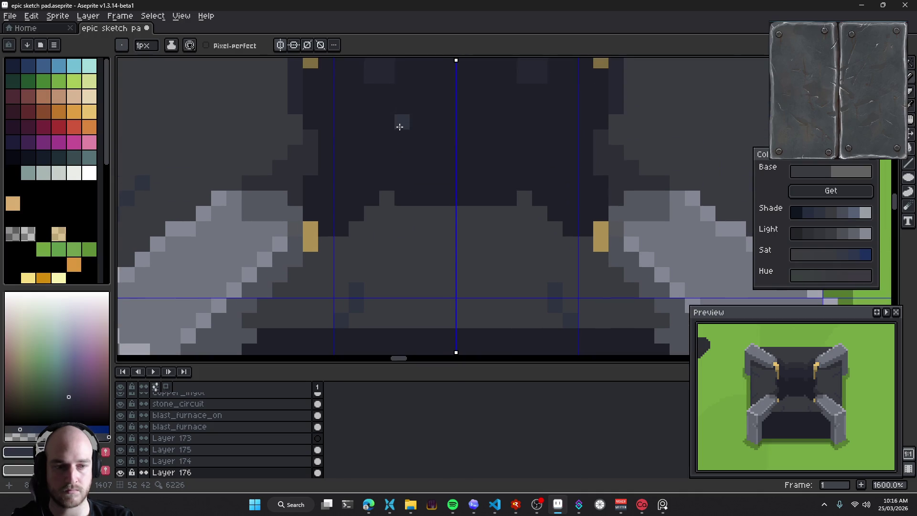
# Dot a couple of mirrored dark texture pixels on the furnace body, undoing the last one
pyautogui.scroll(2, 400, 120)
pyautogui.scroll(1, 405, 188)
pyautogui.click(363, 186)
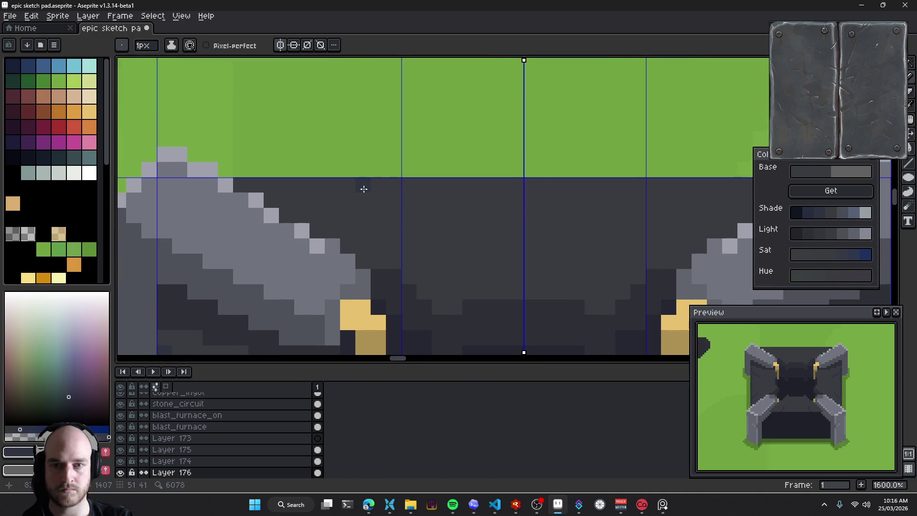
pyautogui.click(413, 217)
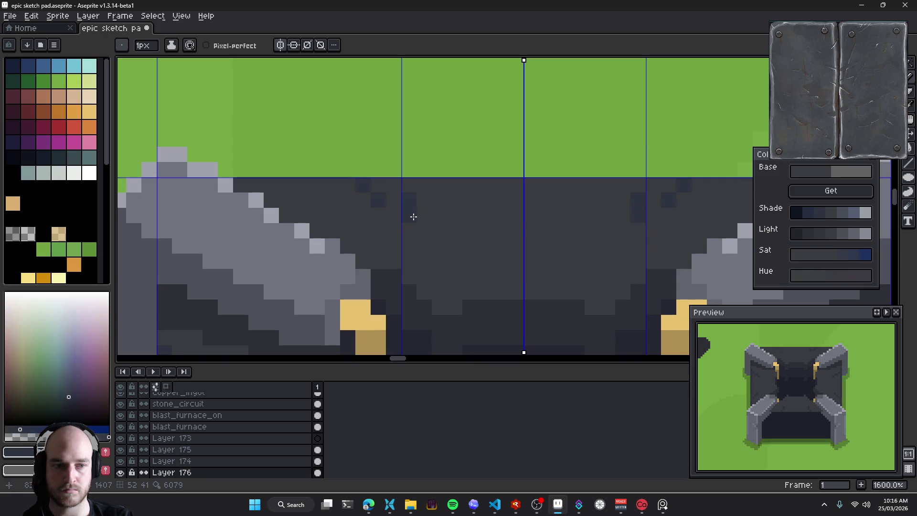
pyautogui.hotkey('ctrl', 'z')
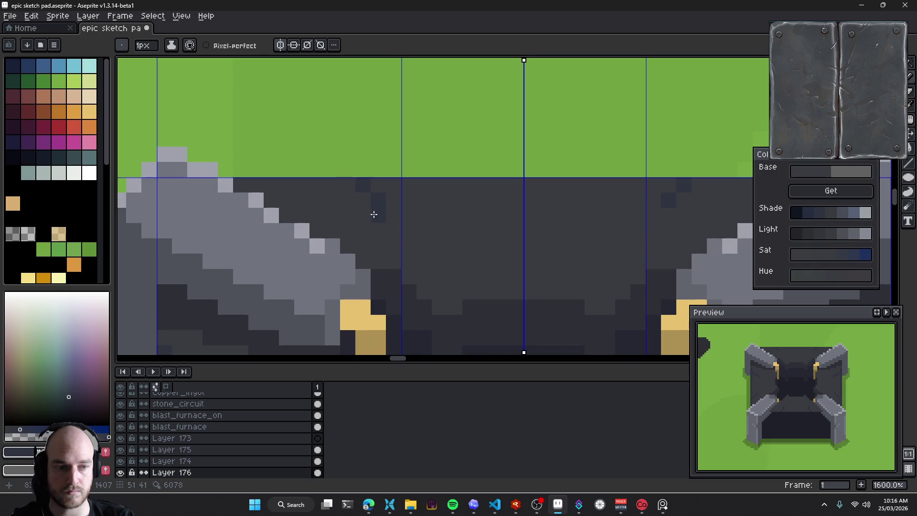
# Add dark pixels along the body's top edge, then try darker vertical streaks and undo them
pyautogui.moveTo(315, 188); pyautogui.dragTo(333, 200)
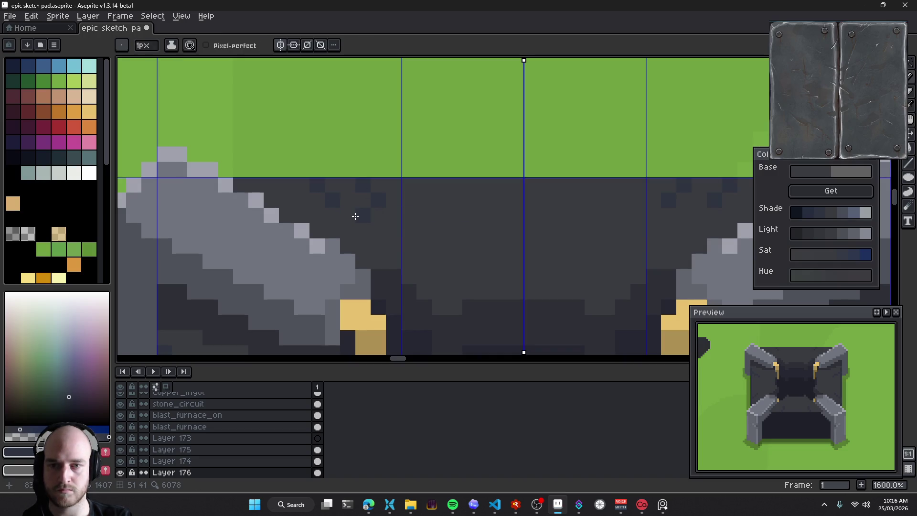
pyautogui.moveTo(475, 253)
pyautogui.mouseDown()
pyautogui.moveTo(422, 198)
pyautogui.moveTo(471, 236)
pyautogui.mouseUp()
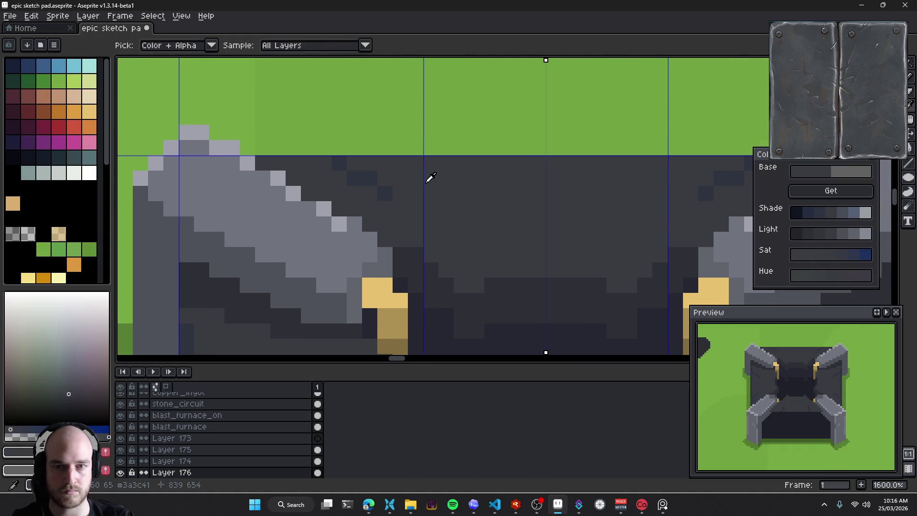
pyautogui.scroll(-4, 378, 152)
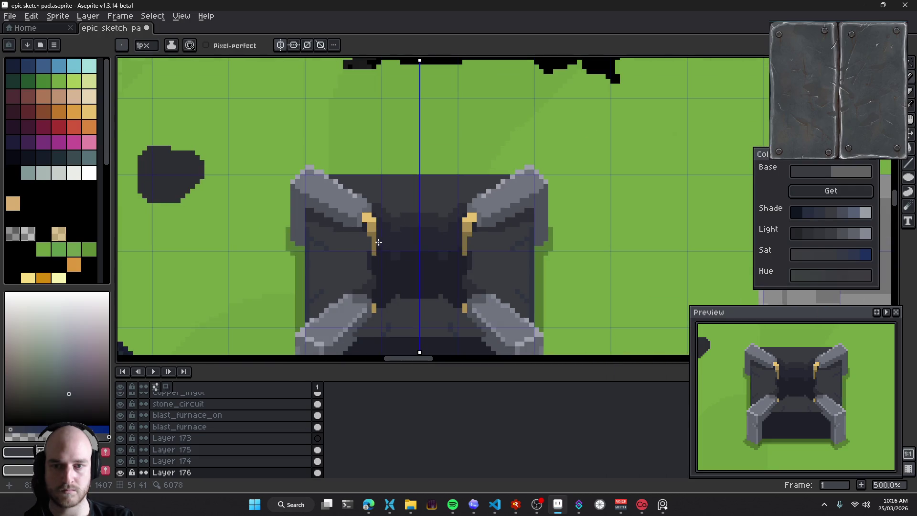
pyautogui.keyDown('alt'); pyautogui.click(345, 236); pyautogui.keyUp('alt')
pyautogui.scroll(2, 389, 180)
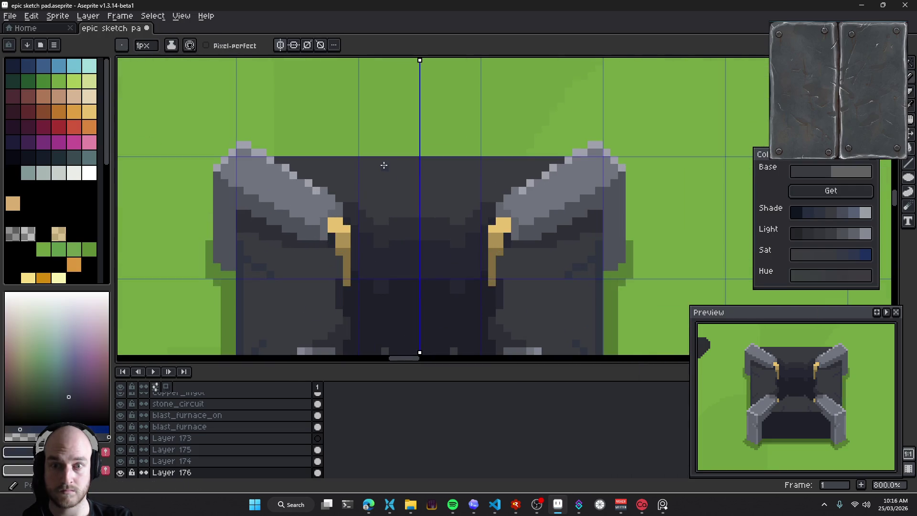
pyautogui.moveTo(383, 164)
pyautogui.mouseDown()
pyautogui.moveTo(386, 193)
pyautogui.moveTo(374, 77)
pyautogui.mouseUp()
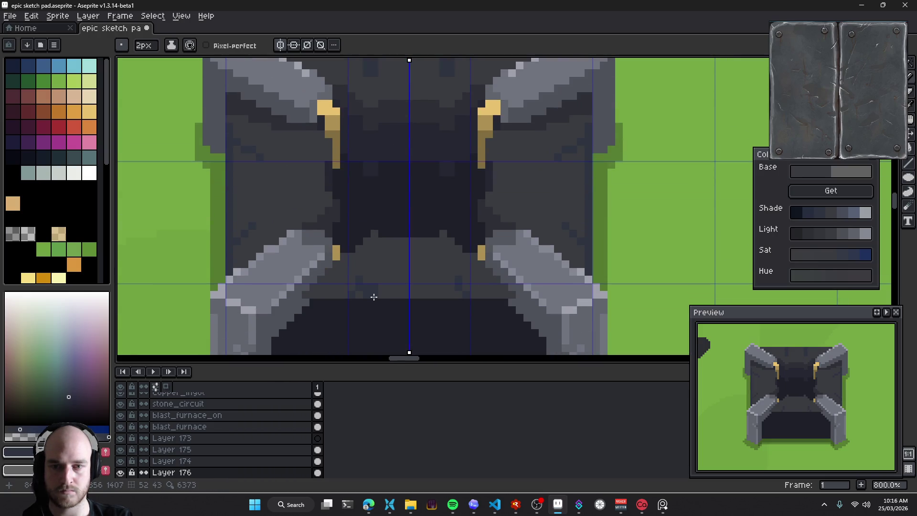
pyautogui.scroll(2, 410, 231)
pyautogui.scroll(2, 413, 248)
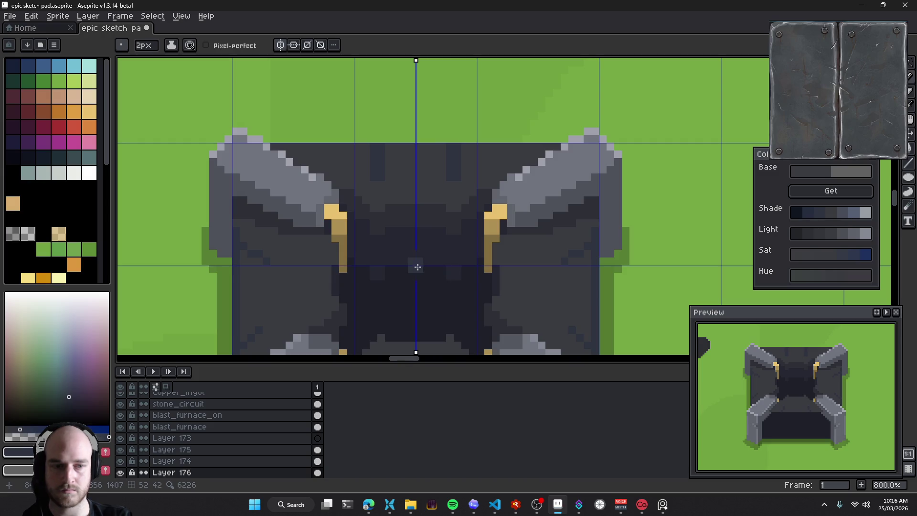
pyautogui.scroll(-1, 420, 257)
pyautogui.hotkey('ctrl', 'z')
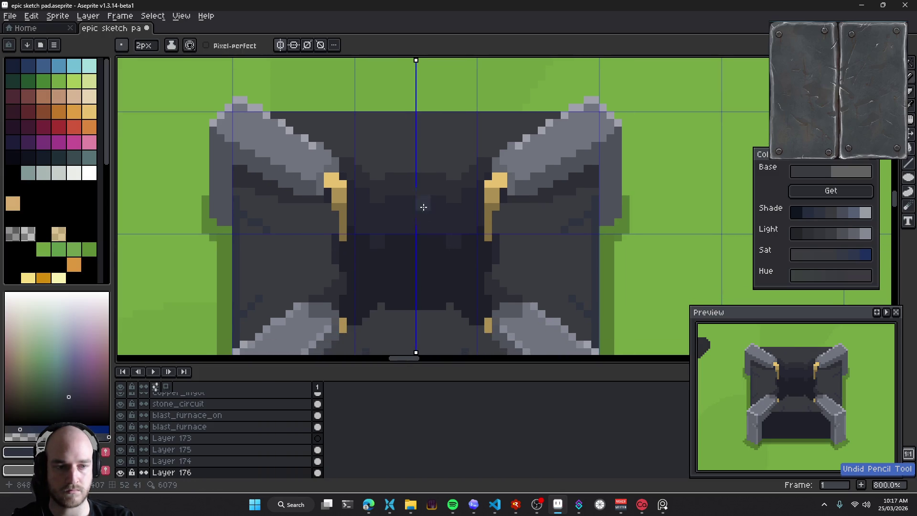
# Erase notches into the furnace body's top edge with the eraser
pyautogui.press('e')
pyautogui.click(377, 114)
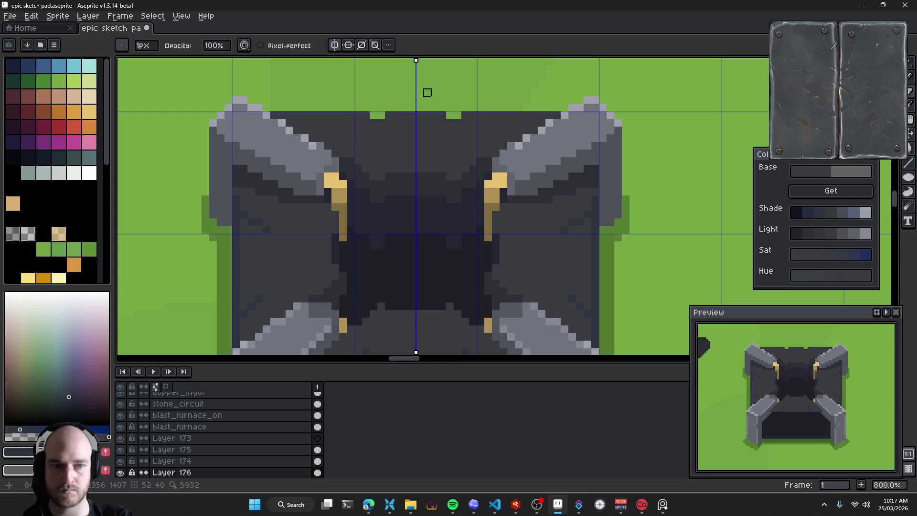
pyautogui.scroll(1, 424, 149)
pyautogui.scroll(-3, 424, 218)
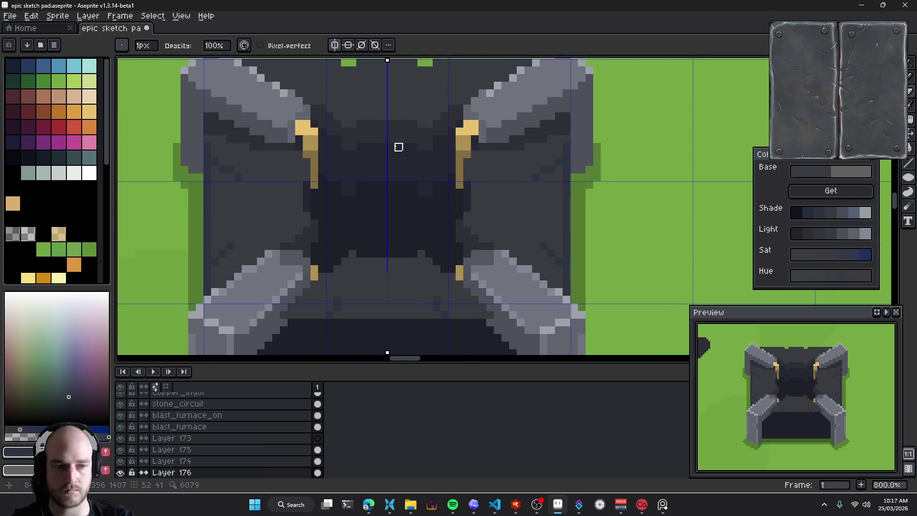
pyautogui.moveTo(398, 147); pyautogui.dragTo(417, 202)
pyautogui.scroll(-4, 439, 187)
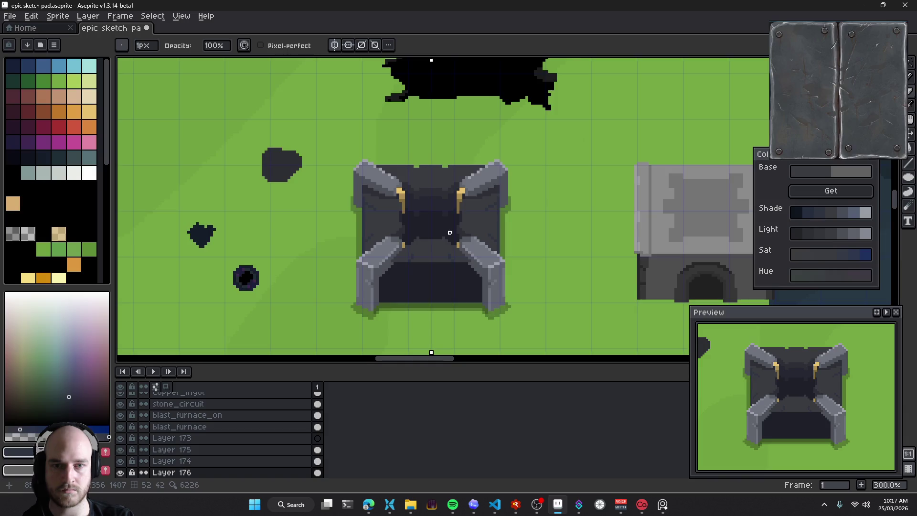
pyautogui.scroll(2, 449, 233)
pyautogui.scroll(2, 442, 258)
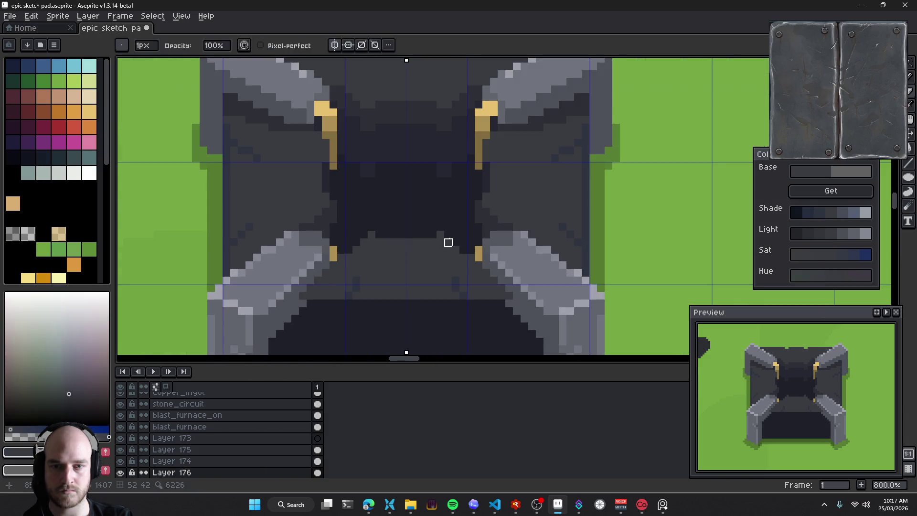
pyautogui.scroll(1, 411, 265)
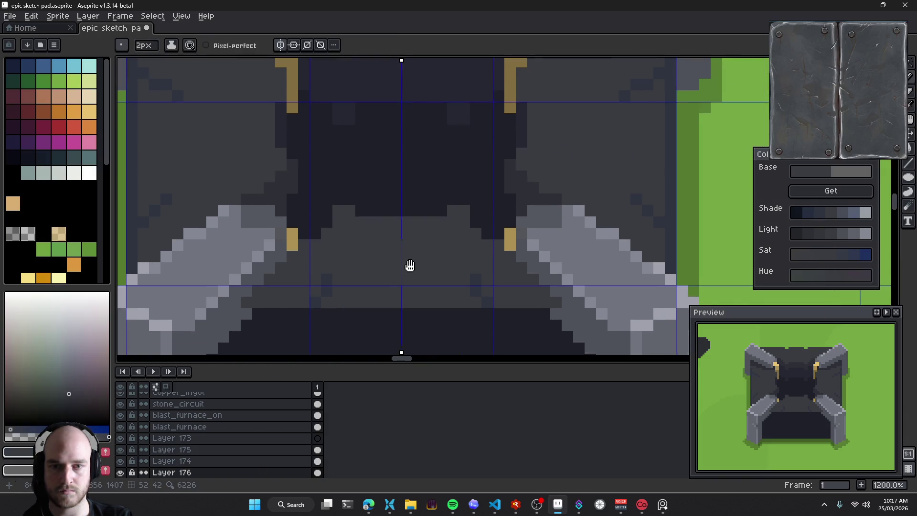
pyautogui.scroll(-3, 410, 263)
pyautogui.scroll(-1, 415, 258)
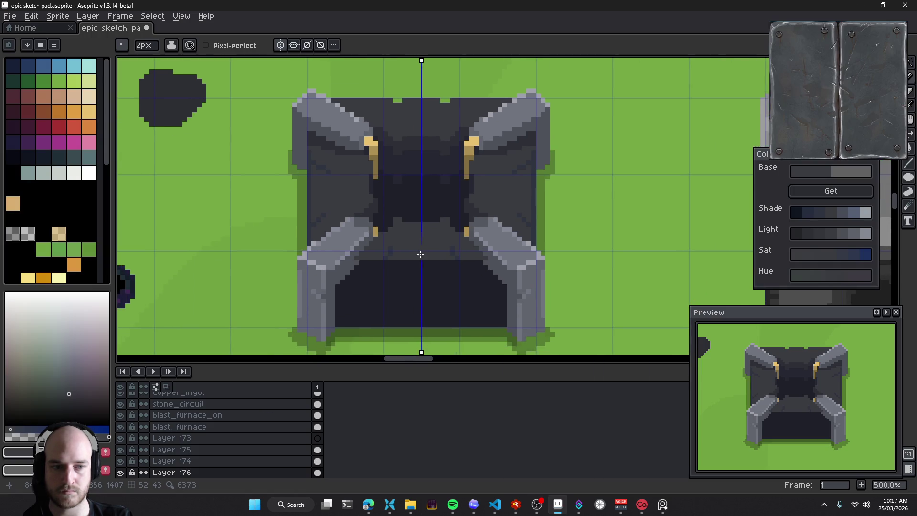
pyautogui.scroll(2, 408, 189)
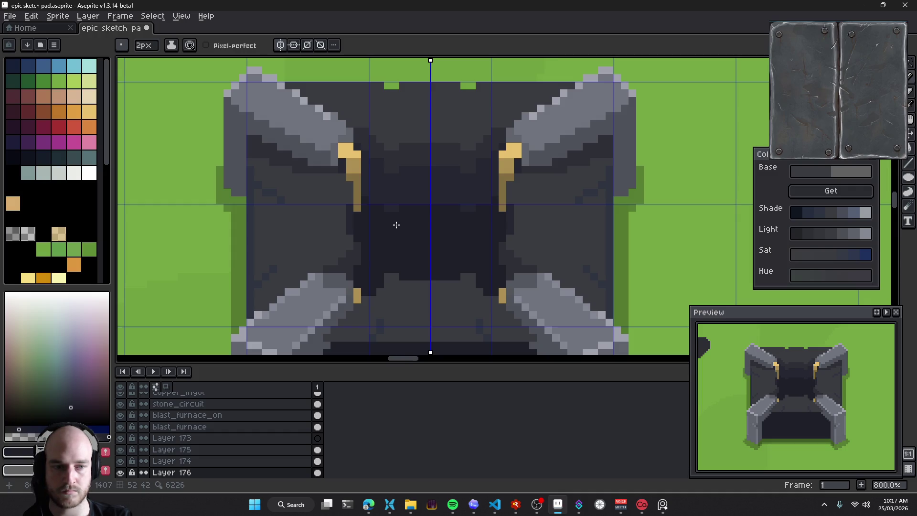
# Place a dark texture square above the lower opening and repaint a stray dark pixel grey
pyautogui.moveTo(418, 284)
pyautogui.mouseDown()
pyautogui.moveTo(405, 247)
pyautogui.moveTo(410, 183)
pyautogui.mouseUp()
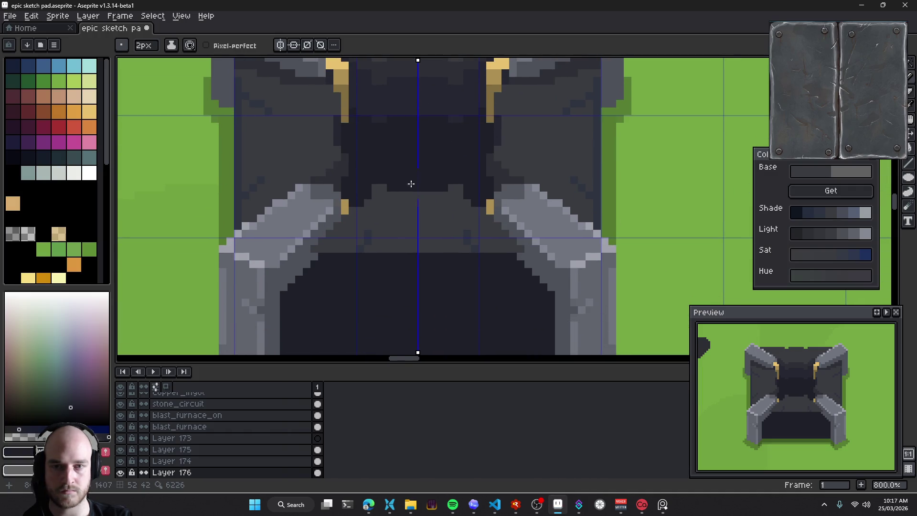
pyautogui.scroll(2, 399, 258)
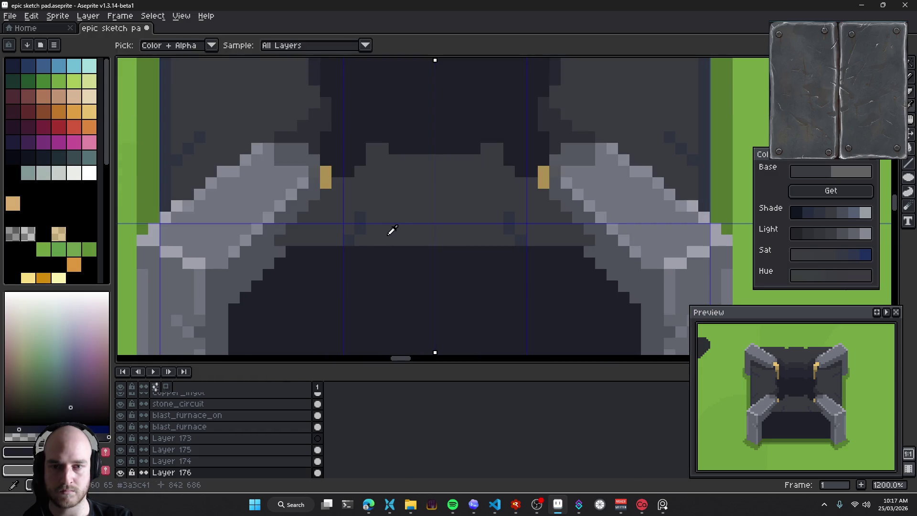
pyautogui.keyDown('alt'); pyautogui.click(382, 252); pyautogui.keyUp('alt')
pyautogui.click(386, 253)
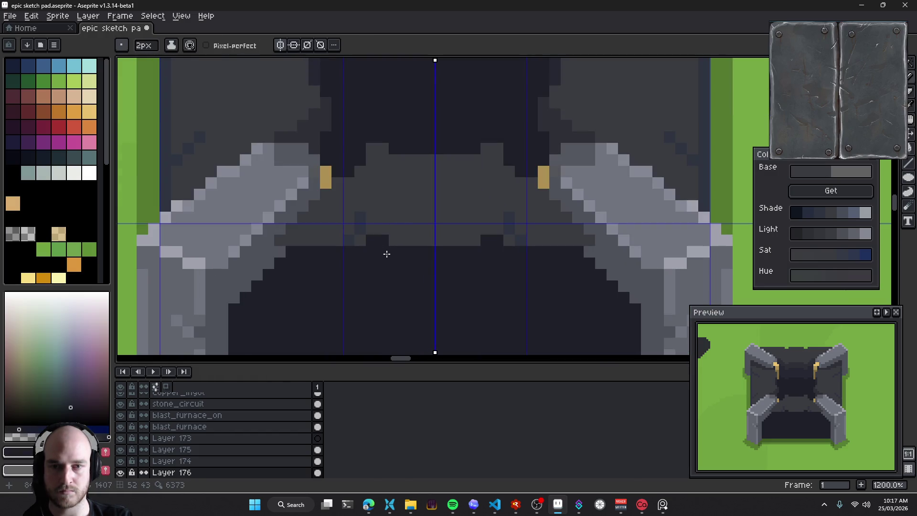
pyautogui.moveTo(393, 286); pyautogui.dragTo(442, 259)
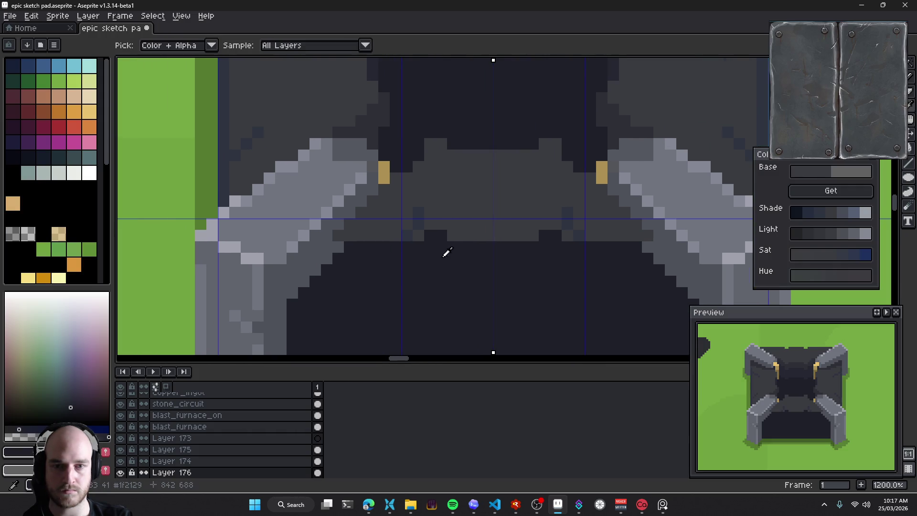
pyautogui.keyDown('alt'); pyautogui.click(432, 225); pyautogui.keyUp('alt')
pyautogui.click(419, 213)
# Shrink the pencil to 1px and sample darker grey shades from the lower body
pyautogui.keyDown('alt'); pyautogui.click(406, 231); pyautogui.keyUp('alt')
pyautogui.press('-')
pyautogui.keyDown('alt'); pyautogui.click(410, 224); pyautogui.keyUp('alt')
pyautogui.moveTo(447, 269); pyautogui.dragTo(412, 263)
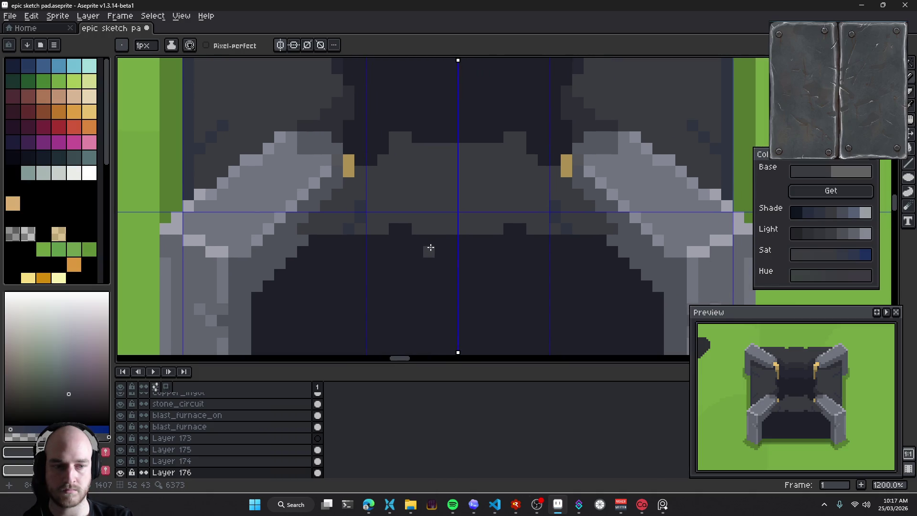
pyautogui.scroll(3, 379, 259)
pyautogui.keyDown('alt'); pyautogui.click(303, 203); pyautogui.keyUp('alt')
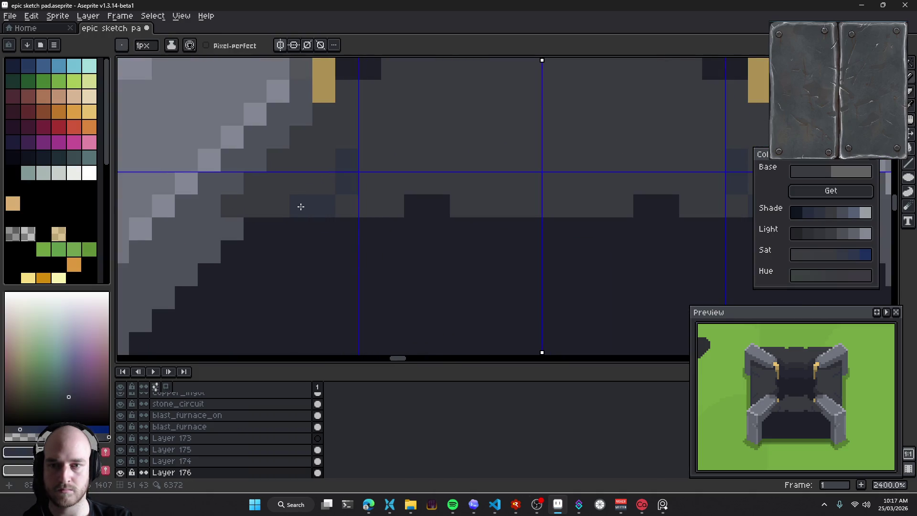
pyautogui.keyDown('alt'); pyautogui.click(354, 198); pyautogui.keyUp('alt')
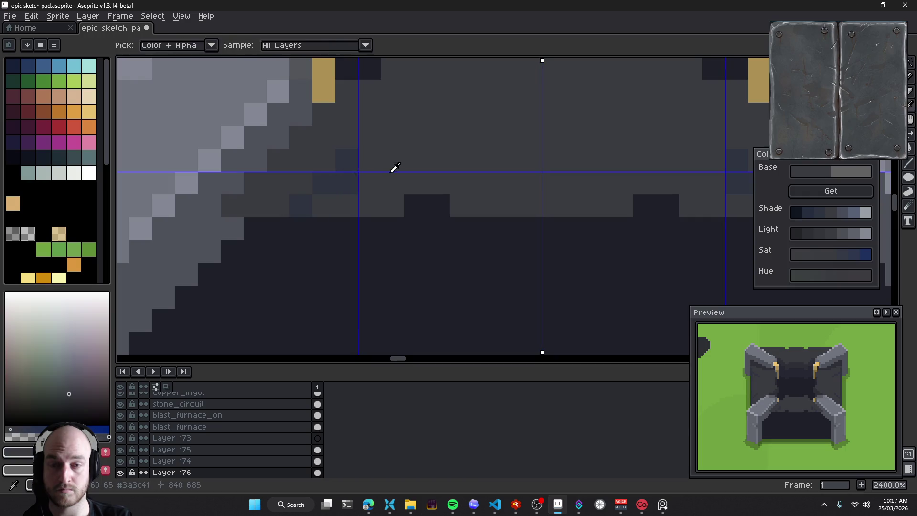
# Bring the left arm's inner corner and centre of the lower body into view for colour picking
pyautogui.moveTo(402, 179); pyautogui.dragTo(391, 215)
pyautogui.scroll(-6, 391, 215)
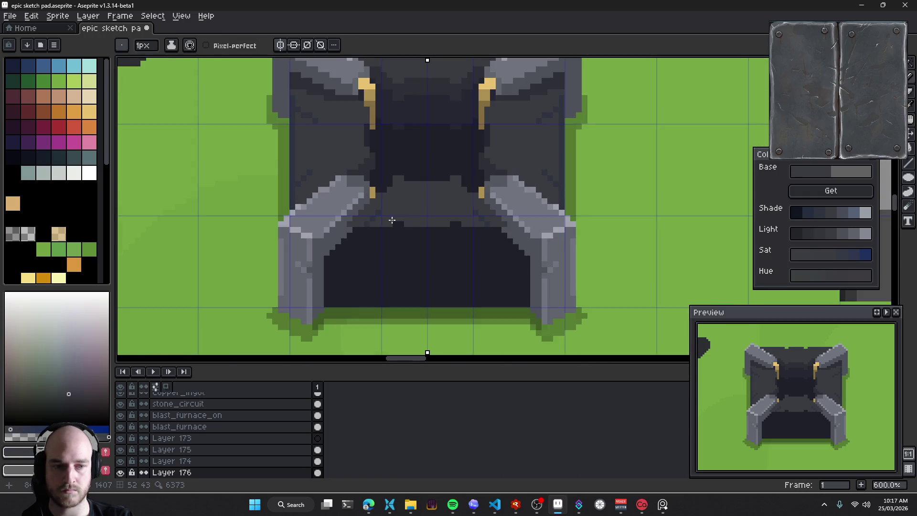
pyautogui.scroll(4, 369, 199)
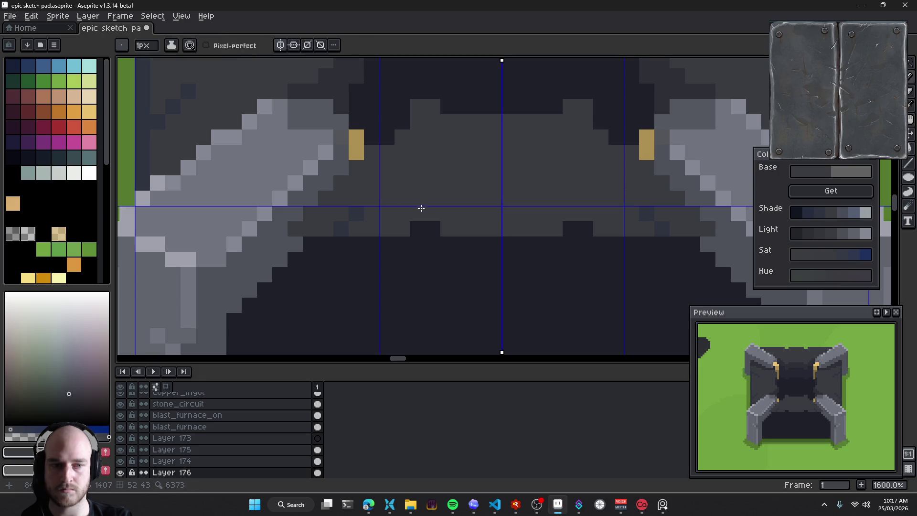
pyautogui.moveTo(389, 213)
pyautogui.mouseDown()
pyautogui.moveTo(357, 219)
pyautogui.moveTo(386, 250)
pyautogui.mouseUp()
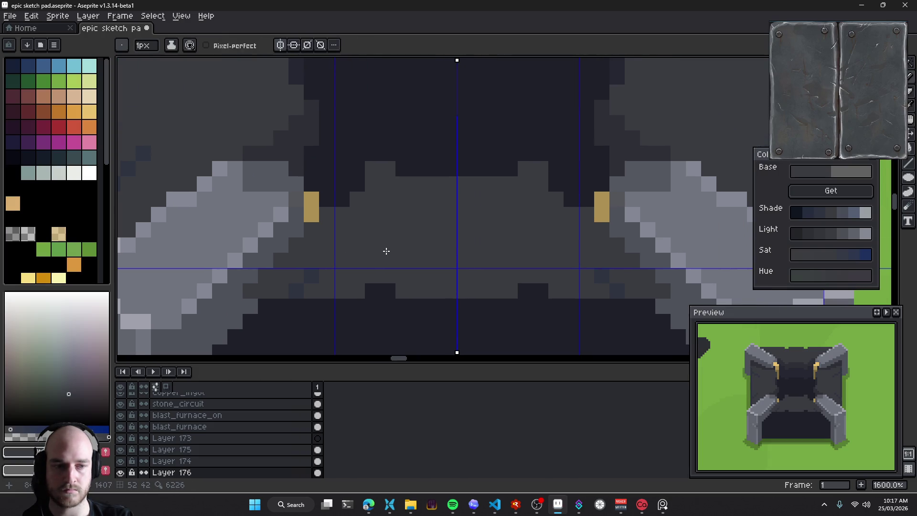
pyautogui.scroll(-4, 463, 222)
pyautogui.scroll(-1, 465, 236)
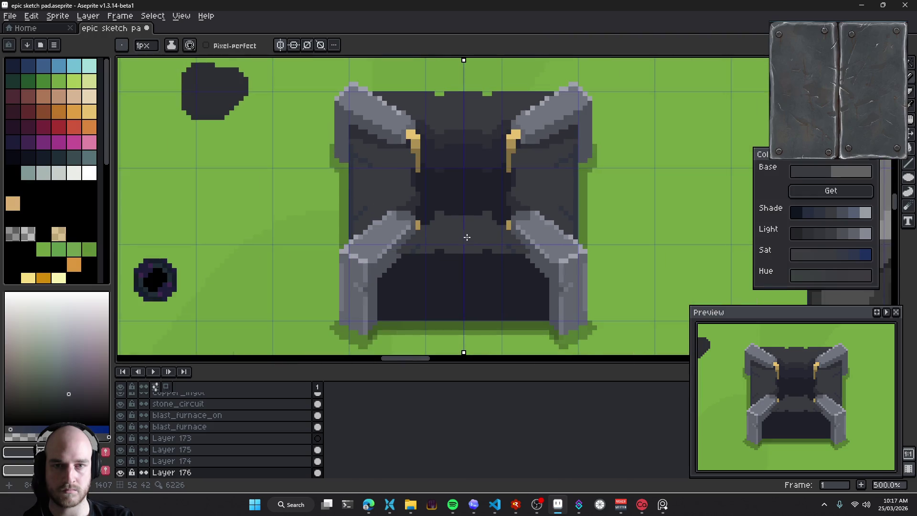
pyautogui.scroll(-1, 468, 241)
pyautogui.scroll(4, 464, 252)
pyautogui.scroll(3, 424, 234)
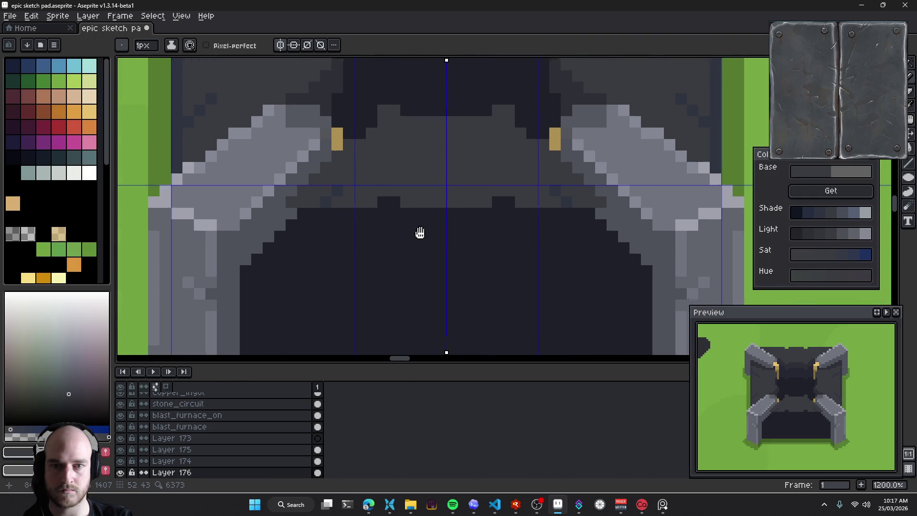
pyautogui.press('alt')
# Pick the dark navy, build its shade ramp, and paint dark pit pixels below the notches
pyautogui.keyDown('alt'); pyautogui.click(399, 215); pyautogui.keyUp('alt')
pyautogui.click(822, 190)
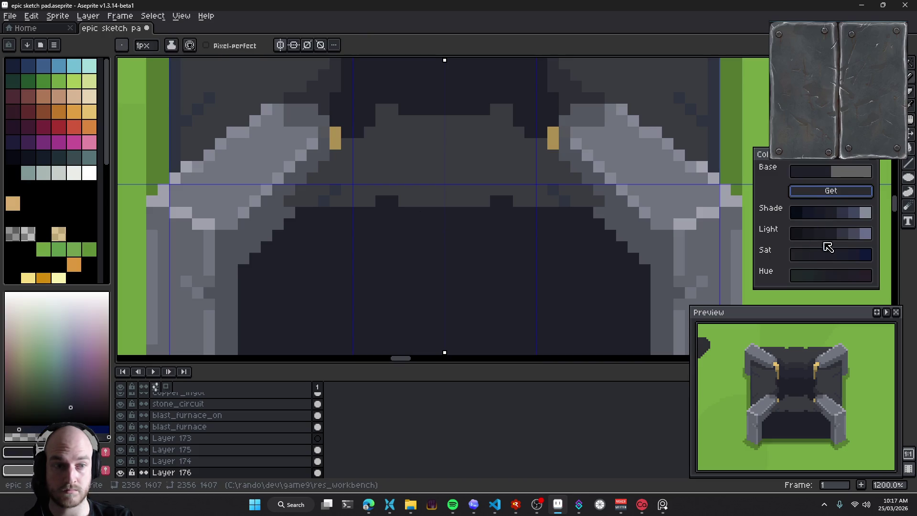
pyautogui.click(814, 213)
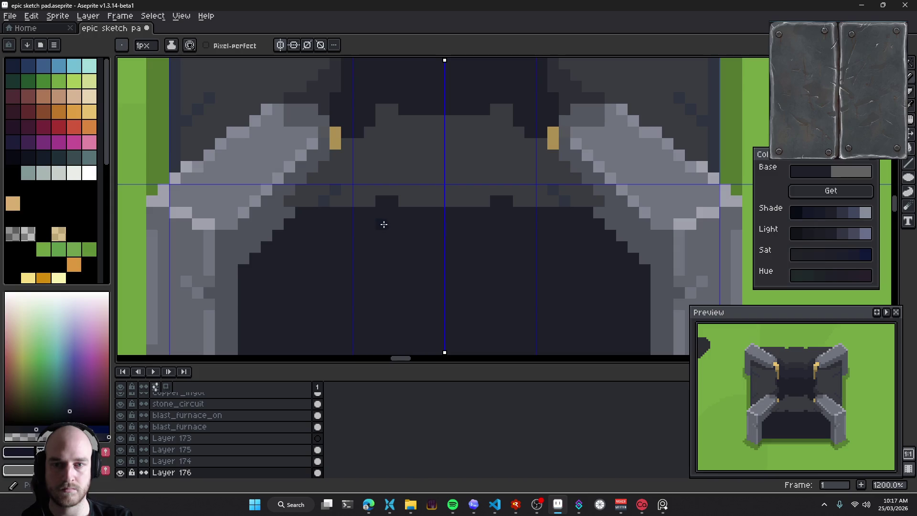
pyautogui.click(812, 211)
pyautogui.click(386, 213)
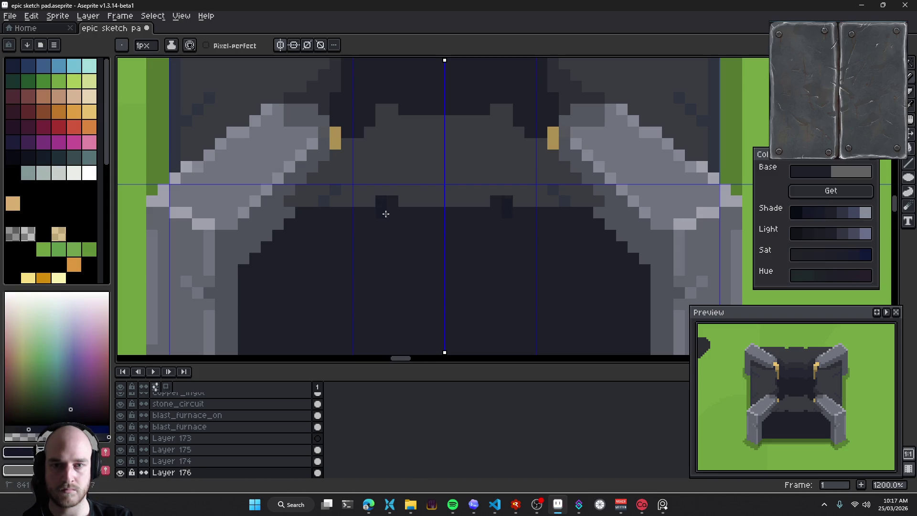
pyautogui.click(390, 265)
# Extend the mirrored dark stripes down the body with a 2px brush, then touch up at 1px
pyautogui.scroll(-3, 390, 238)
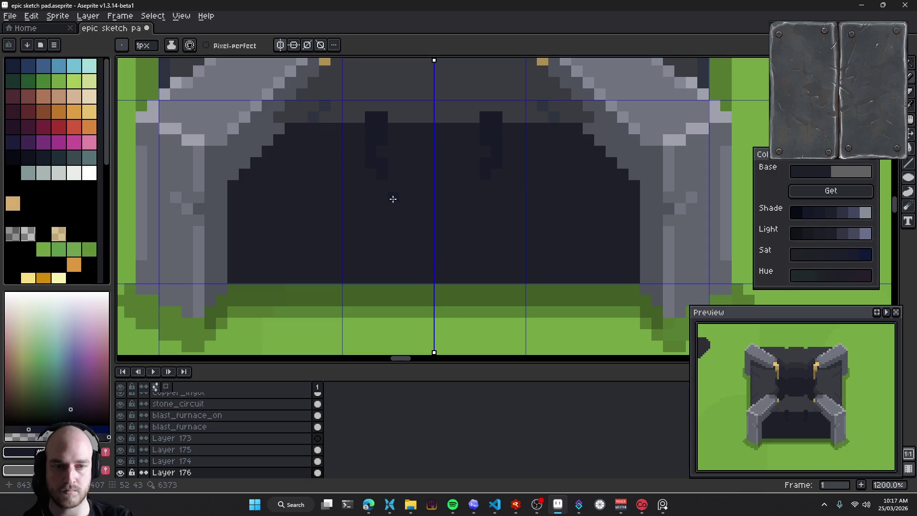
pyautogui.press('+')
pyautogui.click(383, 205)
pyautogui.press('-')
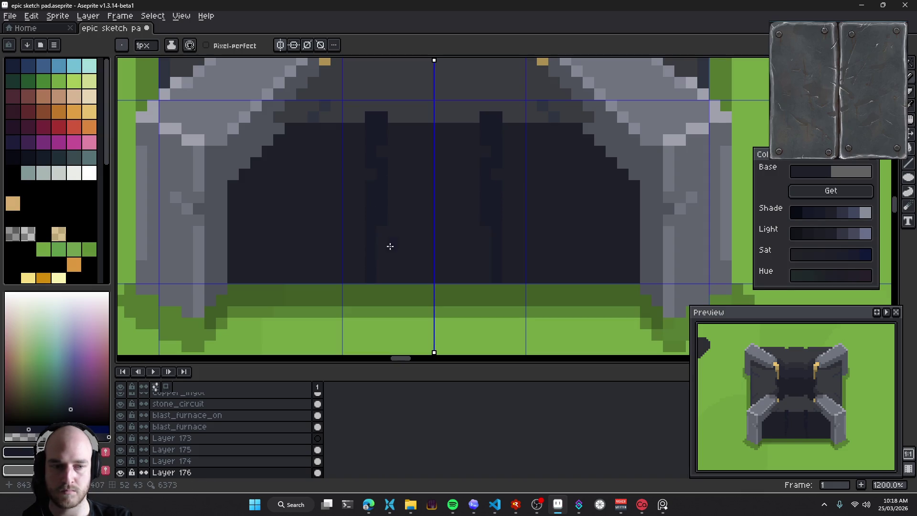
pyautogui.scroll(1, 420, 223)
pyautogui.scroll(-1, 398, 220)
pyautogui.moveTo(397, 220); pyautogui.dragTo(397, 208)
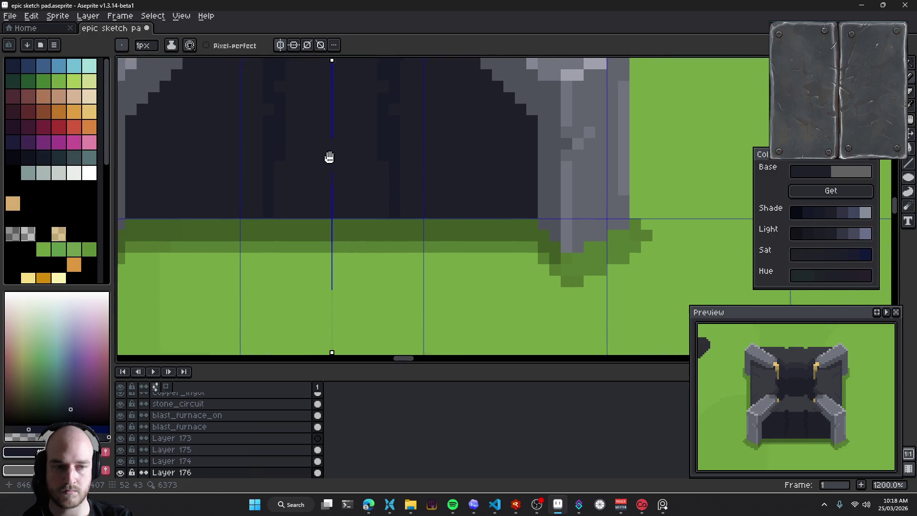
pyautogui.scroll(3, 397, 208)
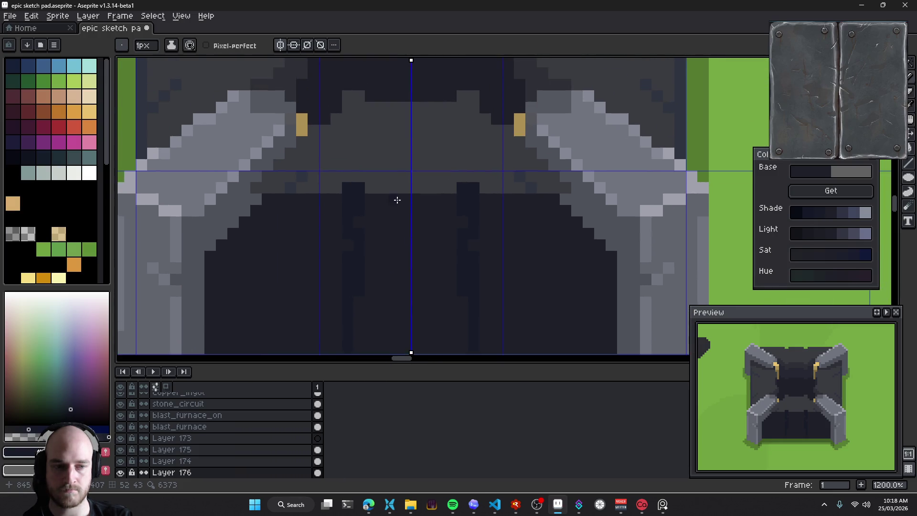
pyautogui.scroll(2, 396, 201)
pyautogui.scroll(1, 402, 216)
pyautogui.hscroll(1, 397, 219)
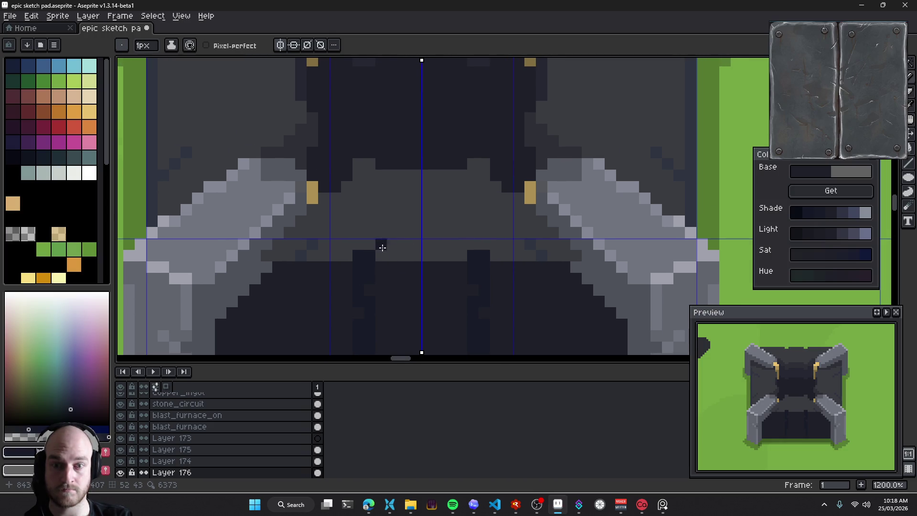
pyautogui.keyDown('alt'); pyautogui.click(313, 241); pyautogui.keyUp('alt')
pyautogui.click(361, 242)
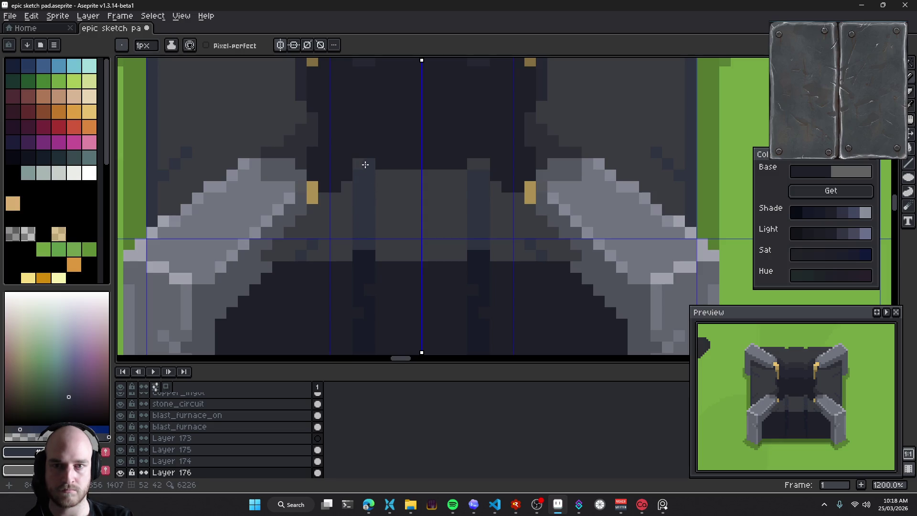
# Draw a short darker stroke in the furnace's upper body and recentre on the furnace
pyautogui.scroll(-3, 406, 239)
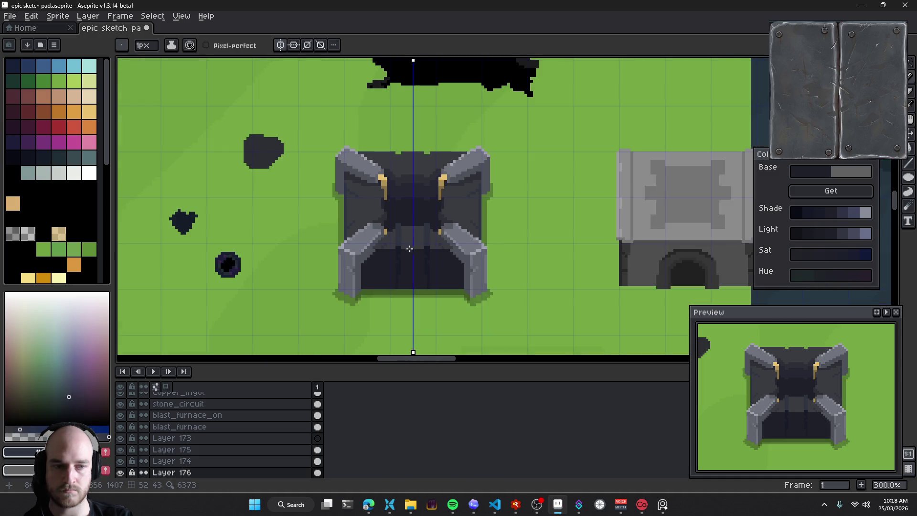
pyautogui.scroll(-1, 410, 241)
pyautogui.scroll(4, 410, 241)
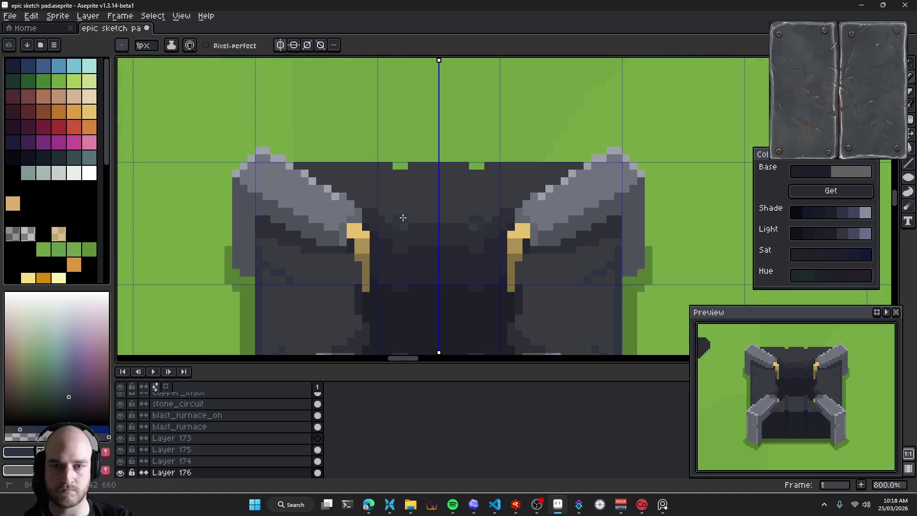
pyautogui.moveTo(397, 209); pyautogui.dragTo(399, 190)
pyautogui.scroll(-1, 457, 258)
pyautogui.scroll(-3, 427, 208)
pyautogui.scroll(-2, 482, 292)
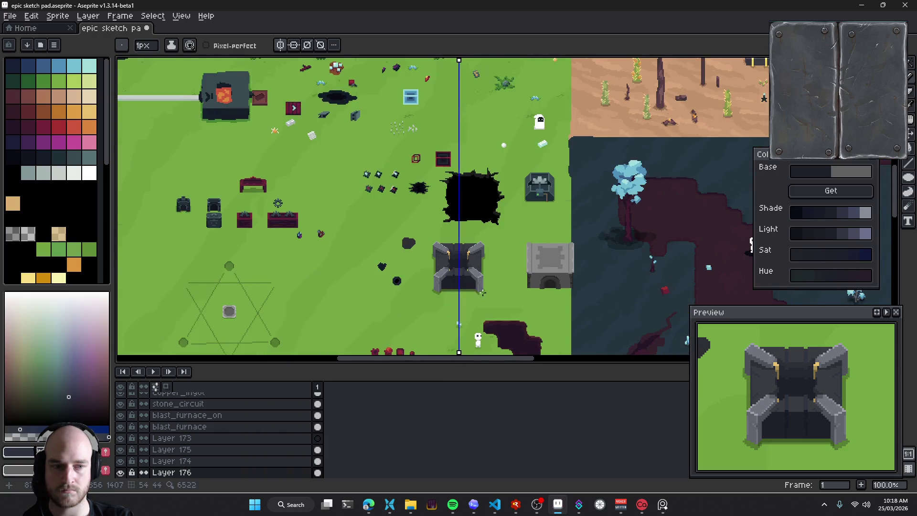
pyautogui.moveTo(482, 292); pyautogui.dragTo(462, 251)
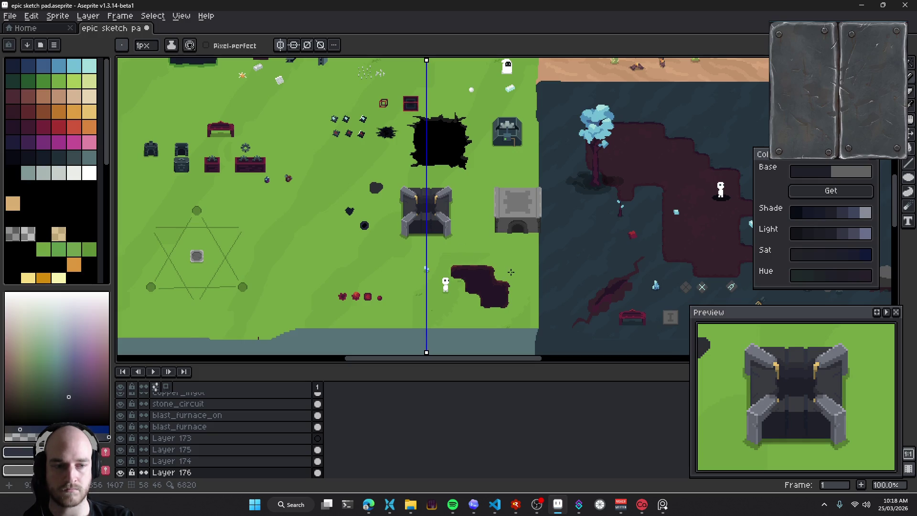
# Test a mirrored lighter-grey highlight pixel on the arm edge
pyautogui.scroll(1, 450, 230)
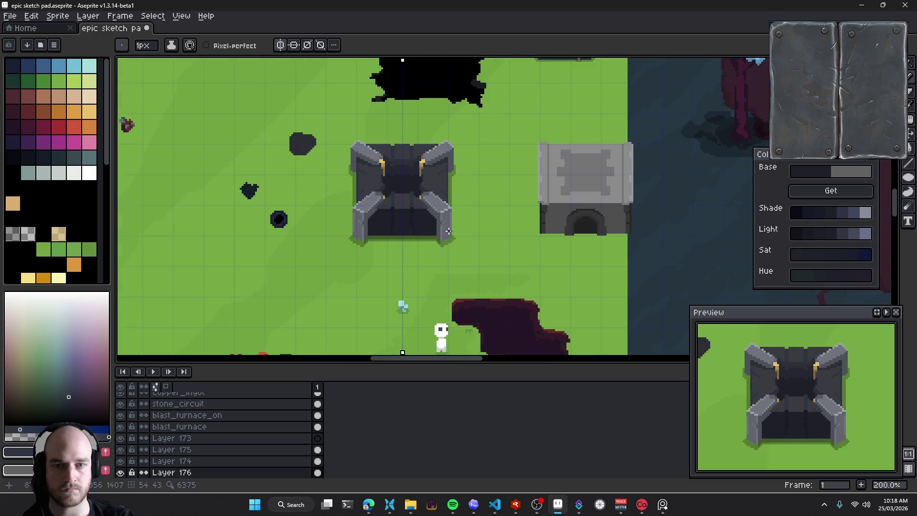
pyautogui.scroll(1, 419, 173)
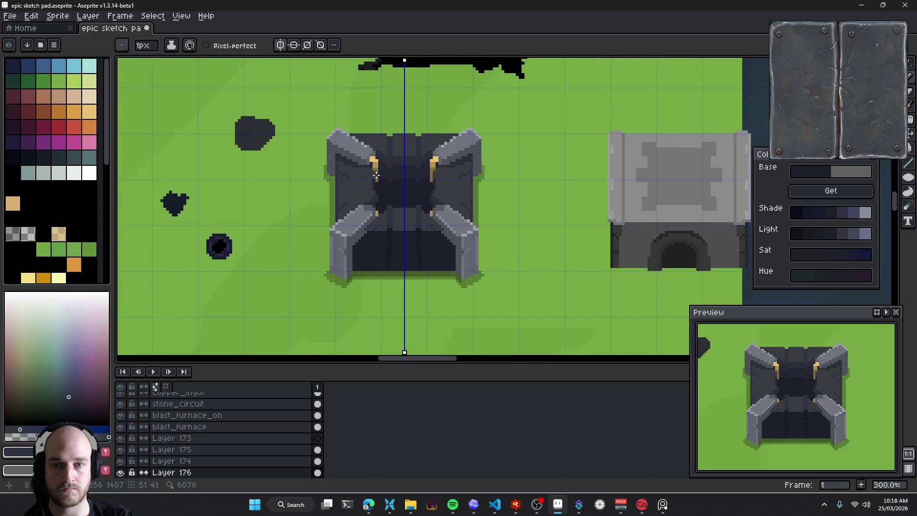
pyautogui.scroll(2, 368, 138)
pyautogui.scroll(1, 367, 138)
pyautogui.scroll(1, 377, 136)
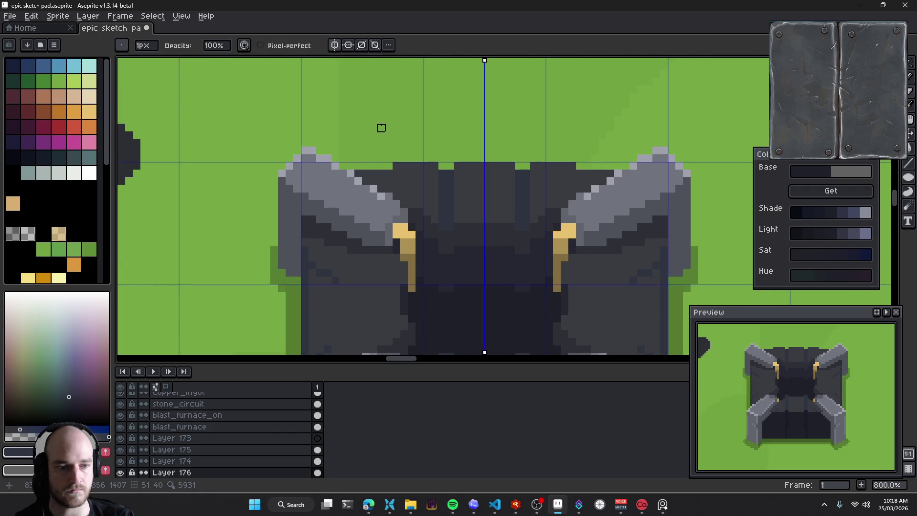
pyautogui.scroll(2, 380, 127)
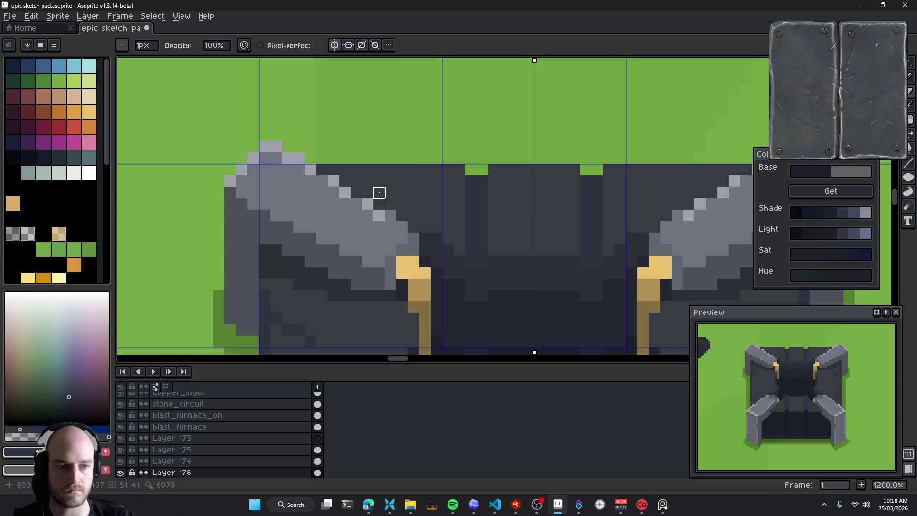
pyautogui.keyDown('alt'); pyautogui.click(311, 180); pyautogui.keyUp('alt')
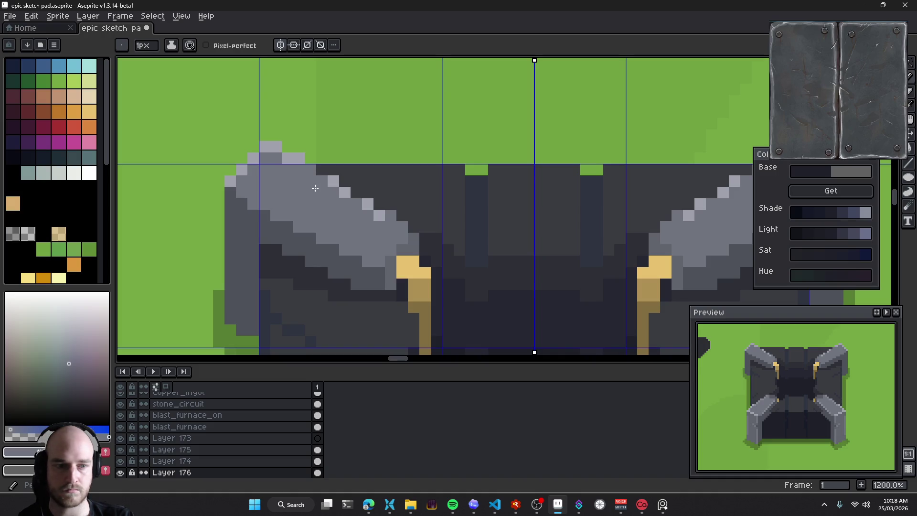
pyautogui.hotkey('ctrl', 'z')
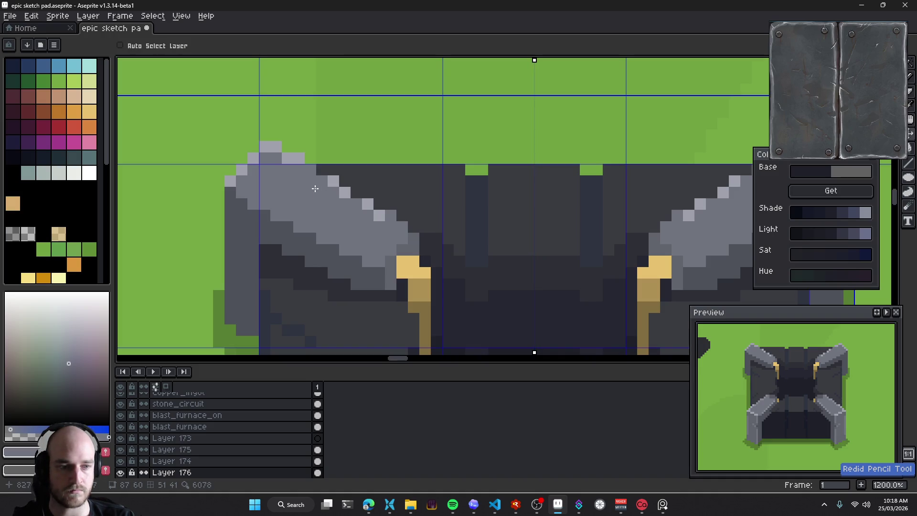
pyautogui.keyDown('alt'); pyautogui.click(321, 178); pyautogui.keyUp('alt')
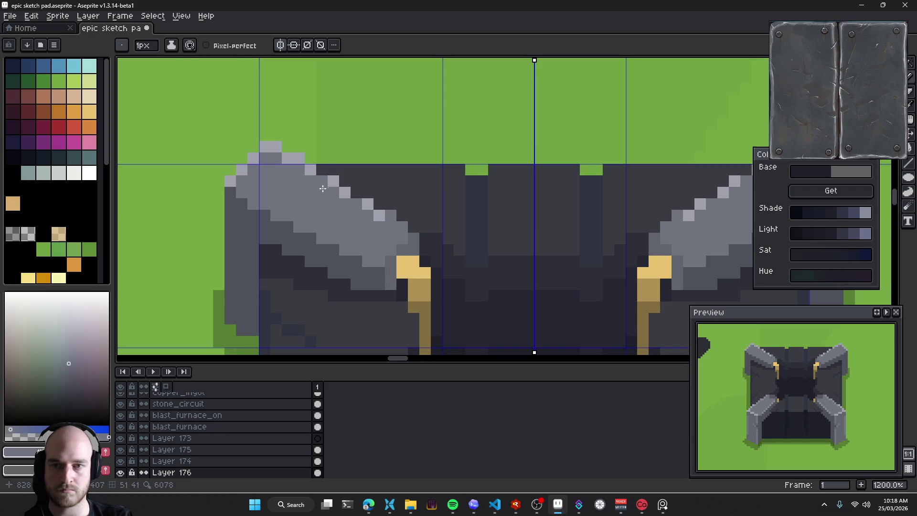
pyautogui.click(326, 179)
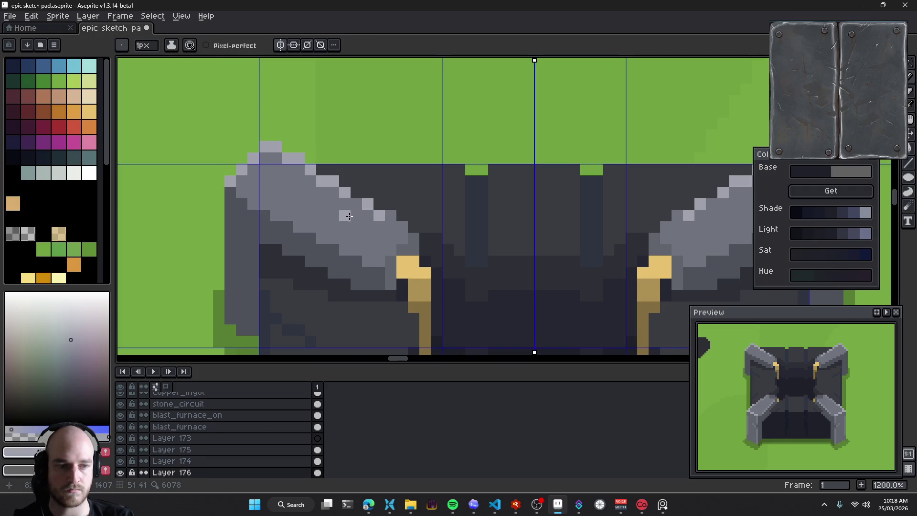
# Try a darker arm grey, compare with redo, and undo the arm-highlight experiment
pyautogui.keyDown('alt'); pyautogui.click(311, 173); pyautogui.keyUp('alt')
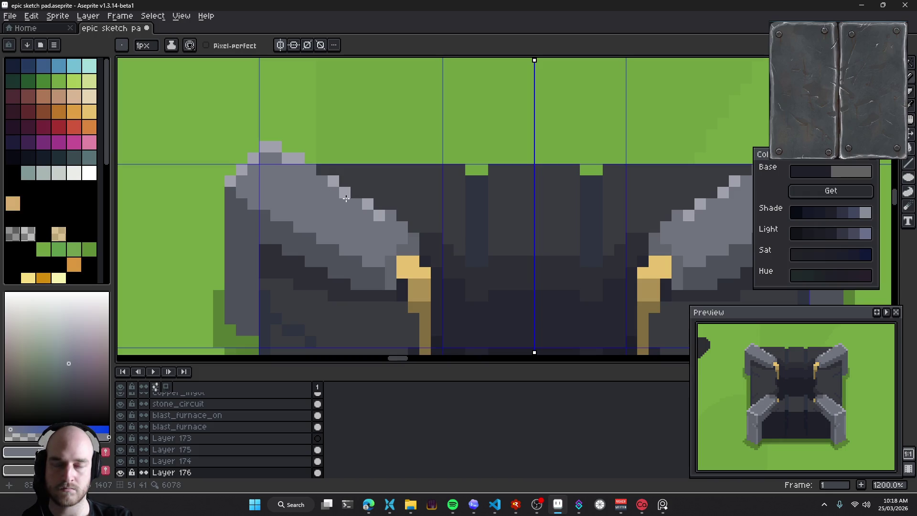
pyautogui.keyDown('alt'); pyautogui.click(314, 174); pyautogui.keyUp('alt')
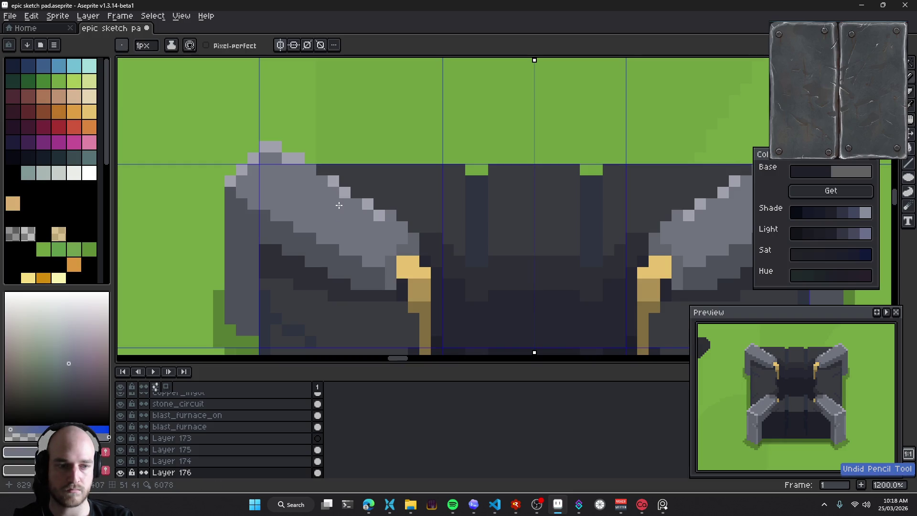
pyautogui.scroll(-5, 337, 205)
pyautogui.scroll(-1, 349, 206)
pyautogui.hotkey('ctrl', 'z')
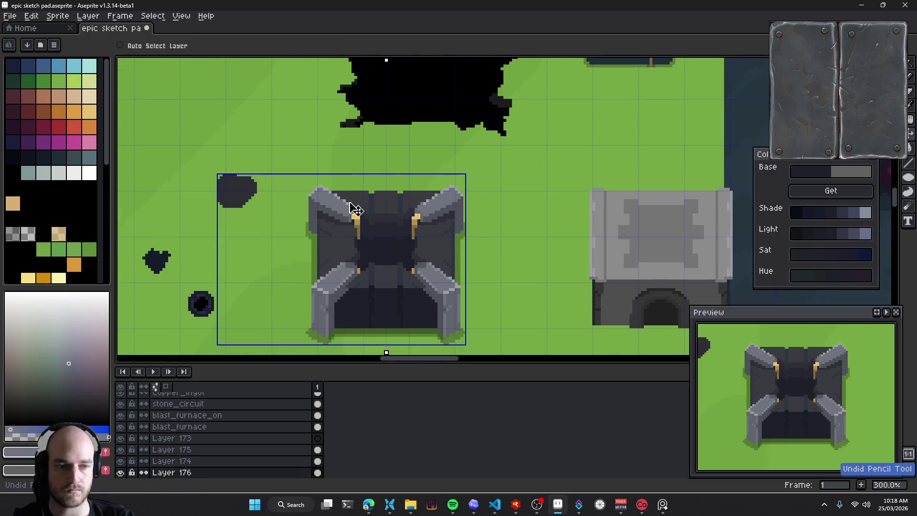
pyautogui.hotkey('ctrl', 'y')
pyautogui.hotkey('ctrl', 'z')
# Switch back to the pencil and save epic sketch pad.aseprite
pyautogui.press('b')
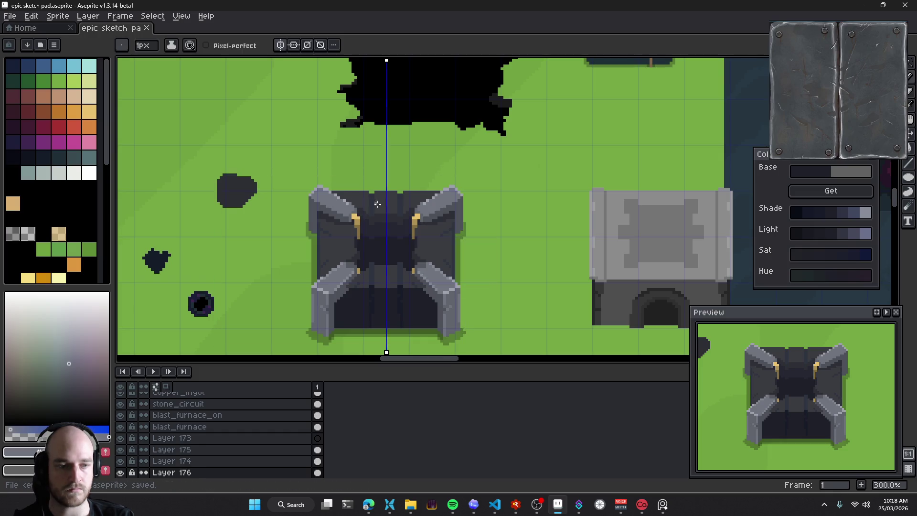
pyautogui.hotkey('ctrl', 's')
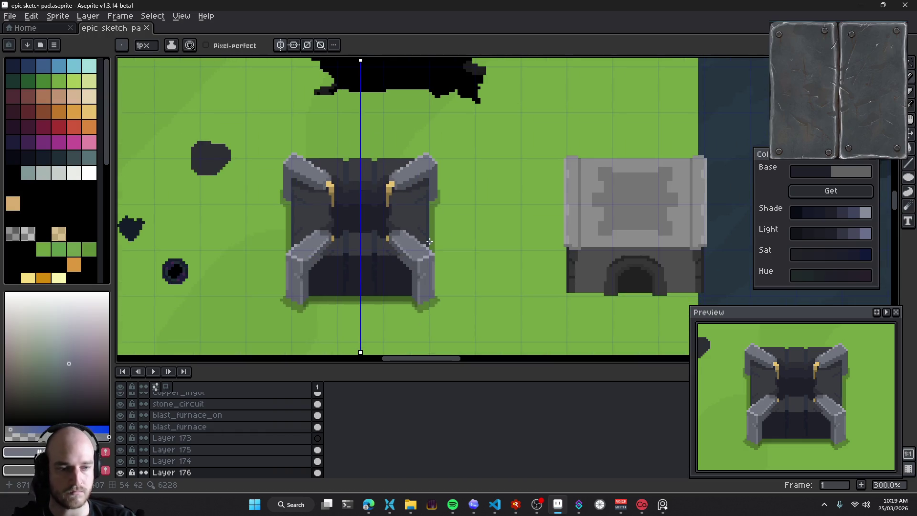
pyautogui.scroll(2, 313, 283)
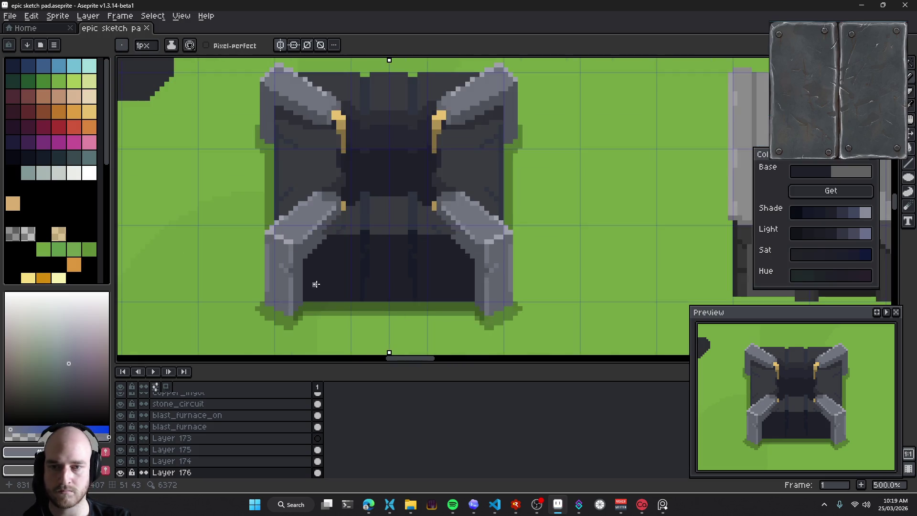
pyautogui.scroll(2, 321, 277)
pyautogui.keyDown('alt'); pyautogui.click(418, 237); pyautogui.keyUp('alt')
pyautogui.scroll(3, 321, 237)
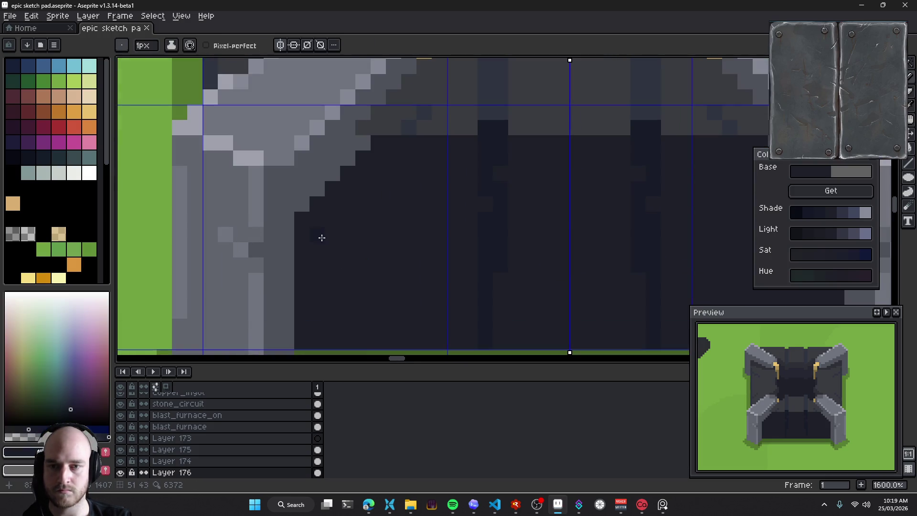
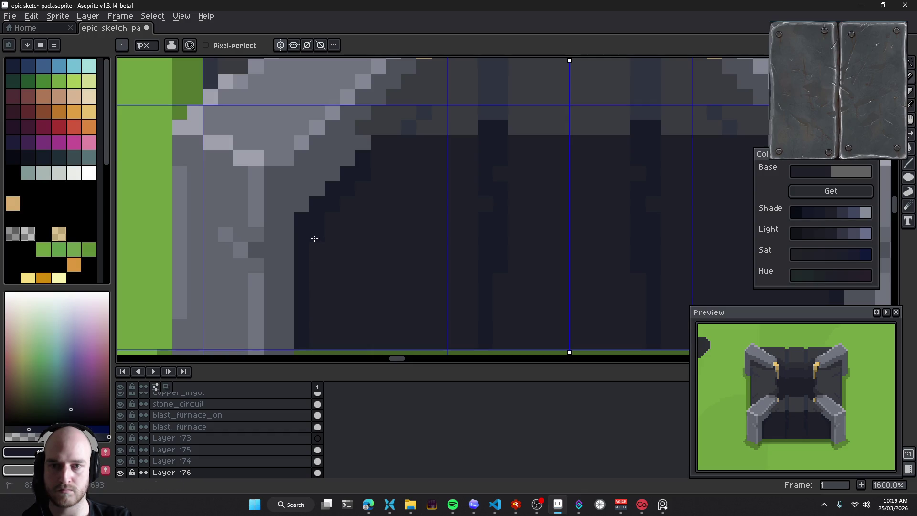
# Sample the lighter grey from the furnace's lower part and return to the pencil
pyautogui.moveTo(381, 146); pyautogui.dragTo(441, 238)
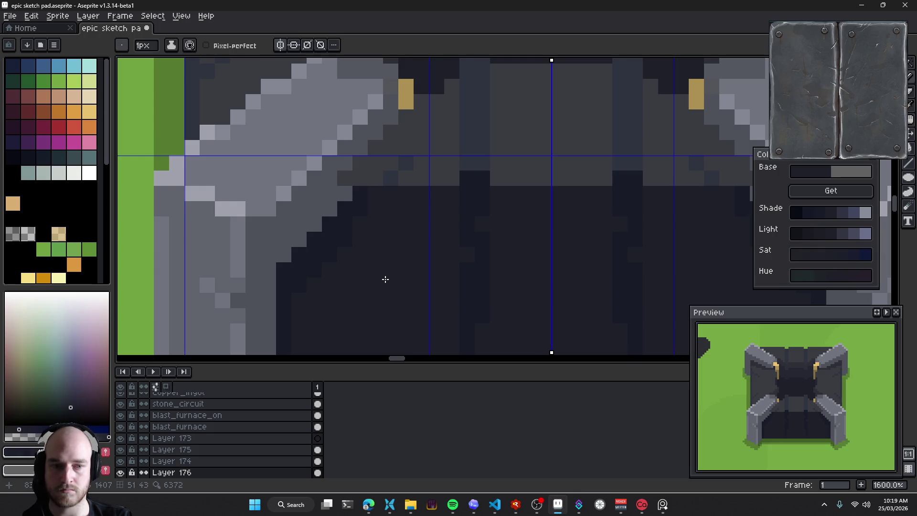
pyautogui.moveTo(393, 261); pyautogui.dragTo(380, 281)
pyautogui.moveTo(406, 245); pyautogui.dragTo(403, 286)
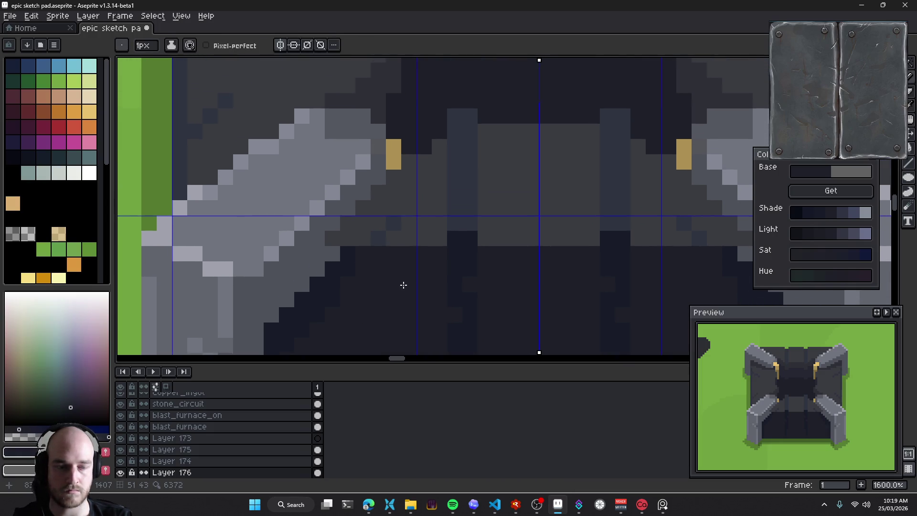
pyautogui.press('i')
pyautogui.click(369, 242)
pyautogui.press('b')
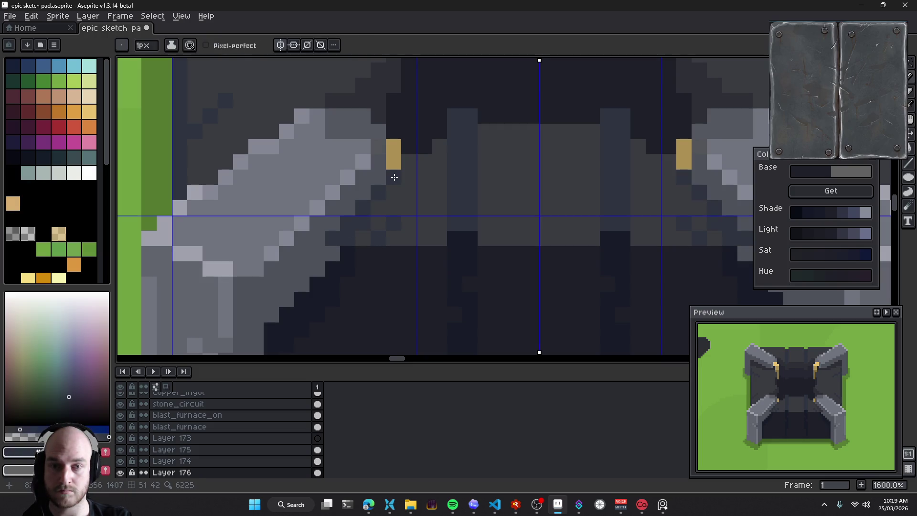
pyautogui.hscroll(3, 386, 245)
pyautogui.scroll(1, 392, 245)
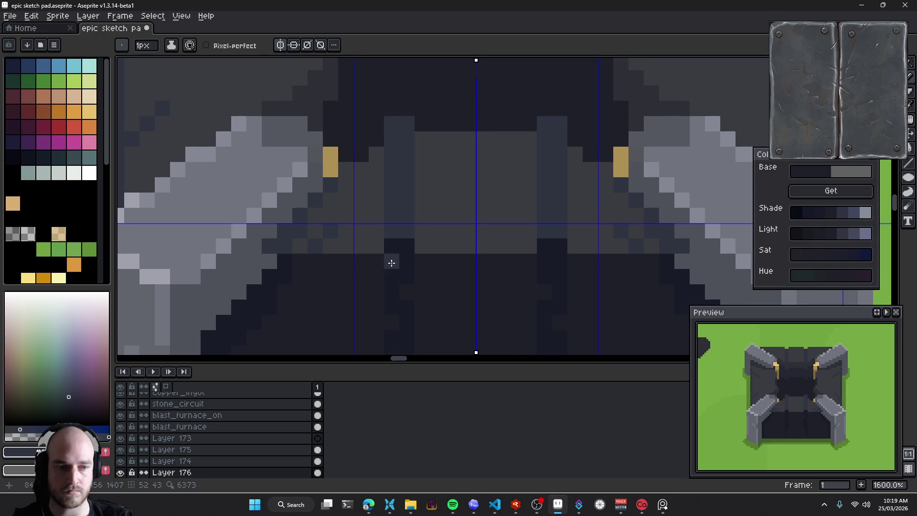
pyautogui.press('alt')
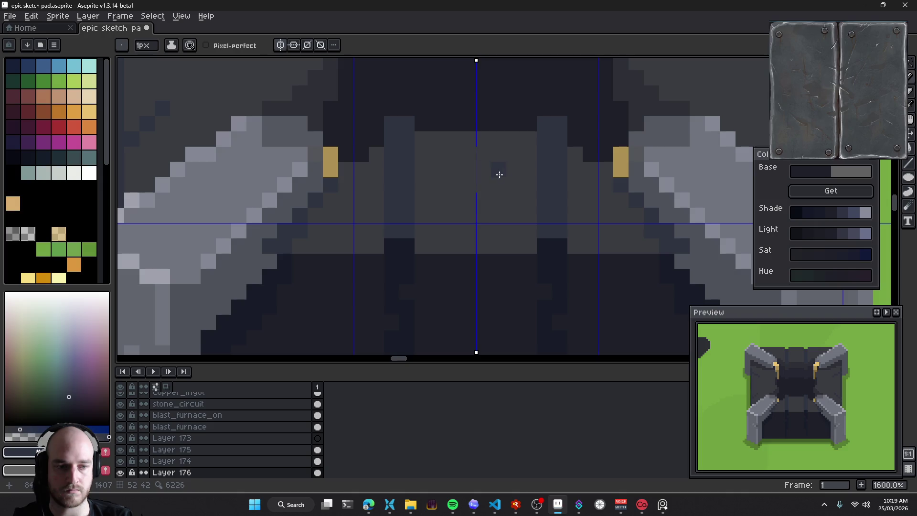
pyautogui.scroll(8, 498, 197)
pyautogui.hscroll(-7, 325, 215)
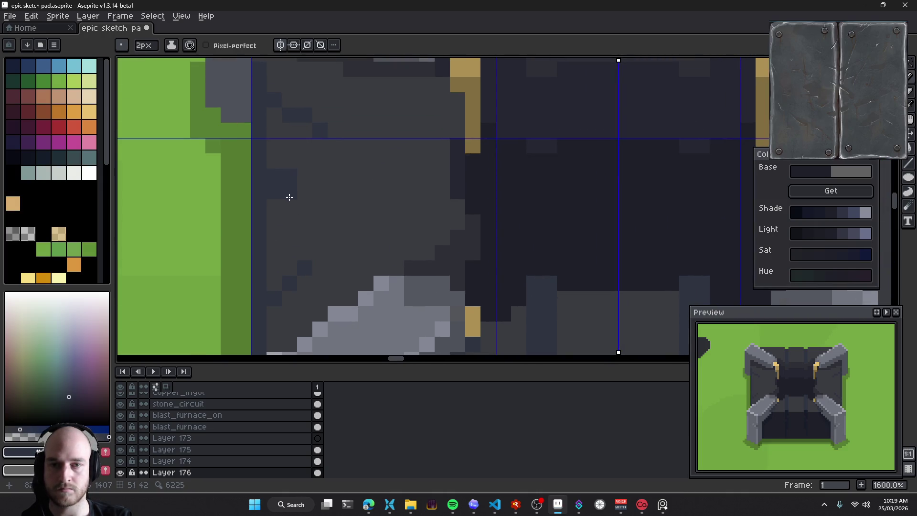
pyautogui.hscroll(5, 405, 188)
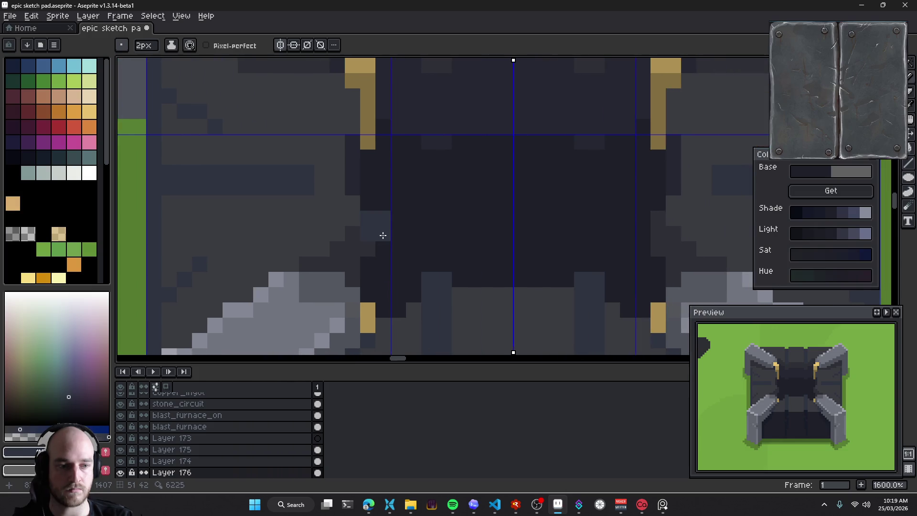
pyautogui.scroll(-4, 387, 238)
pyautogui.scroll(-3, 387, 238)
# Save the sketch pad file
pyautogui.press('v')
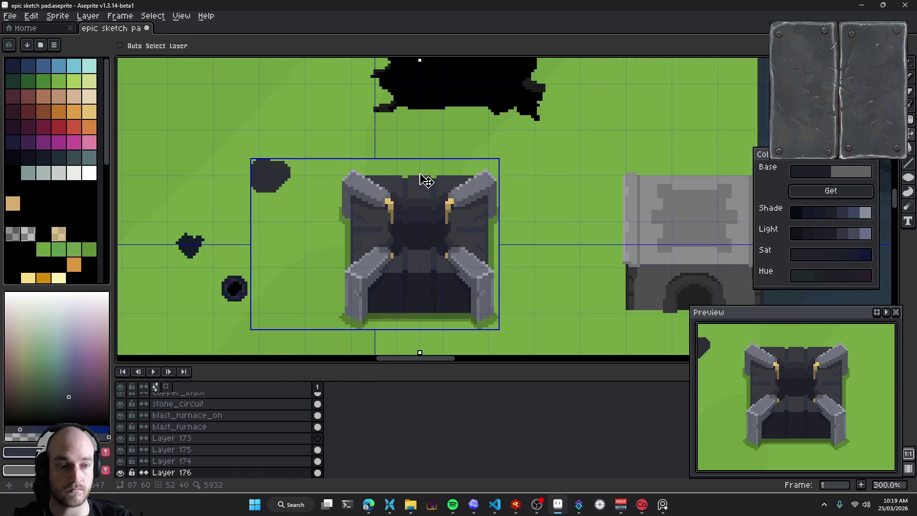
pyautogui.hotkey('ctrl', 's')
pyautogui.press('b')
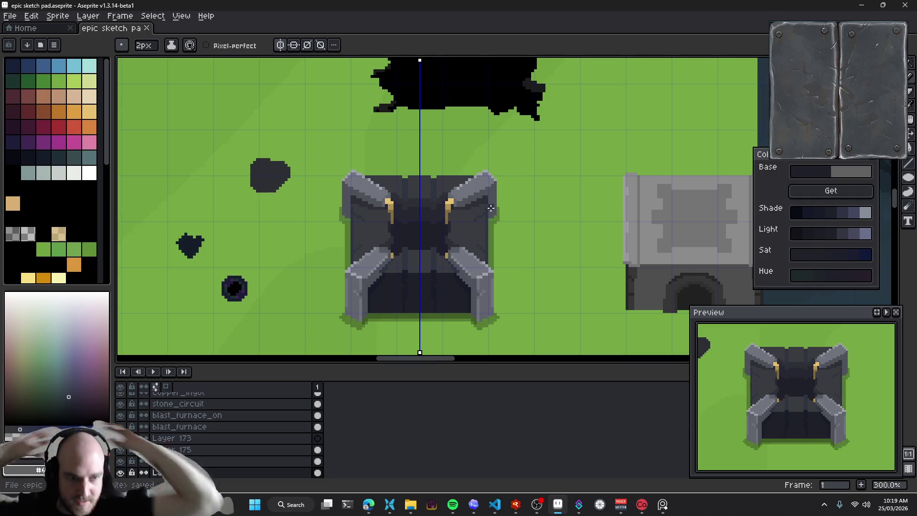
# Pick pale cyan with a larger brush and test-stamp a circle at the furnace centre, then undo it
pyautogui.scroll(-2, 489, 206)
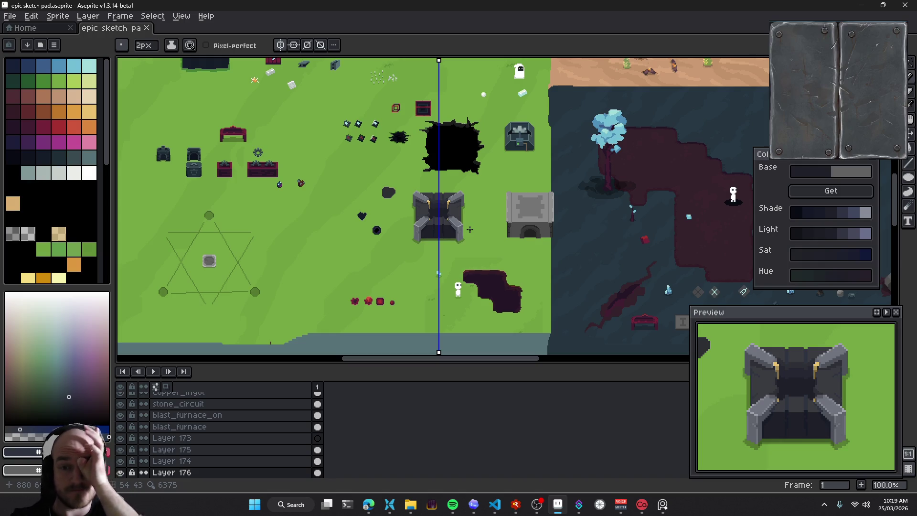
pyautogui.scroll(1, 470, 230)
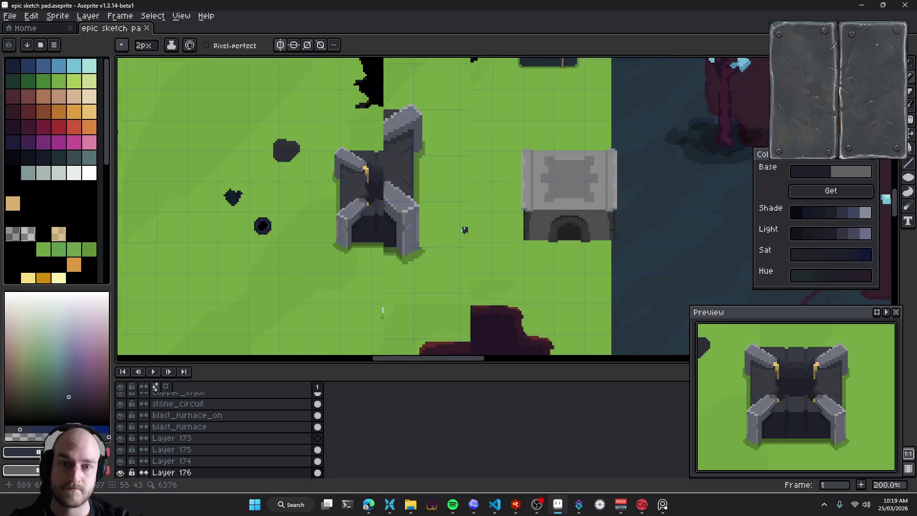
pyautogui.scroll(1, 463, 226)
pyautogui.scroll(1, 461, 223)
pyautogui.scroll(1, 460, 223)
pyautogui.scroll(1, 458, 225)
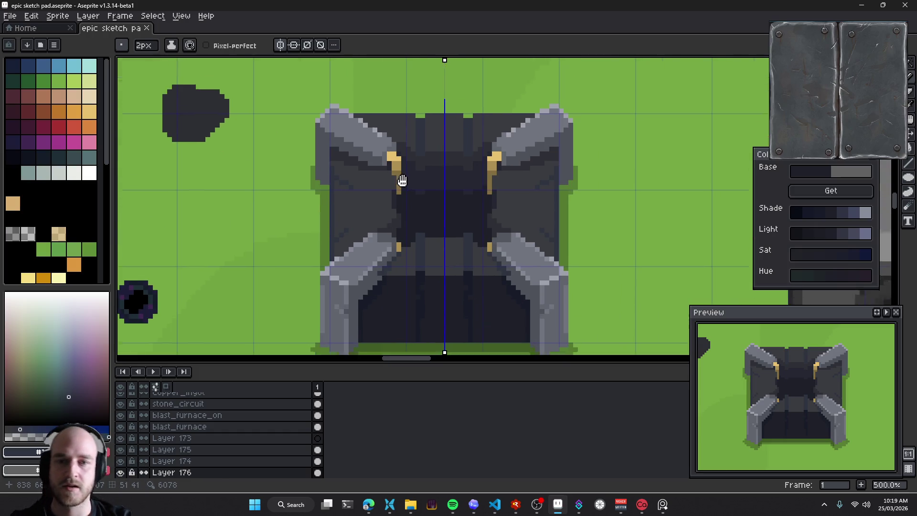
pyautogui.click(74, 66)
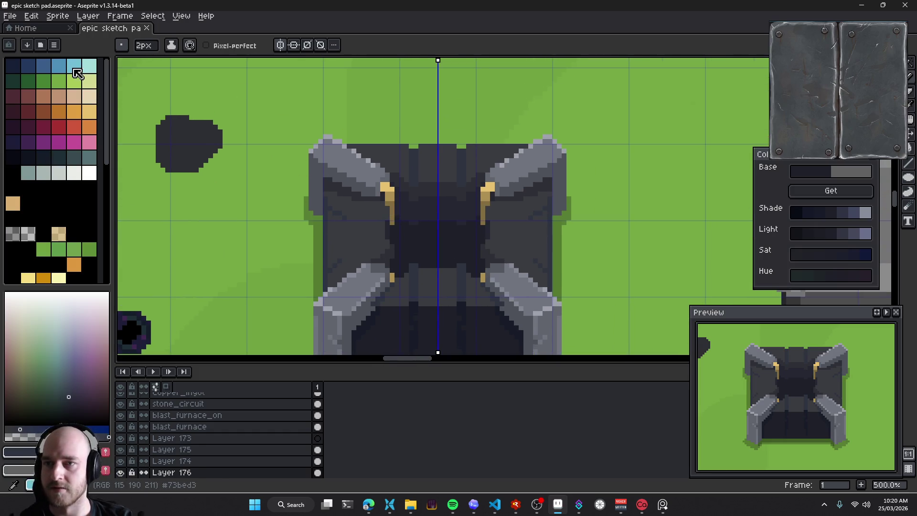
pyautogui.press('+')
pyautogui.click(89, 66)
pyautogui.press('+')
pyautogui.press('+')
pyautogui.press('+')
pyautogui.press('+')
pyautogui.press('+')
pyautogui.press('+')
pyautogui.press('+')
pyautogui.press('+')
pyautogui.click(438, 230)
pyautogui.hotkey('ctrl', 'z')
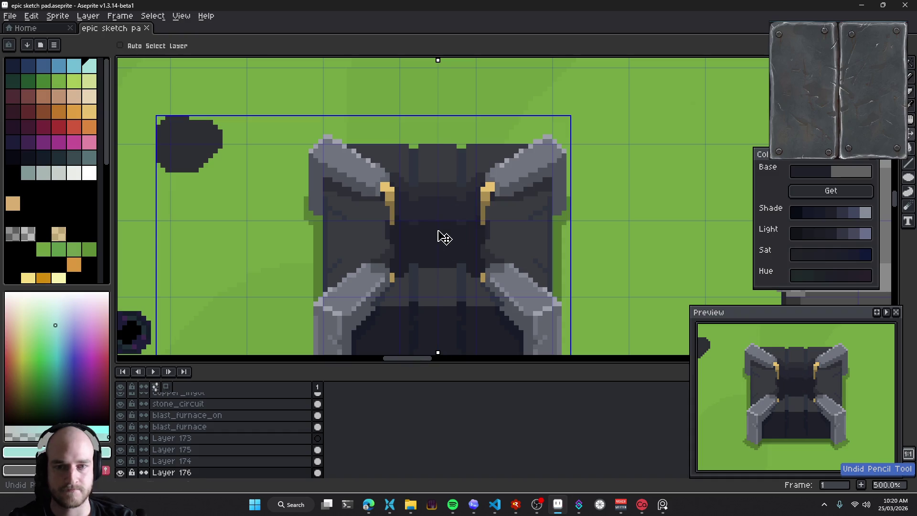
# Try stamping a pale-cyan circle at the furnace centre, then undo it
pyautogui.press('+')
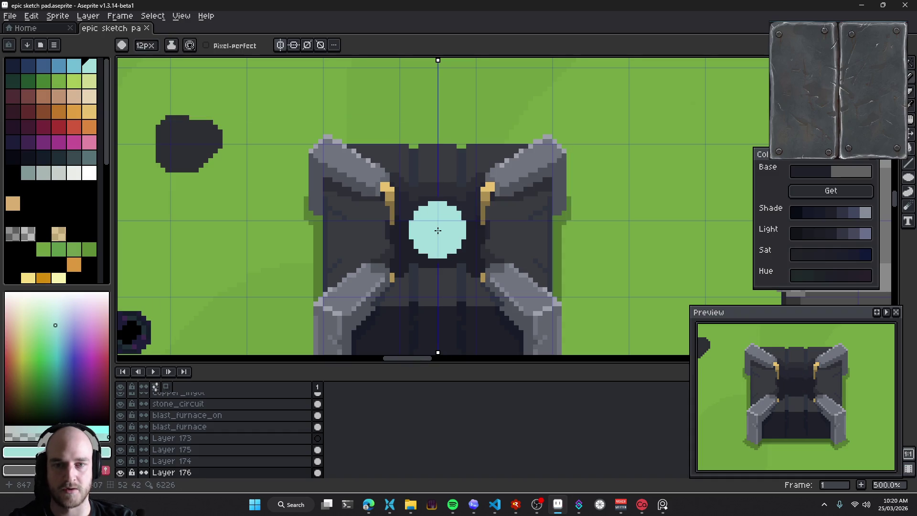
pyautogui.click(438, 231)
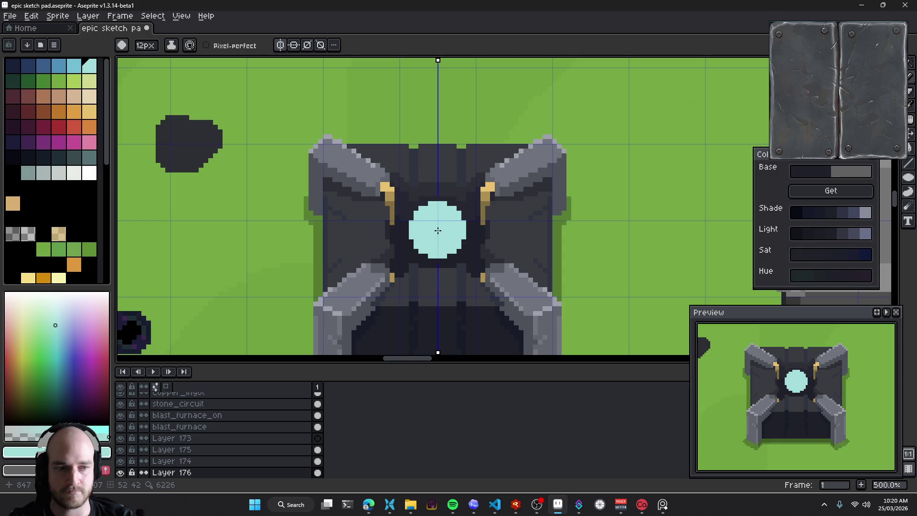
pyautogui.moveTo(491, 262)
pyautogui.mouseDown()
pyautogui.moveTo(472, 235)
pyautogui.moveTo(448, 227)
pyautogui.mouseUp()
pyautogui.press('w')
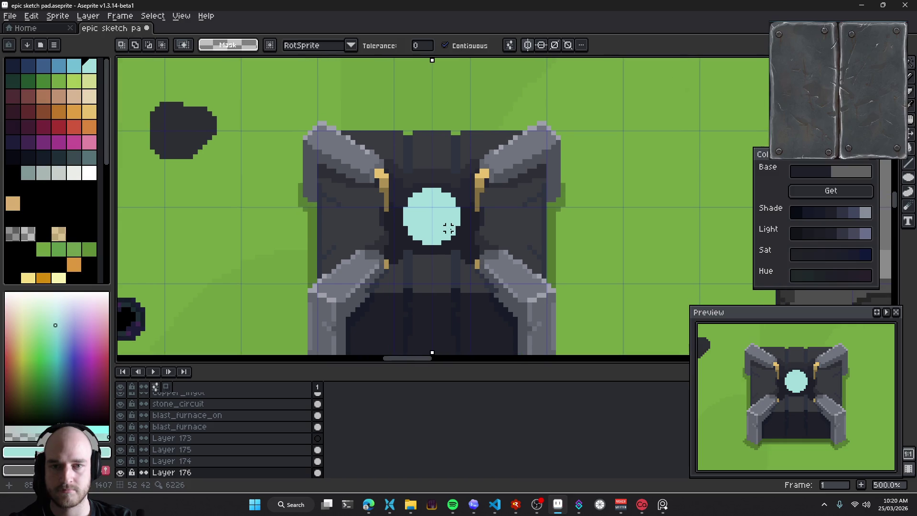
pyautogui.hotkey('ctrl', 'z')
pyautogui.press('b')
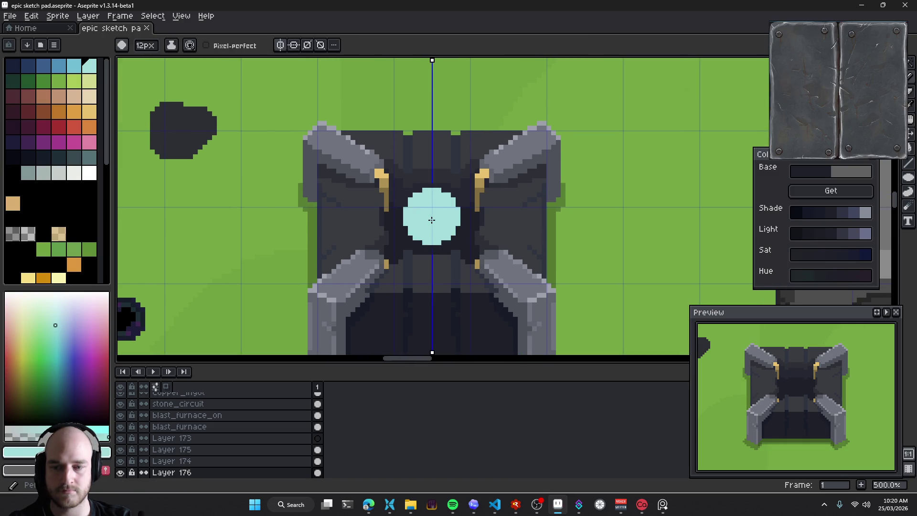
pyautogui.scroll(-2, 225, 444)
# Toggle Layer 176's visibility off and on and select Layer 176
pyautogui.rightClick(202, 452)
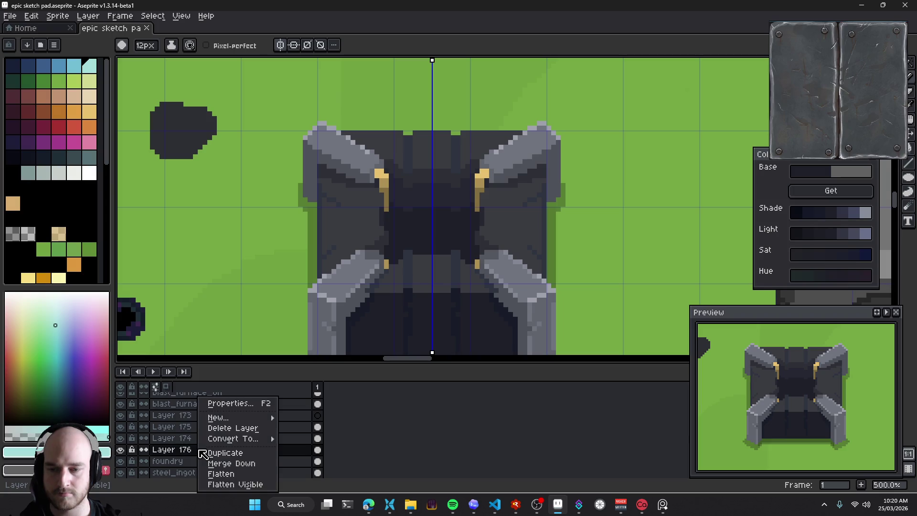
pyautogui.moveTo(218, 417)
pyautogui.click(309, 428)
pyautogui.click(121, 427)
pyautogui.click(121, 427)
pyautogui.doubleClick(120, 427)
pyautogui.click(196, 428)
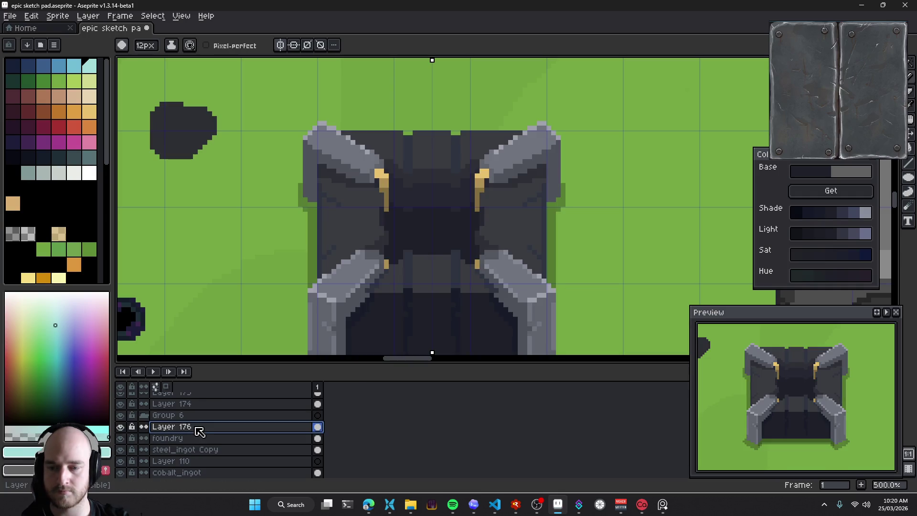
# Add Layer 177, paint the pale-cyan circle at the centre, and load its shade ramps
pyautogui.hotkey('shift', 'n')
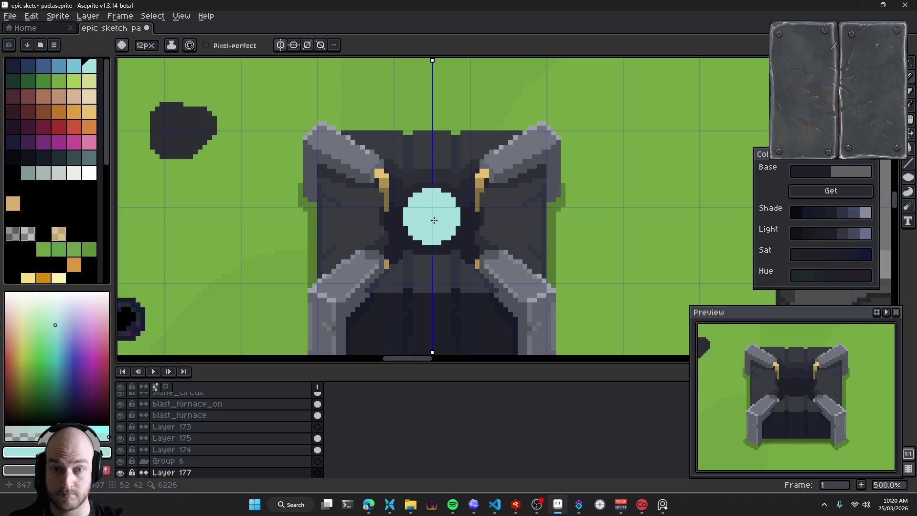
pyautogui.click(434, 218)
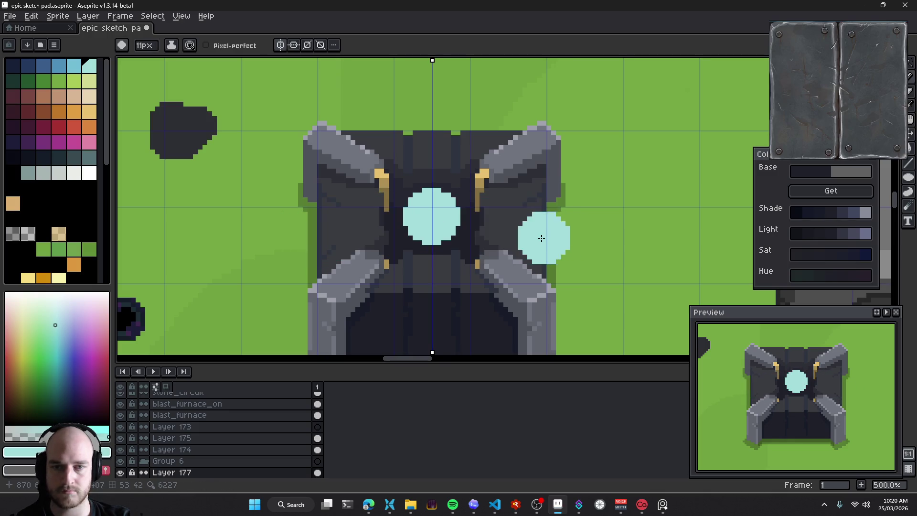
pyautogui.scroll(5, 437, 222)
pyautogui.press('w')
pyautogui.scroll(-5, 397, 228)
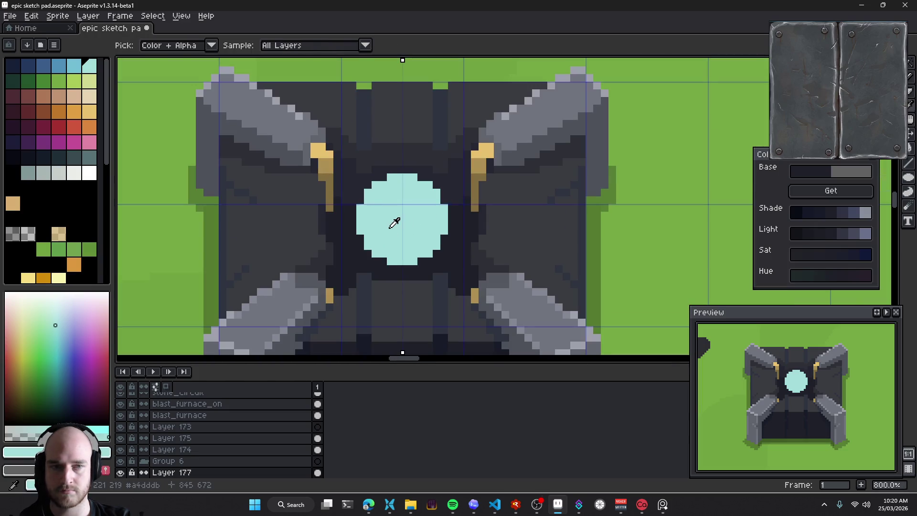
pyautogui.click(823, 195)
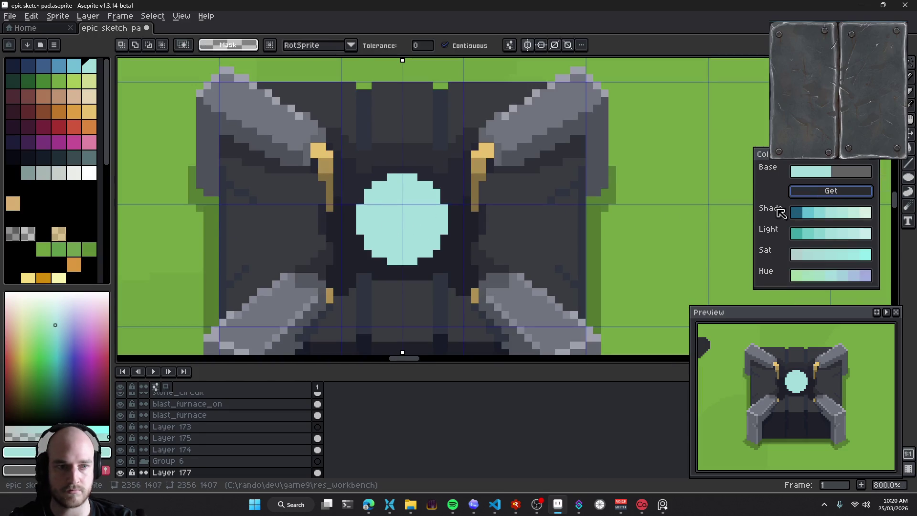
# Magic-wand select the cyan circle, shrink the brush, deselect, and open Layer 177's properties
pyautogui.scroll(2, 420, 238)
pyautogui.press('b')
pyautogui.press('w')
pyautogui.click(426, 247)
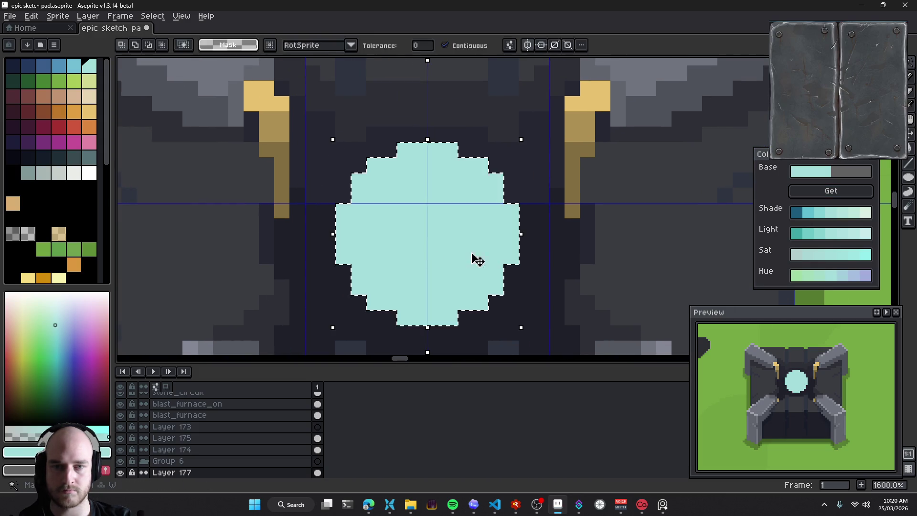
pyautogui.press('b')
pyautogui.press('-')
pyautogui.press('-')
pyautogui.hotkey('ctrl', 'd')
pyautogui.press('v')
pyautogui.doubleClick(170, 474)
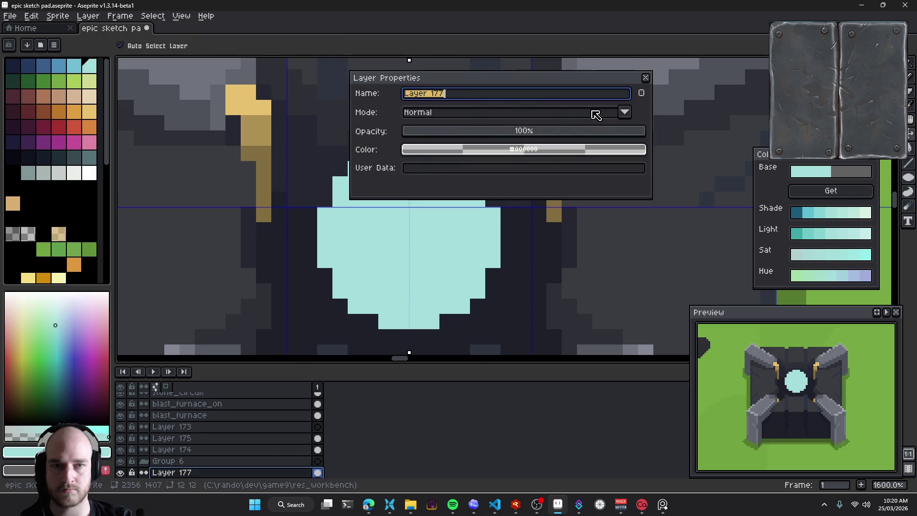
pyautogui.moveTo(644, 107); pyautogui.dragTo(527, 120)
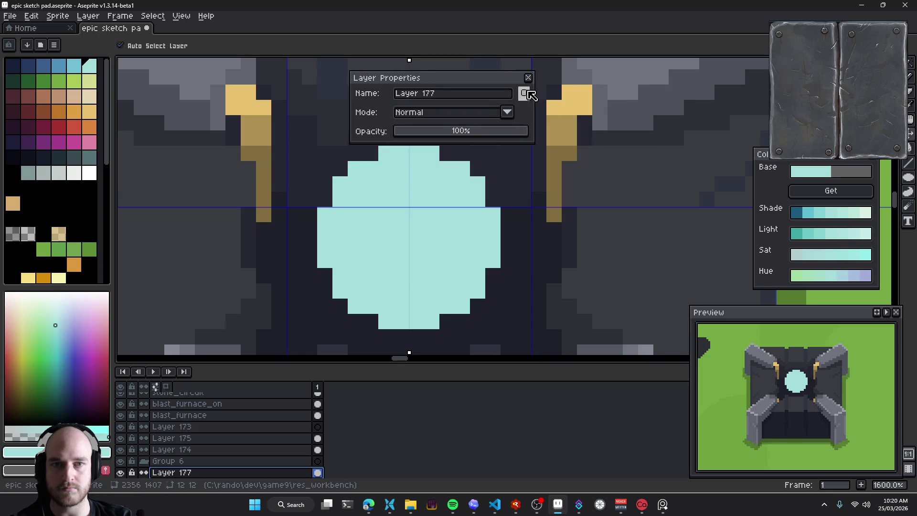
pyautogui.click(516, 113)
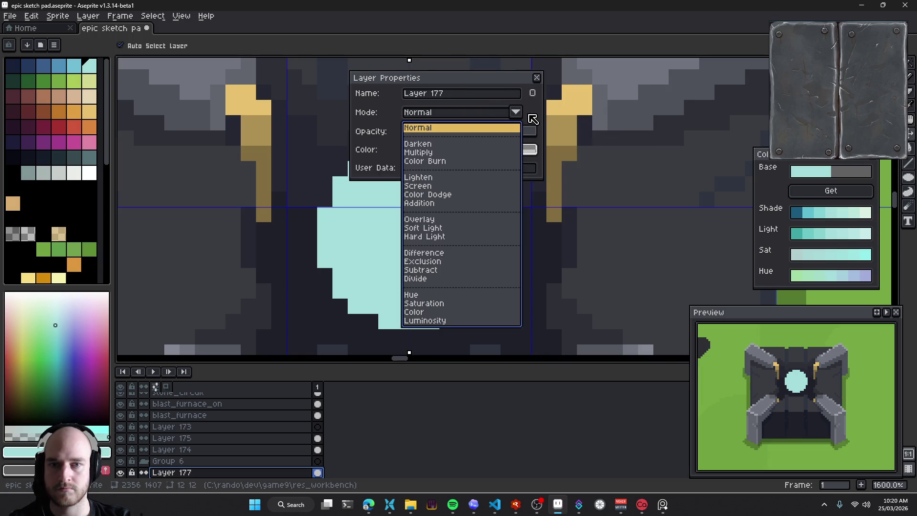
pyautogui.click(533, 119)
pyautogui.click(537, 77)
pyautogui.press('b')
pyautogui.click(230, 75)
pyautogui.hotkey('ctrl', 'z')
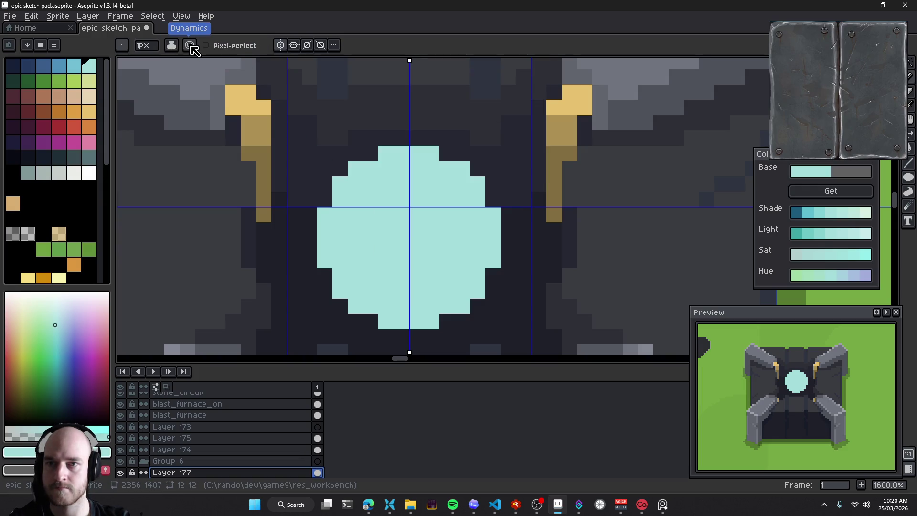
pyautogui.click(190, 46)
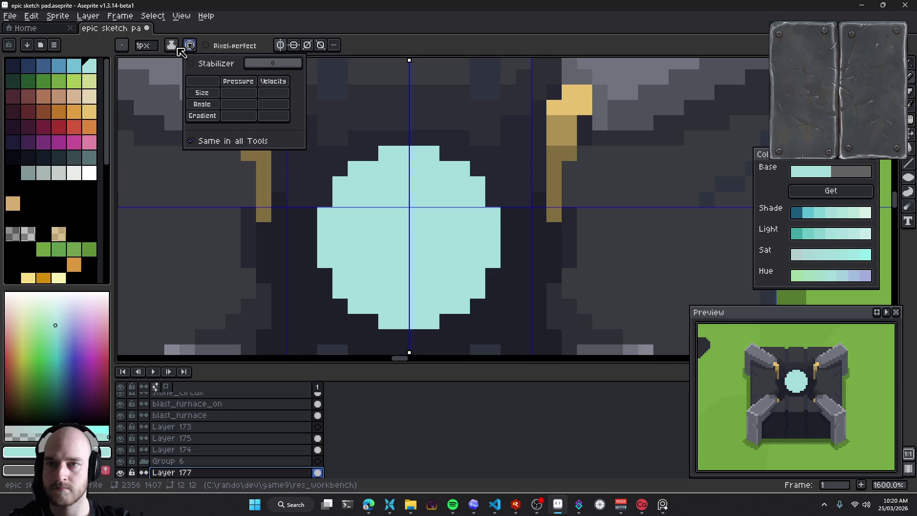
pyautogui.click(176, 47)
pyautogui.click(175, 51)
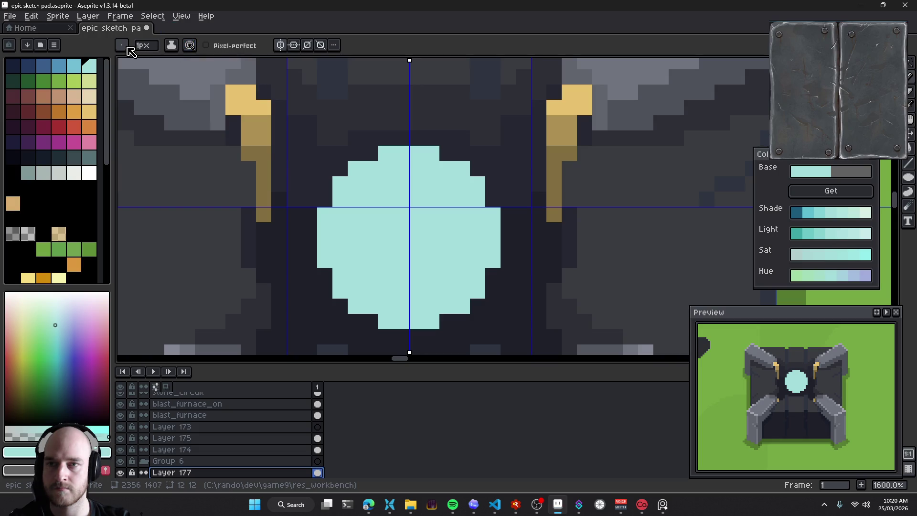
pyautogui.click(334, 45)
pyautogui.click(363, 58)
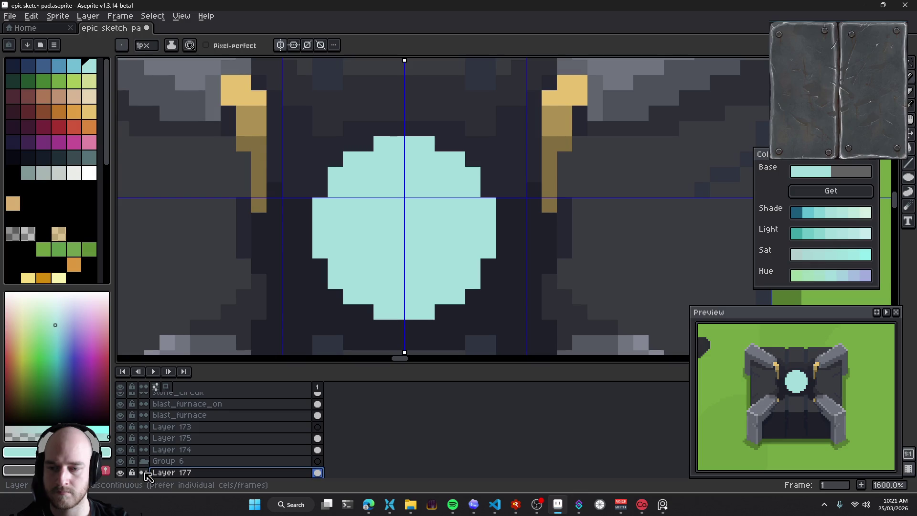
pyautogui.click(368, 504)
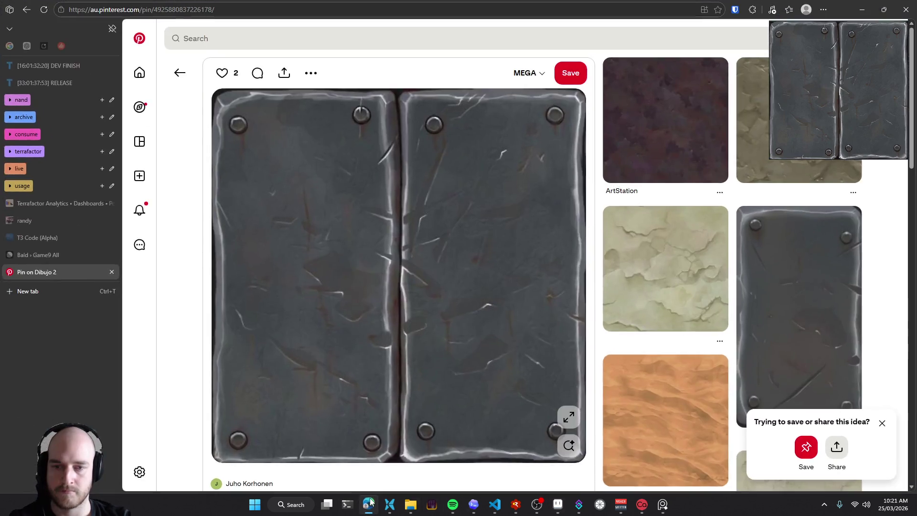
# Search Google for 'how to alpha lock aesprite', expand the AI overview, and return to Aseprite
pyautogui.hotkey('ctrl', 't')
pyautogui.write('how to alpha lock aesprite')
pyautogui.press('Return')
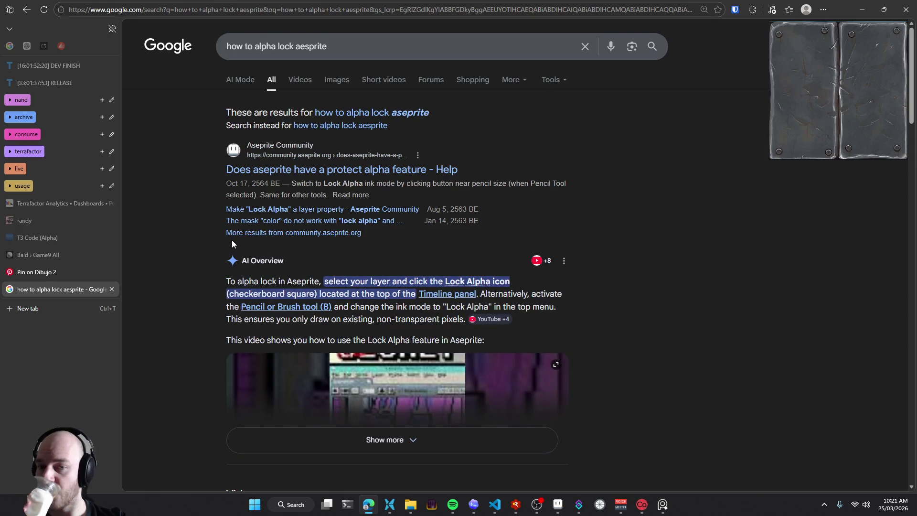
pyautogui.click(434, 444)
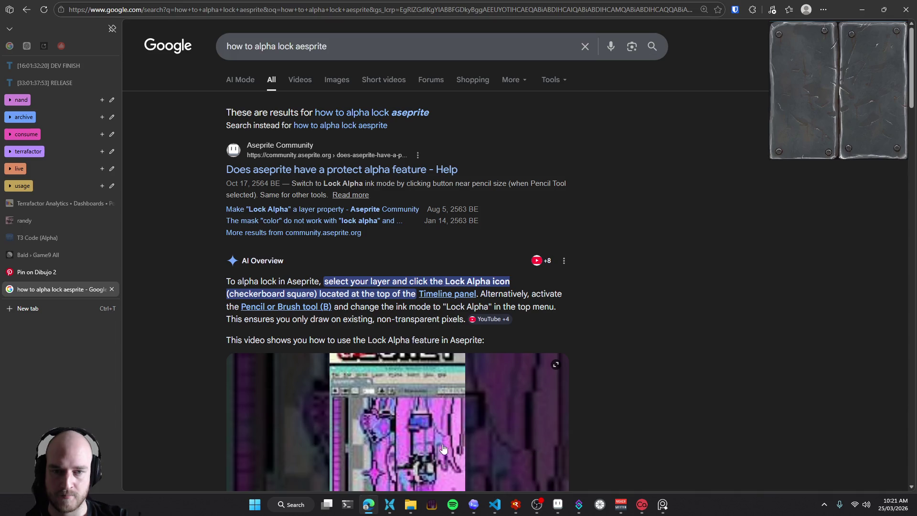
pyautogui.scroll(-2, 572, 394)
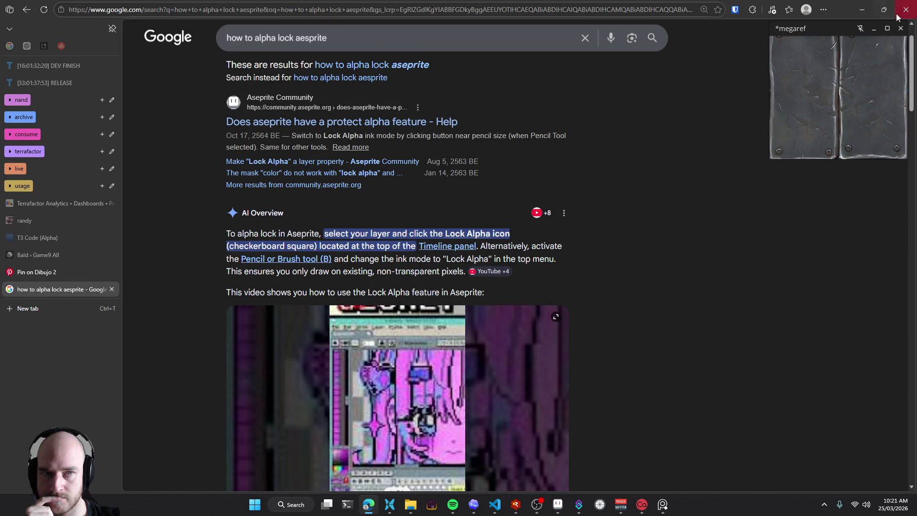
pyautogui.click(862, 9)
pyautogui.click(176, 49)
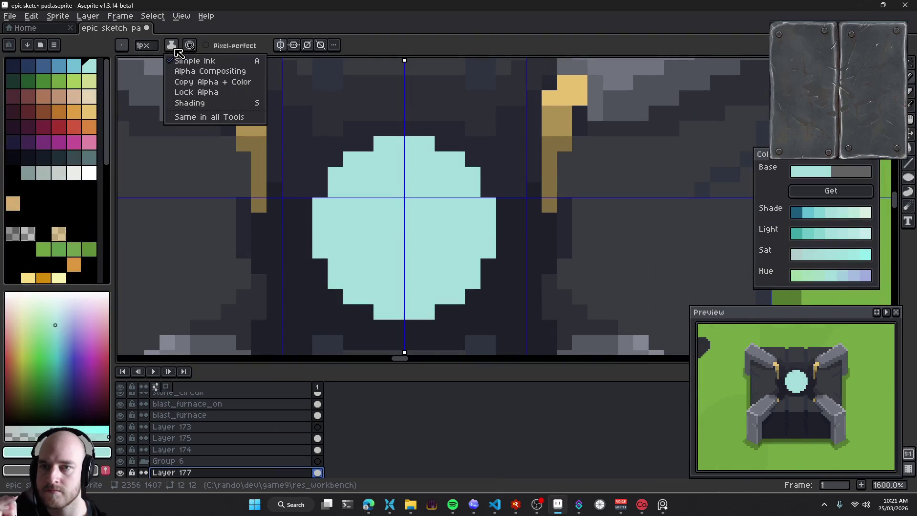
# Switch the ink mode and paint darker stepped shading on the circle's lower half
pyautogui.click(196, 92)
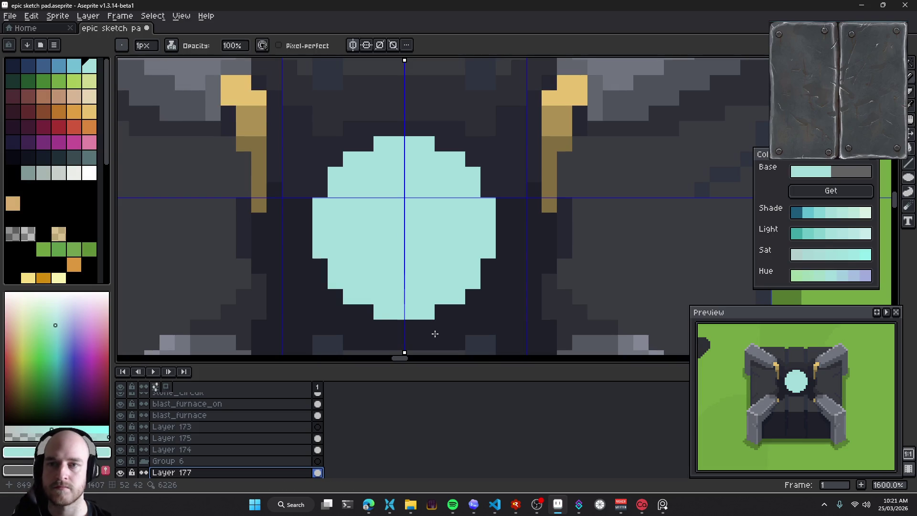
pyautogui.keyDown('ctrl'); pyautogui.click(379, 244); pyautogui.keyUp('ctrl')
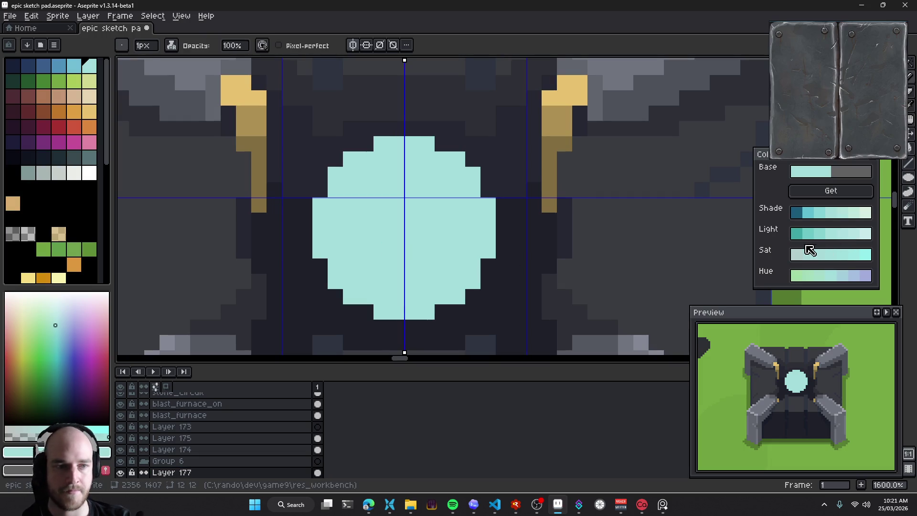
pyautogui.moveTo(317, 234)
pyautogui.mouseDown()
pyautogui.moveTo(457, 343)
pyautogui.moveTo(301, 231)
pyautogui.mouseUp()
pyautogui.scroll(2, 482, 320)
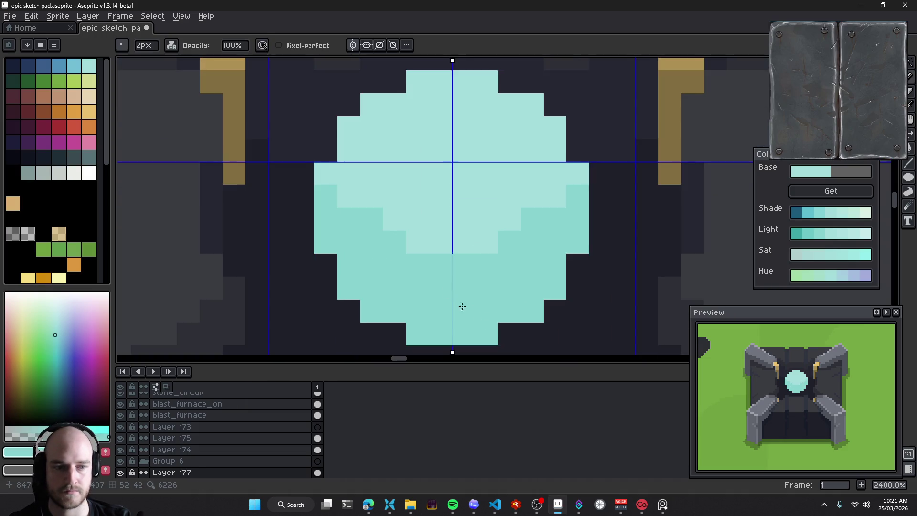
pyautogui.scroll(-2, 458, 293)
pyautogui.scroll(-1, 458, 292)
# Try a lighter 1-pixel highlight across the circle's top, then undo it
pyautogui.click(857, 219)
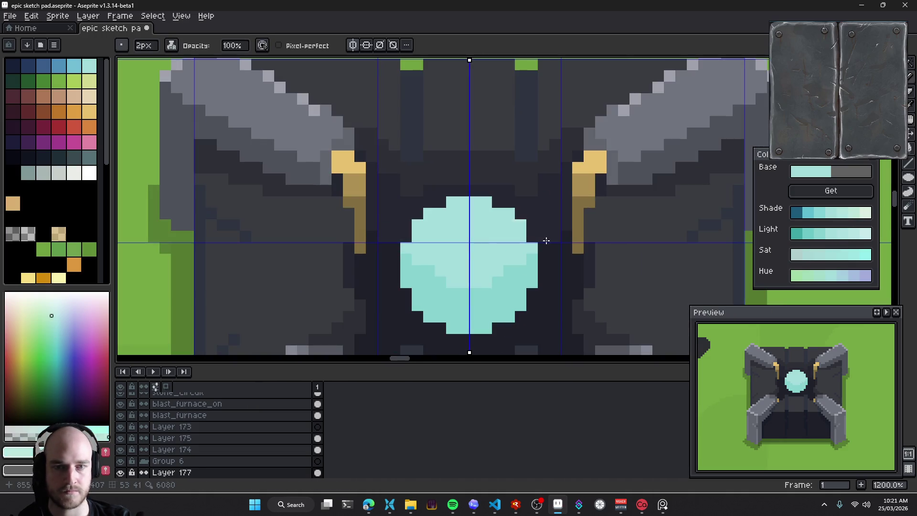
pyautogui.press('-')
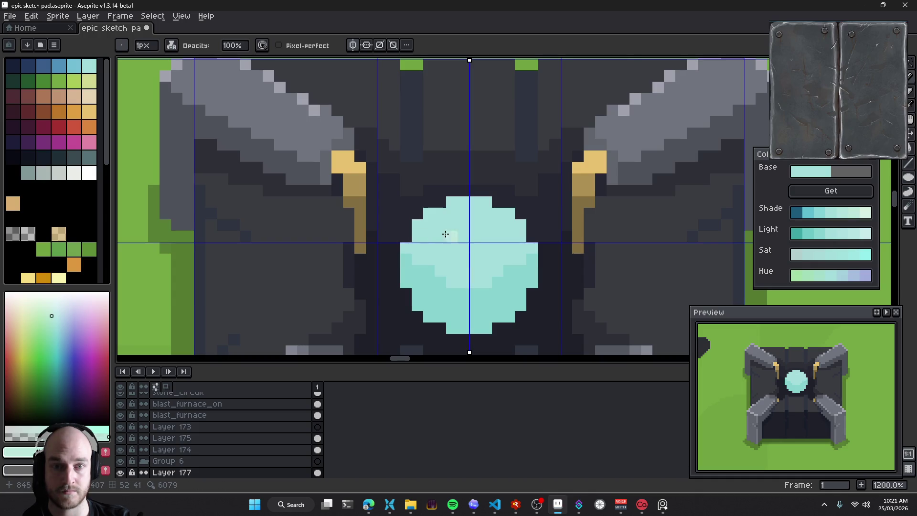
pyautogui.moveTo(443, 215)
pyautogui.mouseDown()
pyautogui.moveTo(491, 224)
pyautogui.moveTo(463, 206)
pyautogui.mouseUp()
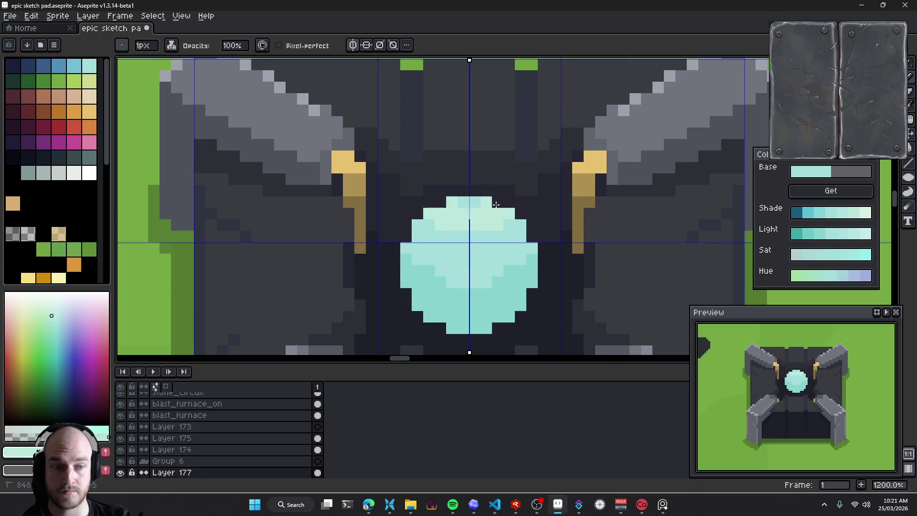
pyautogui.hotkey('ctrl', 'z')
pyautogui.hotkey('ctrl', 'z')
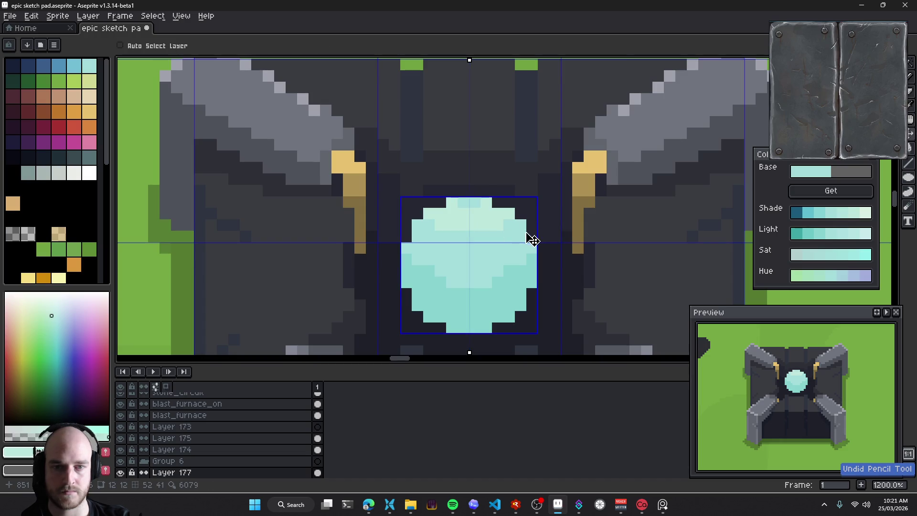
pyautogui.hotkey('ctrl', 'z')
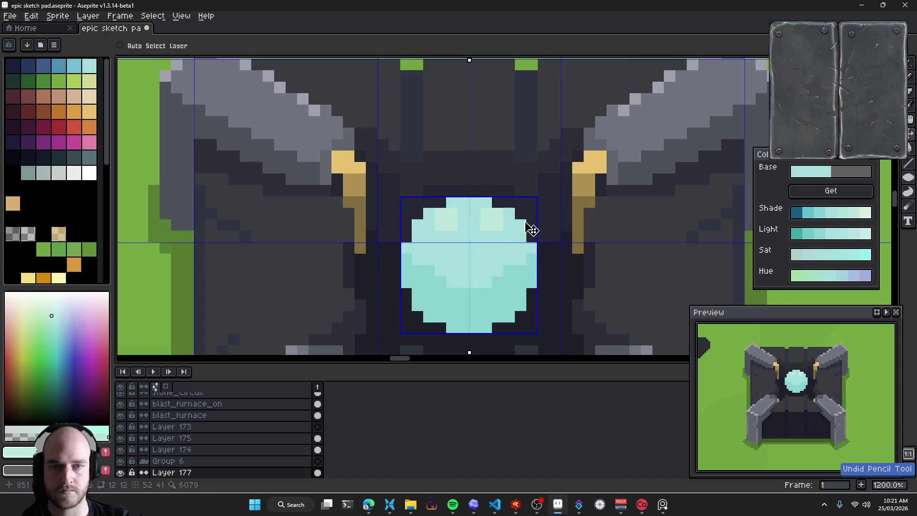
pyautogui.hotkey('ctrl', 'z')
pyautogui.hotkey('ctrl', 'z')
pyautogui.hotkey('ctrl', 'y')
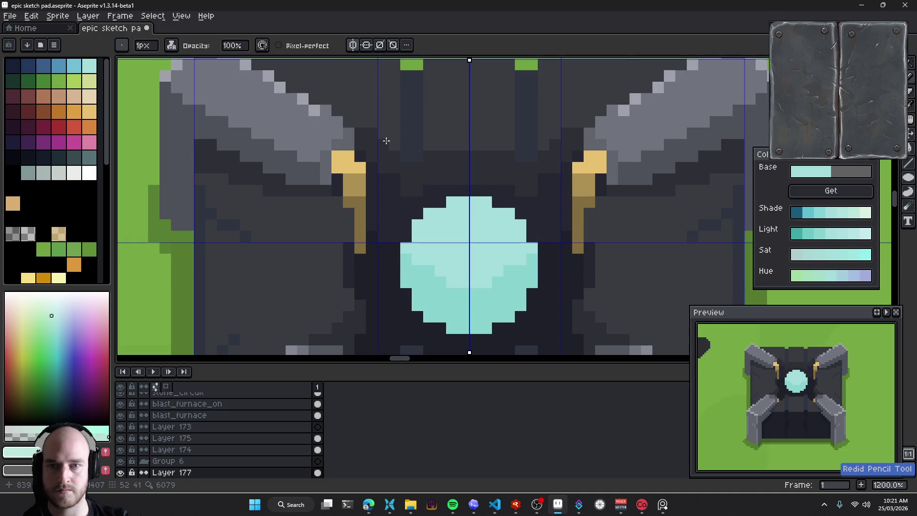
# Paint darker teal pixels along the circle's edges, sides and upper edge
pyautogui.keyDown('alt'); pyautogui.click(443, 281); pyautogui.keyUp('alt')
pyautogui.click(405, 247)
pyautogui.moveTo(417, 259); pyautogui.dragTo(417, 248)
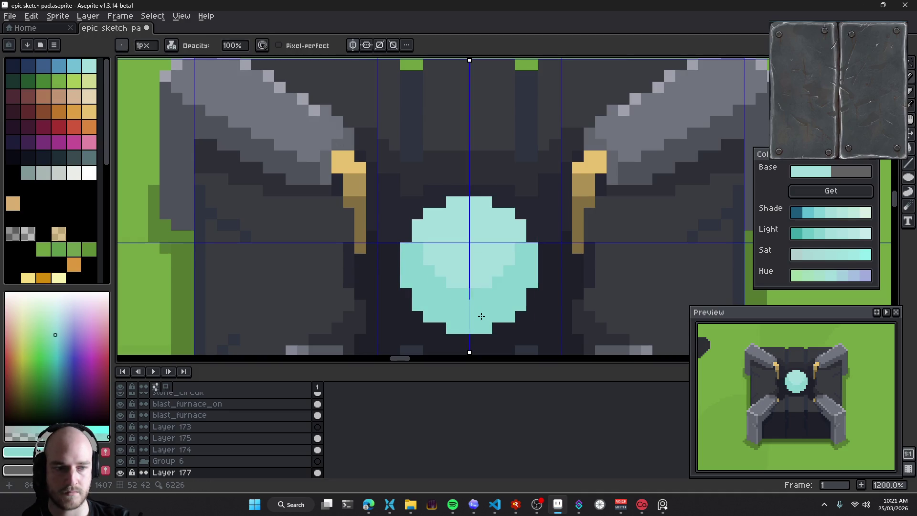
pyautogui.click(417, 224)
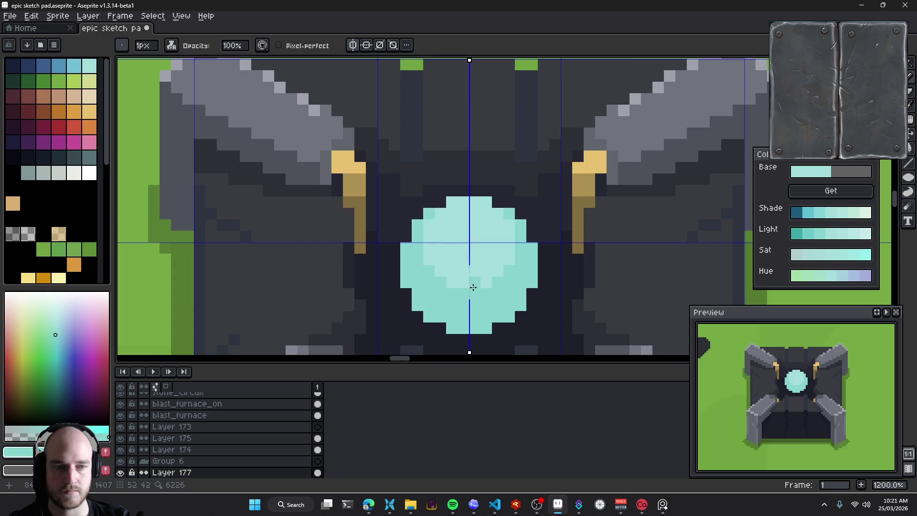
# Redraw dark teal along the circle's bottom edge with lighter accent pixels
pyautogui.click(842, 229)
pyautogui.moveTo(417, 304); pyautogui.dragTo(468, 322)
pyautogui.click(449, 326)
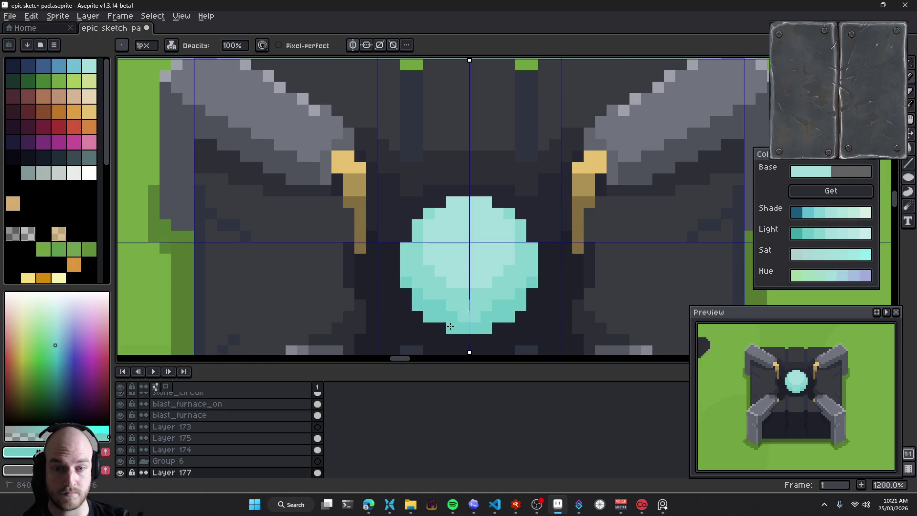
pyautogui.press('ctrl')
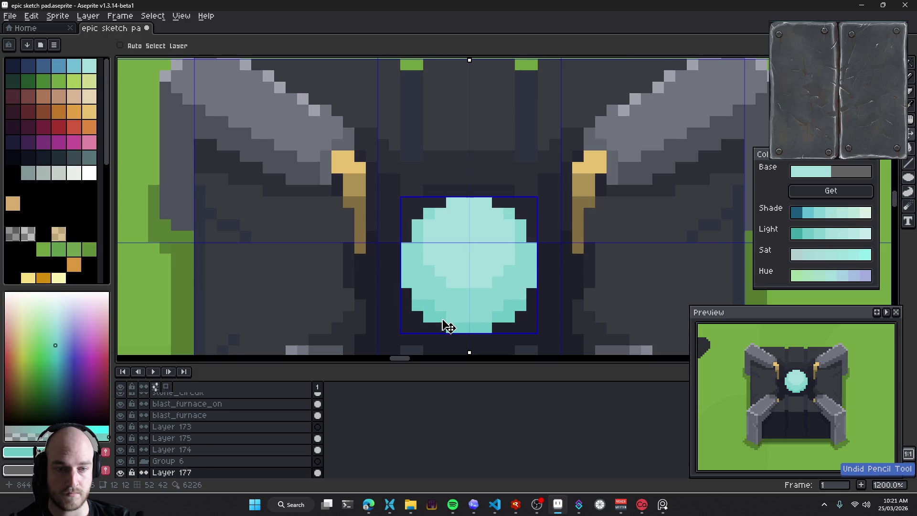
pyautogui.hotkey('ctrl', 'z')
pyautogui.moveTo(531, 283)
pyautogui.mouseDown()
pyautogui.moveTo(486, 333)
pyautogui.moveTo(440, 318)
pyautogui.mouseUp()
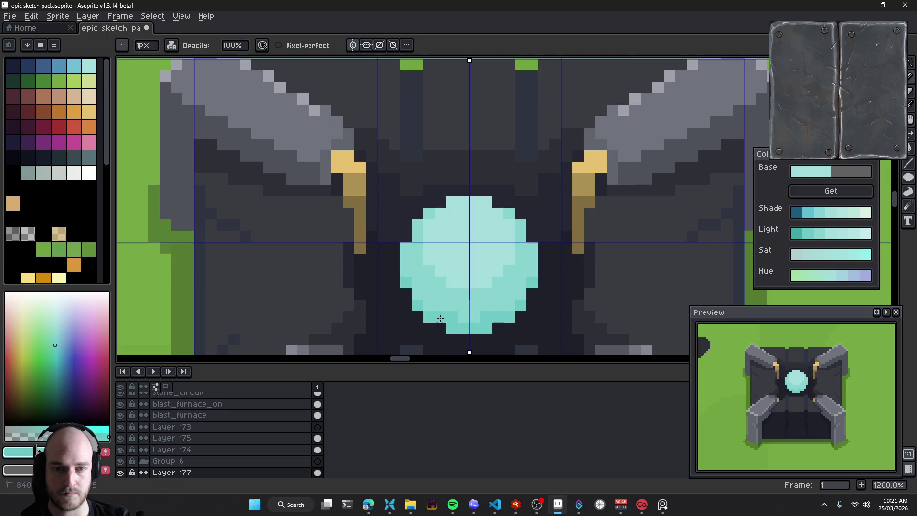
pyautogui.keyDown('alt'); pyautogui.click(454, 299); pyautogui.keyUp('alt')
pyautogui.click(456, 317)
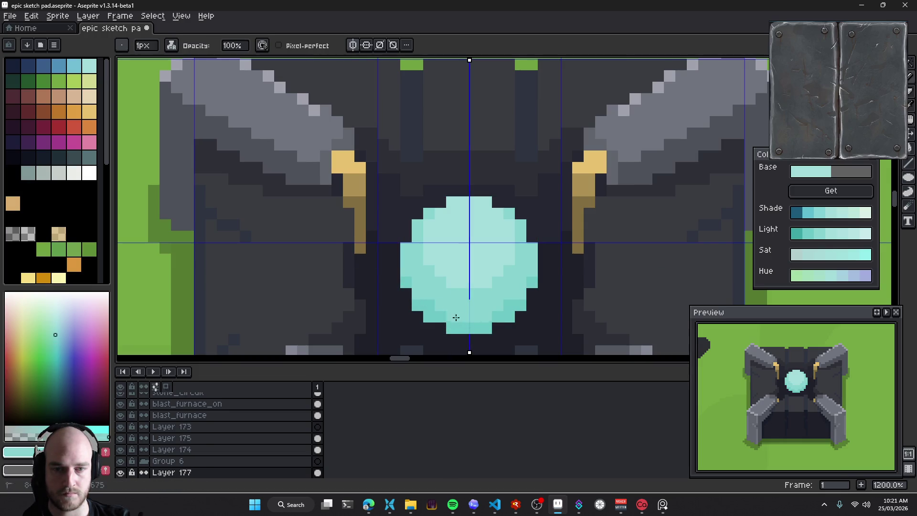
# Sample a darker teal from the circle
pyautogui.scroll(1, 448, 322)
pyautogui.keyDown('alt'); pyautogui.click(419, 281); pyautogui.keyUp('alt')
pyautogui.scroll(-4, 510, 297)
pyautogui.scroll(-2, 510, 296)
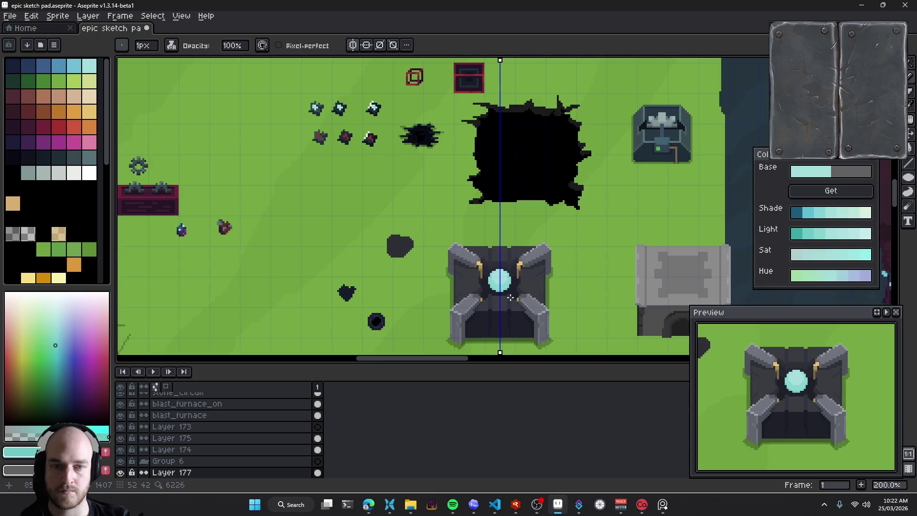
pyautogui.scroll(3, 510, 297)
pyautogui.scroll(1, 510, 297)
pyautogui.scroll(2, 496, 286)
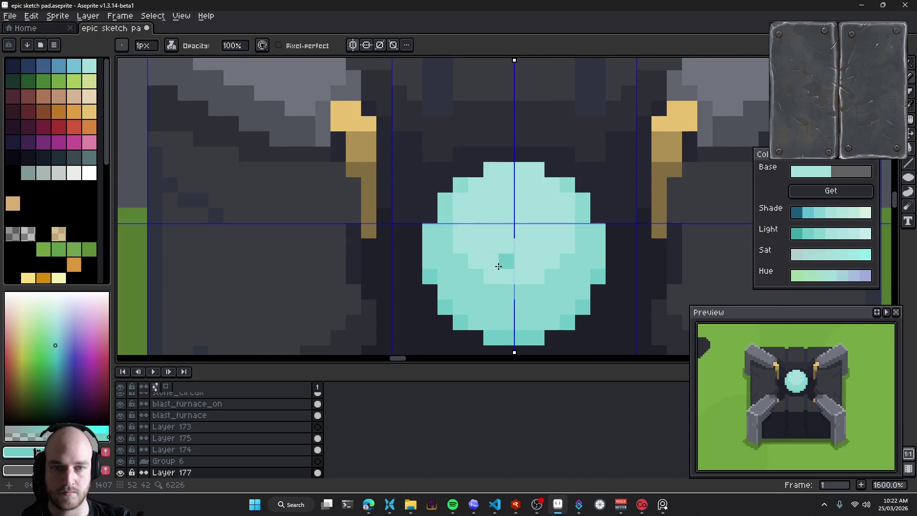
# Paint a pale block at the circle's centre using a paler shade of its colour
pyautogui.keyDown('alt'); pyautogui.click(482, 241); pyautogui.keyUp('alt')
pyautogui.click(865, 211)
pyautogui.moveTo(495, 210)
pyautogui.mouseDown()
pyautogui.moveTo(479, 207)
pyautogui.moveTo(499, 231)
pyautogui.moveTo(487, 229)
pyautogui.mouseUp()
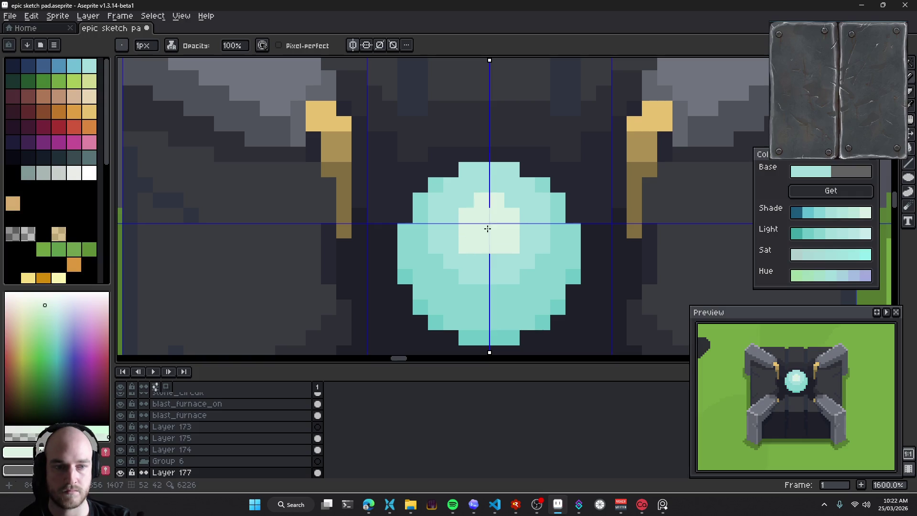
pyautogui.scroll(-3, 541, 262)
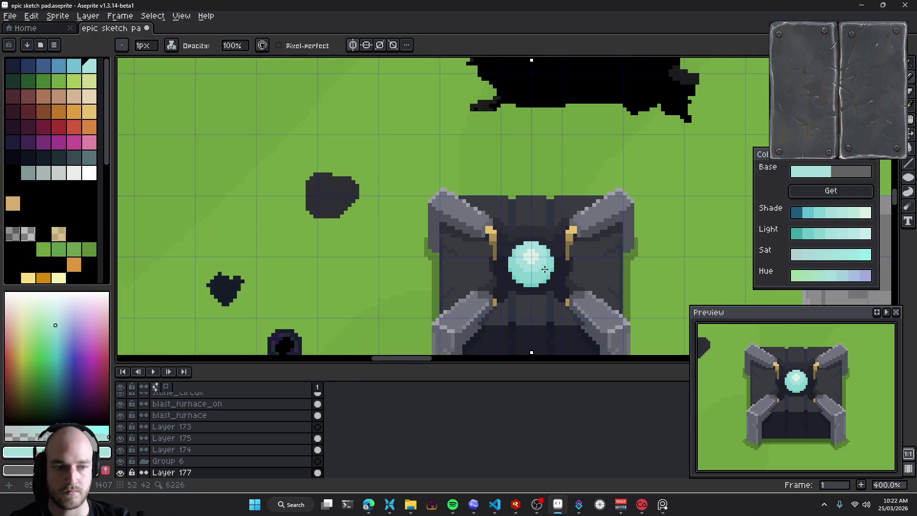
pyautogui.scroll(2, 378, 60)
# Turn on horizontal symmetry and paint a 2-pixel light highlight across the gem's top
pyautogui.click(366, 46)
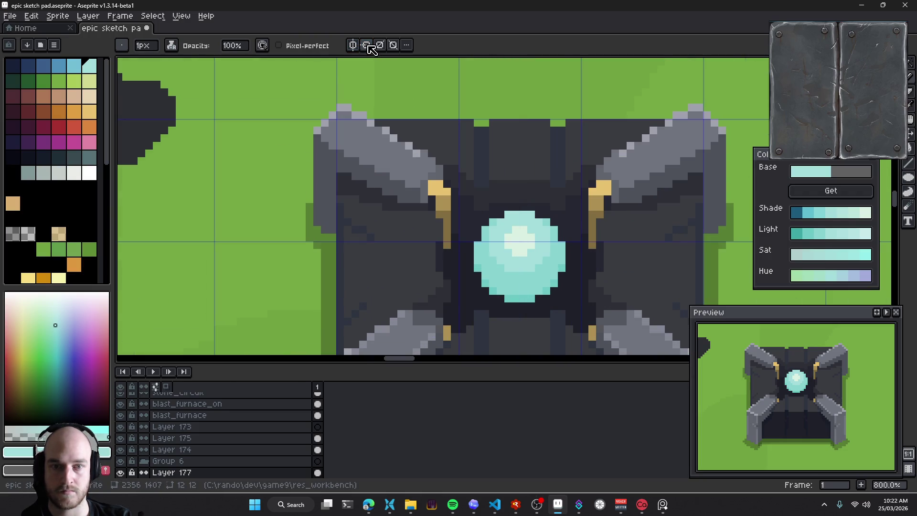
pyautogui.scroll(5, 544, 263)
pyautogui.moveTo(445, 225); pyautogui.dragTo(481, 201)
pyautogui.keyDown('alt'); pyautogui.click(487, 201); pyautogui.keyUp('alt')
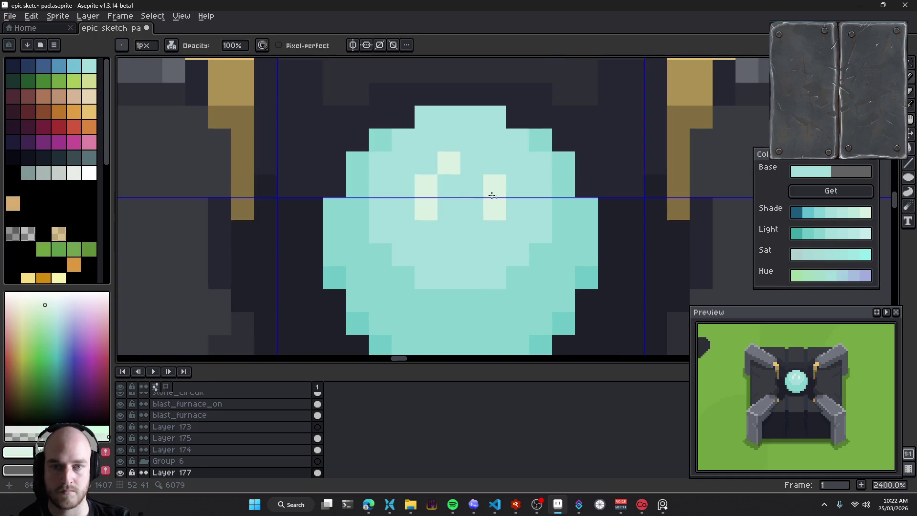
pyautogui.press('+')
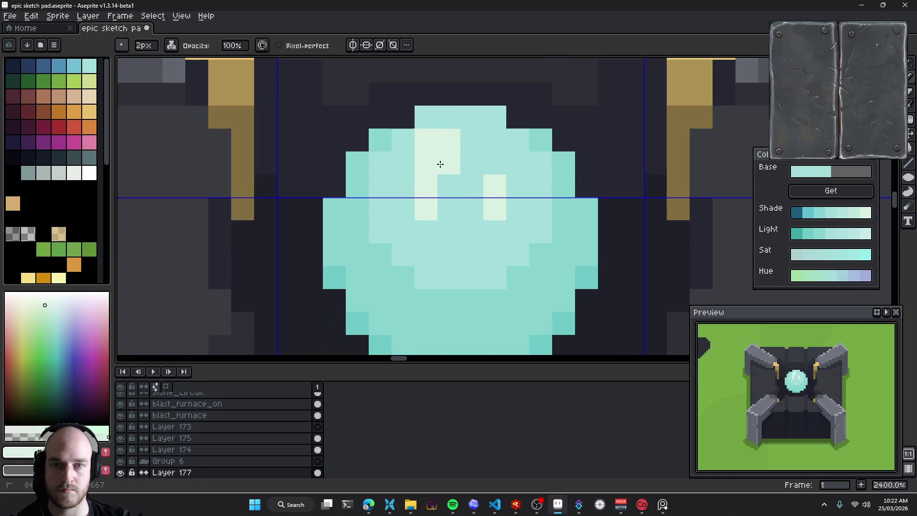
pyautogui.moveTo(446, 149); pyautogui.dragTo(471, 143)
pyautogui.moveTo(424, 173)
pyautogui.mouseDown()
pyautogui.moveTo(458, 172)
pyautogui.moveTo(411, 186)
pyautogui.moveTo(404, 210)
pyautogui.mouseUp()
# Cover part of the highlight with the base teal, leaving two light pixels
pyautogui.keyDown('alt'); pyautogui.click(471, 223); pyautogui.keyUp('alt')
pyautogui.moveTo(472, 158)
pyautogui.mouseDown()
pyautogui.moveTo(496, 200)
pyautogui.moveTo(396, 210)
pyautogui.moveTo(444, 239)
pyautogui.mouseUp()
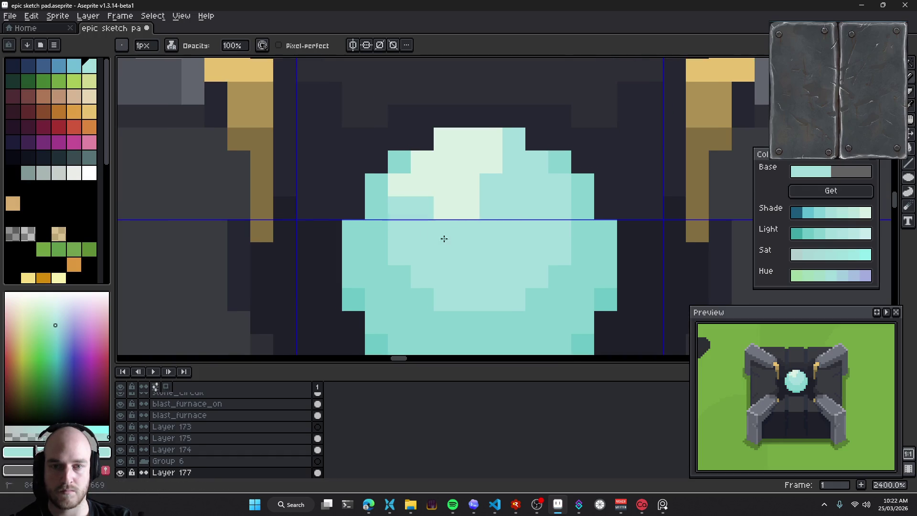
pyautogui.click(404, 188)
pyautogui.click(428, 163)
pyautogui.moveTo(485, 141)
pyautogui.mouseDown()
pyautogui.moveTo(459, 155)
pyautogui.moveTo(481, 177)
pyautogui.mouseUp()
pyautogui.keyDown('alt'); pyautogui.click(466, 188); pyautogui.keyUp('alt')
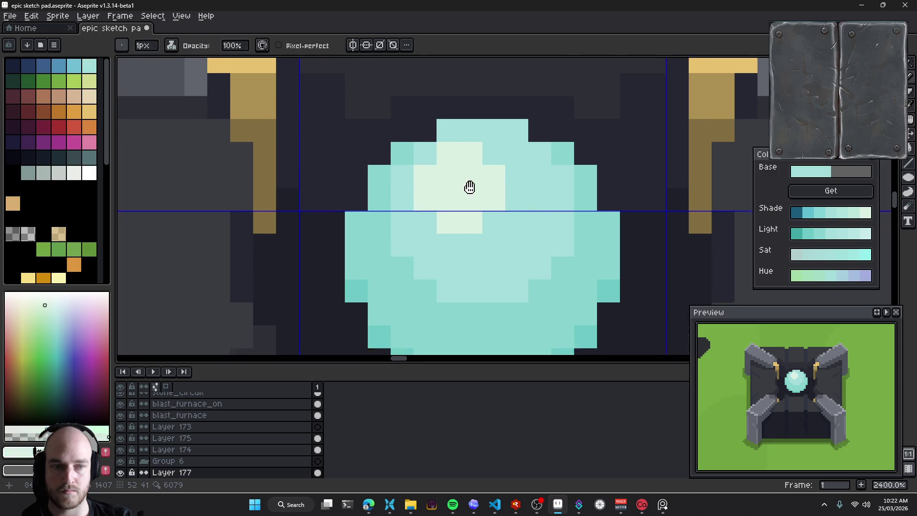
pyautogui.hscroll(-2, 480, 209)
pyautogui.scroll(2, 463, 219)
# Refine the gem's highlight with light teal and highlight-colour pixels
pyautogui.keyDown('alt'); pyautogui.click(442, 179); pyautogui.keyUp('alt')
pyautogui.scroll(-2, 441, 179)
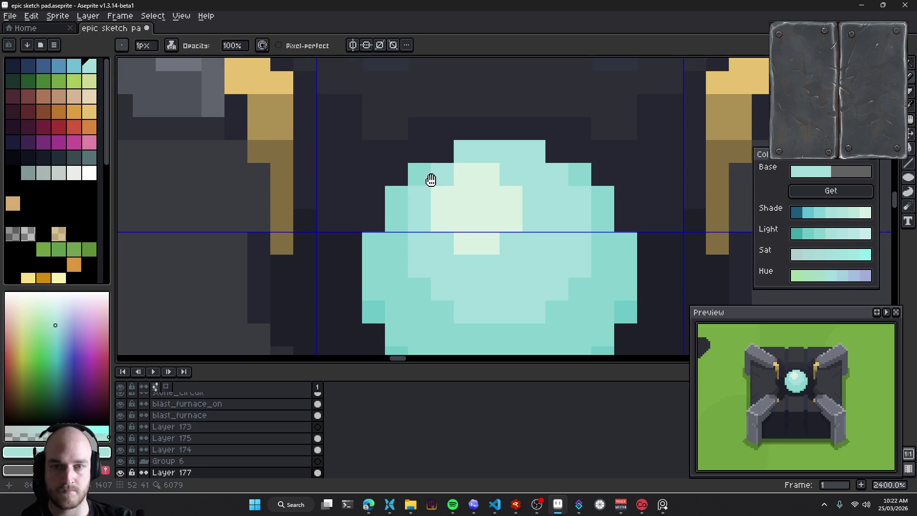
pyautogui.moveTo(406, 181); pyautogui.dragTo(410, 217)
pyautogui.scroll(1, 466, 242)
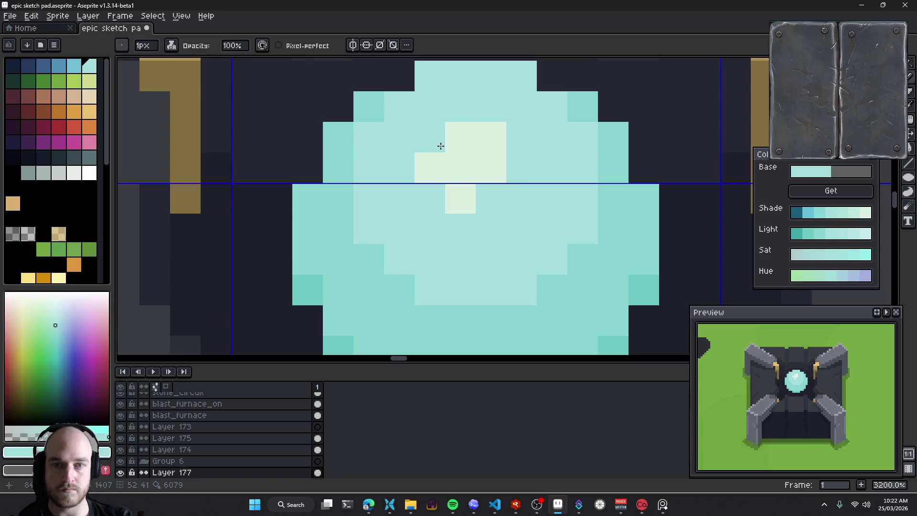
pyautogui.keyDown('alt'); pyautogui.click(438, 143); pyautogui.keyUp('alt')
pyautogui.click(459, 107)
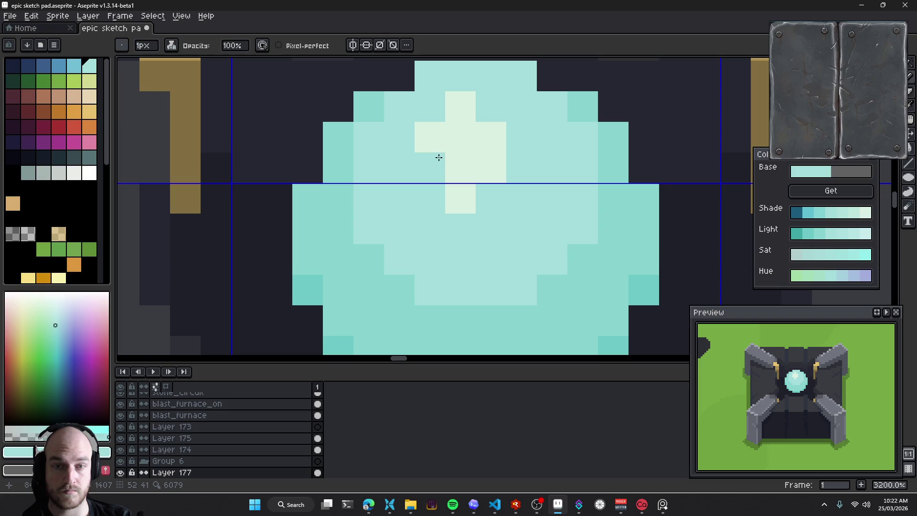
pyautogui.keyDown('alt'); pyautogui.click(437, 156); pyautogui.keyUp('alt')
pyautogui.click(403, 162)
# Shape the light cross by repainting parts teal and adding light pixels around it
pyautogui.keyDown('alt'); pyautogui.click(520, 181); pyautogui.keyUp('alt')
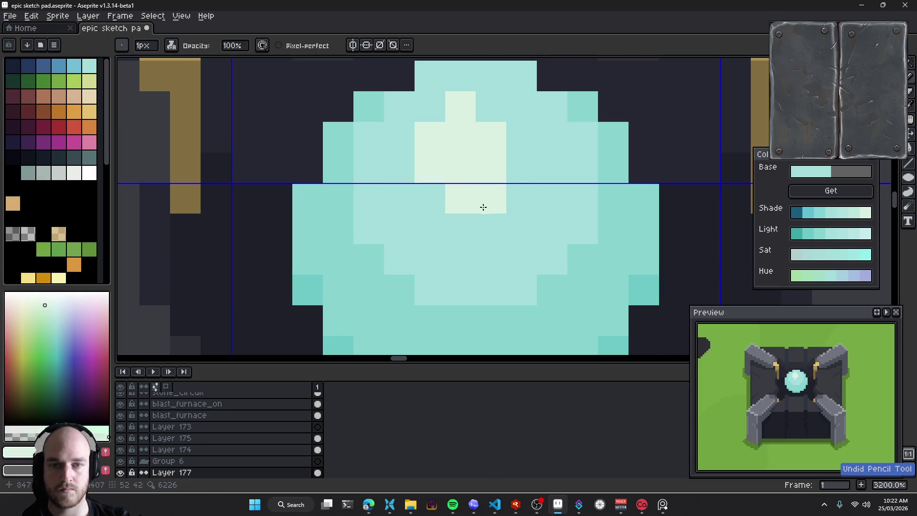
pyautogui.moveTo(460, 198)
pyautogui.mouseDown()
pyautogui.moveTo(430, 167)
pyautogui.moveTo(460, 227)
pyautogui.mouseUp()
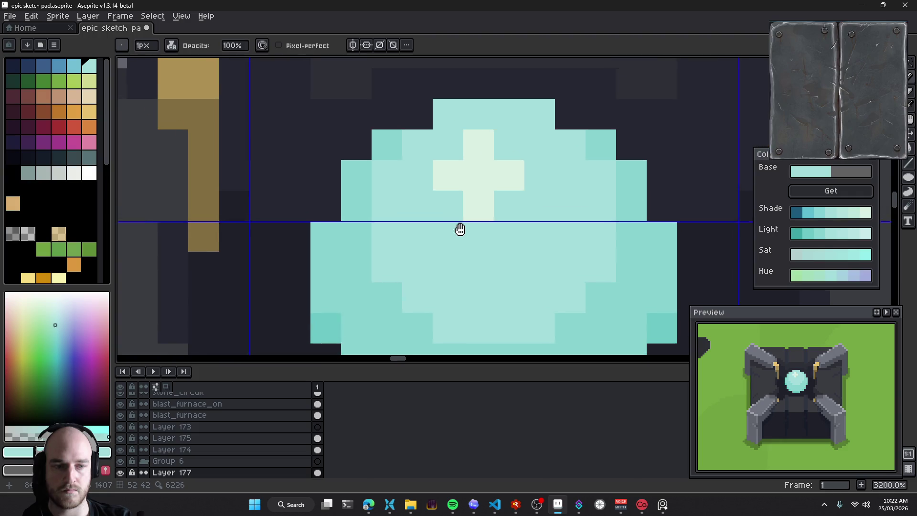
pyautogui.keyDown('alt'); pyautogui.click(517, 193); pyautogui.keyUp('alt')
pyautogui.click(512, 208)
pyautogui.click(511, 147)
pyautogui.click(452, 147)
pyautogui.click(543, 209)
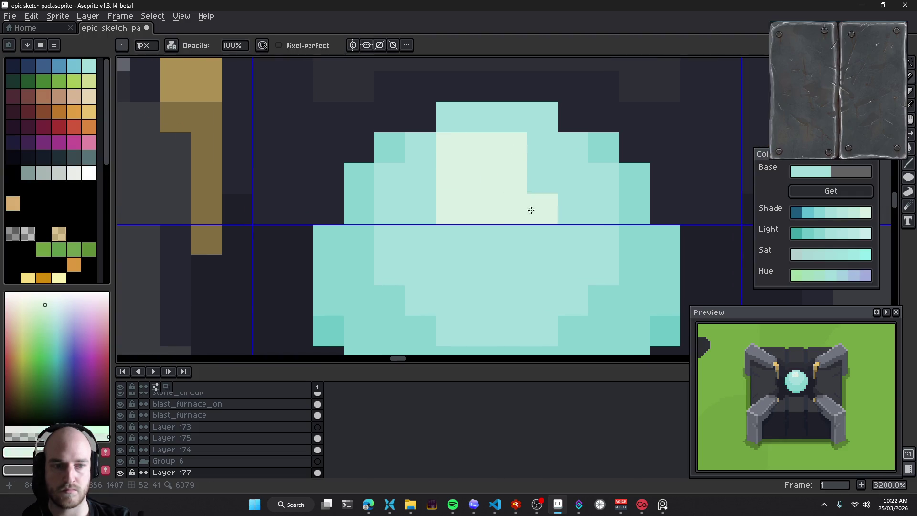
pyautogui.scroll(-6, 529, 248)
pyautogui.scroll(6, 530, 249)
pyautogui.click(414, 179)
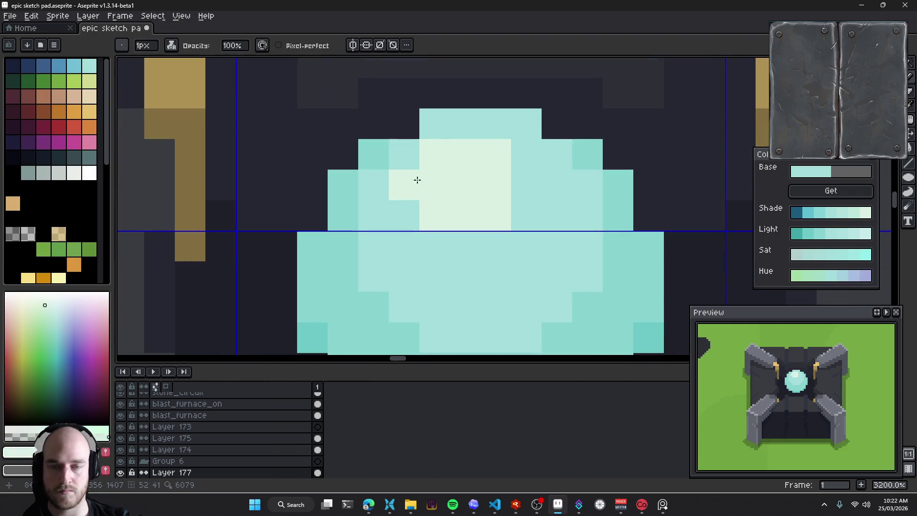
pyautogui.click(465, 123)
# Undo the extra light pixels and repaint the leftovers in the gem's teal
pyautogui.hotkey('ctrl', 'z')
pyautogui.hotkey('ctrl', 'z')
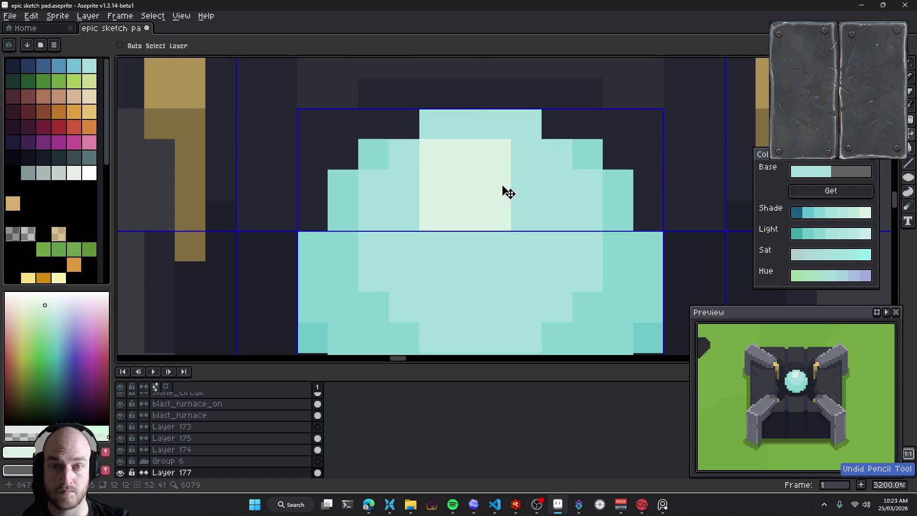
pyautogui.hotkey('ctrl', 'z')
pyautogui.hotkey('ctrl', 'z')
pyautogui.keyDown('alt'); pyautogui.click(518, 173); pyautogui.keyUp('alt')
pyautogui.moveTo(446, 217); pyautogui.dragTo(444, 185)
pyautogui.scroll(-5, 443, 185)
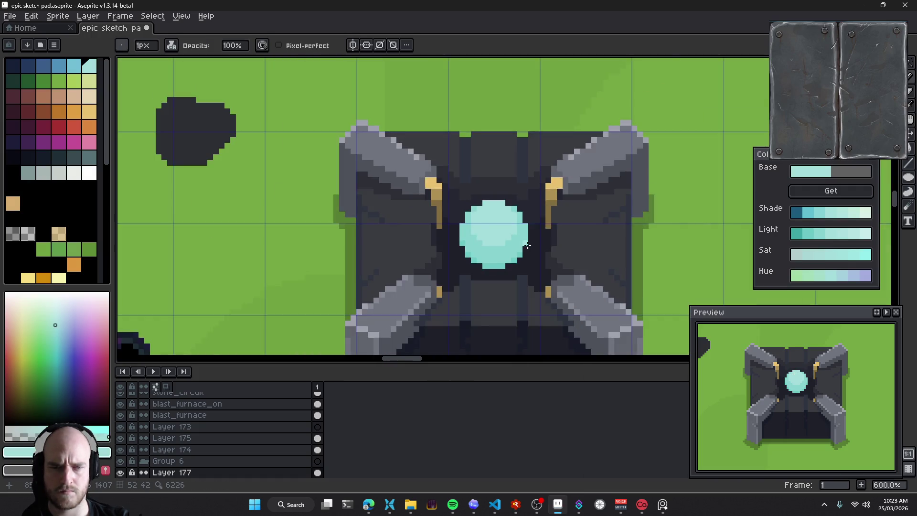
# Paint darker teal shading along the gem's edges, narrowing its light area
pyautogui.scroll(-2, 477, 214)
pyautogui.scroll(-2, 516, 253)
pyautogui.scroll(3, 517, 253)
pyautogui.scroll(2, 517, 253)
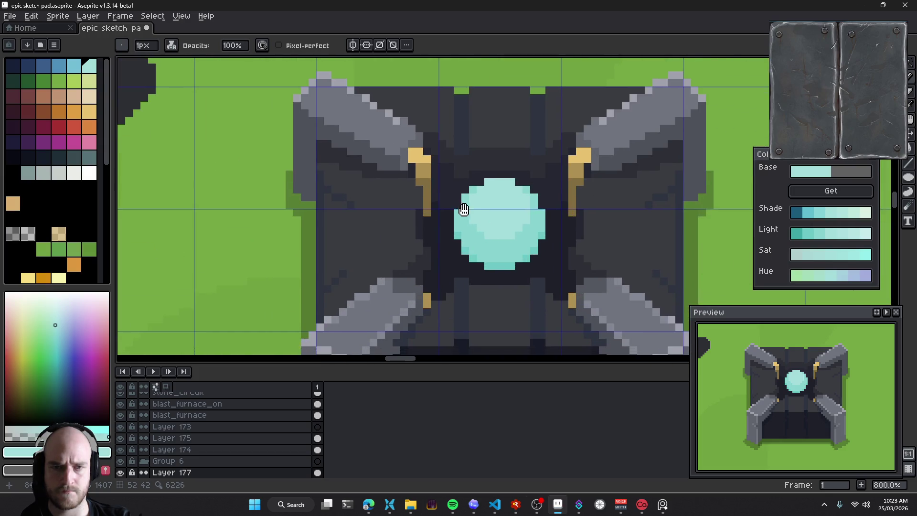
pyautogui.scroll(3, 463, 208)
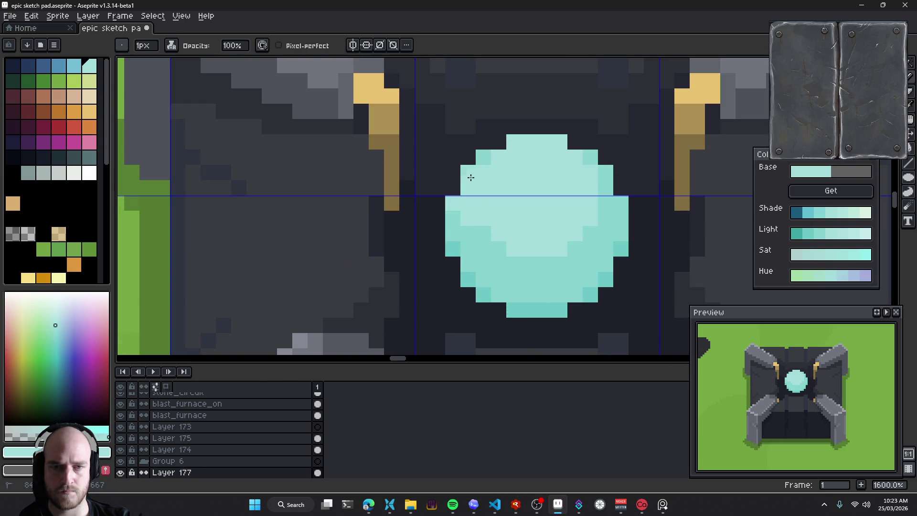
pyautogui.hscroll(2, 488, 158)
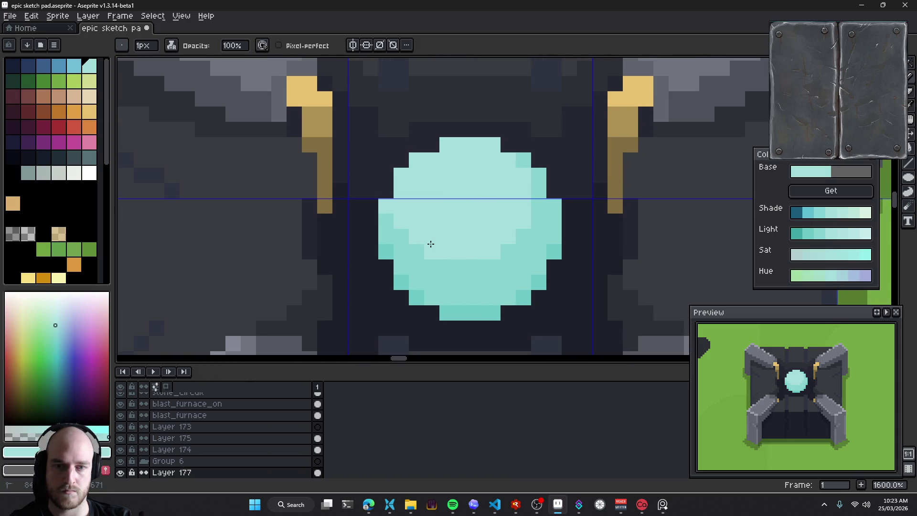
pyautogui.keyDown('alt'); pyautogui.click(486, 292); pyautogui.keyUp('alt')
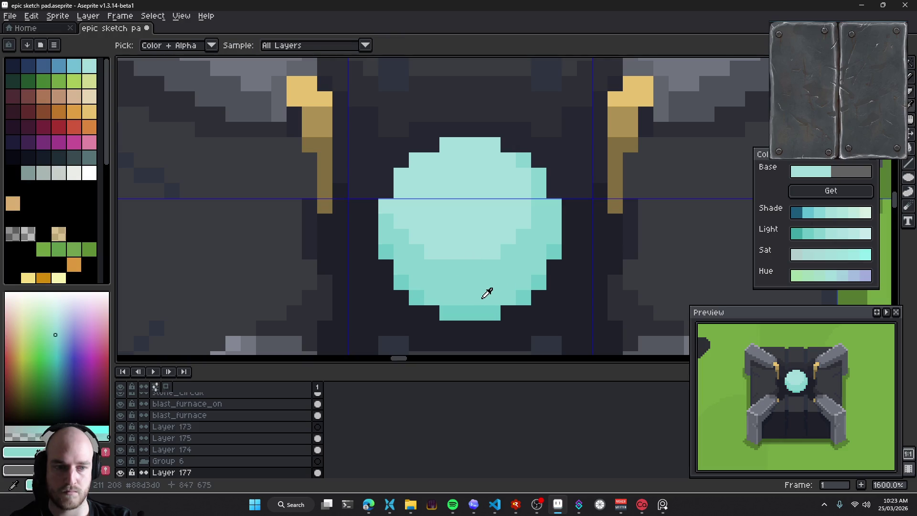
pyautogui.moveTo(398, 191); pyautogui.dragTo(416, 162)
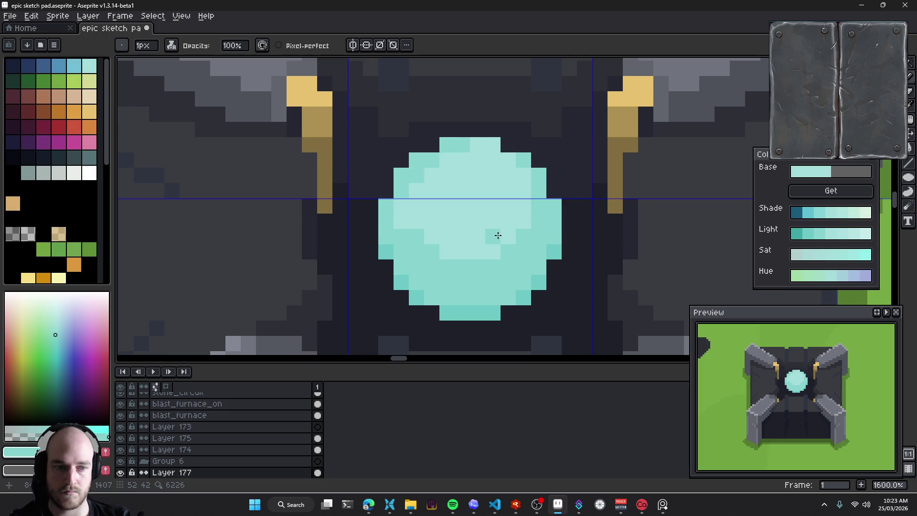
pyautogui.moveTo(402, 213); pyautogui.dragTo(413, 223)
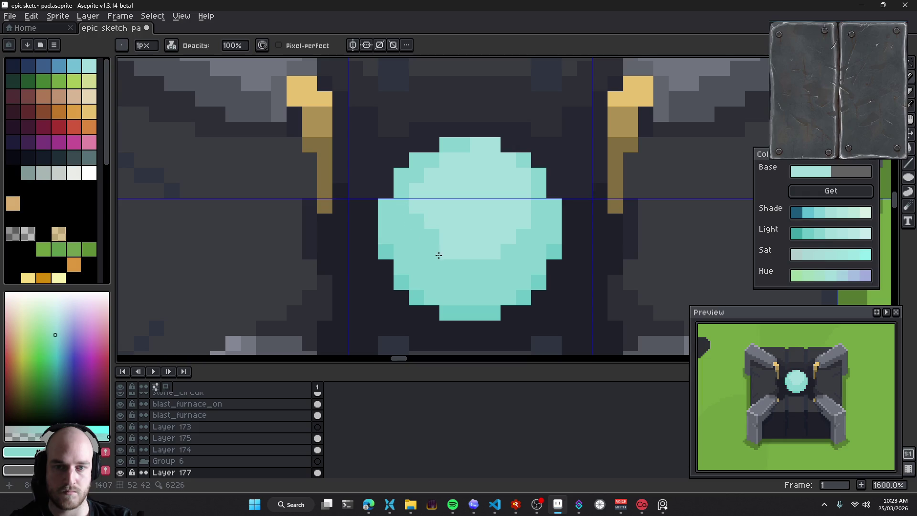
# Repaint the gem's top-left pixels in the lighter teal
pyautogui.keyDown('alt'); pyautogui.click(468, 221); pyautogui.keyUp('alt')
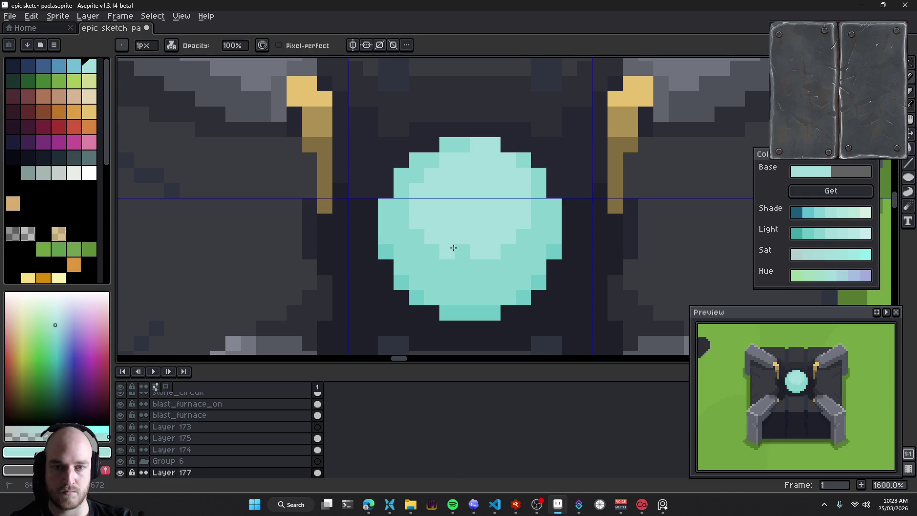
pyautogui.moveTo(440, 169); pyautogui.dragTo(449, 148)
pyautogui.scroll(2, 503, 217)
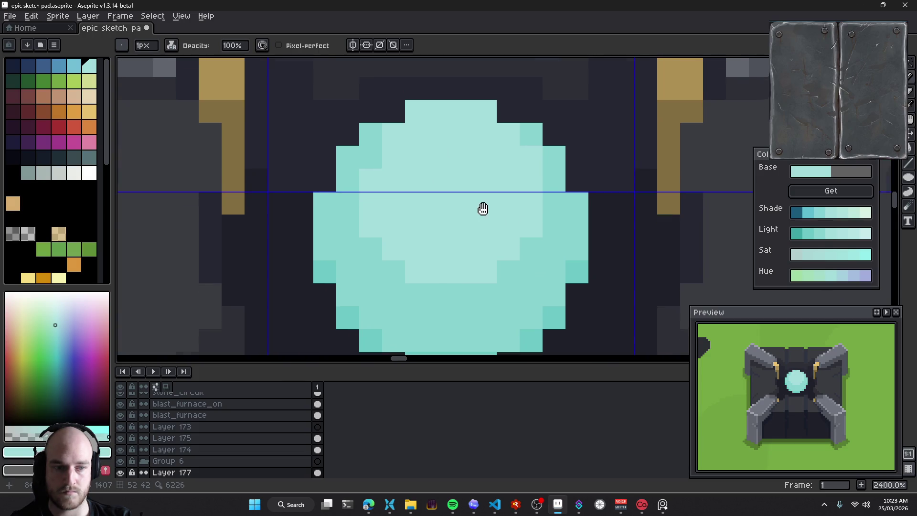
pyautogui.moveTo(482, 207); pyautogui.dragTo(481, 238)
# Try darkening the gem's top-left pixel, then undo it and return to the Pencil
pyautogui.keyDown('alt'); pyautogui.click(401, 159); pyautogui.keyUp('alt')
pyautogui.click(423, 141)
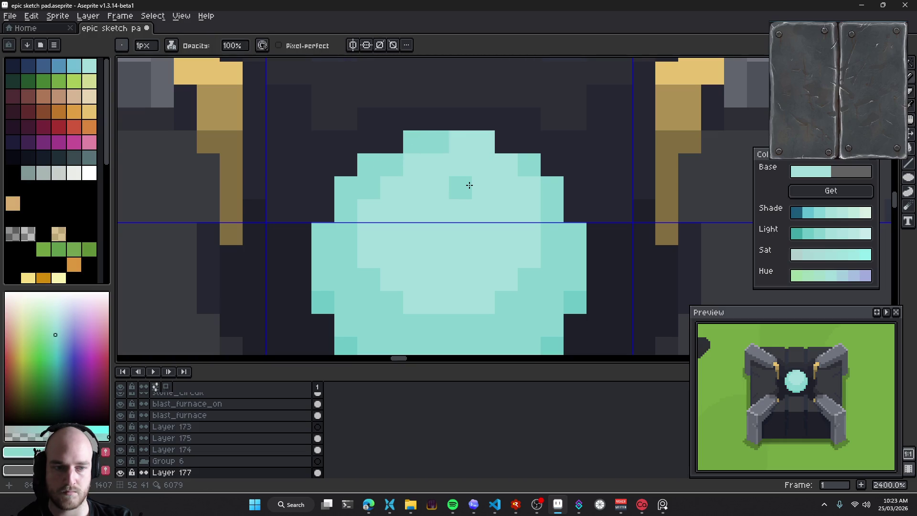
pyautogui.hotkey('ctrl', 'z')
pyautogui.press('v')
pyautogui.hotkey('ctrl', 'd')
pyautogui.press('b')
# Lighten the gem's upper-left edge and its diagonal edge pixels with light teal
pyautogui.keyDown('alt'); pyautogui.click(378, 231); pyautogui.keyUp('alt')
pyautogui.moveTo(346, 235)
pyautogui.mouseDown()
pyautogui.moveTo(344, 206)
pyautogui.moveTo(371, 169)
pyautogui.mouseUp()
pyautogui.click(414, 142)
pyautogui.scroll(-2, 439, 185)
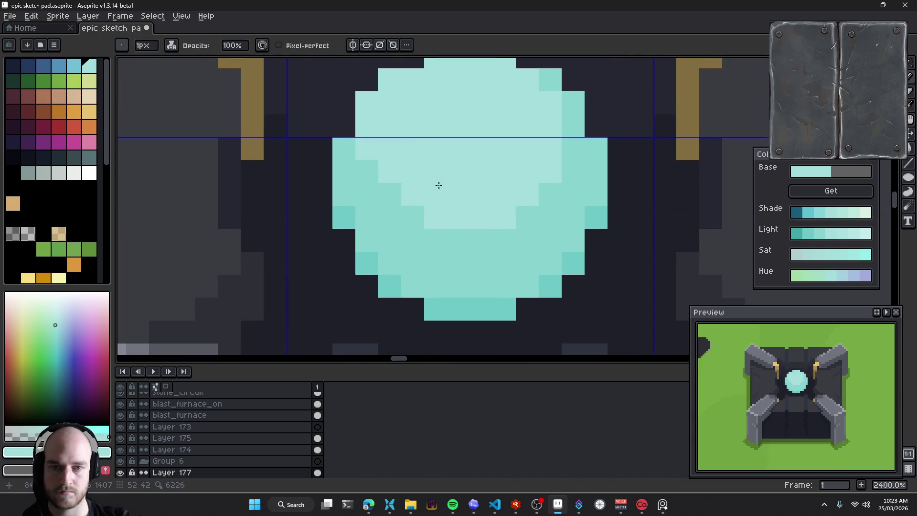
pyautogui.click(390, 195)
pyautogui.click(367, 172)
pyautogui.click(343, 149)
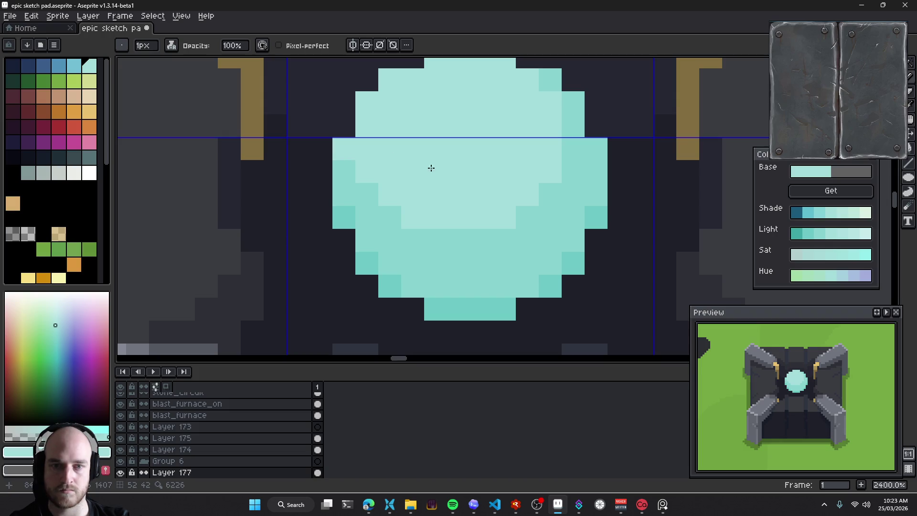
pyautogui.scroll(2, 428, 202)
# Add a lighter teal cluster to the gem's upper-left, undoing one stray pixel
pyautogui.click(845, 213)
pyautogui.click(520, 234)
pyautogui.hotkey('ctrl', 'z')
pyautogui.moveTo(433, 232)
pyautogui.mouseDown()
pyautogui.moveTo(434, 215)
pyautogui.moveTo(449, 210)
pyautogui.moveTo(428, 193)
pyautogui.moveTo(463, 167)
pyautogui.moveTo(468, 202)
pyautogui.mouseUp()
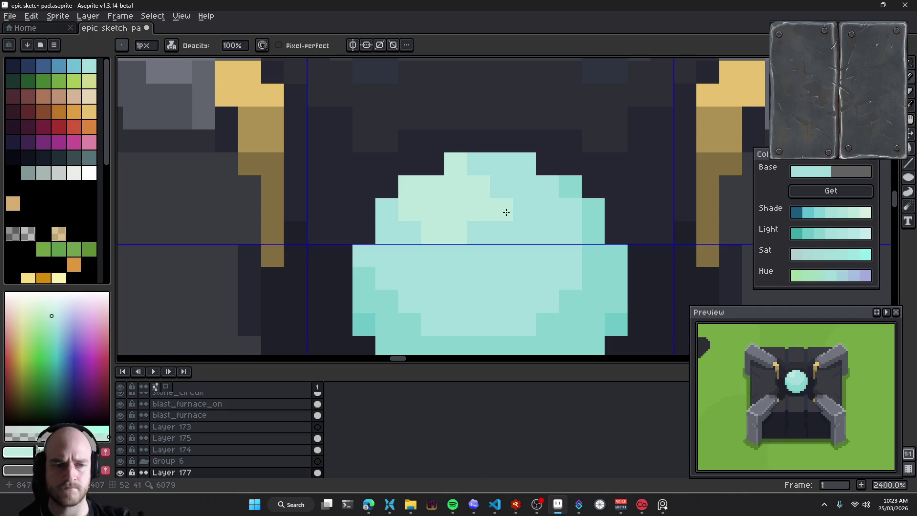
# Extend the lighter teal highlight across the gem's upper-left toward its top
pyautogui.click(432, 255)
pyautogui.moveTo(479, 232)
pyautogui.mouseDown()
pyautogui.moveTo(491, 199)
pyautogui.moveTo(467, 170)
pyautogui.moveTo(497, 206)
pyautogui.mouseUp()
pyautogui.scroll(-1, 497, 205)
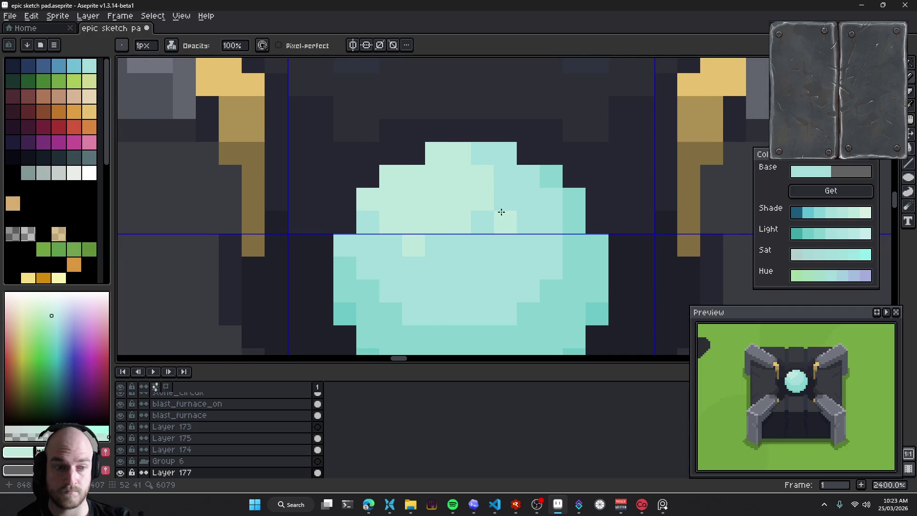
pyautogui.click(454, 241)
pyautogui.keyDown('alt'); pyautogui.click(374, 222); pyautogui.keyUp('alt')
pyautogui.click(382, 222)
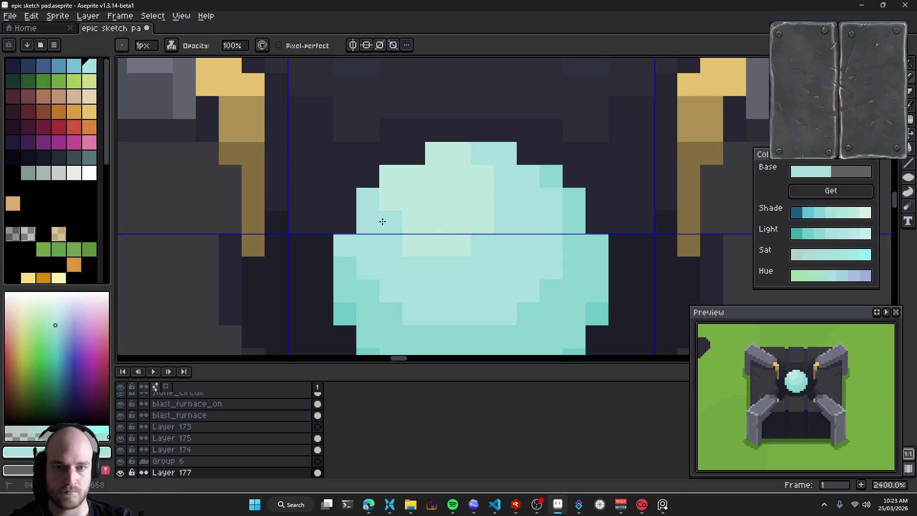
pyautogui.hotkey('ctrl', 'z')
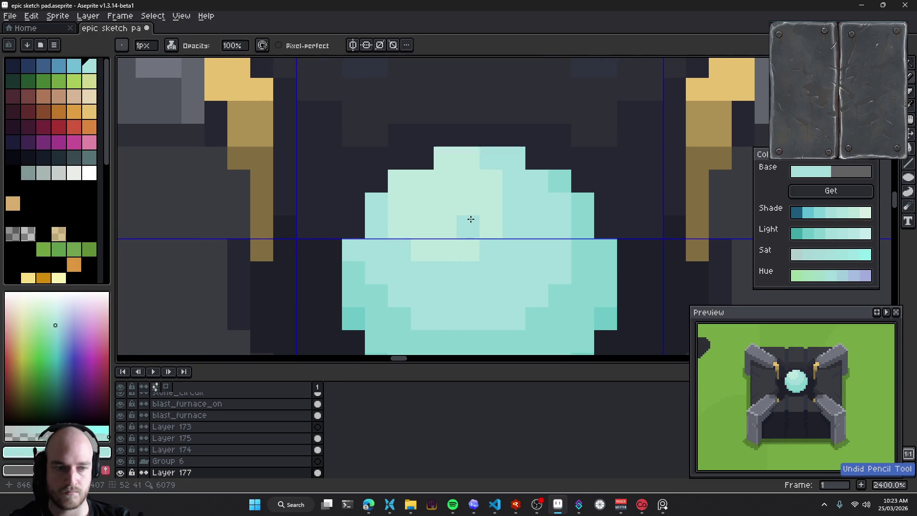
# Paint a pale mint 2x2 glint on the gem's upper-left and zoom out to check
pyautogui.moveTo(456, 225); pyautogui.dragTo(517, 232)
pyautogui.click(862, 234)
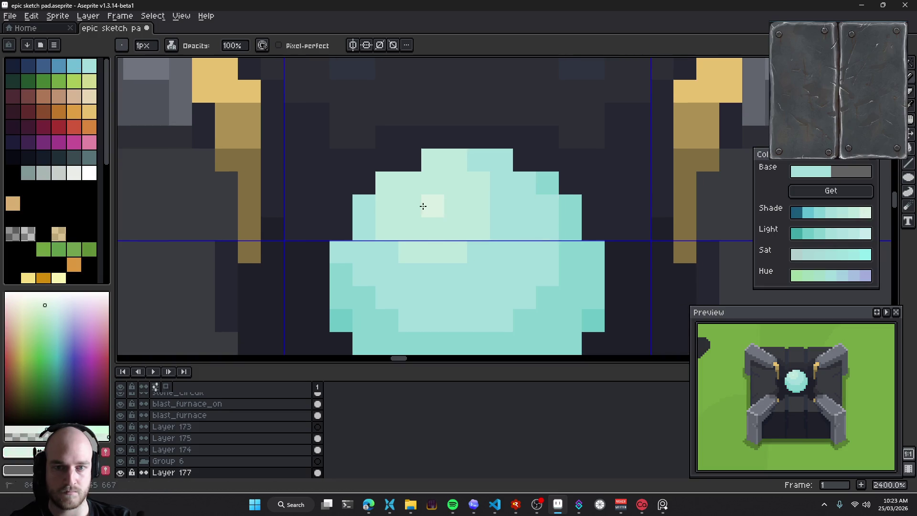
pyautogui.moveTo(422, 205); pyautogui.dragTo(433, 188)
pyautogui.scroll(-4, 487, 250)
pyautogui.scroll(-3, 487, 250)
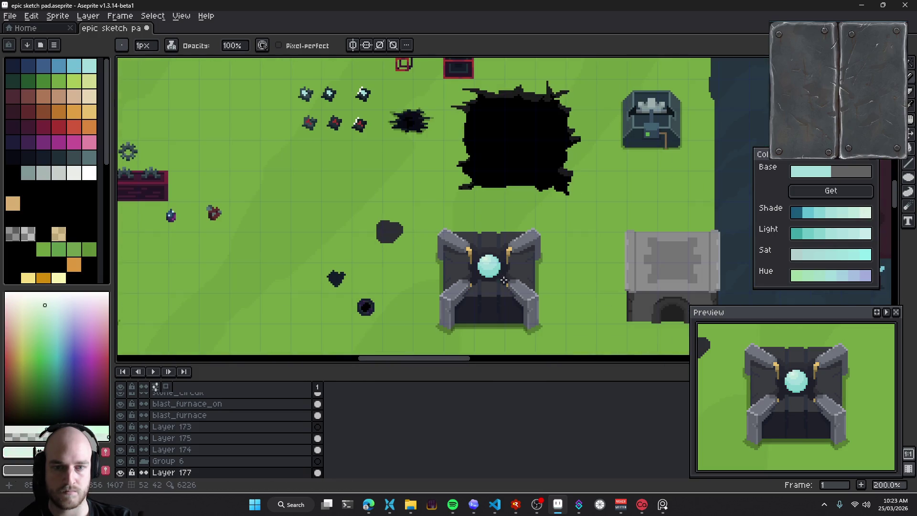
pyautogui.scroll(-1, 484, 241)
pyautogui.scroll(-1, 483, 242)
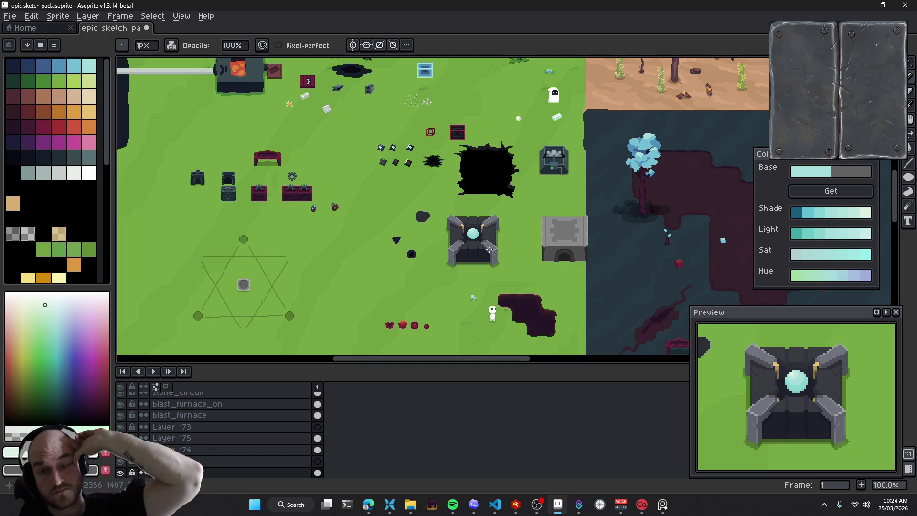
pyautogui.scroll(3, 478, 250)
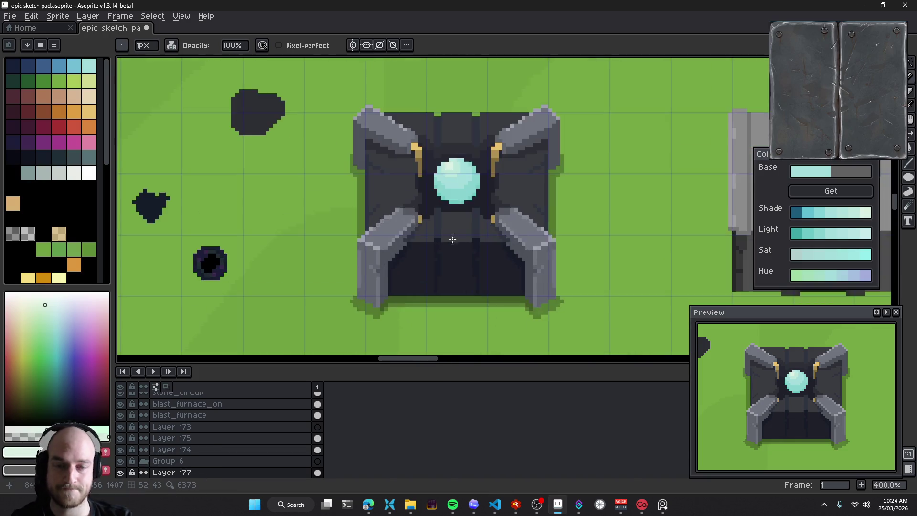
# Try darkening the orb's bottom row with grey, then undo it
pyautogui.scroll(2, 453, 239)
pyautogui.scroll(2, 393, 283)
pyautogui.scroll(1, 408, 300)
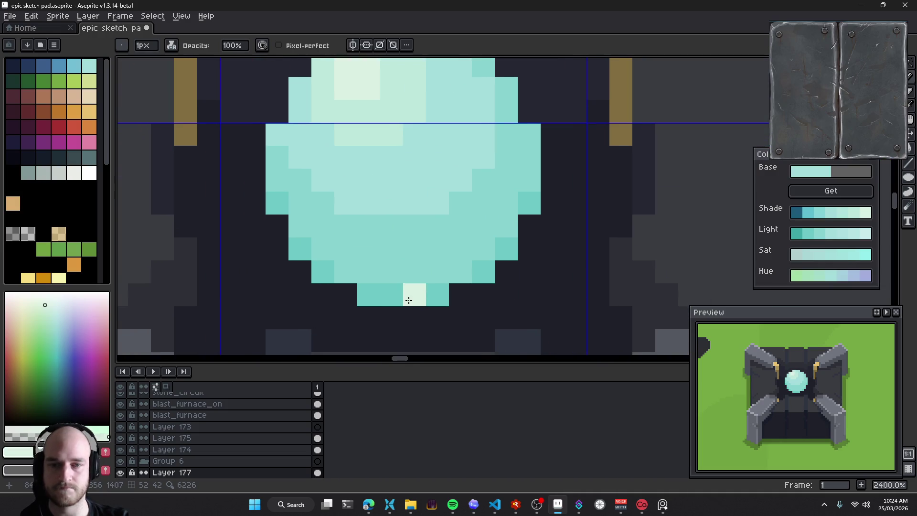
pyautogui.click(13, 234)
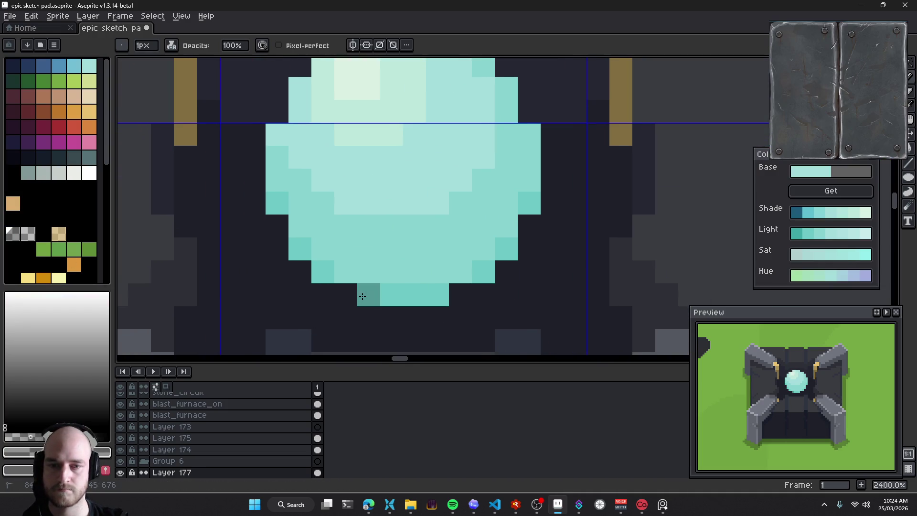
pyautogui.moveTo(363, 296); pyautogui.dragTo(438, 295)
pyautogui.click(479, 271)
pyautogui.press('v')
pyautogui.hotkey('ctrl', 'z')
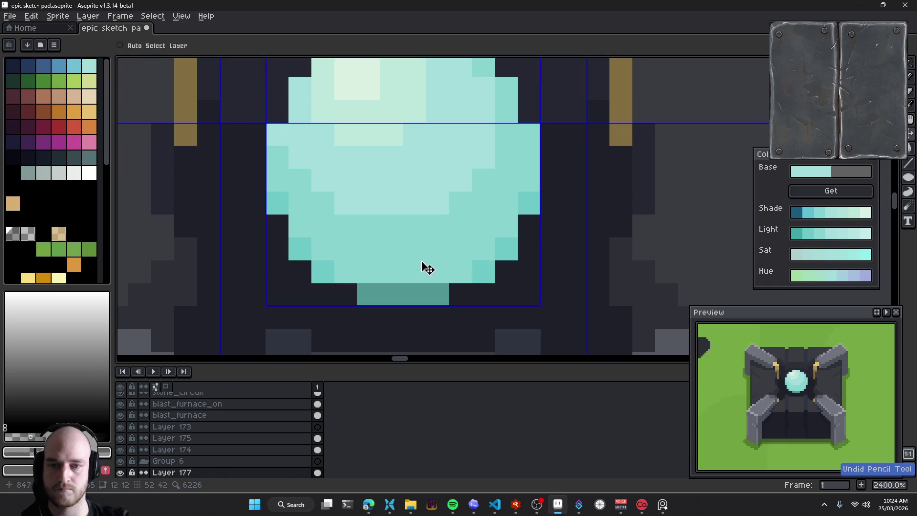
pyautogui.hotkey('ctrl', 'z')
pyautogui.press('b')
# Try a darker diagonal shade across the orb's lower-left and undo it
pyautogui.moveTo(260, 198)
pyautogui.mouseDown()
pyautogui.moveTo(402, 289)
pyautogui.moveTo(565, 172)
pyautogui.mouseUp()
pyautogui.scroll(-2, 565, 172)
pyautogui.scroll(-2, 522, 264)
pyautogui.hotkey('ctrl', 'z')
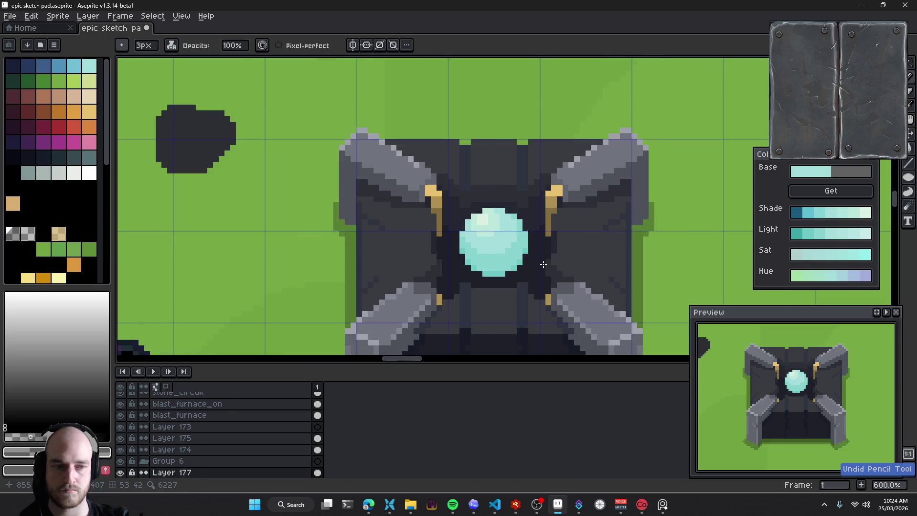
pyautogui.scroll(4, 543, 264)
# Bucket-fill the orb's bottom pixels with dark teal, undoing stray fills
pyautogui.keyDown('alt'); pyautogui.click(397, 293); pyautogui.keyUp('alt')
pyautogui.press('g')
pyautogui.click(809, 213)
pyautogui.click(496, 276)
pyautogui.hotkey('ctrl', 'z')
pyautogui.click(401, 299)
pyautogui.click(452, 282)
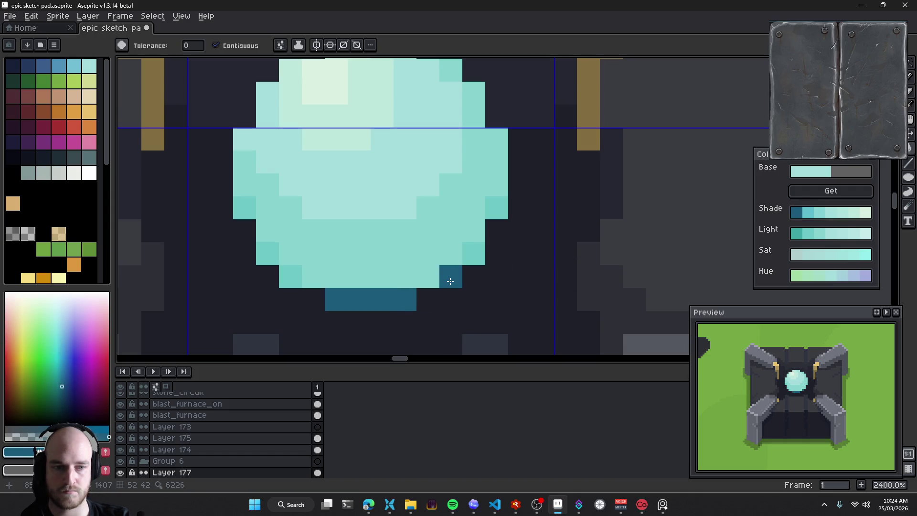
pyautogui.click(287, 275)
pyautogui.hotkey('ctrl', 'z')
pyautogui.hotkey('ctrl', 'z')
pyautogui.hotkey('ctrl', 'z')
# Pencil dark teal onto the orb's lower-left edge
pyautogui.press('b')
pyautogui.scroll(-5, 394, 270)
pyautogui.click(387, 277)
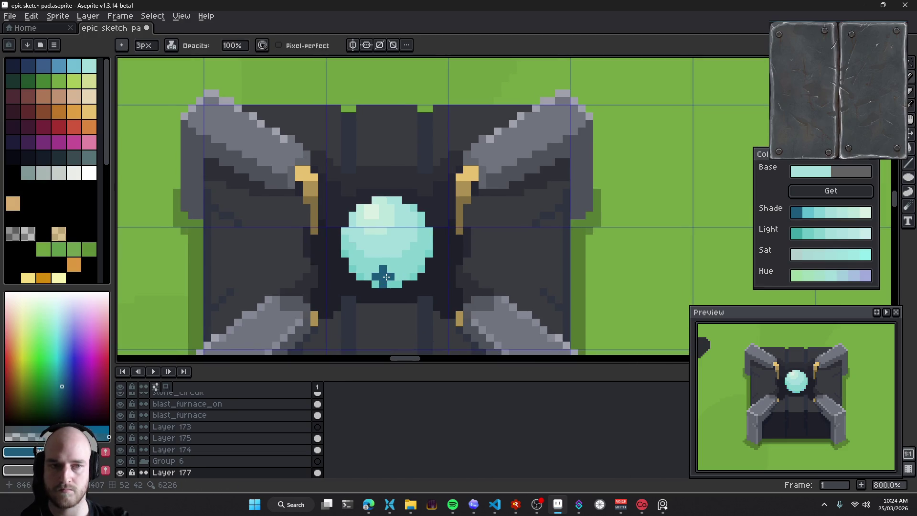
pyautogui.hotkey('ctrl', 'z')
pyautogui.click(361, 280)
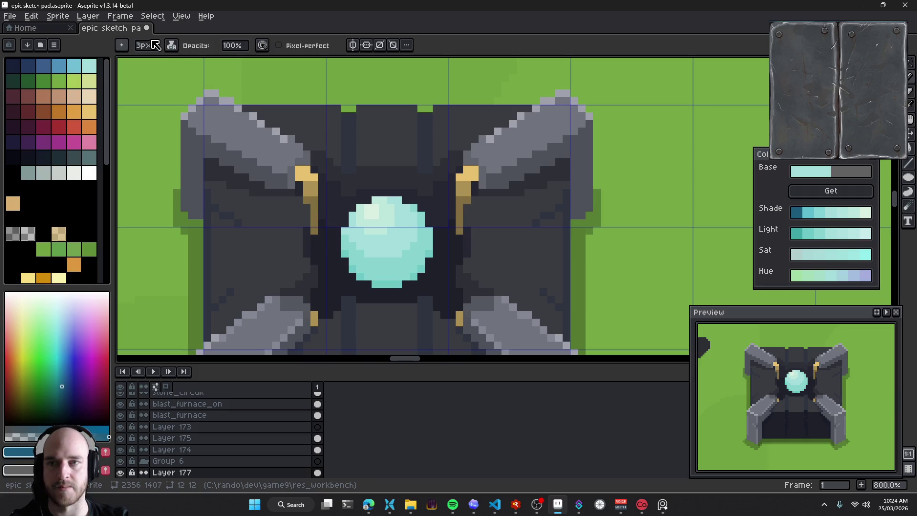
pyautogui.scroll(6, 377, 267)
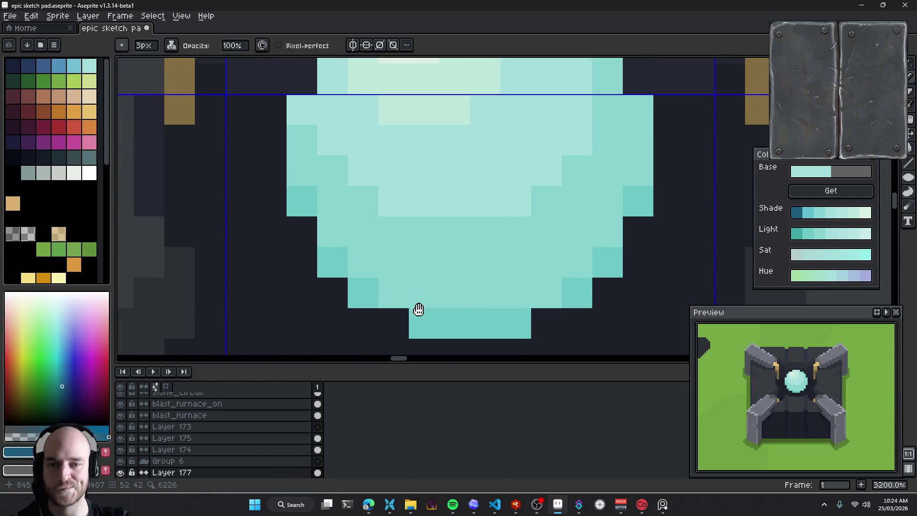
# Fill the orb's bottom row and lower edge pixels with a darker blue-cyan
pyautogui.press('alt')
pyautogui.click(806, 212)
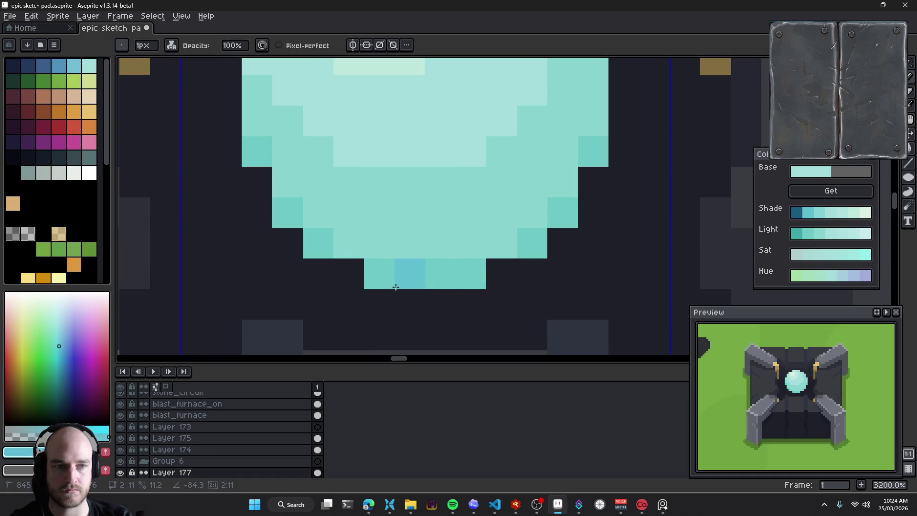
pyautogui.press('g')
pyautogui.click(442, 280)
pyautogui.click(313, 246)
pyautogui.click(284, 213)
pyautogui.click(253, 152)
pyautogui.click(531, 243)
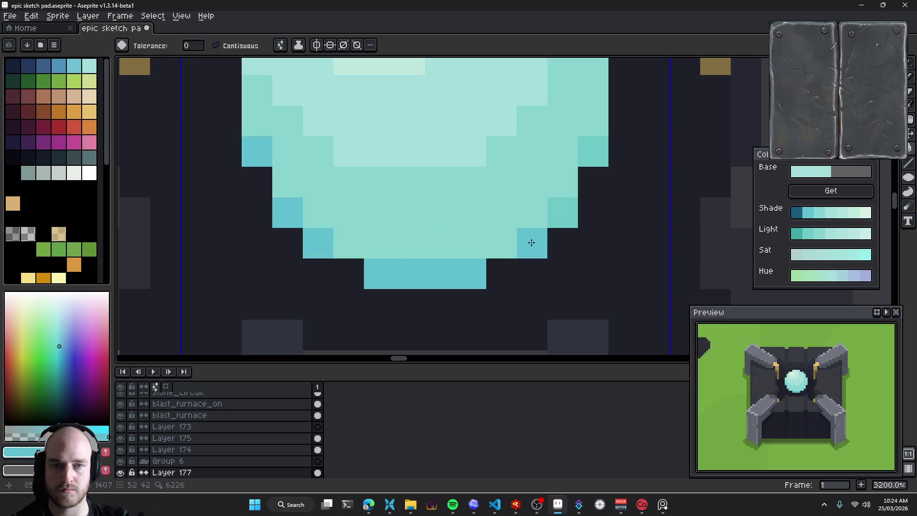
pyautogui.moveTo(528, 239); pyautogui.dragTo(541, 259)
# Sample the orb and try darker cyan fills, undoing the misplaced ones
pyautogui.press('i')
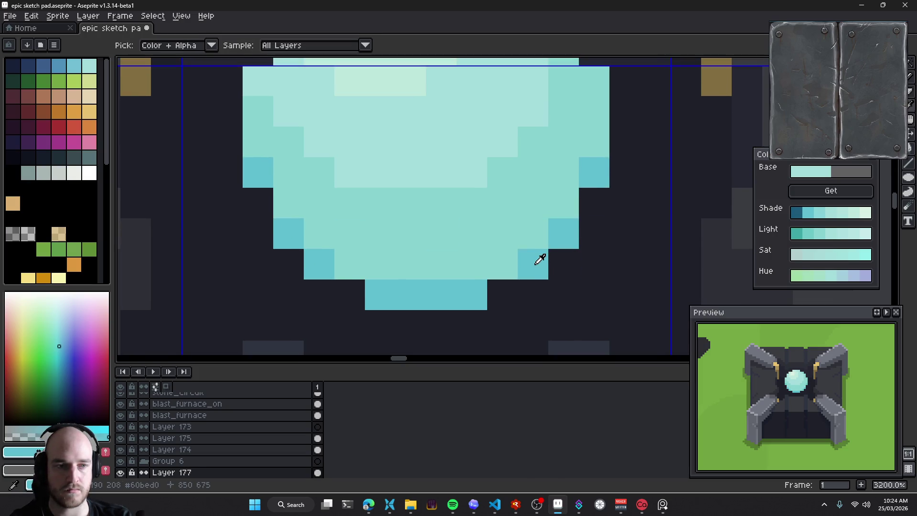
pyautogui.click(535, 264)
pyautogui.press('g')
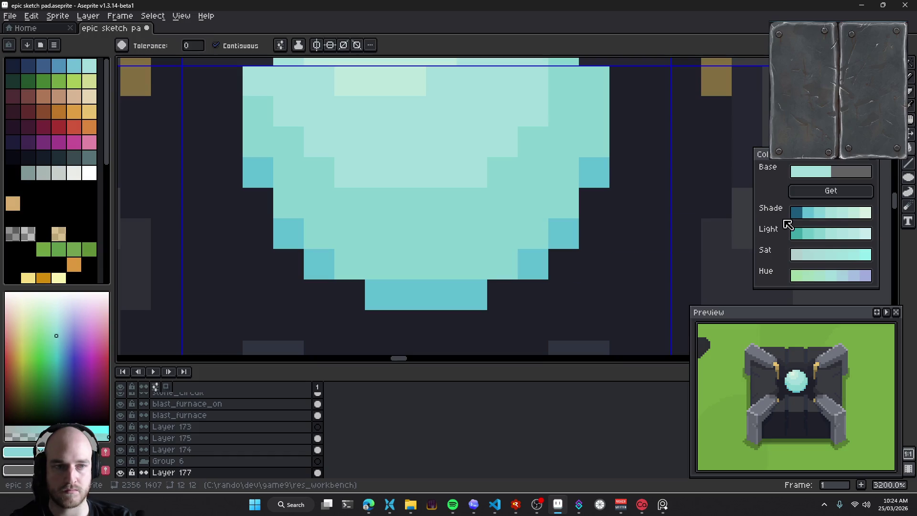
pyautogui.click(807, 213)
pyautogui.click(512, 261)
pyautogui.hotkey('ctrl', 'z')
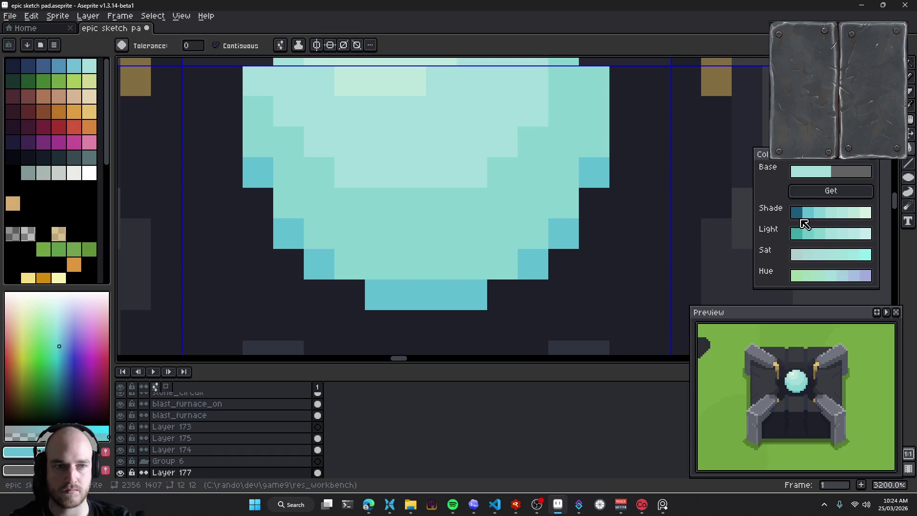
pyautogui.hotkey('ctrl', 'z')
pyautogui.hotkey('ctrl', 'z')
pyautogui.hotkey('ctrl', 'z')
pyautogui.hotkey('ctrl', 'z')
pyautogui.hotkey('ctrl', 'z')
pyautogui.hotkey('ctrl', 'z')
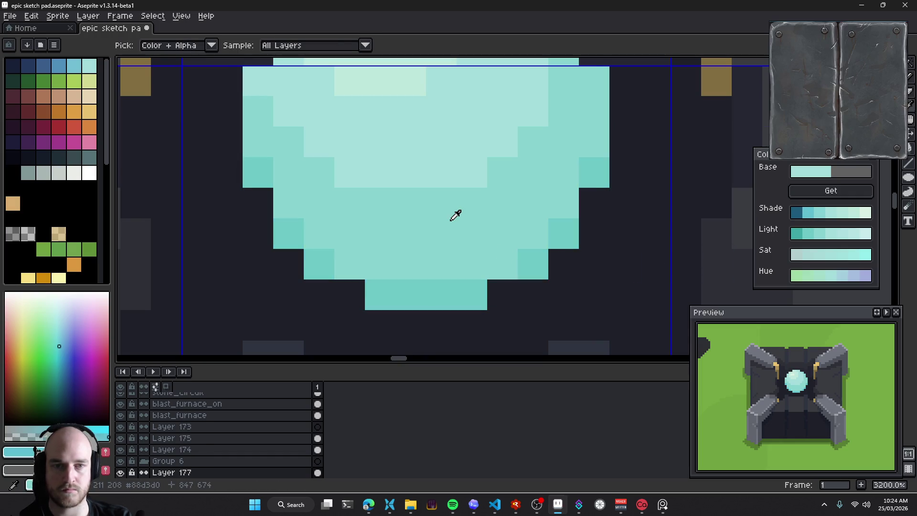
pyautogui.scroll(-1, 461, 215)
# Fill the orb's bottom row and left-edge pixels with darker cyan
pyautogui.click(461, 215)
pyautogui.scroll(-1, 461, 215)
pyautogui.scroll(-2, 467, 227)
pyautogui.scroll(2, 466, 226)
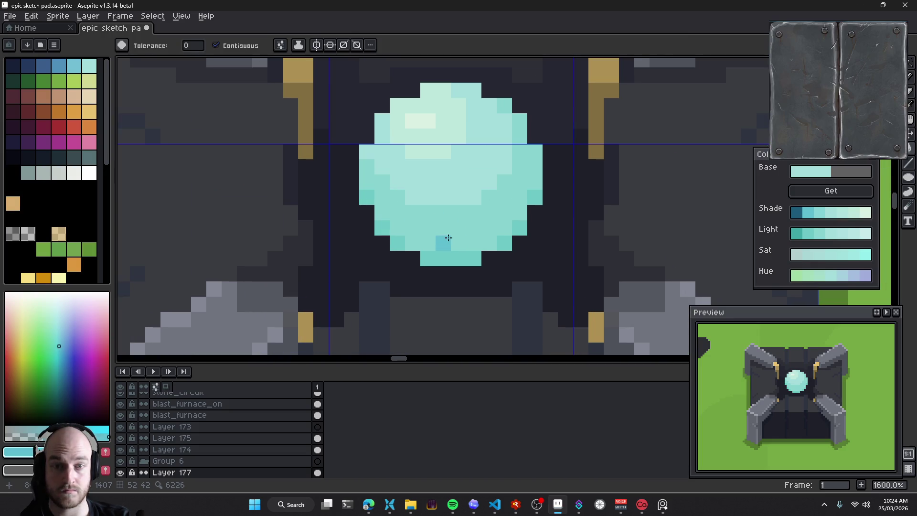
pyautogui.scroll(3, 456, 263)
pyautogui.click(389, 250)
pyautogui.click(334, 218)
pyautogui.click(305, 188)
pyautogui.click(271, 133)
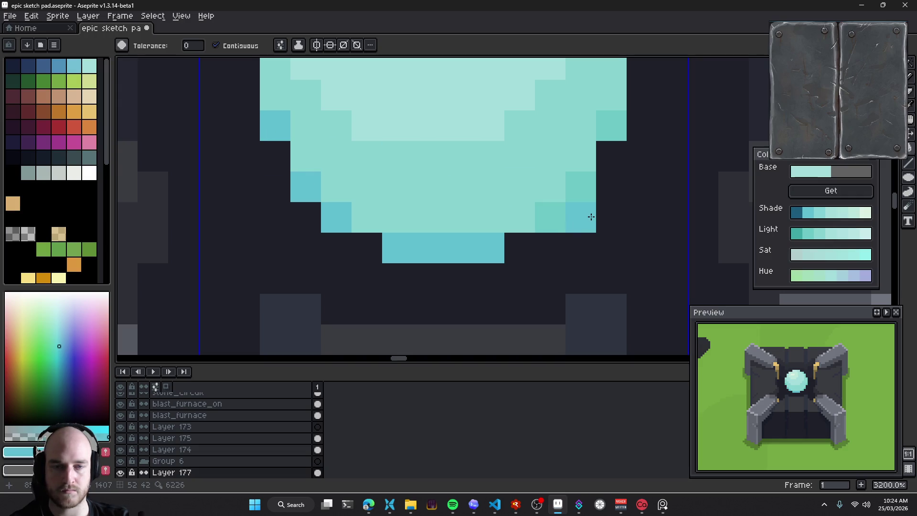
pyautogui.hotkey('ctrl', 'z')
# Pencil medium and darker cyan pixels onto the orb's left side
pyautogui.keyDown('alt'); pyautogui.click(538, 212); pyautogui.keyUp('alt')
pyautogui.press('g')
pyautogui.click(399, 215)
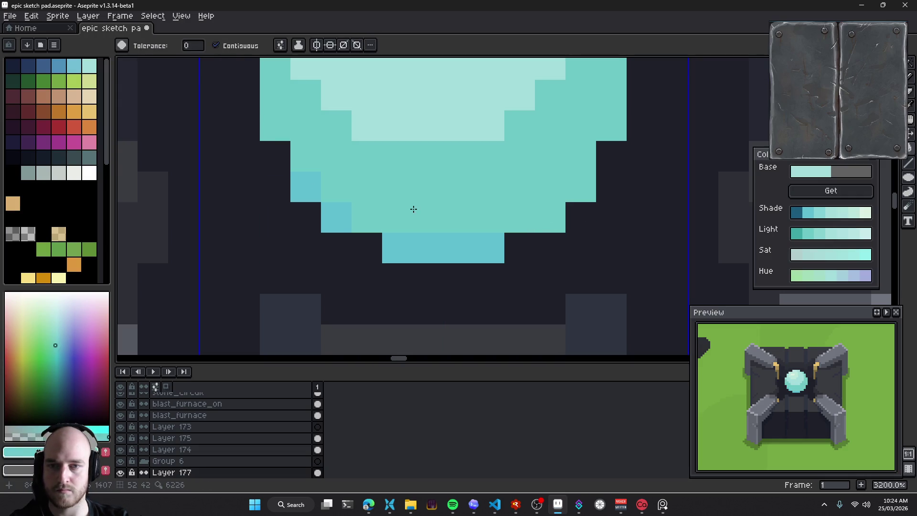
pyautogui.hotkey('ctrl', 'z')
pyautogui.press('b')
pyautogui.moveTo(367, 218); pyautogui.dragTo(344, 188)
pyautogui.click(367, 187)
pyautogui.click(317, 168)
# Paint darker blue pixels up the orb's right edge using the bottom's blue
pyautogui.keyDown('alt'); pyautogui.click(444, 244); pyautogui.keyUp('alt')
pyautogui.click(550, 217)
pyautogui.click(580, 187)
pyautogui.click(611, 125)
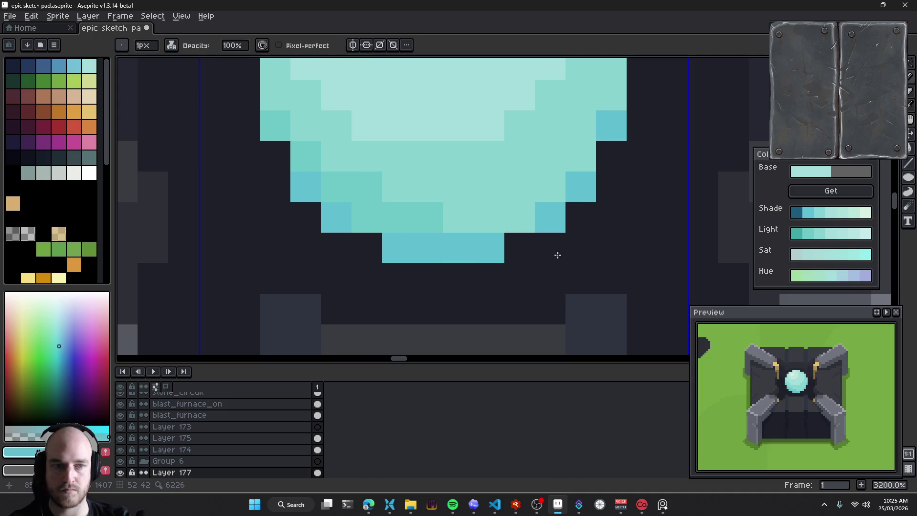
pyautogui.scroll(-8, 557, 255)
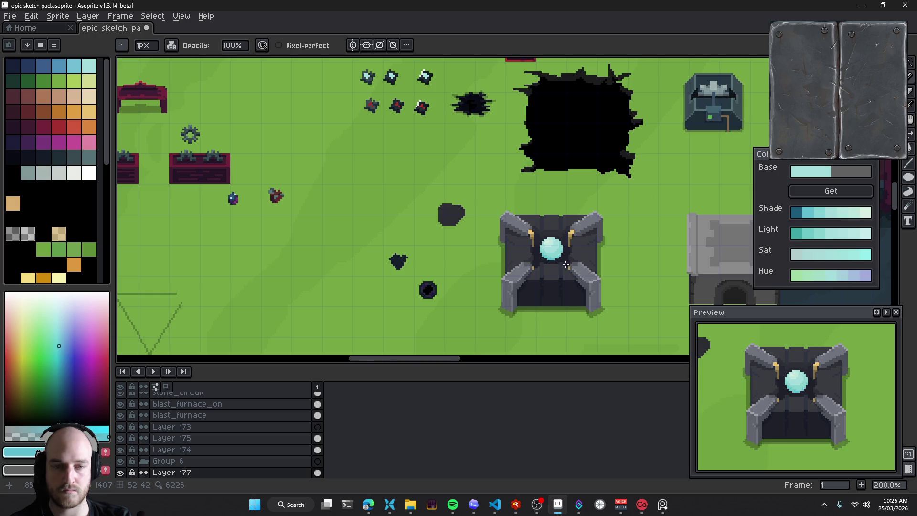
pyautogui.scroll(5, 565, 264)
pyautogui.scroll(3, 525, 205)
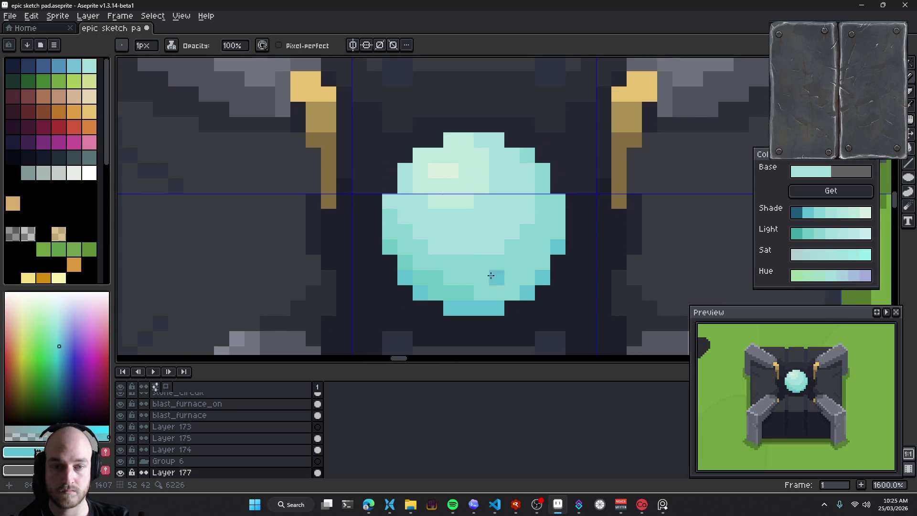
# Darken the orb's lower-right edge diagonally and the pixels near its bottom
pyautogui.click(527, 277)
pyautogui.click(543, 261)
pyautogui.click(560, 232)
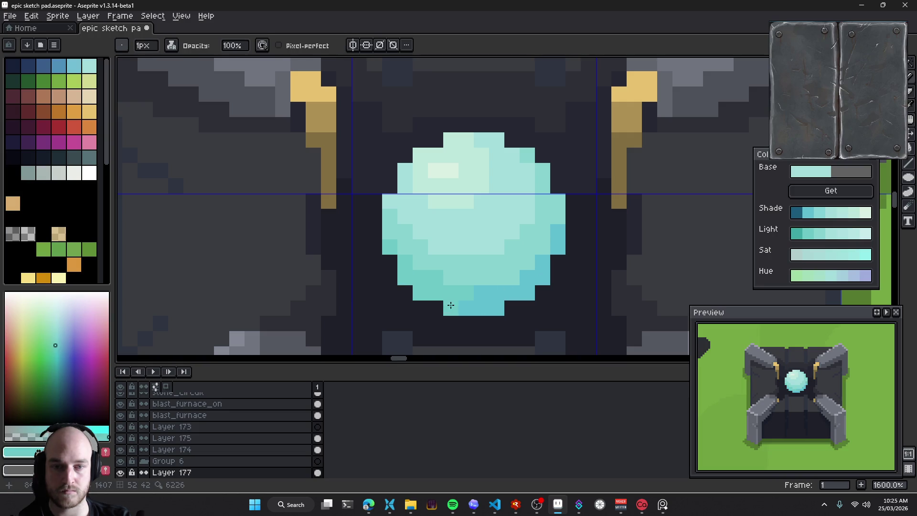
pyautogui.click(511, 283)
pyautogui.click(490, 278)
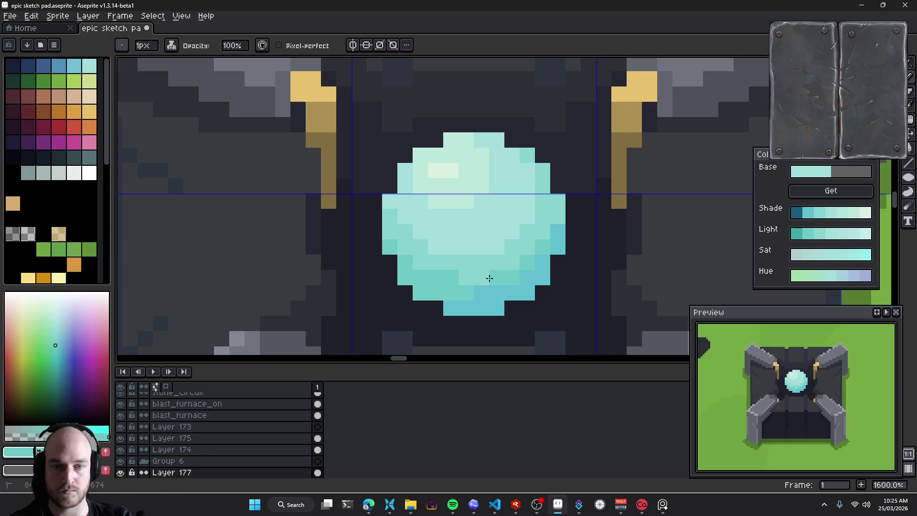
pyautogui.moveTo(465, 265); pyautogui.dragTo(446, 263)
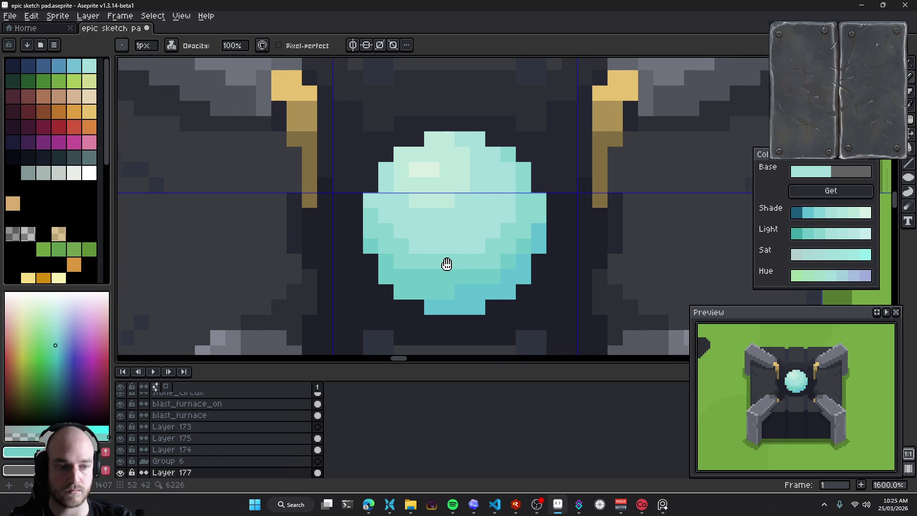
# Soften two lower orb pixels with lighter teal sampled from the orb
pyautogui.keyDown('alt'); pyautogui.click(442, 260); pyautogui.keyUp('alt')
pyautogui.click(460, 272)
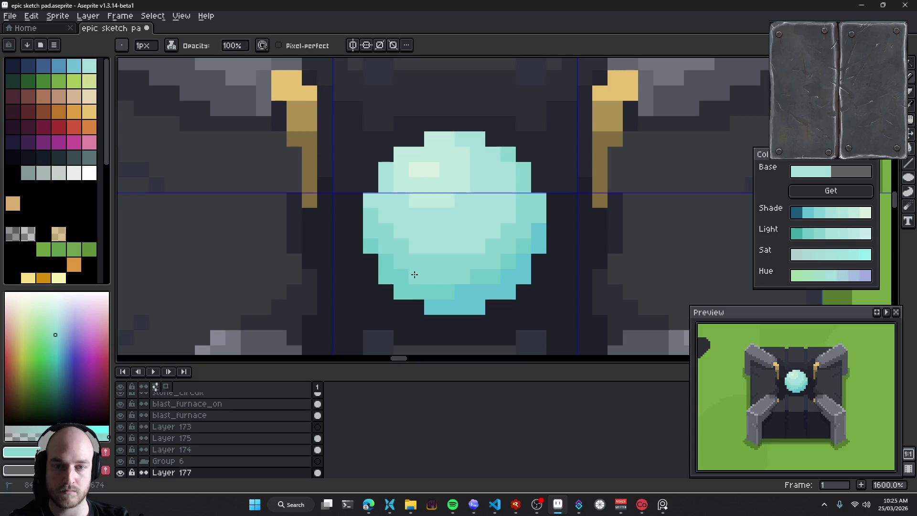
pyautogui.click(507, 274)
pyautogui.keyDown('alt'); pyautogui.click(459, 291); pyautogui.keyUp('alt')
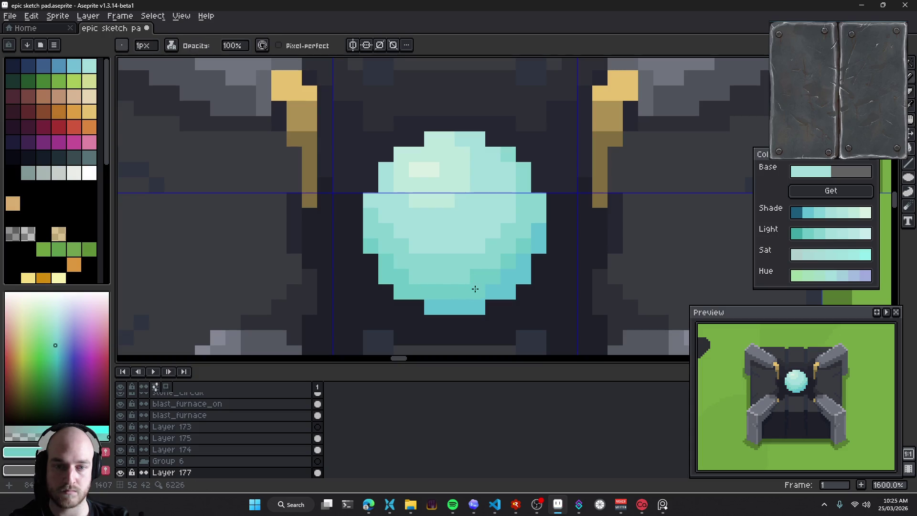
pyautogui.scroll(-4, 538, 229)
pyautogui.scroll(-2, 549, 287)
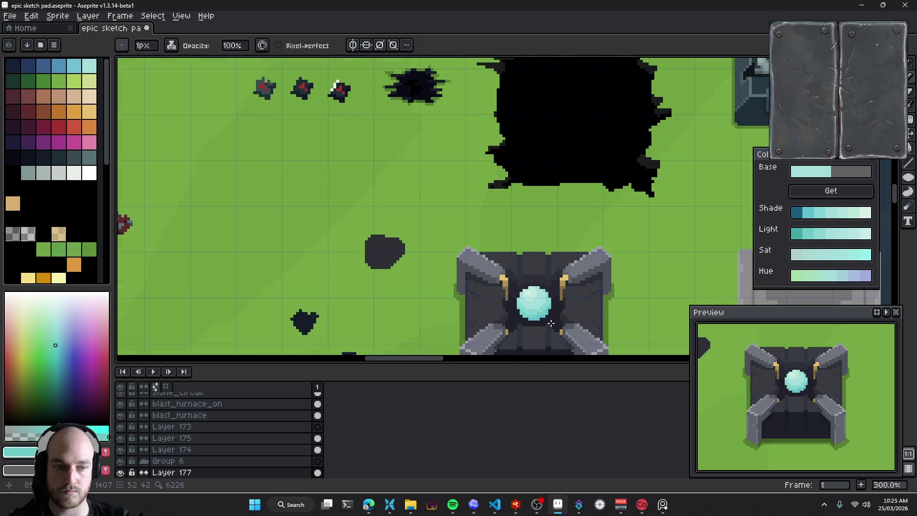
# Save the sketch pad with the turret and its shaded orb in view
pyautogui.scroll(-2, 554, 326)
pyautogui.hscroll(1, 554, 326)
pyautogui.moveTo(562, 330); pyautogui.dragTo(539, 305)
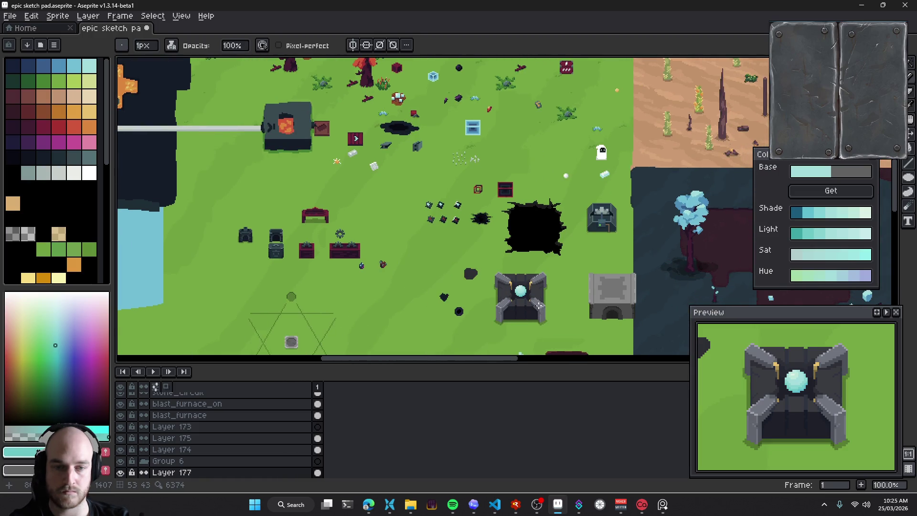
pyautogui.hotkey('ctrl', 's')
# Test moving the cyan orb down on the turret, then undo so it stays put
pyautogui.scroll(2, 539, 304)
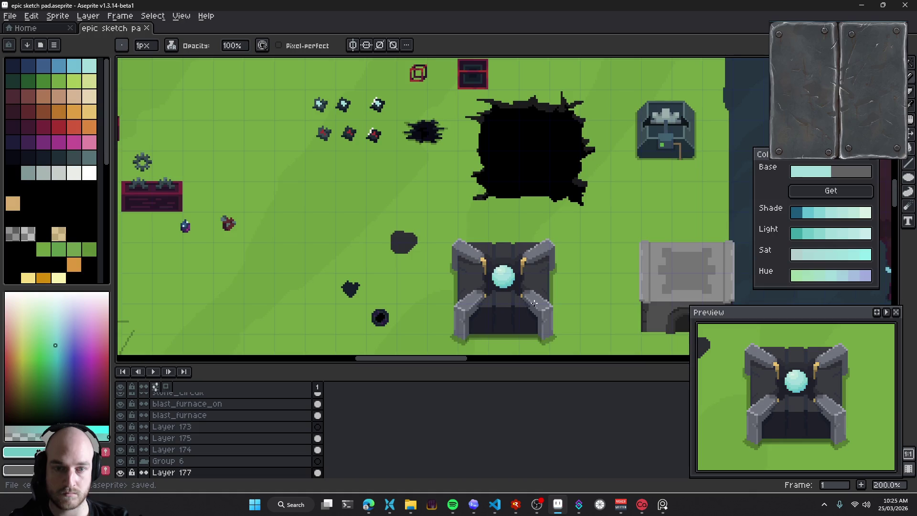
pyautogui.scroll(3, 535, 303)
pyautogui.press('v')
pyautogui.scroll(-4, 458, 260)
pyautogui.scroll(-5, 467, 277)
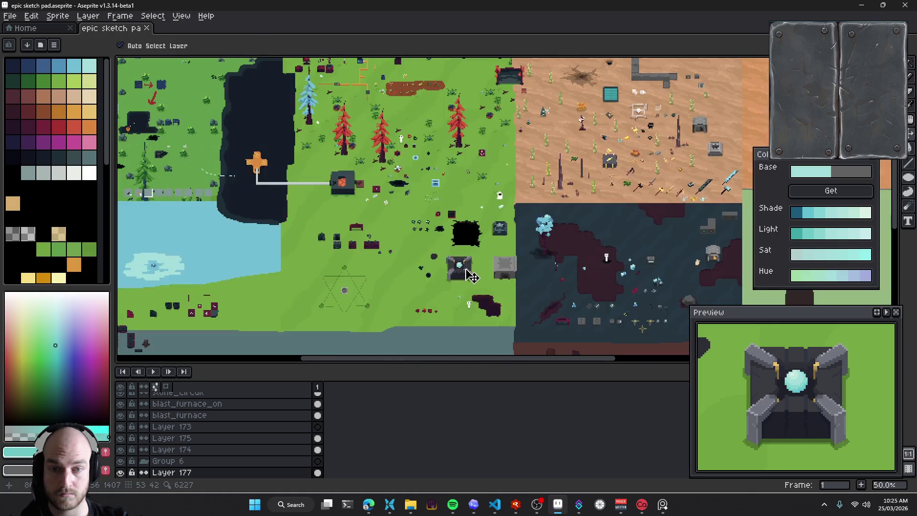
pyautogui.scroll(5, 462, 266)
pyautogui.moveTo(467, 285); pyautogui.dragTo(444, 260)
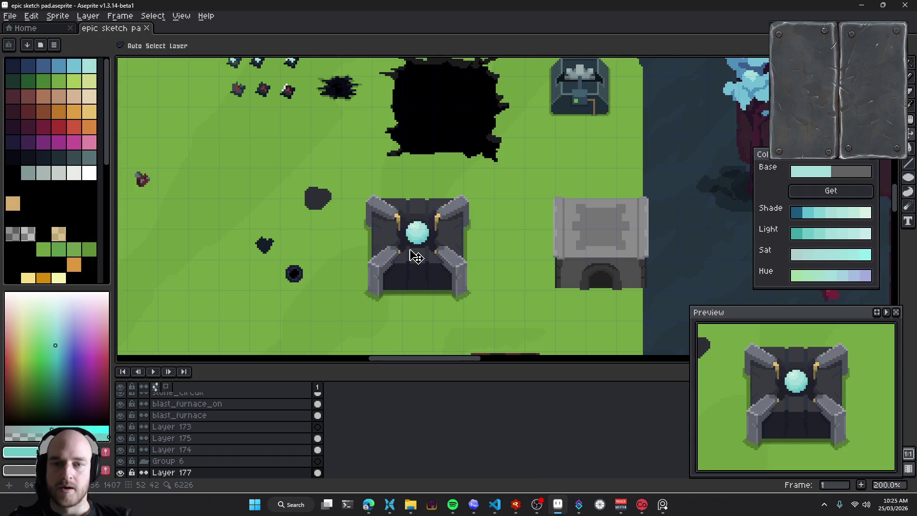
pyautogui.scroll(2, 415, 256)
pyautogui.scroll(1, 415, 210)
pyautogui.scroll(-3, 420, 210)
pyautogui.scroll(2, 435, 221)
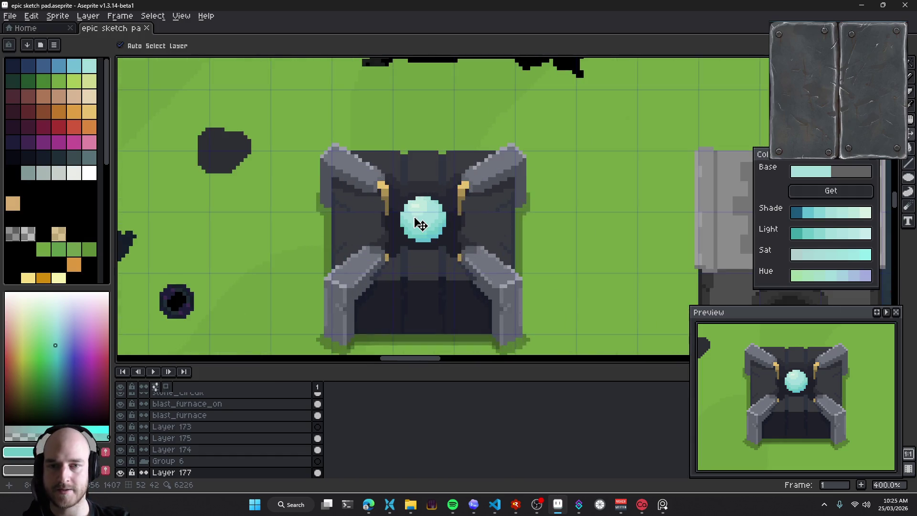
pyautogui.scroll(2, 420, 225)
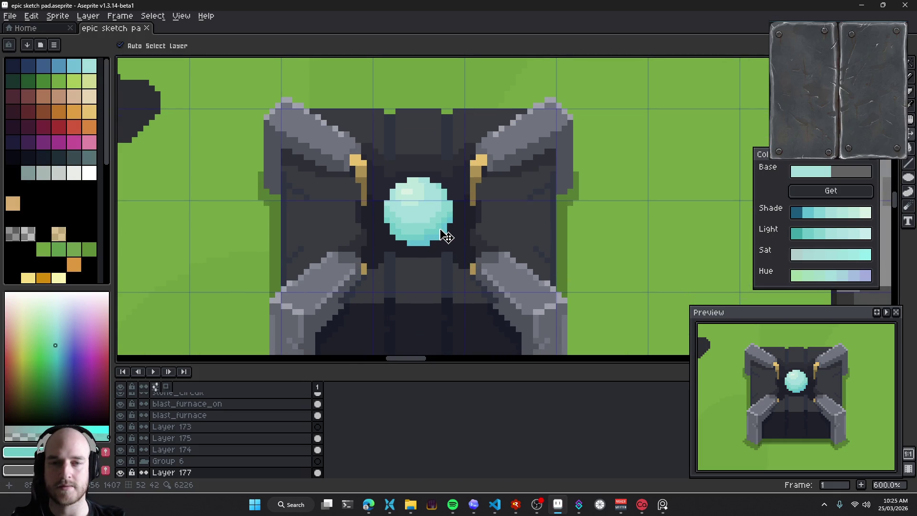
pyautogui.scroll(-4, 446, 237)
pyautogui.scroll(-1, 446, 243)
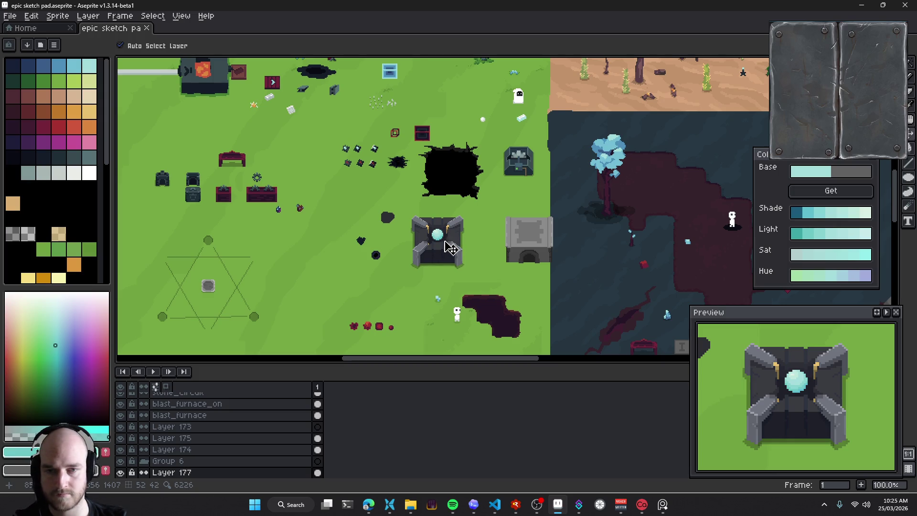
pyautogui.scroll(4, 444, 249)
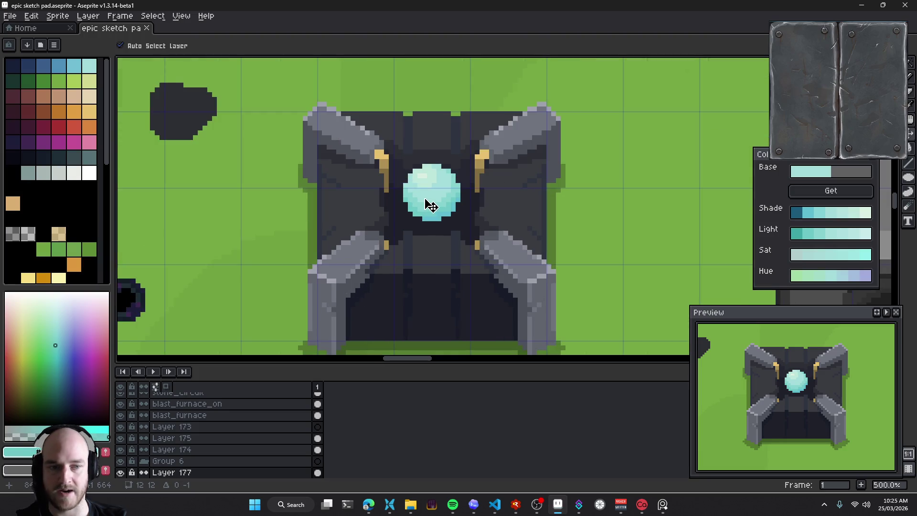
pyautogui.moveTo(425, 199); pyautogui.dragTo(424, 204)
pyautogui.hotkey('ctrl', 'z')
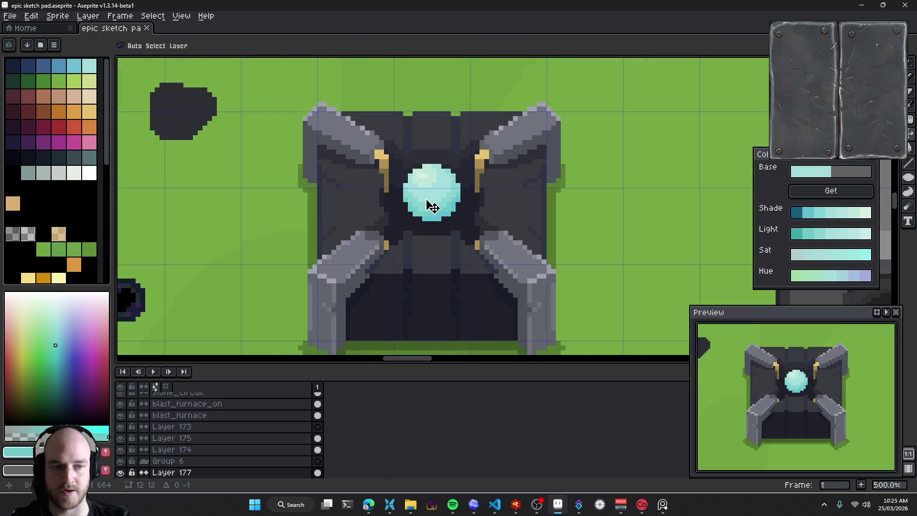
pyautogui.hotkey('ctrl', 'y')
pyautogui.hotkey('ctrl', 'z')
pyautogui.scroll(-4, 432, 206)
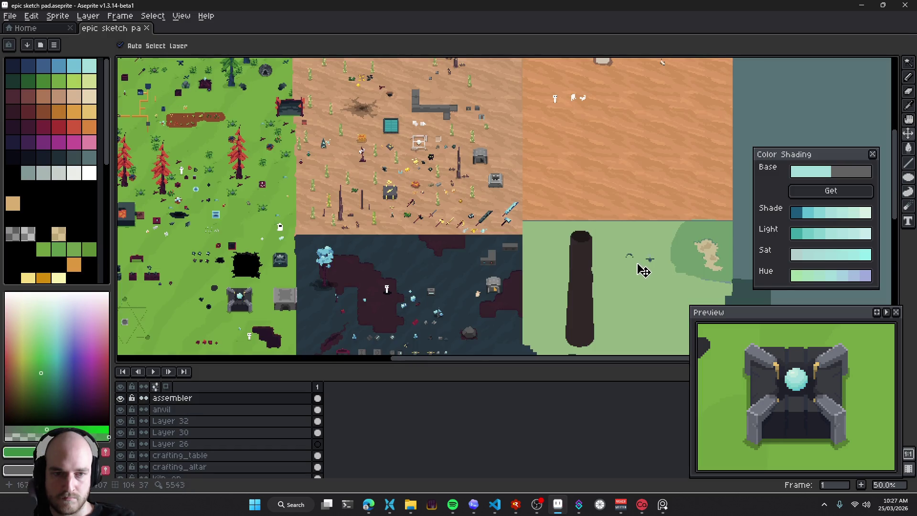
# Erase the stray dark pixel marks and the small turret figure
pyautogui.scroll(3, 614, 271)
pyautogui.press('e')
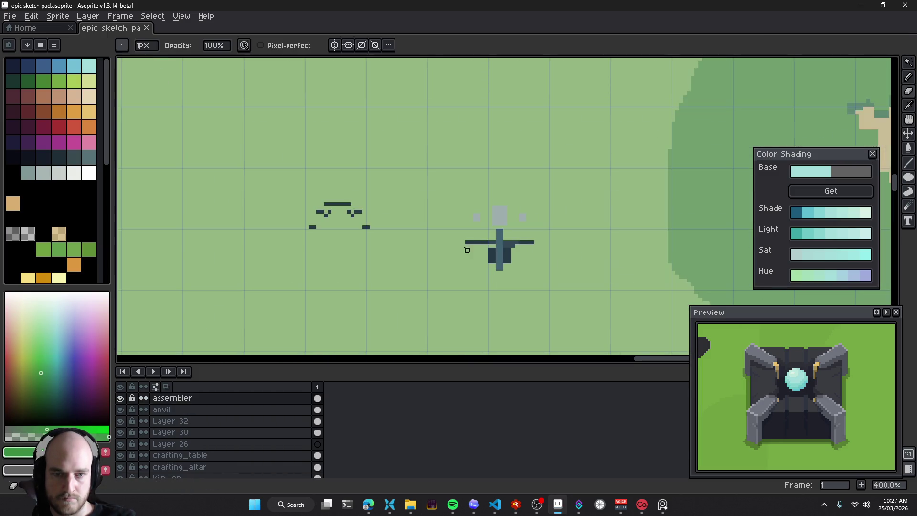
pyautogui.moveTo(368, 215); pyautogui.dragTo(301, 217)
pyautogui.moveTo(525, 241); pyautogui.dragTo(440, 273)
pyautogui.scroll(-2, 439, 272)
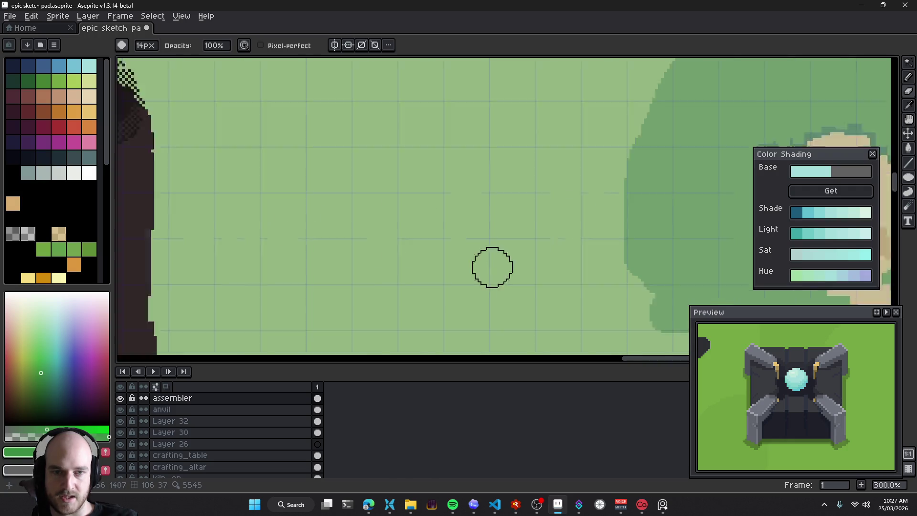
pyautogui.scroll(-4, 491, 266)
pyautogui.scroll(1, 382, 246)
# Save the file, zoom onto the assembler sprite and pick the orb's layer
pyautogui.hotkey('ctrl', 's')
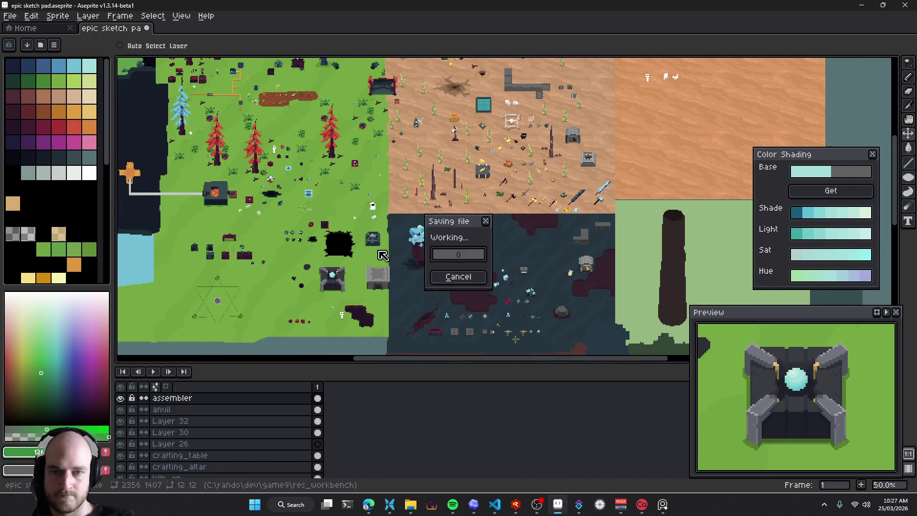
pyautogui.press('v')
pyautogui.scroll(1, 378, 241)
pyautogui.scroll(4, 382, 227)
pyautogui.scroll(-2, 437, 288)
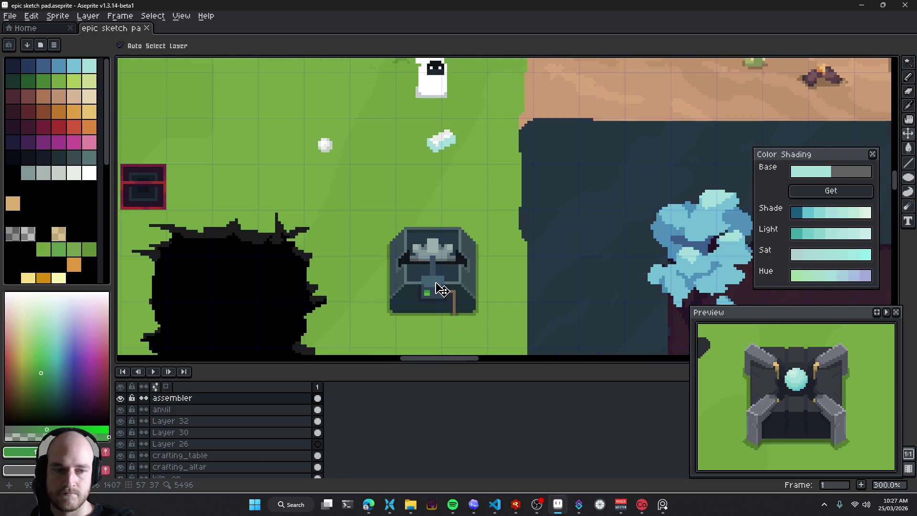
pyautogui.scroll(-1, 439, 283)
pyautogui.scroll(-1, 430, 248)
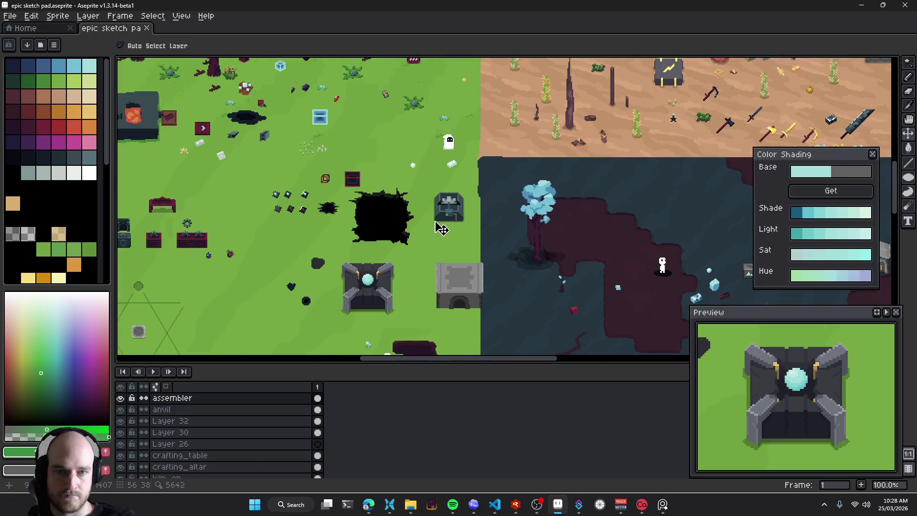
pyautogui.moveTo(380, 270); pyautogui.dragTo(460, 258)
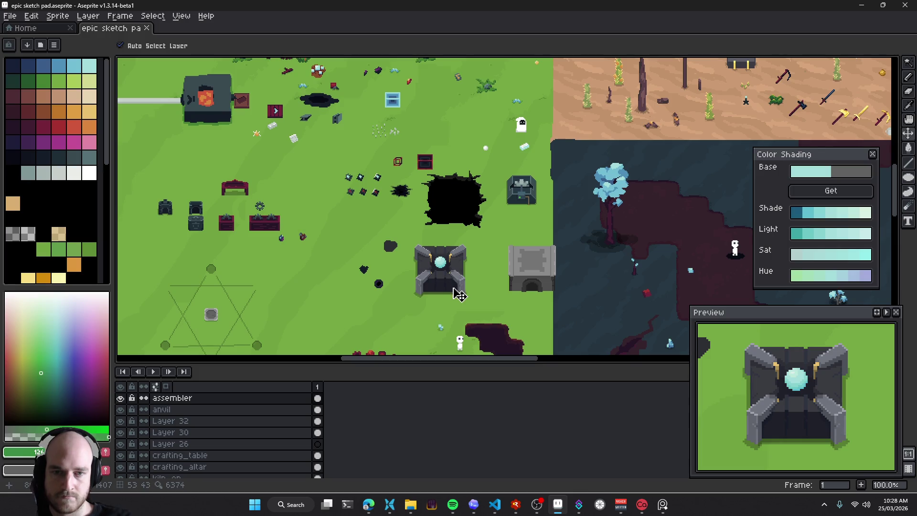
pyautogui.moveTo(454, 299); pyautogui.dragTo(460, 278)
pyautogui.scroll(2, 463, 277)
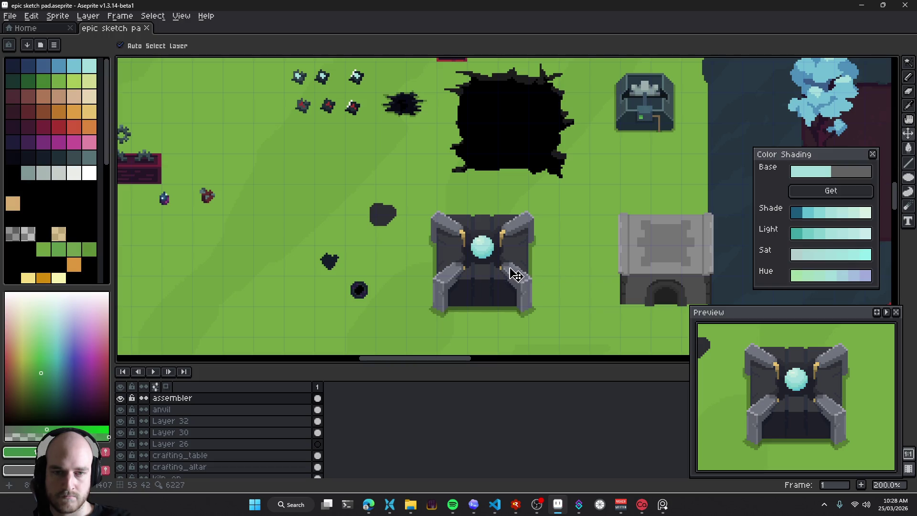
pyautogui.scroll(1, 496, 264)
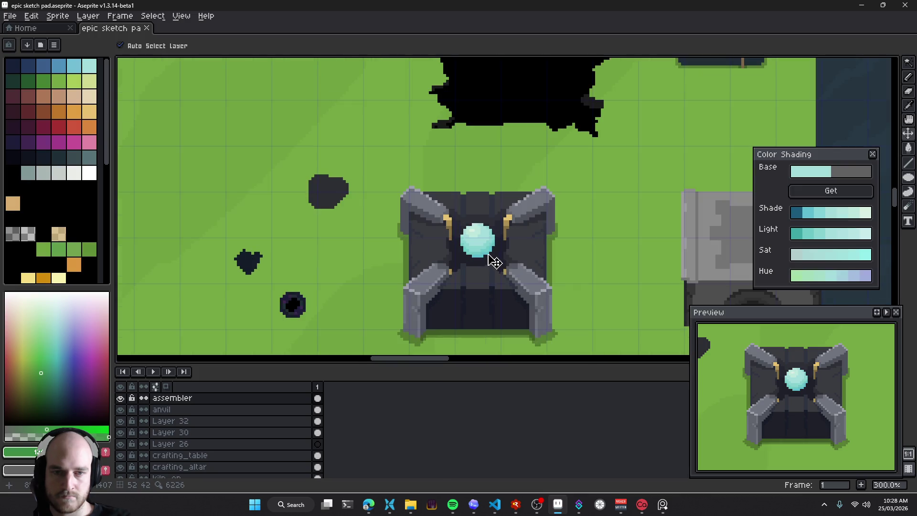
pyautogui.click(487, 257)
# Apply Hue/Saturation with saturation and lightness +7 to the orb, undo it, deselect and save
pyautogui.hotkey('ctrl', 'u')
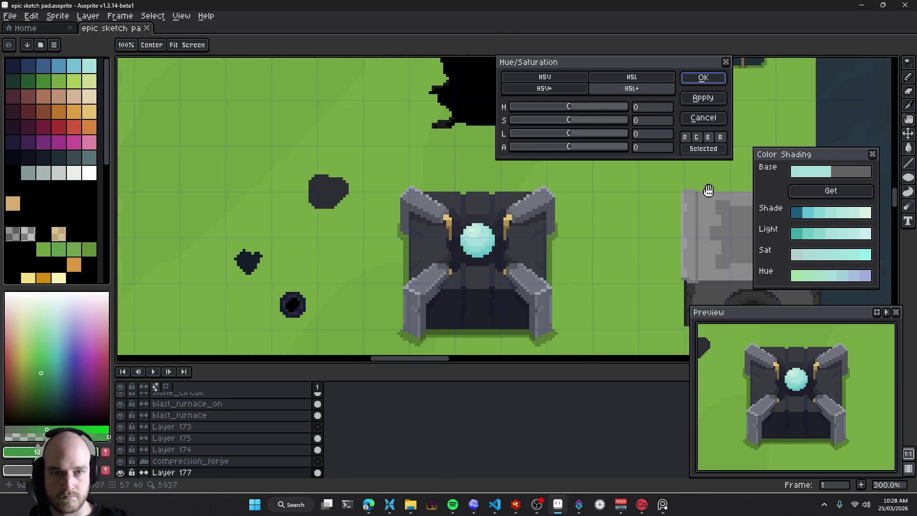
pyautogui.moveTo(577, 134)
pyautogui.mouseDown()
pyautogui.moveTo(586, 135)
pyautogui.moveTo(569, 126)
pyautogui.moveTo(585, 129)
pyautogui.mouseUp()
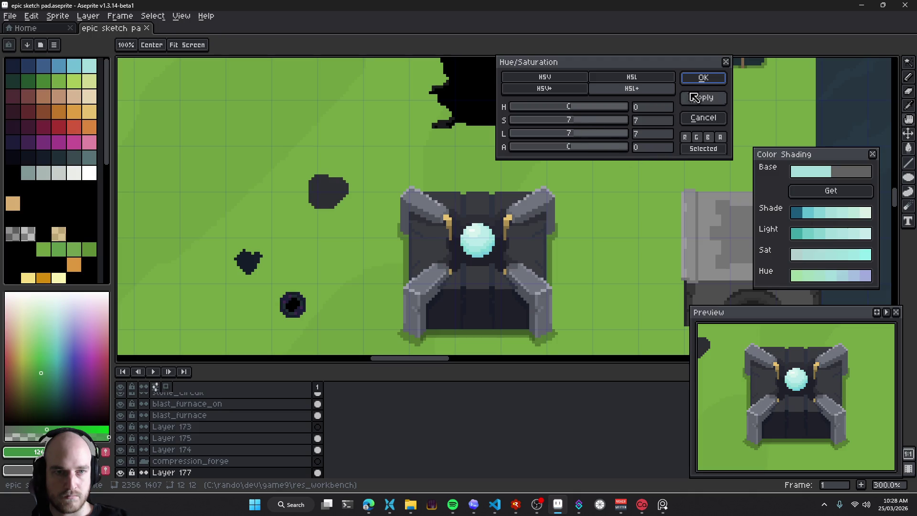
pyautogui.click(703, 77)
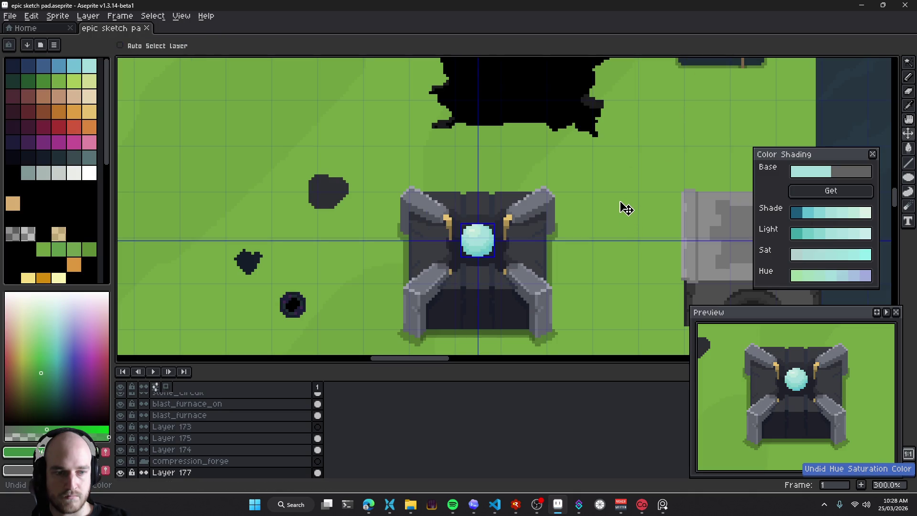
pyautogui.hotkey('ctrl', 'z')
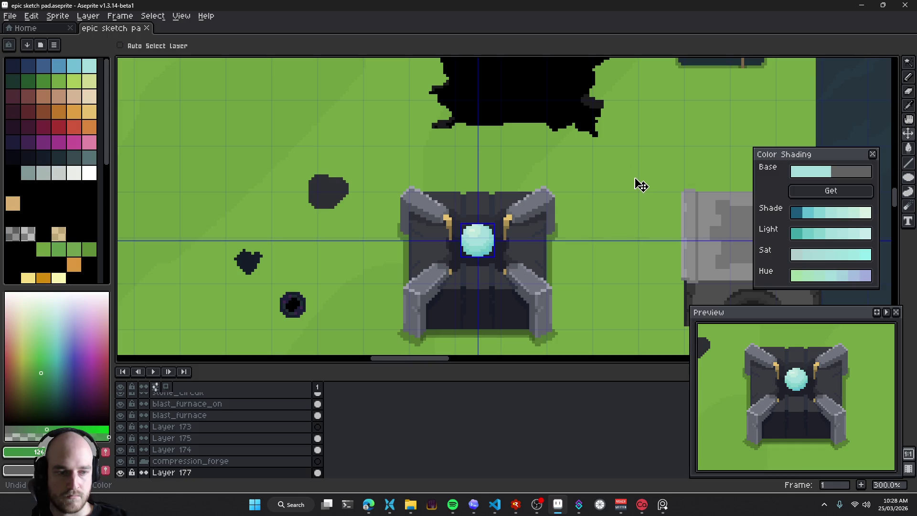
pyautogui.hotkey('ctrl', 'd')
pyautogui.hotkey('ctrl', 's')
# Compare the original and brightened orb colours with undo/redo, then save again
pyautogui.scroll(3, 483, 244)
pyautogui.scroll(3, 484, 245)
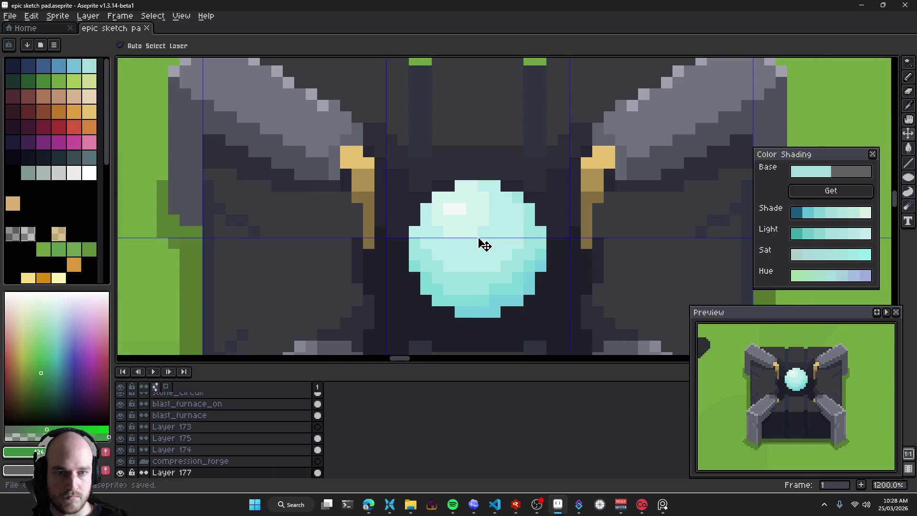
pyautogui.scroll(-5, 483, 244)
pyautogui.scroll(-1, 487, 246)
pyautogui.scroll(-2, 491, 249)
pyautogui.scroll(1, 502, 255)
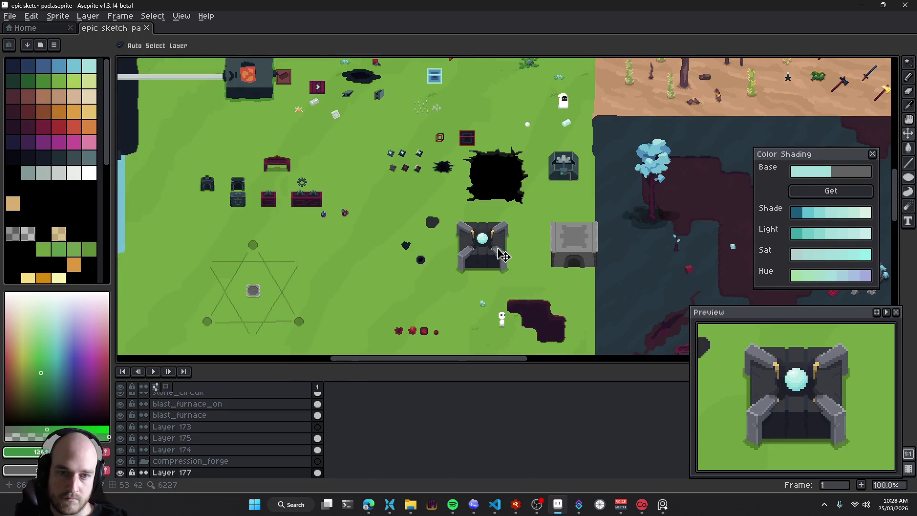
pyautogui.hotkey('ctrl', 'z')
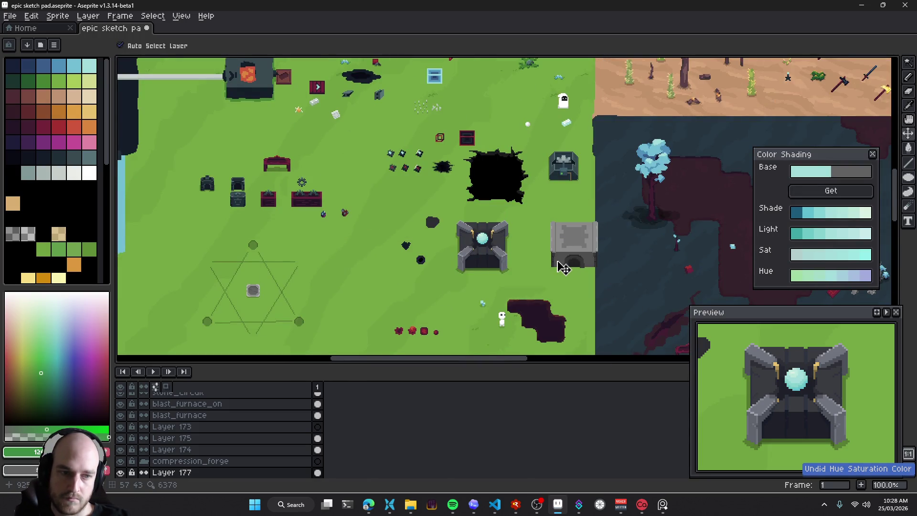
pyautogui.hotkey('ctrl', 'z')
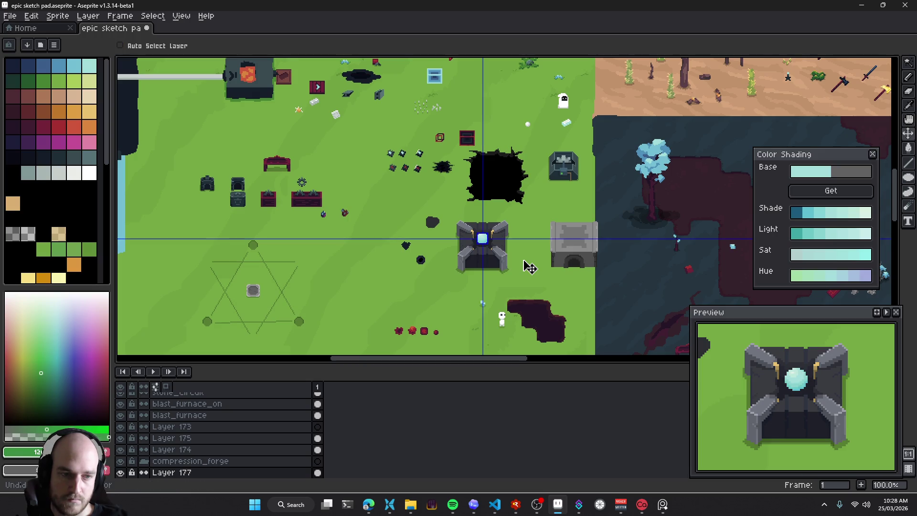
pyautogui.hotkey('ctrl', 'y')
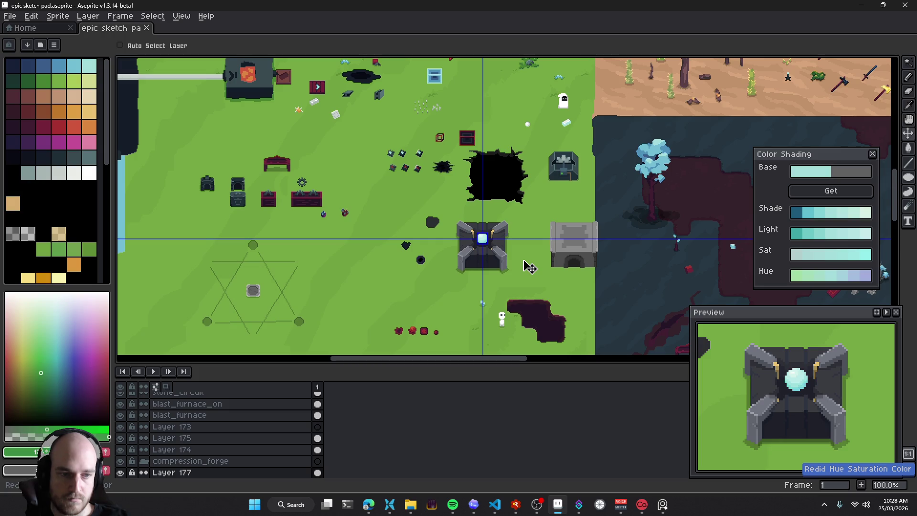
pyautogui.hotkey('ctrl', 'z')
pyautogui.hotkey('ctrl', 'y')
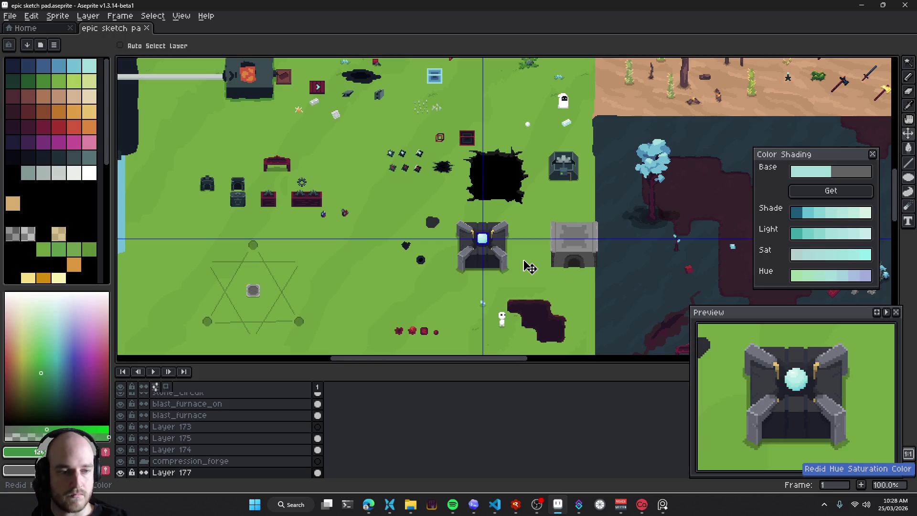
pyautogui.hotkey('ctrl', 'z')
pyautogui.hotkey('ctrl', 'y')
pyautogui.hotkey('ctrl', 's')
pyautogui.scroll(4, 480, 245)
# Make the compression_forge group active and pan across the map around the forge
pyautogui.scroll(1, 453, 229)
pyautogui.scroll(-5, 472, 239)
pyautogui.click(191, 461)
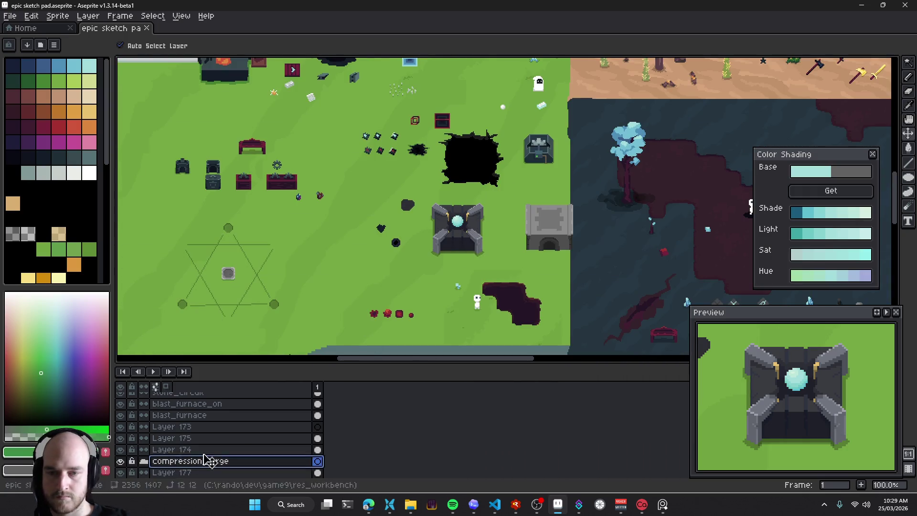
pyautogui.moveTo(534, 247); pyautogui.dragTo(446, 325)
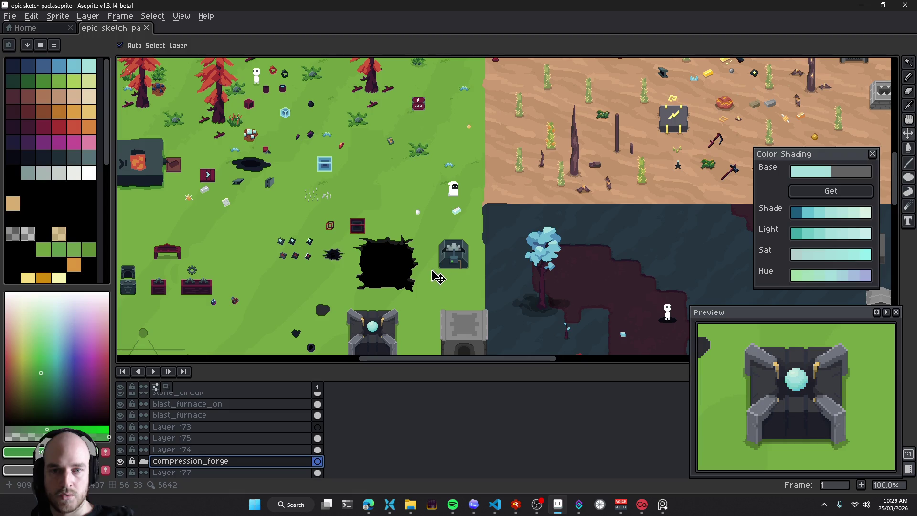
pyautogui.moveTo(412, 281); pyautogui.dragTo(587, 320)
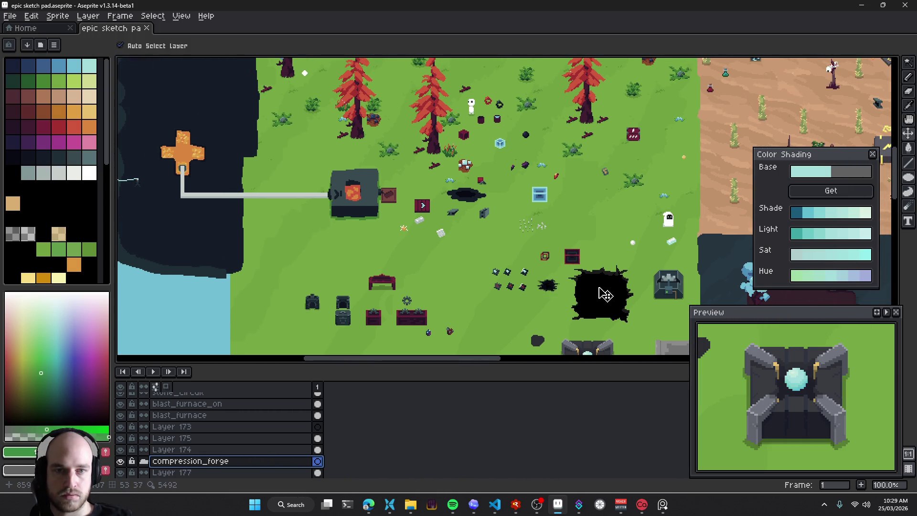
pyautogui.moveTo(603, 292); pyautogui.dragTo(525, 276)
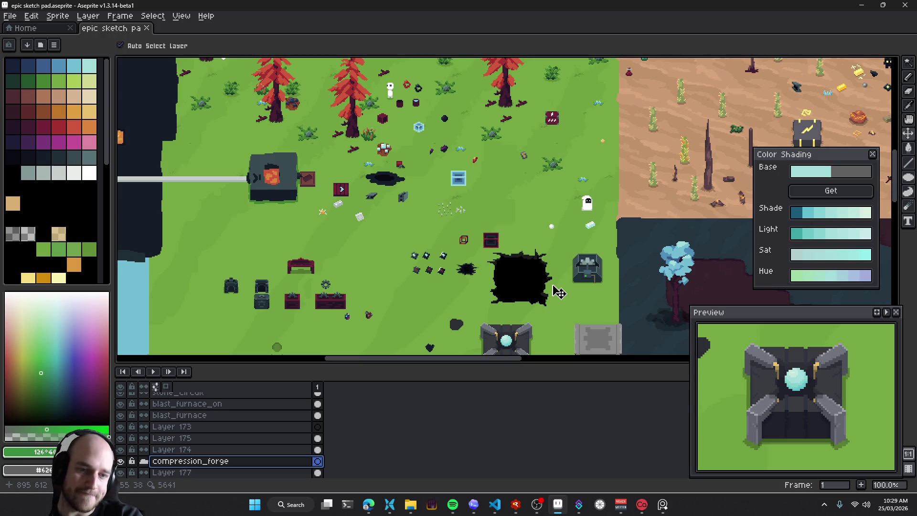
pyautogui.scroll(-2, 492, 209)
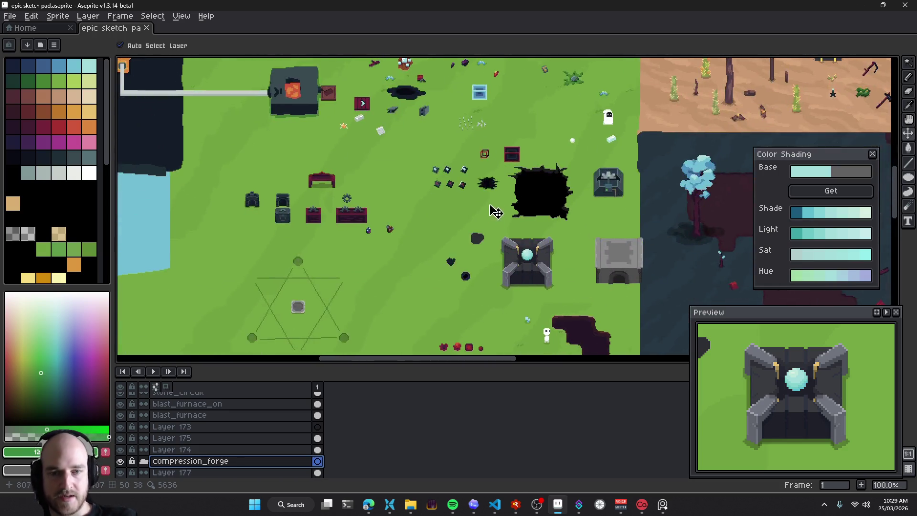
# Select Layer 176 and pick the grey colour from the palette
pyautogui.scroll(4, 486, 271)
pyautogui.click(446, 270)
pyautogui.moveTo(532, 313); pyautogui.dragTo(451, 205)
pyautogui.press('b')
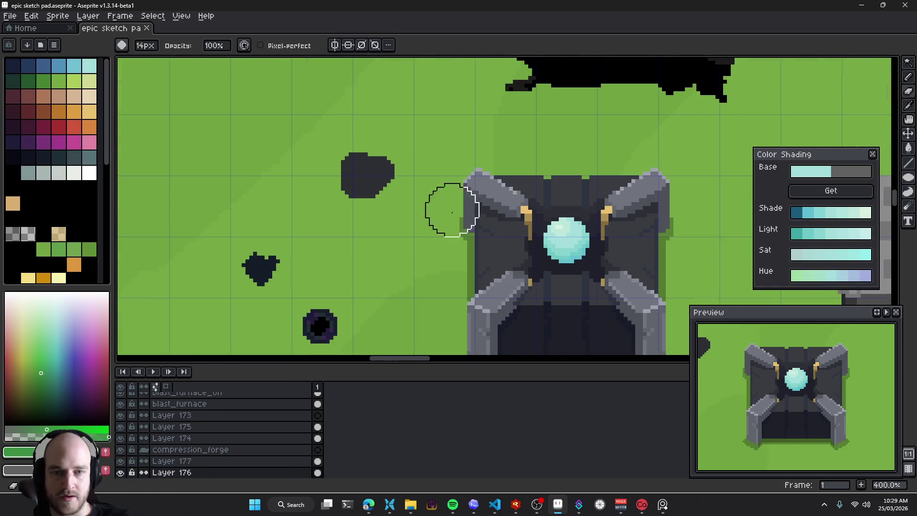
pyautogui.scroll(-2, 377, 149)
pyautogui.hscroll(2, 377, 150)
pyautogui.press('v')
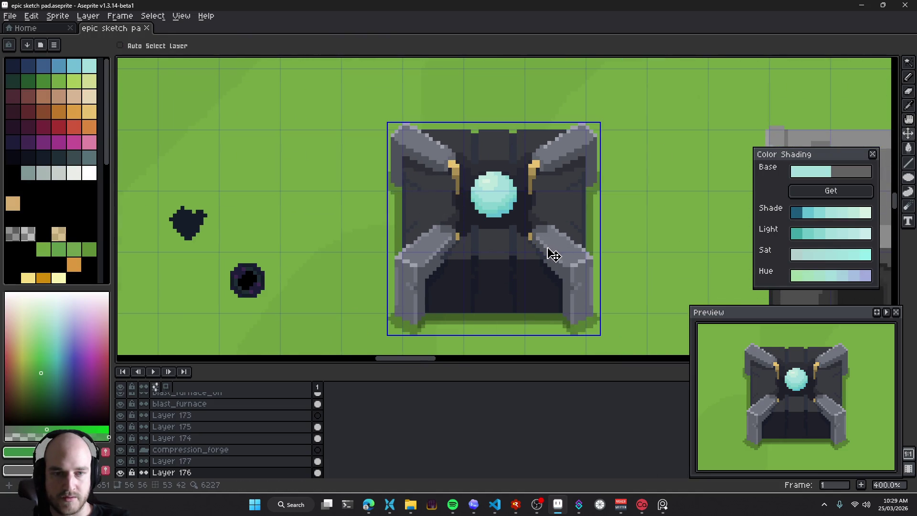
pyautogui.hscroll(1, 535, 245)
pyautogui.scroll(1, 516, 235)
pyautogui.click(12, 234)
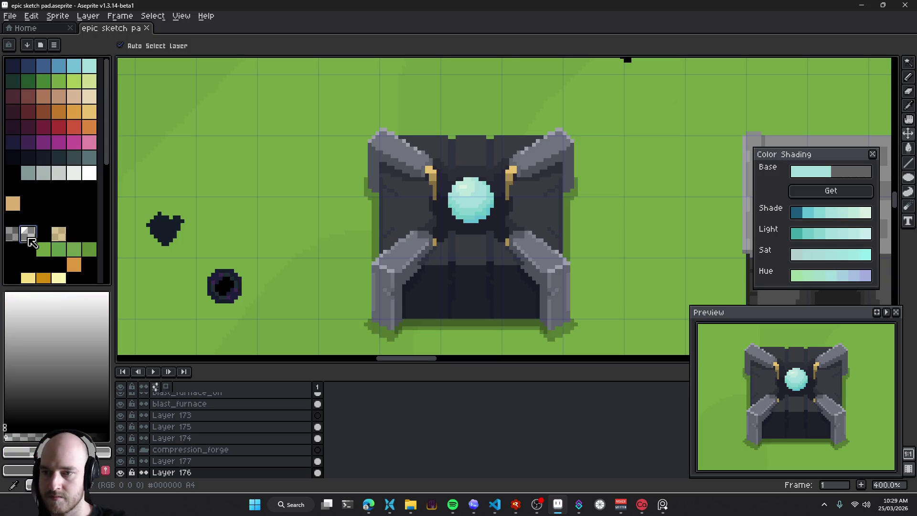
# Undo and redo the last pencil stroke to compare the result
pyautogui.scroll(1, 316, 120)
pyautogui.press('b')
pyautogui.scroll(1, 316, 120)
pyautogui.scroll(1, 316, 120)
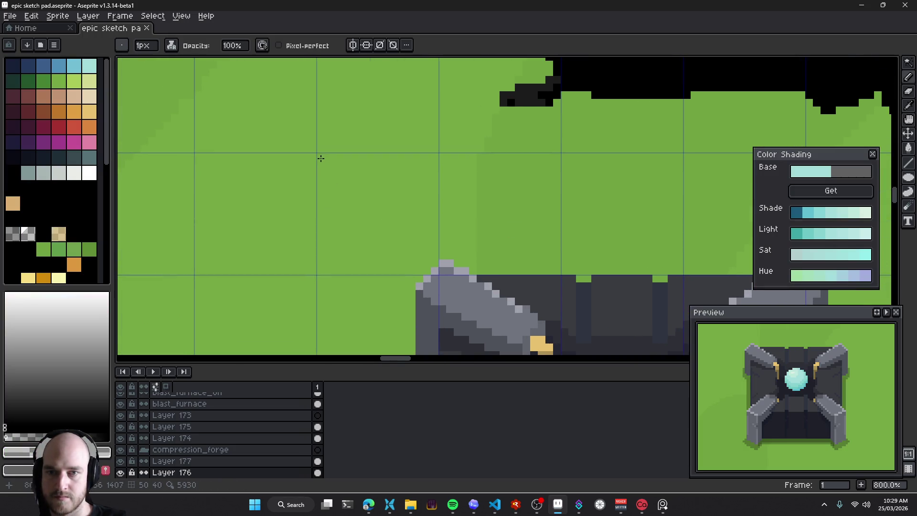
pyautogui.scroll(-3, 320, 155)
pyautogui.press('v')
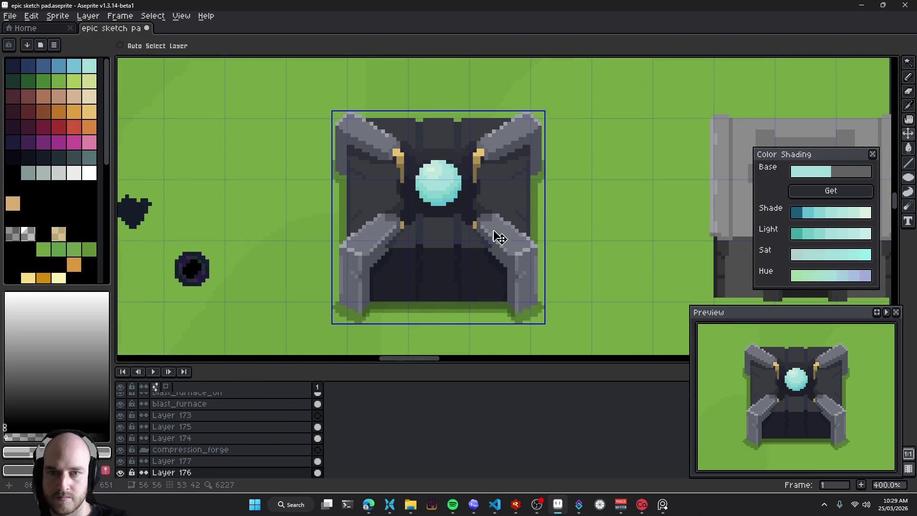
pyautogui.hotkey('ctrl', 'z')
pyautogui.hotkey('ctrl', 'y')
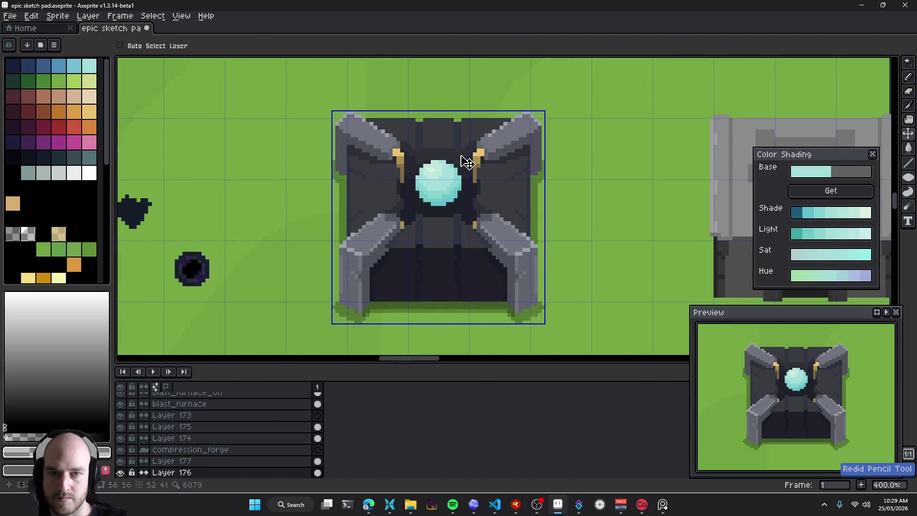
pyautogui.press('ctrl')
# Toggle Layer 176's visibility to compare, then return to Layer 176
pyautogui.moveTo(413, 176); pyautogui.dragTo(424, 241)
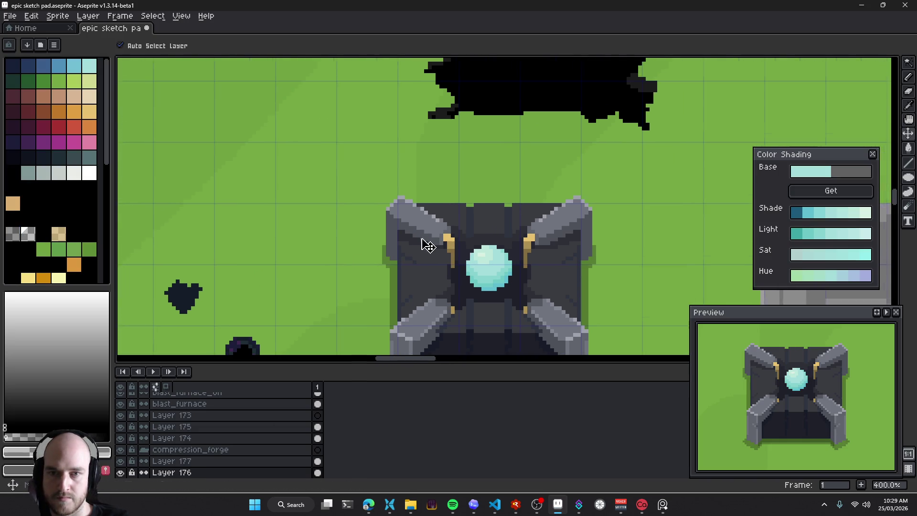
pyautogui.scroll(3, 335, 139)
pyautogui.press('b')
pyautogui.scroll(-4, 334, 134)
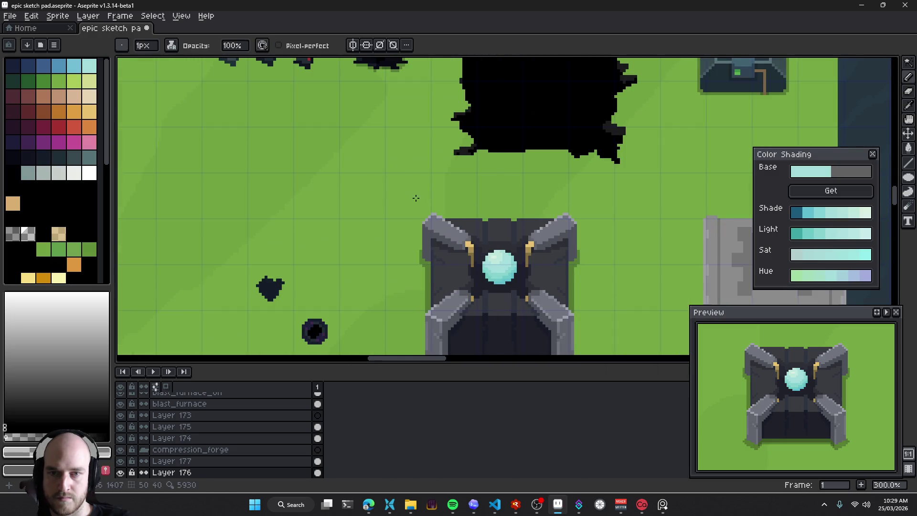
pyautogui.moveTo(416, 197); pyautogui.dragTo(396, 170)
pyautogui.scroll(-2, 191, 449)
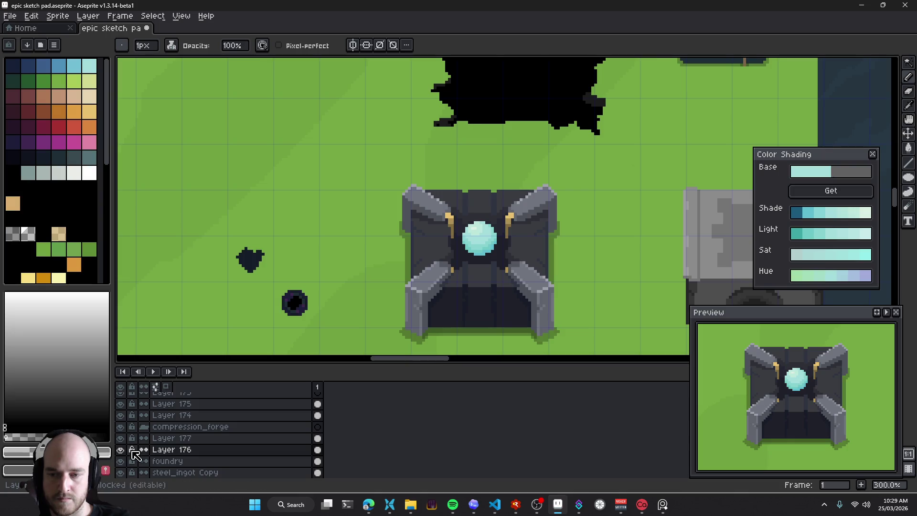
pyautogui.click(121, 450)
pyautogui.click(120, 450)
pyautogui.click(120, 450)
pyautogui.click(120, 450)
pyautogui.click(182, 438)
pyautogui.click(182, 426)
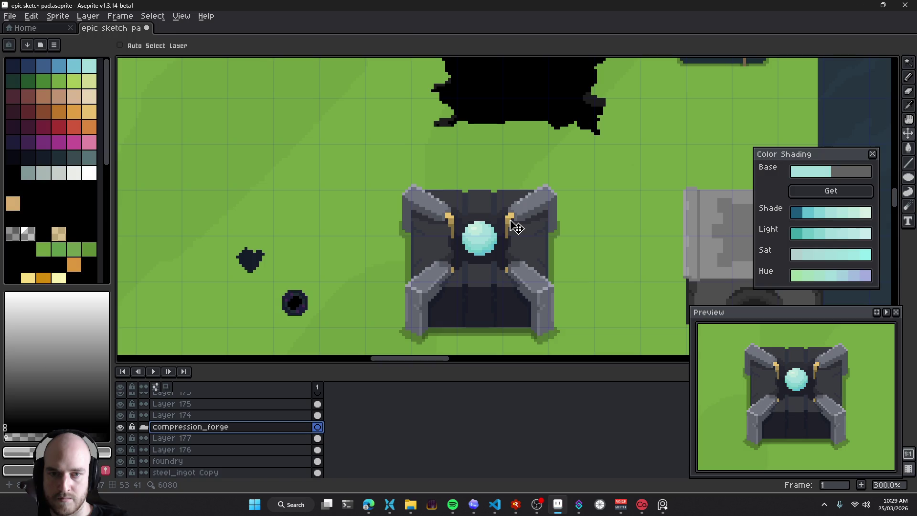
pyautogui.click(172, 449)
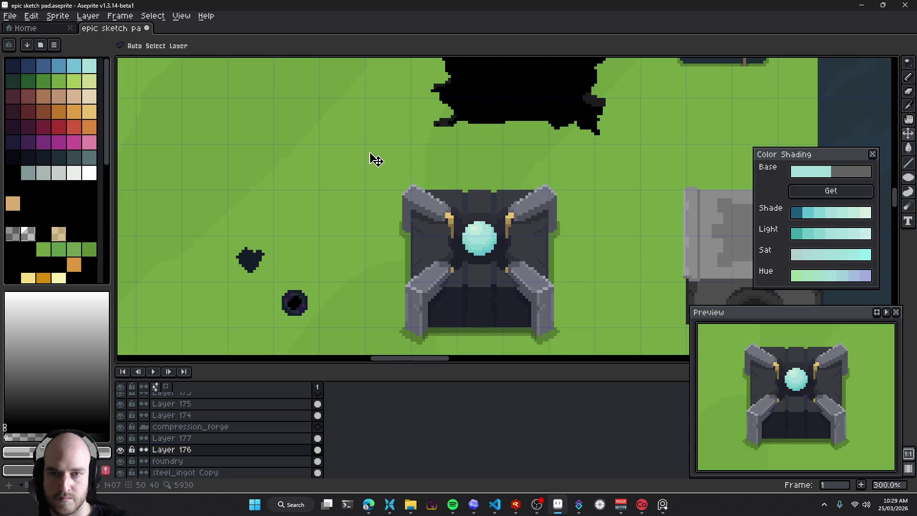
# Pick transparent as the drawing colour, save, and set the ink to Simple
pyautogui.scroll(3, 369, 152)
pyautogui.press('v')
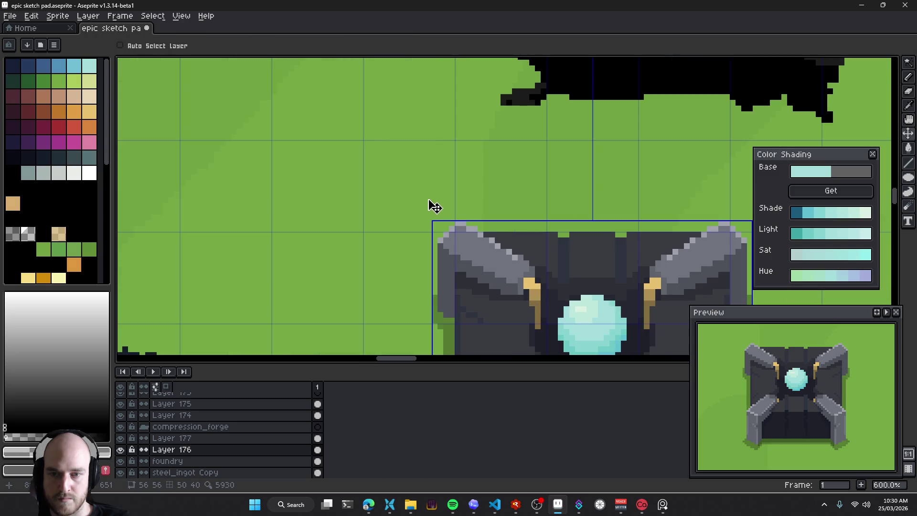
pyautogui.press('b')
pyautogui.click(13, 236)
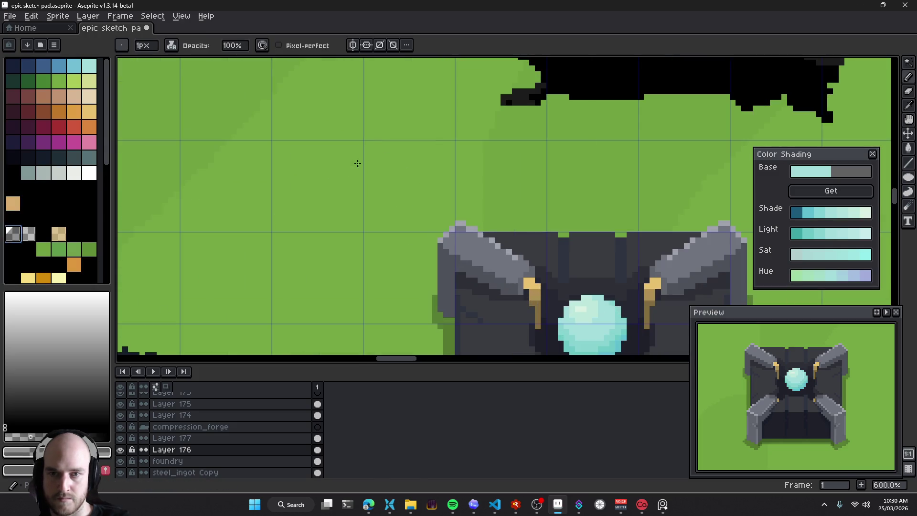
pyautogui.hotkey('ctrl', 's')
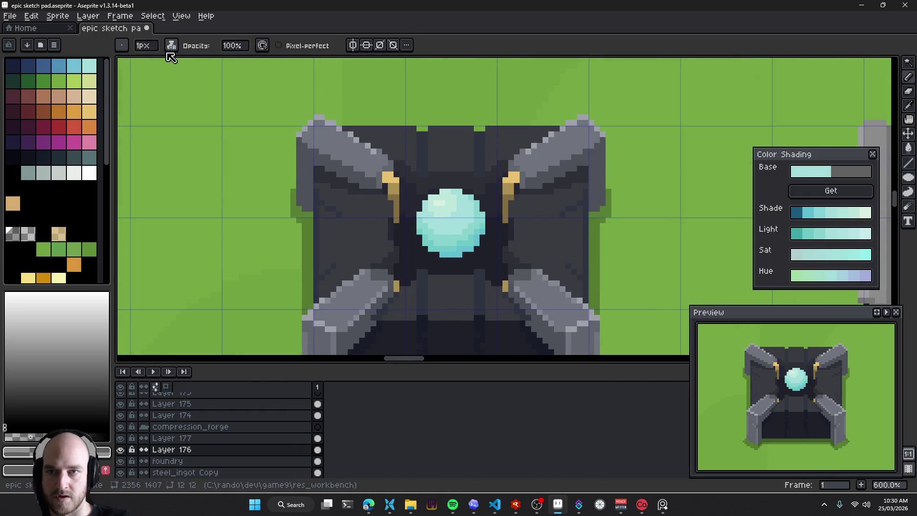
pyautogui.click(177, 45)
pyautogui.click(195, 61)
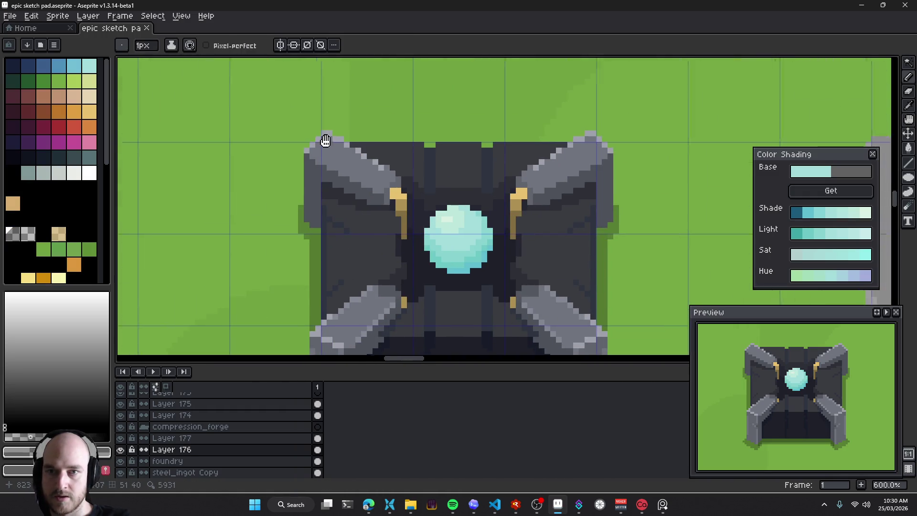
# Save epic sketch pad.aseprite again and select the compression_forge group layer
pyautogui.press('v')
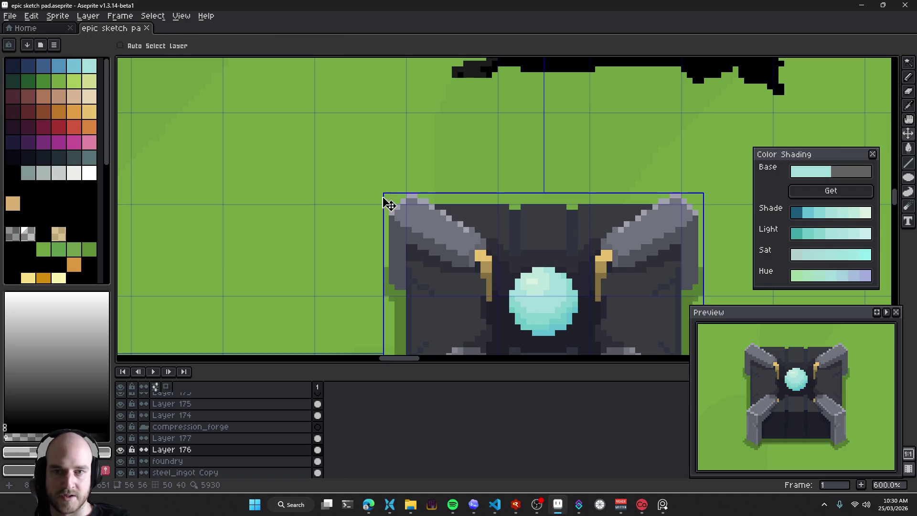
pyautogui.scroll(2, 362, 191)
pyautogui.press('b')
pyautogui.scroll(-2, 317, 149)
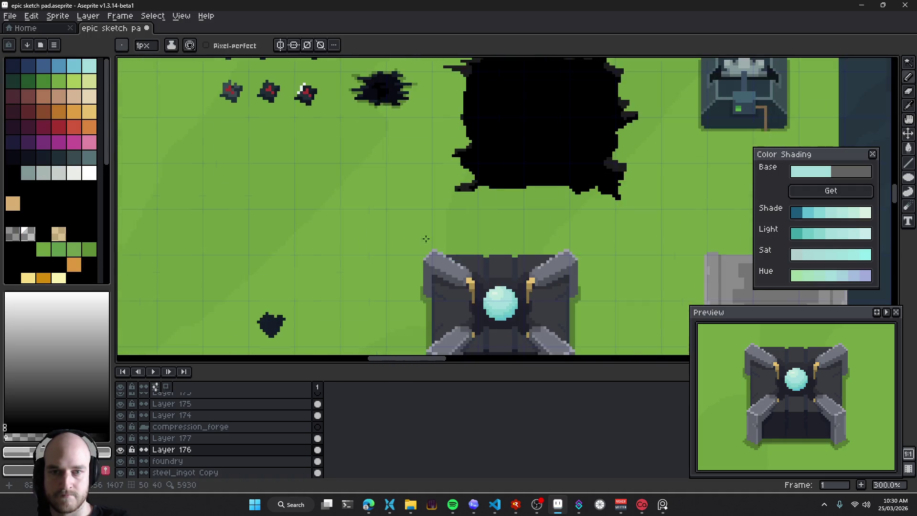
pyautogui.scroll(6, 406, 248)
pyautogui.scroll(2, 409, 264)
pyautogui.scroll(-5, 410, 264)
pyautogui.scroll(-3, 542, 266)
pyautogui.scroll(-2, 542, 266)
pyautogui.press('v')
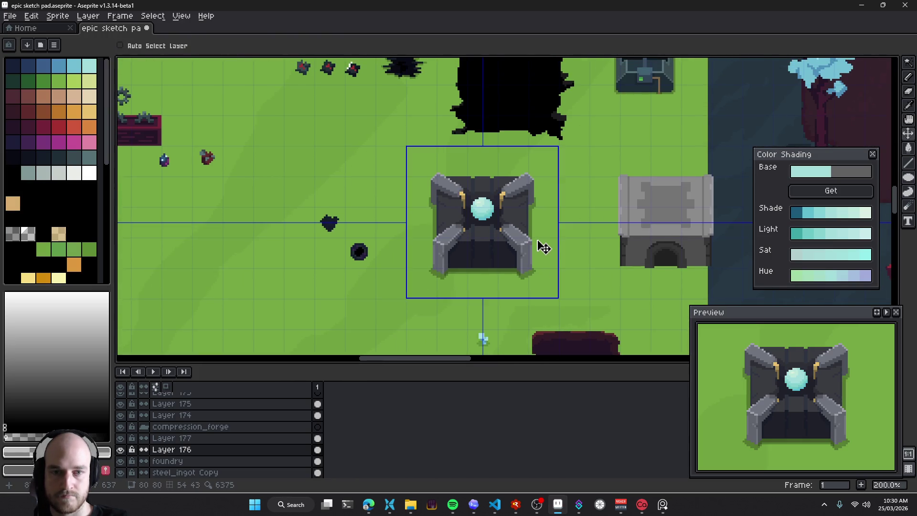
pyautogui.hotkey('ctrl', 's')
pyautogui.click(148, 428)
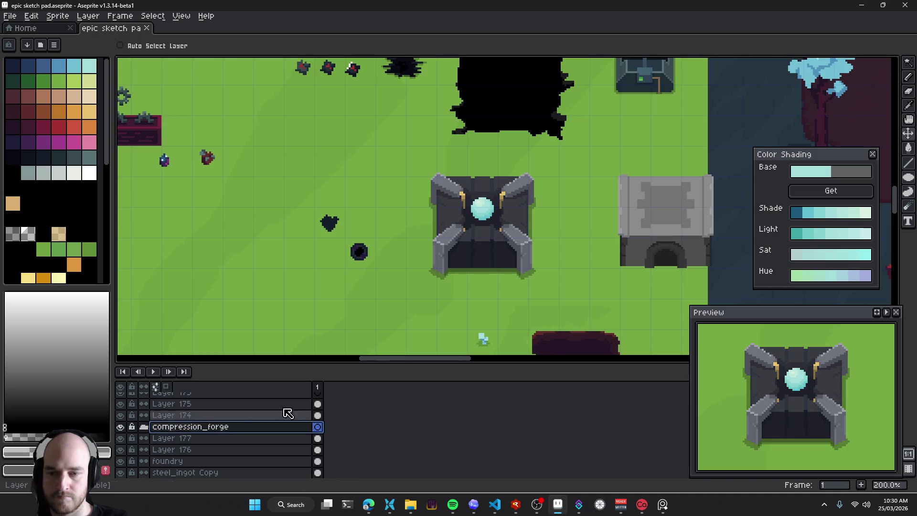
pyautogui.press('b')
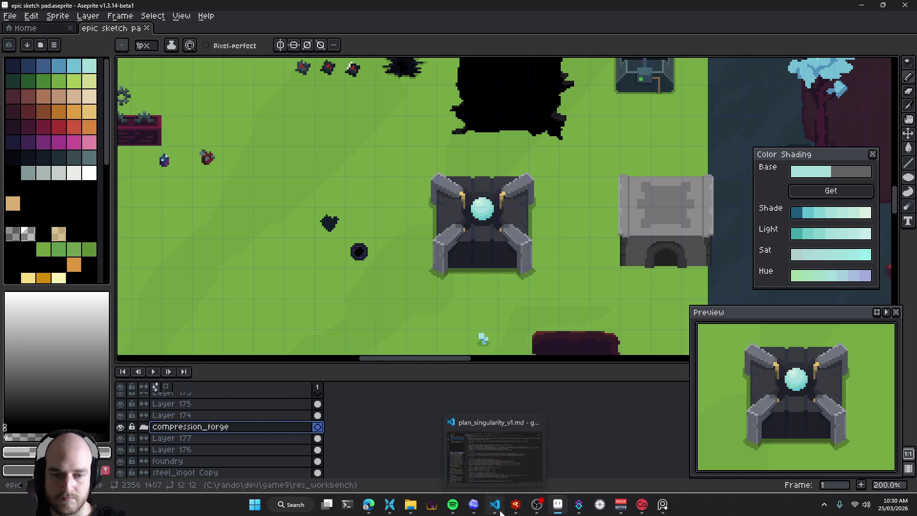
pyautogui.click(495, 504)
pyautogui.click(77, 104)
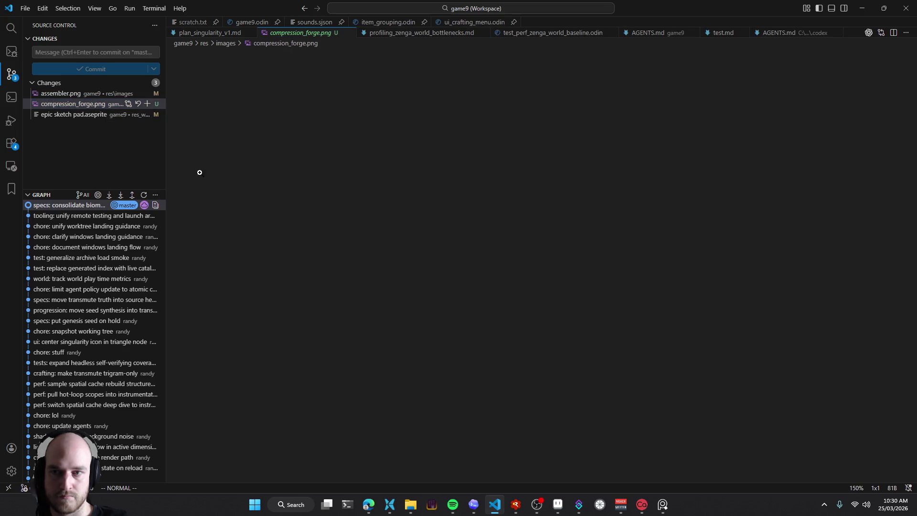
pyautogui.click(72, 93)
pyautogui.click(84, 106)
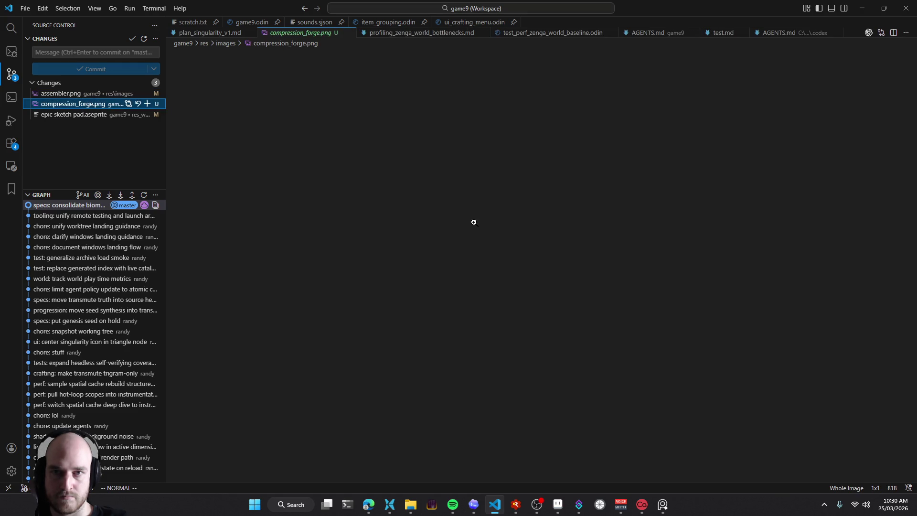
pyautogui.middleClick(313, 38)
pyautogui.hotkey('alt', 'Tab')
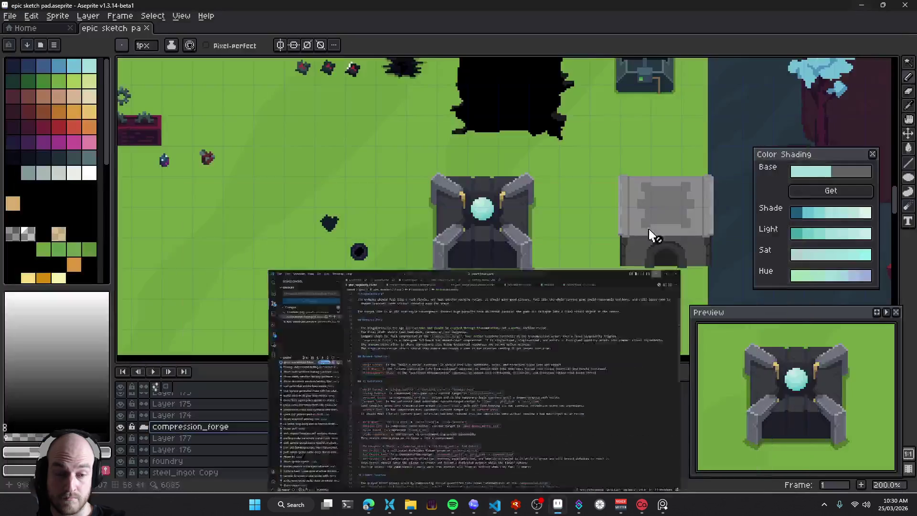
# View compression_forge.png from game9\res\images in ImageGlass, a blank 1×1 px, 81 B image
pyautogui.click(389, 504)
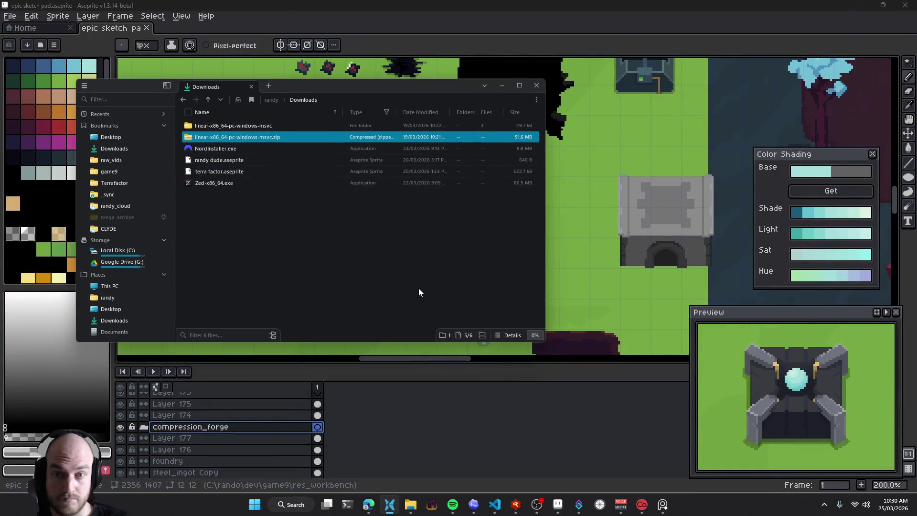
pyautogui.click(116, 177)
pyautogui.doubleClick(212, 225)
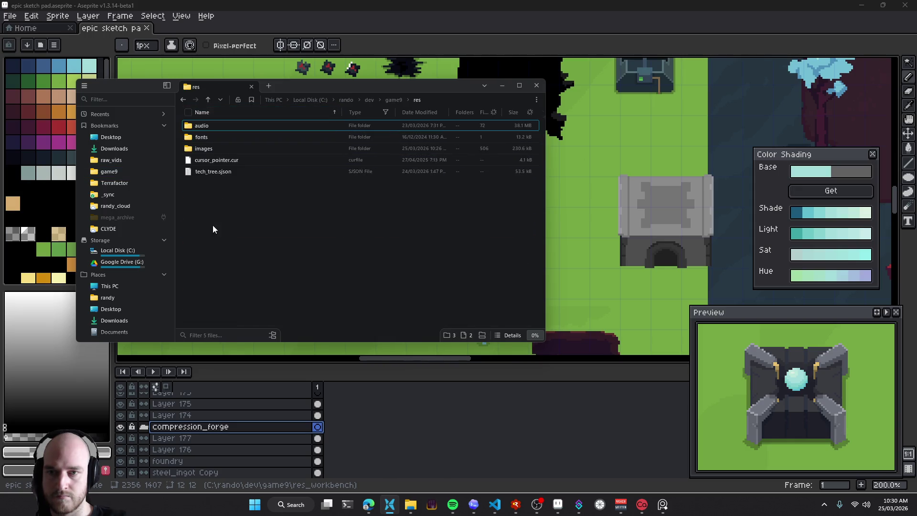
pyautogui.doubleClick(225, 148)
pyautogui.write('compre')
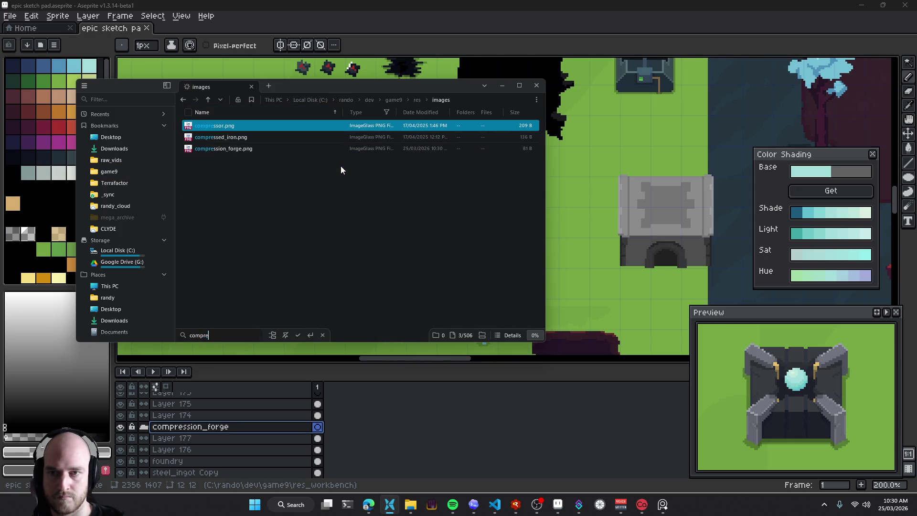
pyautogui.press('Down')
pyautogui.press('Down')
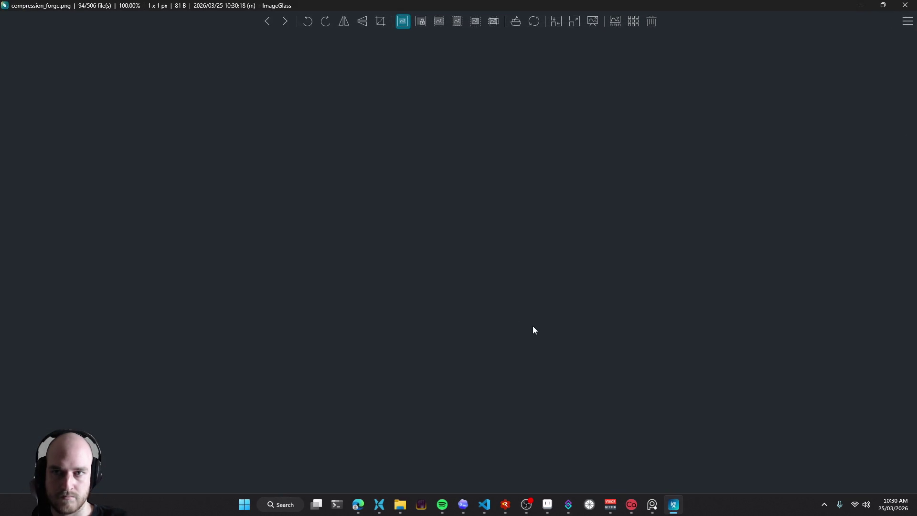
pyautogui.click(905, 5)
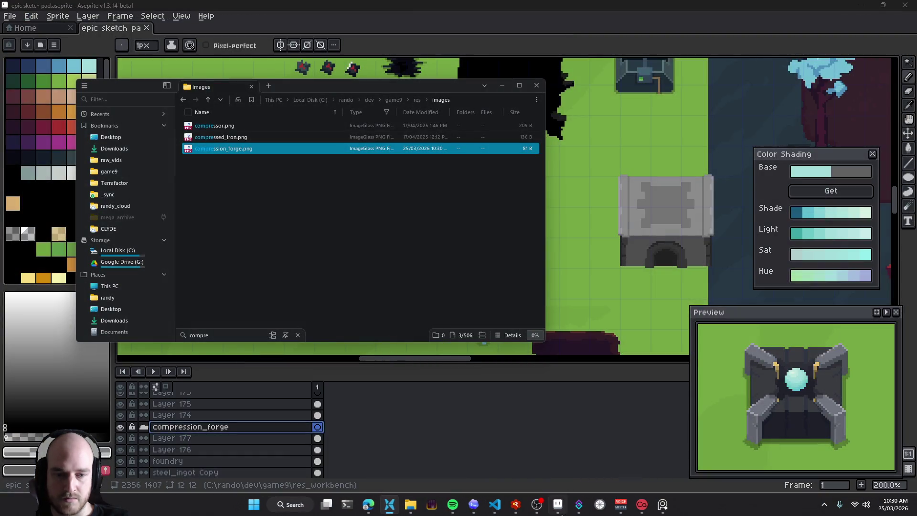
pyautogui.click(586, 4)
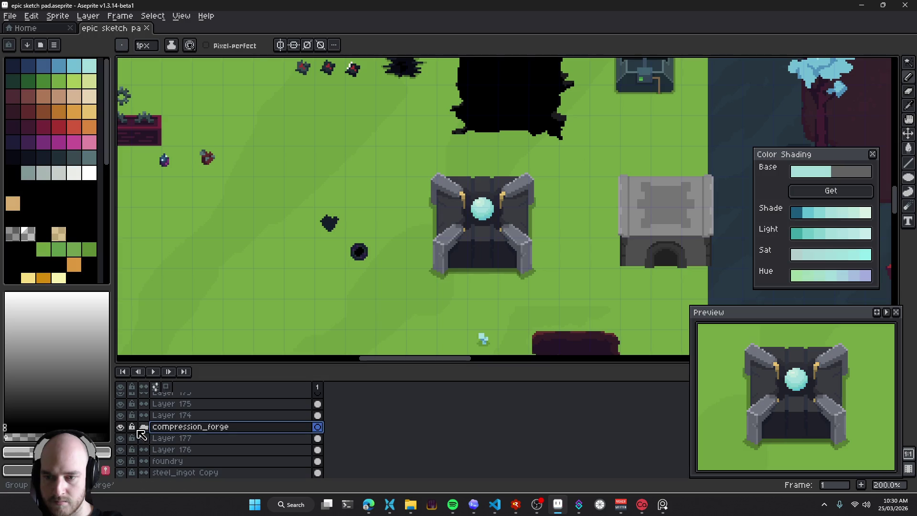
# Move Layer 177 and Layer 176 into the compression_forge group
pyautogui.click(182, 438)
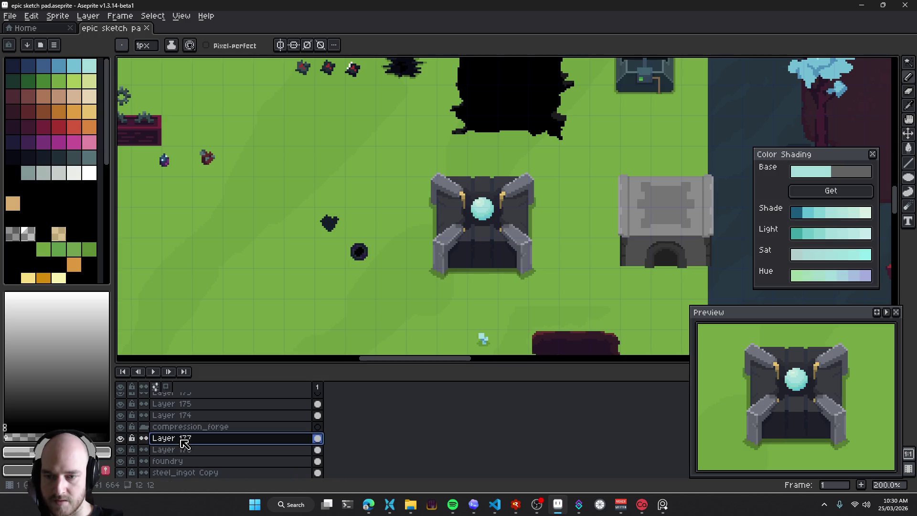
pyautogui.keyDown('shift'); pyautogui.click(182, 449); pyautogui.keyUp('shift')
pyautogui.moveTo(183, 438); pyautogui.dragTo(189, 427)
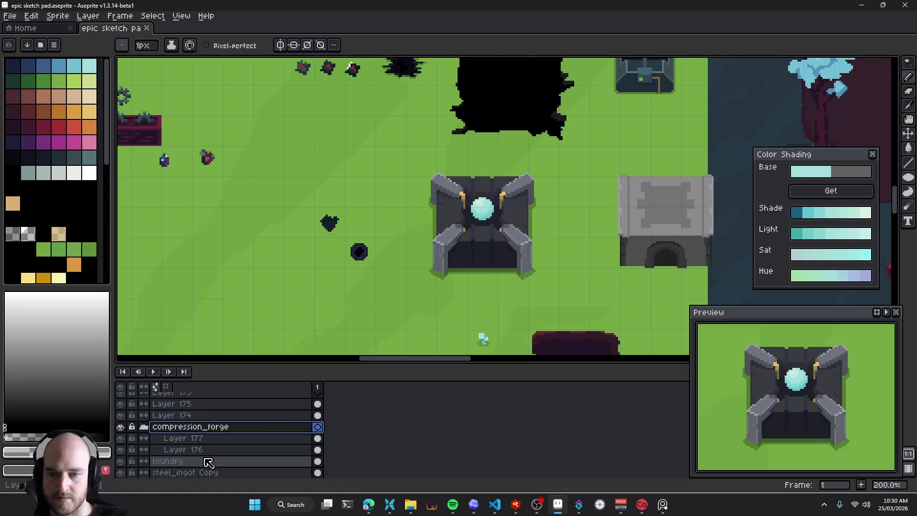
# Re-export the sprite sheet and confirm compression_forge.png is now 80×80 px in VS Code
pyautogui.hotkey('ctrl', 'shift', 'e')
pyautogui.click(492, 508)
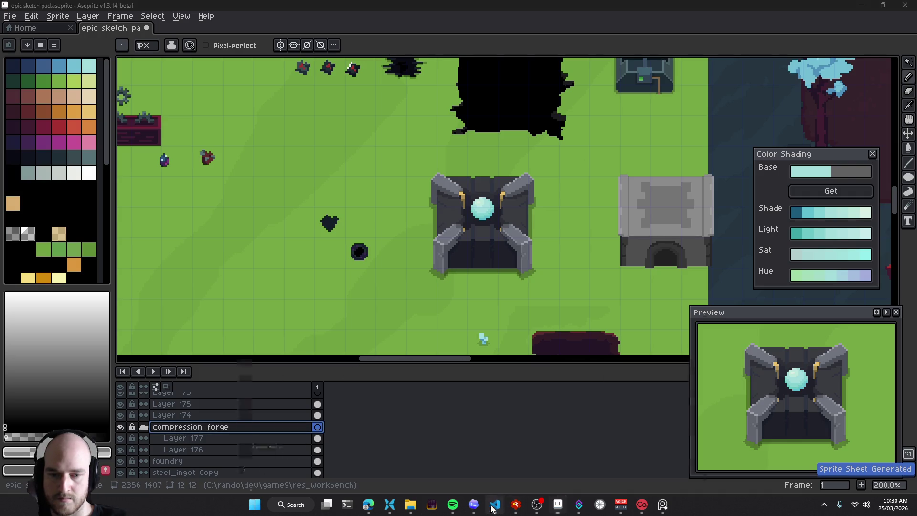
pyautogui.click(74, 104)
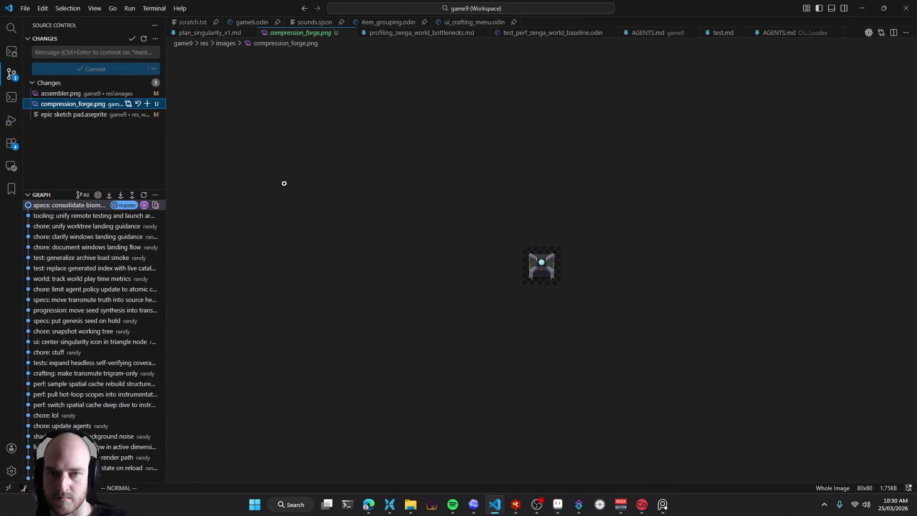
pyautogui.hotkey('alt', 'Tab')
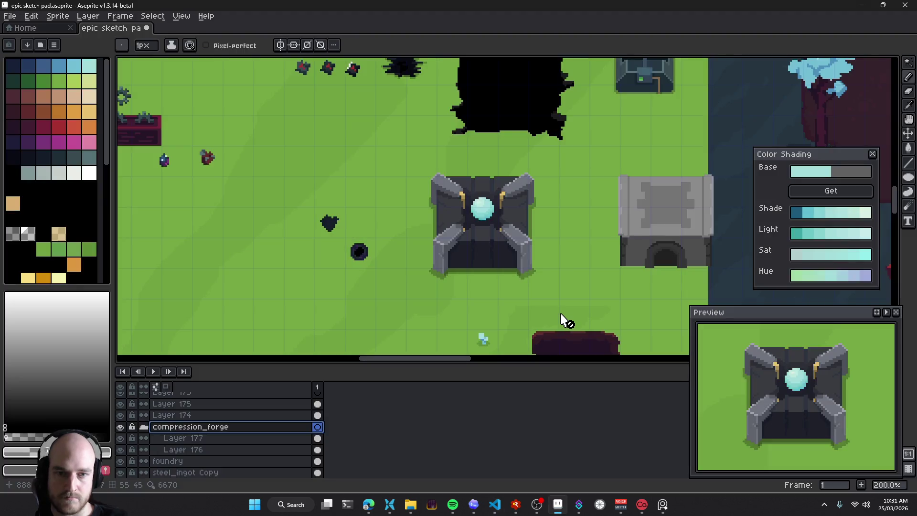
pyautogui.scroll(3, 450, 225)
# Compare with the forge hidden, then on Layer 176 select and delete the stray strip left of the forge
pyautogui.click(446, 265)
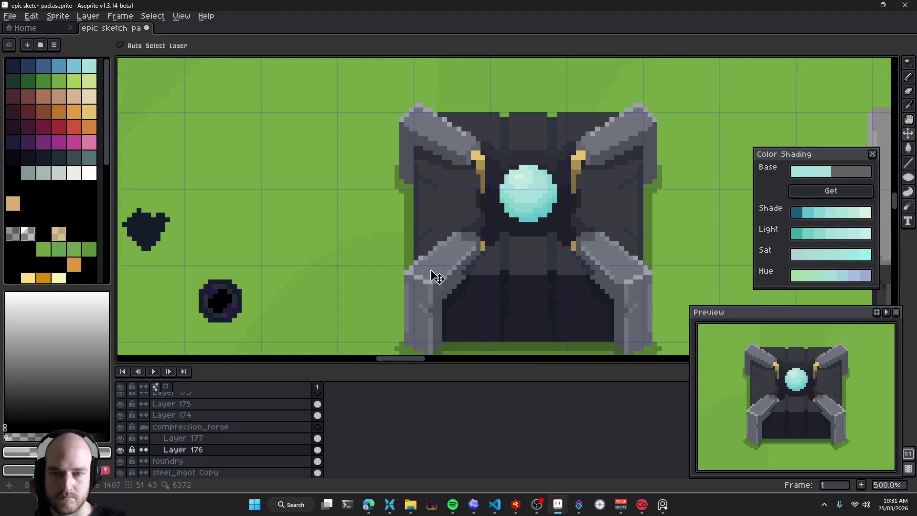
pyautogui.click(121, 449)
pyautogui.click(121, 449)
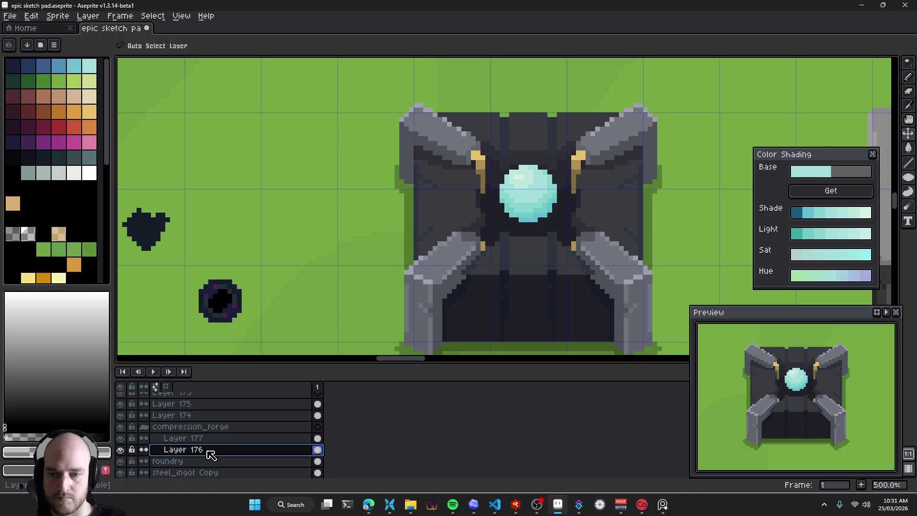
pyautogui.press('w')
pyautogui.click(409, 233)
pyautogui.click(409, 233)
pyautogui.press('Delete')
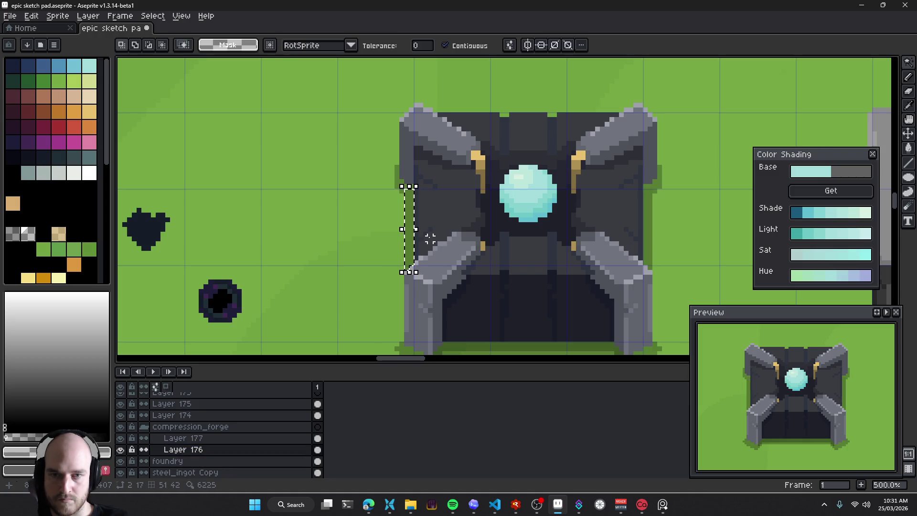
pyautogui.hotkey('ctrl', 'd')
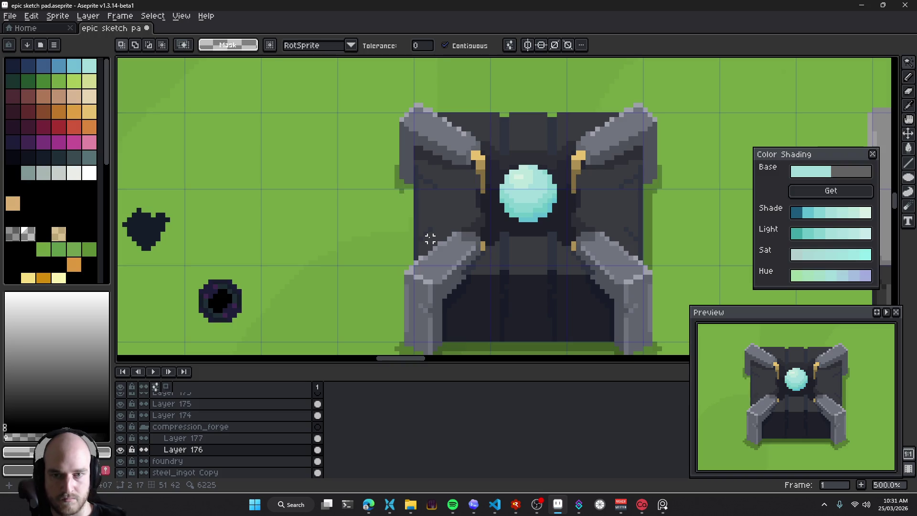
pyautogui.hotkey('ctrl', 'z')
# Select the compression_forge group, check the export in VS Code, and undo the last erase
pyautogui.scroll(1, 411, 239)
pyautogui.scroll(1, 411, 239)
pyautogui.press('b')
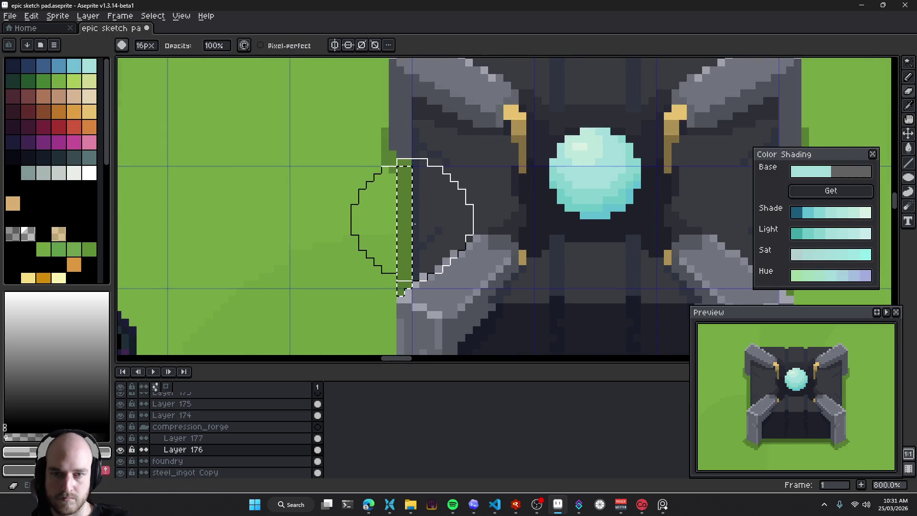
pyautogui.press('e')
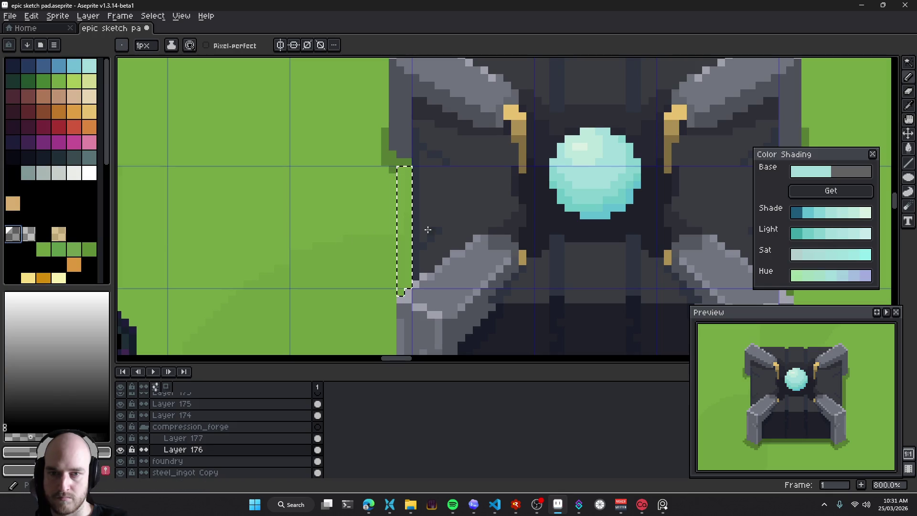
pyautogui.scroll(-4, 481, 183)
pyautogui.press('v')
pyautogui.click(213, 427)
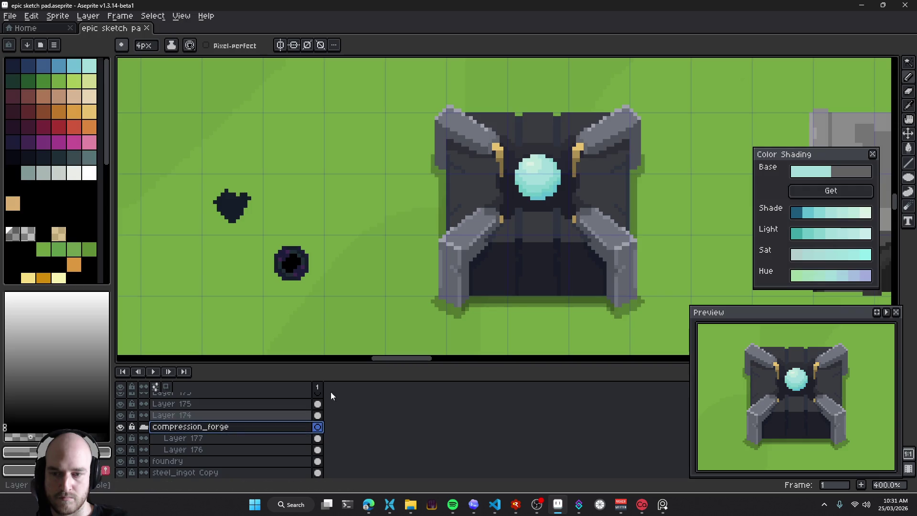
pyautogui.hotkey('alt', 'Tab')
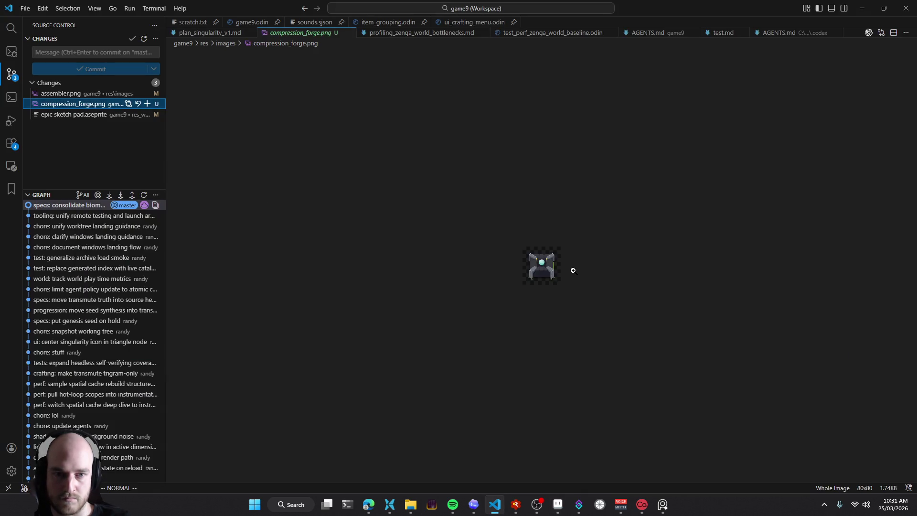
pyautogui.hotkey('alt', 'Tab')
pyautogui.hscroll(2, 525, 239)
pyautogui.hotkey('ctrl', 'z')
pyautogui.hotkey('ctrl', 'z')
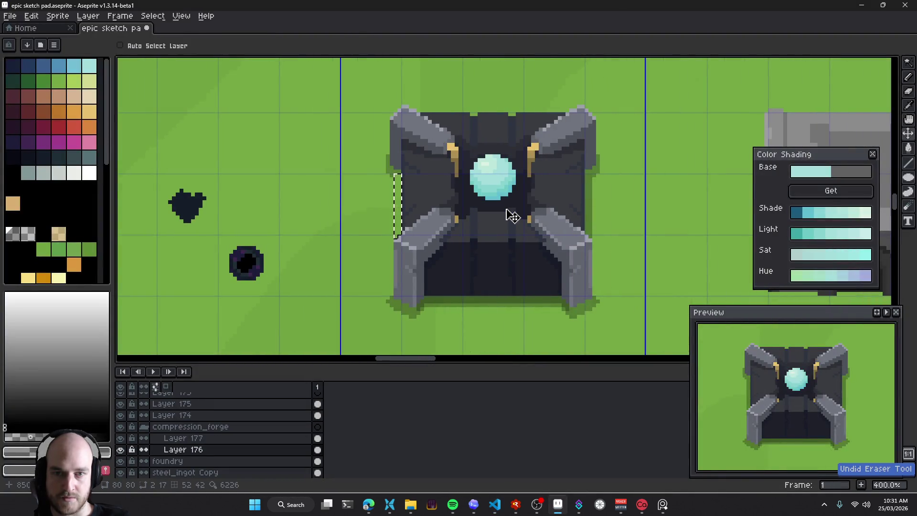
pyautogui.press('b')
# Enable mirror symmetry and rectangle-select matching narrow strips along both sides of the forge
pyautogui.click(282, 45)
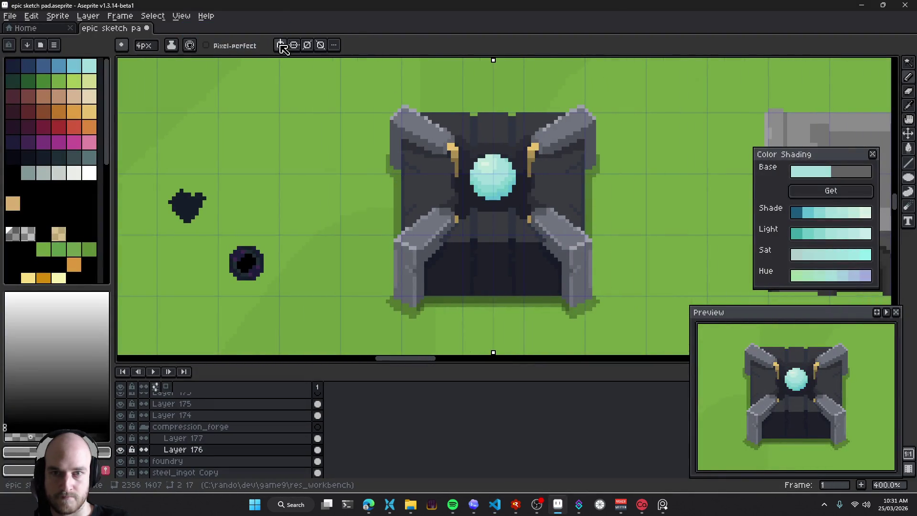
pyautogui.scroll(2, 420, 200)
pyautogui.press('m')
pyautogui.moveTo(380, 156); pyautogui.dragTo(393, 257)
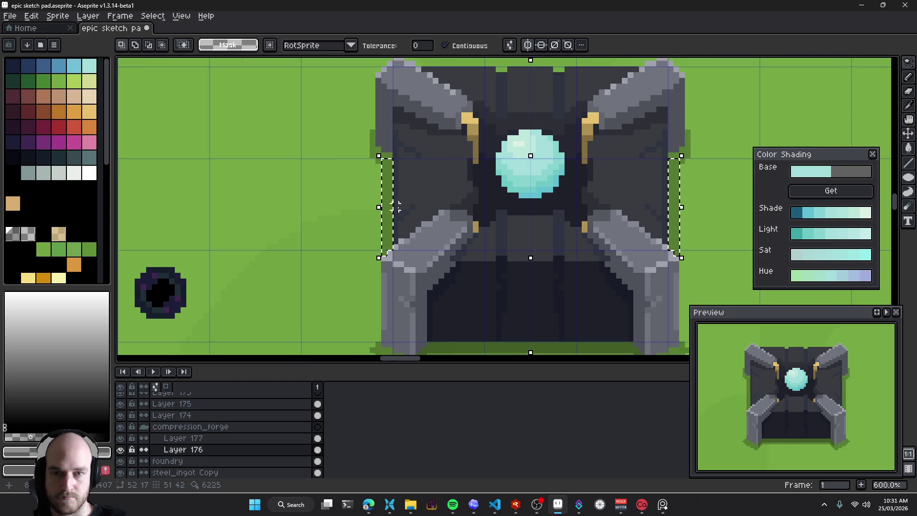
# Clear the selection, save, and select the shadow patches at the forge's bottom corners and edge by colour
pyautogui.press('b')
pyautogui.hotkey('ctrl', 'd')
pyautogui.moveTo(467, 231)
pyautogui.mouseDown()
pyautogui.moveTo(436, 200)
pyautogui.moveTo(456, 147)
pyautogui.mouseUp()
pyautogui.hotkey('ctrl', 's')
pyautogui.press('w')
pyautogui.click(404, 274)
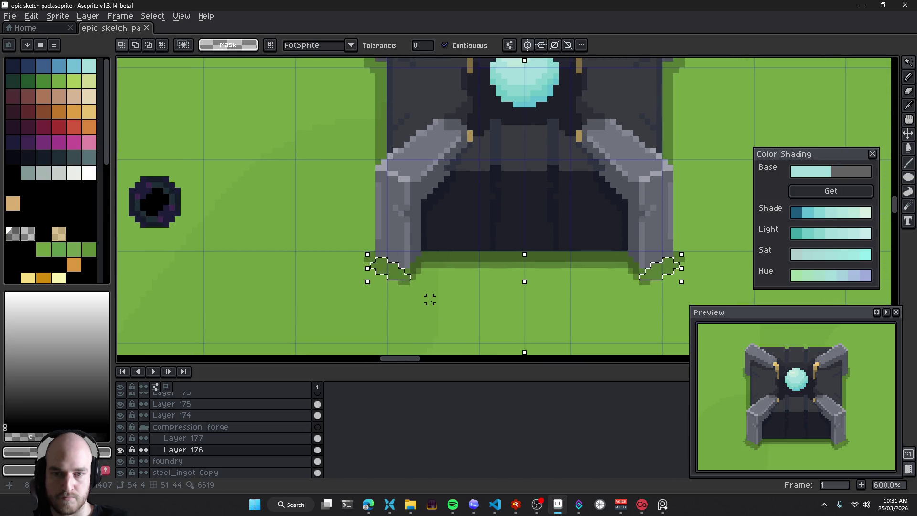
pyautogui.click(434, 258)
pyautogui.click(403, 277)
pyautogui.hotkey('alt', 'Tab')
pyautogui.hotkey('alt', 'Tab')
pyautogui.hotkey('ctrl', 'd')
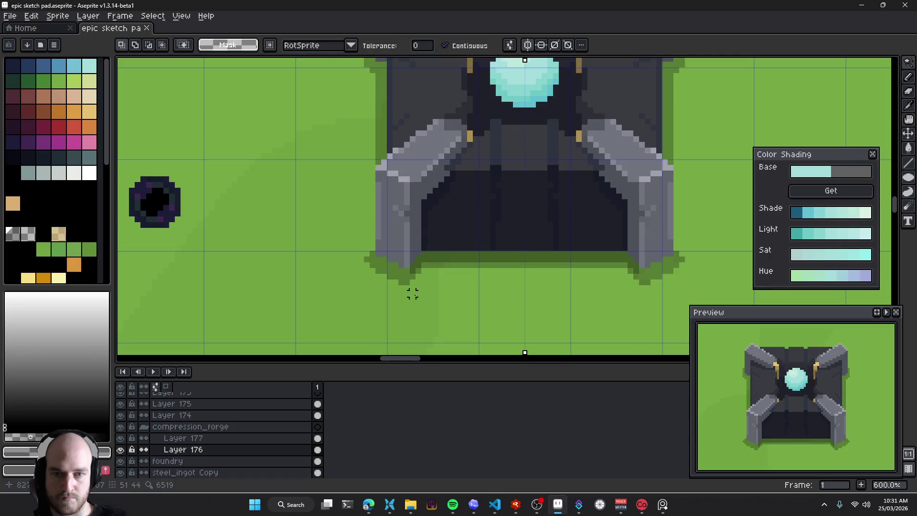
# Paint dark-green shadow pixels beside and beneath the forge's lower-left grey leg
pyautogui.scroll(2, 406, 289)
pyautogui.press('b')
pyautogui.press('b')
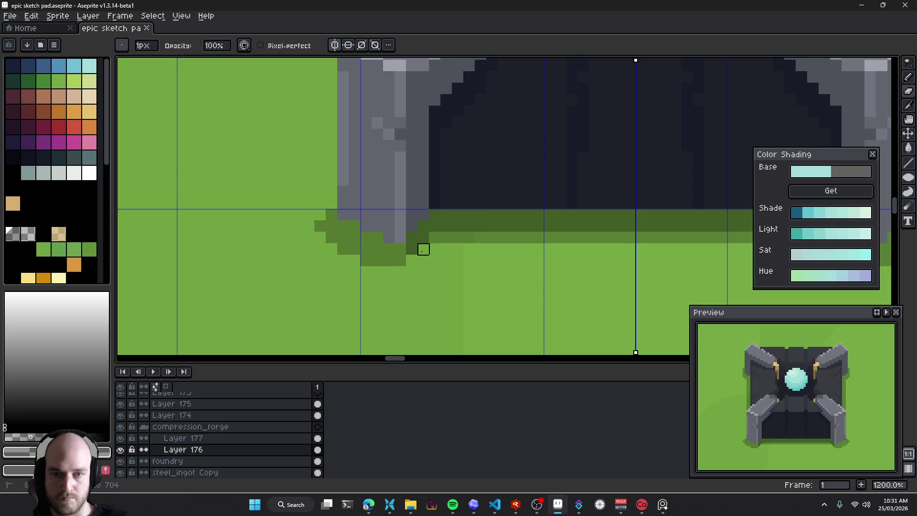
pyautogui.scroll(-6, 366, 260)
pyautogui.scroll(4, 360, 258)
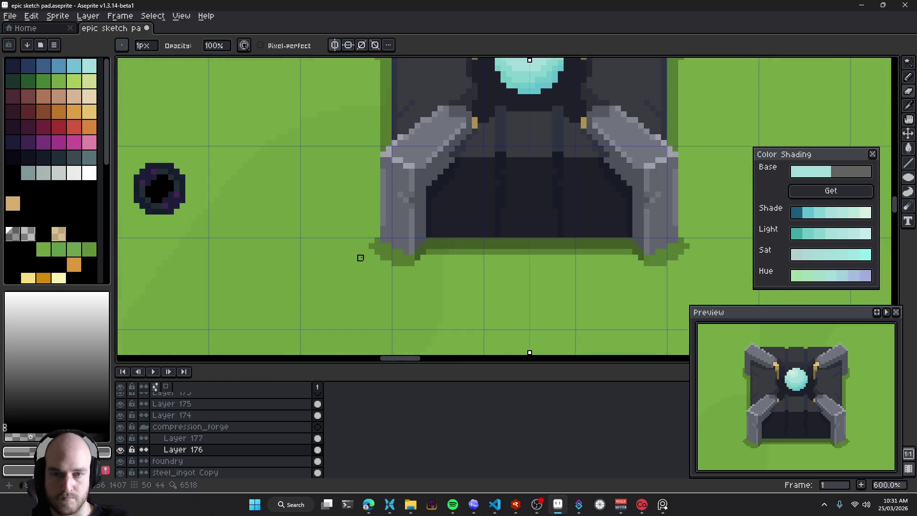
pyautogui.scroll(4, 360, 258)
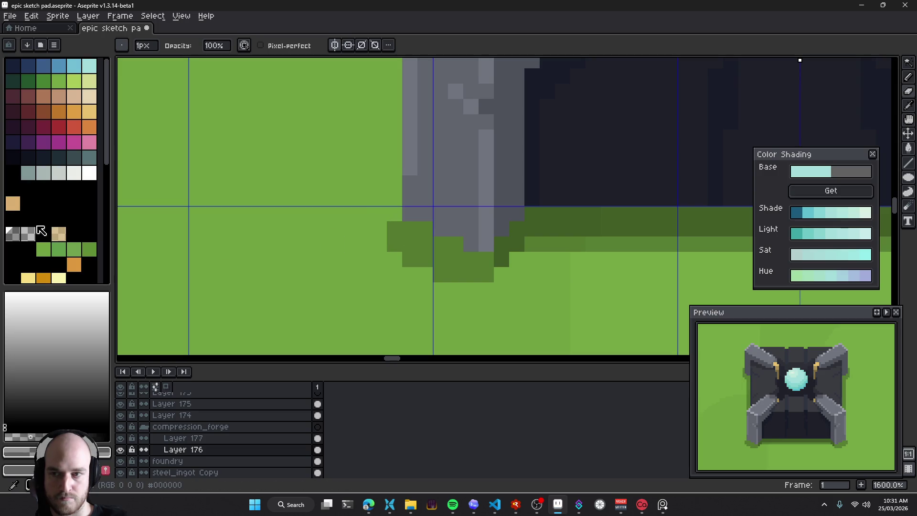
pyautogui.click(394, 213)
pyautogui.click(378, 228)
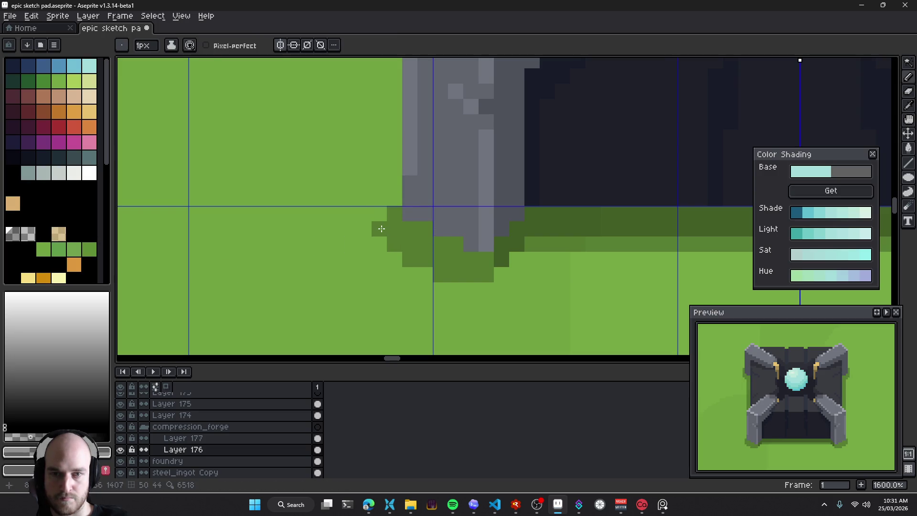
pyautogui.click(486, 289)
pyautogui.click(470, 289)
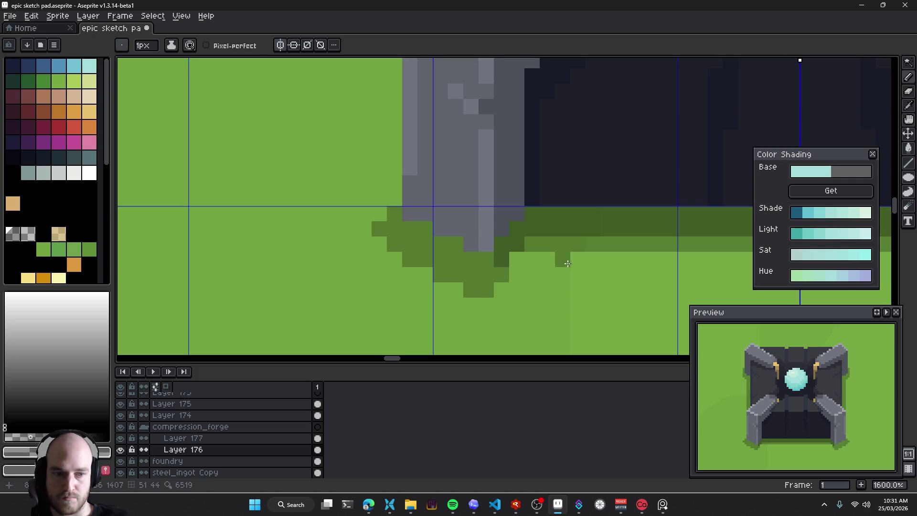
pyautogui.moveTo(502, 289); pyautogui.dragTo(403, 269)
pyautogui.click(463, 237)
pyautogui.scroll(-4, 463, 234)
pyautogui.scroll(4, 457, 254)
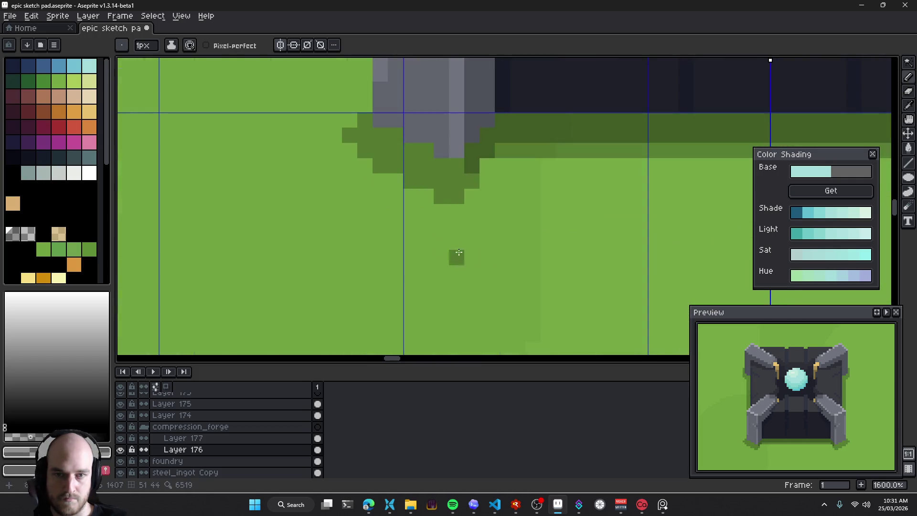
# Erase the stray shadow pixels below the leg
pyautogui.press('e')
pyautogui.click(441, 197)
pyautogui.moveTo(457, 228); pyautogui.dragTo(513, 281)
pyautogui.click(435, 219)
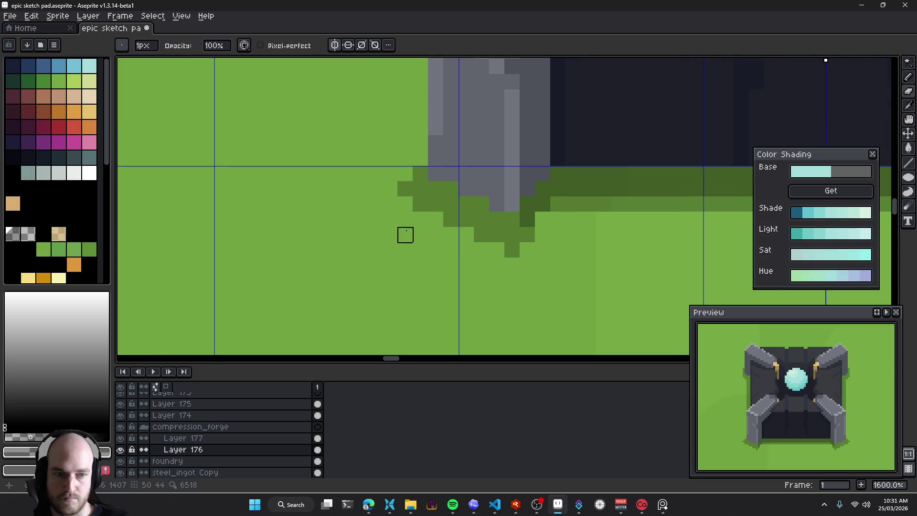
pyautogui.moveTo(520, 250); pyautogui.dragTo(436, 248)
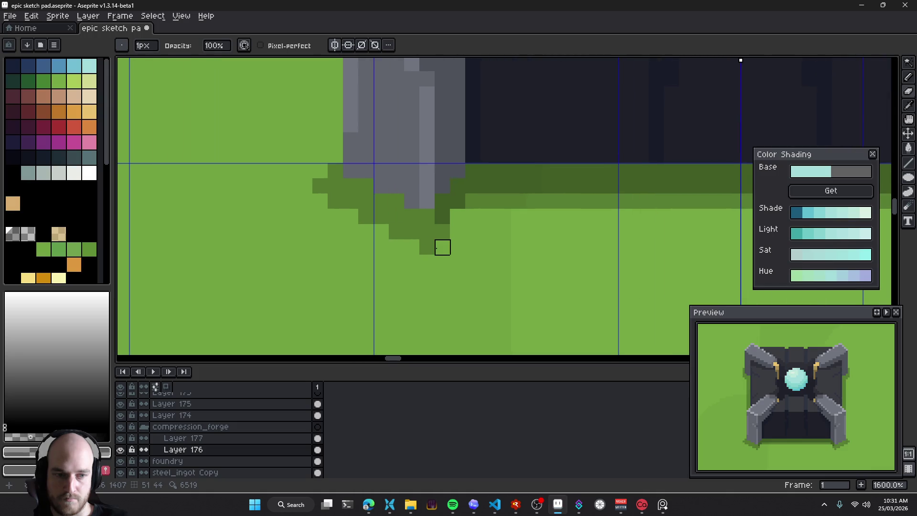
# Save the sketch and zoom into the exported compression_forge.png preview in VS Code
pyautogui.hotkey('ctrl', 's')
pyautogui.click(196, 428)
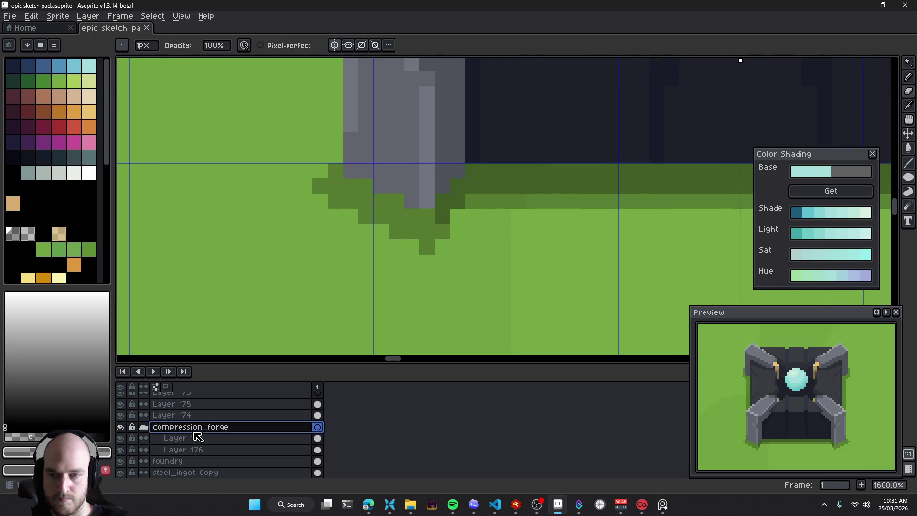
pyautogui.hotkey('alt', 'Tab')
pyautogui.click(551, 283)
pyautogui.click(554, 282)
pyautogui.click(561, 283)
pyautogui.click(568, 283)
pyautogui.click(597, 298)
pyautogui.click(618, 313)
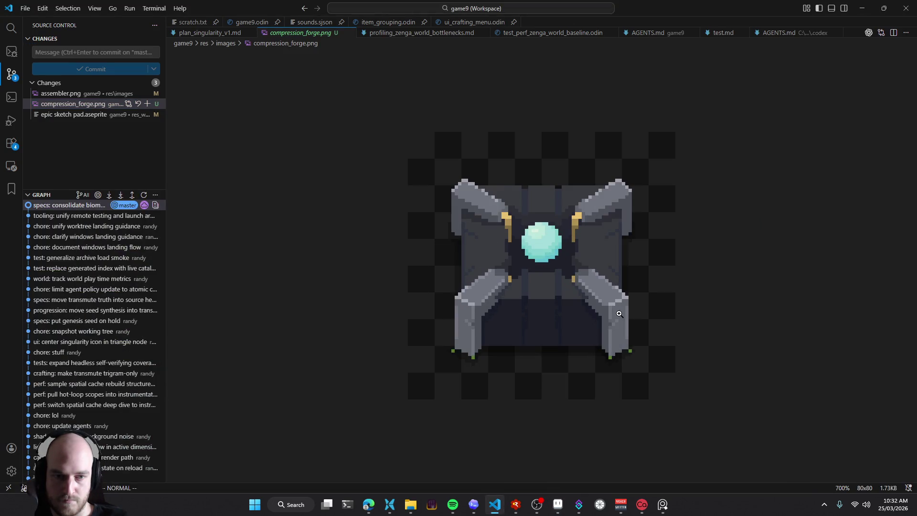
# On Layer 176, paint more dark-green shadow under the forge's leg
pyautogui.click(619, 313)
pyautogui.hotkey('alt', 'Tab')
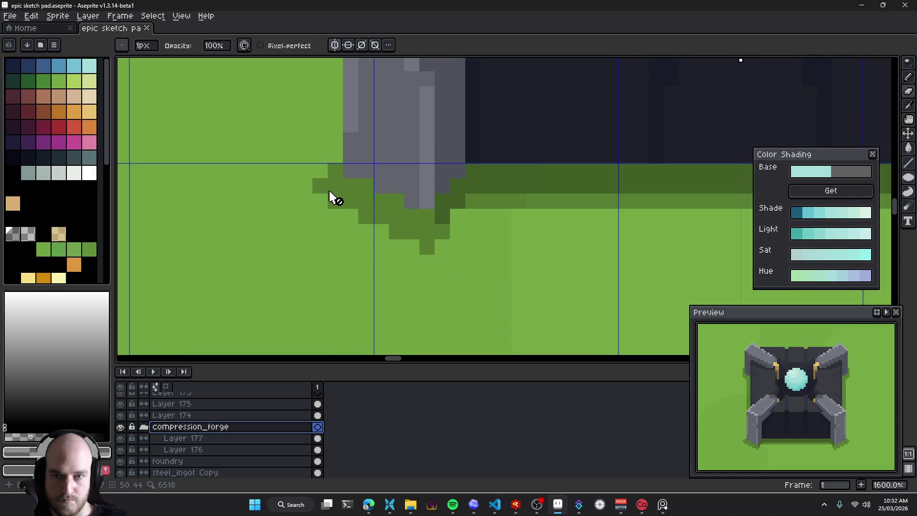
pyautogui.press('v')
pyautogui.click(346, 192)
pyautogui.press('b')
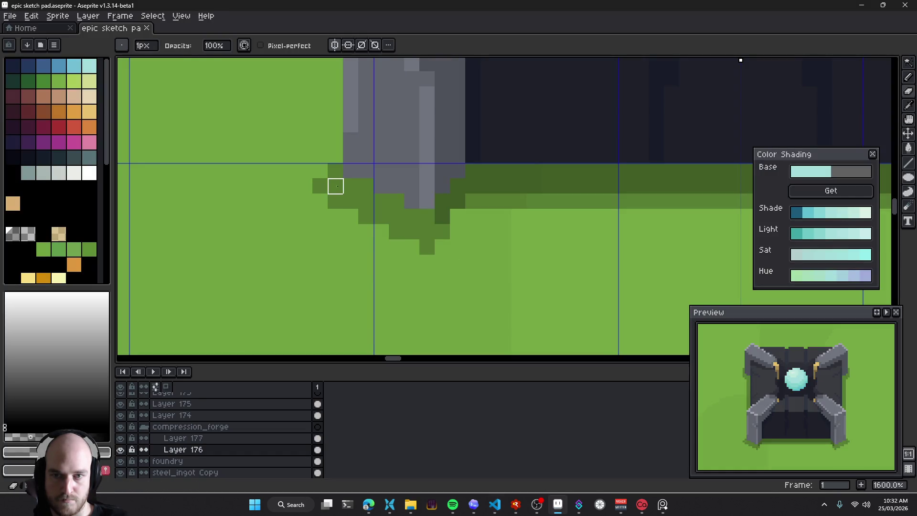
pyautogui.moveTo(426, 201); pyautogui.dragTo(455, 209)
# Recheck the export, then fix a single shadow pixel under the leg
pyautogui.click(204, 427)
pyautogui.press('v')
pyautogui.hotkey('alt', 'Tab')
pyautogui.hotkey('alt', 'Tab')
pyautogui.press('b')
pyautogui.keyDown('ctrl'); pyautogui.click(429, 216); pyautogui.keyUp('ctrl')
pyautogui.click(427, 216)
pyautogui.press('e')
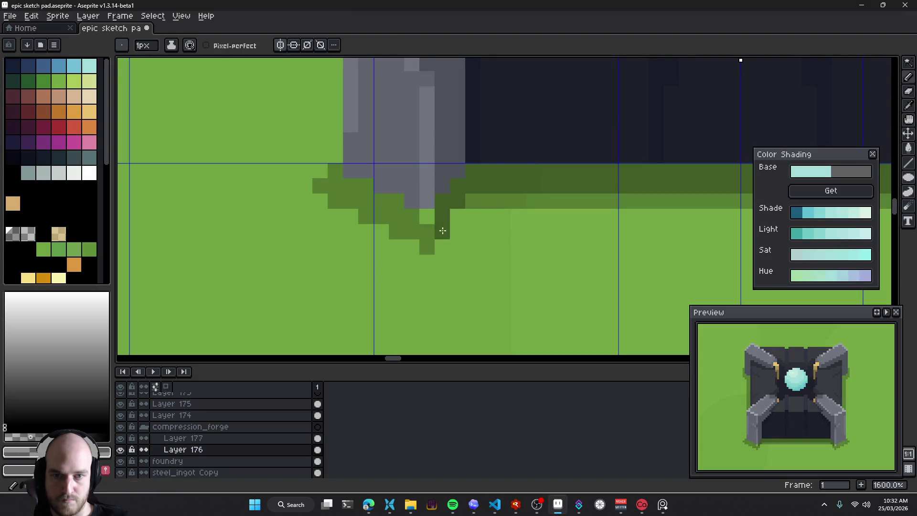
# Check the re-exported image in VS Code, then save the sketch file
pyautogui.click(253, 426)
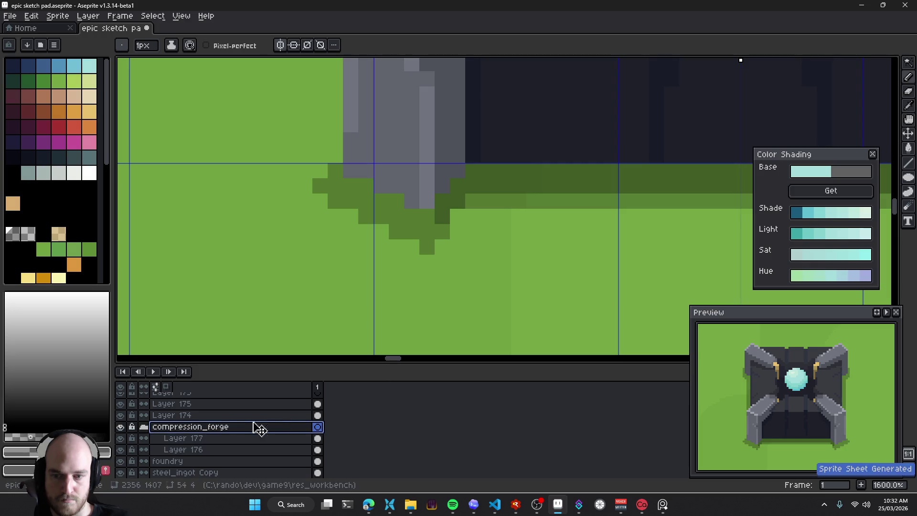
pyautogui.hotkey('alt', 'Tab')
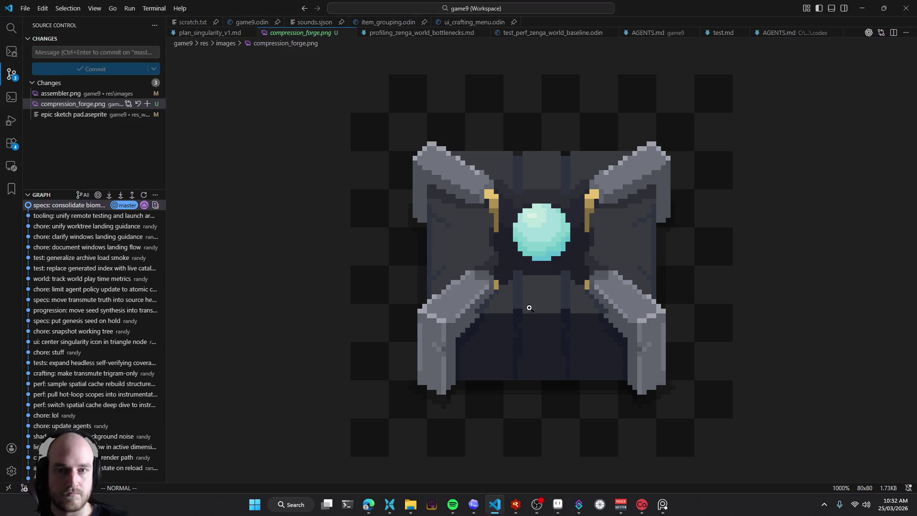
pyautogui.hotkey('alt', 'Tab')
pyautogui.scroll(-2, 505, 307)
pyautogui.scroll(-2, 526, 236)
pyautogui.hotkey('ctrl', 's')
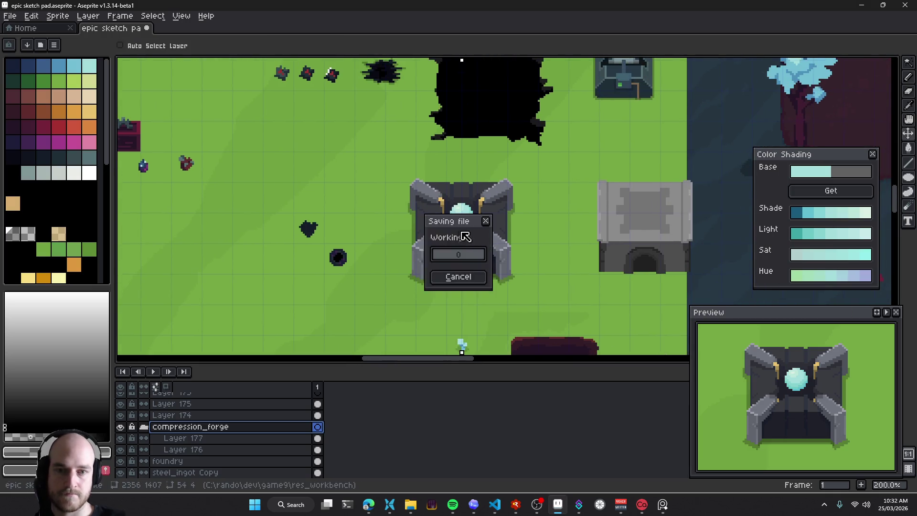
pyautogui.scroll(-1, 466, 244)
pyautogui.moveTo(473, 200)
pyautogui.mouseDown()
pyautogui.moveTo(303, 303)
pyautogui.moveTo(540, 198)
pyautogui.moveTo(444, 230)
pyautogui.mouseUp()
# Inspect compression_forge.png at several zoom levels, then open the plan_singularity_v1.md notes
pyautogui.hotkey('alt', 'Tab')
pyautogui.click(548, 287)
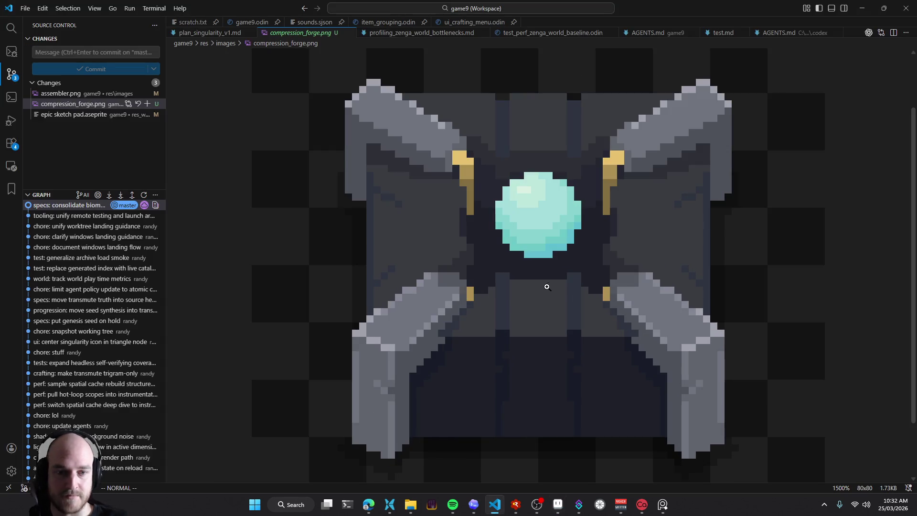
pyautogui.click(548, 286)
pyautogui.keyDown('alt'); pyautogui.click(549, 285); pyautogui.keyUp('alt')
pyautogui.keyDown('alt'); pyautogui.click(549, 285); pyautogui.keyUp('alt')
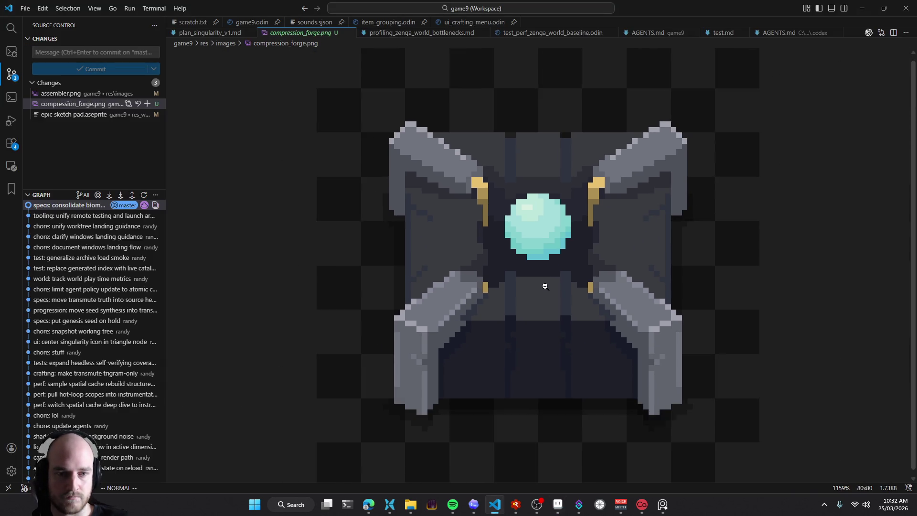
pyautogui.keyDown('alt'); pyautogui.click(550, 286); pyautogui.keyUp('alt')
pyautogui.keyDown('alt'); pyautogui.click(551, 286); pyautogui.keyUp('alt')
pyautogui.keyDown('alt'); pyautogui.click(553, 287); pyautogui.keyUp('alt')
pyautogui.keyDown('alt'); pyautogui.click(555, 287); pyautogui.keyUp('alt')
pyautogui.click(556, 287)
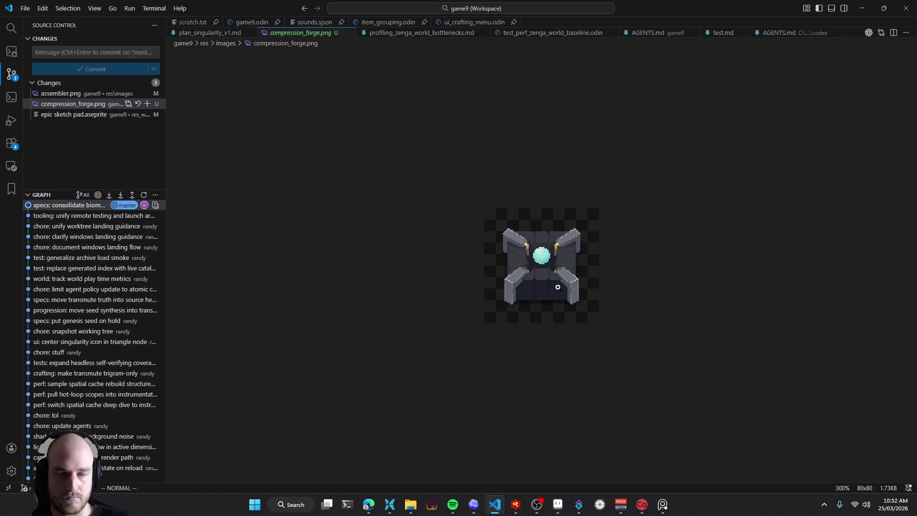
pyautogui.click(244, 32)
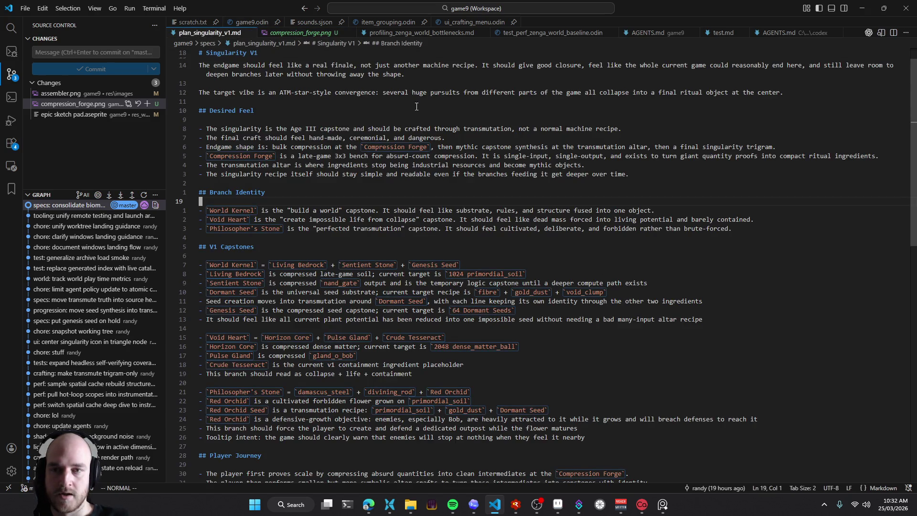
# Read through the plan_singularity_v1.md notes, then bring OBS Studio to the front
pyautogui.click(416, 103)
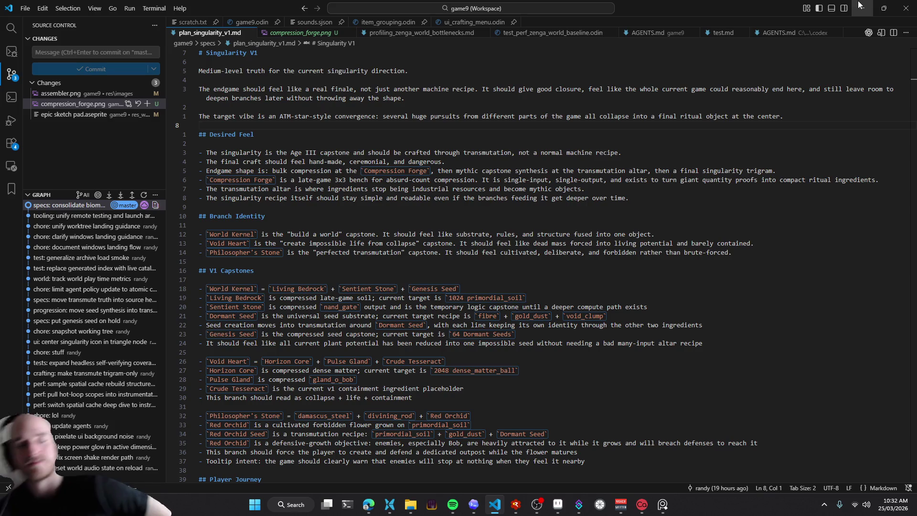
pyautogui.hotkey('alt', 'Tab')
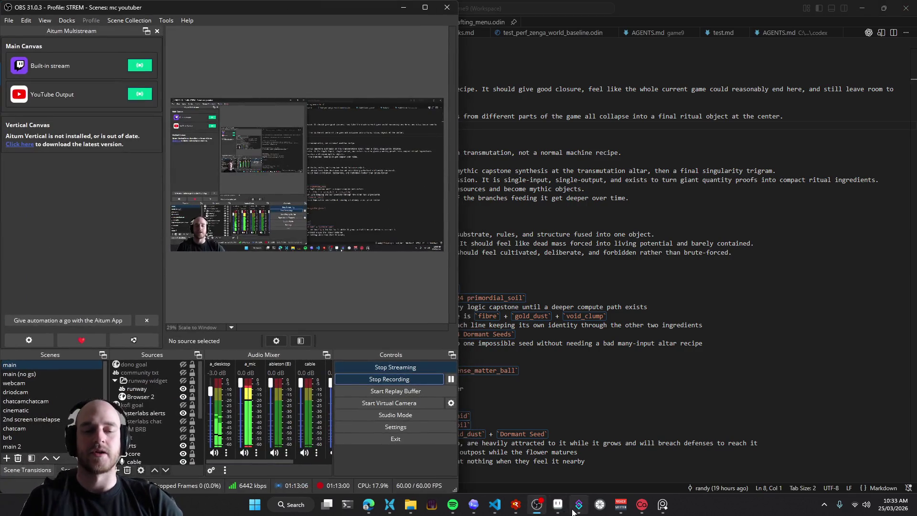
# Check the stream chat, minimise both the chat and OBS windows, and return to Aseprite
pyautogui.hotkey('alt', 'Tab')
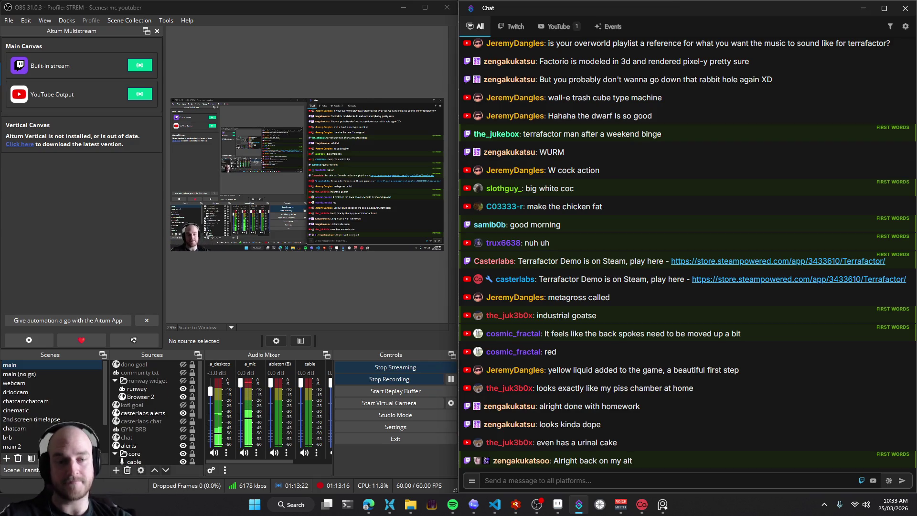
pyautogui.click(862, 8)
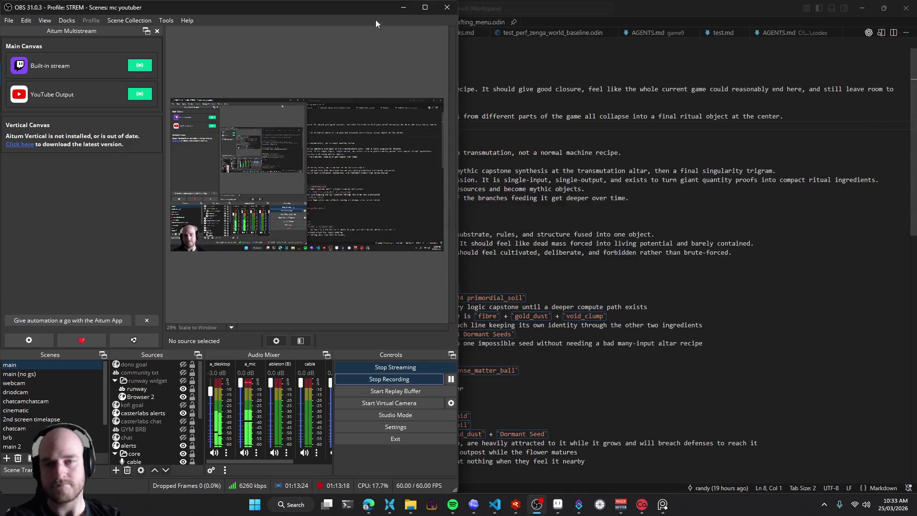
pyautogui.click(403, 8)
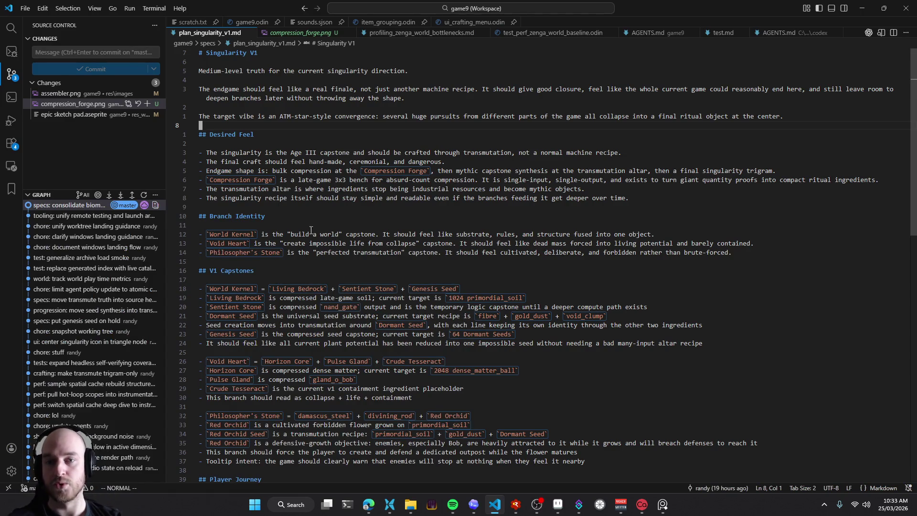
pyautogui.hotkey('alt', 'Tab')
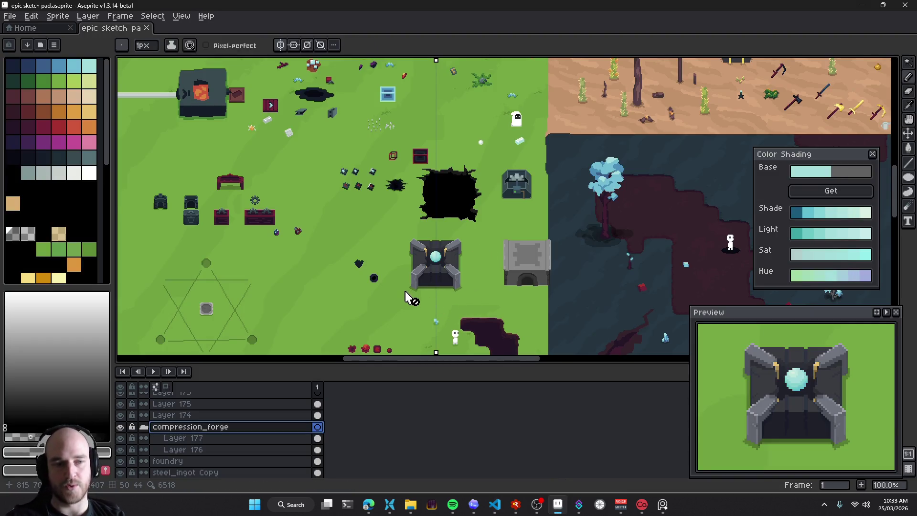
# Move the void heart sprite up and left and shift the singularity circle left
pyautogui.moveTo(405, 293); pyautogui.dragTo(478, 256)
pyautogui.press('v')
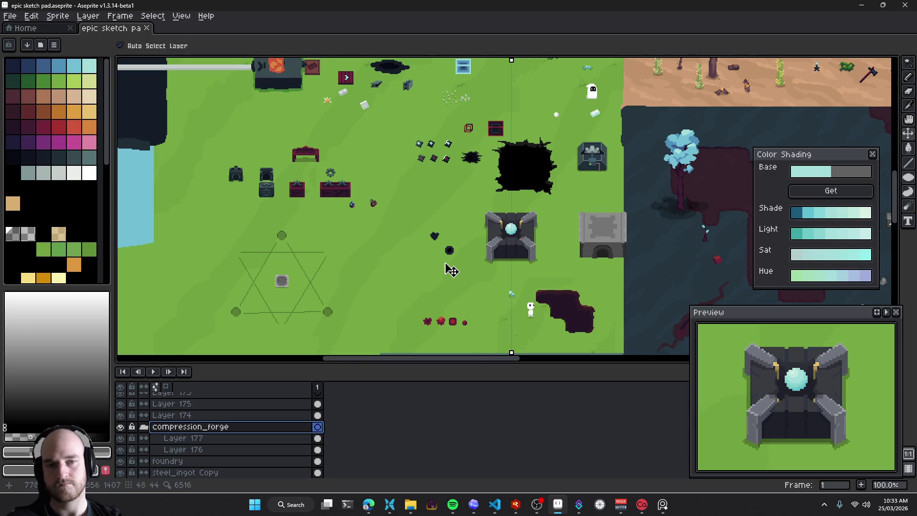
pyautogui.scroll(2, 535, 262)
pyautogui.press('b')
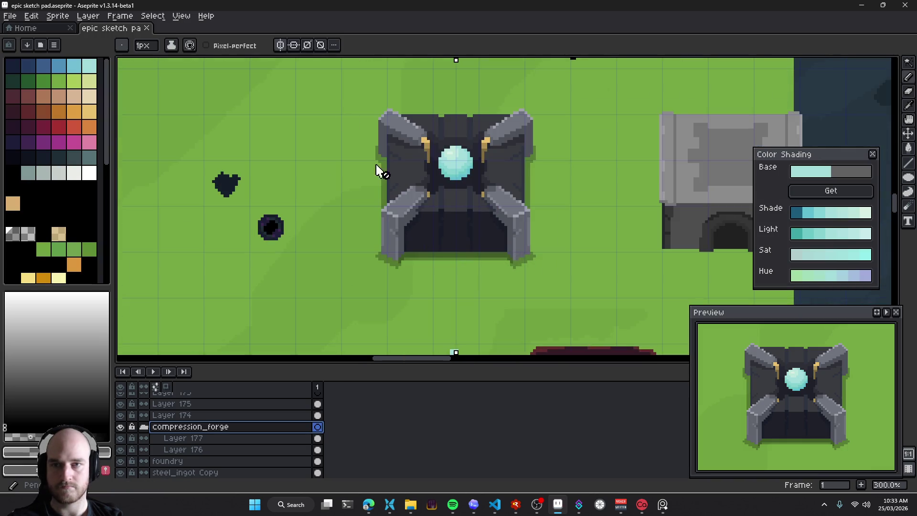
pyautogui.moveTo(361, 223); pyautogui.dragTo(429, 225)
pyautogui.moveTo(283, 232); pyautogui.dragTo(437, 250)
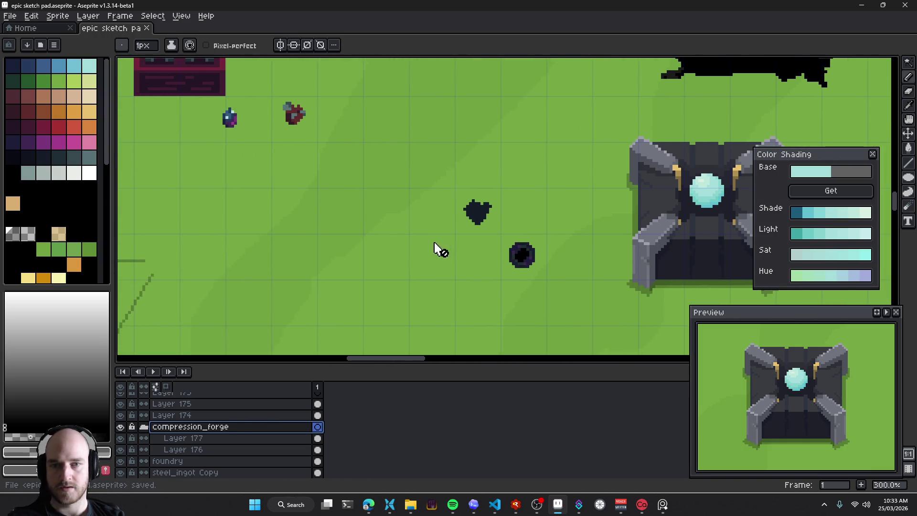
pyautogui.press('v')
pyautogui.moveTo(478, 212); pyautogui.dragTo(430, 173)
pyautogui.moveTo(525, 259); pyautogui.dragTo(482, 260)
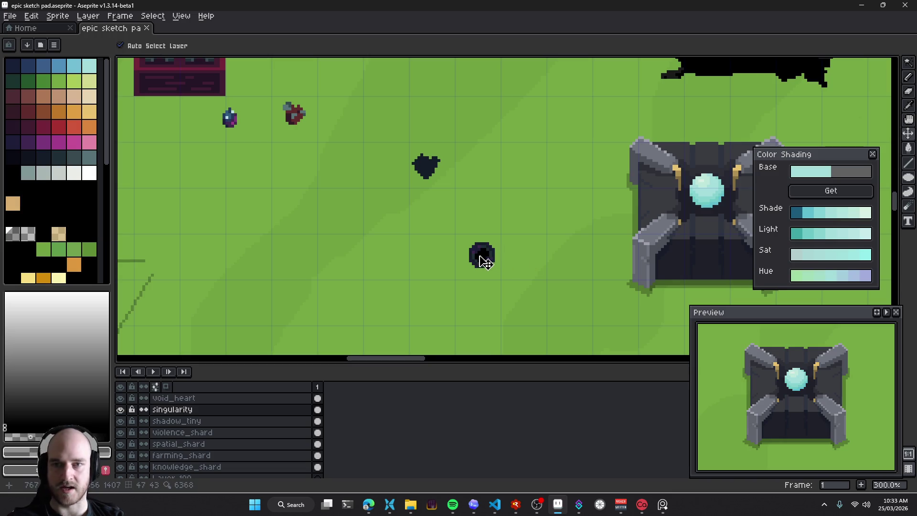
# Bring up the Codex chat thread and scroll through the capstone list
pyautogui.moveTo(434, 170)
pyautogui.mouseDown()
pyautogui.moveTo(558, 112)
pyautogui.moveTo(506, 164)
pyautogui.mouseUp()
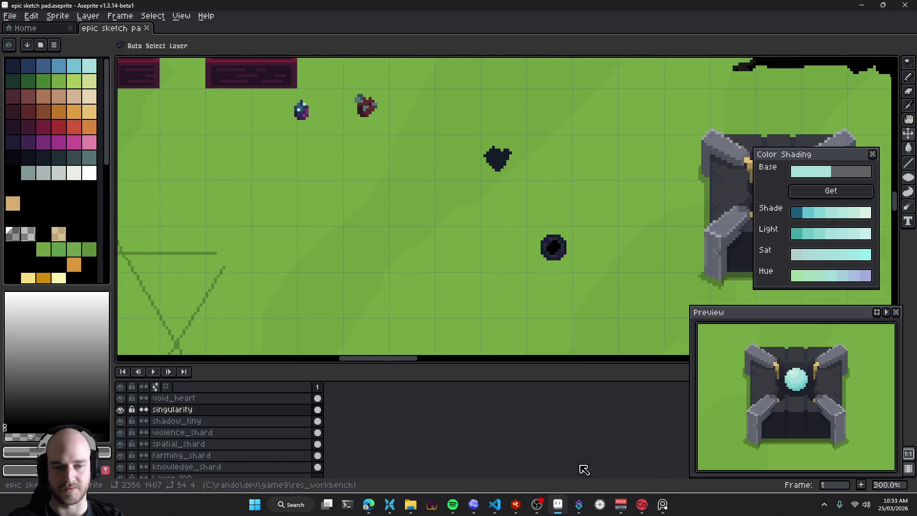
pyautogui.click(473, 504)
pyautogui.scroll(-5, 428, 227)
pyautogui.scroll(-3, 428, 229)
pyautogui.scroll(10, 429, 230)
pyautogui.scroll(5, 417, 250)
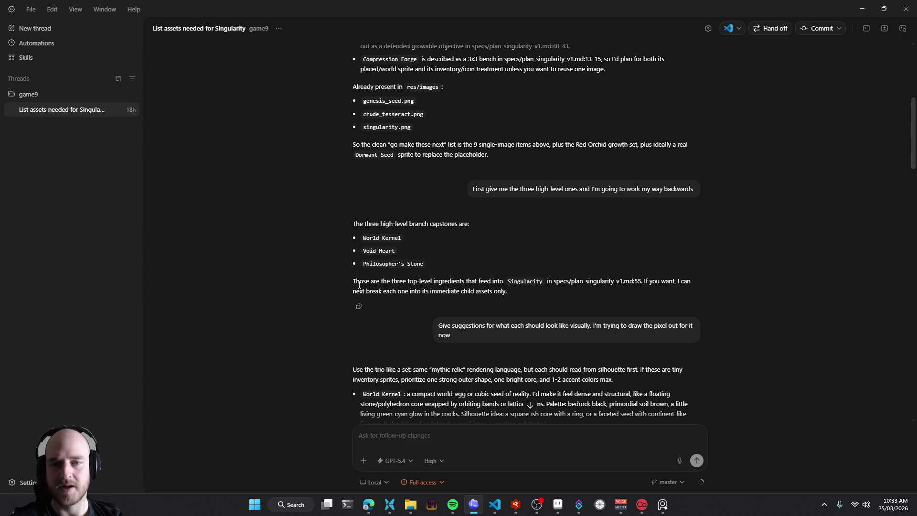
# Highlight World Kernel, Void Heart and Philosopher's Stone, nudge the dark heart sprite, then open the browser
pyautogui.scroll(1, 390, 250)
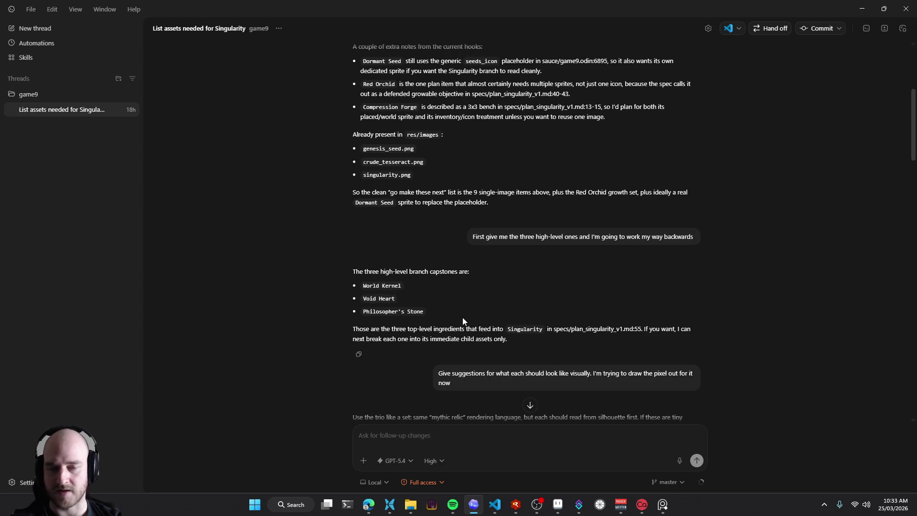
pyautogui.moveTo(430, 308); pyautogui.dragTo(361, 282)
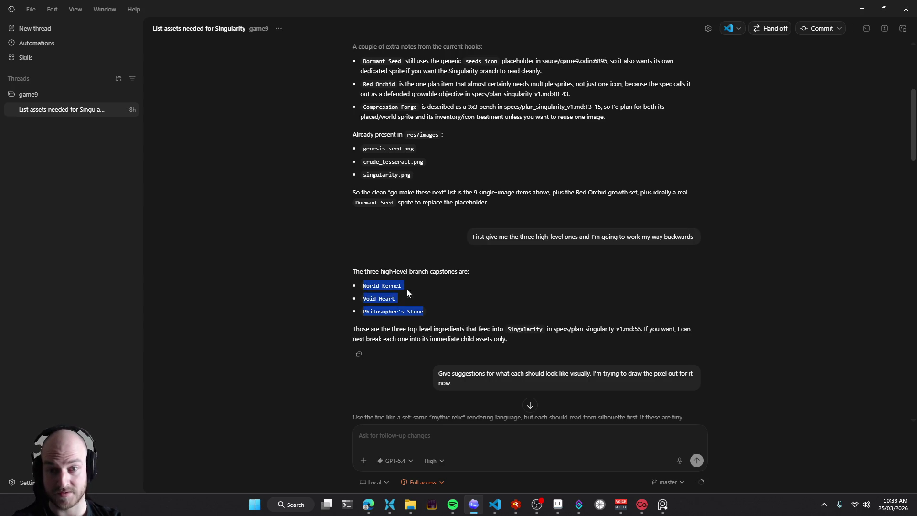
pyautogui.hotkey('alt', 'Tab')
pyautogui.moveTo(479, 186); pyautogui.dragTo(442, 233)
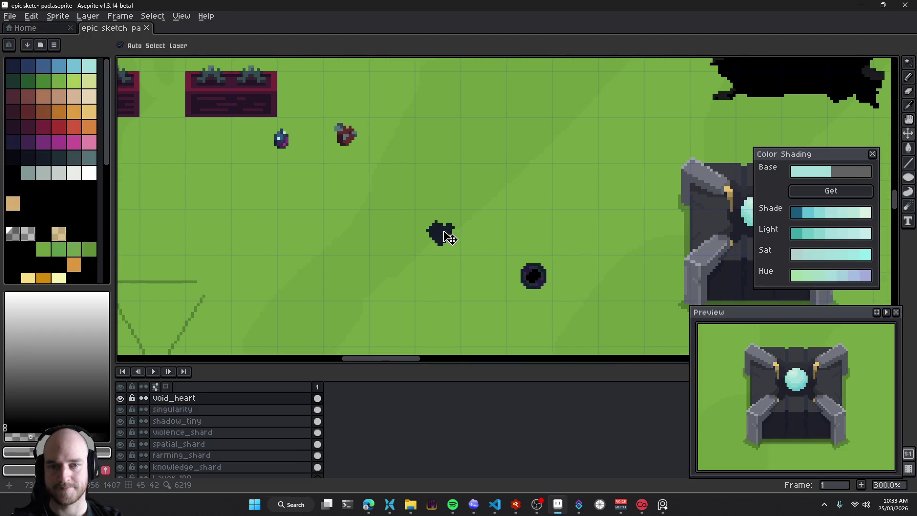
pyautogui.scroll(3, 464, 244)
pyautogui.click(368, 504)
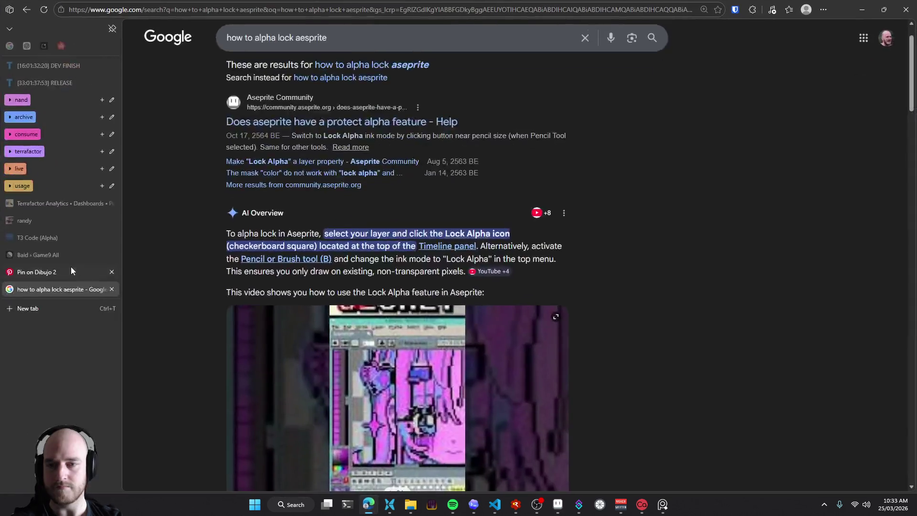
# Close the Google tab and search Pinterest for 'pixel art heart'
pyautogui.middleClick(41, 291)
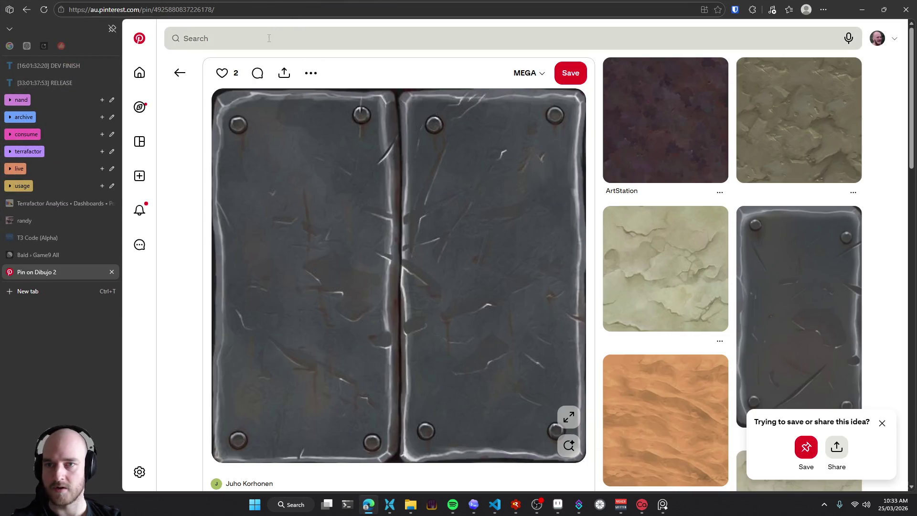
pyautogui.click(269, 38)
pyautogui.write('pixel art heart')
pyautogui.press('Return')
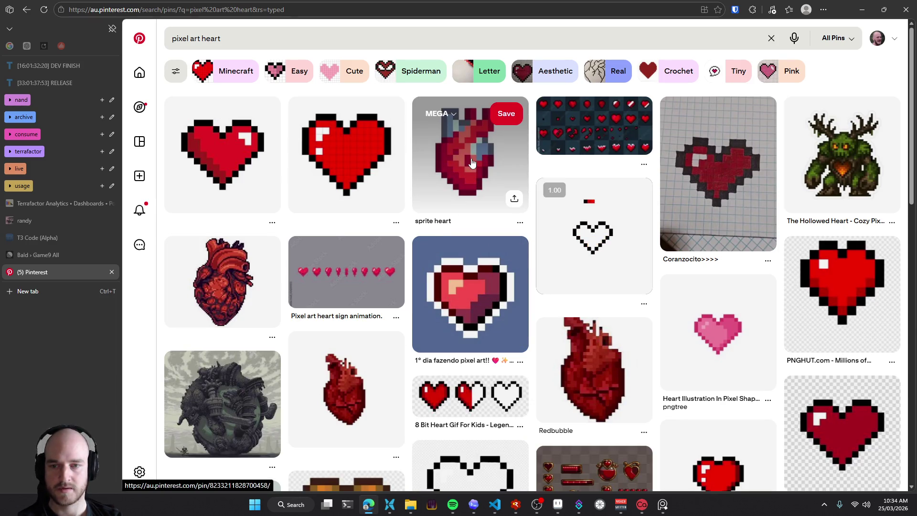
pyautogui.moveTo(345, 153)
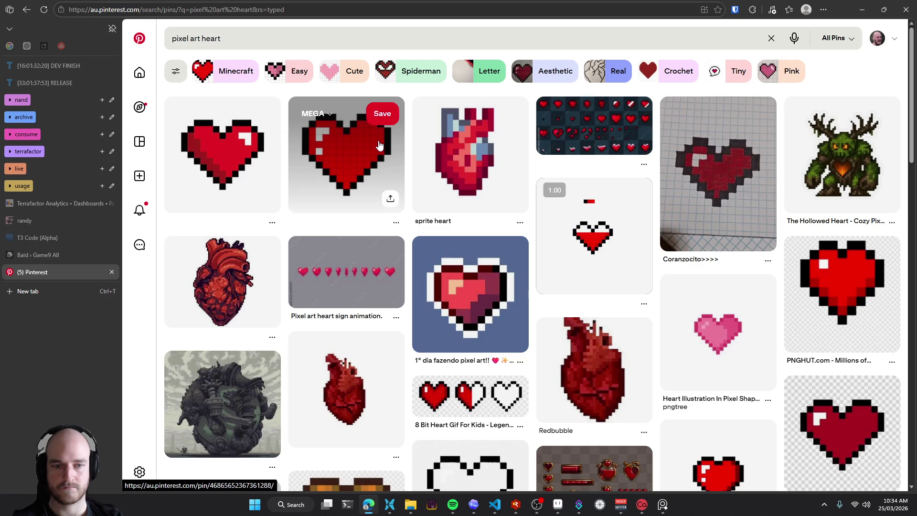
pyautogui.scroll(-4, 380, 145)
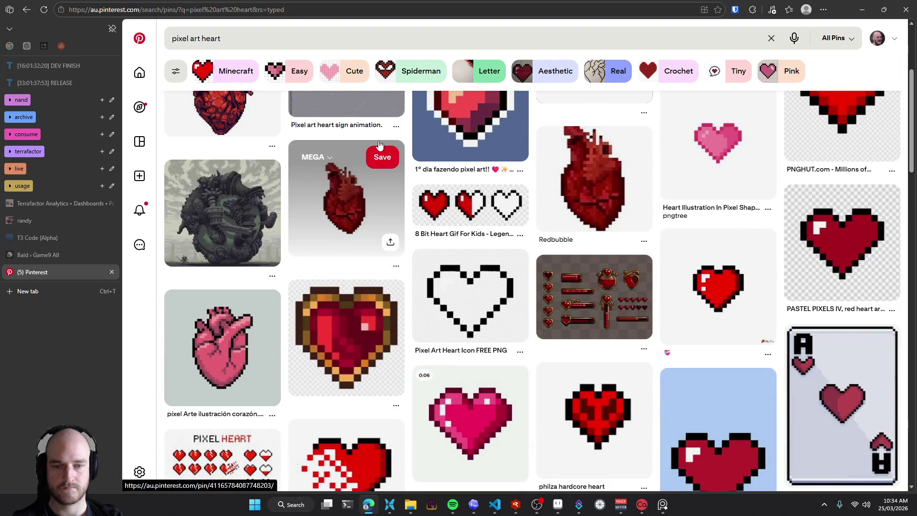
pyautogui.scroll(-3, 379, 145)
pyautogui.scroll(6, 380, 144)
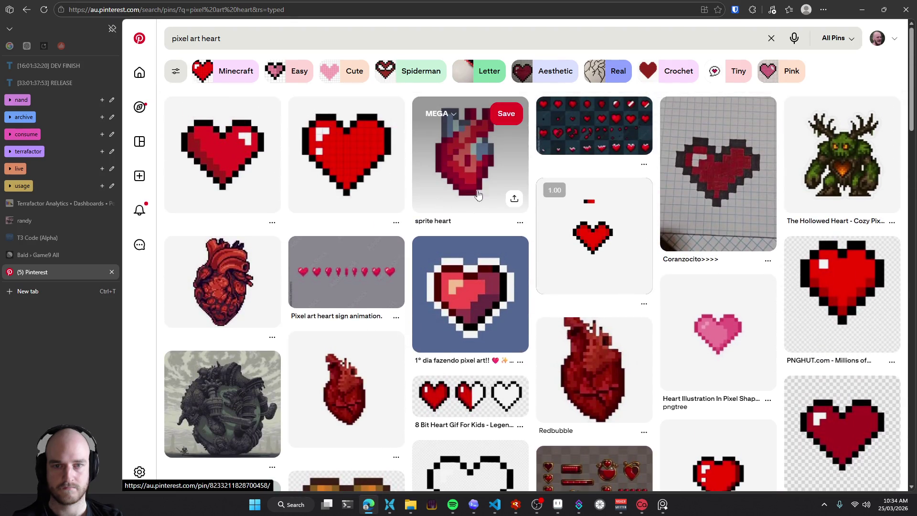
# Copy the sprite heart pin image and paste it onto the reference board
pyautogui.click(478, 195)
pyautogui.rightClick(447, 251)
pyautogui.click(494, 286)
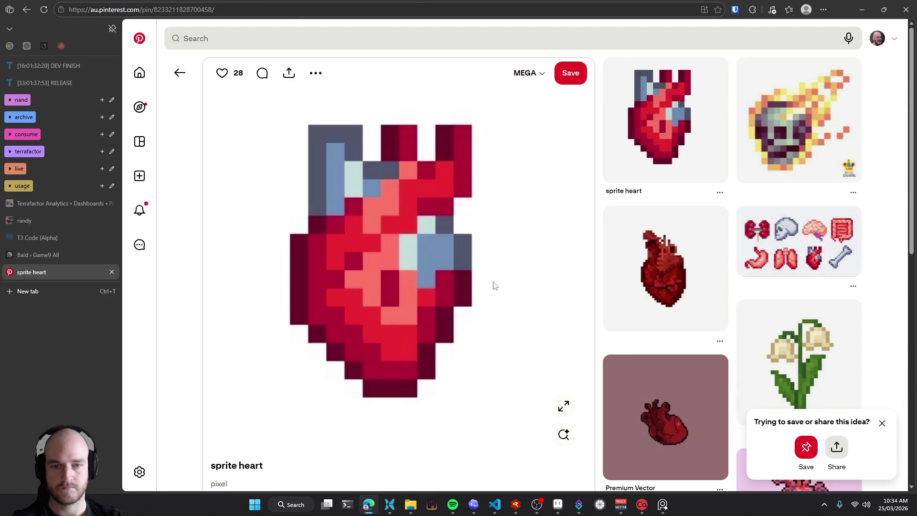
pyautogui.click(861, 8)
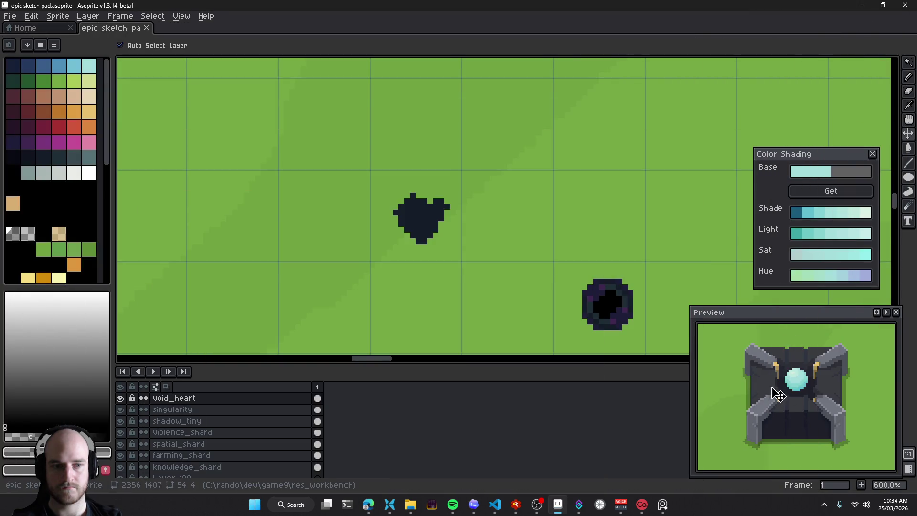
pyautogui.click(662, 505)
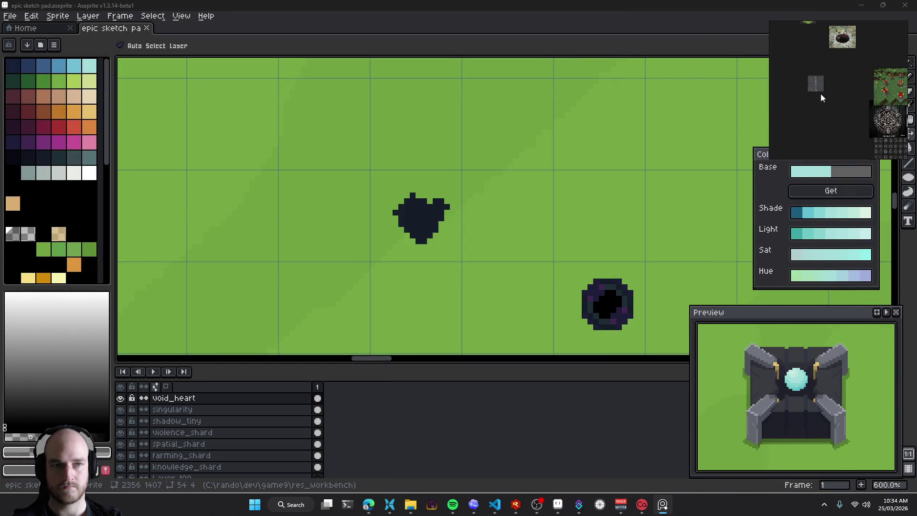
pyautogui.scroll(3, 822, 98)
pyautogui.scroll(2, 824, 99)
pyautogui.hotkey('ctrl', 'v')
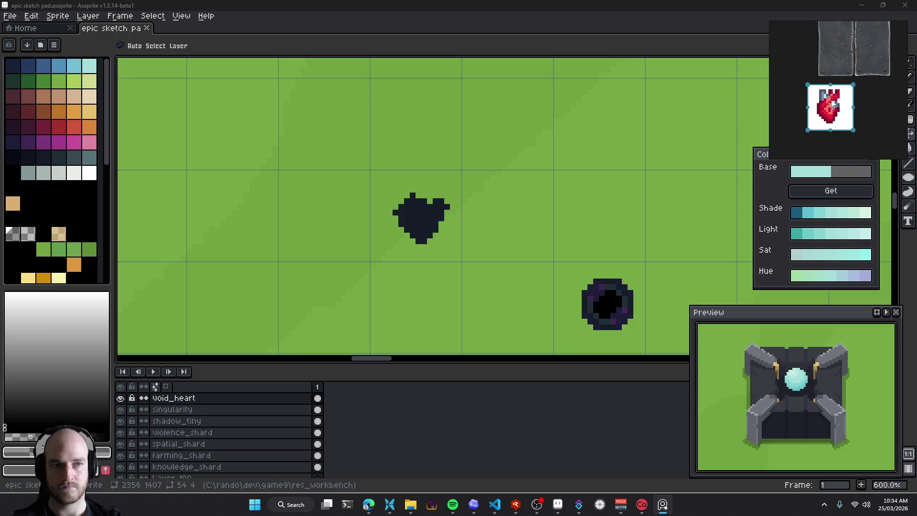
pyautogui.scroll(2, 833, 104)
pyautogui.scroll(2, 847, 109)
pyautogui.scroll(1, 859, 114)
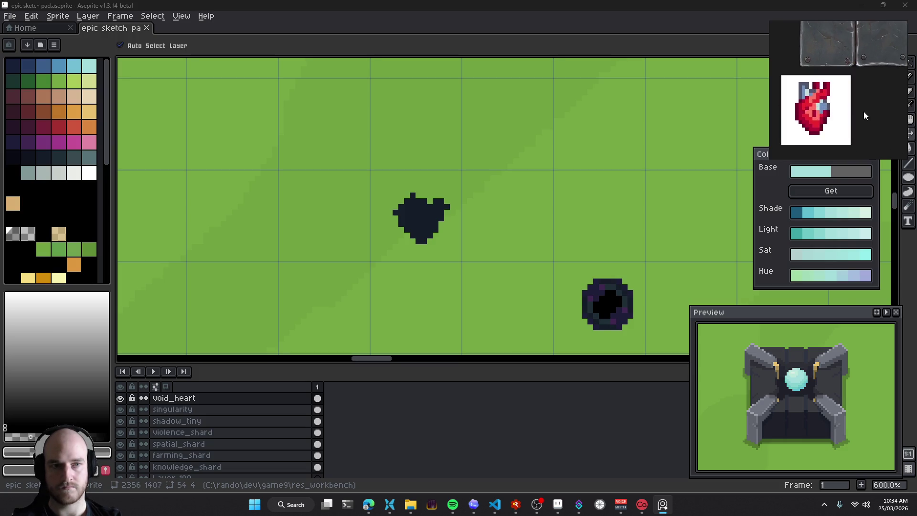
# Copy the detailed anatomical heart image and paste it beside the sprite heart
pyautogui.hotkey('alt', 'Tab')
pyautogui.press('Tab')
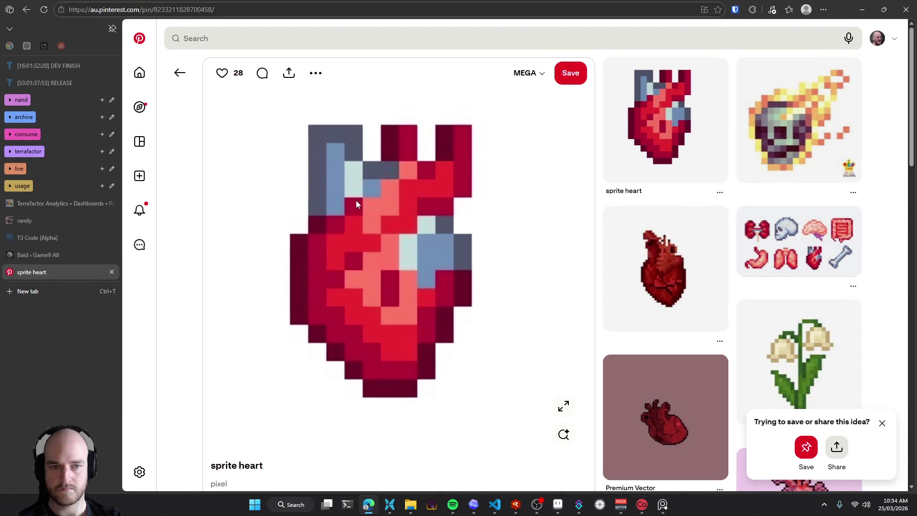
pyautogui.click(180, 73)
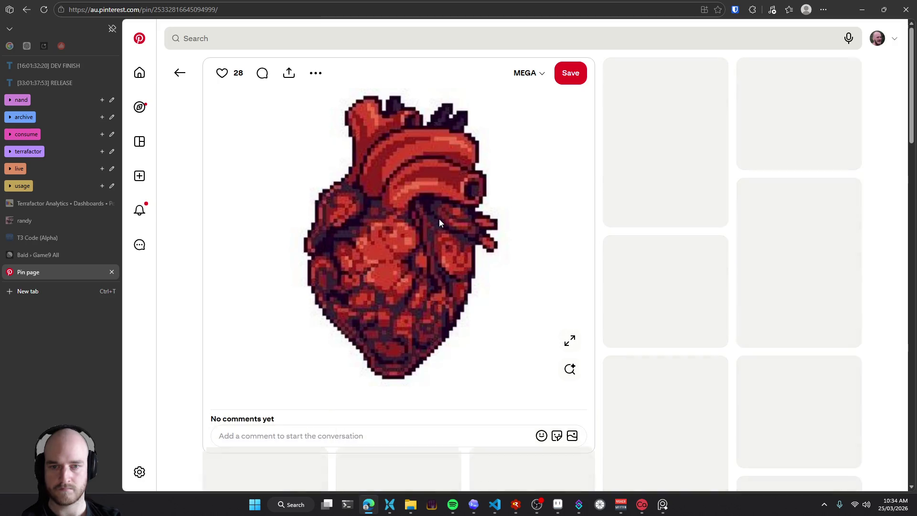
pyautogui.rightClick(416, 243)
pyautogui.rightClick(390, 245)
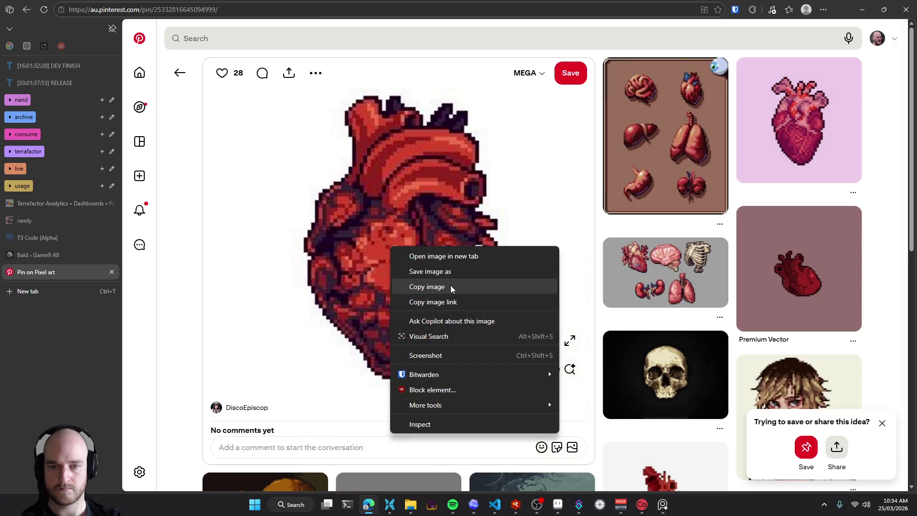
pyautogui.click(446, 286)
pyautogui.click(182, 72)
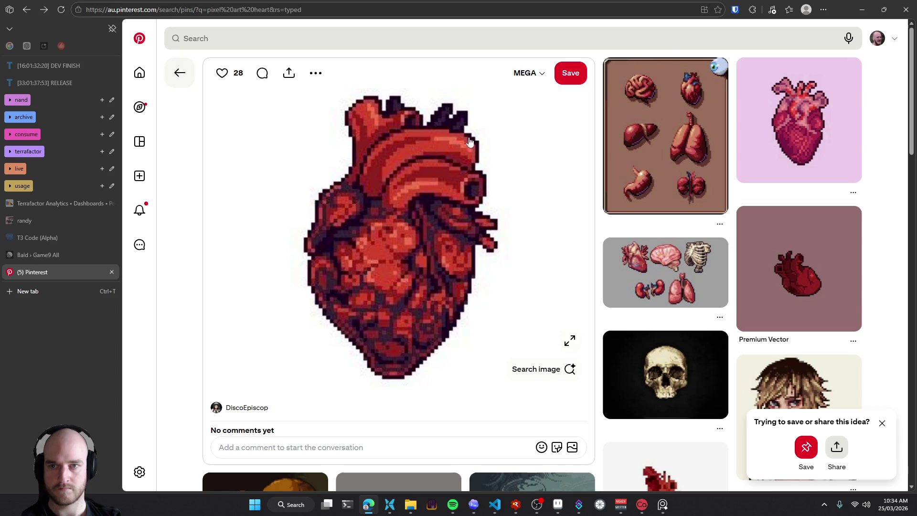
pyautogui.hotkey('alt', 'Tab')
pyautogui.hotkey('alt', 'Tab')
pyautogui.hotkey('alt', 'Tab')
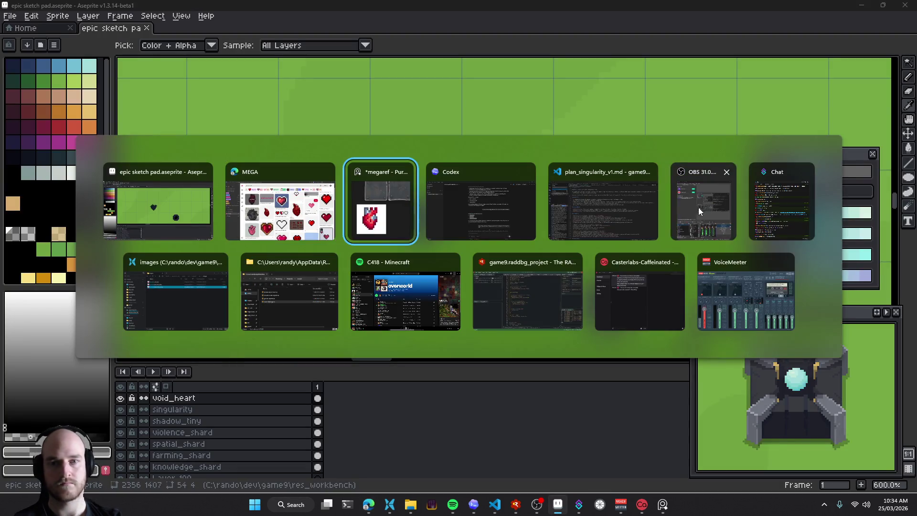
pyautogui.hotkey('ctrl', 'v')
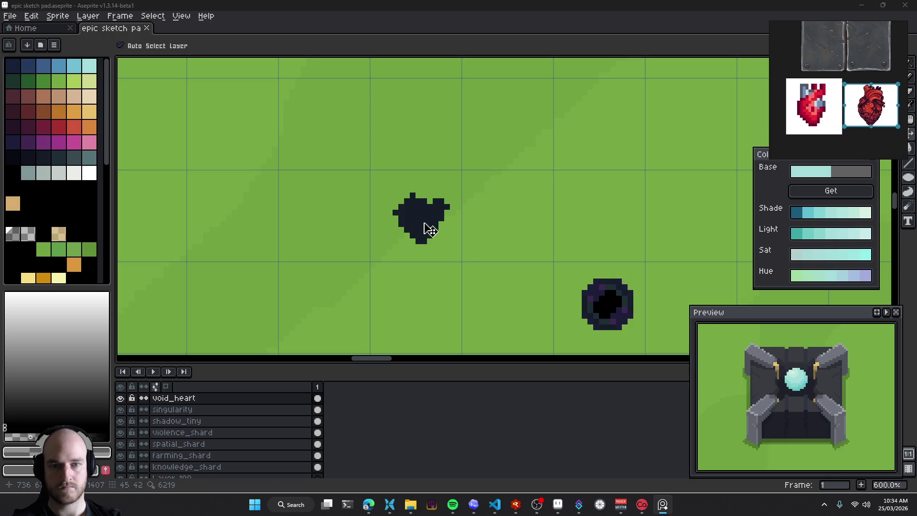
pyautogui.hotkey('alt', 'Tab')
pyautogui.hotkey('alt', 'Tab')
pyautogui.click(868, 143)
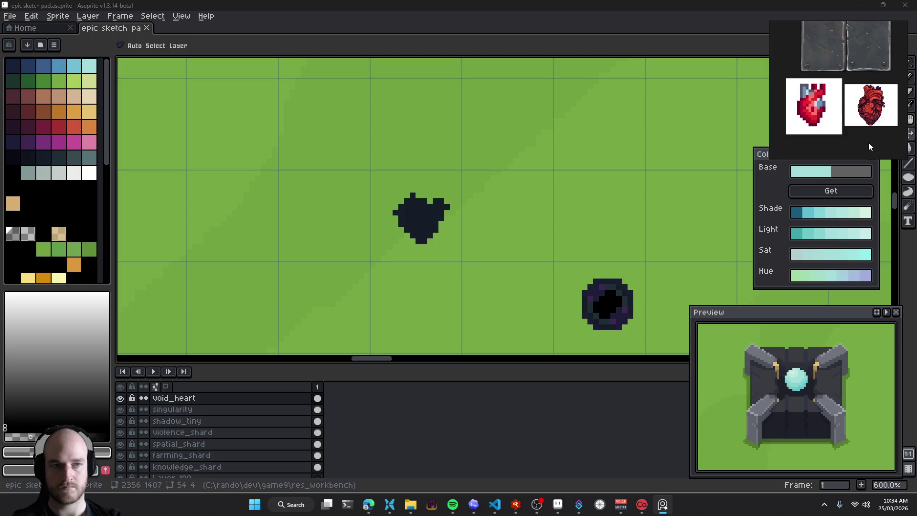
# Pin the reference board always on top, then extend the heart's bottom tip and left lobe in dark navy
pyautogui.hotkey('ctrl', 'shift', 'a')
pyautogui.click(415, 222)
pyautogui.scroll(3, 413, 225)
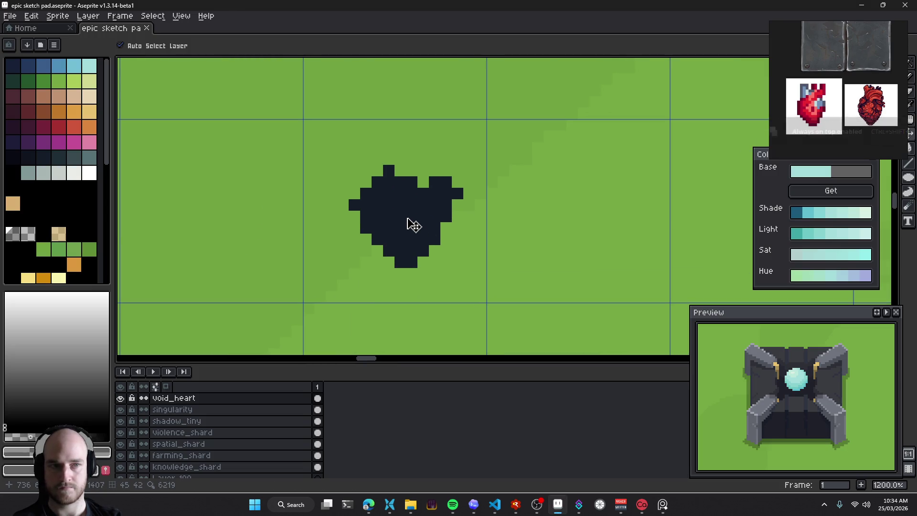
pyautogui.press('b')
pyautogui.keyDown('alt'); pyautogui.click(403, 212); pyautogui.keyUp('alt')
pyautogui.moveTo(403, 212); pyautogui.dragTo(379, 230)
pyautogui.moveTo(395, 304)
pyautogui.mouseDown()
pyautogui.moveTo(367, 274)
pyautogui.moveTo(338, 211)
pyautogui.mouseUp()
pyautogui.moveTo(372, 177); pyautogui.dragTo(407, 189)
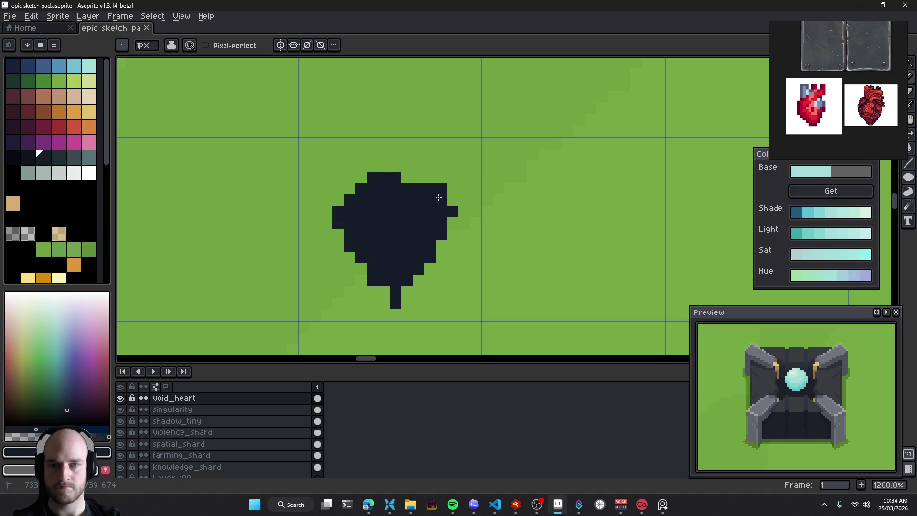
pyautogui.scroll(-5, 439, 271)
pyautogui.scroll(3, 428, 272)
# Add dark navy pixels to fill out the heart's upper-right lobe
pyautogui.press('e')
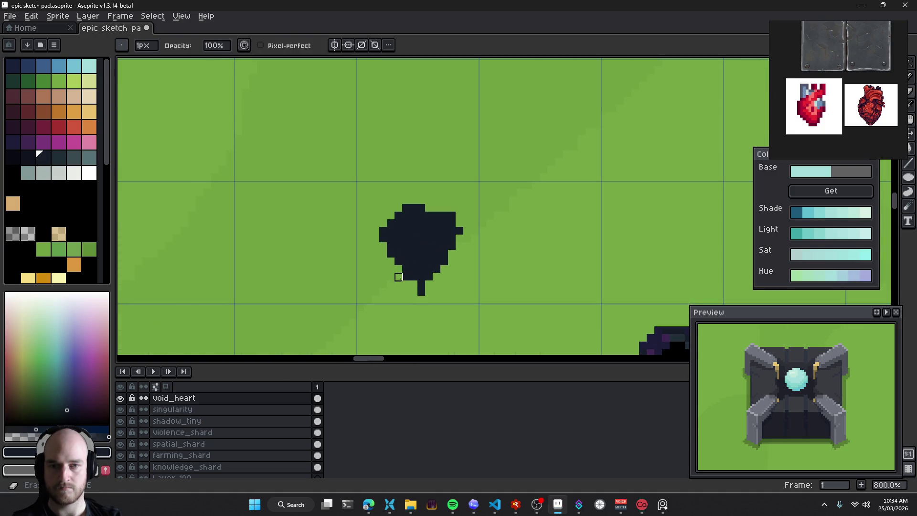
pyautogui.scroll(2, 452, 193)
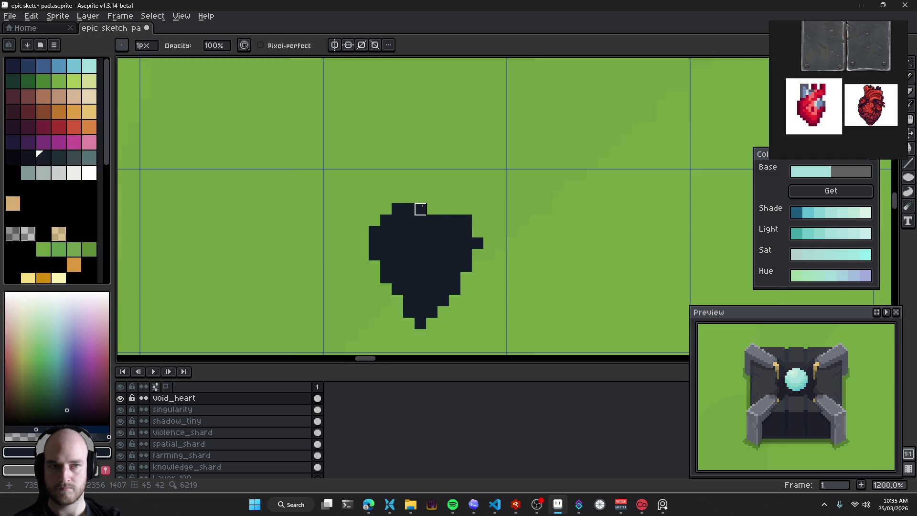
pyautogui.scroll(1, 425, 191)
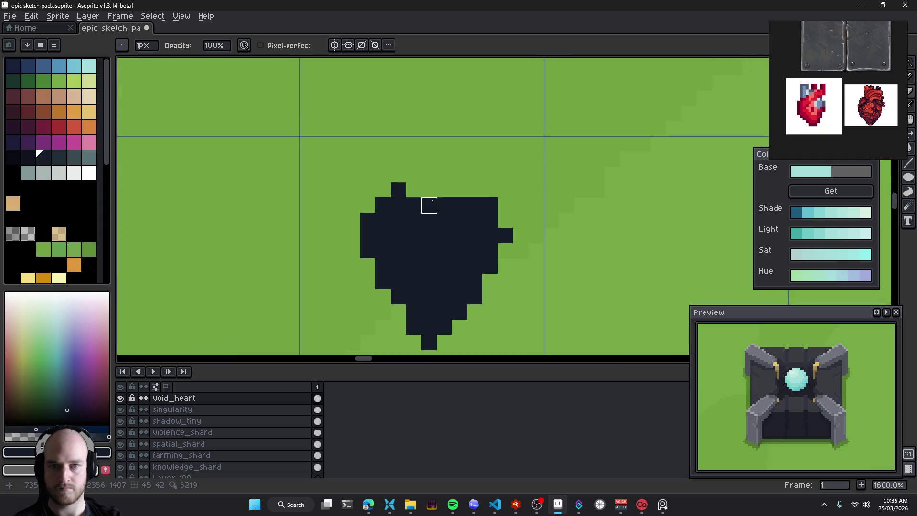
pyautogui.press('b')
pyautogui.click(485, 189)
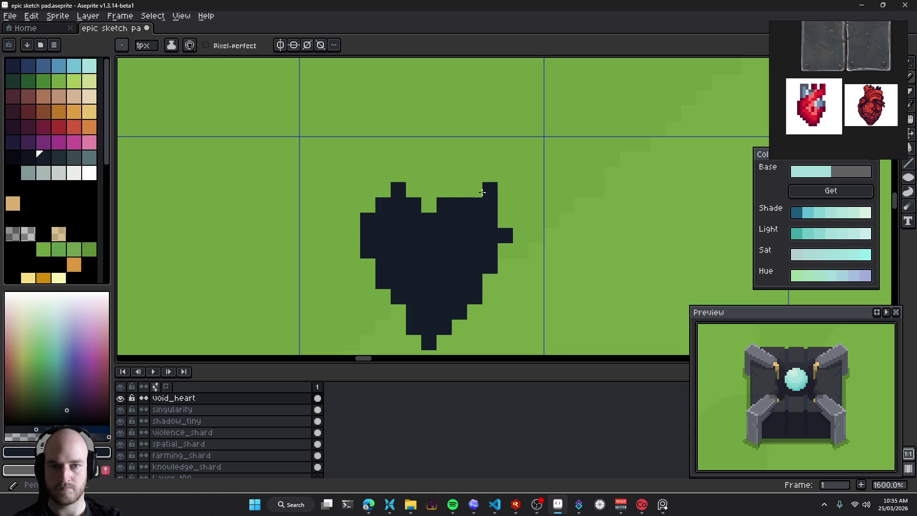
pyautogui.moveTo(496, 206); pyautogui.dragTo(520, 218)
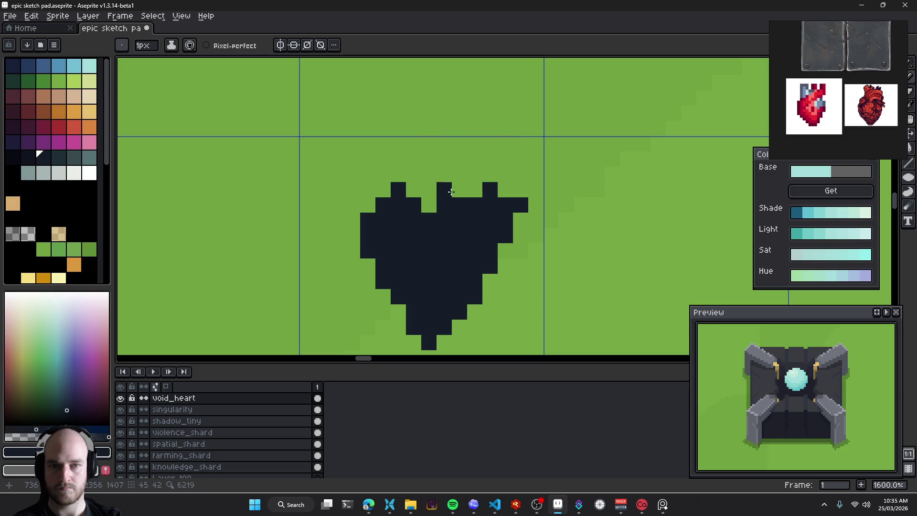
pyautogui.click(505, 190)
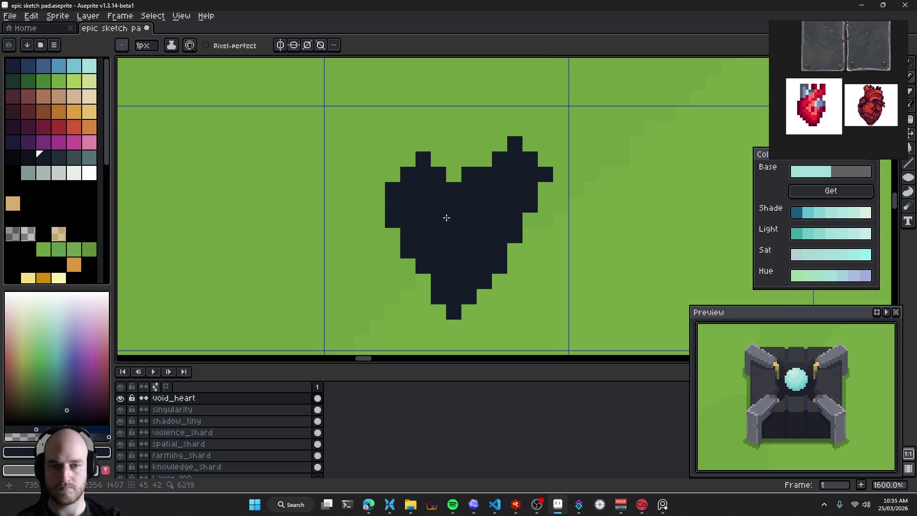
# Erase and repaint pixels to reshape the heart's upper-left lobe
pyautogui.press('e')
pyautogui.moveTo(410, 199); pyautogui.dragTo(350, 244)
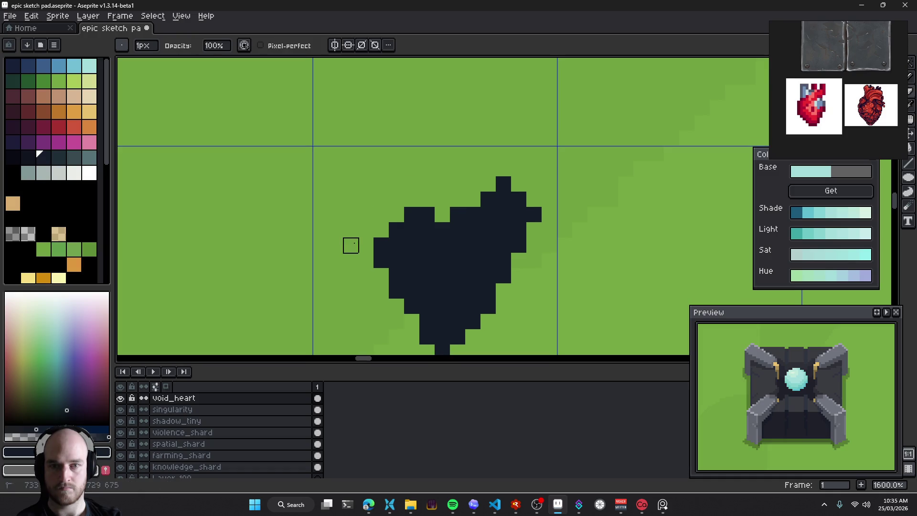
pyautogui.press('b')
pyautogui.moveTo(412, 199); pyautogui.dragTo(397, 215)
pyautogui.click(427, 199)
pyautogui.moveTo(426, 184); pyautogui.dragTo(441, 199)
# Erase stray pixels from the heart's bottom tip
pyautogui.scroll(-5, 436, 202)
pyautogui.scroll(-3, 462, 300)
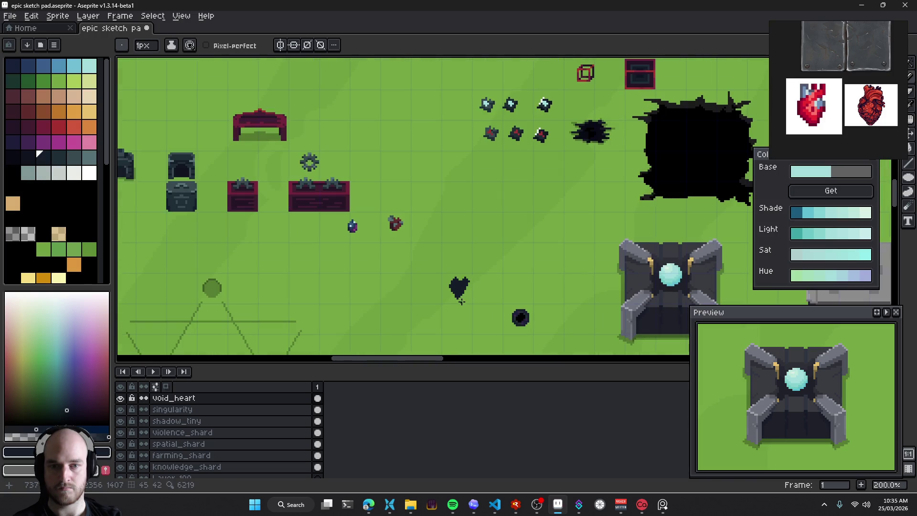
pyautogui.scroll(-2, 461, 301)
pyautogui.scroll(5, 464, 306)
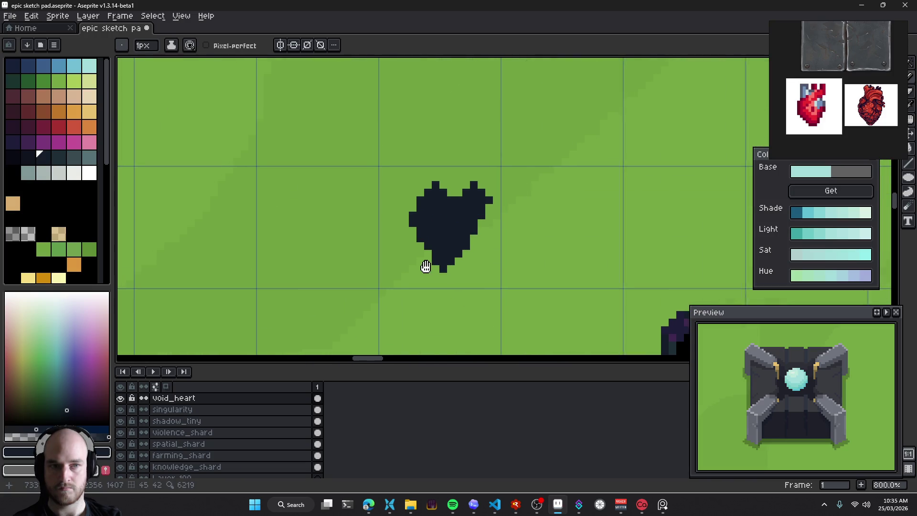
pyautogui.scroll(3, 462, 279)
pyautogui.press('e')
pyautogui.moveTo(412, 253); pyautogui.dragTo(451, 269)
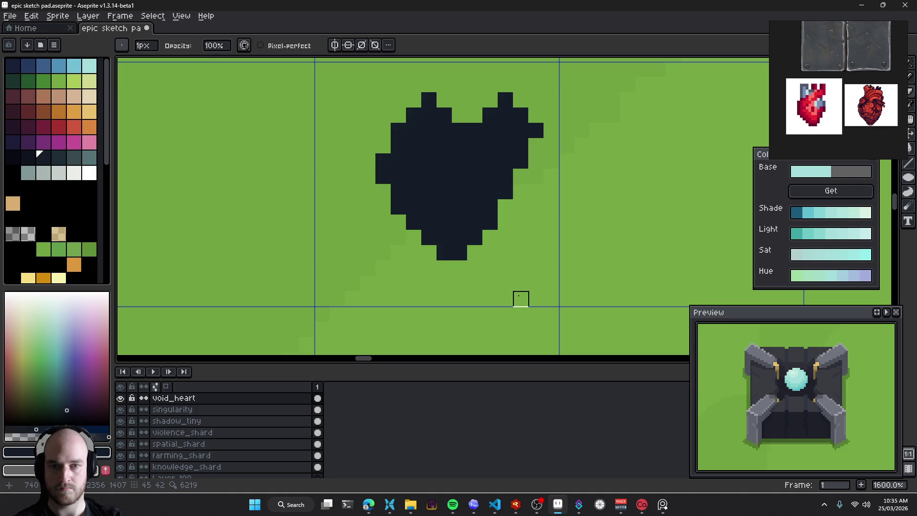
# Use Get in the Color panel to build shade and light ramps from the dark navy
pyautogui.scroll(-3, 519, 296)
pyautogui.scroll(-3, 490, 274)
pyautogui.scroll(4, 497, 283)
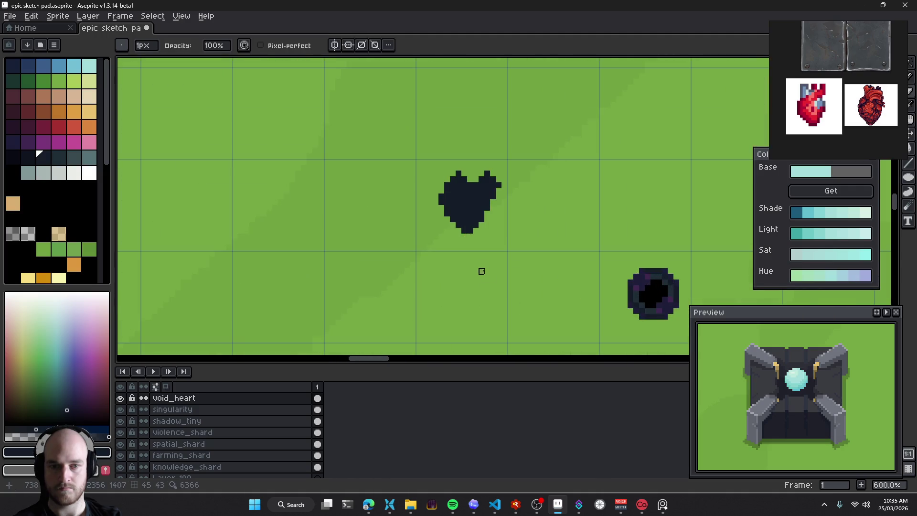
pyautogui.scroll(1, 481, 269)
pyautogui.press('v')
pyautogui.scroll(4, 463, 227)
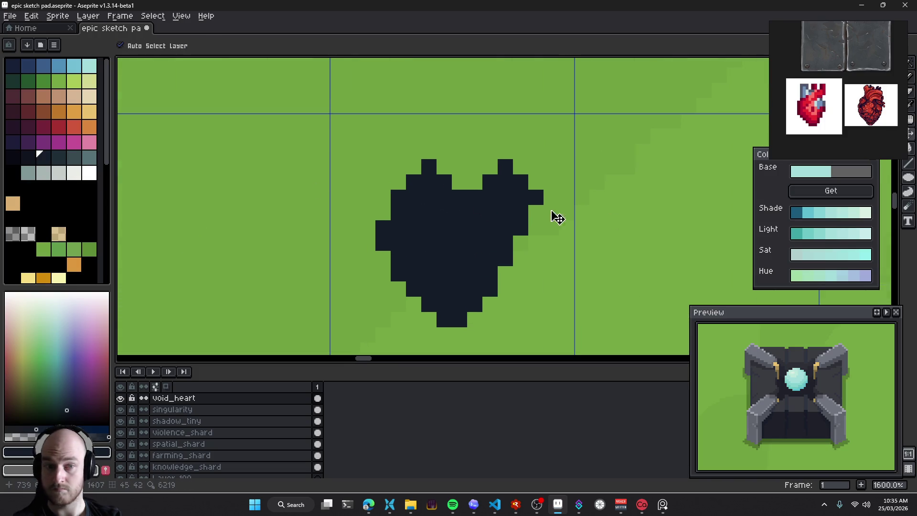
pyautogui.click(824, 190)
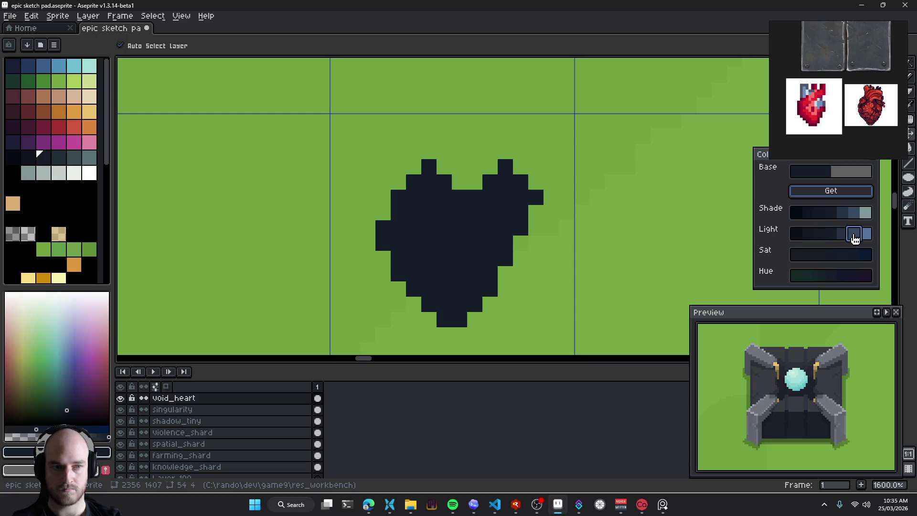
# Magic-wand select the heart and paint a lighter navy band down its middle with a 1-pixel pencil
pyautogui.press('w')
pyautogui.click(458, 242)
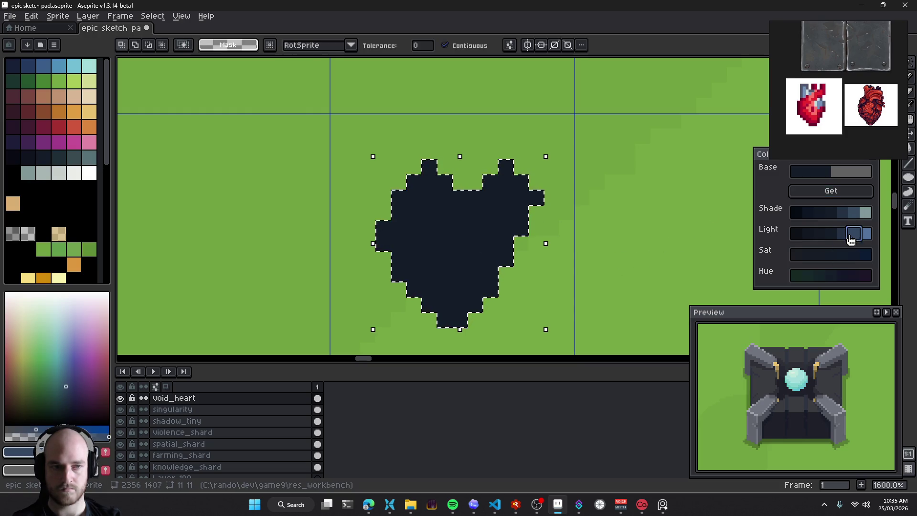
pyautogui.click(851, 234)
pyautogui.press('b')
pyautogui.press('+')
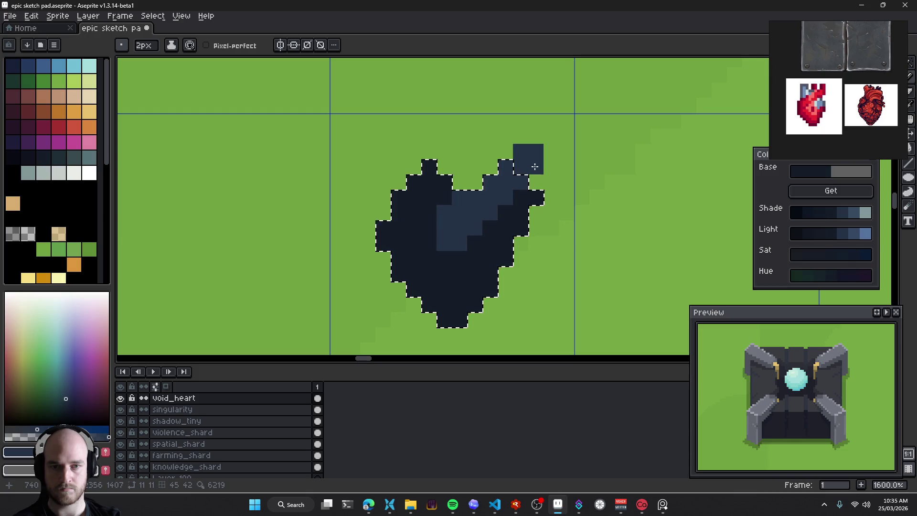
pyautogui.press('-')
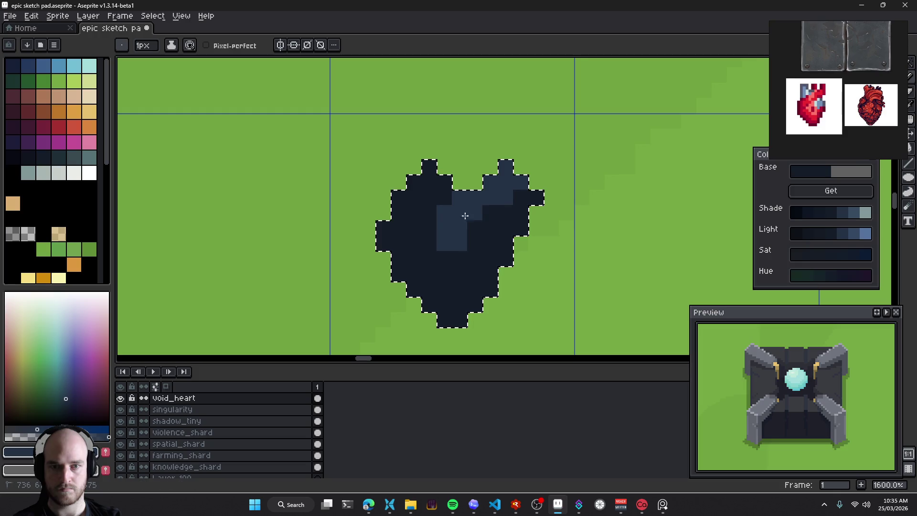
pyautogui.moveTo(416, 237); pyautogui.dragTo(414, 287)
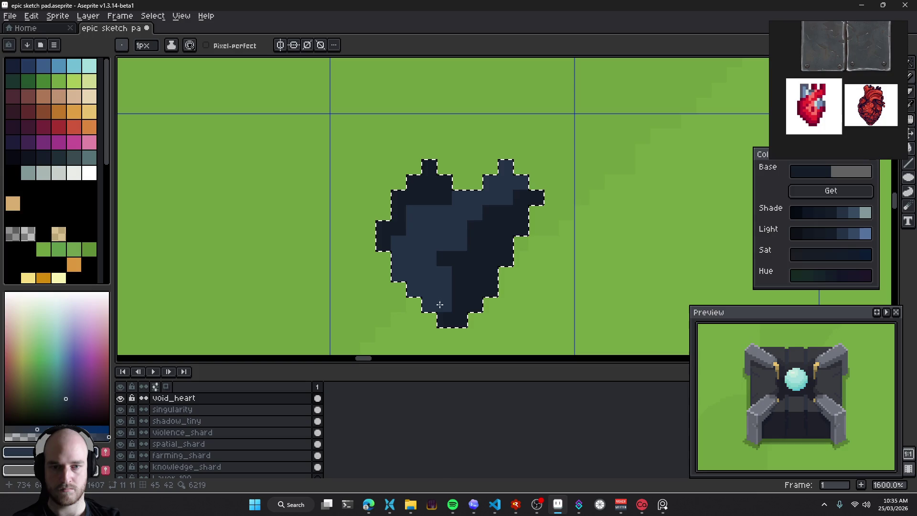
pyautogui.moveTo(432, 299); pyautogui.dragTo(433, 315)
pyautogui.scroll(-3, 438, 254)
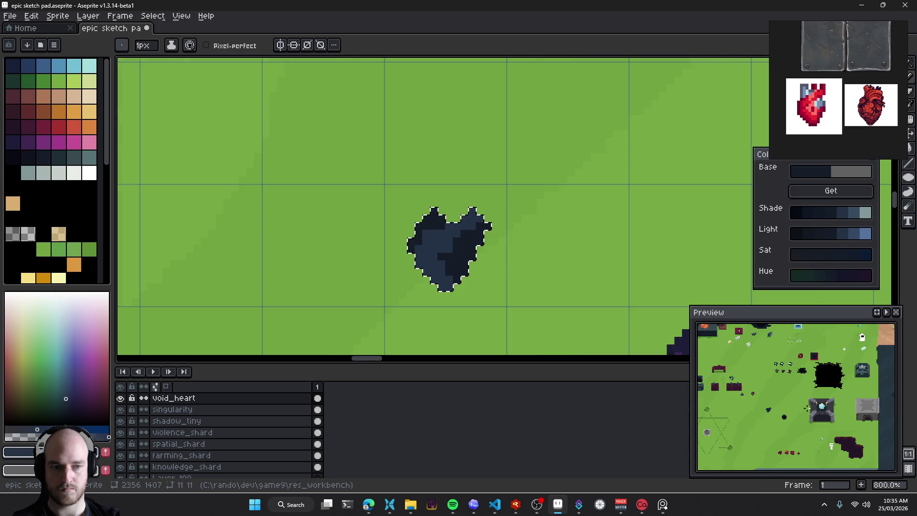
pyautogui.scroll(-3, 852, 422)
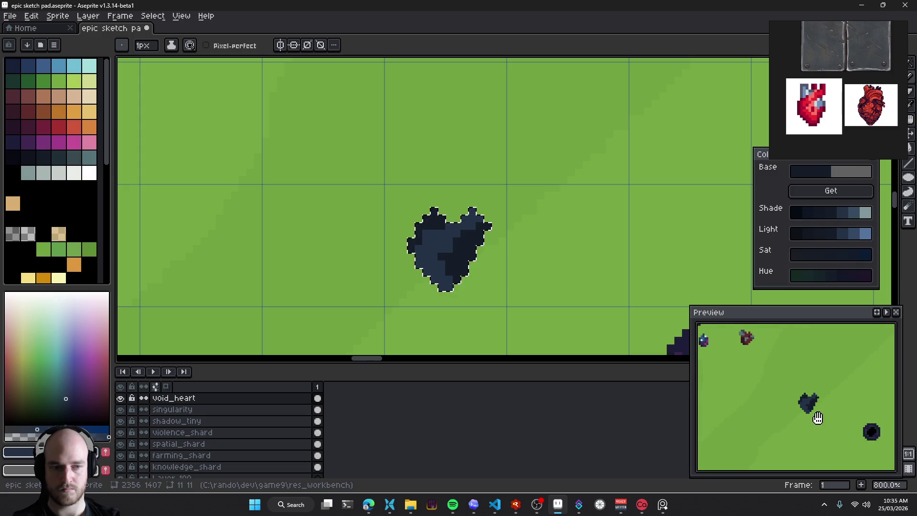
pyautogui.scroll(1, 476, 264)
pyautogui.scroll(1, 419, 239)
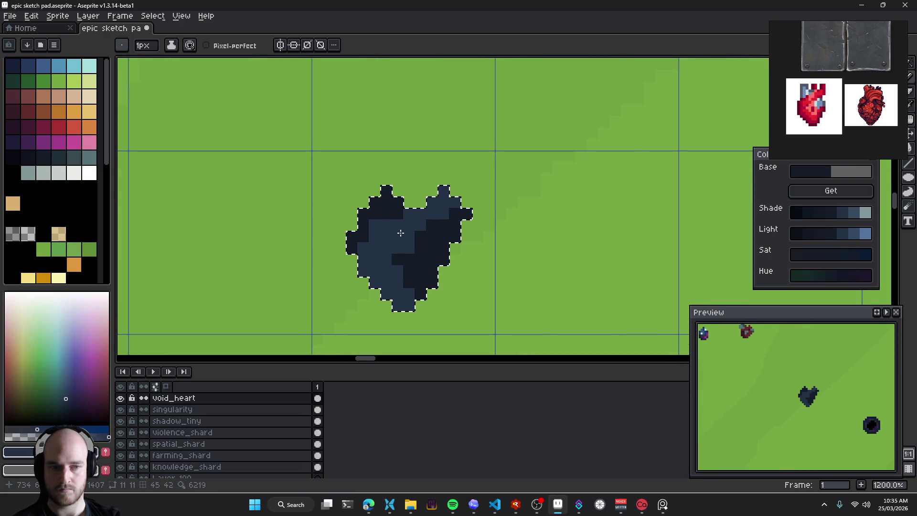
pyautogui.moveTo(818, 387); pyautogui.dragTo(775, 394)
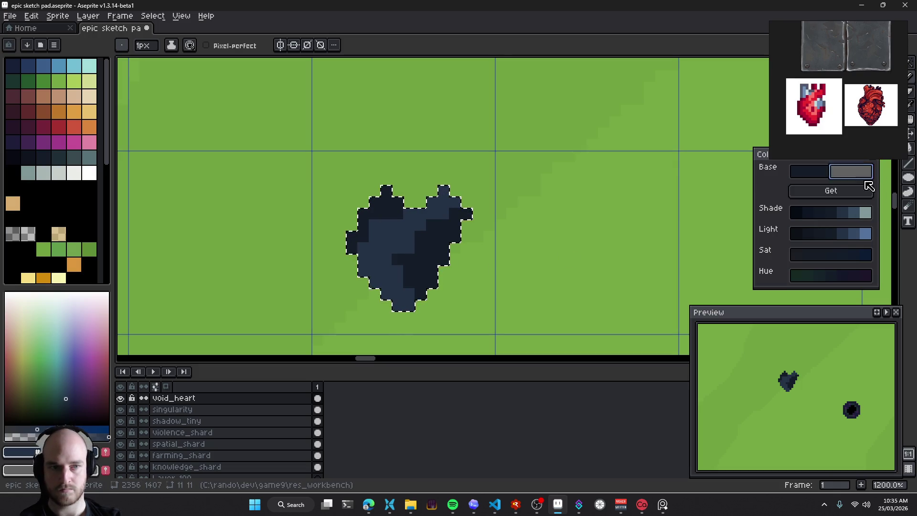
# Try a lightest-blue highlight and near-black top-left pixels, undoing both
pyautogui.click(865, 234)
pyautogui.click(389, 234)
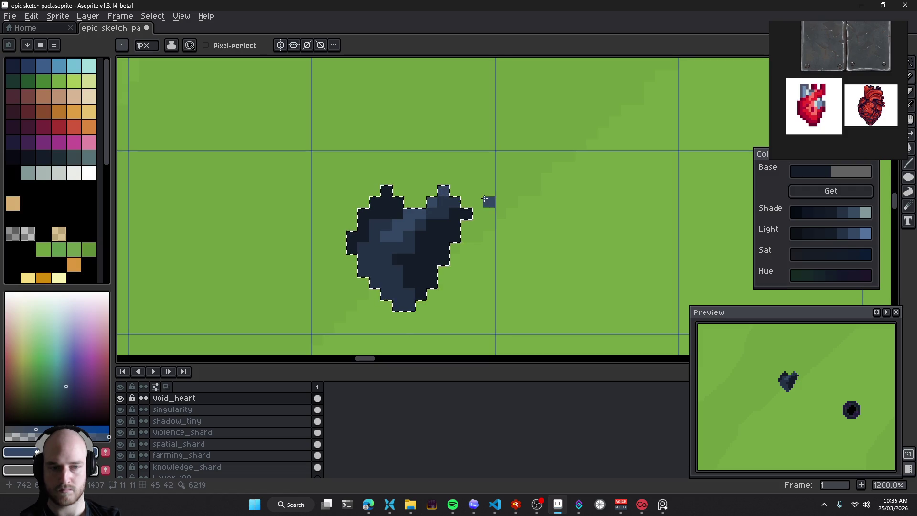
pyautogui.scroll(2, 477, 191)
pyautogui.hscroll(-2, 461, 227)
pyautogui.hotkey('ctrl', 'z')
pyautogui.click(808, 211)
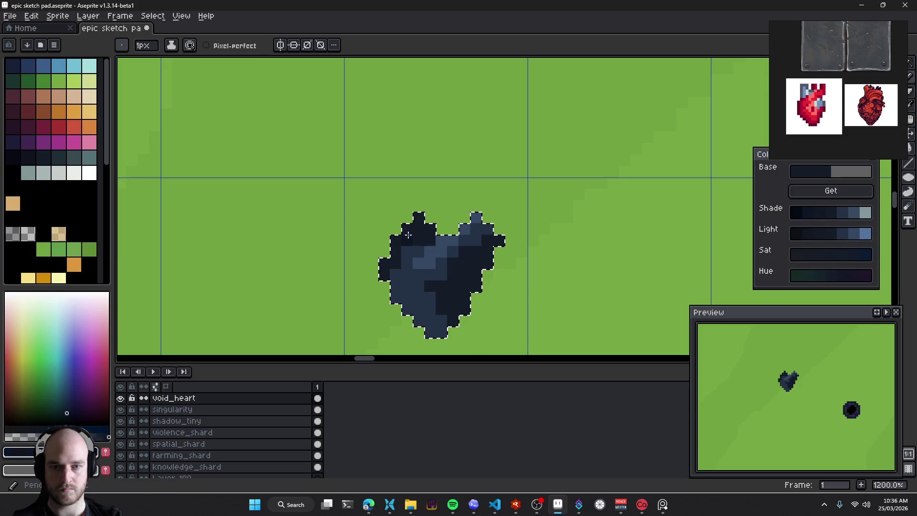
pyautogui.click(796, 213)
pyautogui.click(406, 238)
pyautogui.scroll(3, 405, 236)
pyautogui.click(420, 196)
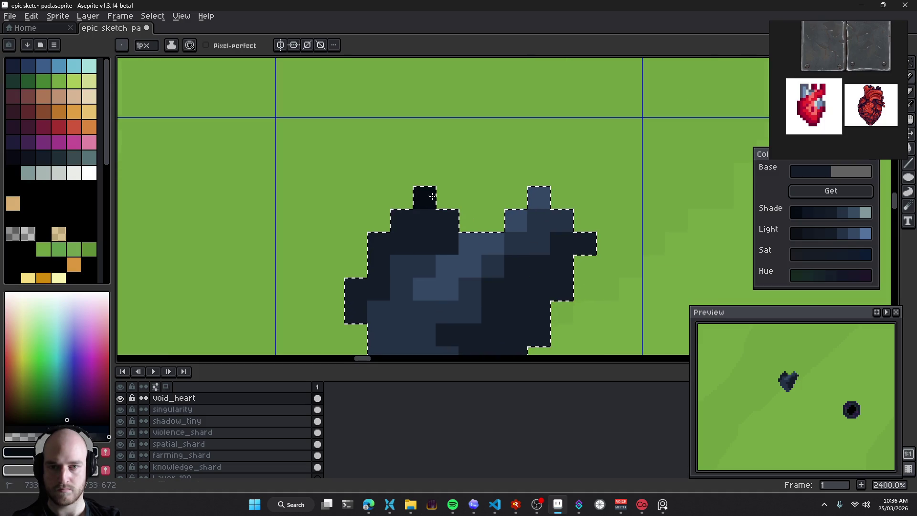
pyautogui.click(390, 243)
pyautogui.hotkey('ctrl', 'z')
pyautogui.hotkey('ctrl', 'z')
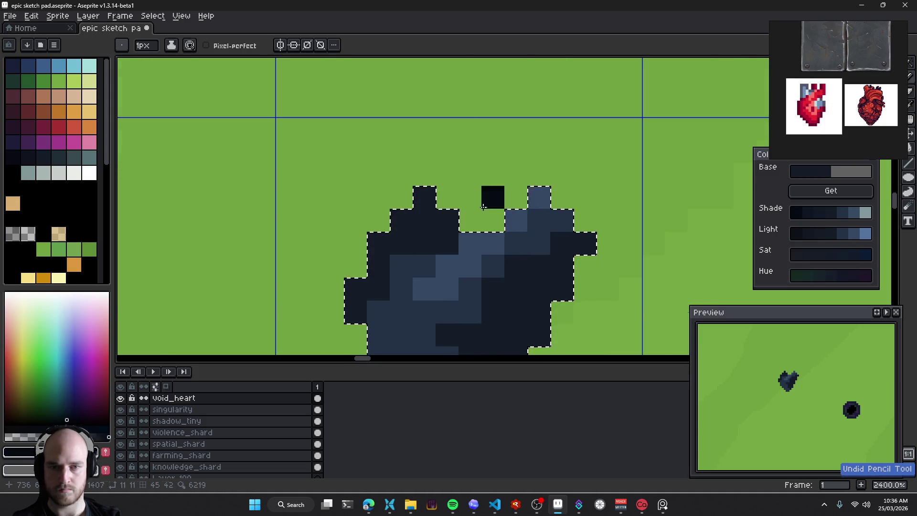
# Paint near-black shadow down the heart's right side and on its top-left pixels
pyautogui.moveTo(421, 224); pyautogui.dragTo(401, 178)
pyautogui.moveTo(426, 233); pyautogui.dragTo(383, 176)
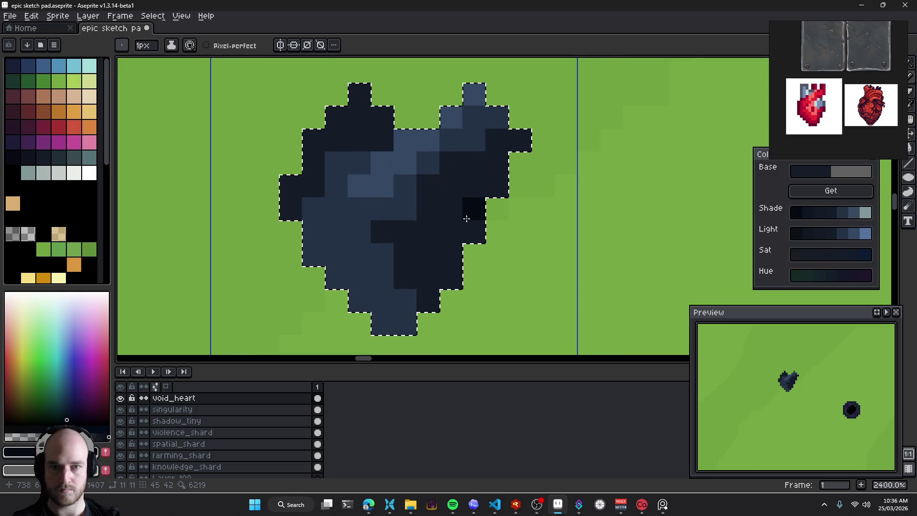
pyautogui.click(451, 233)
pyautogui.click(451, 277)
pyautogui.moveTo(473, 232)
pyautogui.mouseDown()
pyautogui.moveTo(496, 186)
pyautogui.moveTo(437, 244)
pyautogui.mouseUp()
pyautogui.scroll(2, 475, 262)
pyautogui.hscroll(-1, 474, 262)
pyautogui.click(384, 154)
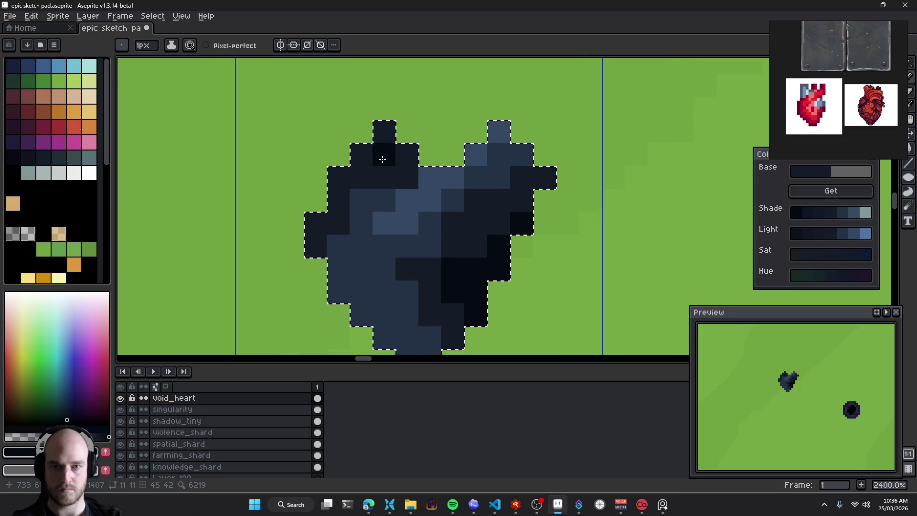
pyautogui.moveTo(362, 155); pyautogui.dragTo(379, 141)
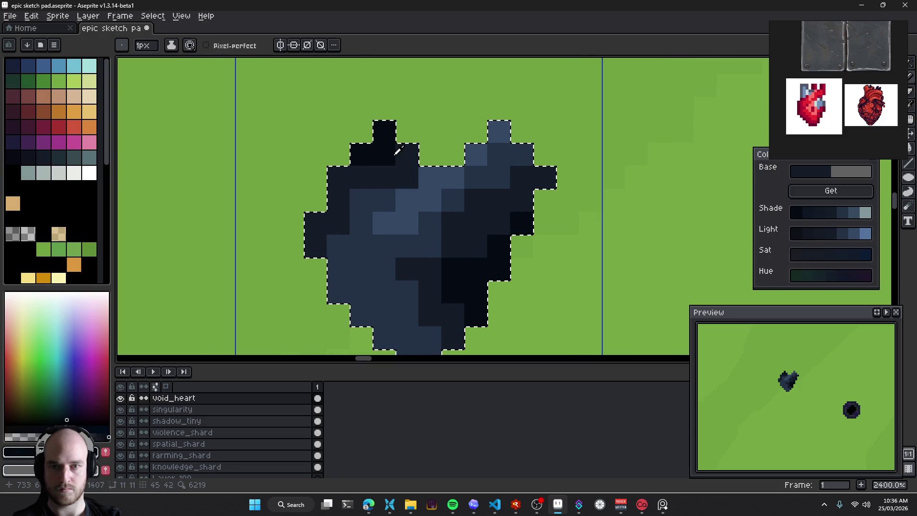
# Sample heart colours to darken the left edge and add blue-grey highlights near the top
pyautogui.keyDown('alt'); pyautogui.click(386, 162); pyautogui.keyUp('alt')
pyautogui.moveTo(384, 154); pyautogui.dragTo(385, 131)
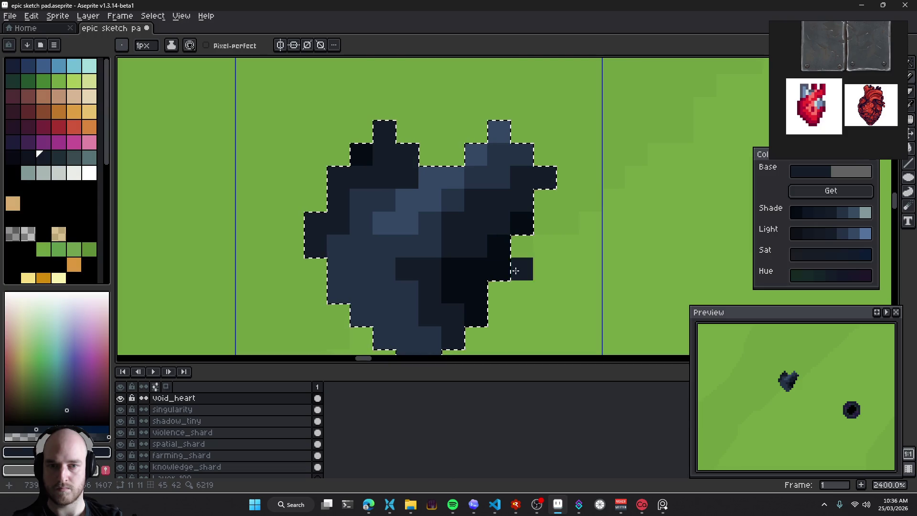
pyautogui.click(339, 171)
pyautogui.moveTo(332, 204); pyautogui.dragTo(315, 228)
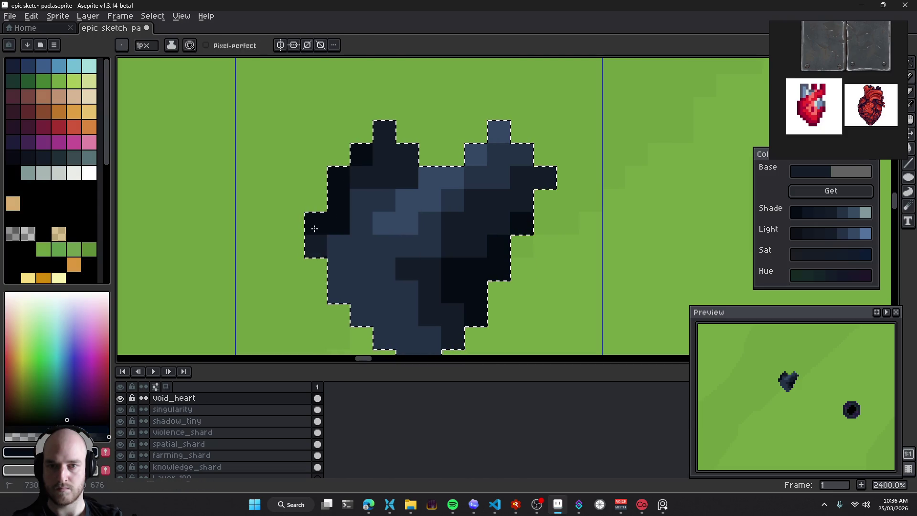
pyautogui.keyDown('alt'); pyautogui.click(401, 192); pyautogui.keyUp('alt')
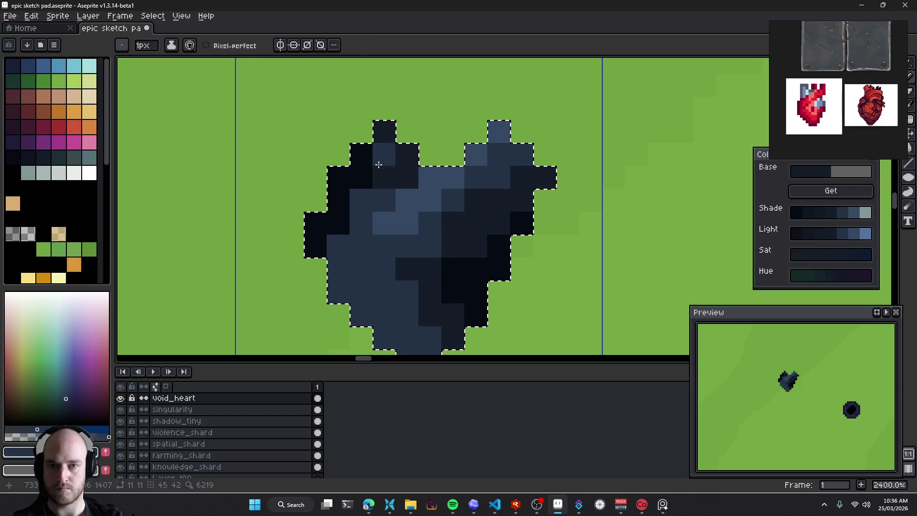
pyautogui.click(379, 169)
pyautogui.moveTo(380, 170); pyautogui.dragTo(405, 125)
pyautogui.hotkey('ctrl', 'z')
pyautogui.click(406, 171)
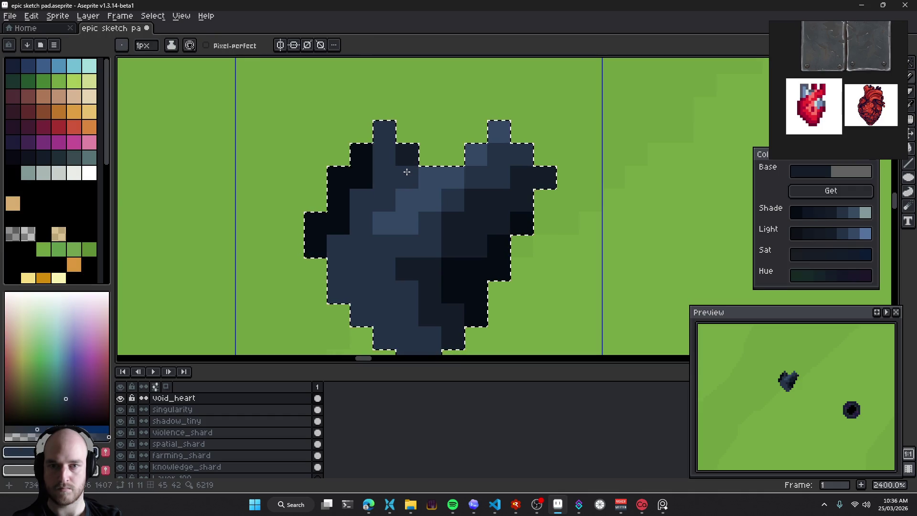
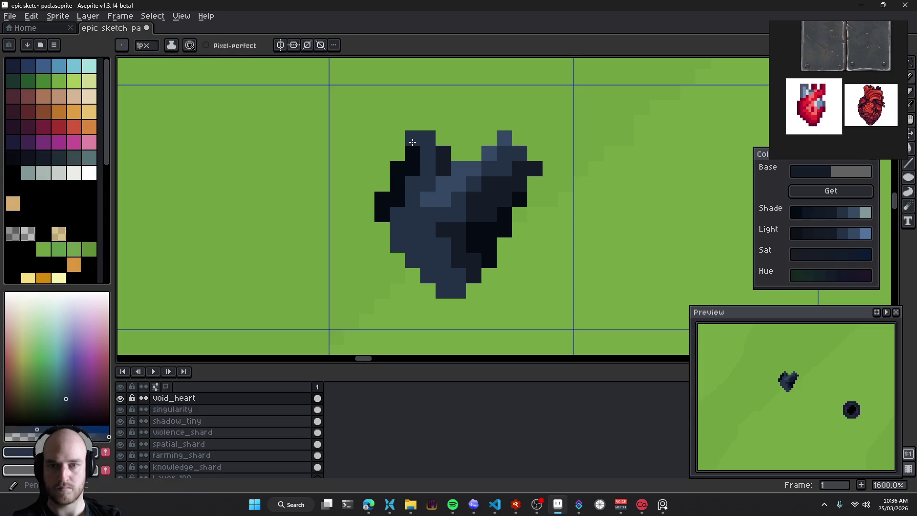
# Pencil near-black pixels on the heart's top-left lobe, then undo those strokes
pyautogui.keyDown('alt'); pyautogui.click(413, 166); pyautogui.keyUp('alt')
pyautogui.moveTo(413, 158); pyautogui.dragTo(413, 137)
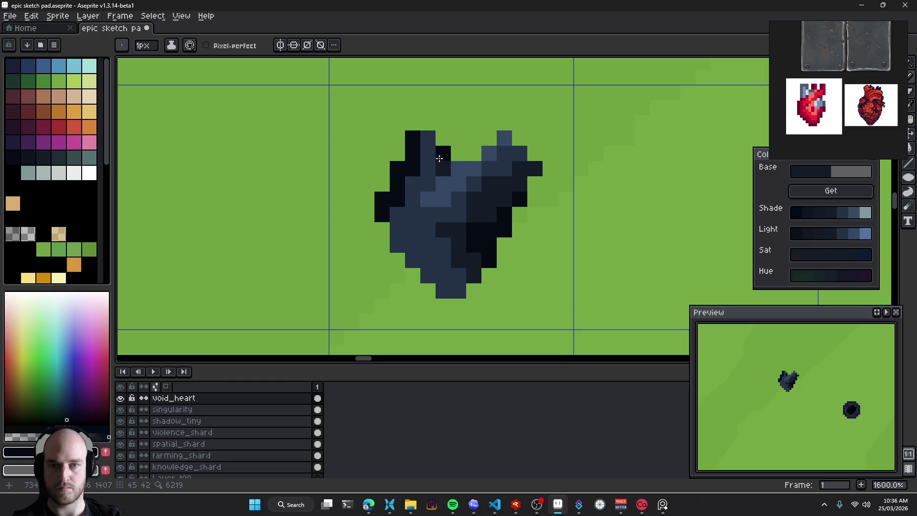
pyautogui.hotkey('ctrl', 'z')
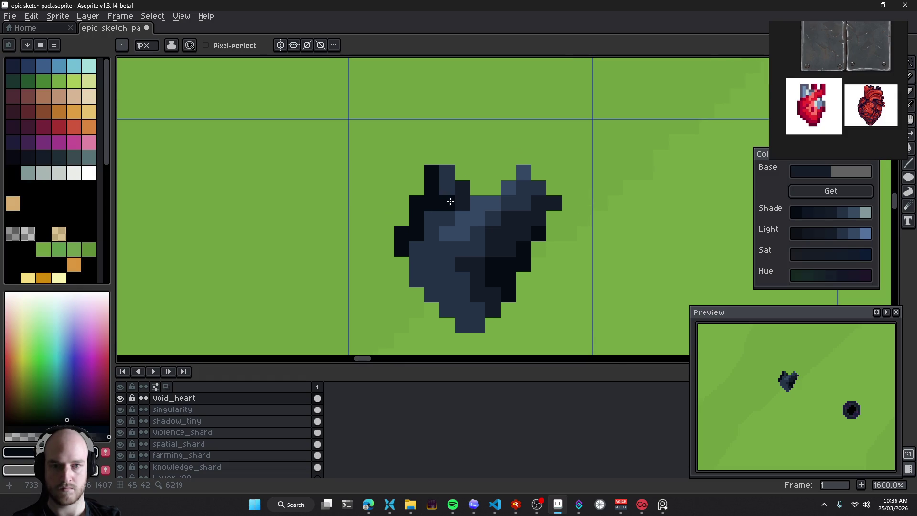
pyautogui.hotkey('ctrl', 'z')
pyautogui.hotkey('ctrl', 'z')
pyautogui.hotkey('ctrl', 'z')
pyautogui.hotkey('ctrl', 'z')
pyautogui.hotkey('ctrl', 'z')
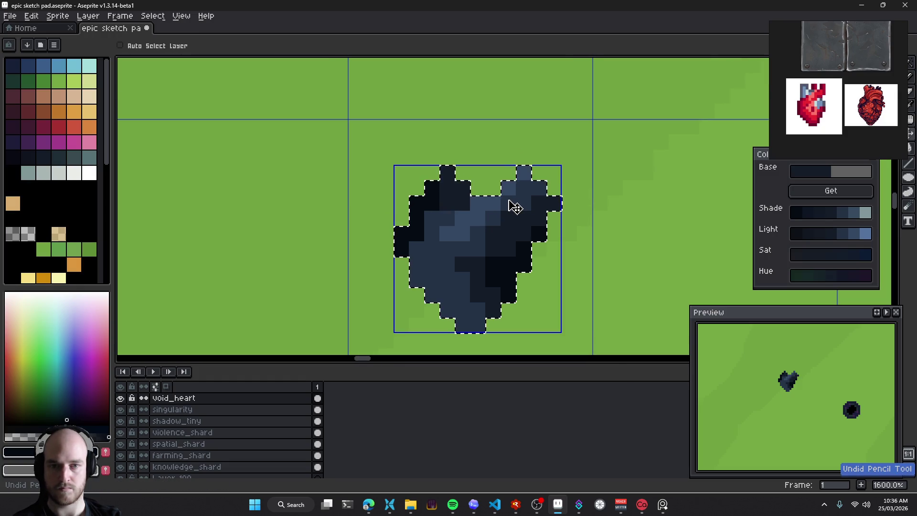
pyautogui.hotkey('ctrl', 'z')
pyautogui.hotkey('ctrl', 'z')
pyautogui.hotkey('ctrl', 'z')
pyautogui.hotkey('ctrl', 'z')
# Zoom out to view the map, zoom back to 1600%, and sample the heart's dark outline colour
pyautogui.moveTo(507, 221); pyautogui.dragTo(488, 209)
pyautogui.scroll(-7, 488, 208)
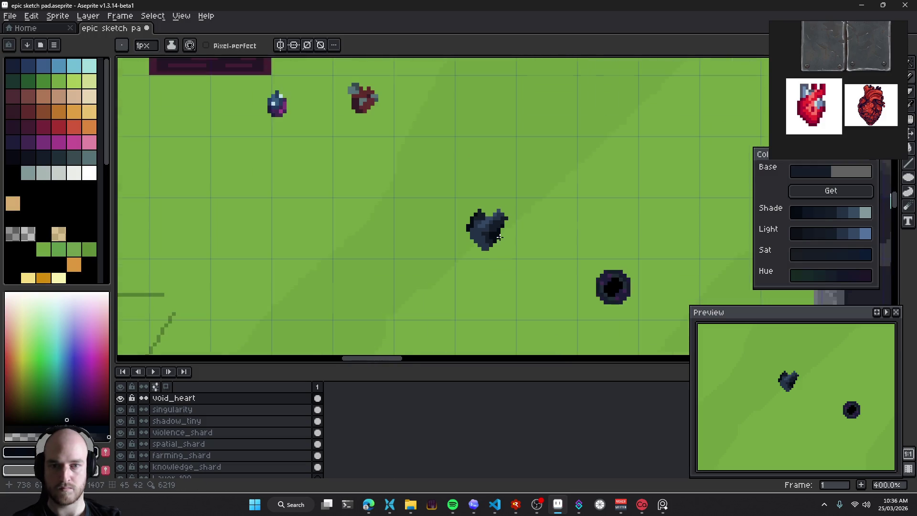
pyautogui.scroll(-1, 501, 248)
pyautogui.scroll(-1, 506, 256)
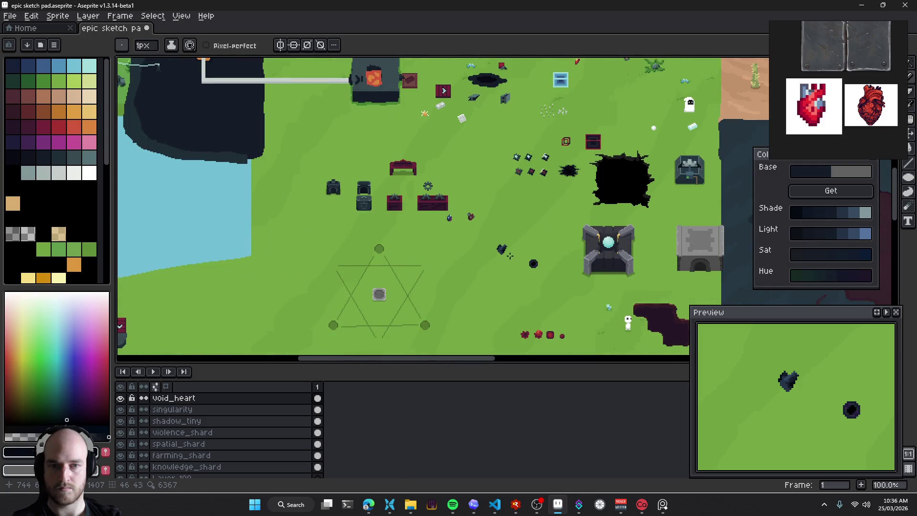
pyautogui.scroll(3, 516, 249)
pyautogui.scroll(1, 488, 221)
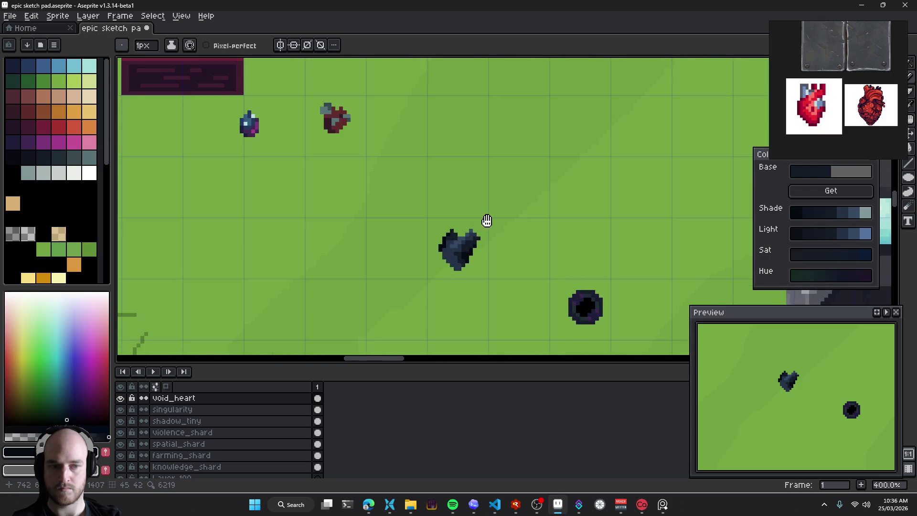
pyautogui.scroll(3, 481, 262)
pyautogui.scroll(1, 460, 265)
pyautogui.scroll(1, 432, 237)
pyautogui.scroll(1, 440, 240)
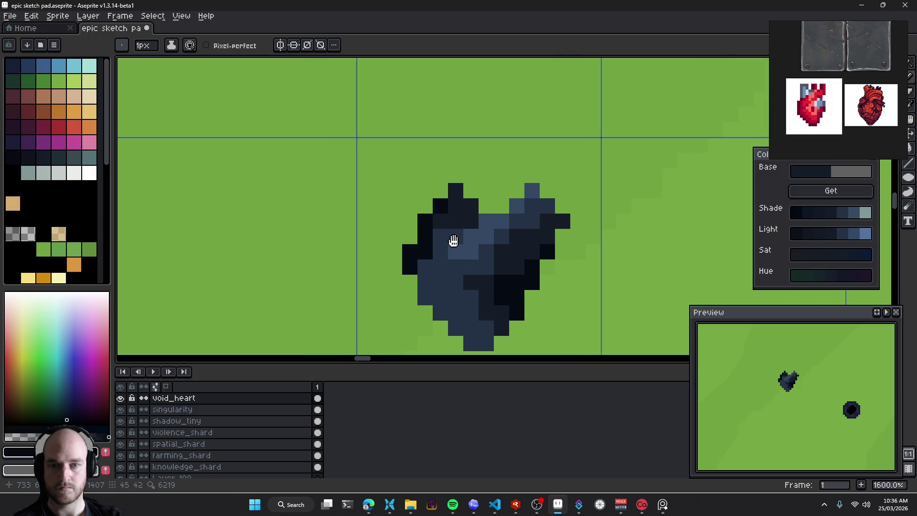
pyautogui.press('e')
pyautogui.click(464, 192)
# Try dark pixels above the heart's middle, then undo them
pyautogui.press('b')
pyautogui.click(449, 191)
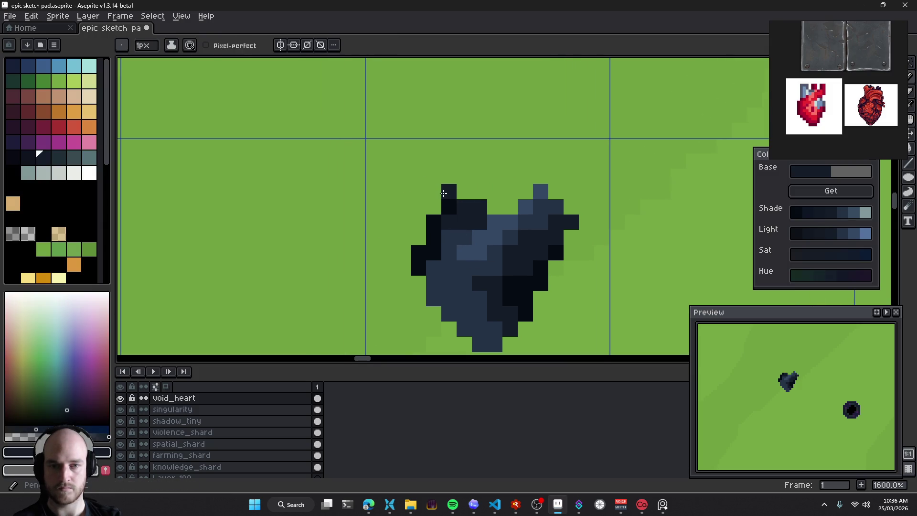
pyautogui.keyDown('alt'); pyautogui.click(444, 191); pyautogui.keyUp('alt')
pyautogui.keyDown('alt'); pyautogui.click(479, 206); pyautogui.keyUp('alt')
pyautogui.click(493, 191)
pyautogui.click(493, 206)
pyautogui.moveTo(539, 236)
pyautogui.mouseDown()
pyautogui.moveTo(517, 234)
pyautogui.moveTo(534, 255)
pyautogui.mouseUp()
pyautogui.hotkey('ctrl', 'z')
pyautogui.hotkey('ctrl', 'z')
# Test a dark column and pixels above the heart's top centre, then undo them
pyautogui.click(485, 180)
pyautogui.moveTo(485, 186); pyautogui.dragTo(488, 206)
pyautogui.click(496, 208)
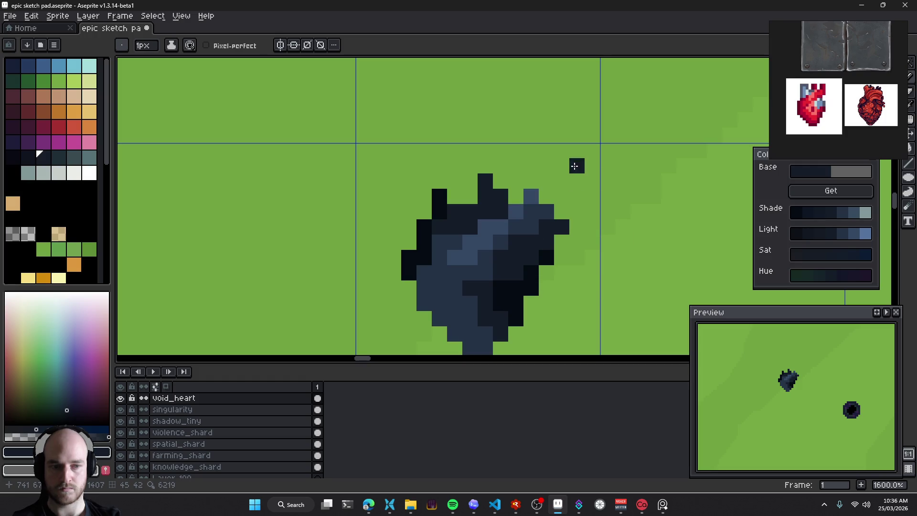
pyautogui.hotkey('ctrl', 'z')
pyautogui.hotkey('ctrl', 'z')
pyautogui.hotkey('ctrl', 'z')
pyautogui.click(470, 197)
pyautogui.scroll(-1, 528, 219)
pyautogui.hotkey('ctrl', 'z')
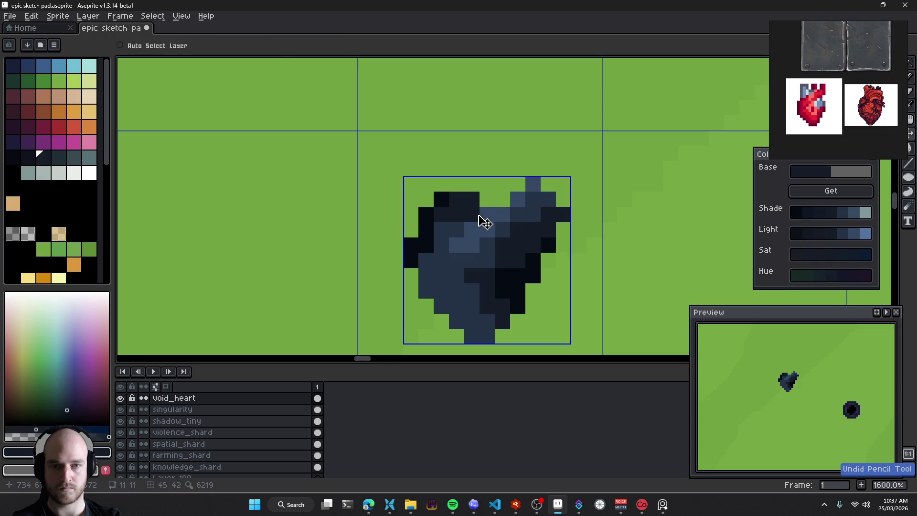
pyautogui.hotkey('ctrl', 'z')
# Paint a dark pointed tip at the heart's top-left, then zoom out and back in
pyautogui.click(437, 183)
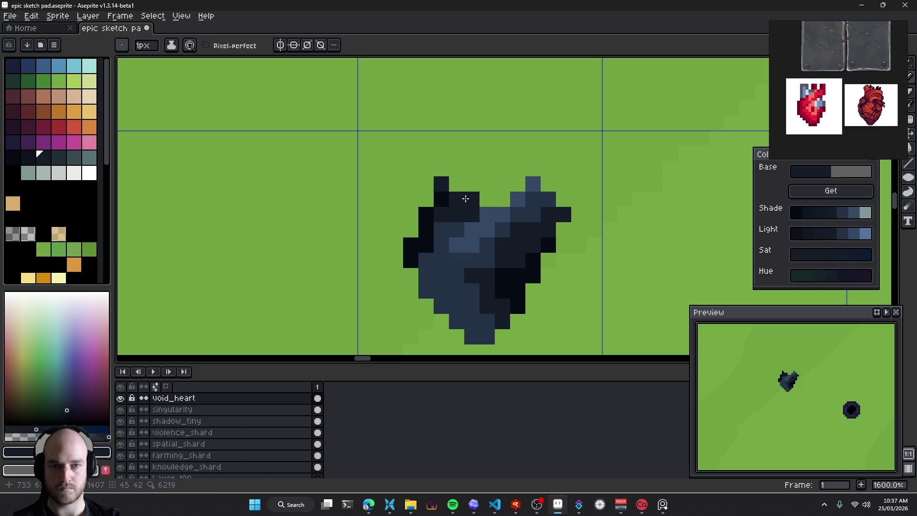
pyautogui.hscroll(2, 495, 212)
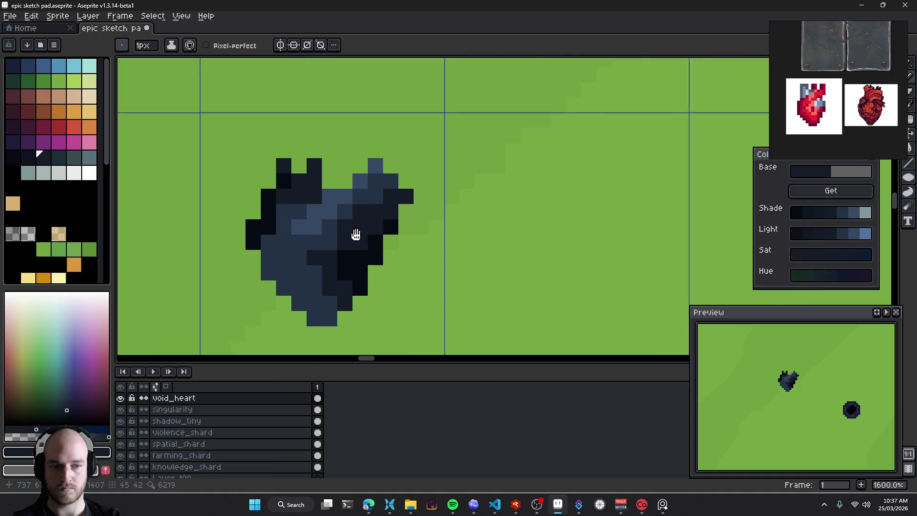
pyautogui.scroll(-4, 358, 236)
pyautogui.scroll(-3, 325, 277)
pyautogui.scroll(-1, 416, 281)
pyautogui.scroll(-1, 422, 288)
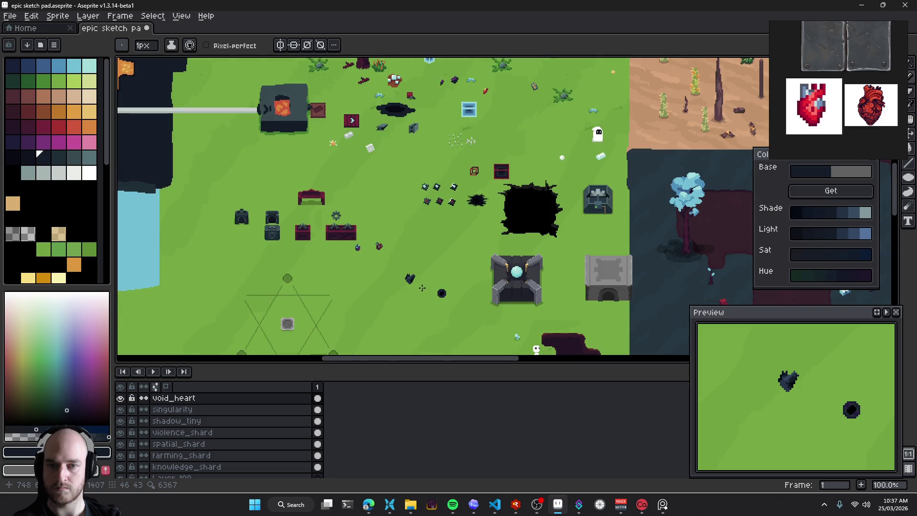
pyautogui.scroll(3, 422, 287)
pyautogui.scroll(2, 421, 268)
pyautogui.scroll(2, 429, 234)
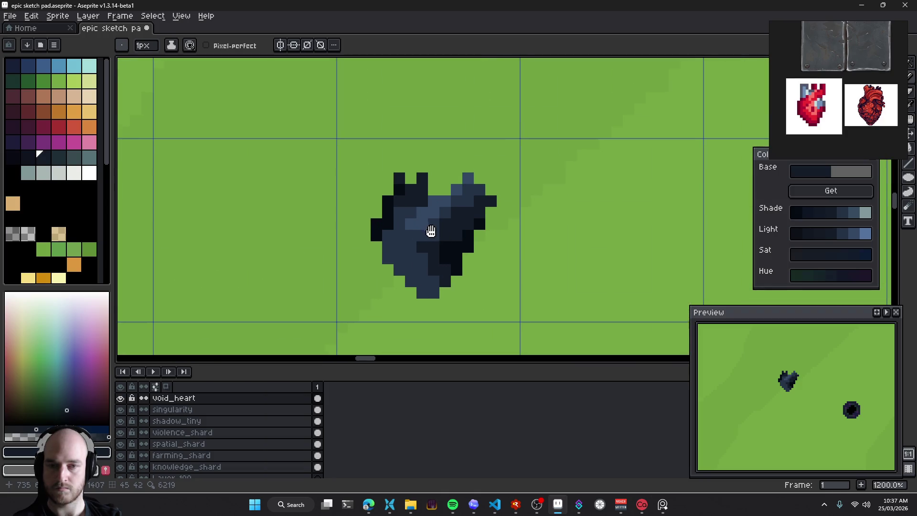
# Select the heart's mid-blue block, deselect it, and recentre the zoomed view
pyautogui.click(416, 234)
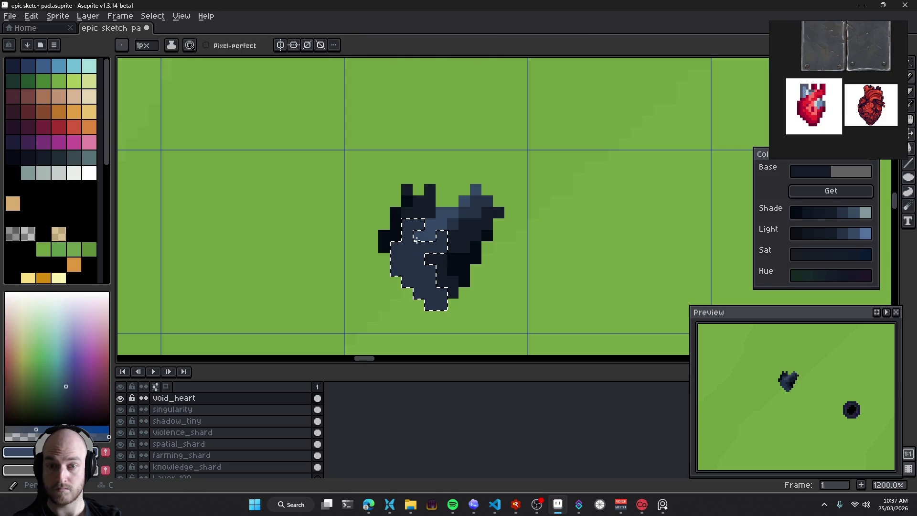
pyautogui.hotkey('ctrl', 'd')
pyautogui.scroll(1, 429, 233)
pyautogui.moveTo(455, 229)
pyautogui.mouseDown()
pyautogui.moveTo(446, 248)
pyautogui.moveTo(420, 248)
pyautogui.mouseUp()
pyautogui.scroll(-3, 446, 248)
pyautogui.scroll(6, 430, 255)
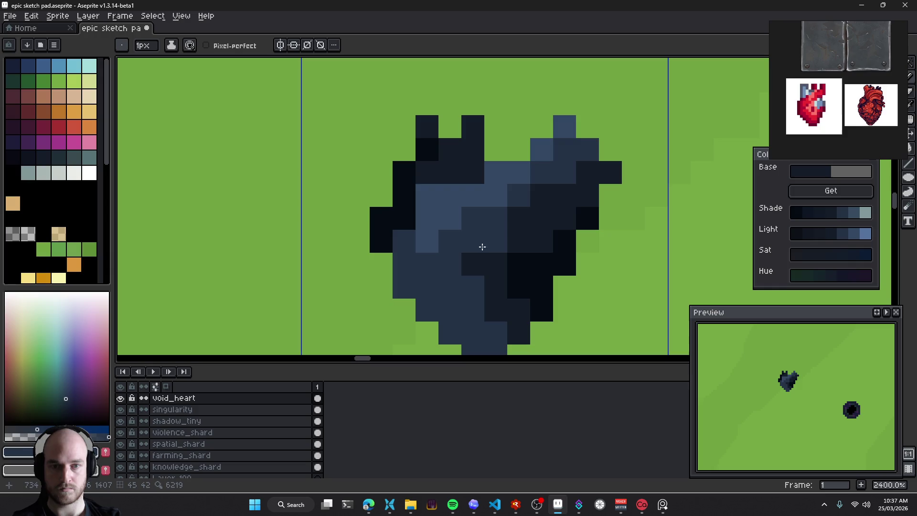
pyautogui.moveTo(458, 236)
pyautogui.mouseDown()
pyautogui.moveTo(412, 226)
pyautogui.moveTo(377, 260)
pyautogui.moveTo(355, 237)
pyautogui.mouseUp()
# Repaint shading cells in the heart's lower middle and right side with darker blues
pyautogui.moveTo(401, 260)
pyautogui.mouseDown()
pyautogui.moveTo(412, 237)
pyautogui.moveTo(438, 270)
pyautogui.mouseUp()
pyautogui.keyDown('alt'); pyautogui.click(446, 262); pyautogui.keyUp('alt')
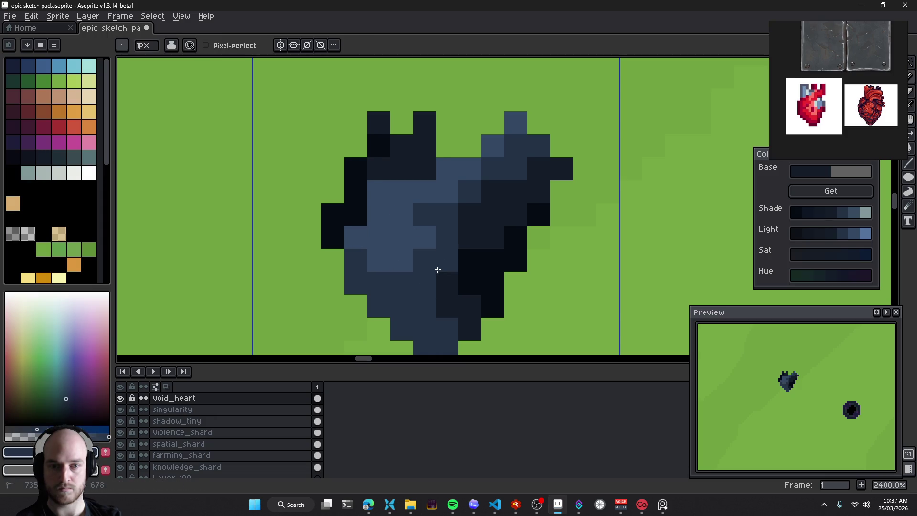
pyautogui.click(438, 270)
pyautogui.keyDown('alt'); pyautogui.click(470, 252); pyautogui.keyUp('alt')
pyautogui.click(471, 285)
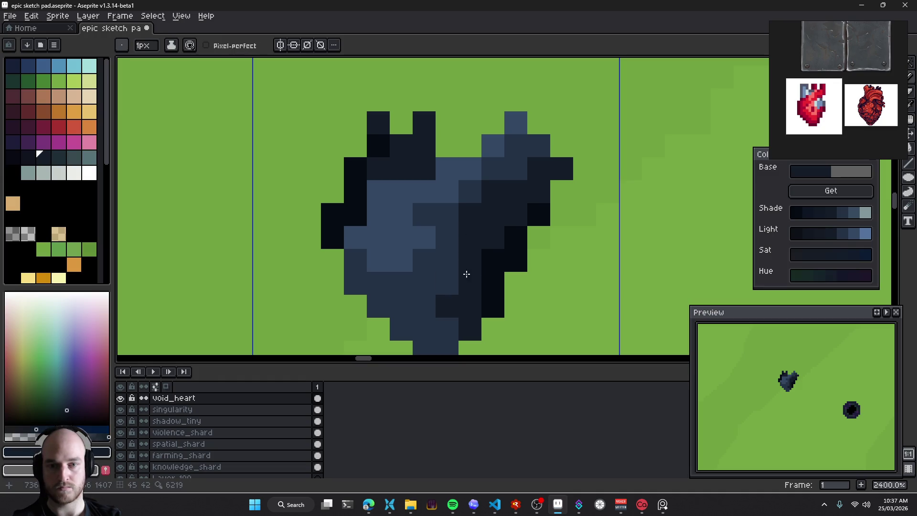
pyautogui.moveTo(473, 267)
pyautogui.mouseDown()
pyautogui.moveTo(454, 246)
pyautogui.moveTo(461, 265)
pyautogui.mouseUp()
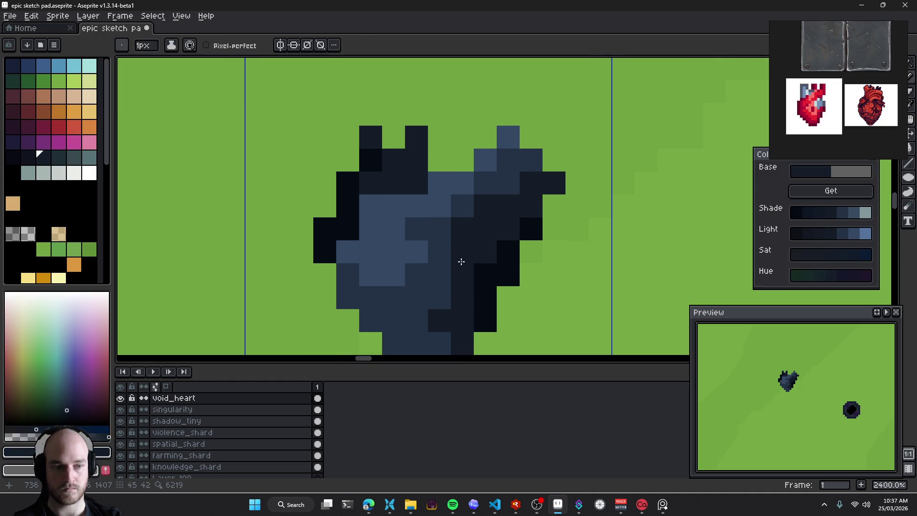
pyautogui.keyDown('alt'); pyautogui.click(432, 231); pyautogui.keyUp('alt')
pyautogui.moveTo(446, 205); pyautogui.dragTo(488, 165)
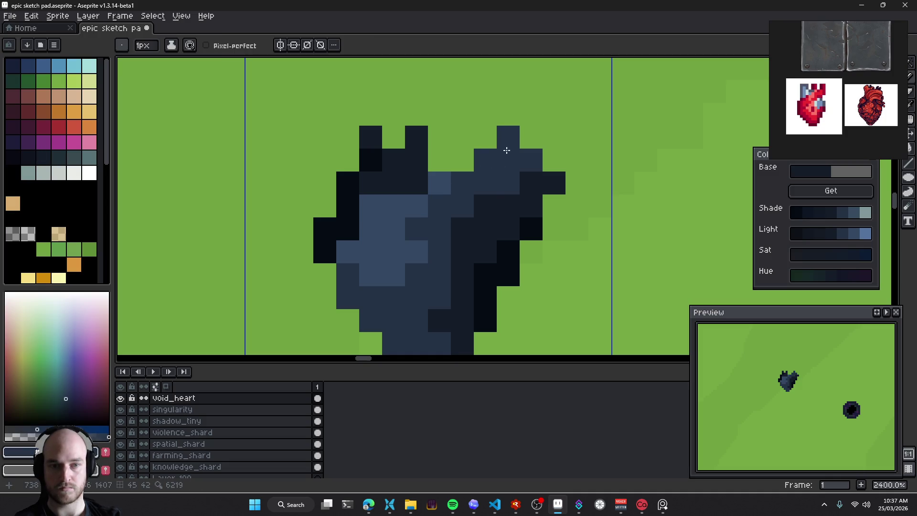
pyautogui.moveTo(459, 245); pyautogui.dragTo(478, 255)
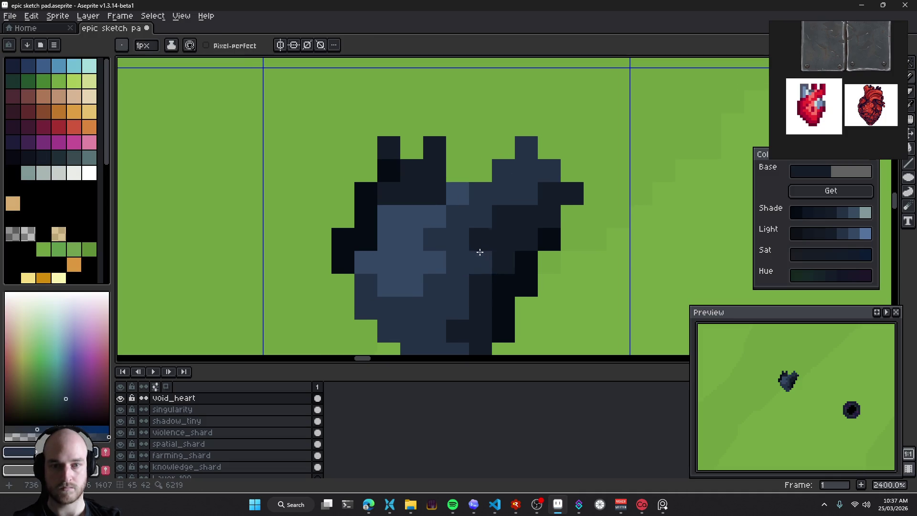
pyautogui.click(479, 252)
pyautogui.click(459, 196)
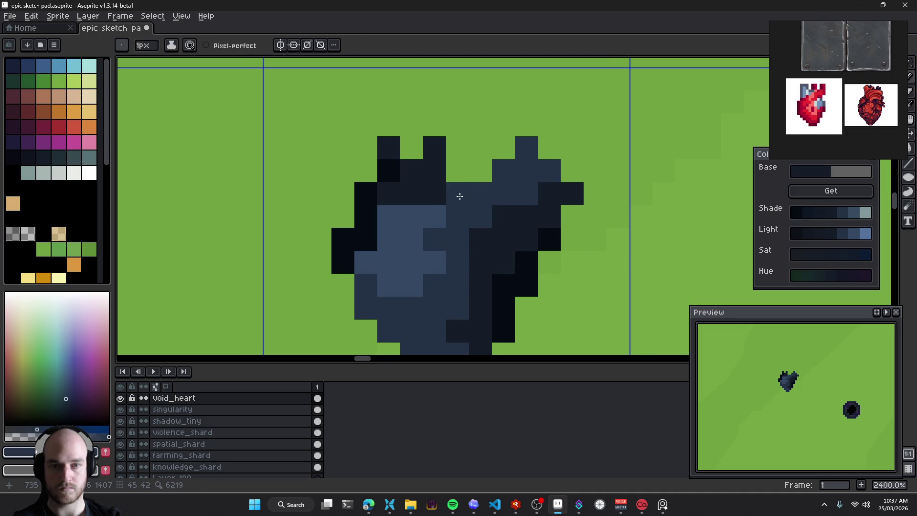
pyautogui.click(527, 270)
# Add lighter slate pixels to the heart's highlight
pyautogui.keyDown('alt'); pyautogui.click(466, 191); pyautogui.keyUp('alt')
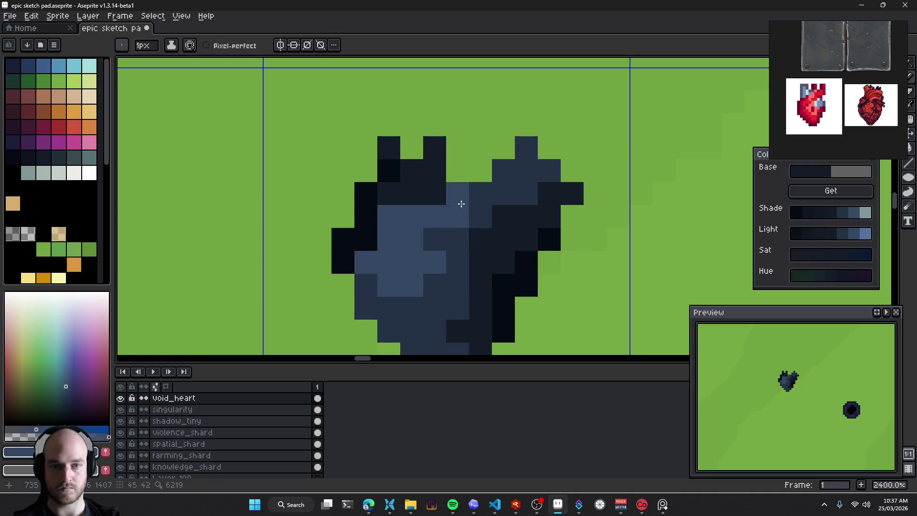
pyautogui.click(480, 193)
pyautogui.click(452, 214)
pyautogui.scroll(-1, 430, 236)
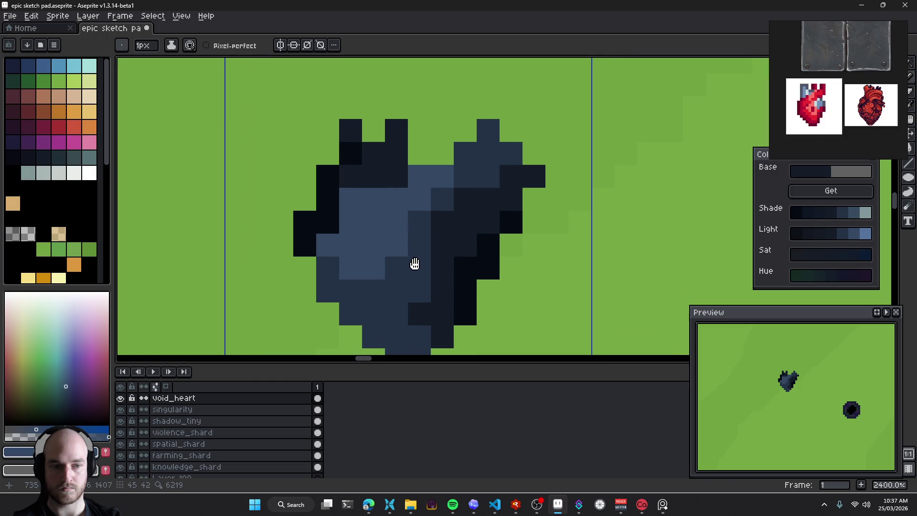
pyautogui.scroll(2, 415, 262)
pyautogui.keyDown('alt'); pyautogui.click(442, 249); pyautogui.keyUp('alt')
pyautogui.click(482, 231)
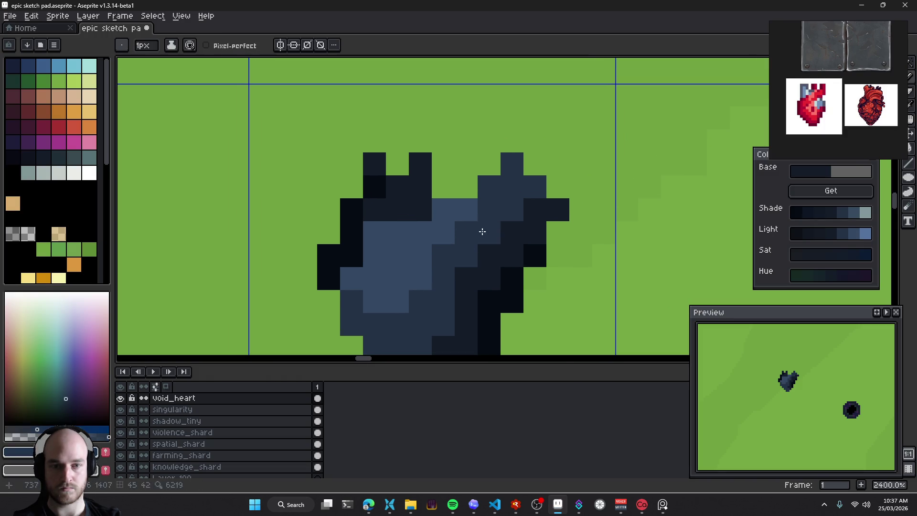
pyautogui.scroll(-1, 538, 208)
pyautogui.scroll(1, 484, 232)
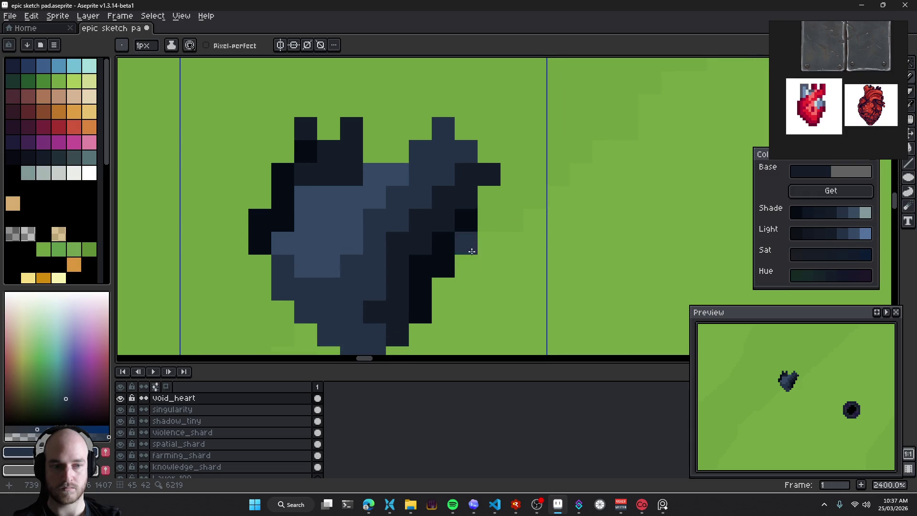
# Erase two dark pixels on the right edge and refill dark cells on the right lobe
pyautogui.press('e')
pyautogui.moveTo(483, 233); pyautogui.dragTo(494, 189)
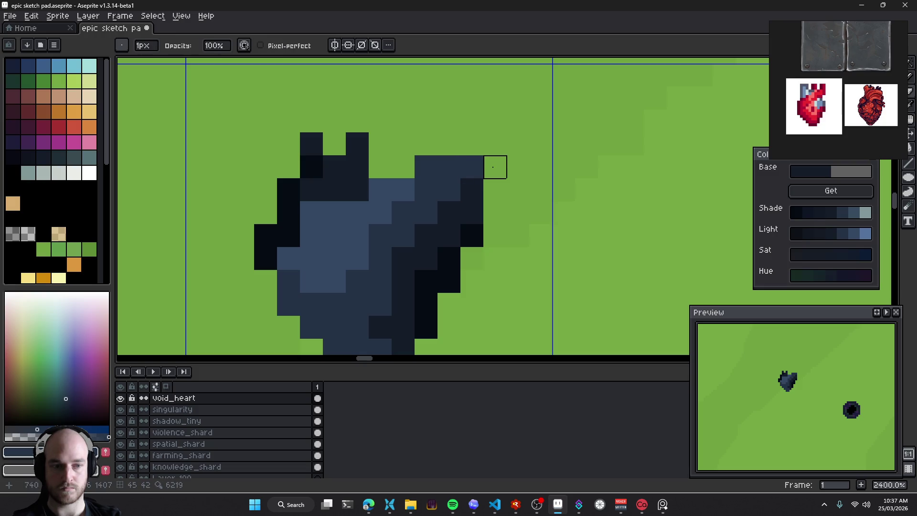
pyautogui.press('b')
pyautogui.click(493, 169)
pyautogui.click(472, 189)
pyautogui.click(449, 143)
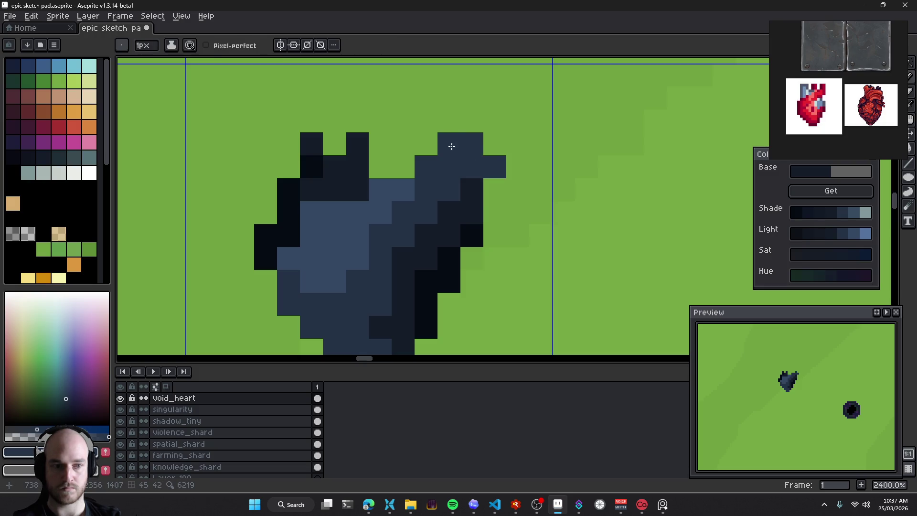
pyautogui.press('v')
pyautogui.press('b')
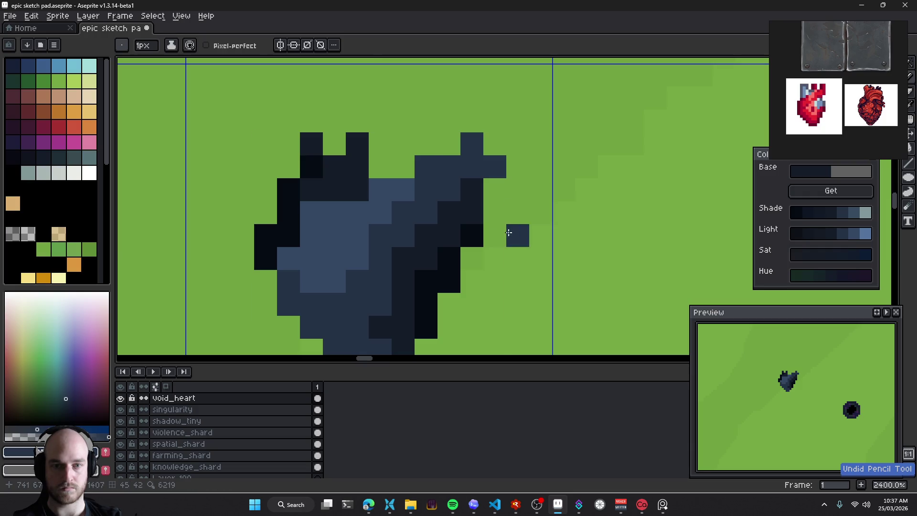
# Attach an extra dark-blue pixel to the heart's right arm, undoing misplaced attempts
pyautogui.click(495, 235)
pyautogui.moveTo(495, 235); pyautogui.dragTo(518, 234)
pyautogui.hotkey('ctrl', 'z')
pyautogui.click(519, 218)
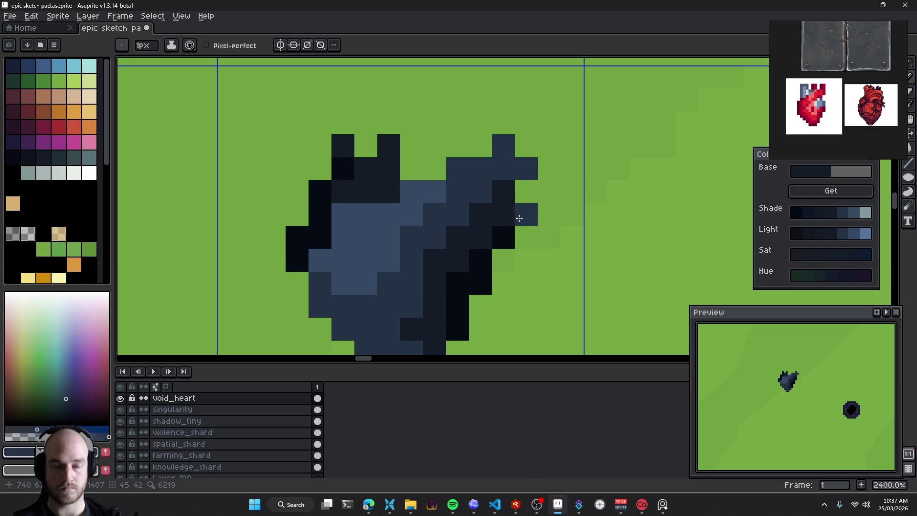
pyautogui.hotkey('ctrl', 'z')
pyautogui.click(507, 213)
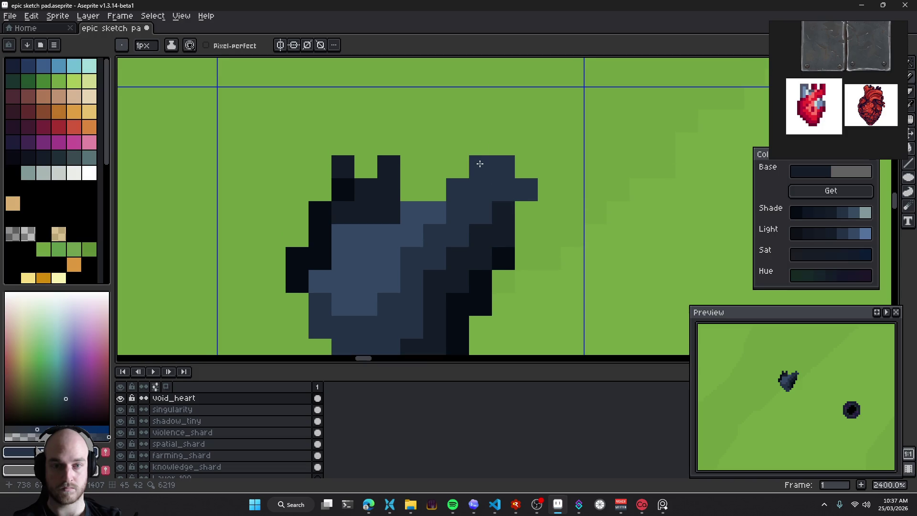
pyautogui.scroll(-5, 478, 225)
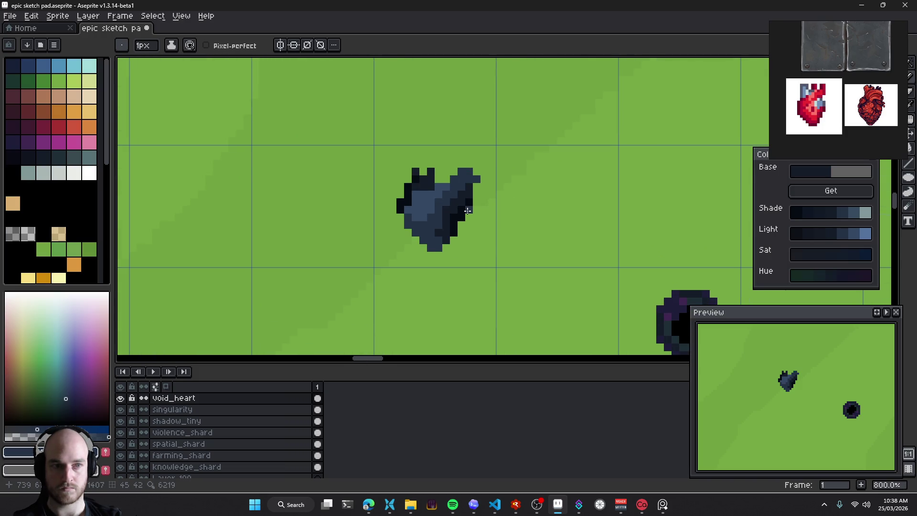
pyautogui.scroll(6, 443, 233)
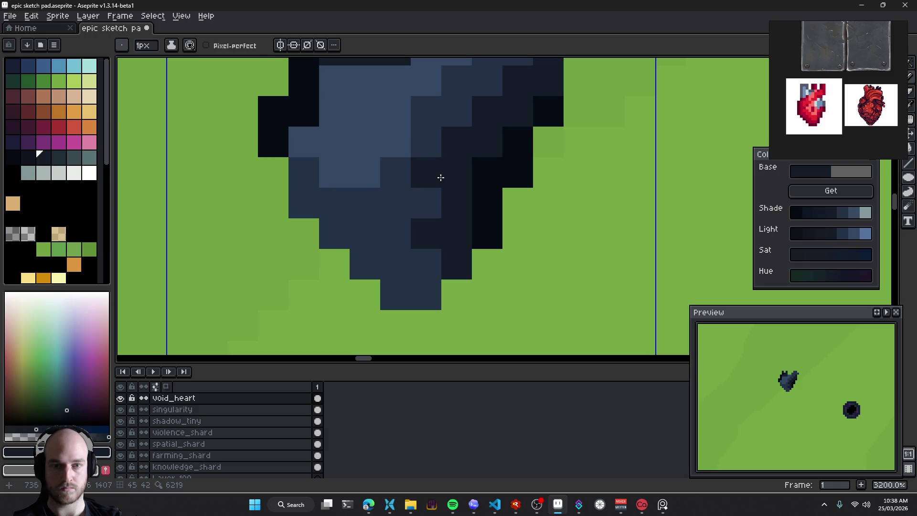
pyautogui.hotkey('ctrl', 'z')
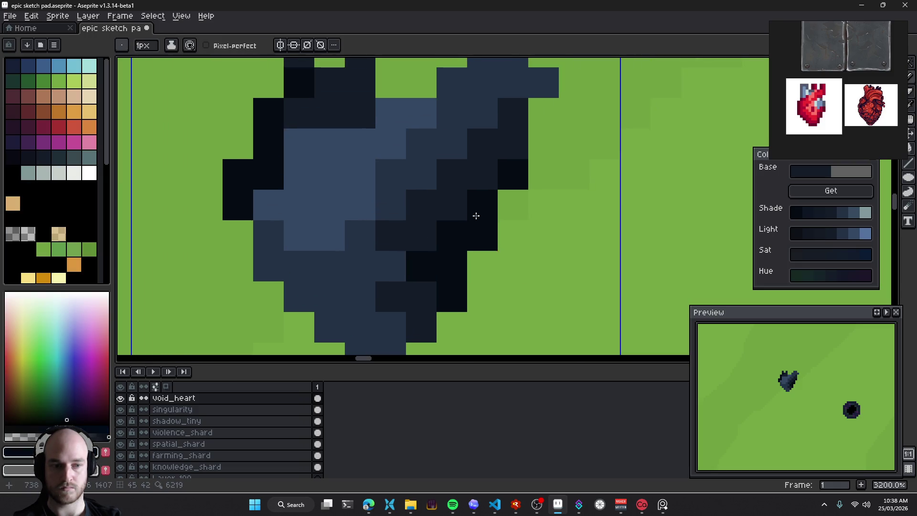
# Sample the medium blue and lighten two pixels inside the heart
pyautogui.hotkey('ctrl', 'z')
pyautogui.keyDown('alt'); pyautogui.click(413, 191); pyautogui.keyUp('alt')
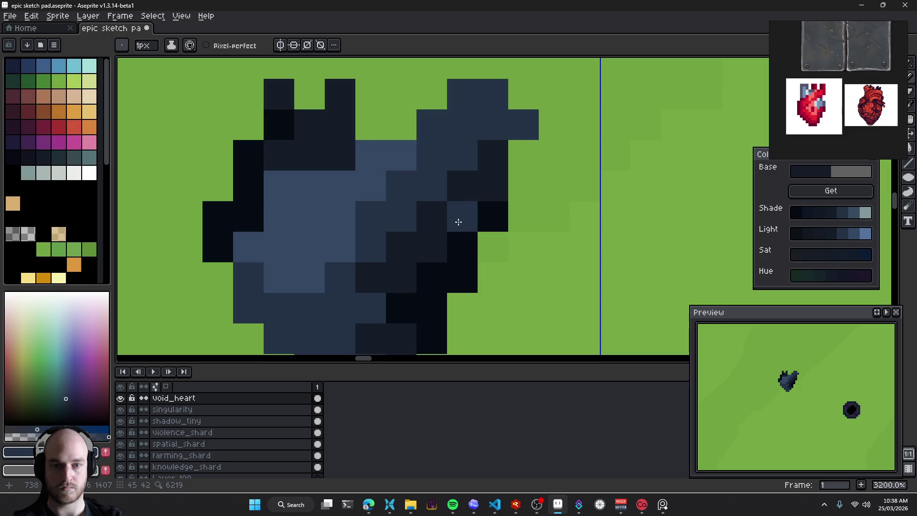
pyautogui.moveTo(403, 277); pyautogui.dragTo(406, 239)
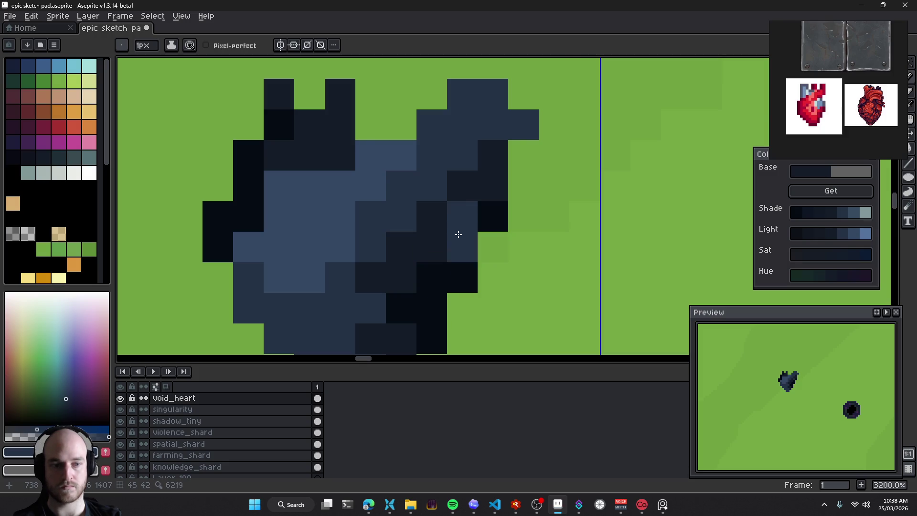
pyautogui.scroll(-10, 473, 253)
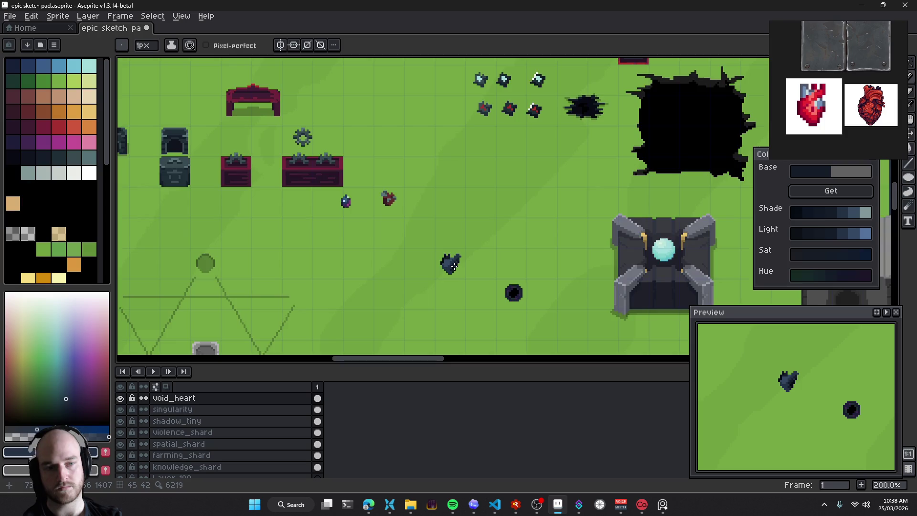
# Zoom and pan to centre the heart sprite in view
pyautogui.scroll(1, 455, 265)
pyautogui.scroll(1, 454, 266)
pyautogui.scroll(1, 456, 263)
pyautogui.scroll(5, 458, 259)
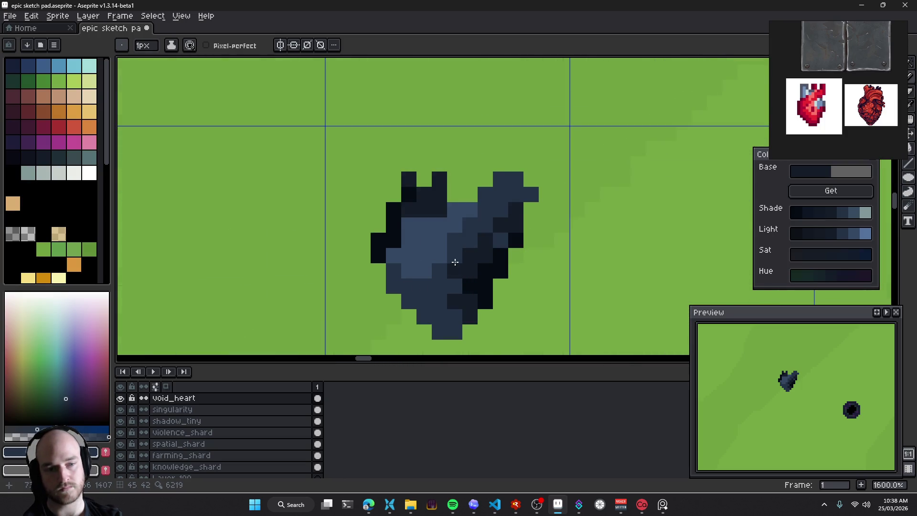
pyautogui.moveTo(455, 262); pyautogui.dragTo(430, 245)
pyautogui.press('v')
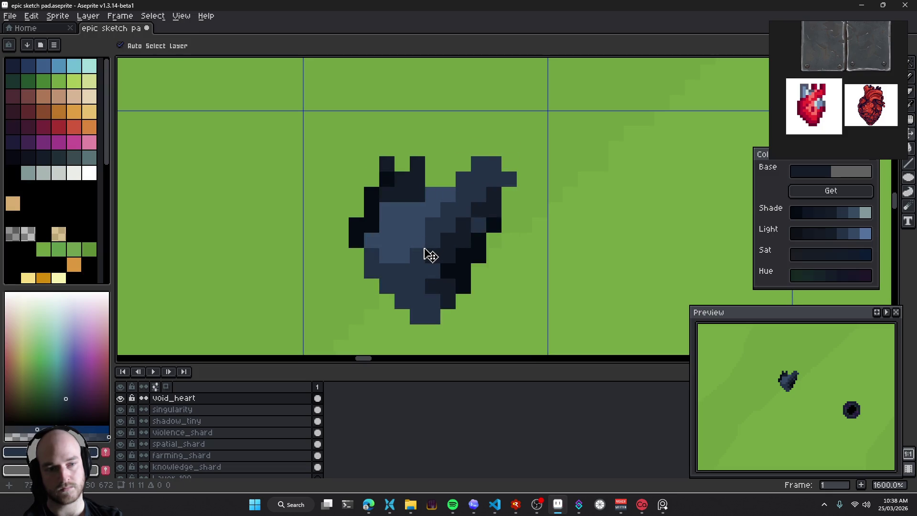
pyautogui.scroll(-3, 432, 265)
pyautogui.scroll(-2, 434, 275)
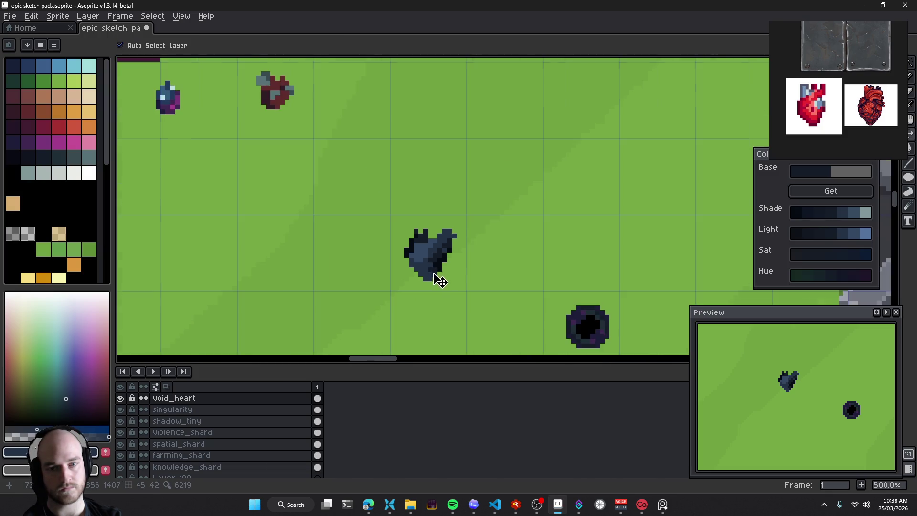
pyautogui.scroll(5, 432, 284)
# Erase a pixel on the heart's lower-left edge
pyautogui.press('e')
pyautogui.click(366, 238)
pyautogui.click(381, 253)
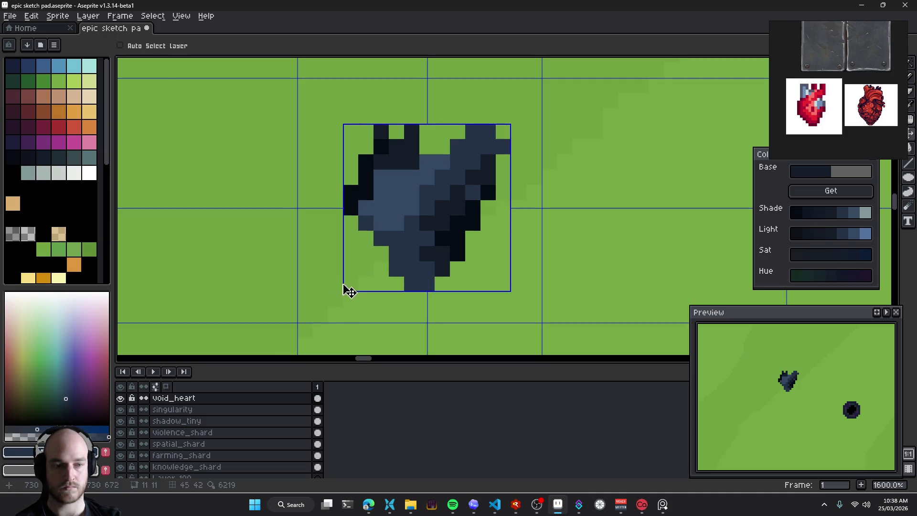
pyautogui.hotkey('ctrl', 'z')
pyautogui.hotkey('ctrl', 'y')
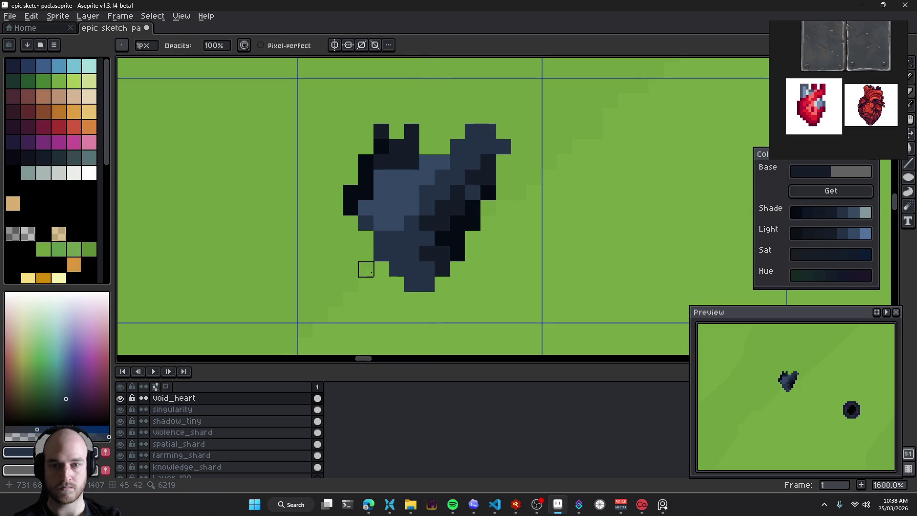
# Test dark pixels below the heart's tip, then undo them
pyautogui.press('b')
pyautogui.click(412, 299)
pyautogui.click(427, 299)
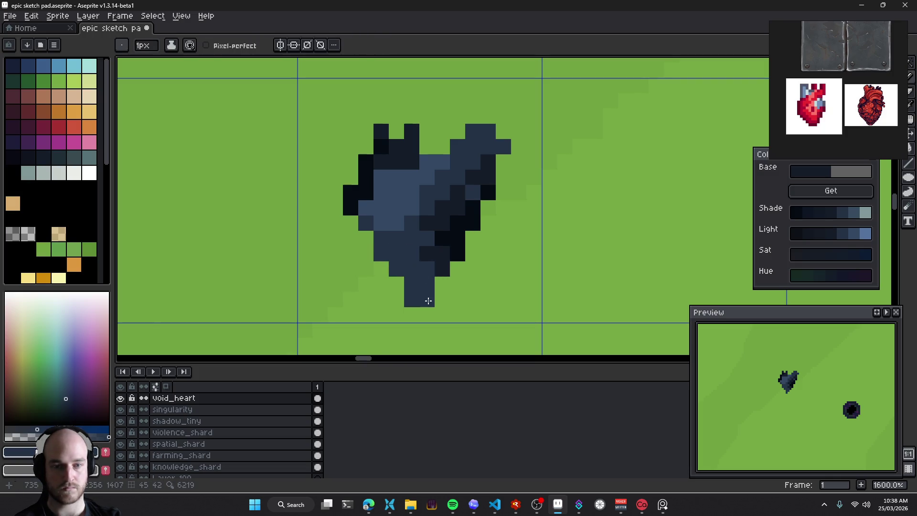
pyautogui.hotkey('ctrl', 'z')
pyautogui.click(443, 298)
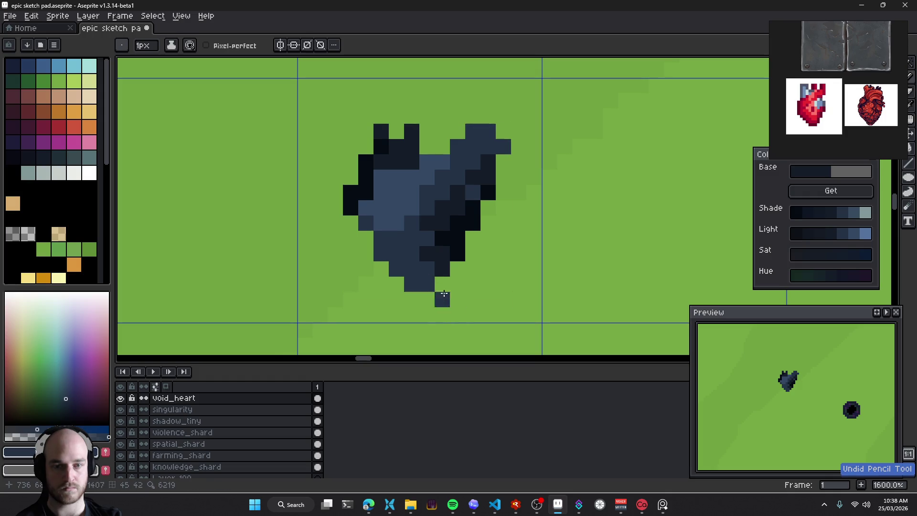
pyautogui.hotkey('ctrl', 'z')
# Save the epic sketch pad file and sample the heart's lighter blue
pyautogui.moveTo(430, 245)
pyautogui.mouseDown()
pyautogui.moveTo(418, 258)
pyautogui.moveTo(437, 253)
pyautogui.moveTo(435, 260)
pyautogui.mouseUp()
pyautogui.hotkey('ctrl', 's')
pyautogui.press('i')
pyautogui.click(391, 235)
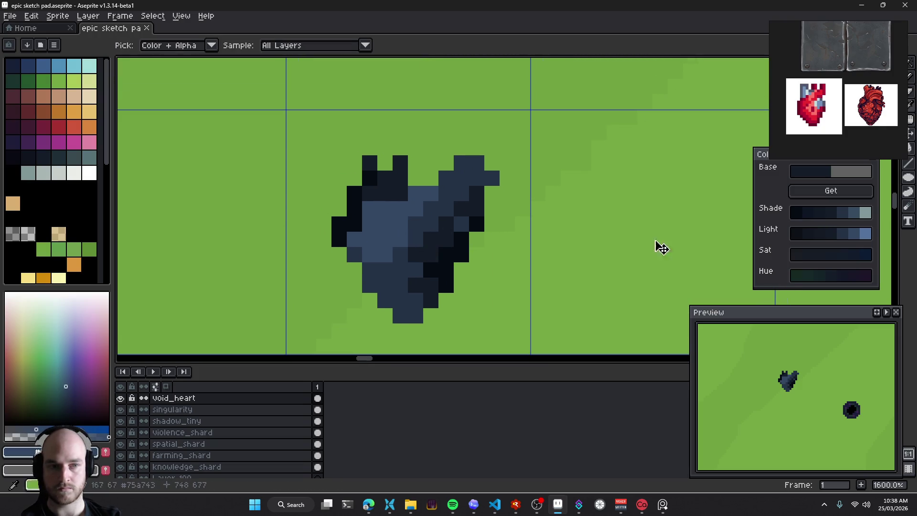
# Try light-blue highlight pixels on the heart's upper-left, then undo them all
pyautogui.click(865, 233)
pyautogui.press('b')
pyautogui.click(380, 224)
pyautogui.click(370, 225)
pyautogui.click(369, 240)
pyautogui.hotkey('ctrl', 'z')
pyautogui.press('v')
pyautogui.hotkey('ctrl', 'z')
pyautogui.moveTo(369, 208); pyautogui.dragTo(385, 208)
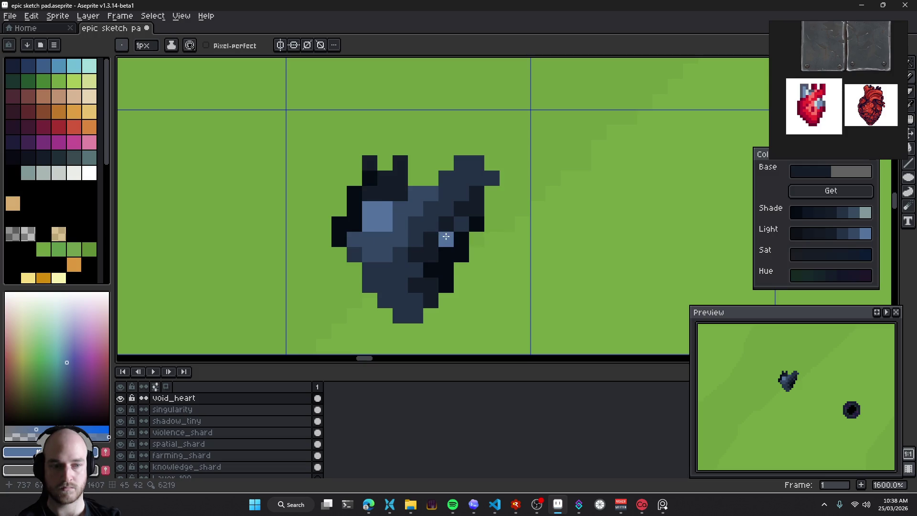
pyautogui.click(401, 208)
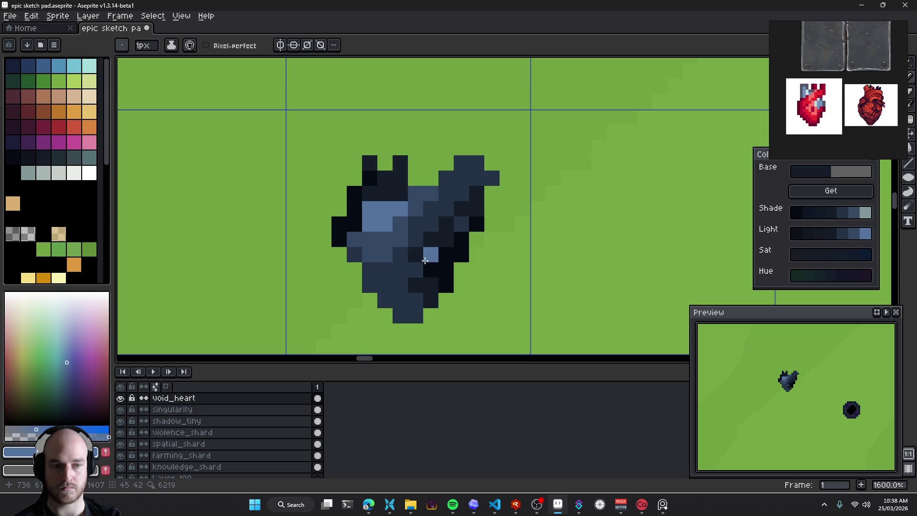
pyautogui.hotkey('ctrl', 'z')
pyautogui.hotkey('ctrl', 'z')
pyautogui.hotkey('ctrl', 'z')
pyautogui.hotkey('ctrl', 'z')
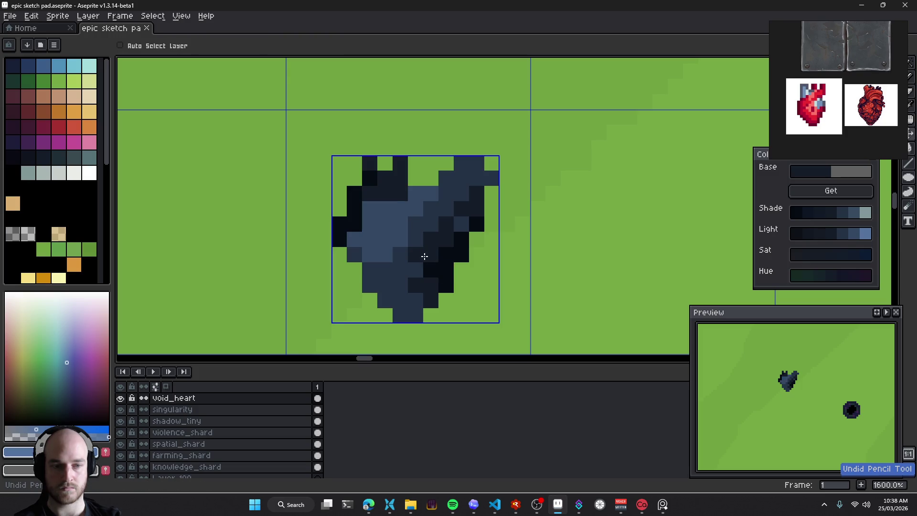
# Rework the heart's shading pixels with dark navy sampled from the sprite
pyautogui.keyDown('alt'); pyautogui.click(446, 231); pyautogui.keyUp('alt')
pyautogui.click(461, 224)
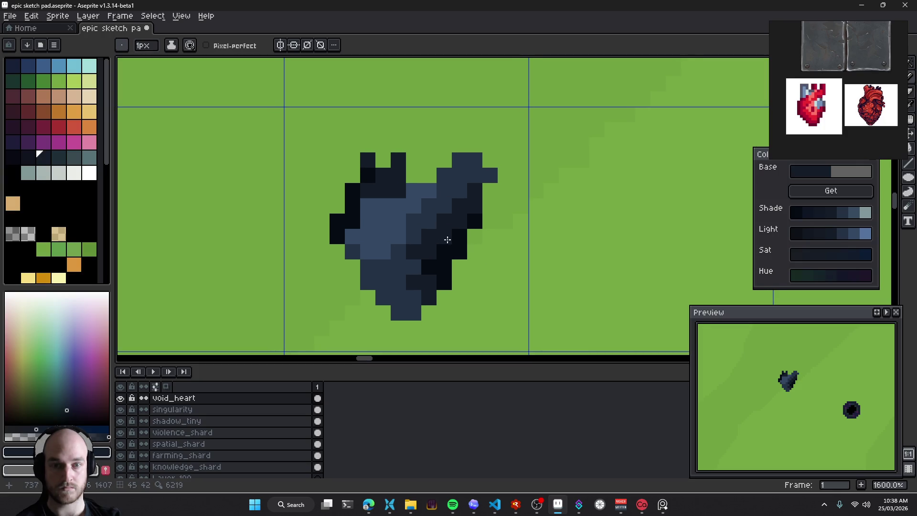
pyautogui.hotkey('ctrl', 'z')
pyautogui.click(459, 234)
pyautogui.moveTo(455, 224); pyautogui.dragTo(470, 245)
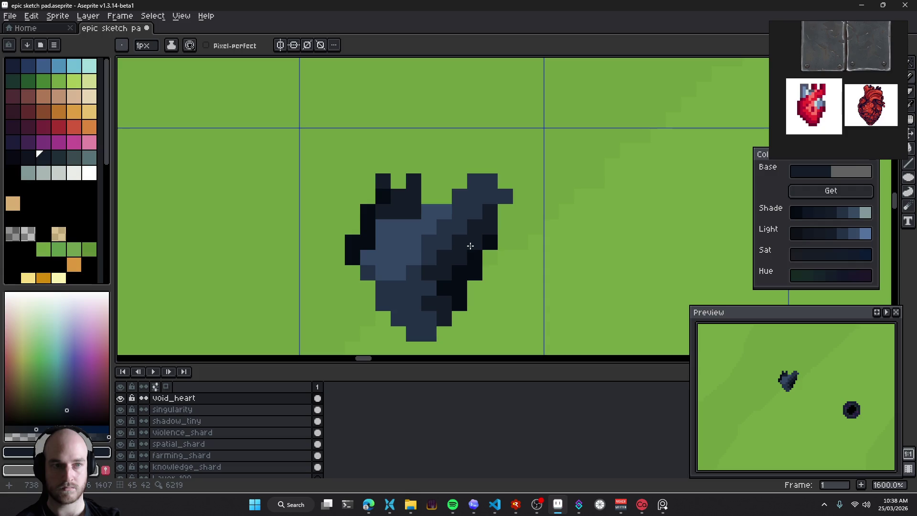
pyautogui.click(469, 250)
# Extend the right arm one pixel outward, shading it with navy and near-black
pyautogui.click(505, 226)
pyautogui.keyDown('alt'); pyautogui.click(486, 231); pyautogui.keyUp('alt')
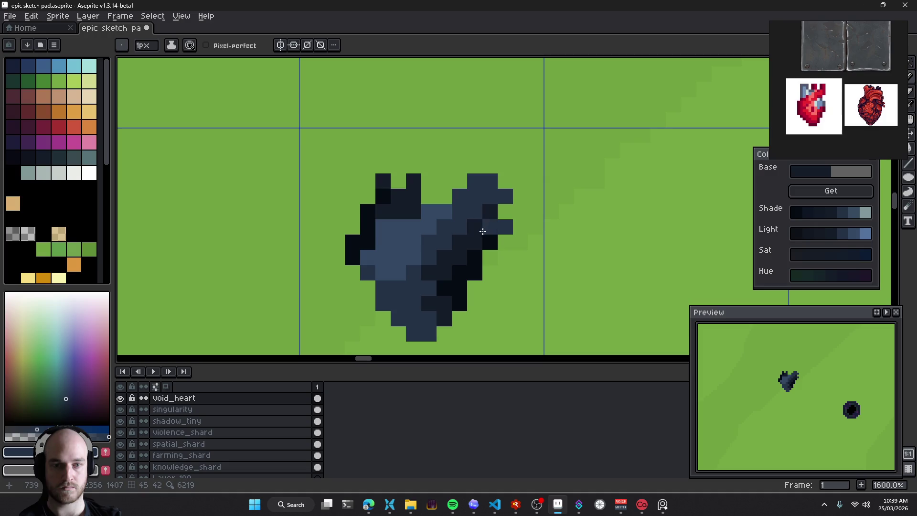
pyautogui.click(474, 227)
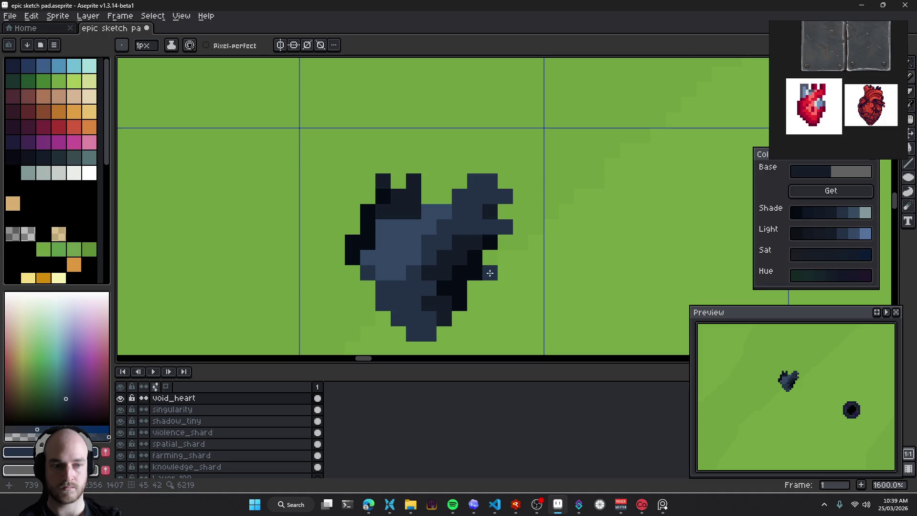
pyautogui.click(521, 227)
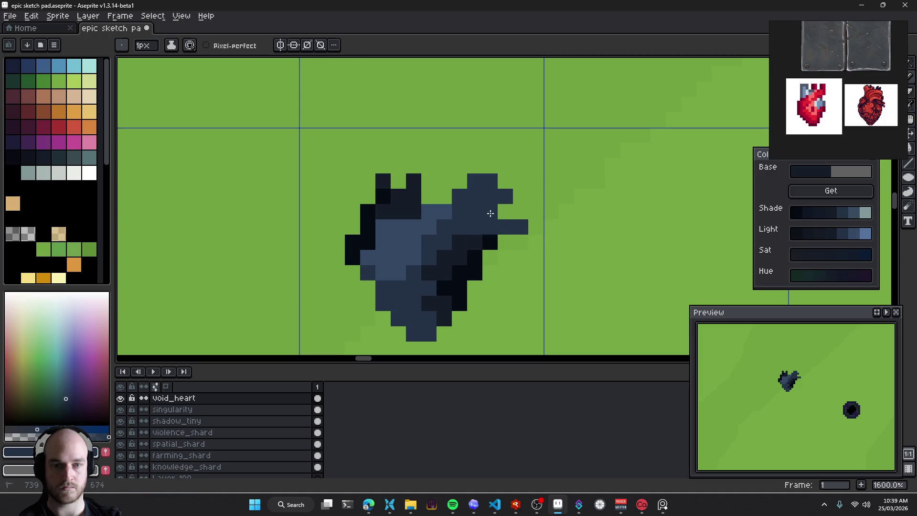
pyautogui.keyDown('alt'); pyautogui.click(490, 243); pyautogui.keyUp('alt')
pyautogui.moveTo(490, 211); pyautogui.dragTo(505, 211)
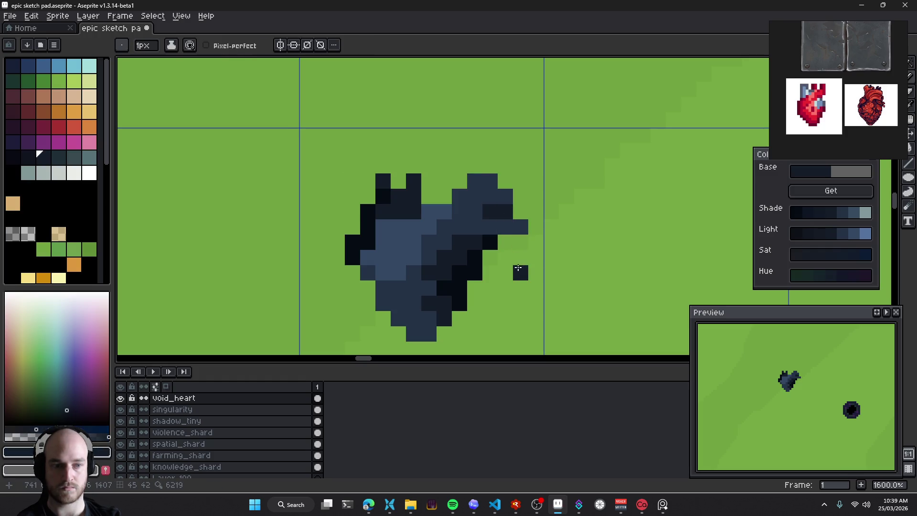
pyautogui.keyDown('alt'); pyautogui.click(507, 193); pyautogui.keyUp('alt')
pyautogui.hotkey('ctrl', 'z')
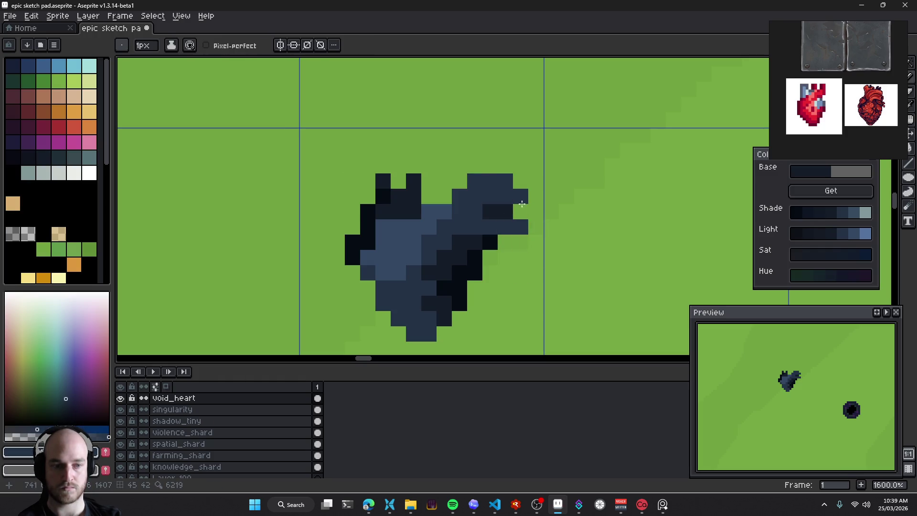
pyautogui.hotkey('ctrl', 'z')
pyautogui.hotkey('ctrl', 'z')
pyautogui.hotkey('ctrl', 'z')
pyautogui.hotkey('ctrl', 'y')
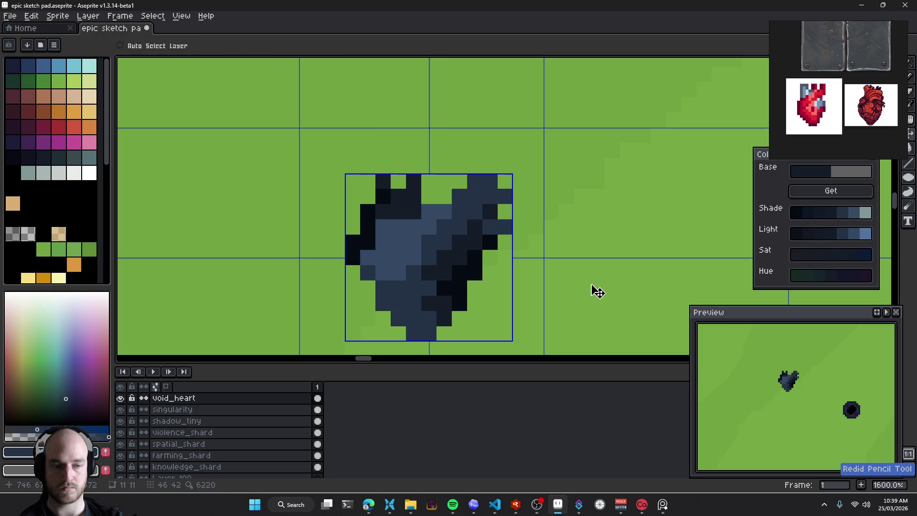
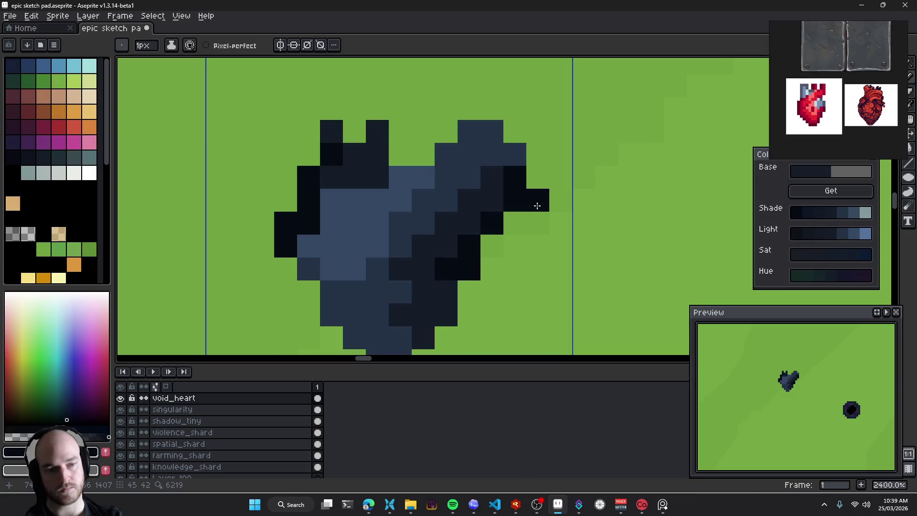
# Undo the stray pixels and eraser strokes on the void heart's right arm
pyautogui.hotkey('ctrl', 'z')
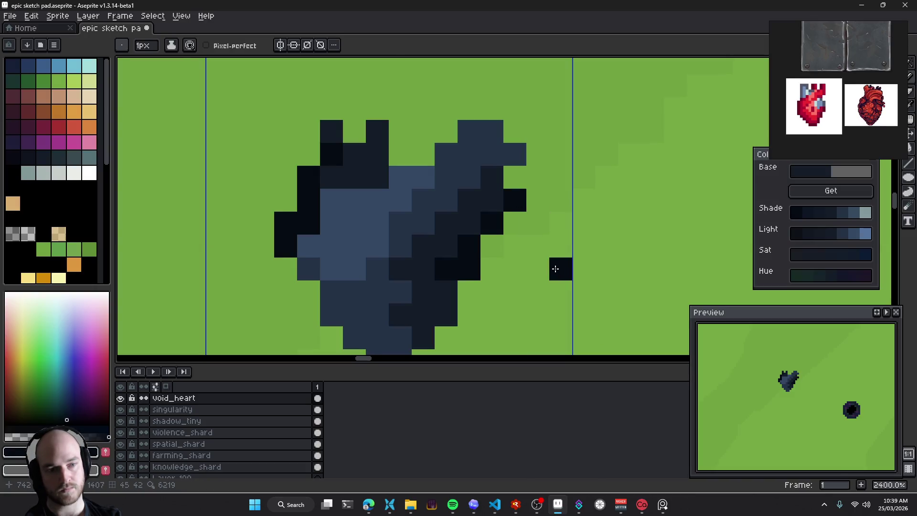
pyautogui.hotkey('ctrl', 'z')
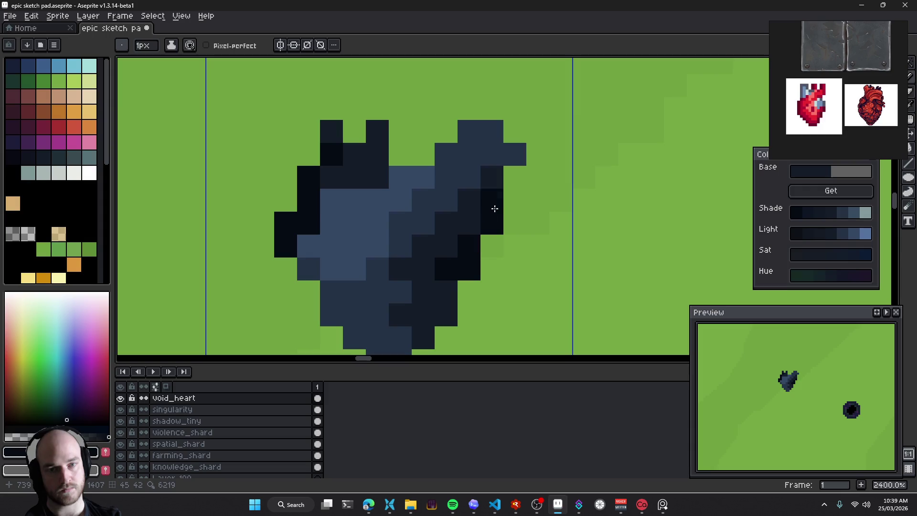
pyautogui.press('e')
pyautogui.hotkey('ctrl', 'z')
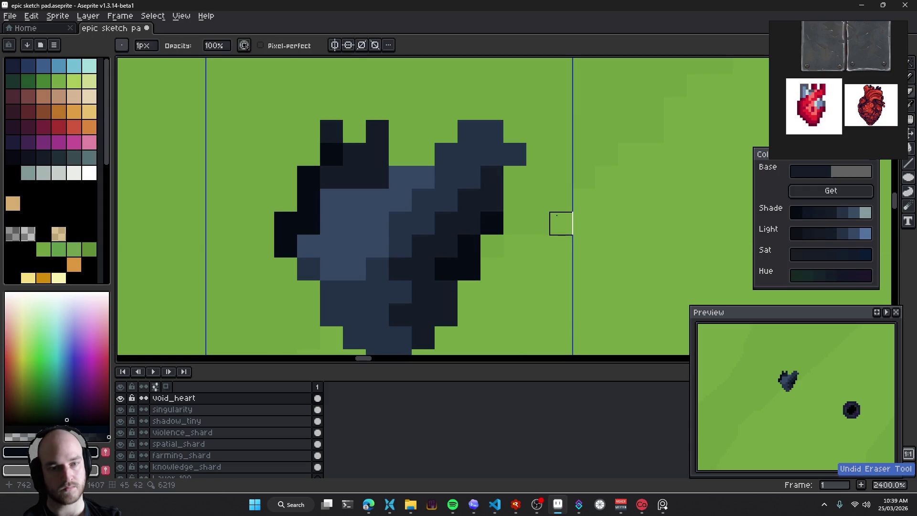
pyautogui.moveTo(527, 253); pyautogui.dragTo(530, 244)
# Erase the two dark pixels right of the heart, adjusting with undo and redo
pyautogui.moveTo(469, 237); pyautogui.dragTo(468, 260)
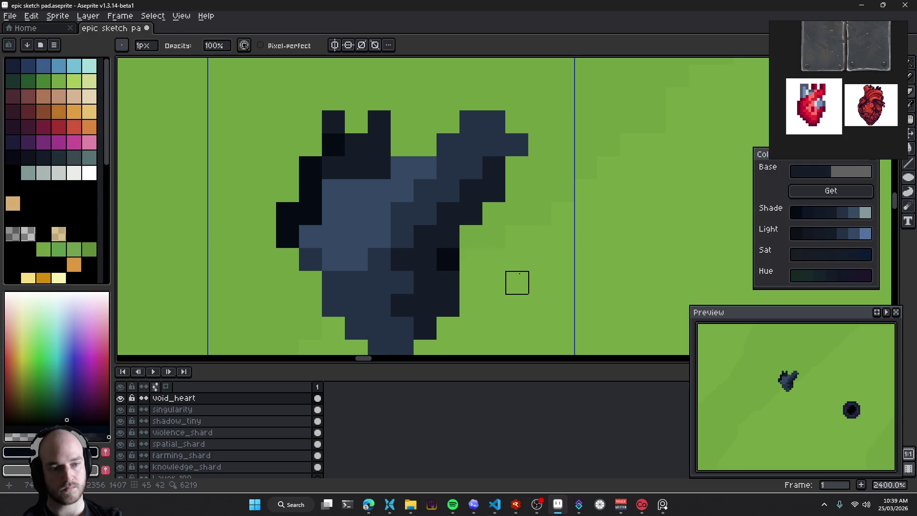
pyautogui.hotkey('ctrl', 'z')
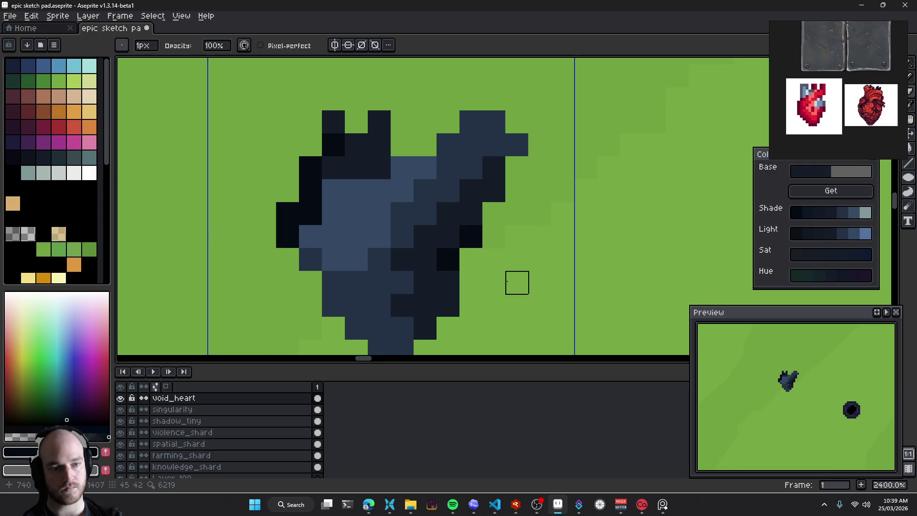
pyautogui.hotkey('ctrl', 'z')
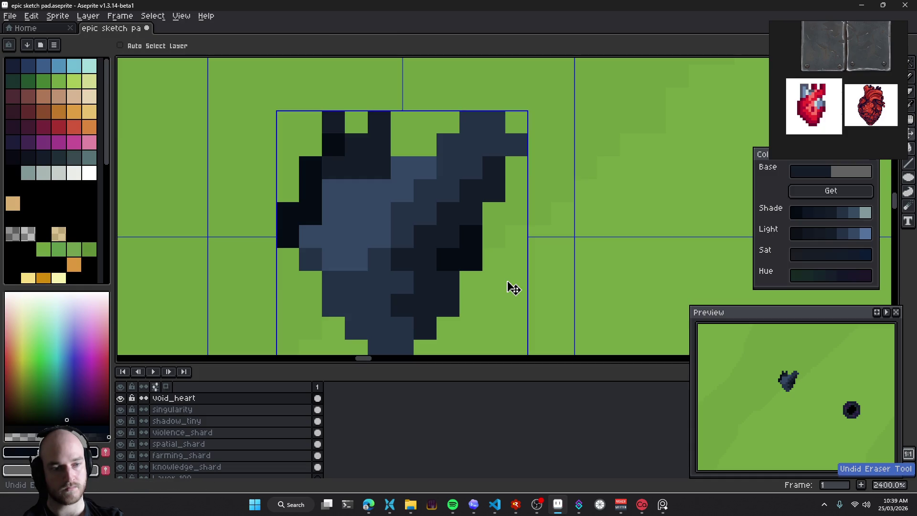
pyautogui.hotkey('ctrl', 'z')
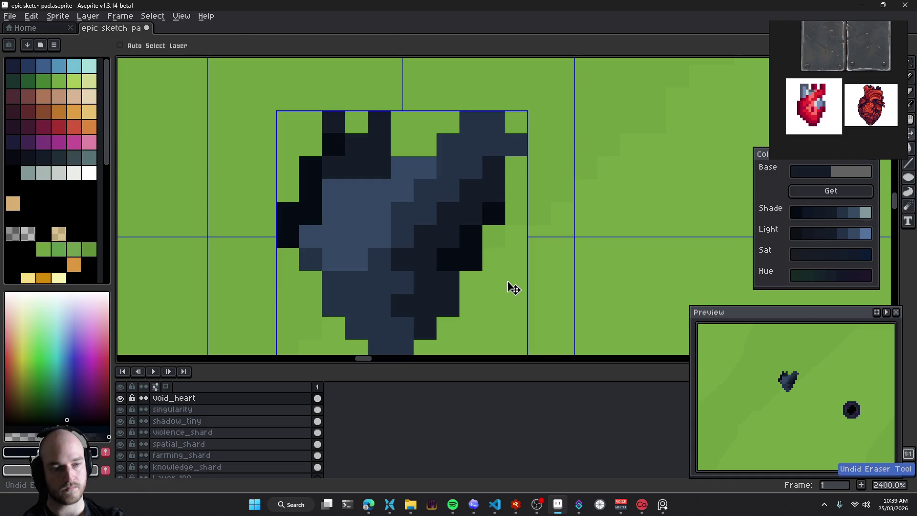
pyautogui.hotkey('ctrl', 'y')
pyautogui.hotkey('ctrl', 'y')
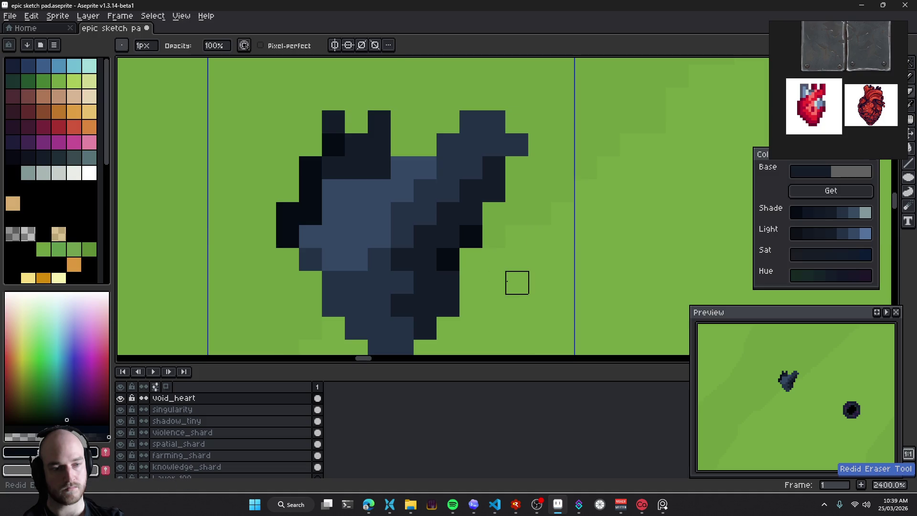
pyautogui.hotkey('ctrl', 'z')
pyautogui.hotkey('ctrl', 'z')
# Save the sketch pad, undo the last pencil pixel and sample the heart's dark blue
pyautogui.press('b')
pyautogui.moveTo(575, 246); pyautogui.dragTo(564, 198)
pyautogui.hotkey('ctrl', 's')
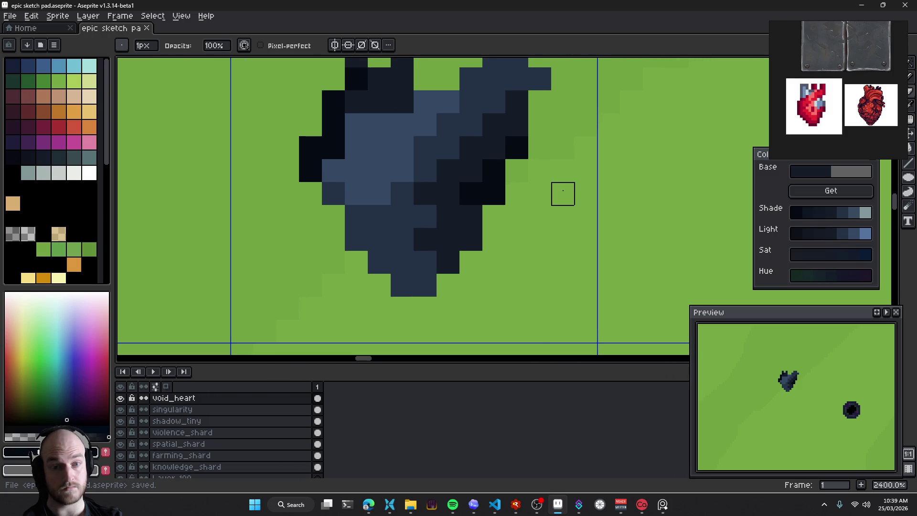
pyautogui.hotkey('ctrl', 'z')
pyautogui.hotkey('ctrl', 'y')
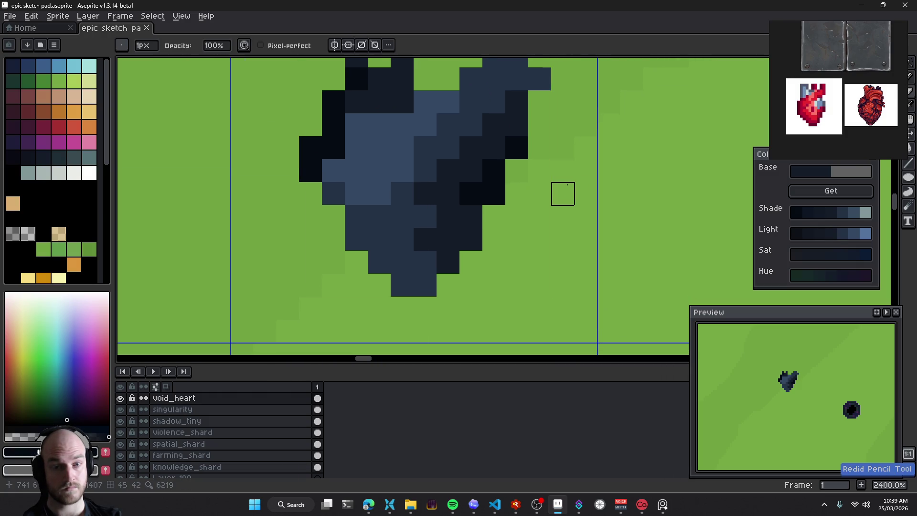
pyautogui.hotkey('ctrl', 'z')
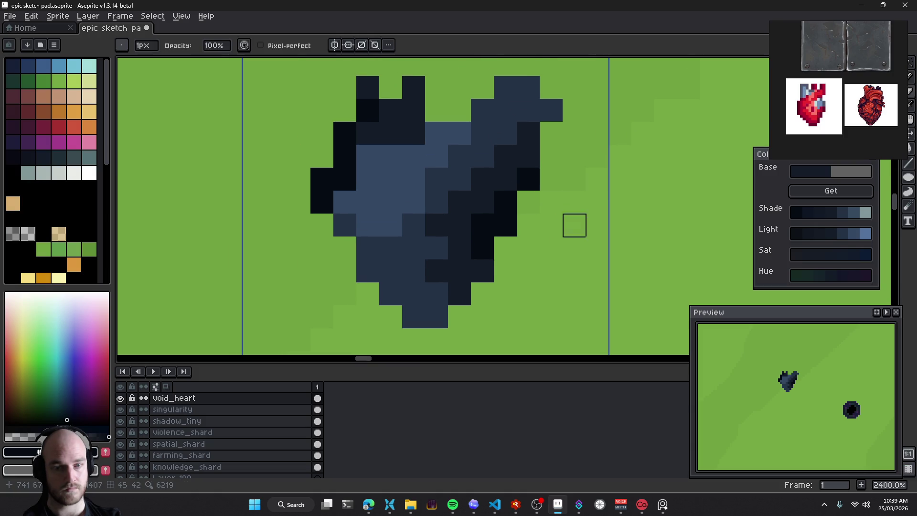
pyautogui.keyDown('alt'); pyautogui.click(451, 231); pyautogui.keyUp('alt')
# Recolour three heart pixels with the dark heart blue
pyautogui.click(442, 247)
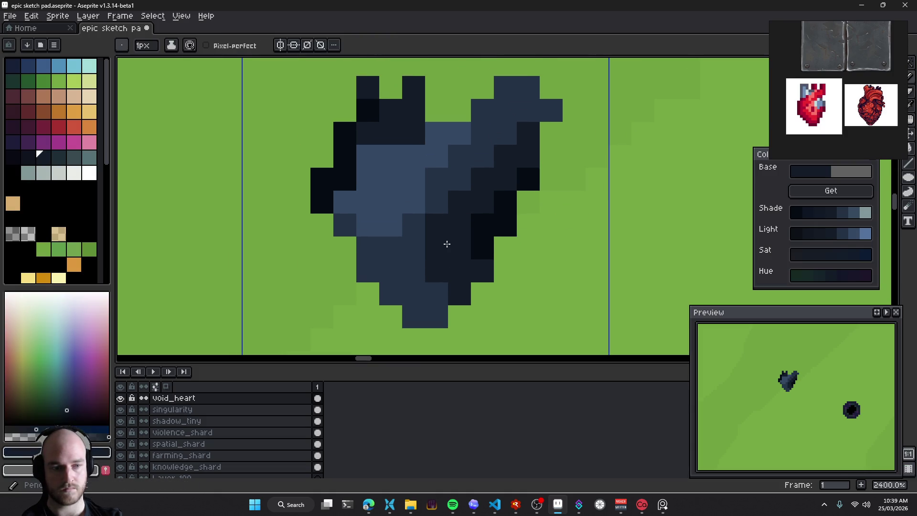
pyautogui.click(412, 248)
pyautogui.click(473, 246)
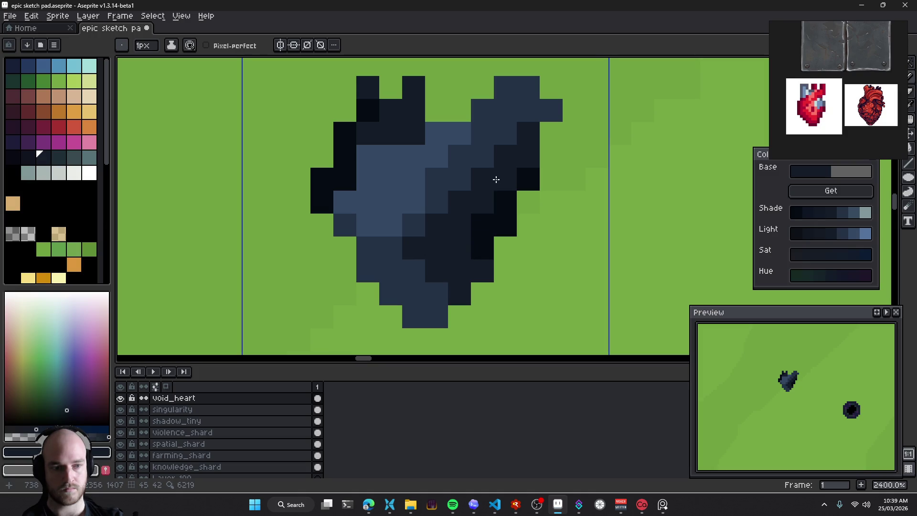
pyautogui.moveTo(495, 179); pyautogui.dragTo(497, 211)
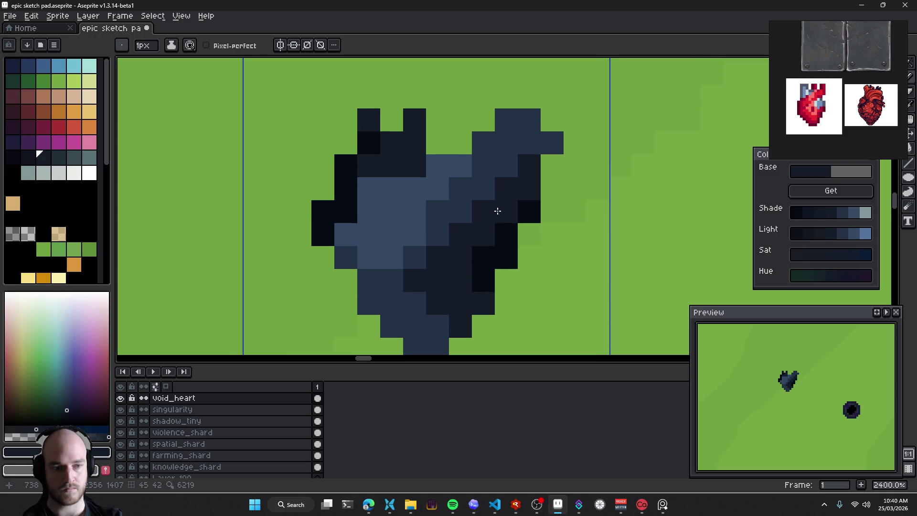
# Repaint pixels in the heart's lower middle with the lighter heart blue
pyautogui.keyDown('alt'); pyautogui.click(456, 207); pyautogui.keyUp('alt')
pyautogui.click(437, 253)
pyautogui.click(415, 280)
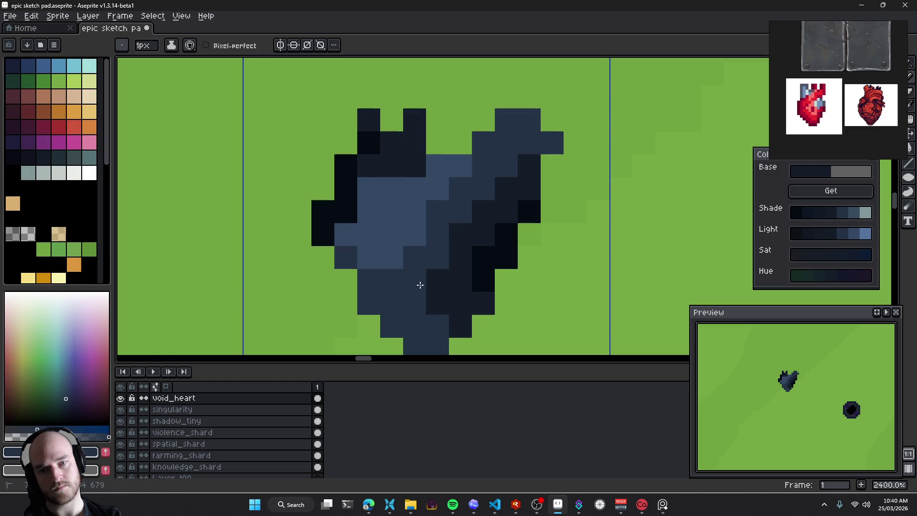
pyautogui.click(438, 303)
pyautogui.click(459, 326)
pyautogui.hotkey('ctrl', 'z')
pyautogui.click(438, 280)
pyautogui.moveTo(460, 303); pyautogui.dragTo(458, 321)
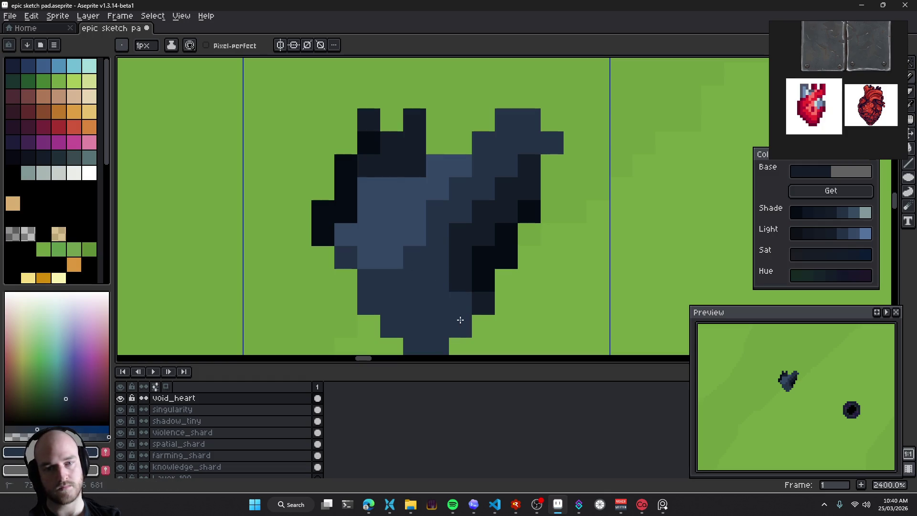
pyautogui.click(484, 303)
pyautogui.click(459, 281)
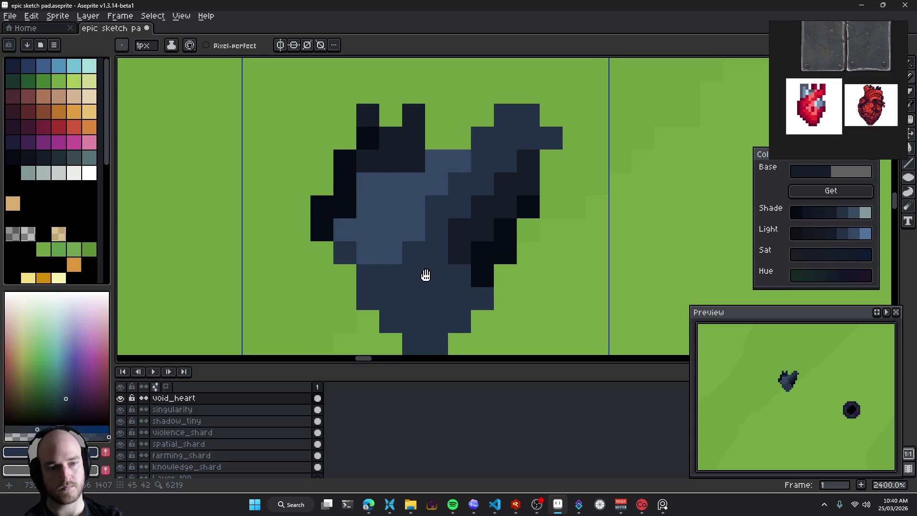
pyautogui.moveTo(425, 272); pyautogui.dragTo(458, 289)
pyautogui.click(499, 284)
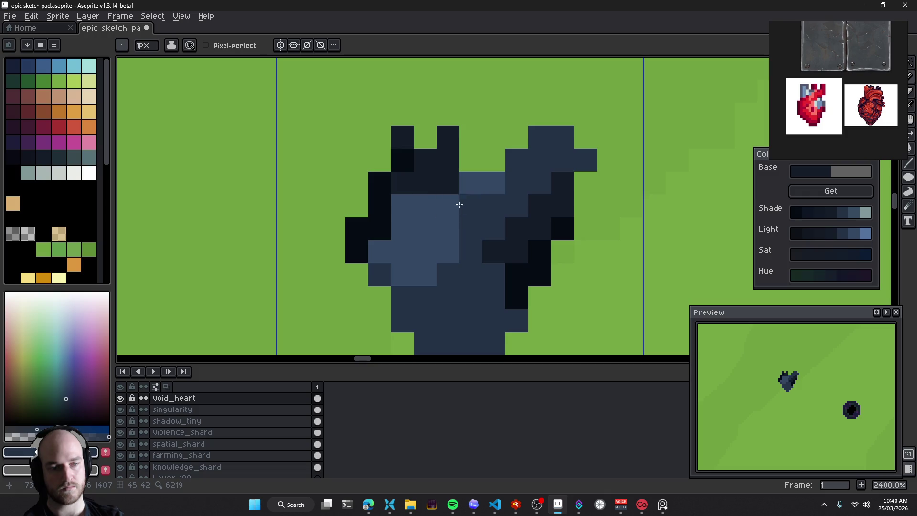
# Sample the lighter blue and paint a highlight patch on the heart's upper-left side
pyautogui.scroll(-4, 478, 229)
pyautogui.scroll(-4, 492, 258)
pyautogui.scroll(-2, 501, 282)
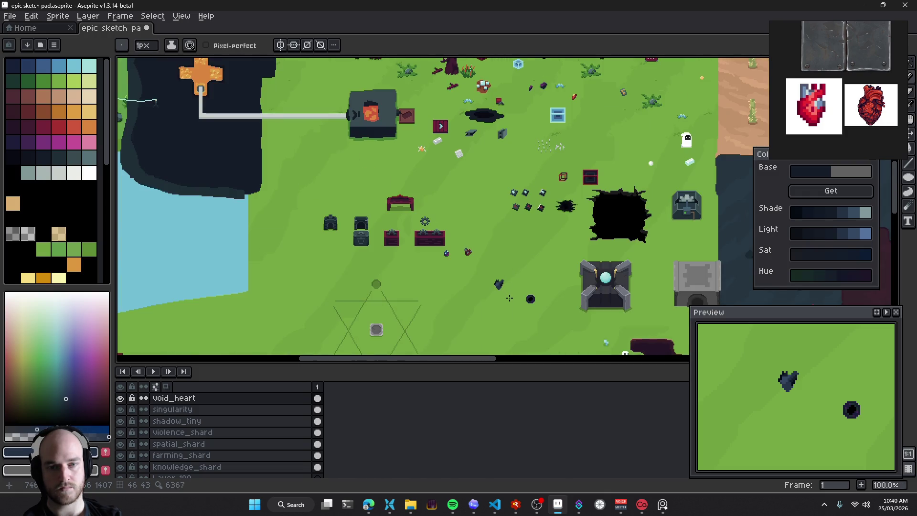
pyautogui.scroll(6, 504, 289)
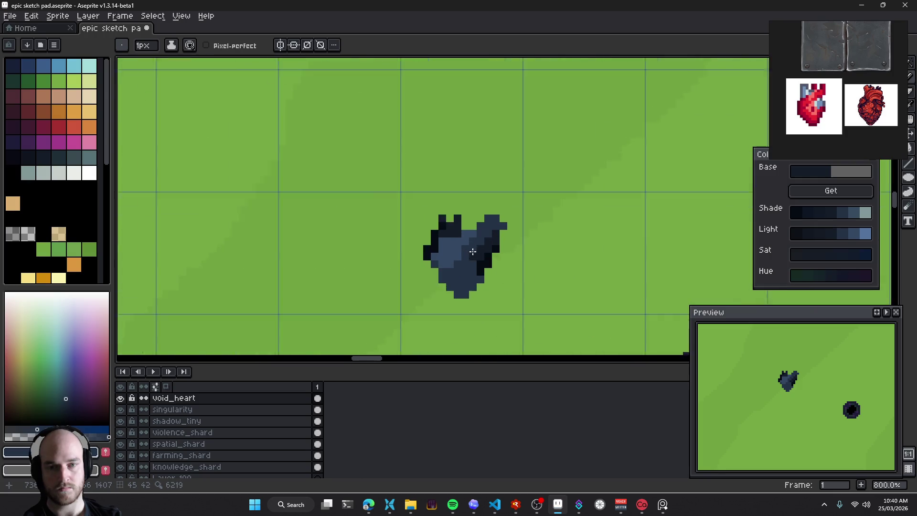
pyautogui.scroll(2, 454, 260)
pyautogui.press('alt')
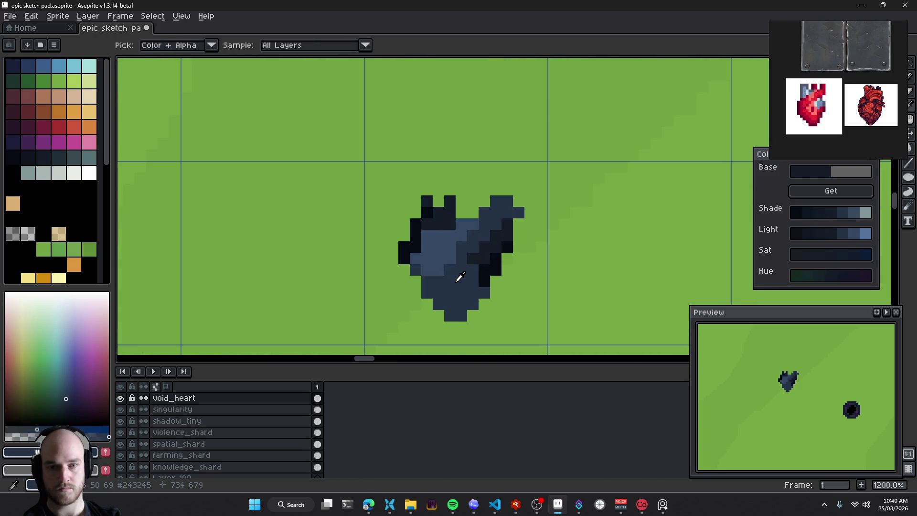
pyautogui.keyDown('alt'); pyautogui.click(452, 255); pyautogui.keyUp('alt')
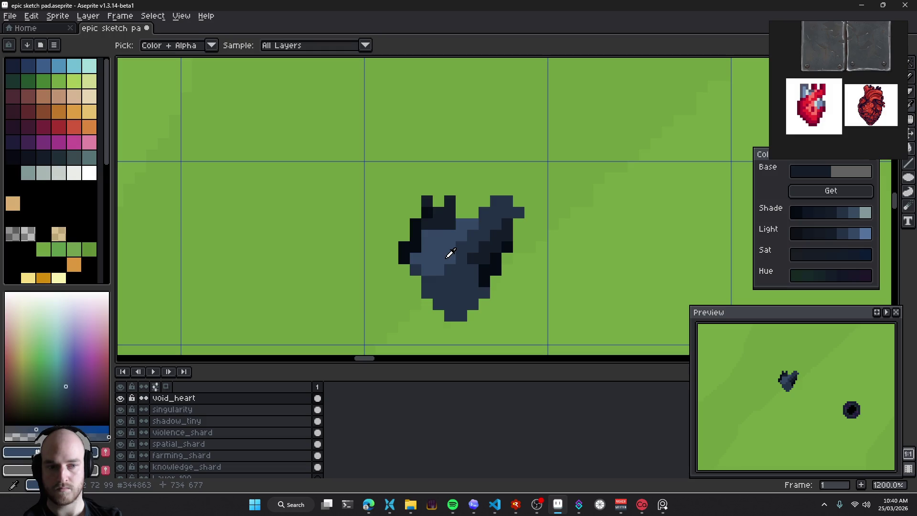
pyautogui.moveTo(427, 257)
pyautogui.mouseDown()
pyautogui.moveTo(439, 234)
pyautogui.moveTo(436, 246)
pyautogui.mouseUp()
# Open the Hue/Saturation adjustment for the heart layer with Ctrl+U
pyautogui.press('v')
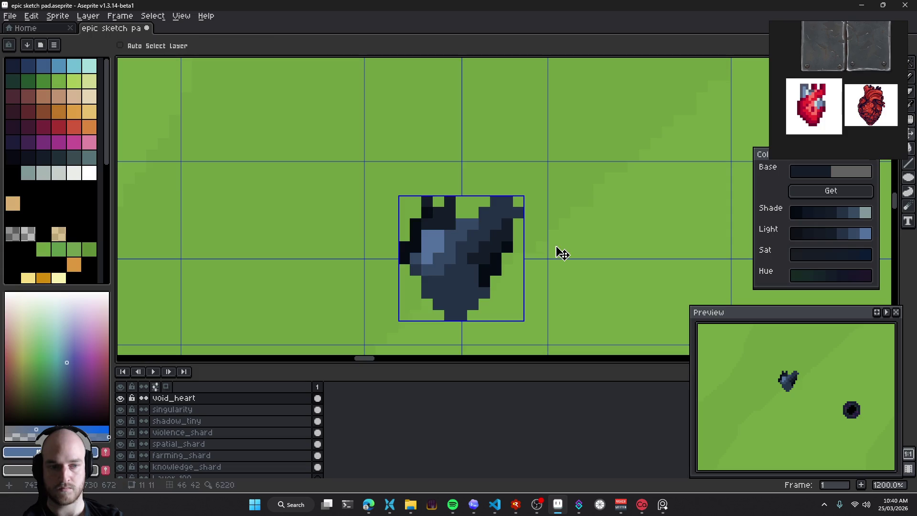
pyautogui.scroll(-6, 505, 266)
pyautogui.scroll(-2, 510, 271)
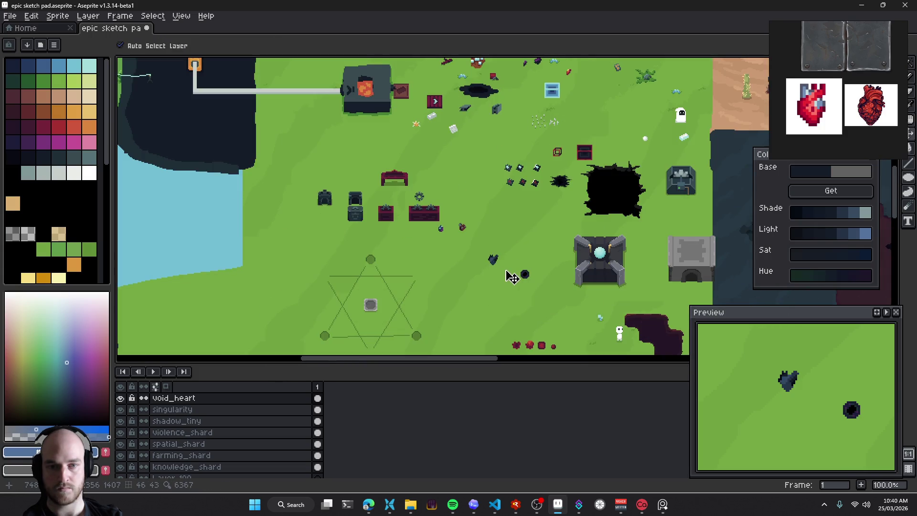
pyautogui.scroll(1, 510, 271)
pyautogui.hotkey('ctrl', 'u')
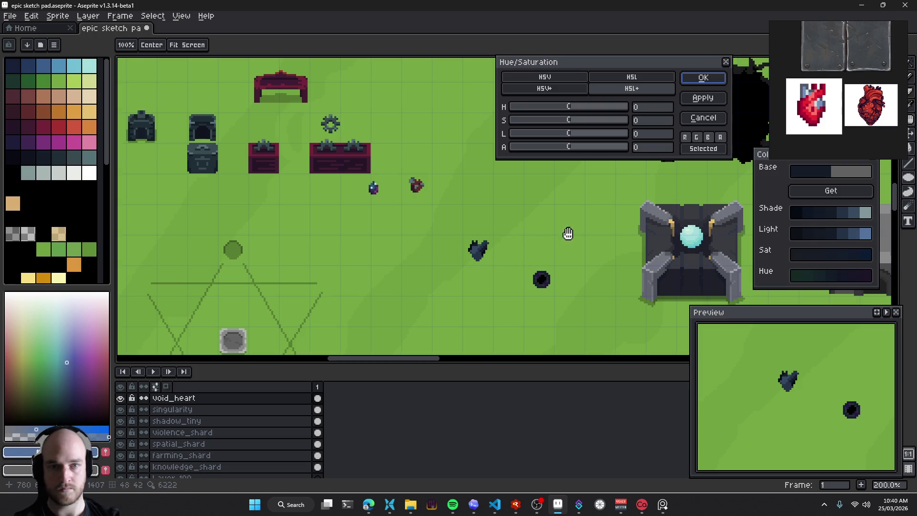
# Shift the void heart to dark purple: hue 46, saturation -7, lightness 3, and apply
pyautogui.moveTo(571, 135)
pyautogui.mouseDown()
pyautogui.moveTo(563, 140)
pyautogui.moveTo(574, 144)
pyautogui.mouseUp()
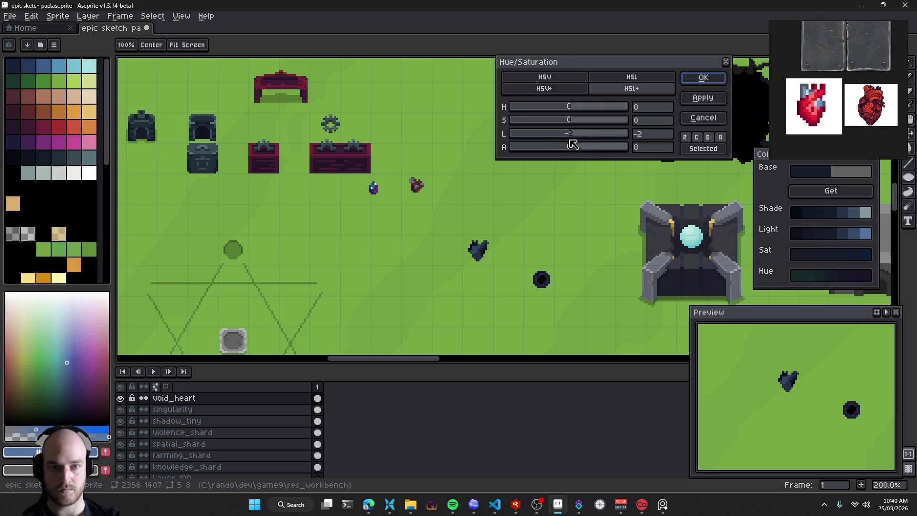
pyautogui.moveTo(571, 145)
pyautogui.mouseDown()
pyautogui.moveTo(568, 123)
pyautogui.moveTo(583, 126)
pyautogui.mouseUp()
pyautogui.moveTo(568, 112)
pyautogui.mouseDown()
pyautogui.moveTo(628, 112)
pyautogui.moveTo(608, 111)
pyautogui.mouseUp()
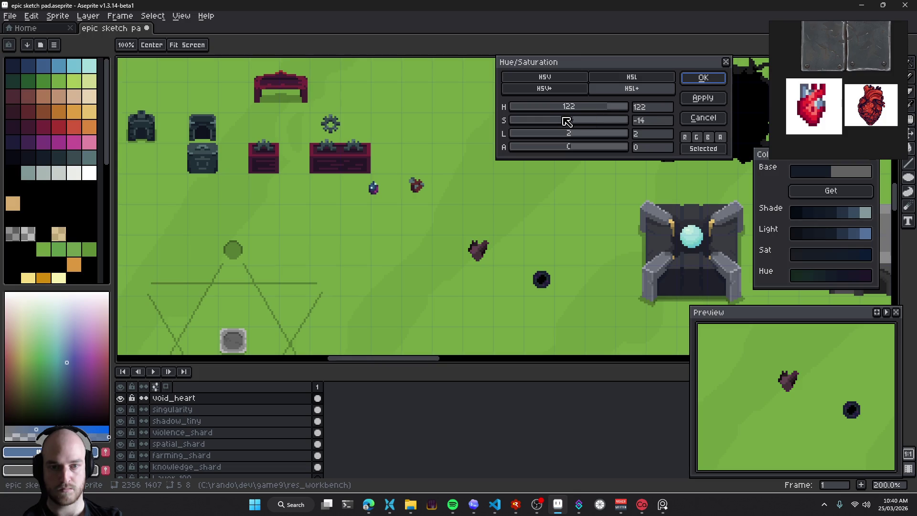
pyautogui.moveTo(568, 121); pyautogui.dragTo(554, 120)
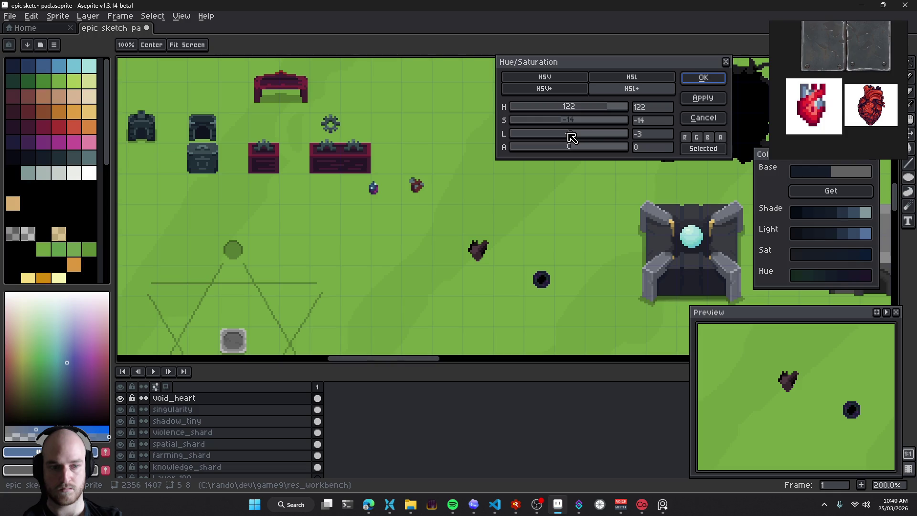
pyautogui.moveTo(615, 108); pyautogui.dragTo(576, 108)
pyautogui.moveTo(592, 109); pyautogui.dragTo(598, 110)
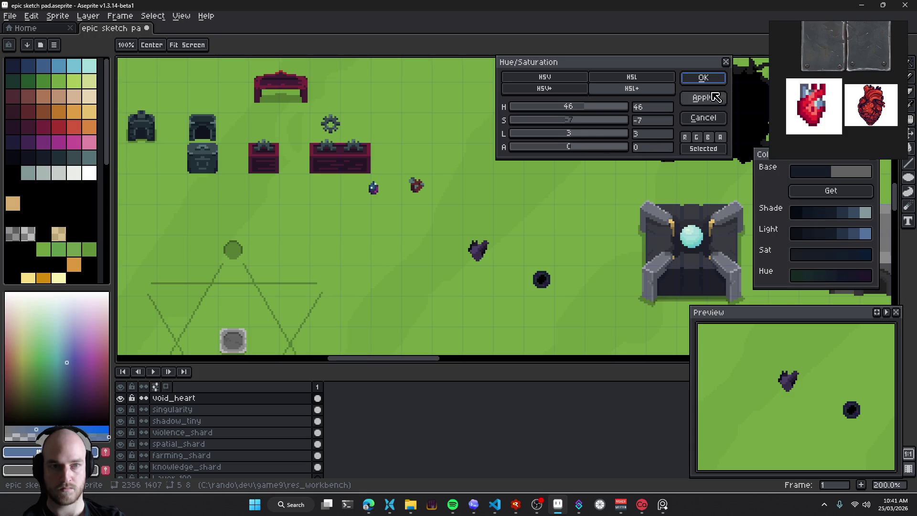
pyautogui.click(702, 77)
pyautogui.scroll(4, 477, 248)
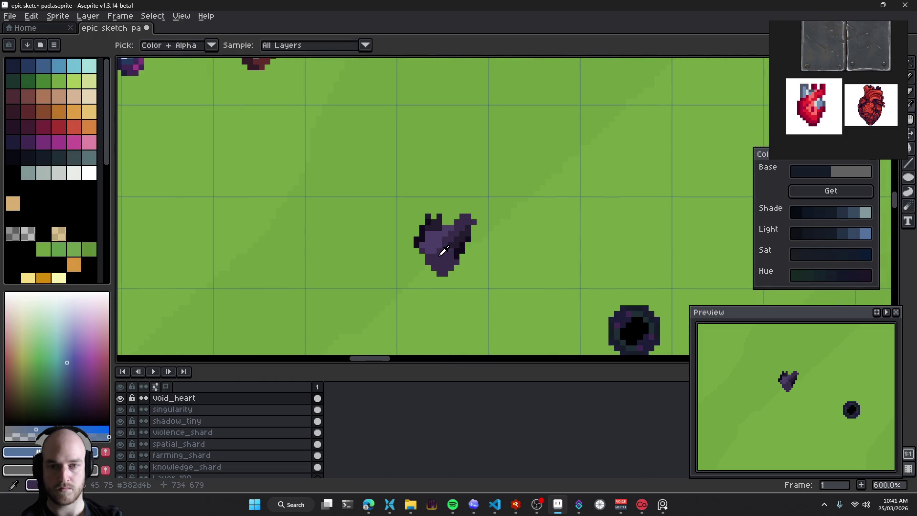
# Build a colour ramp from the heart's dark purple and choose a lighter highlight shade
pyautogui.keyDown('alt'); pyautogui.click(437, 243); pyautogui.keyUp('alt')
pyautogui.click(849, 195)
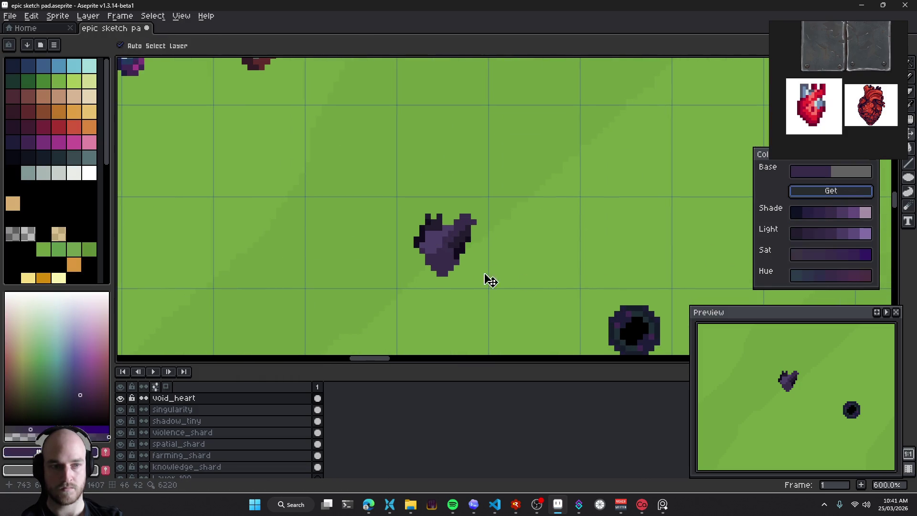
pyautogui.scroll(4, 485, 279)
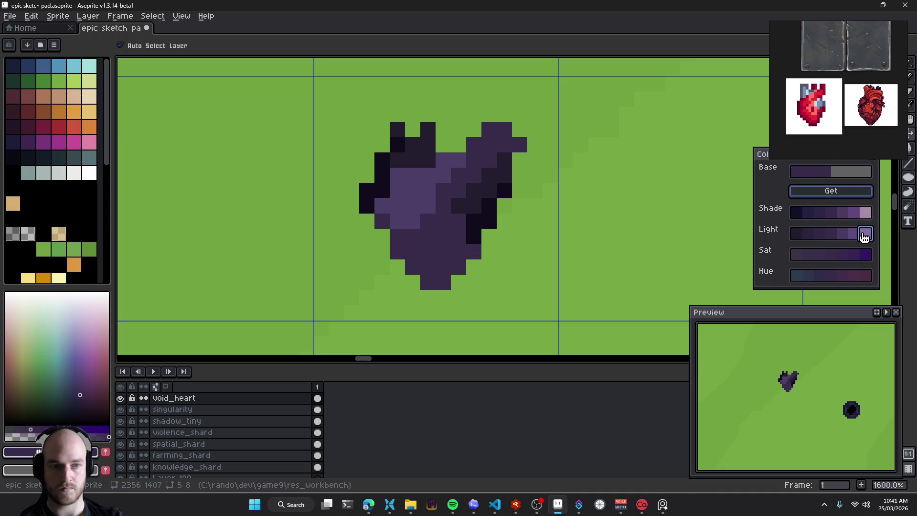
pyautogui.click(867, 233)
pyautogui.press('b')
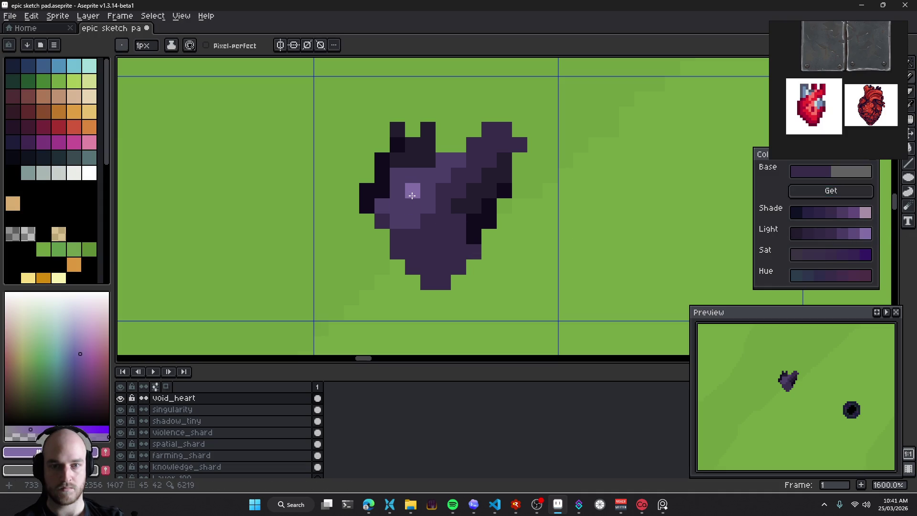
# Try a region fill on the heart's lighter purple area, undo it, and pick a paler purple
pyautogui.keyDown('alt'); pyautogui.click(408, 193); pyautogui.keyUp('alt')
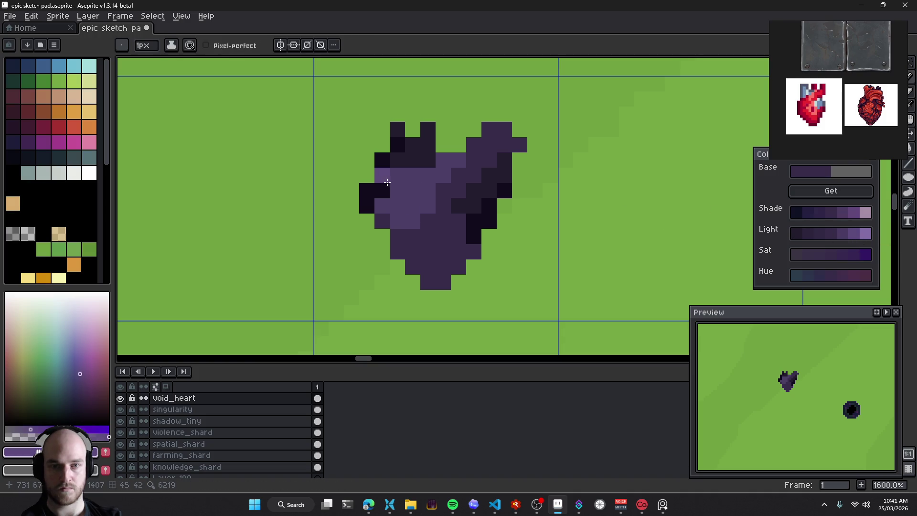
pyautogui.press('g')
pyautogui.click(415, 193)
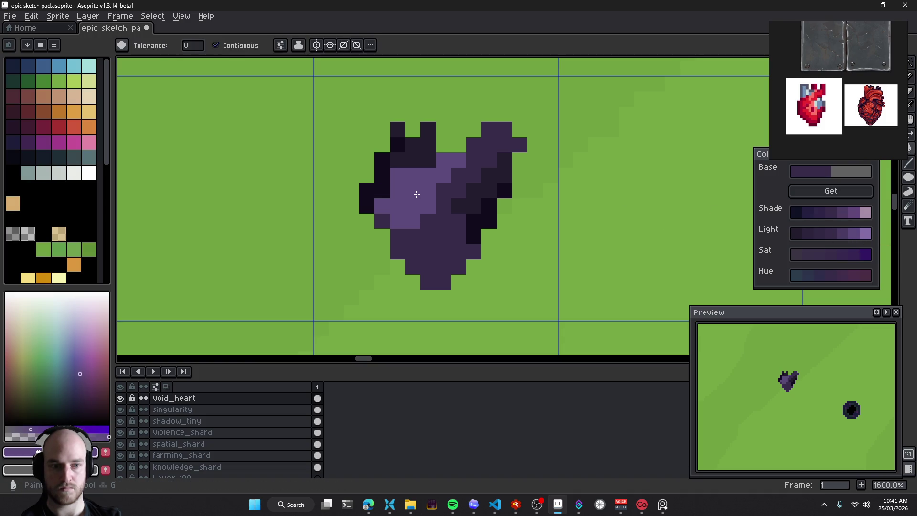
pyautogui.hotkey('ctrl', 'z')
pyautogui.click(416, 194)
pyautogui.scroll(1, 416, 194)
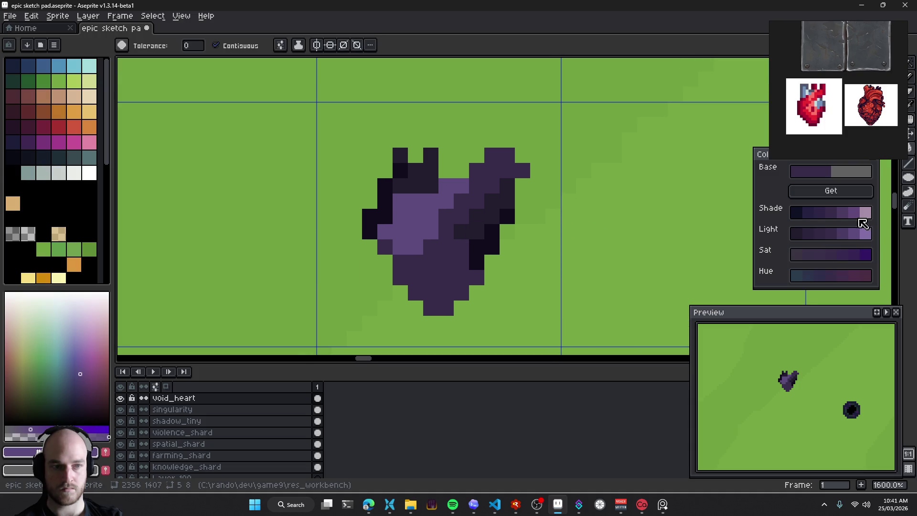
# Paint pale lilac highlight pixels across the heart's upper-left lobe and top centre
pyautogui.press('b')
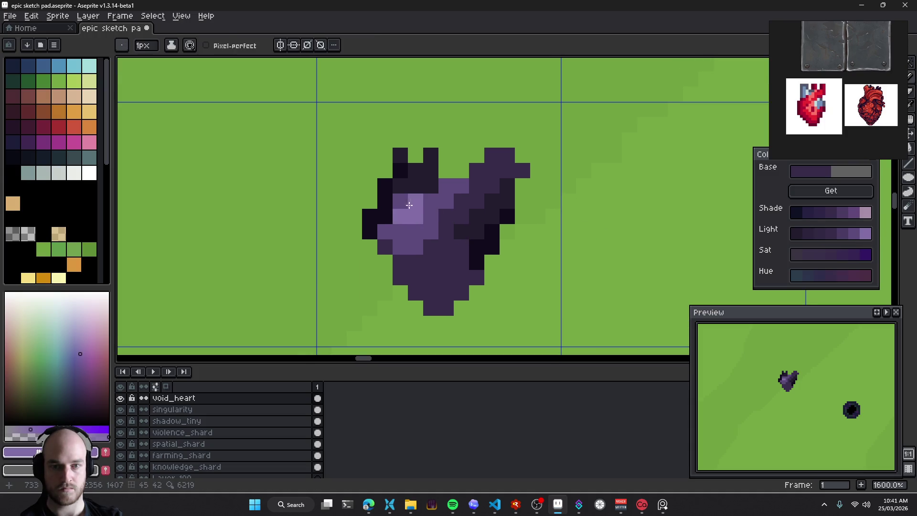
pyautogui.scroll(1, 475, 217)
pyautogui.scroll(1, 478, 219)
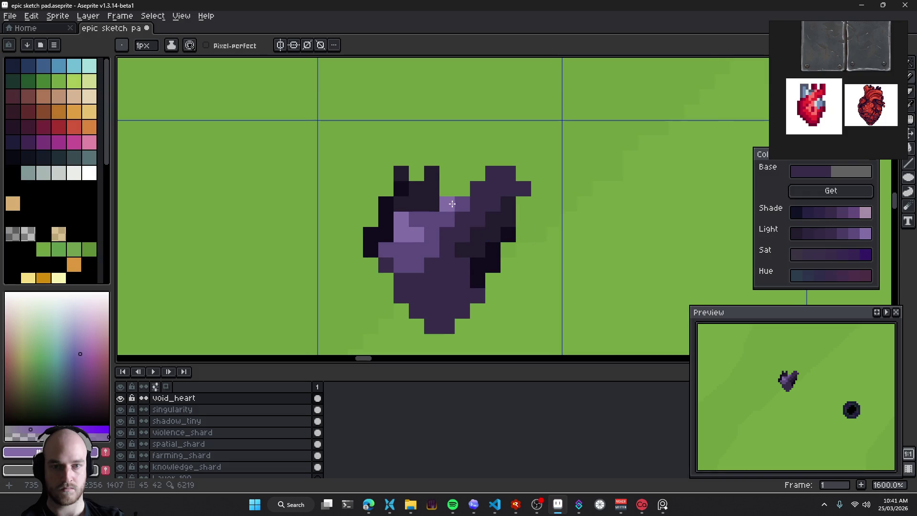
pyautogui.hotkey('ctrl', 'z')
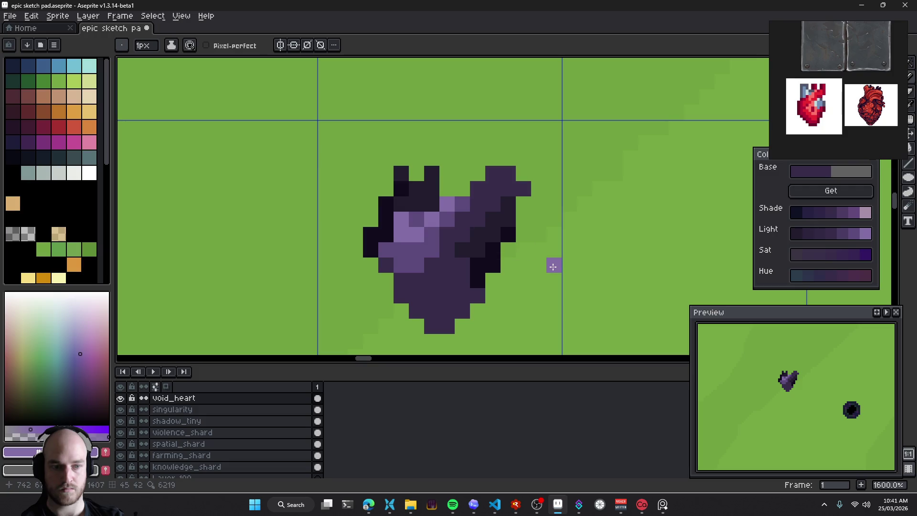
pyautogui.scroll(-4, 556, 279)
pyautogui.scroll(-1, 557, 283)
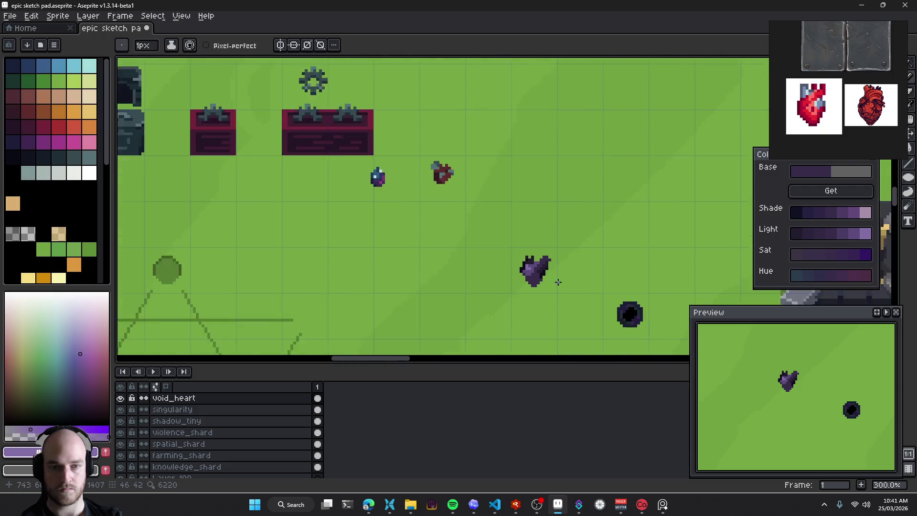
# Save the sketch pad and zoom in and out to check the highlighted heart
pyautogui.scroll(-3, 558, 284)
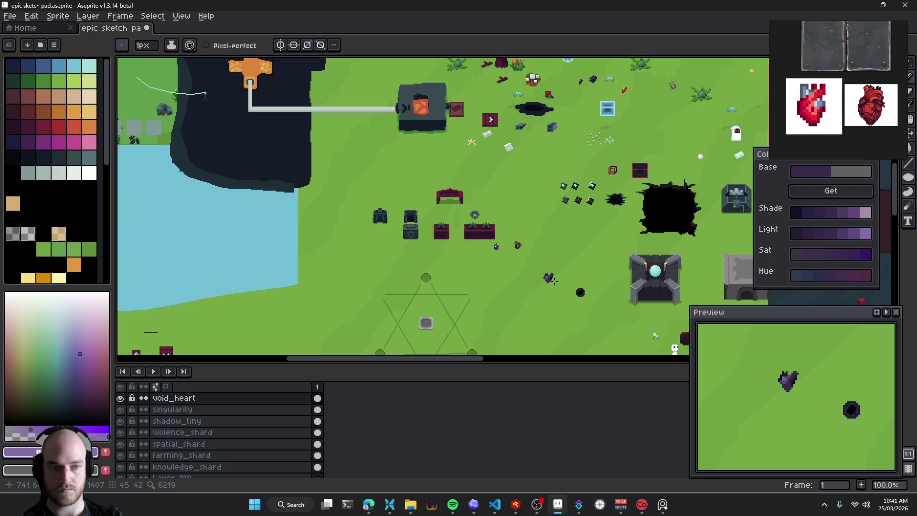
pyautogui.hotkey('ctrl', 's')
pyautogui.press('v')
pyautogui.scroll(2, 546, 292)
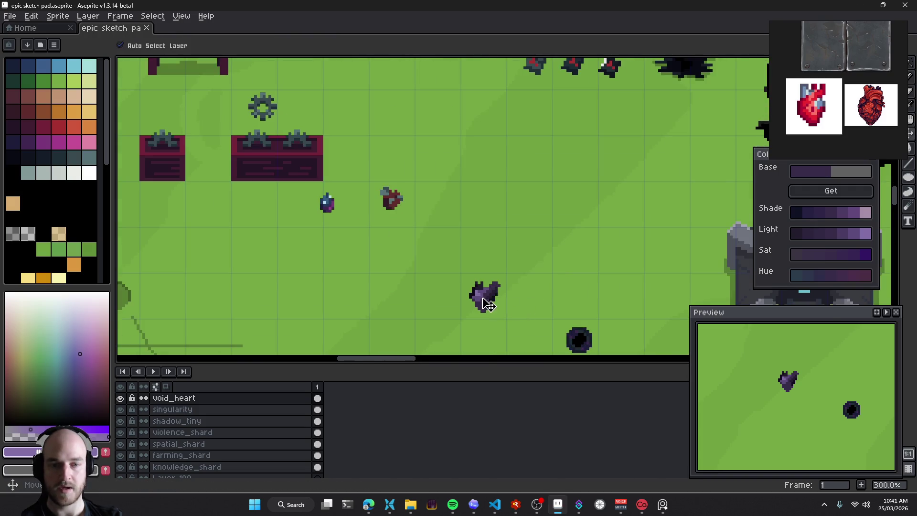
pyautogui.scroll(-1, 484, 302)
pyautogui.scroll(-1, 468, 257)
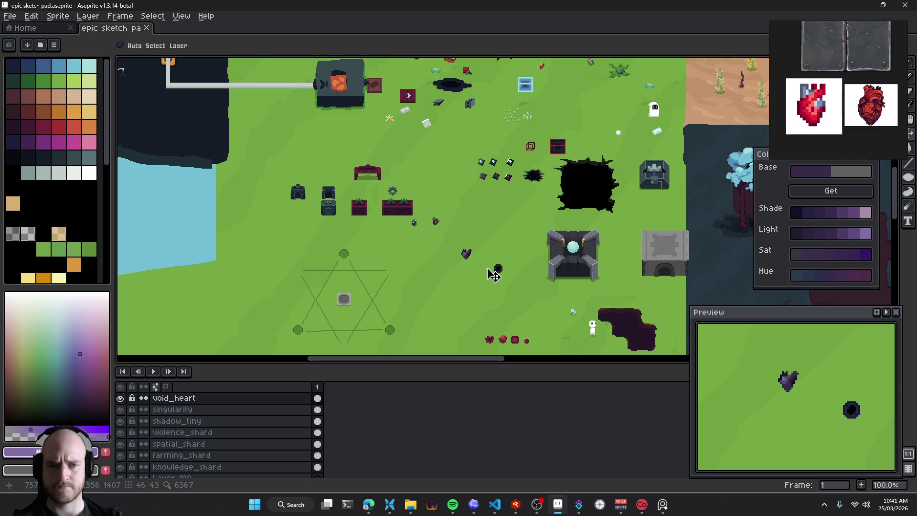
pyautogui.scroll(2, 486, 271)
pyautogui.scroll(1, 464, 262)
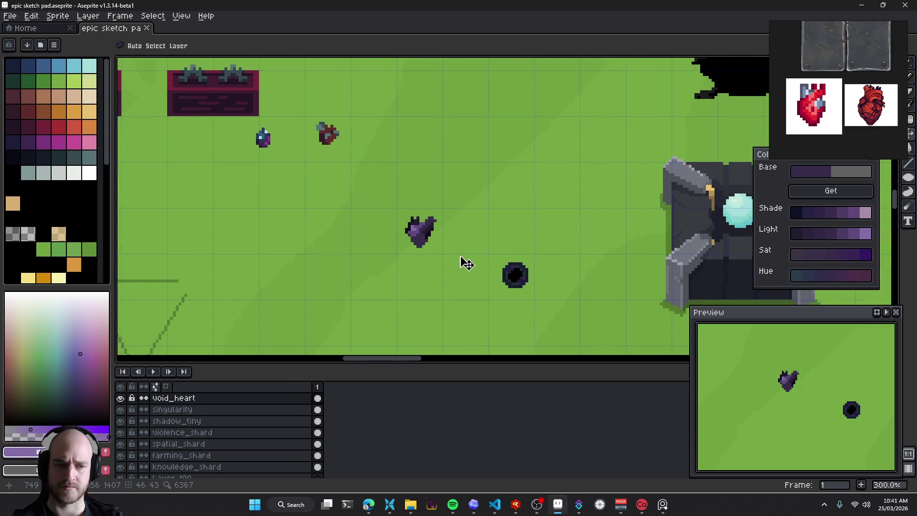
pyautogui.scroll(3, 415, 252)
pyautogui.scroll(-6, 477, 243)
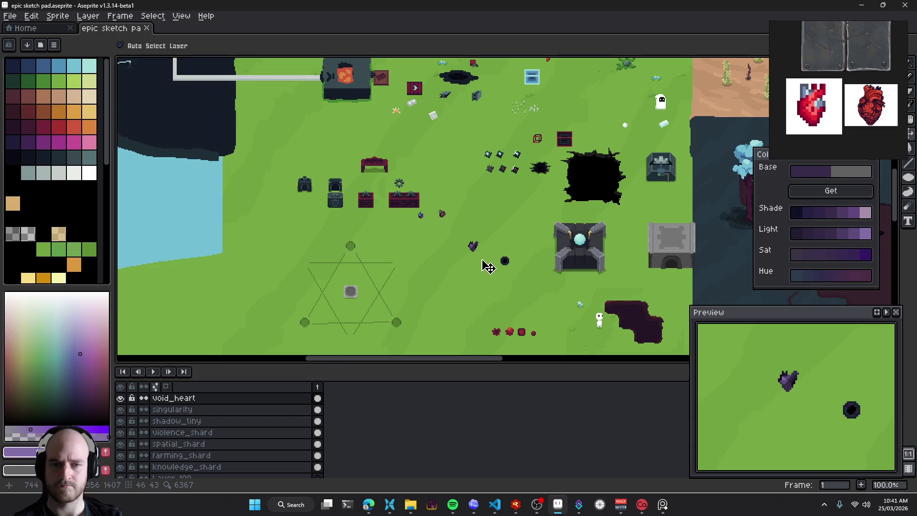
pyautogui.scroll(2, 477, 258)
# Open and close the heart layer's properties, then pan to show the stone building
pyautogui.hotkey('shift', 'p')
pyautogui.press('Escape')
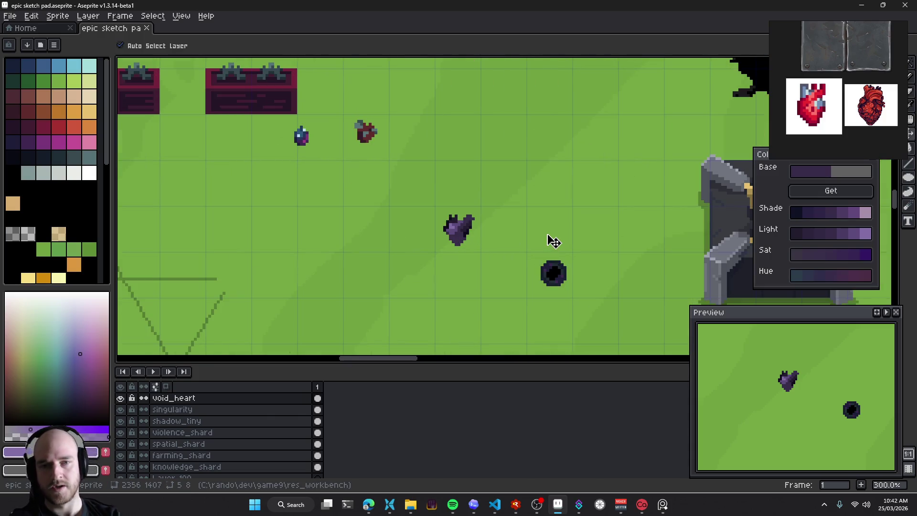
pyautogui.moveTo(529, 269); pyautogui.dragTo(467, 260)
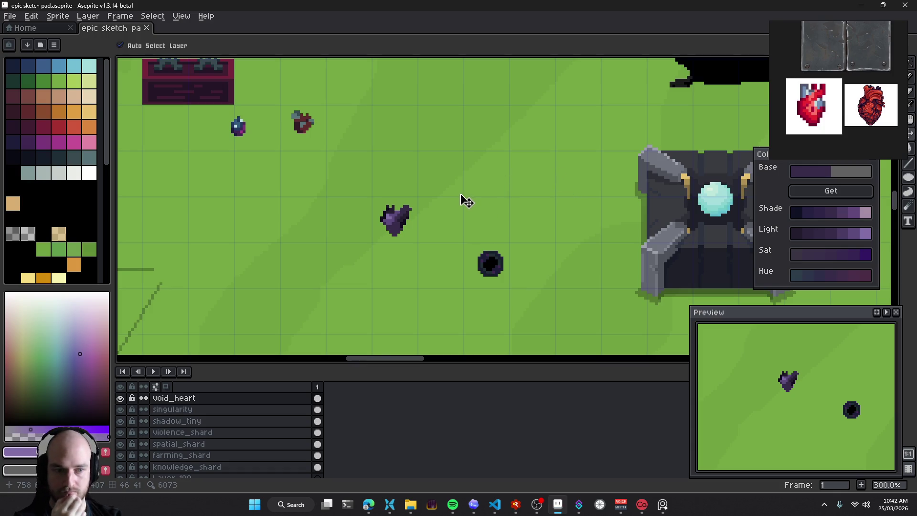
pyautogui.scroll(-1, 477, 231)
pyautogui.scroll(-1, 491, 233)
pyautogui.scroll(1, 484, 229)
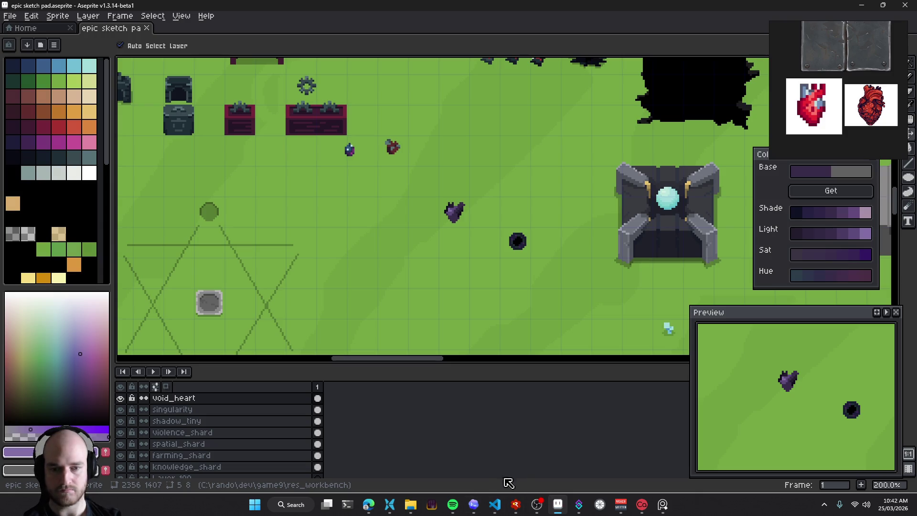
# In Codex, read the relic suggestions and select the World Kernel name
pyautogui.click(473, 504)
pyautogui.click(446, 292)
pyautogui.moveTo(399, 305)
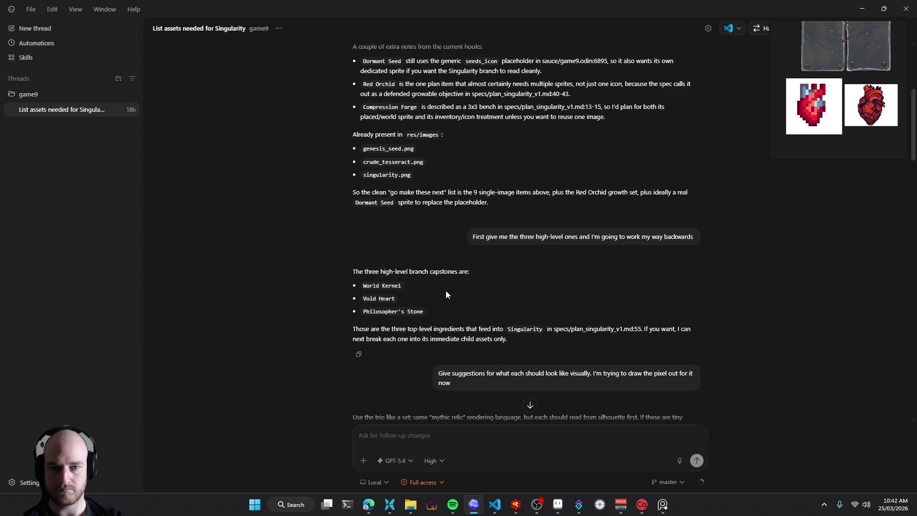
pyautogui.moveTo(835, 24)
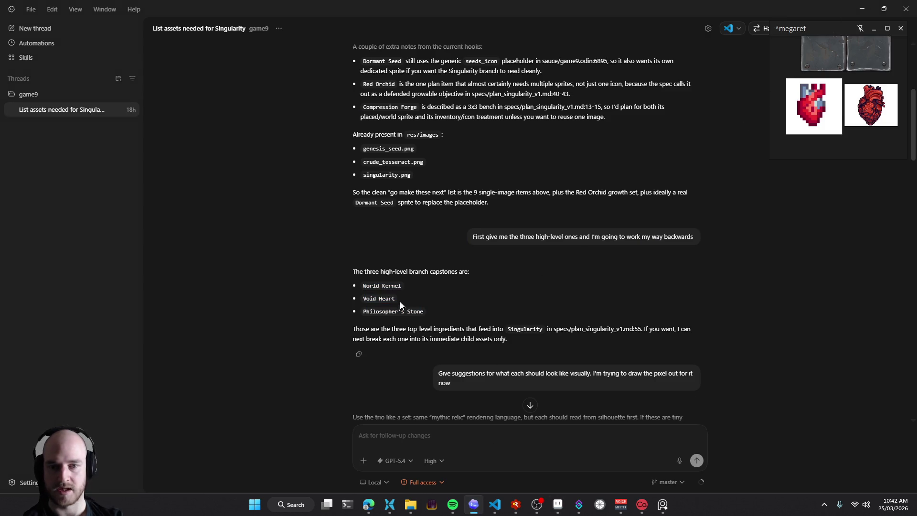
pyautogui.moveTo(367, 283); pyautogui.dragTo(408, 288)
# Back in Aseprite, drag the seed sprite beside the void heart, level with it
pyautogui.click(861, 8)
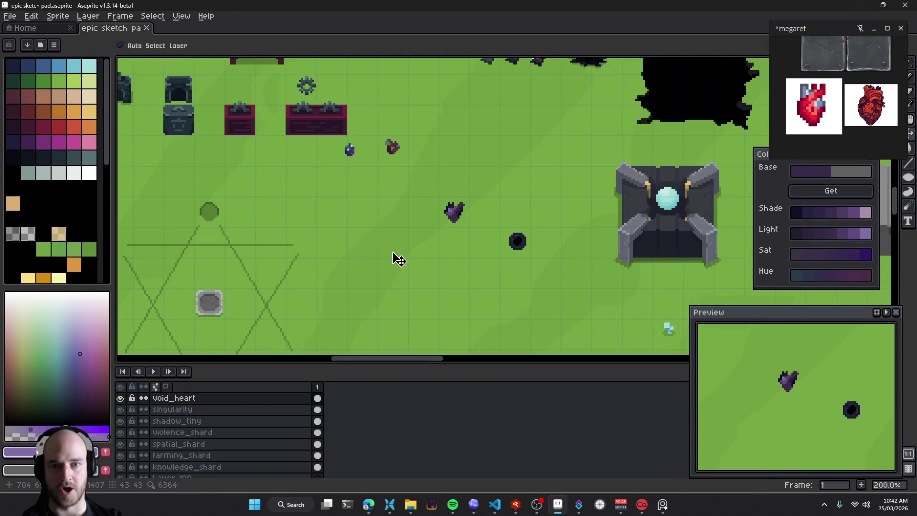
pyautogui.moveTo(354, 149)
pyautogui.mouseDown()
pyautogui.moveTo(443, 254)
pyautogui.moveTo(501, 265)
pyautogui.moveTo(309, 191)
pyautogui.mouseUp()
pyautogui.scroll(1, 462, 258)
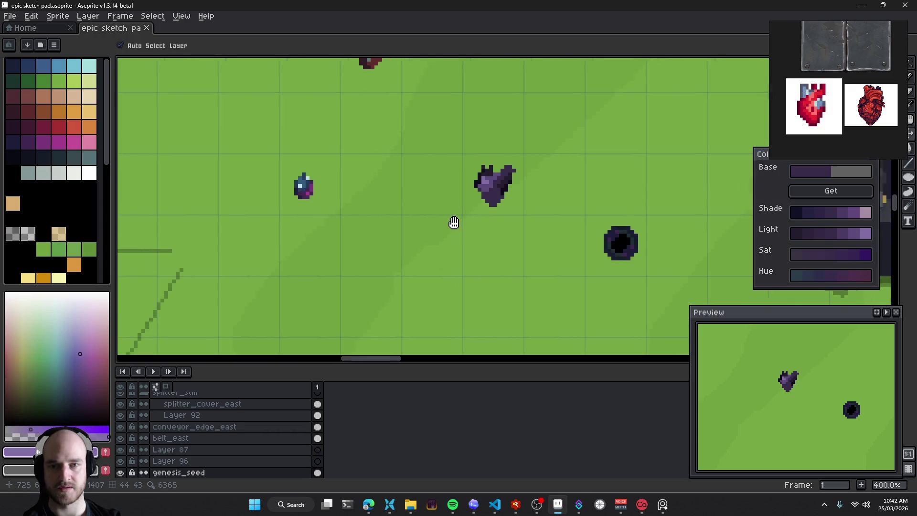
pyautogui.moveTo(454, 221); pyautogui.dragTo(370, 222)
pyautogui.scroll(-1, 367, 229)
pyautogui.scroll(-1, 372, 236)
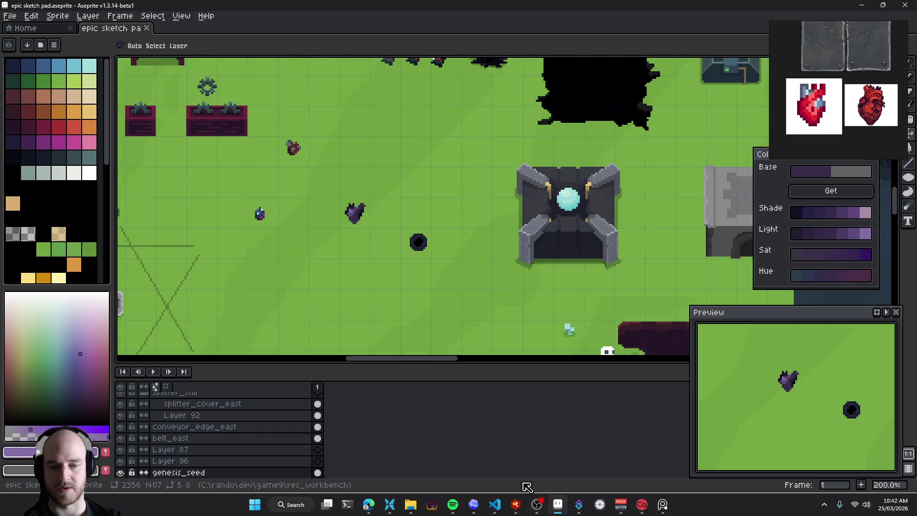
# Read the Singularity asset chat in Codex, then return to the Aseprite sketch pad
pyautogui.click(473, 504)
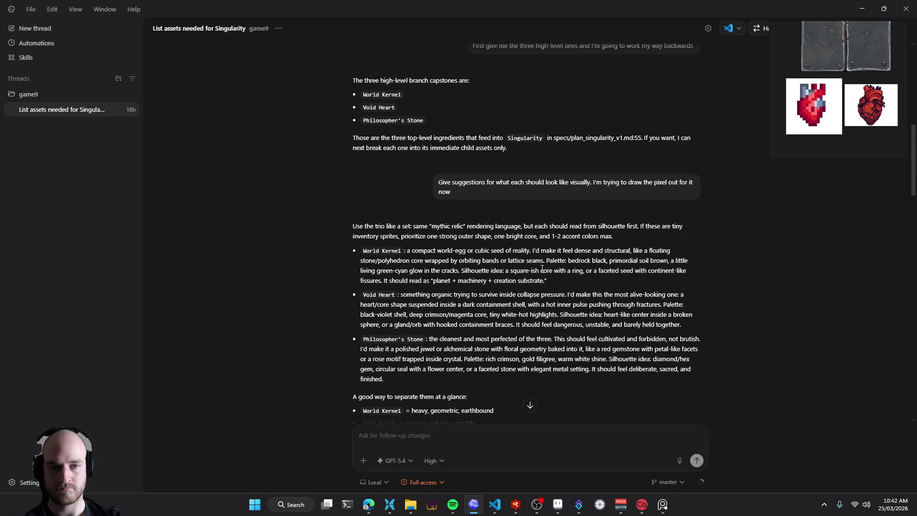
pyautogui.hotkey('alt', 'Tab')
pyautogui.hscroll(-2, 499, 266)
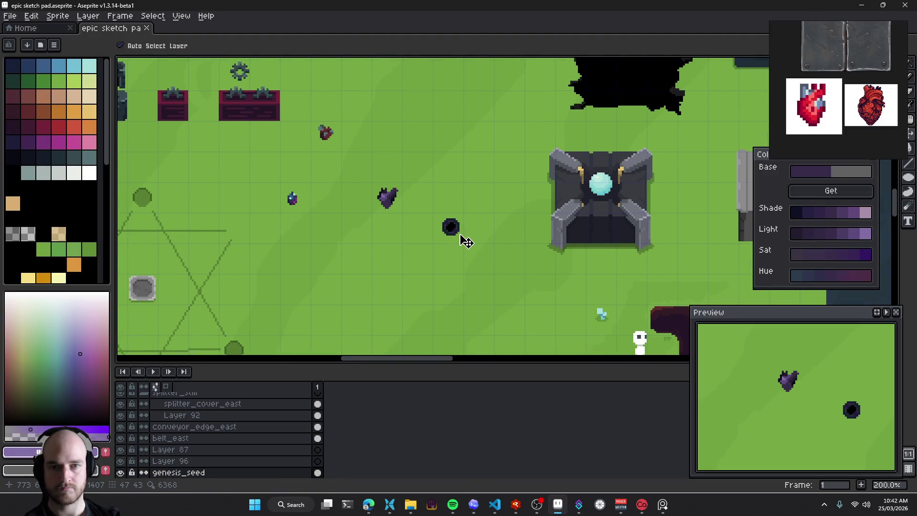
pyautogui.press('i')
pyautogui.press('v')
pyautogui.scroll(1, 501, 256)
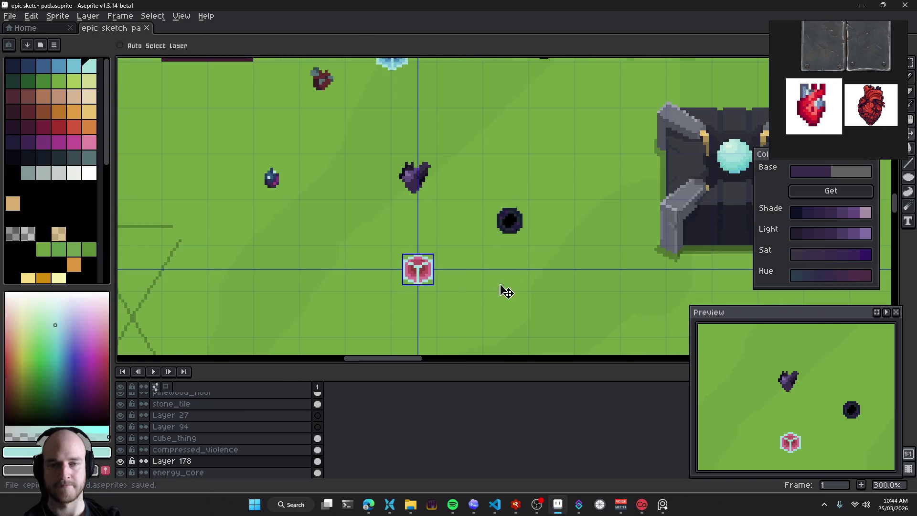
# Undo the colour replacement, keep the cube's last move, and save the sketch pad
pyautogui.hotkey('ctrl', 'z')
pyautogui.hotkey('ctrl', 'y')
pyautogui.hotkey('ctrl', 'z')
pyautogui.scroll(-1, 536, 247)
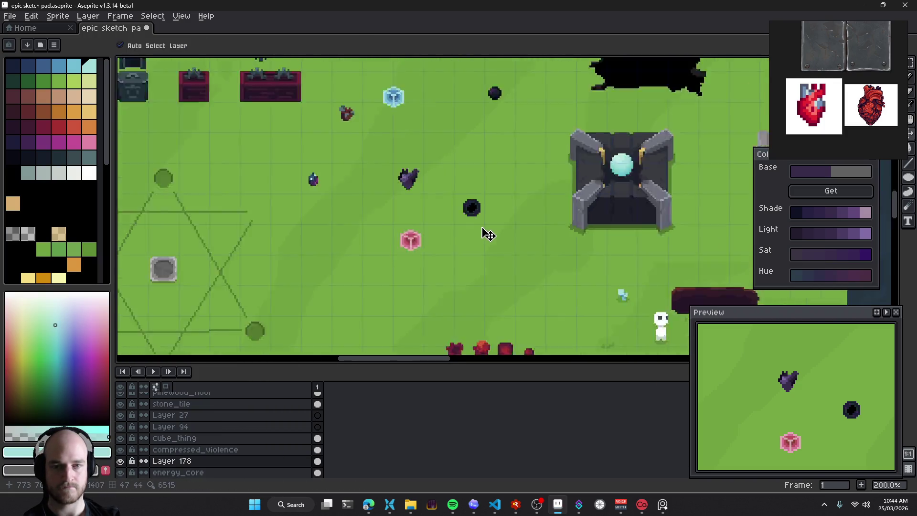
pyautogui.scroll(-1, 487, 234)
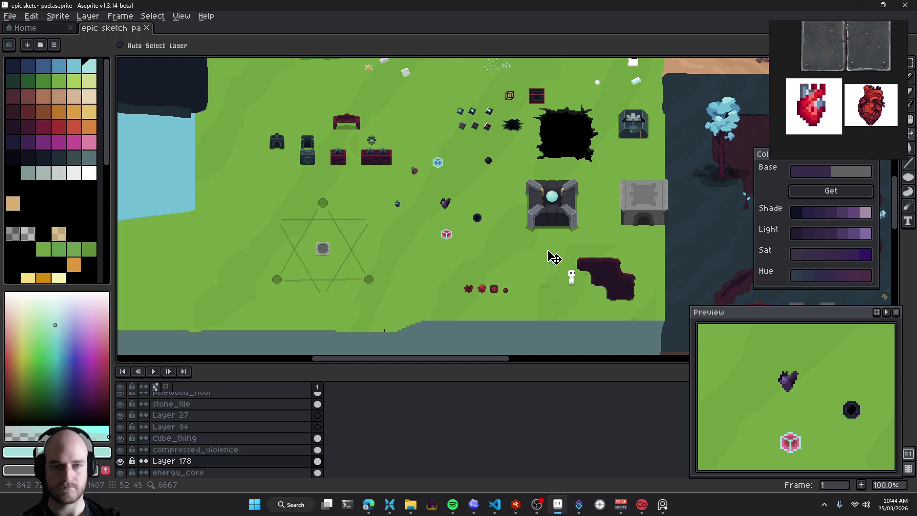
pyautogui.hotkey('ctrl', 's')
pyautogui.scroll(1, 564, 278)
pyautogui.scroll(1, 496, 266)
pyautogui.scroll(1, 478, 244)
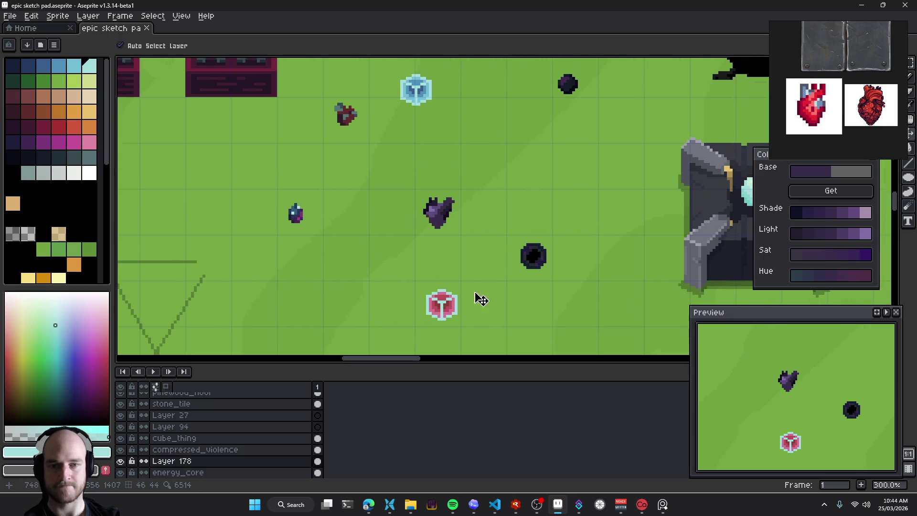
# Move the pink cube up and right and rename its layer to world_kernel
pyautogui.moveTo(442, 309); pyautogui.dragTo(497, 196)
pyautogui.hotkey('shift', 'p')
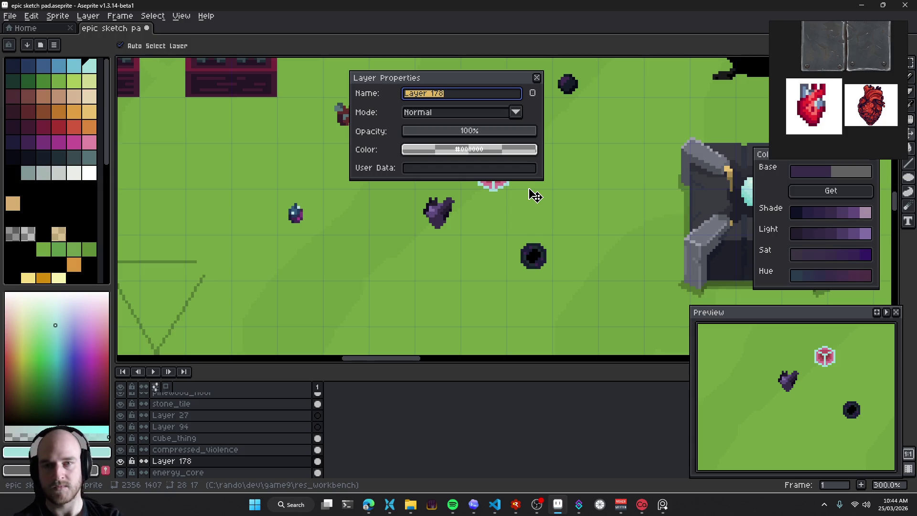
pyautogui.write('world_ker')
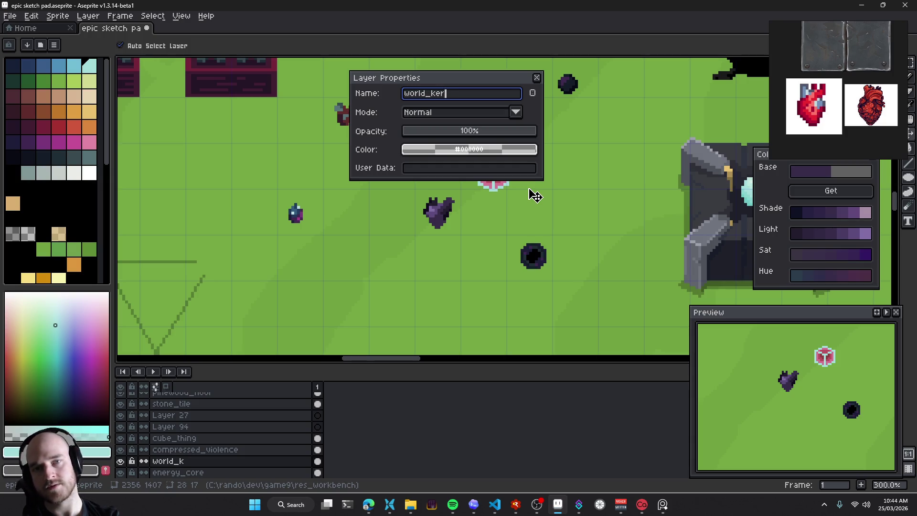
pyautogui.write('nel')
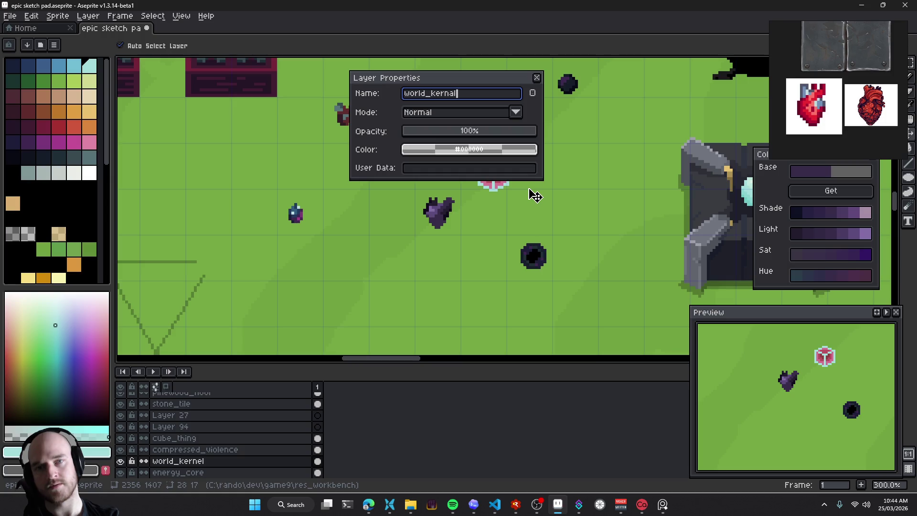
pyautogui.press('Return')
pyautogui.moveTo(498, 177); pyautogui.dragTo(531, 170)
pyautogui.moveTo(436, 210); pyautogui.dragTo(460, 216)
# In the Codex suggestions, select the name Philosopher's Stone, then clear the selection
pyautogui.hotkey('alt', 'Tab')
pyautogui.doubleClick(376, 339)
pyautogui.moveTo(376, 339); pyautogui.dragTo(416, 339)
pyautogui.click(313, 309)
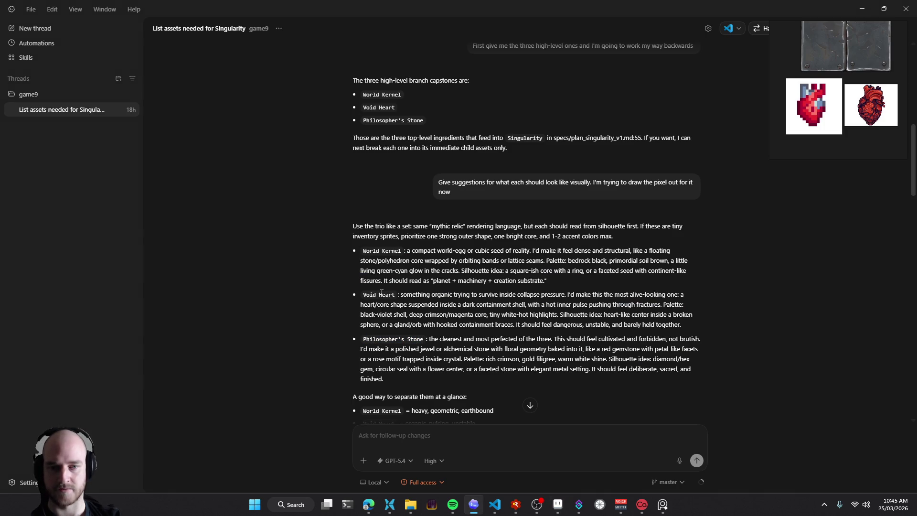
# Scroll the Codex relic suggestions down to the summary, then return to Aseprite
pyautogui.scroll(-1, 313, 310)
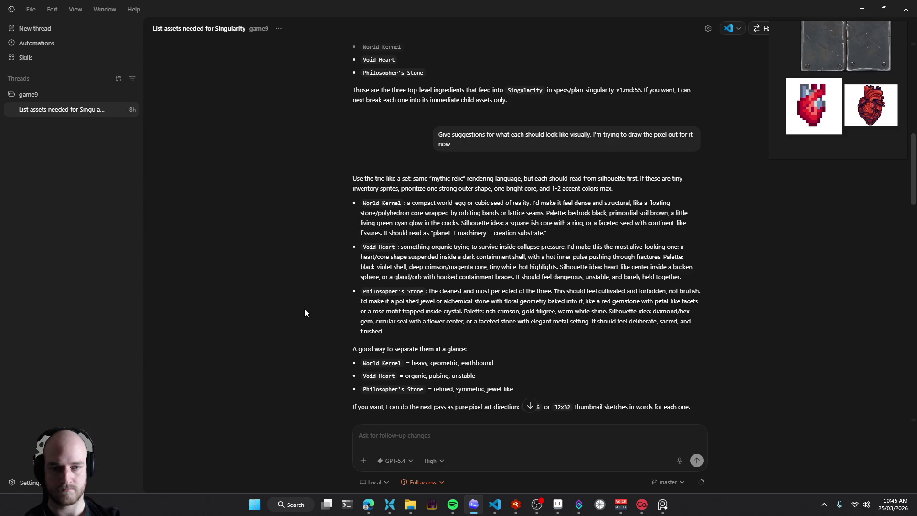
pyautogui.hotkey('alt', 'Tab')
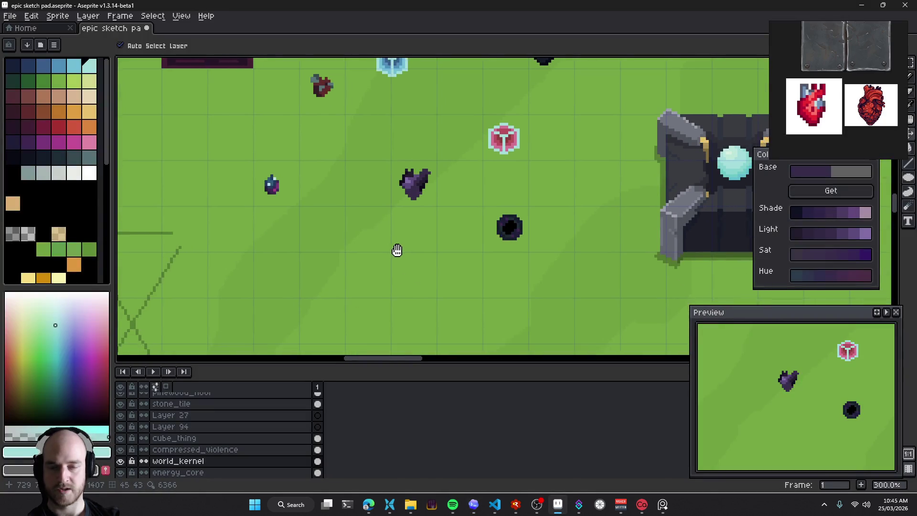
# On a new layer, draw a red gem outline below the black ring and fill it solid red
pyautogui.hotkey('shift', 'n')
pyautogui.press('b')
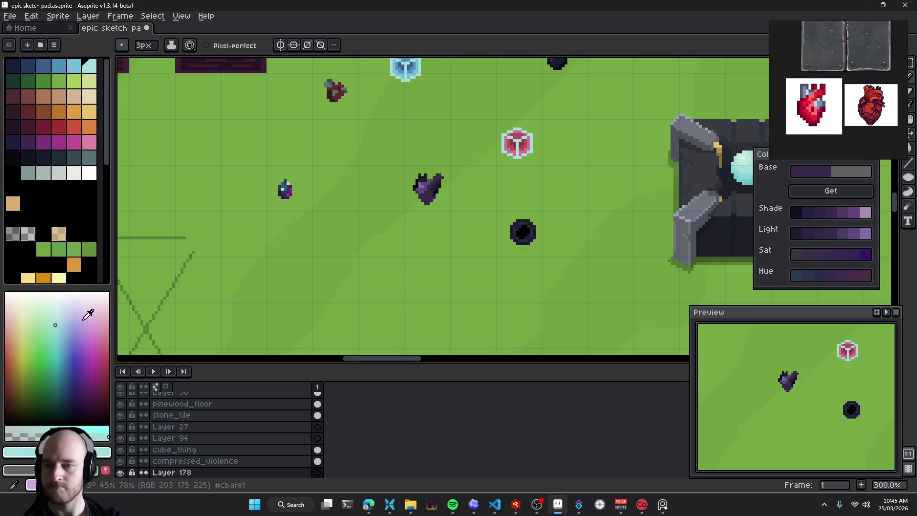
pyautogui.click(58, 127)
pyautogui.scroll(2, 412, 272)
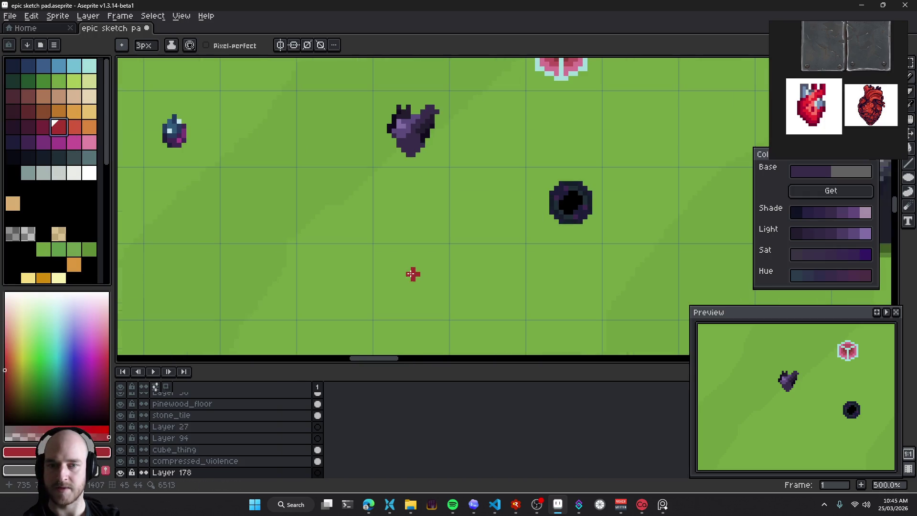
pyautogui.moveTo(374, 294)
pyautogui.mouseDown()
pyautogui.moveTo(405, 242)
pyautogui.moveTo(428, 254)
pyautogui.moveTo(410, 286)
pyautogui.moveTo(400, 269)
pyautogui.mouseUp()
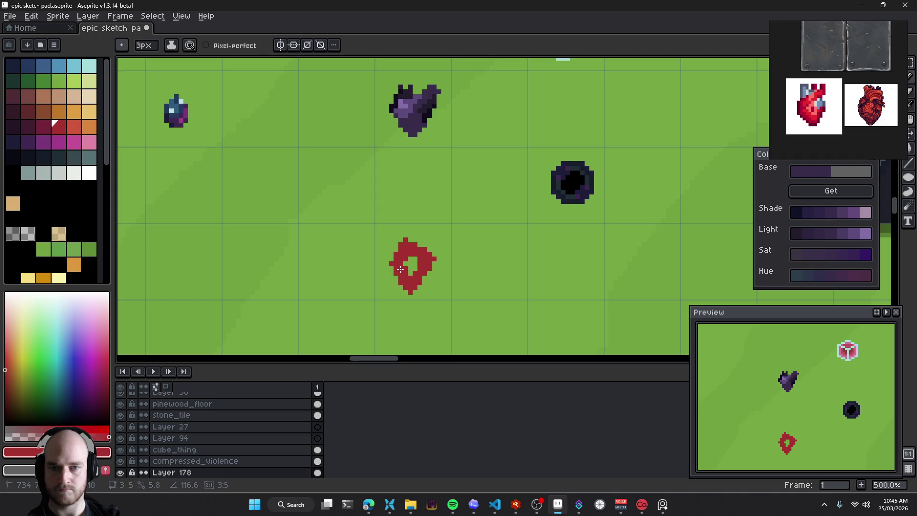
pyautogui.press('w')
pyautogui.click(446, 245)
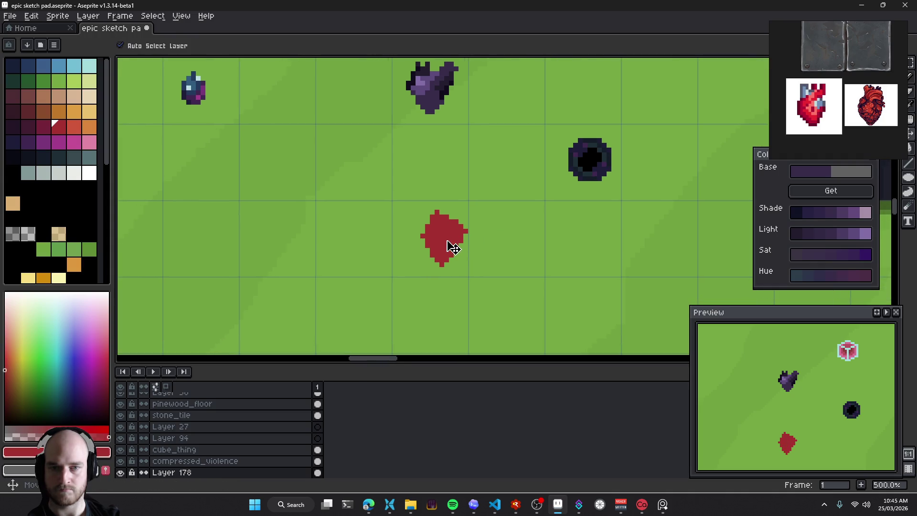
# Shade the gem with lighter red on its upper-left and dark crimson on the lower part
pyautogui.scroll(2, 445, 245)
pyautogui.press(']')
pyautogui.press('b')
pyautogui.moveTo(430, 224)
pyautogui.mouseDown()
pyautogui.moveTo(408, 232)
pyautogui.moveTo(446, 195)
pyautogui.moveTo(455, 205)
pyautogui.moveTo(422, 202)
pyautogui.mouseUp()
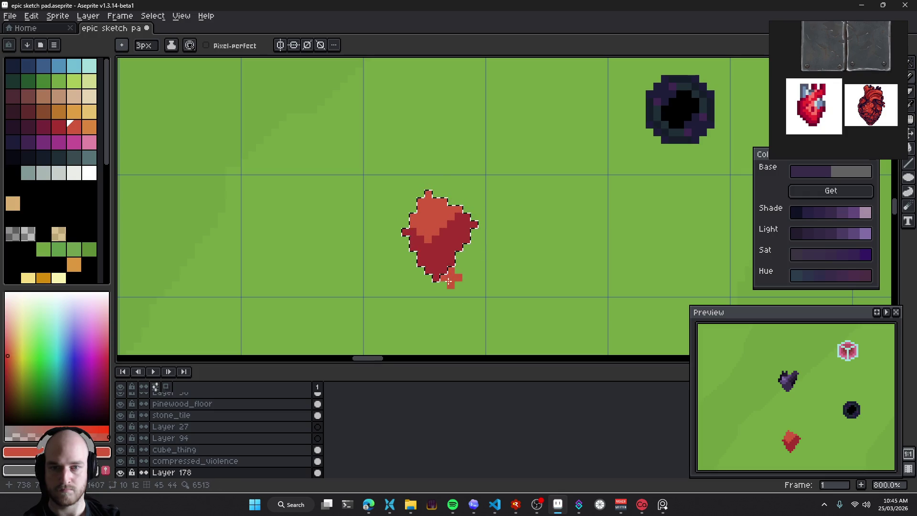
pyautogui.click(47, 129)
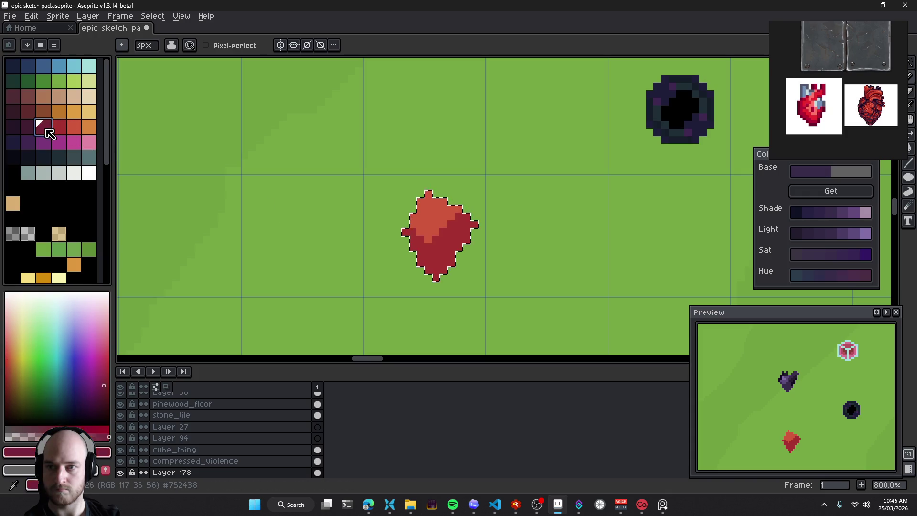
pyautogui.press('w')
pyautogui.click(435, 262)
pyautogui.press('b')
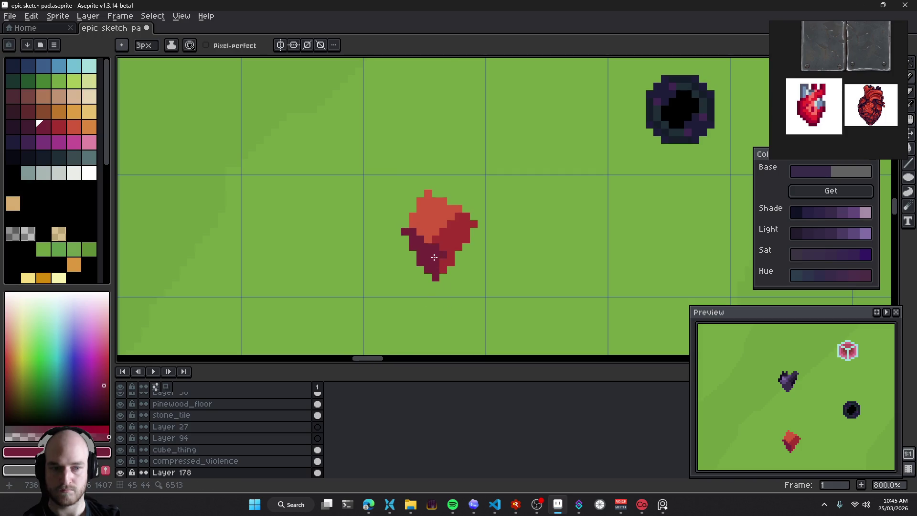
pyautogui.scroll(-4, 473, 282)
pyautogui.scroll(-2, 476, 286)
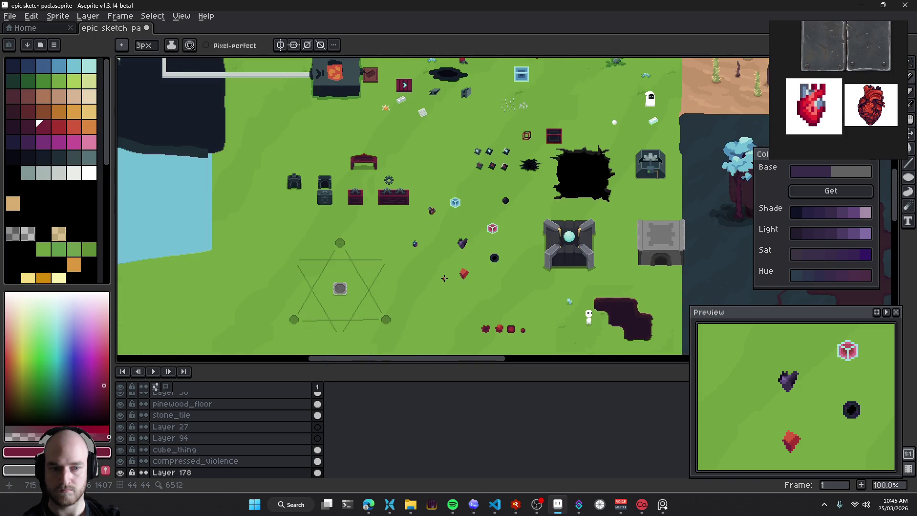
# Paint orange highlight pixels and a short orange streak near the gem's top
pyautogui.scroll(2, 444, 278)
pyautogui.scroll(3, 445, 275)
pyautogui.scroll(2, 446, 272)
pyautogui.keyDown('alt'); pyautogui.click(449, 246); pyautogui.keyUp('alt')
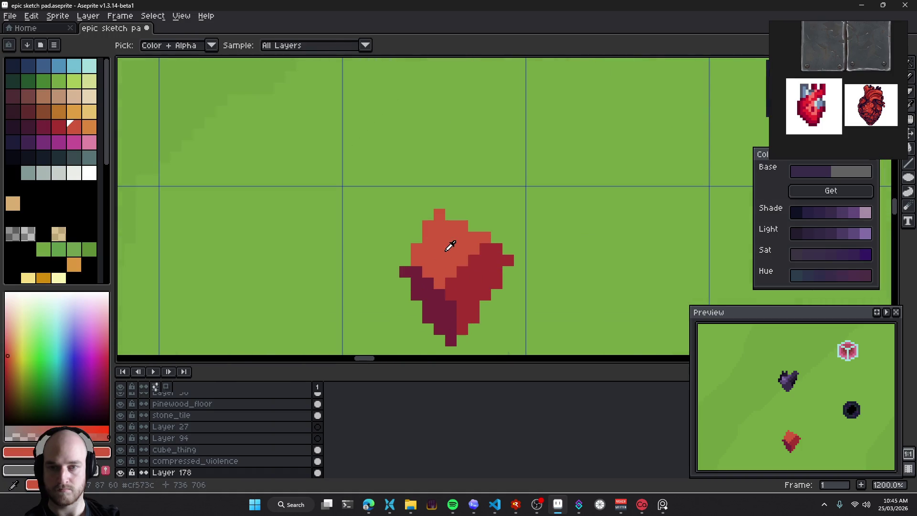
pyautogui.click(89, 126)
pyautogui.click(450, 248)
pyautogui.press('+')
pyautogui.hotkey('ctrl', 'z')
pyautogui.click(443, 253)
pyautogui.press('-')
pyautogui.moveTo(428, 249); pyautogui.dragTo(443, 235)
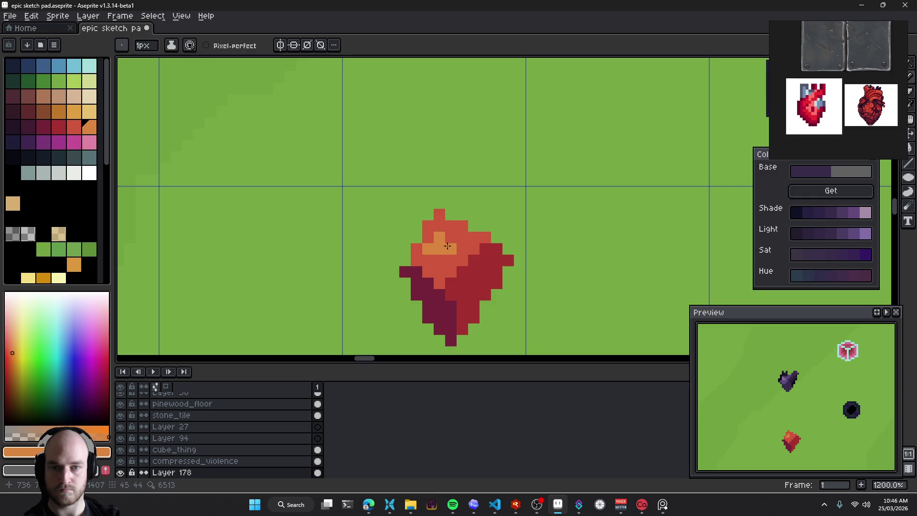
pyautogui.scroll(-2, 526, 282)
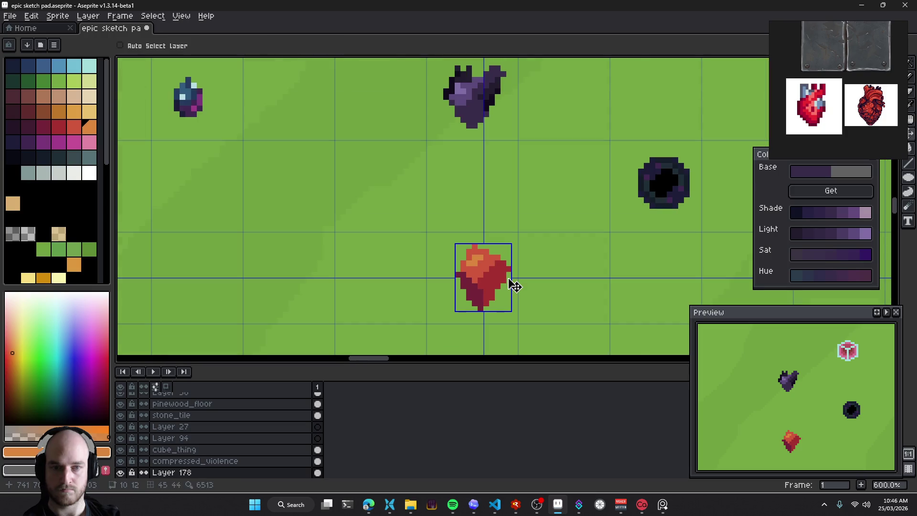
pyautogui.hotkey('ctrl', 'y')
pyautogui.scroll(3, 511, 276)
# Clean up the highlight, reverting stray pixels and keeping a two-pixel orange accent
pyautogui.rightClick(480, 258)
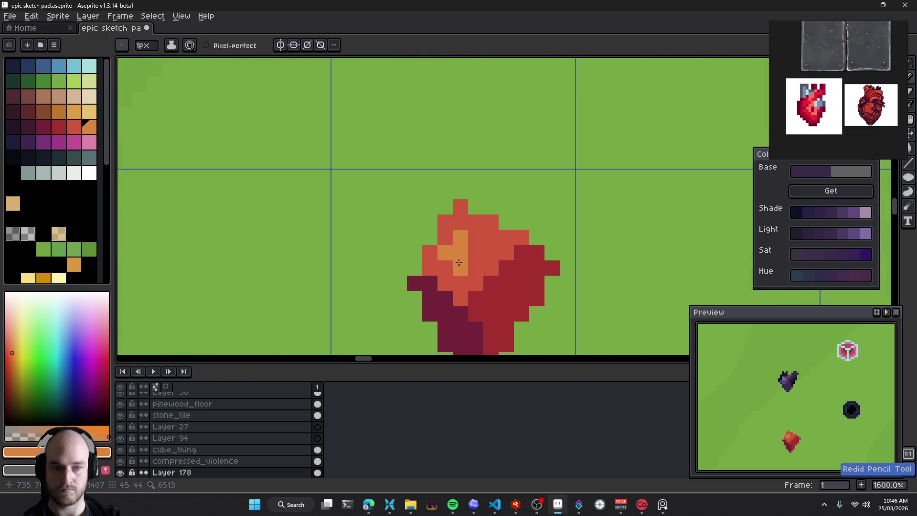
pyautogui.rightClick(544, 278)
pyautogui.scroll(-3, 544, 281)
pyautogui.scroll(-1, 579, 297)
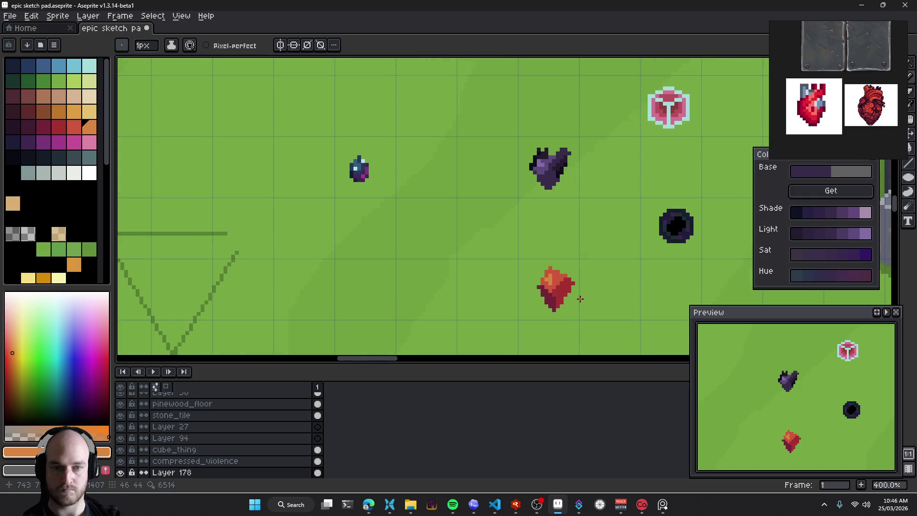
pyautogui.hotkey('ctrl', 'z')
pyautogui.scroll(3, 559, 290)
pyautogui.moveTo(546, 241)
pyautogui.mouseDown()
pyautogui.moveTo(541, 265)
pyautogui.moveTo(558, 267)
pyautogui.mouseUp()
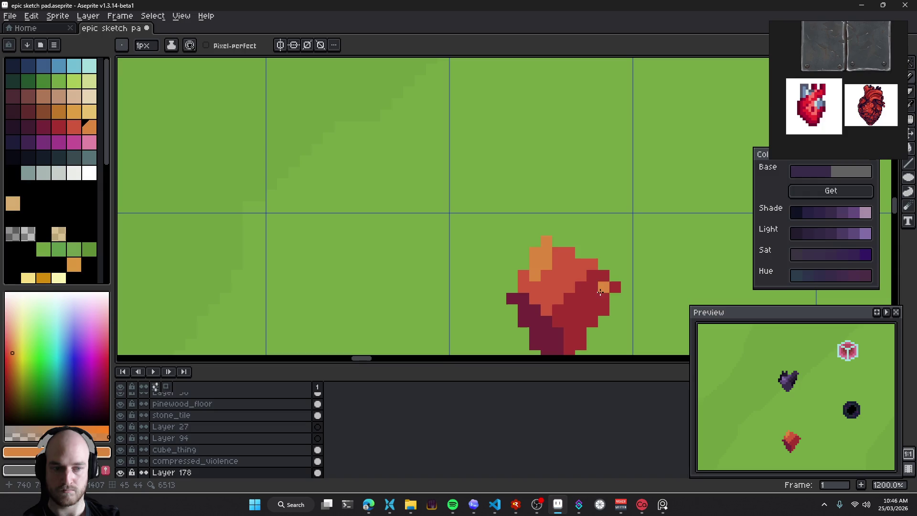
pyautogui.hotkey('ctrl', 'z')
pyautogui.hotkey('ctrl', 'z')
pyautogui.moveTo(547, 264); pyautogui.dragTo(560, 264)
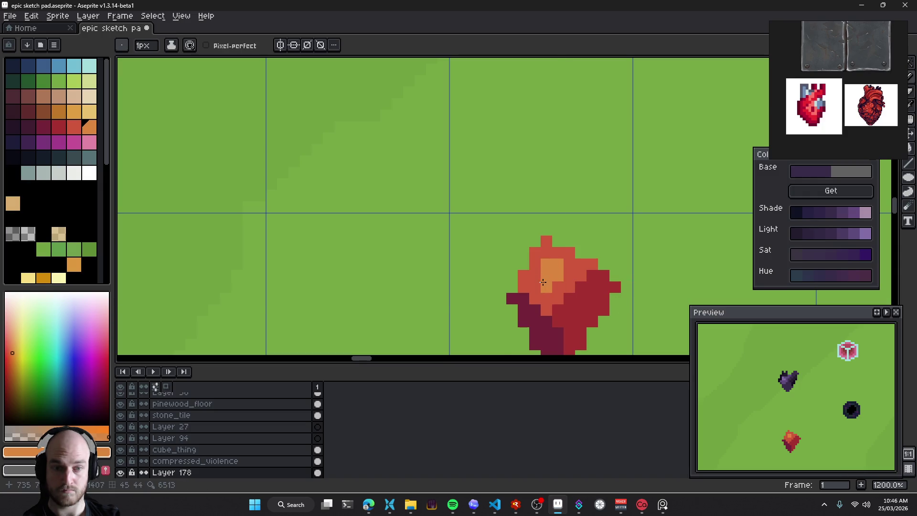
pyautogui.scroll(-2, 615, 296)
pyautogui.scroll(-3, 596, 298)
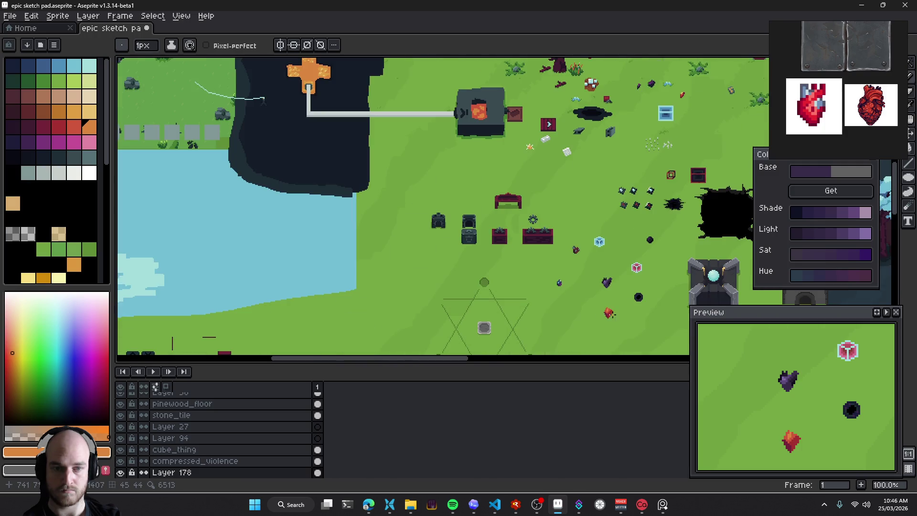
pyautogui.scroll(-1, 578, 300)
pyautogui.scroll(6, 566, 301)
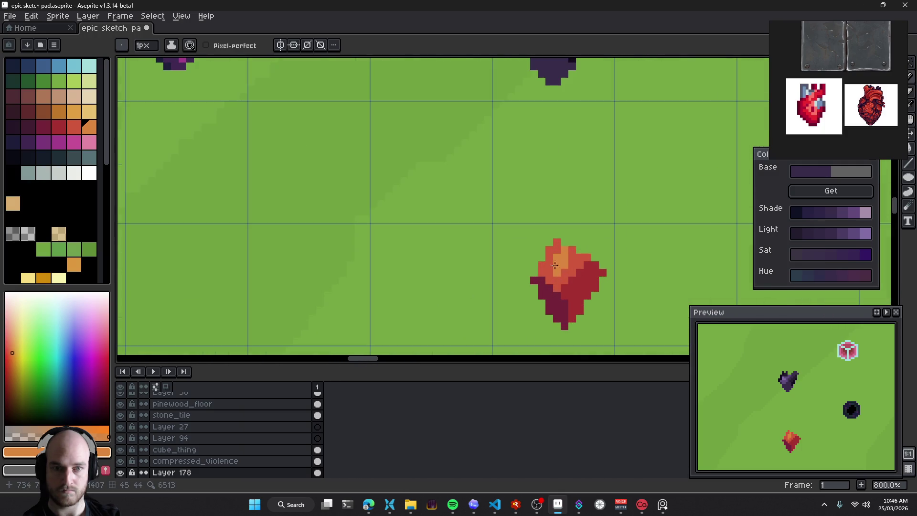
# Drag the red gem up and right, beside the pink cube above the heart
pyautogui.keyDown('alt'); pyautogui.click(577, 249); pyautogui.keyUp('alt')
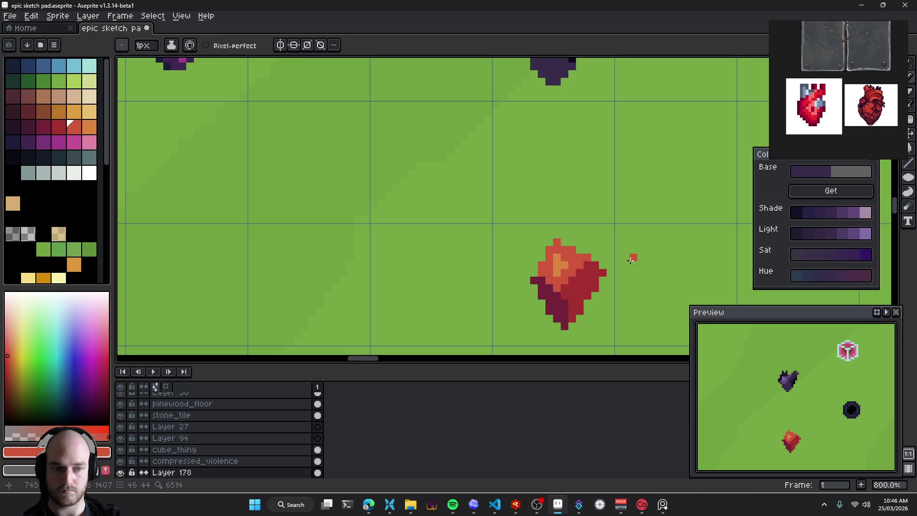
pyautogui.scroll(-6, 575, 281)
pyautogui.scroll(-1, 575, 281)
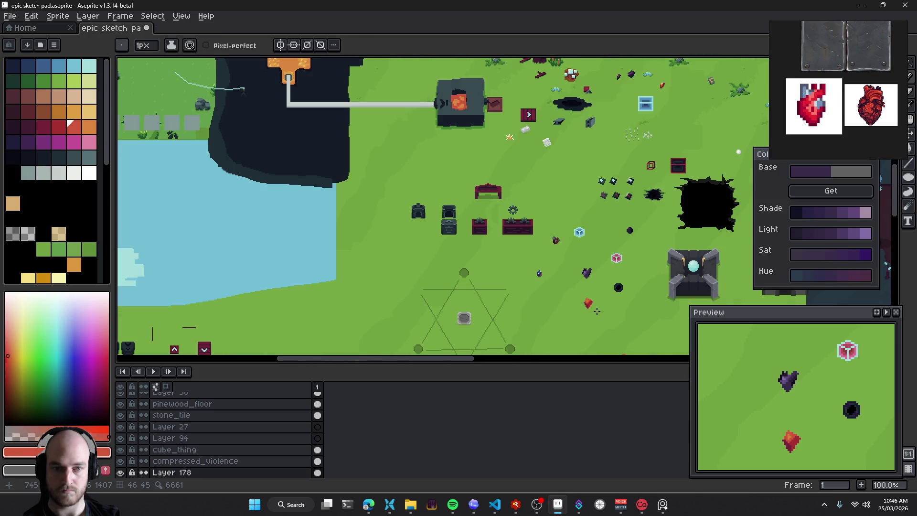
pyautogui.moveTo(604, 308); pyautogui.dragTo(538, 292)
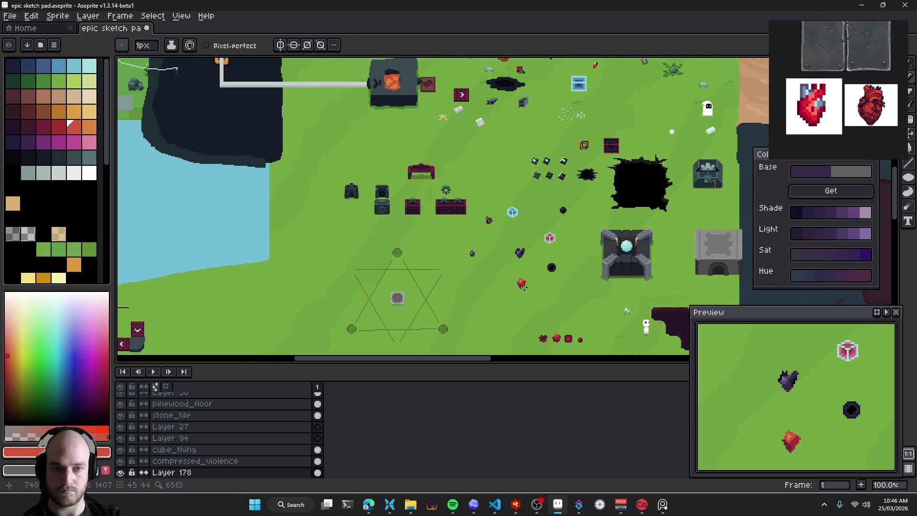
pyautogui.scroll(5, 521, 285)
pyautogui.scroll(3, 516, 280)
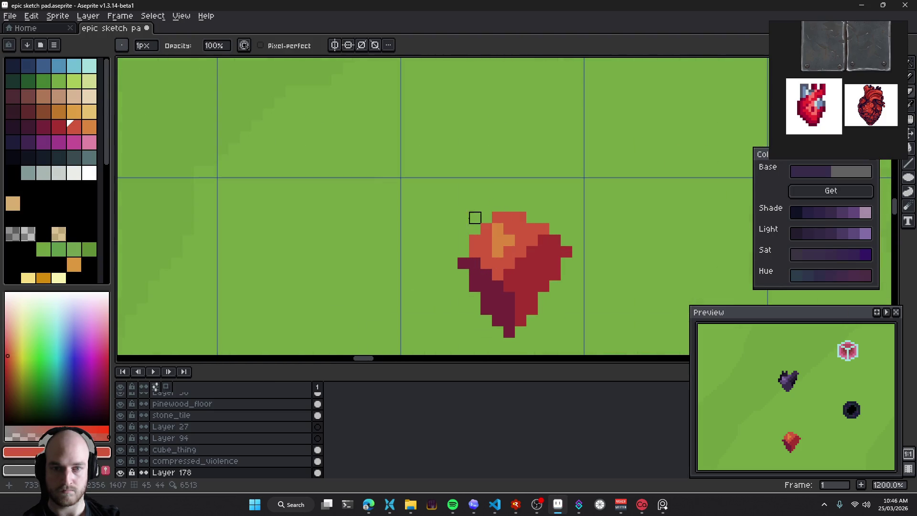
pyautogui.scroll(-5, 566, 260)
pyautogui.scroll(-3, 565, 260)
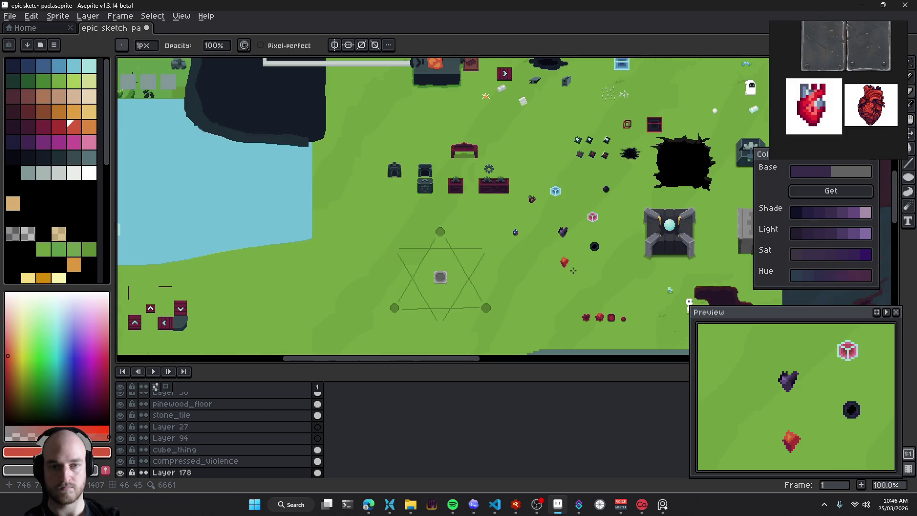
pyautogui.moveTo(590, 275); pyautogui.dragTo(512, 301)
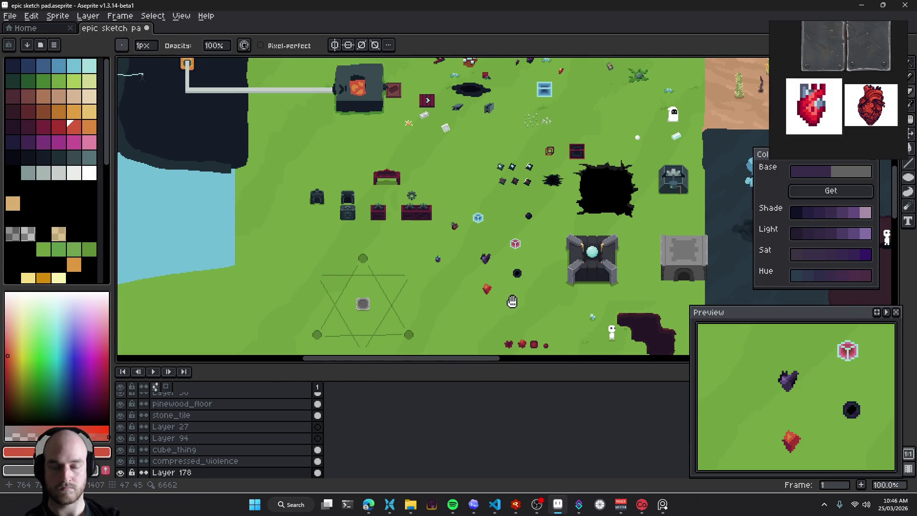
pyautogui.scroll(1, 507, 302)
pyautogui.press('v')
pyautogui.moveTo(477, 288)
pyautogui.mouseDown()
pyautogui.moveTo(505, 275)
pyautogui.moveTo(523, 213)
pyautogui.moveTo(516, 203)
pyautogui.moveTo(510, 267)
pyautogui.mouseUp()
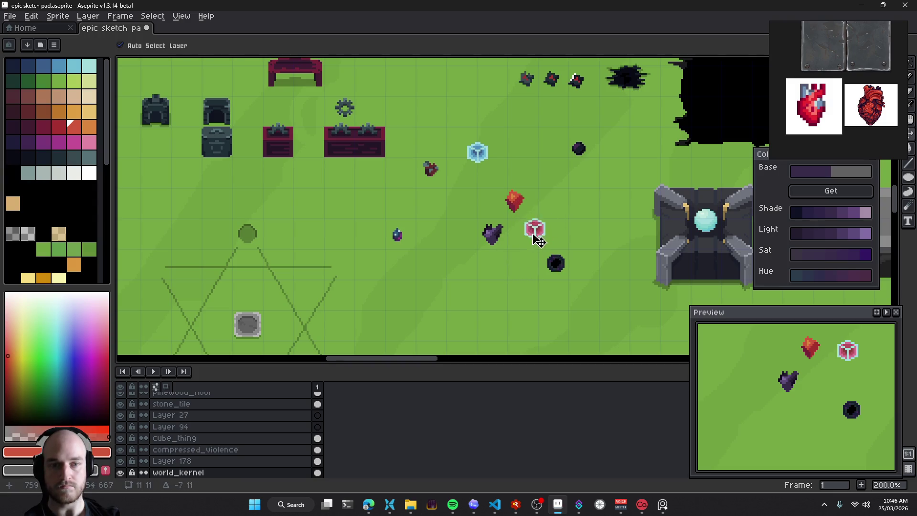
pyautogui.hotkey('ctrl', 'u')
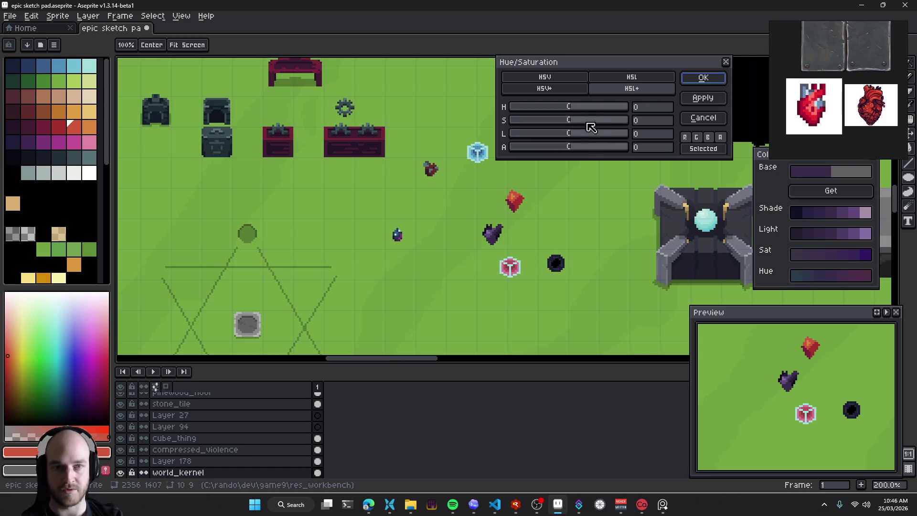
pyautogui.moveTo(577, 112)
pyautogui.mouseDown()
pyautogui.moveTo(614, 114)
pyautogui.moveTo(537, 111)
pyautogui.moveTo(626, 118)
pyautogui.mouseUp()
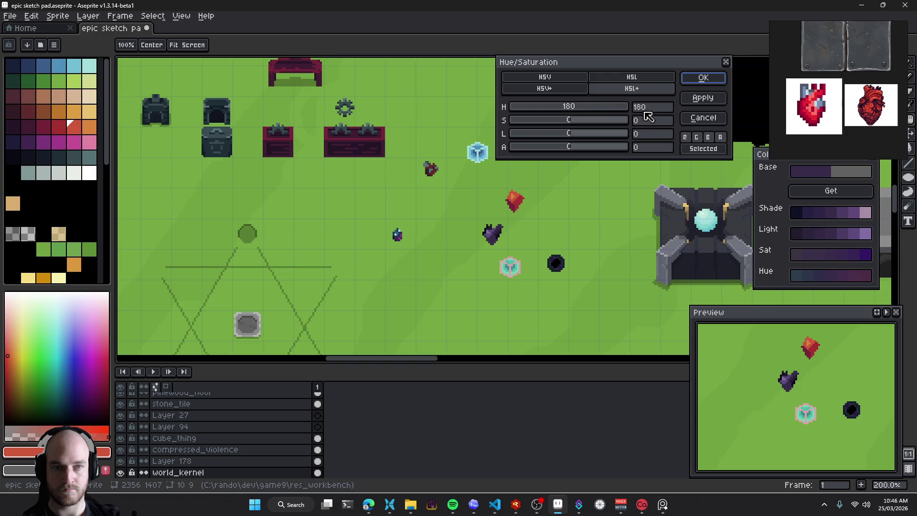
pyautogui.click(697, 78)
pyautogui.scroll(2, 518, 271)
pyautogui.scroll(2, 508, 269)
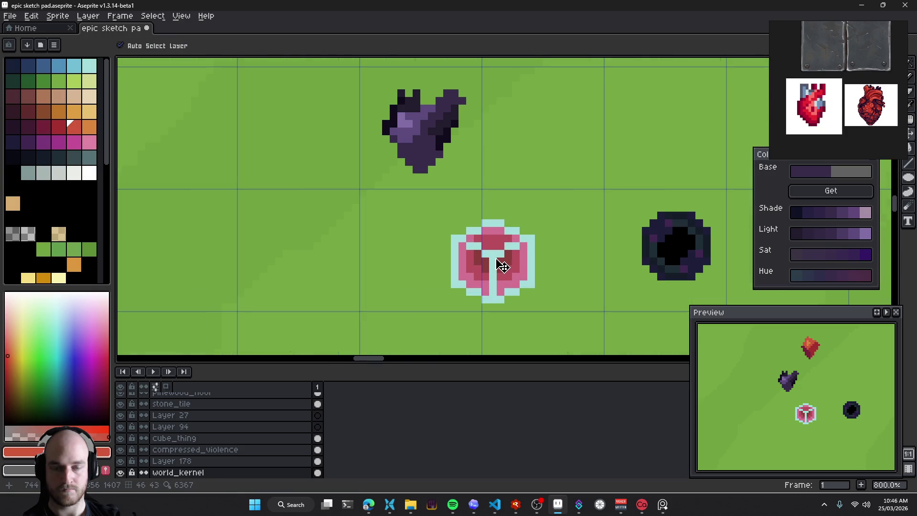
pyautogui.scroll(-4, 503, 266)
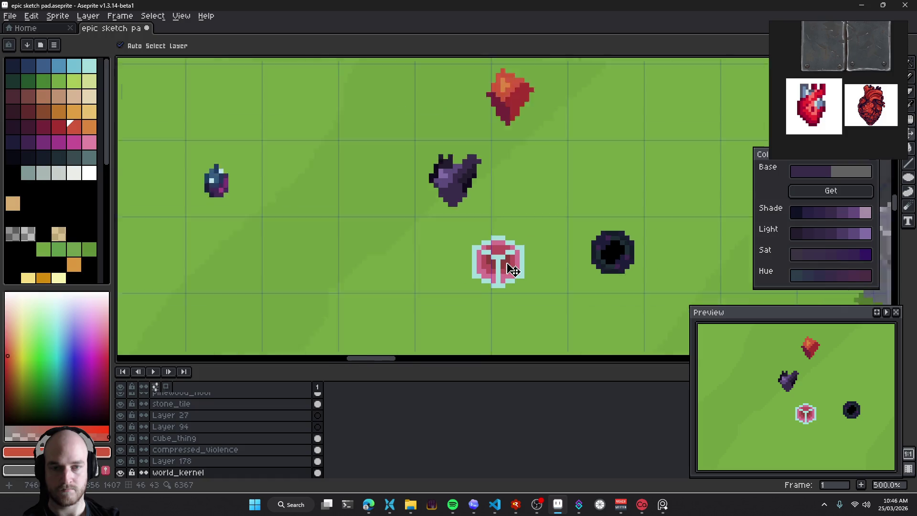
# Replace the cube's pale cyan outline colour with the heart's dark red
pyautogui.scroll(3, 506, 267)
pyautogui.press('i')
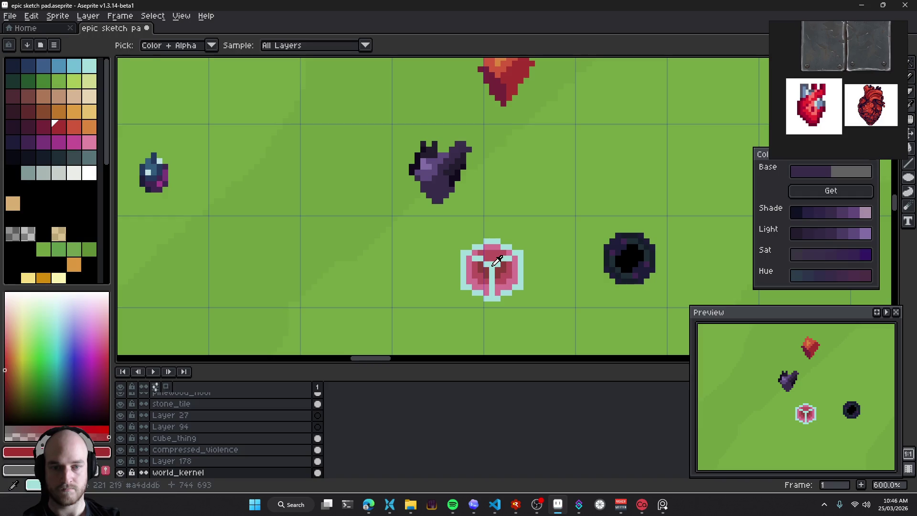
pyautogui.click(494, 265)
pyautogui.hotkey('shift', 'r')
pyautogui.moveTo(150, 131); pyautogui.dragTo(516, 73)
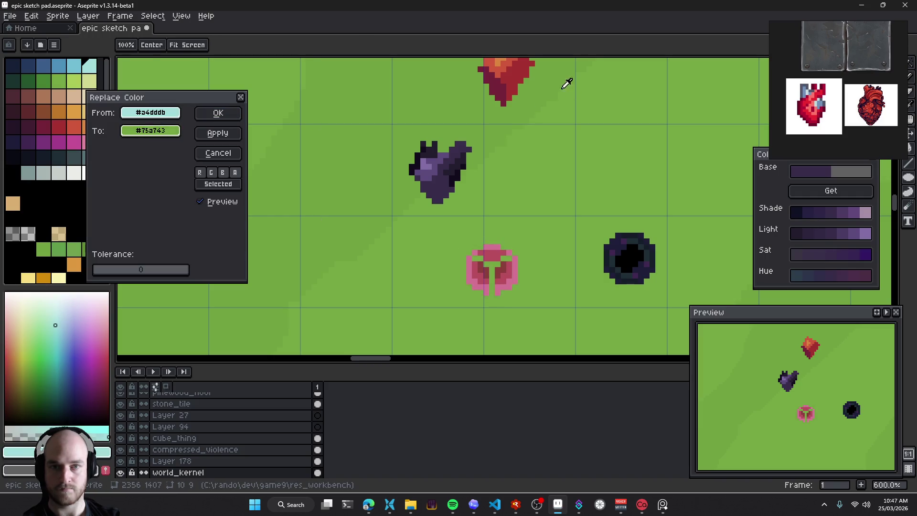
pyautogui.click(218, 113)
# Replace the cube's pink with a light green via Replace Color
pyautogui.press('i')
pyautogui.click(471, 262)
pyautogui.hotkey('shift', 'r')
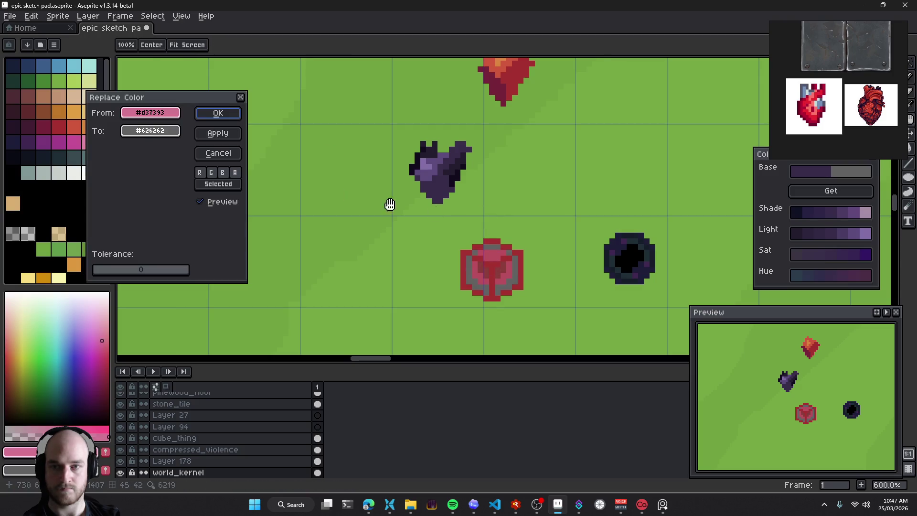
pyautogui.moveTo(150, 113); pyautogui.dragTo(91, 79)
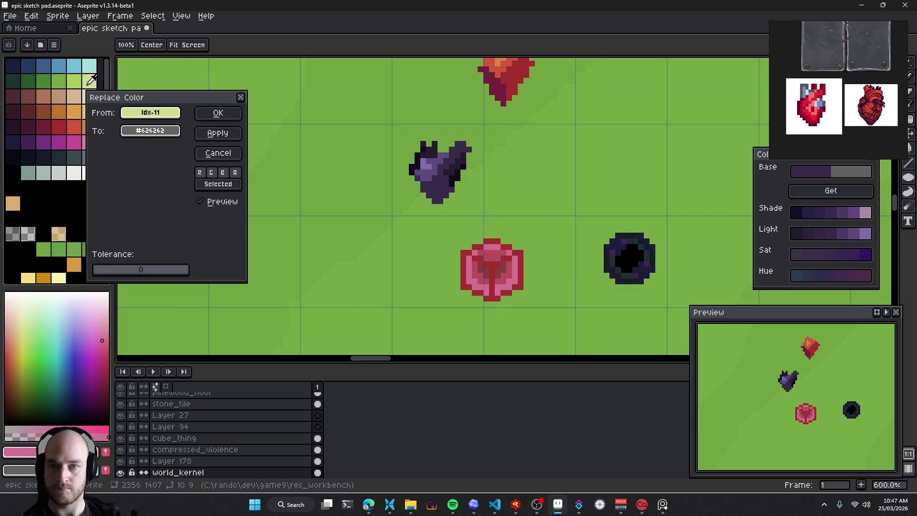
pyautogui.press('Escape')
pyautogui.press('i')
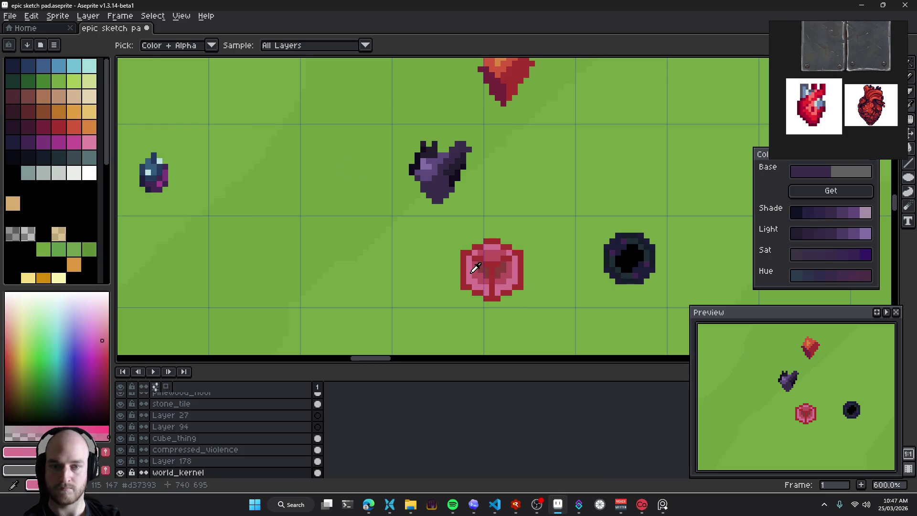
pyautogui.hotkey('shift', 'r')
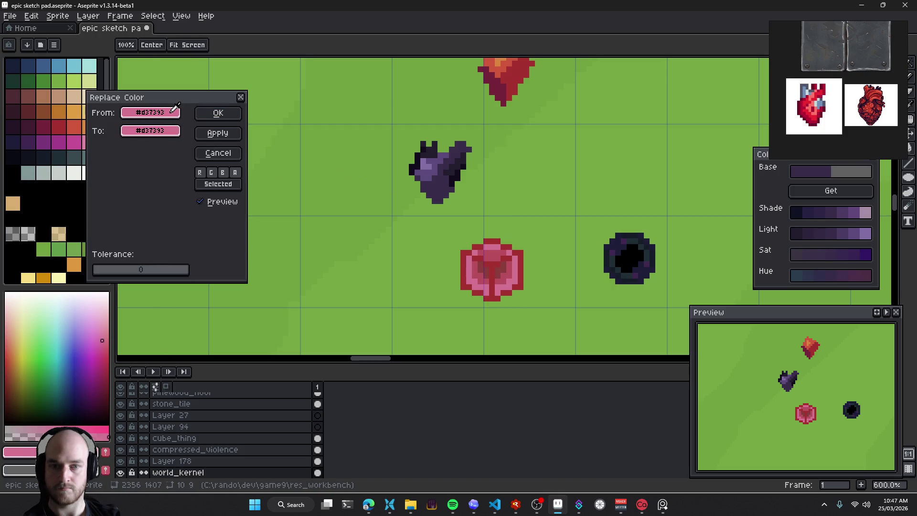
pyautogui.moveTo(157, 131)
pyautogui.mouseDown()
pyautogui.moveTo(60, 80)
pyautogui.moveTo(81, 76)
pyautogui.mouseUp()
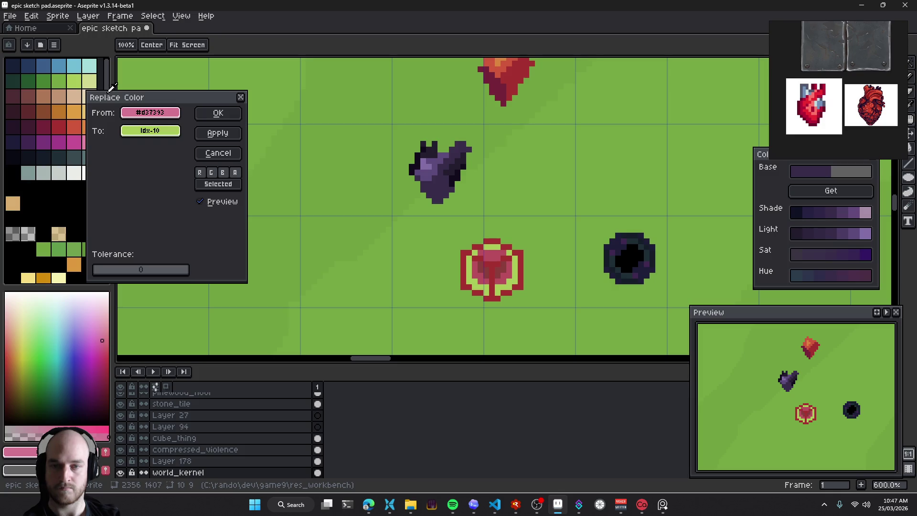
pyautogui.click(218, 134)
pyautogui.click(492, 260)
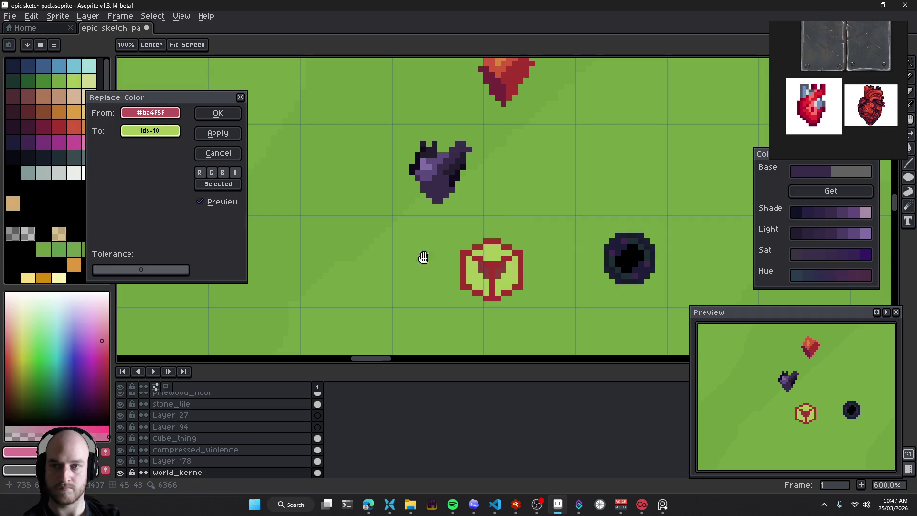
pyautogui.click(43, 78)
pyautogui.click(61, 77)
# Swap the cube's dark red shade for a darker green
pyautogui.click(218, 134)
pyautogui.click(492, 249)
pyautogui.click(491, 262)
pyautogui.click(54, 78)
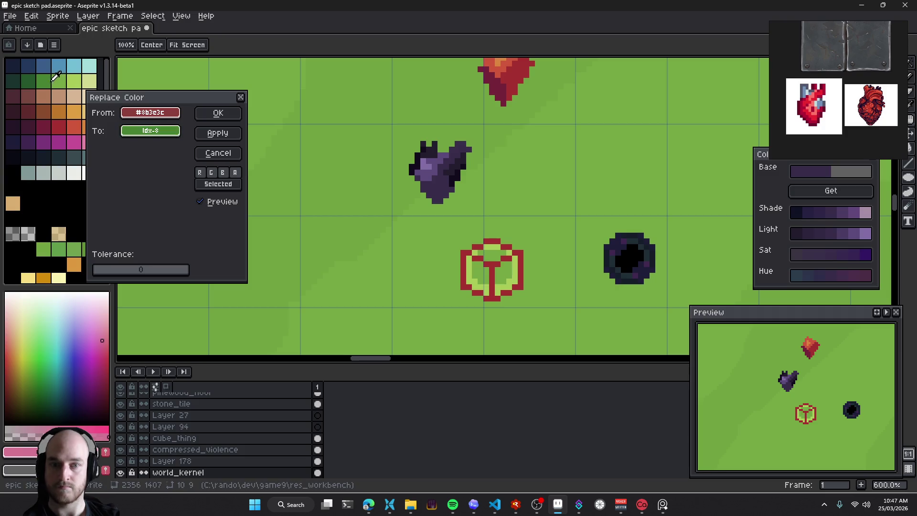
pyautogui.click(224, 135)
pyautogui.click(469, 246)
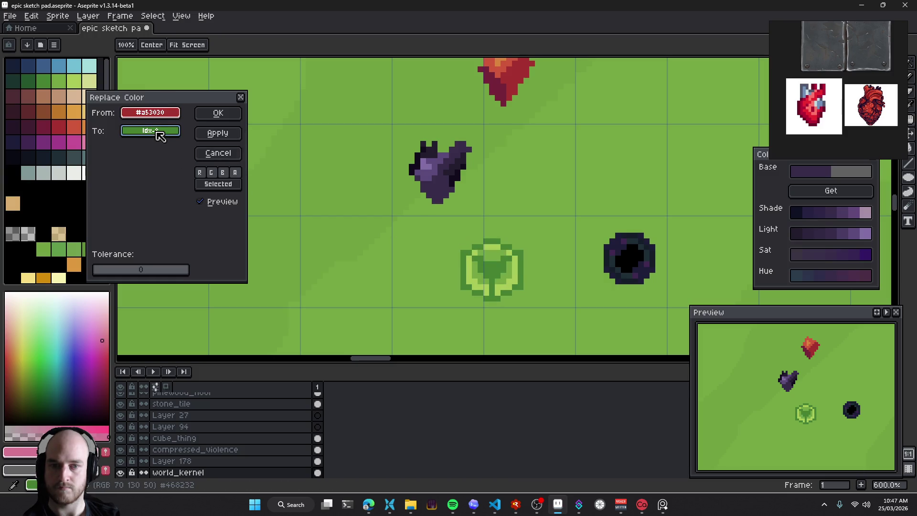
# Try several outline colours, then make the cube's red outline black
pyautogui.click(74, 112)
pyautogui.click(74, 81)
pyautogui.click(74, 65)
pyautogui.click(89, 64)
pyautogui.click(99, 65)
pyautogui.click(74, 95)
pyautogui.click(90, 81)
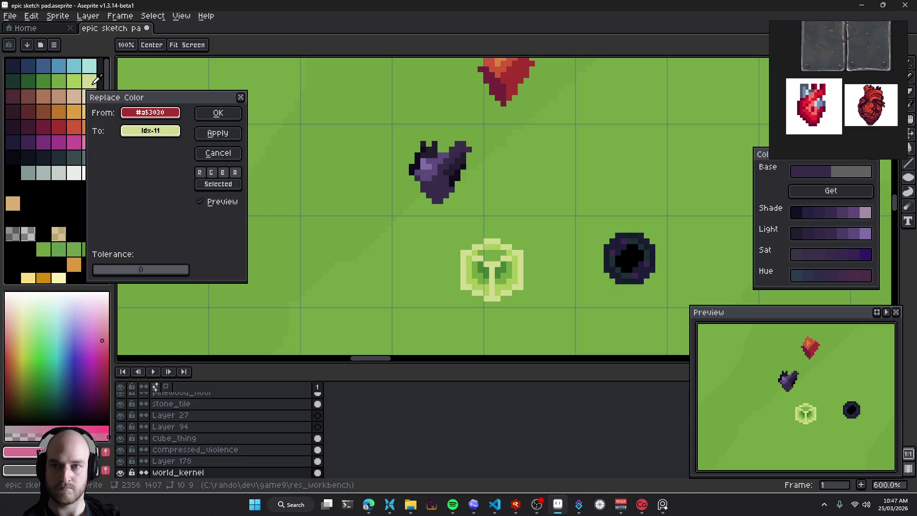
pyautogui.click(59, 127)
pyautogui.click(74, 96)
pyautogui.click(13, 171)
pyautogui.click(90, 81)
pyautogui.click(94, 85)
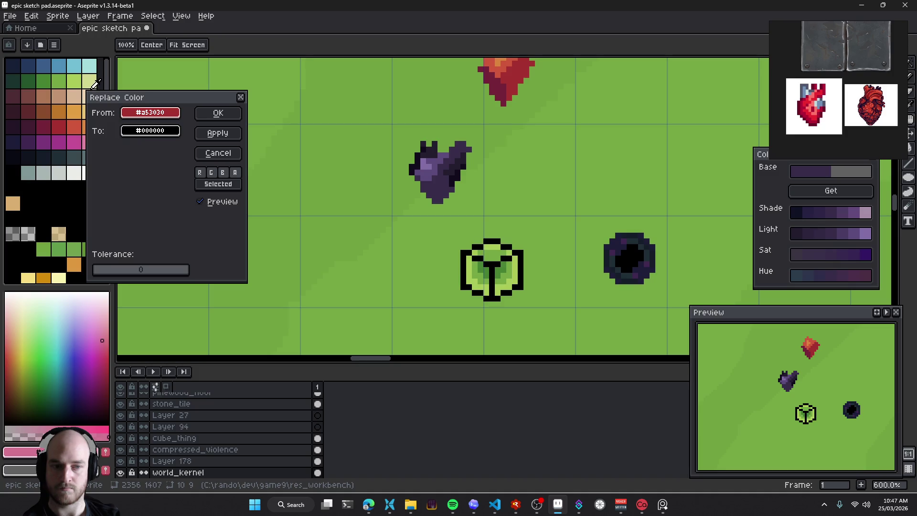
pyautogui.click(217, 112)
pyautogui.scroll(-5, 536, 299)
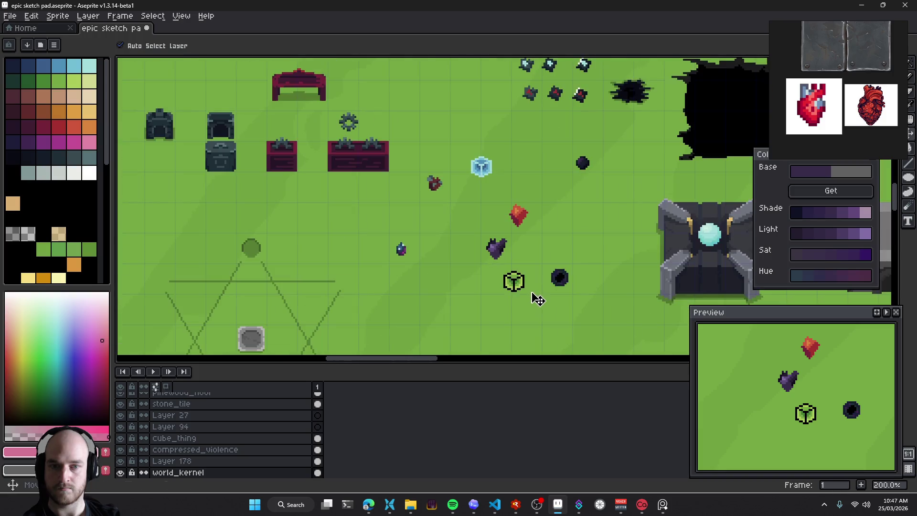
# Move the cube up-right of the heart and the red crystal beside the dark orb
pyautogui.moveTo(539, 302); pyautogui.dragTo(458, 286)
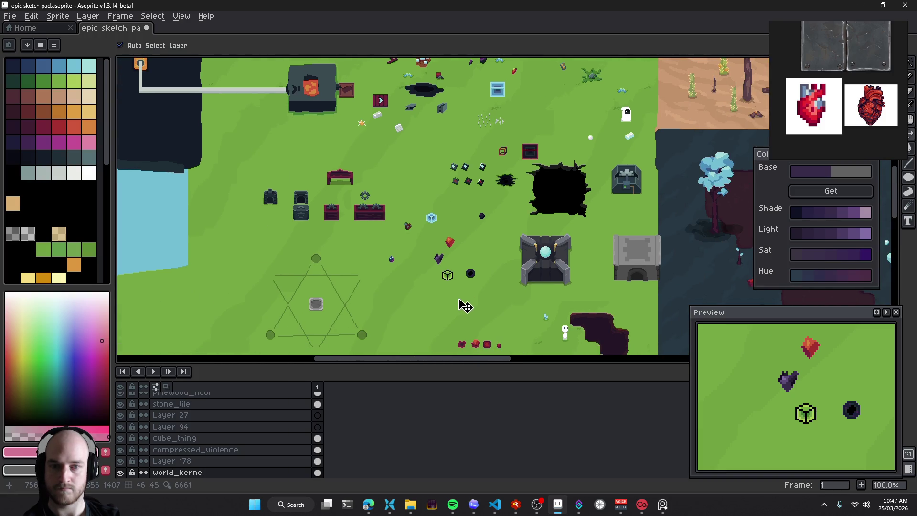
pyautogui.moveTo(456, 273); pyautogui.dragTo(473, 250)
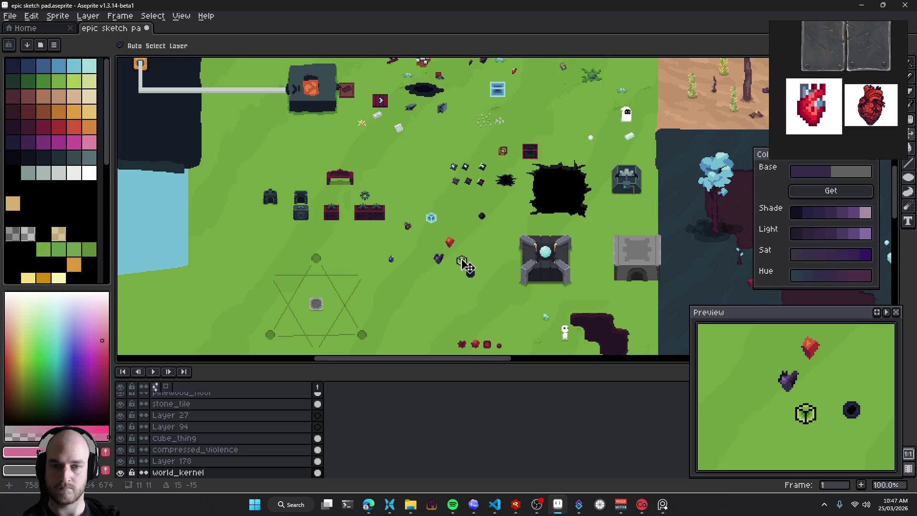
pyautogui.scroll(1, 457, 286)
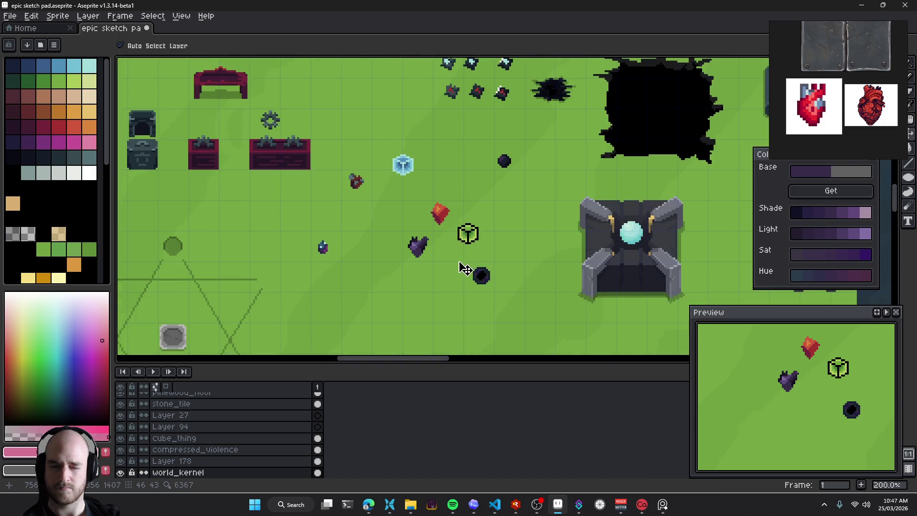
pyautogui.moveTo(451, 225); pyautogui.dragTo(448, 290)
pyautogui.scroll(1, 447, 290)
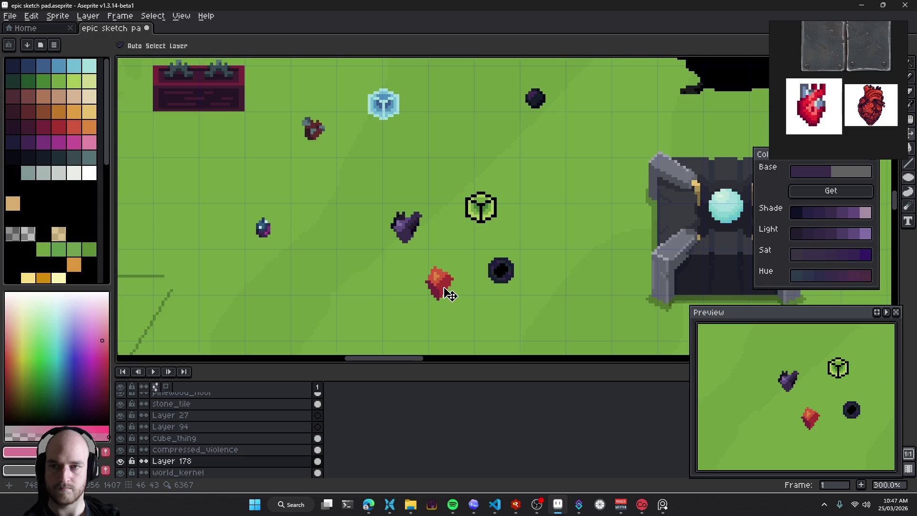
pyautogui.scroll(-1, 445, 268)
pyautogui.scroll(-2, 446, 270)
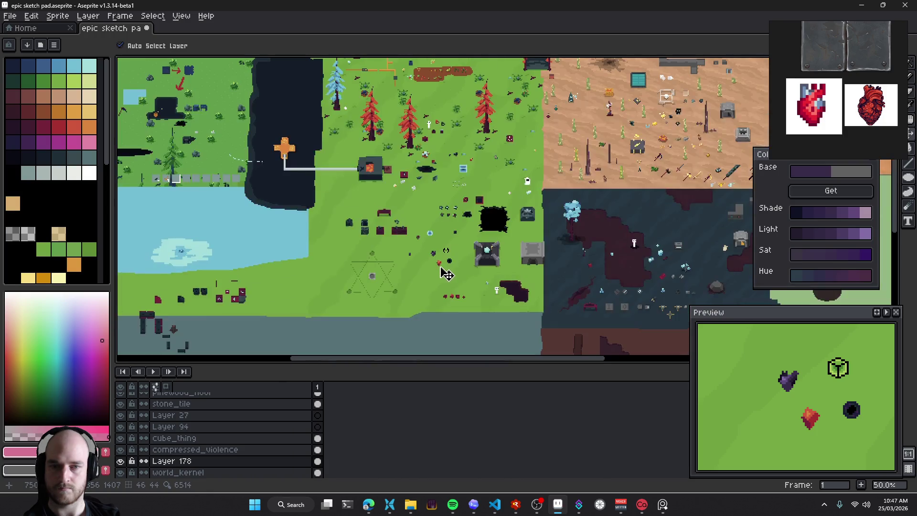
pyautogui.scroll(1, 446, 274)
pyautogui.scroll(2, 445, 264)
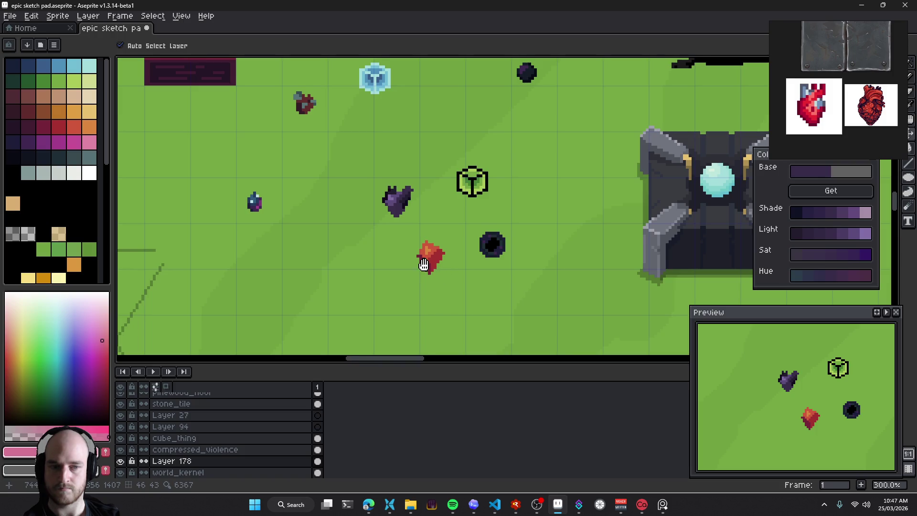
pyautogui.moveTo(448, 274); pyautogui.dragTo(465, 260)
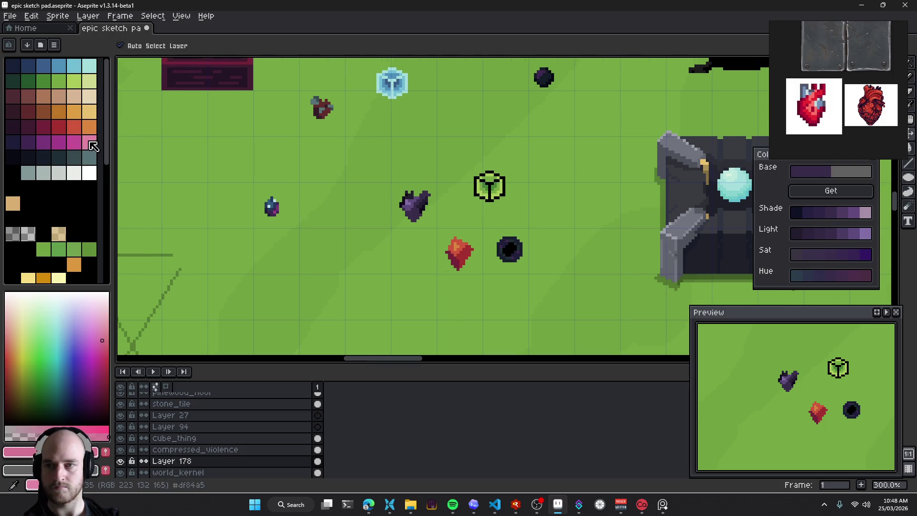
# Fill the crystal's top facet with pale yellow using the Paint Bucket
pyautogui.click(90, 111)
pyautogui.scroll(3, 452, 262)
pyautogui.press('g')
pyautogui.click(466, 237)
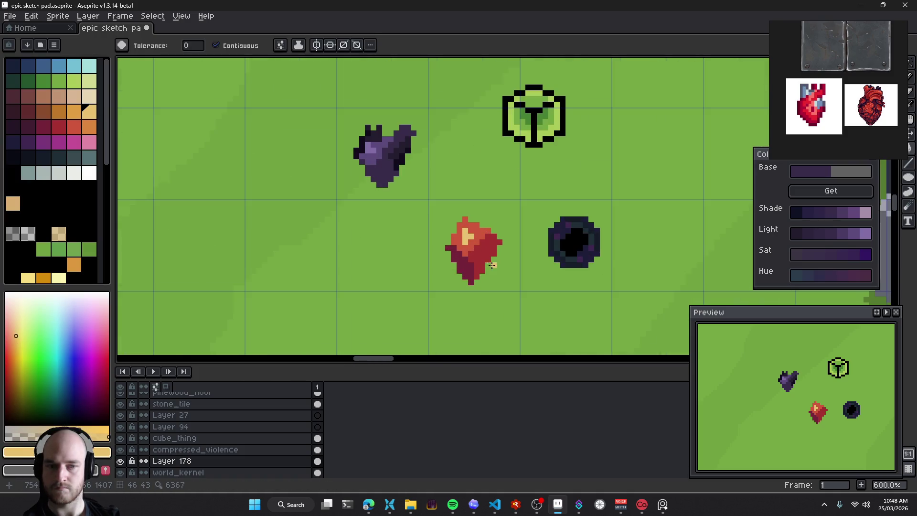
pyautogui.scroll(-4, 491, 265)
# Select the cube's layer and sample its black outline colour
pyautogui.press('v')
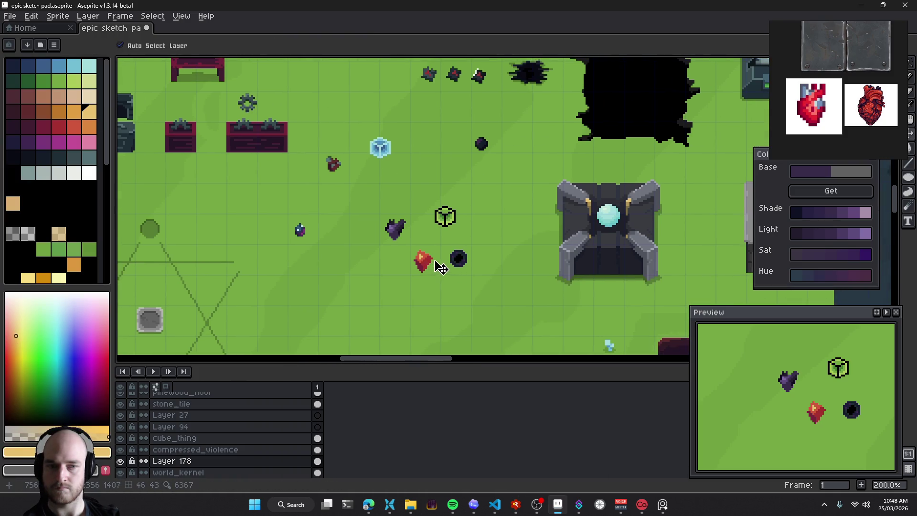
pyautogui.scroll(2, 445, 237)
pyautogui.click(449, 205)
pyautogui.press('i')
pyautogui.click(455, 193)
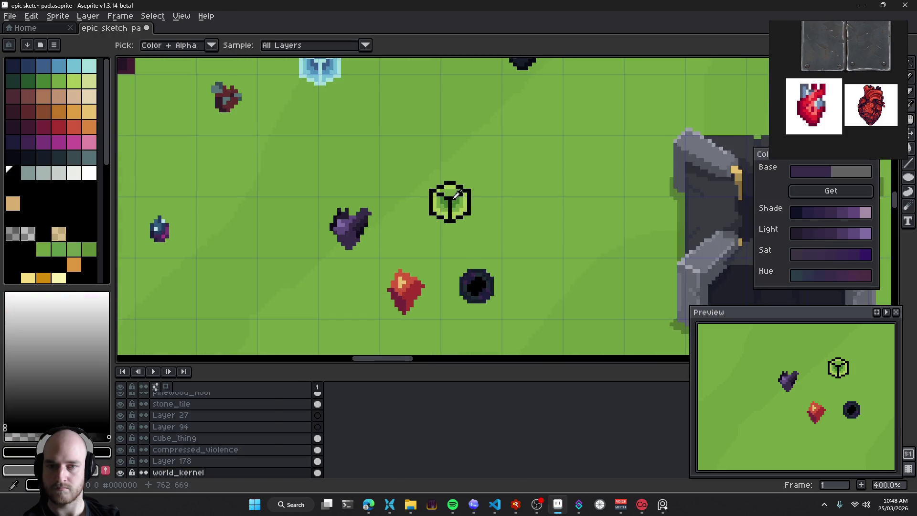
# Replace the cube's black outline with white
pyautogui.hotkey('shift', 'r')
pyautogui.click(84, 174)
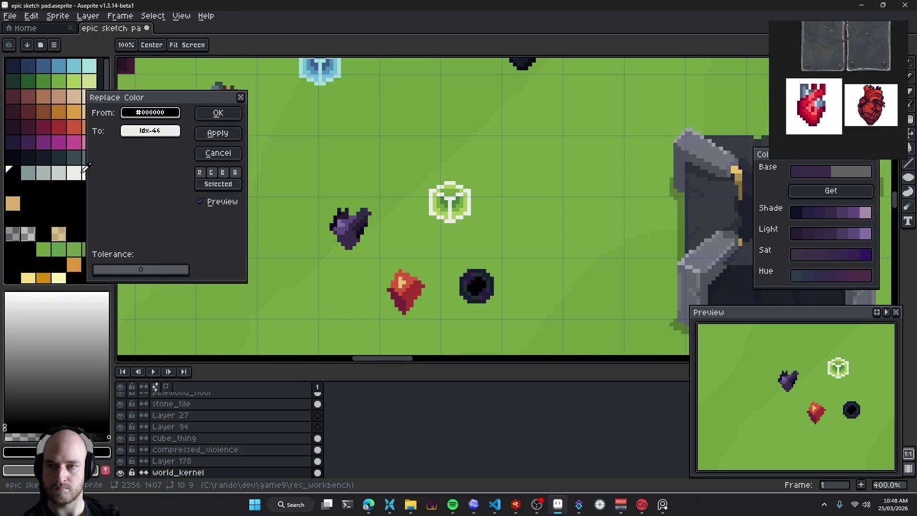
pyautogui.click(218, 113)
pyautogui.scroll(-3, 462, 242)
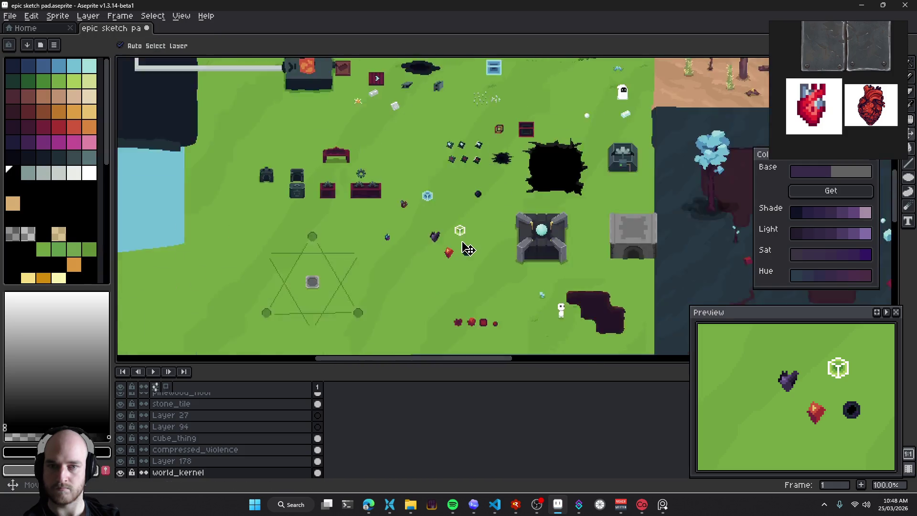
# Move the small purple sprite next to the relics, then switch to the Pinterest browser
pyautogui.moveTo(481, 262); pyautogui.dragTo(490, 269)
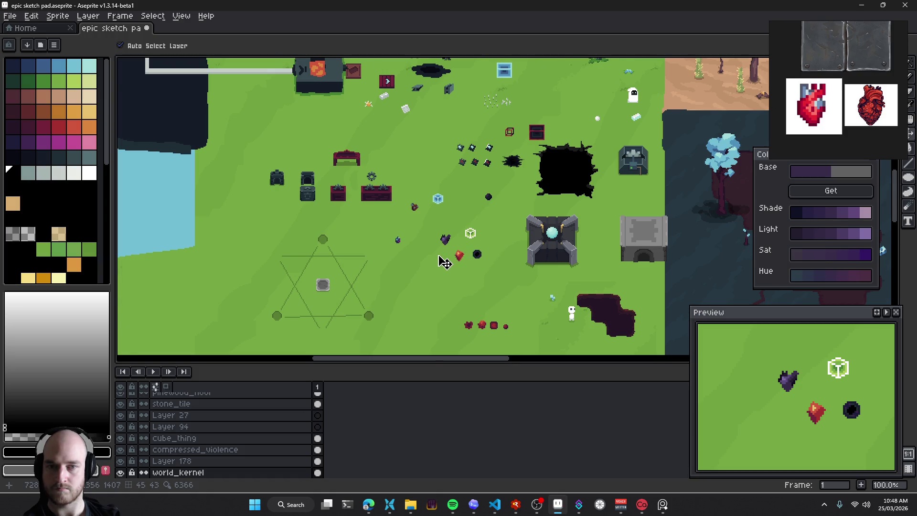
pyautogui.scroll(2, 444, 261)
pyautogui.moveTo(334, 213)
pyautogui.mouseDown()
pyautogui.moveTo(546, 211)
pyautogui.moveTo(355, 203)
pyautogui.mouseUp()
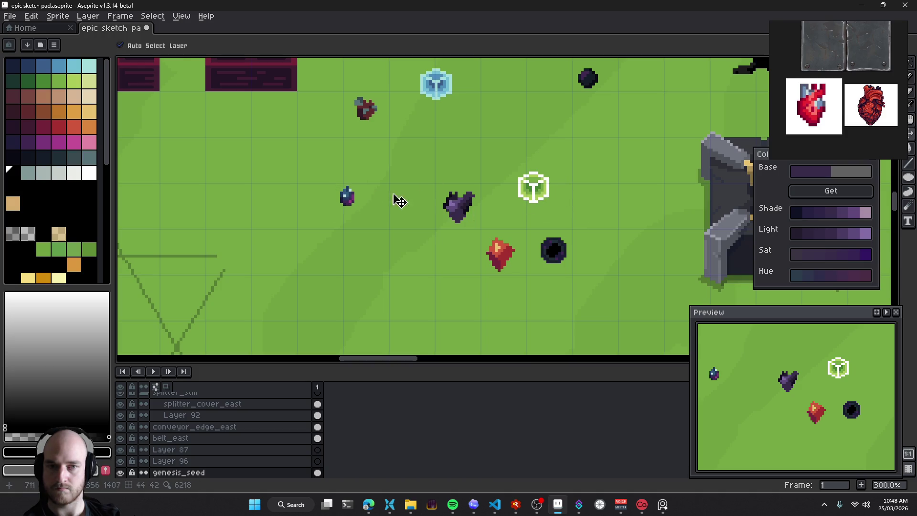
pyautogui.scroll(-3, 539, 250)
pyautogui.hscroll(1, 554, 257)
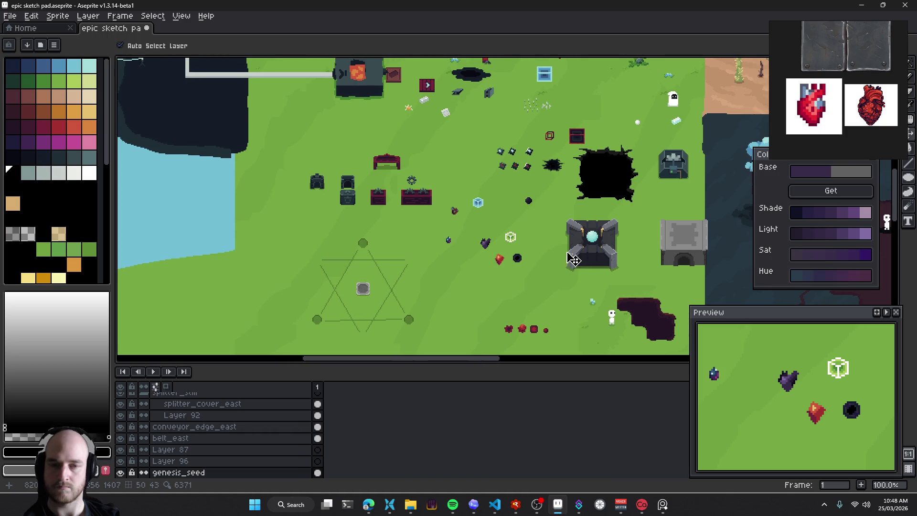
pyautogui.click(500, 262)
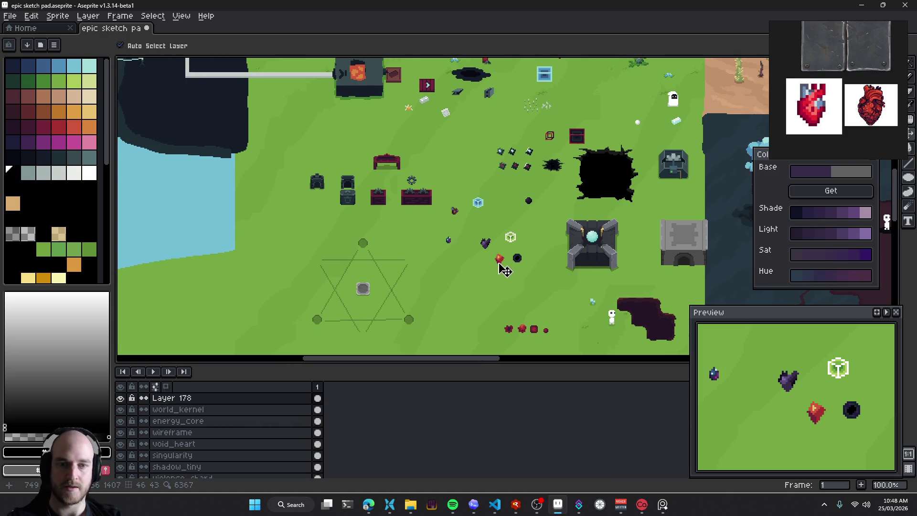
pyautogui.hotkey('alt', 'Tab')
# Search Pinterest for 'philosopher's stone pixel art'
pyautogui.click(302, 38)
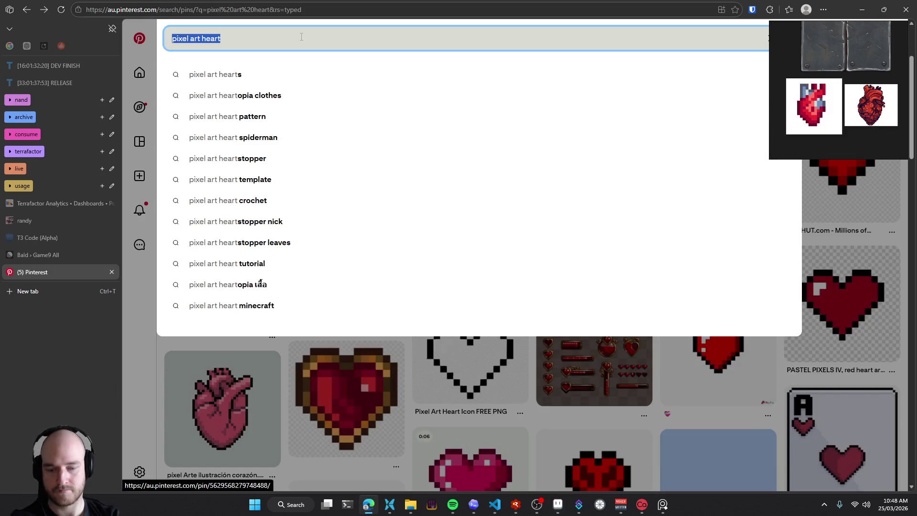
pyautogui.write('philosoph')
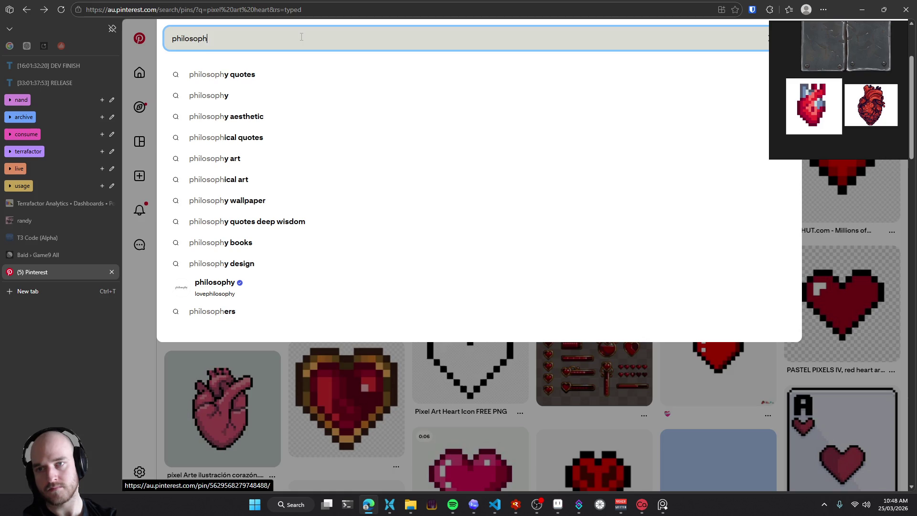
pyautogui.write("er's stone")
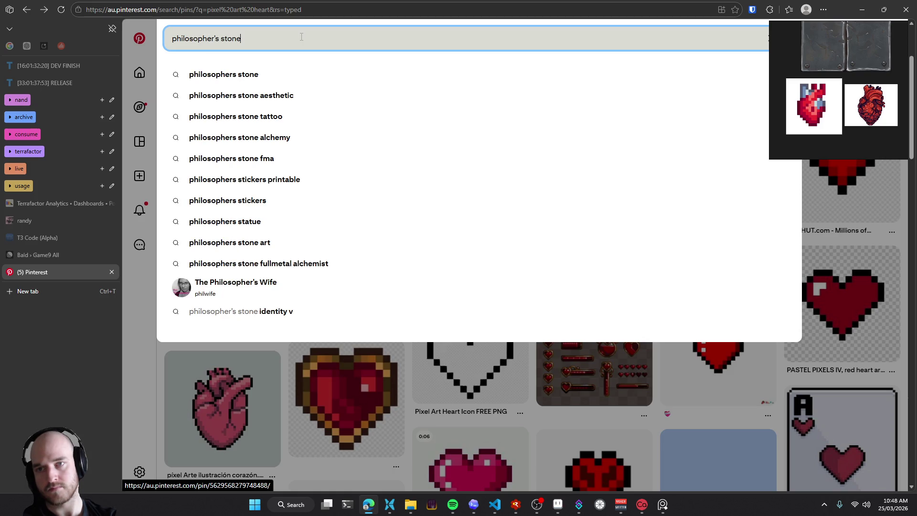
pyautogui.click(249, 75)
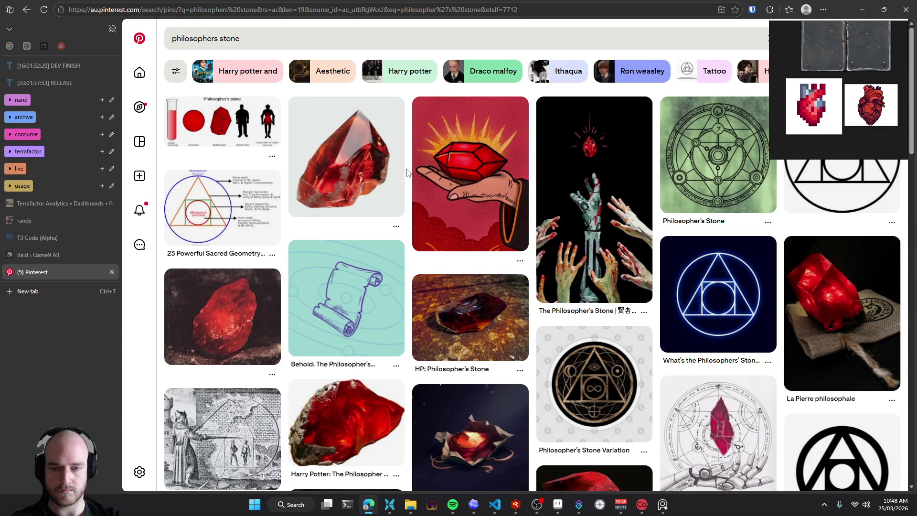
pyautogui.click(315, 45)
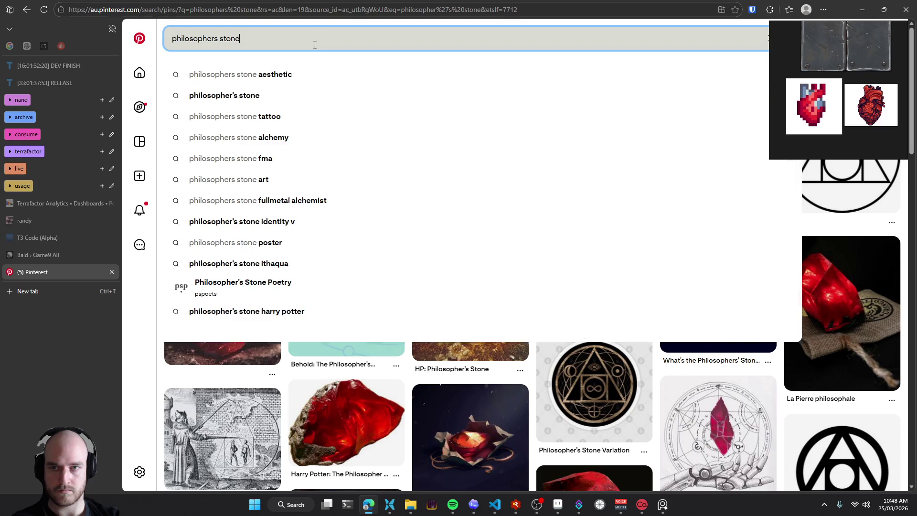
pyautogui.write('pixel art')
pyautogui.press('Return')
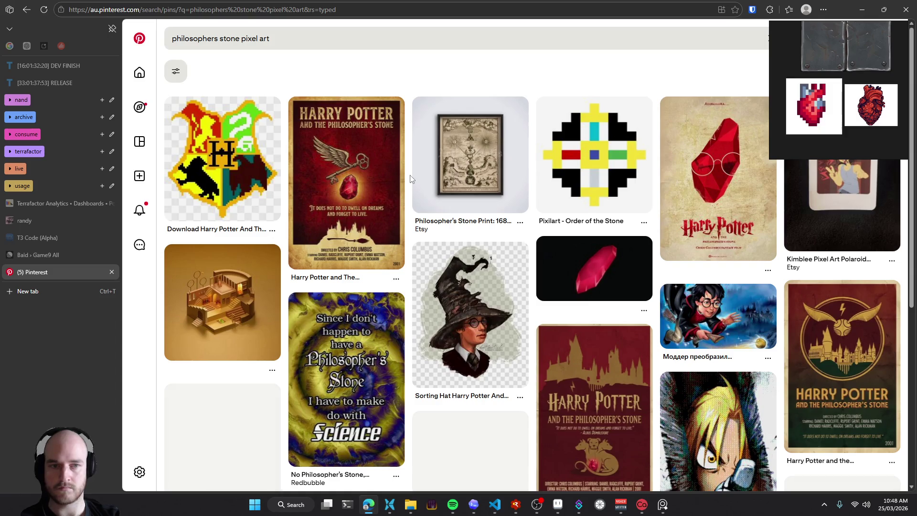
# Replace the Pinterest search with 'red gemstone pixel art'
pyautogui.click(214, 39)
pyautogui.hotkey('ctrl', 'a')
pyautogui.write('red gemstone pixel art')
pyautogui.press('Return')
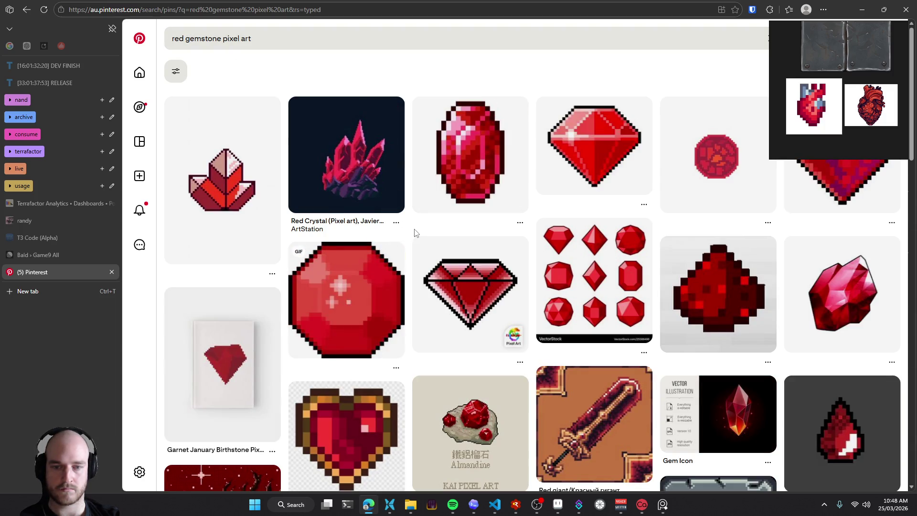
# Find the red crystal pin in the results, open it and copy its image
pyautogui.scroll(-2, 414, 232)
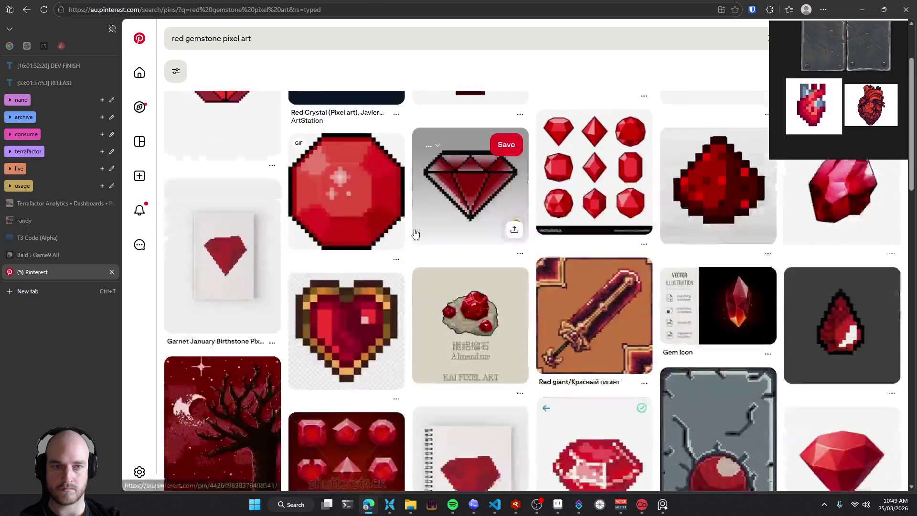
pyautogui.scroll(-3, 411, 234)
pyautogui.scroll(-3, 407, 235)
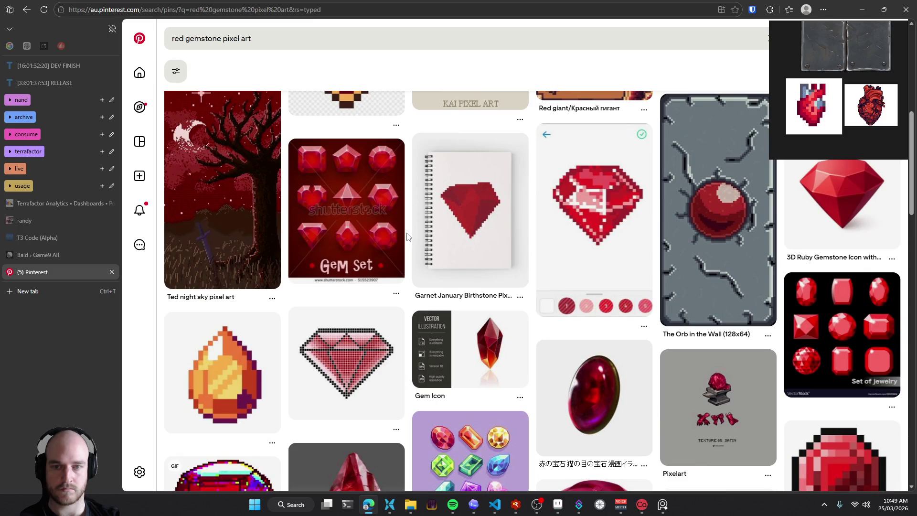
pyautogui.scroll(-1, 407, 236)
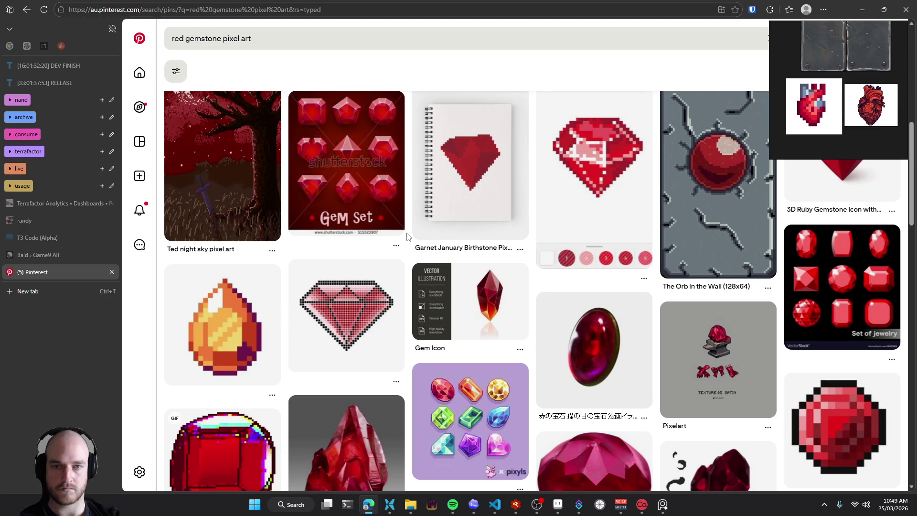
pyautogui.scroll(-1, 407, 236)
pyautogui.scroll(-1, 406, 235)
pyautogui.scroll(-1, 407, 236)
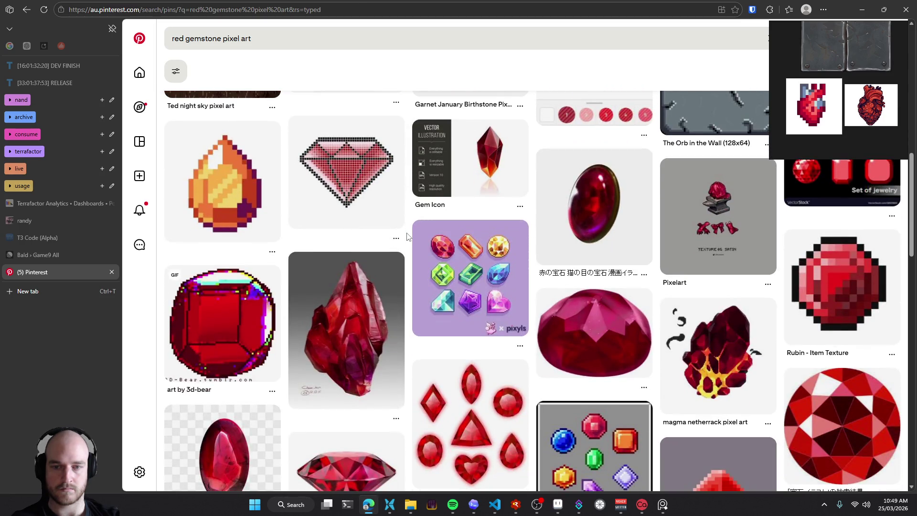
pyautogui.scroll(-1, 407, 235)
pyautogui.scroll(-1, 407, 236)
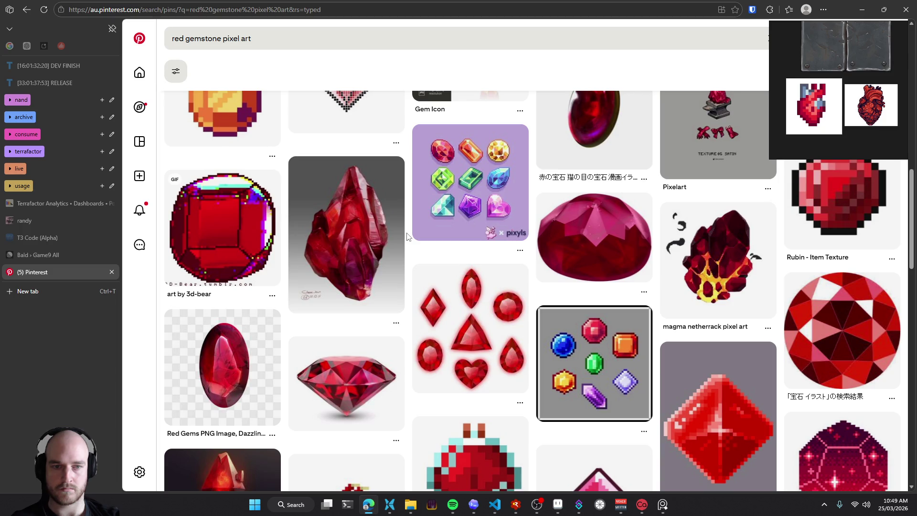
pyautogui.scroll(-1, 407, 236)
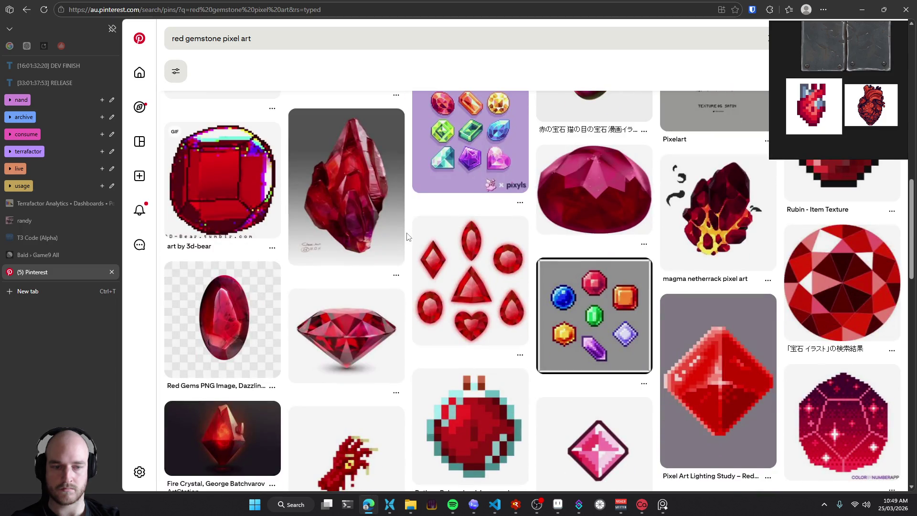
pyautogui.scroll(-2, 407, 236)
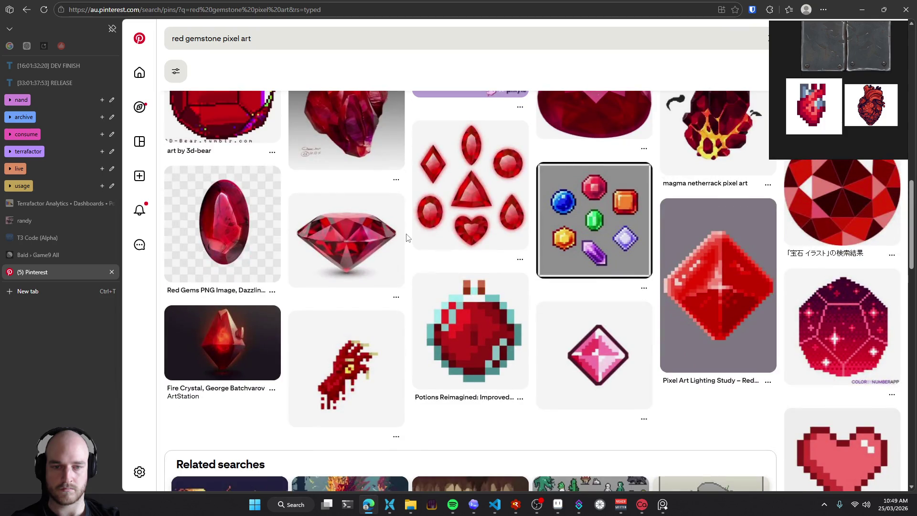
pyautogui.scroll(4, 407, 237)
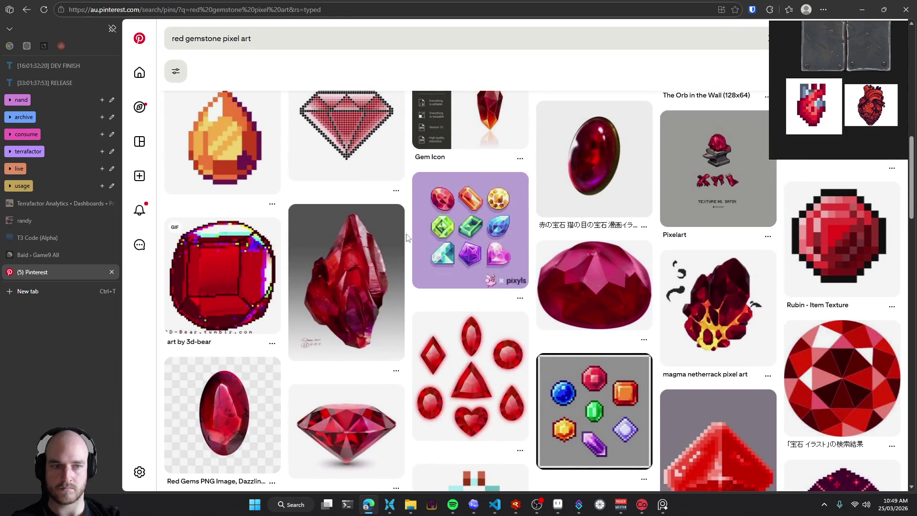
pyautogui.click(387, 241)
pyautogui.rightClick(405, 283)
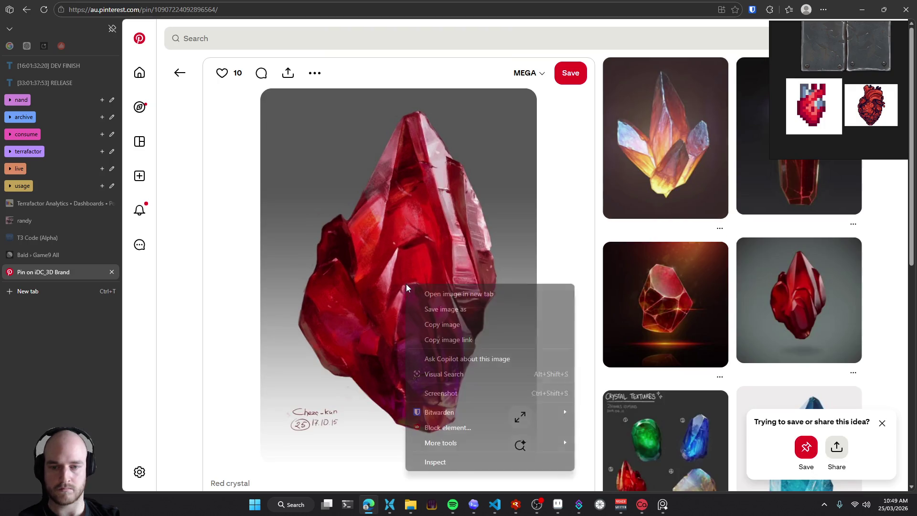
pyautogui.click(461, 325)
# Paste the crystal into the reference board, fit the window, and return to the sketch pad
pyautogui.scroll(-2, 830, 113)
pyautogui.hotkey('ctrl', 'v')
pyautogui.moveTo(829, 122)
pyautogui.mouseDown()
pyautogui.moveTo(829, 149)
pyautogui.moveTo(840, 87)
pyautogui.mouseUp()
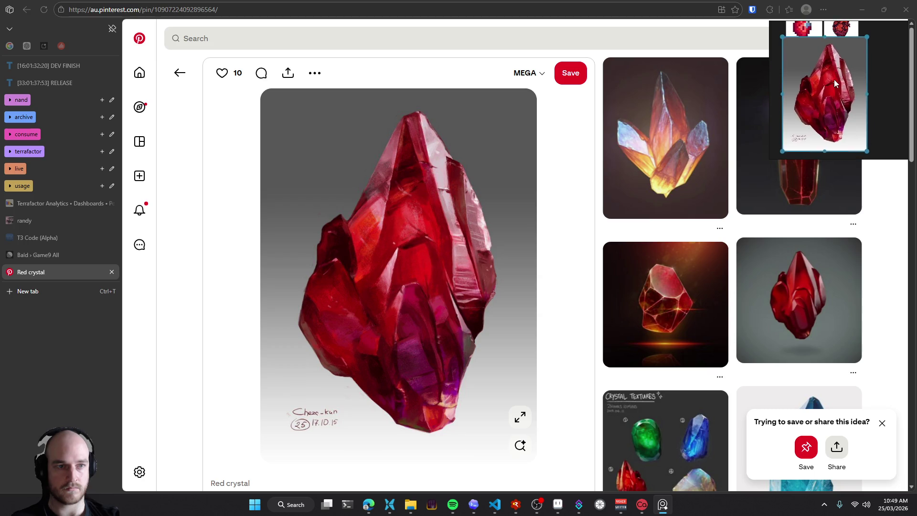
pyautogui.doubleClick(840, 87)
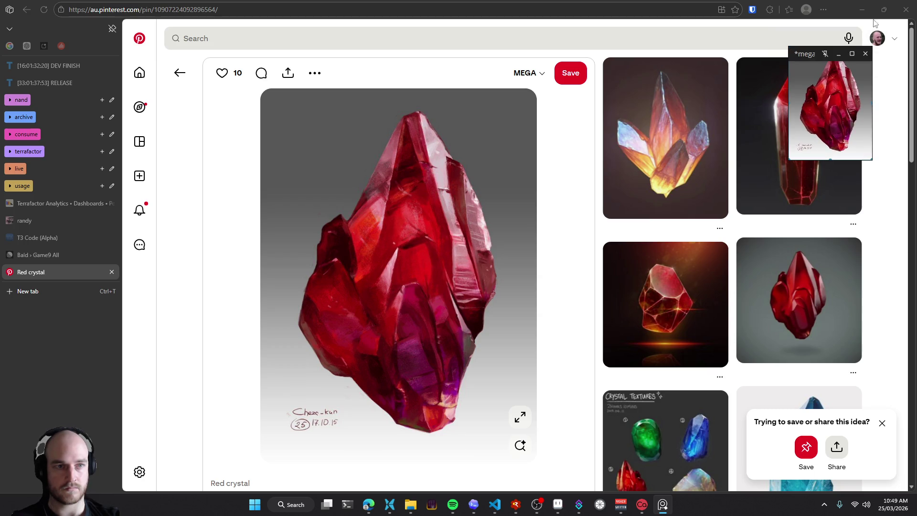
pyautogui.hotkey('alt', 'Tab')
pyautogui.moveTo(526, 225); pyautogui.dragTo(503, 193)
pyautogui.scroll(4, 480, 224)
pyautogui.moveTo(491, 225); pyautogui.dragTo(406, 223)
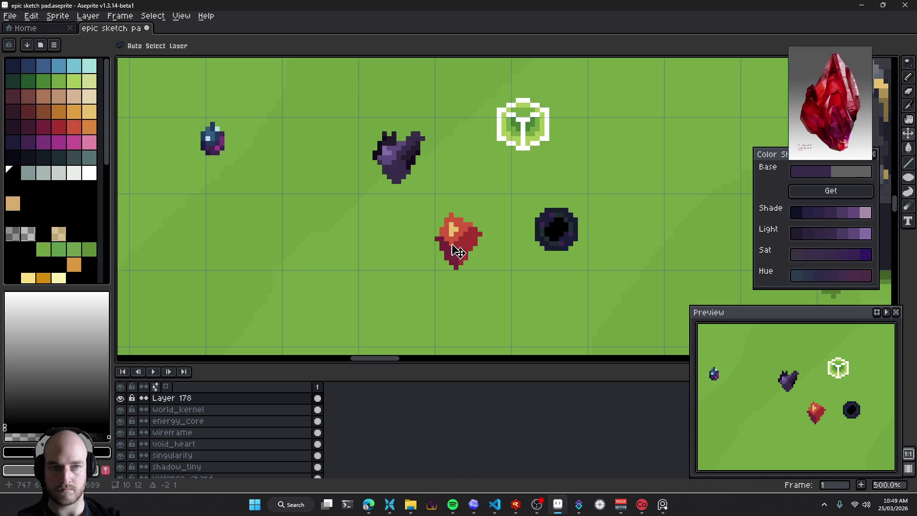
# Pick the gem's red as the drawing colour and set the Pencil brush to 3px
pyautogui.keyDown('alt'); pyautogui.click(399, 229); pyautogui.keyUp('alt')
pyautogui.press('b')
pyautogui.scroll(1, 499, 226)
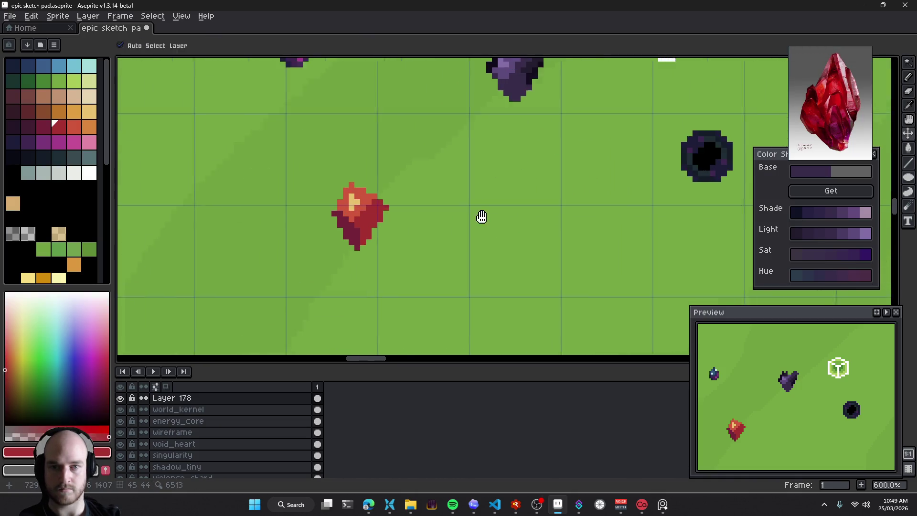
pyautogui.click(408, 227)
pyautogui.scroll(2, 351, 239)
pyautogui.hotkey('ctrl', 'z')
pyautogui.press('+')
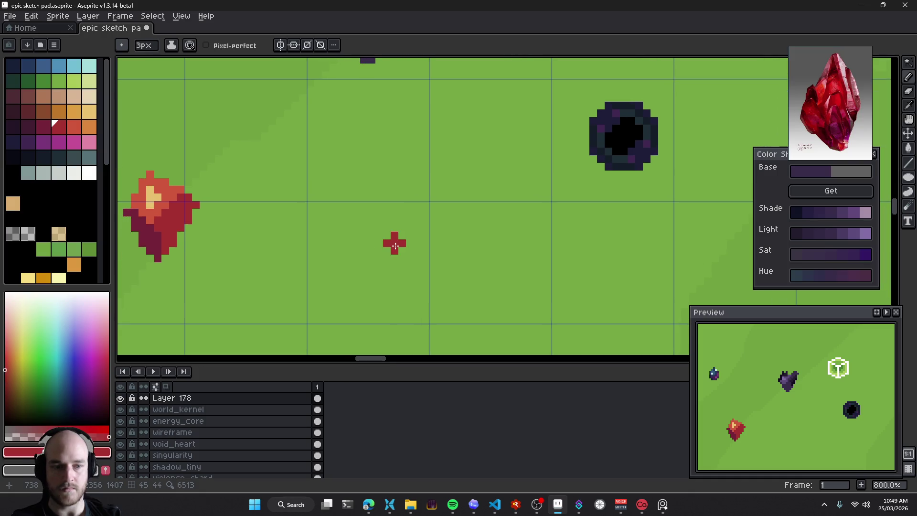
pyautogui.scroll(2, 393, 241)
# Draw a rough red crystal stroke on the empty grass beside the red gem
pyautogui.moveTo(381, 236); pyautogui.dragTo(416, 237)
pyautogui.moveTo(379, 262); pyautogui.dragTo(425, 258)
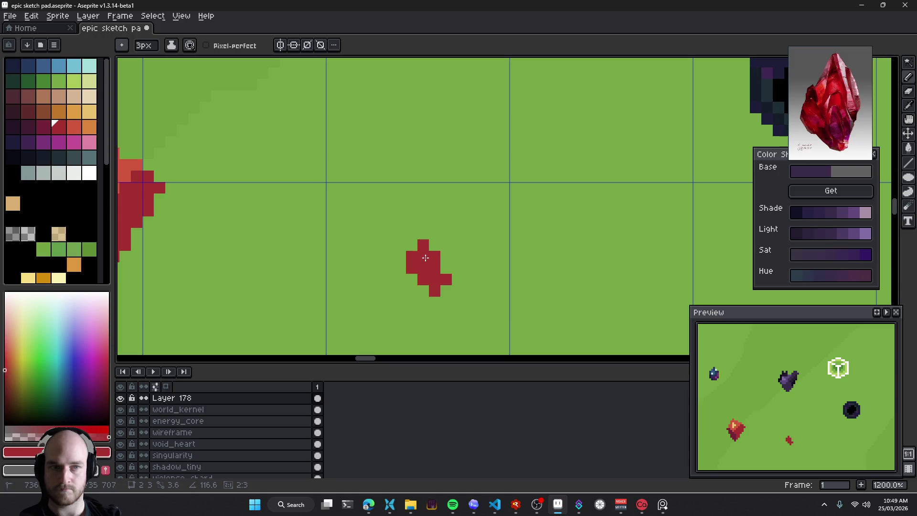
pyautogui.click(387, 249)
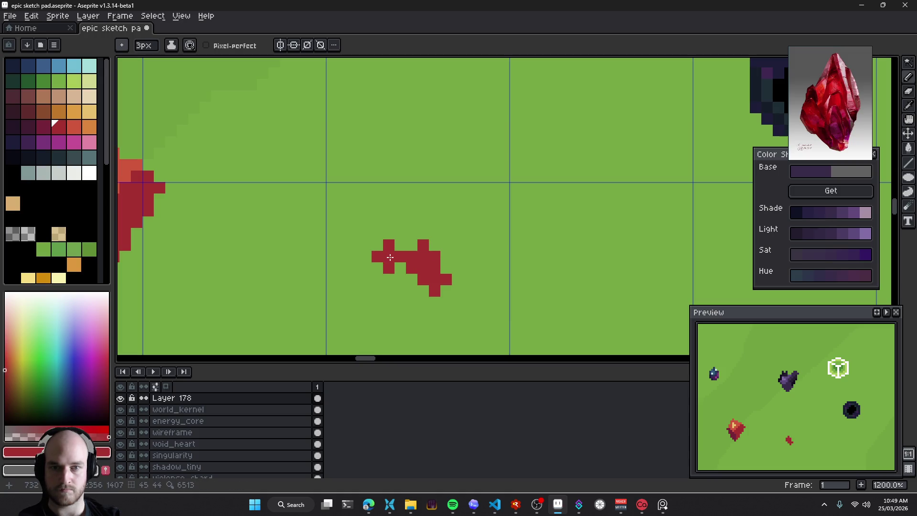
pyautogui.keyDown('shift'); pyautogui.click(379, 235); pyautogui.keyUp('shift')
pyautogui.moveTo(379, 235)
pyautogui.mouseDown()
pyautogui.moveTo(384, 176)
pyautogui.moveTo(425, 126)
pyautogui.moveTo(446, 205)
pyautogui.moveTo(419, 199)
pyautogui.moveTo(422, 223)
pyautogui.mouseUp()
# Lasso-select the red blob, shift it right and nudge it up
pyautogui.press('v')
pyautogui.scroll(-3, 454, 239)
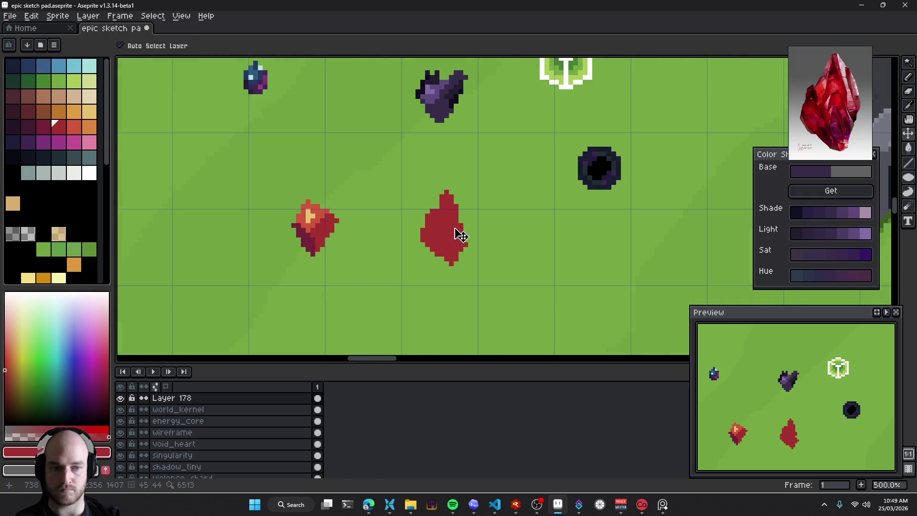
pyautogui.scroll(-1, 435, 233)
pyautogui.press('q')
pyautogui.moveTo(451, 168)
pyautogui.mouseDown()
pyautogui.moveTo(446, 225)
pyautogui.moveTo(467, 225)
pyautogui.moveTo(471, 211)
pyautogui.moveTo(461, 203)
pyautogui.mouseUp()
pyautogui.press('Return')
pyautogui.scroll(2, 453, 191)
# Zoom out and back in to check the red blob's new placement
pyautogui.press('e')
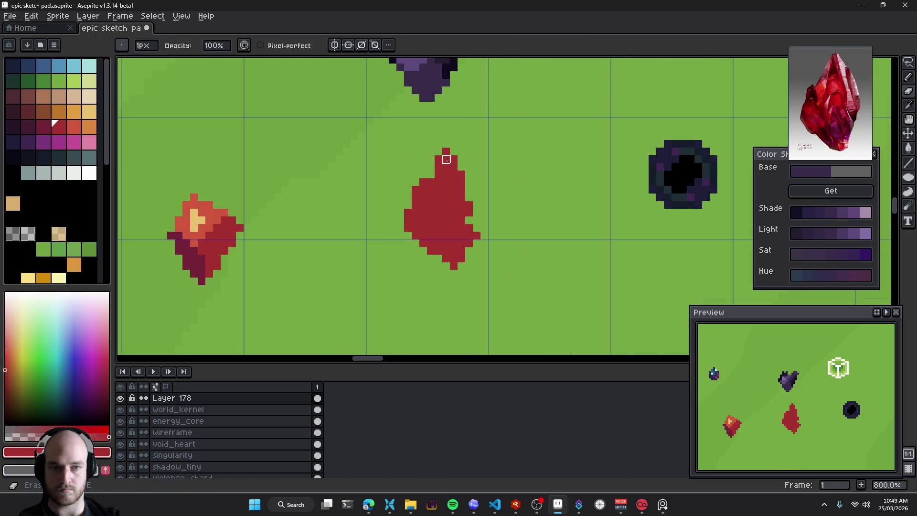
pyautogui.scroll(-4, 446, 159)
pyautogui.scroll(-2, 474, 213)
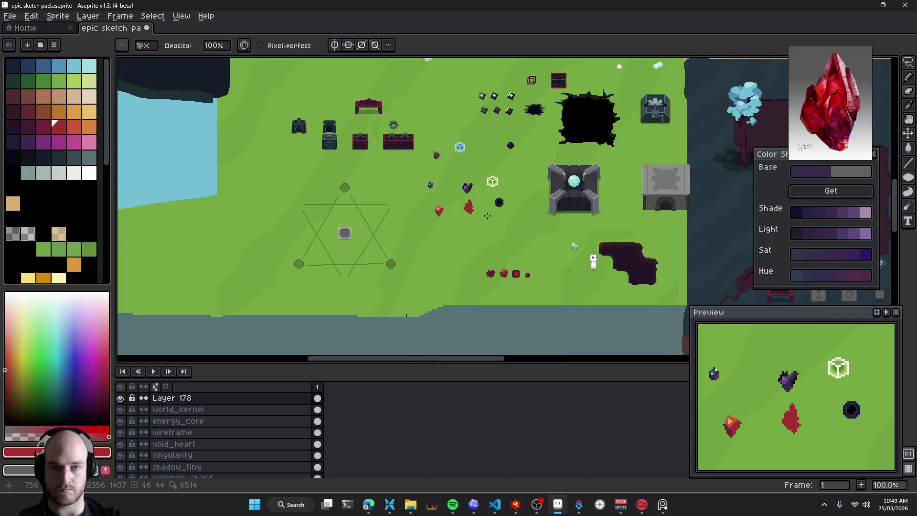
pyautogui.scroll(1, 487, 216)
pyautogui.scroll(3, 478, 200)
pyautogui.scroll(2, 474, 191)
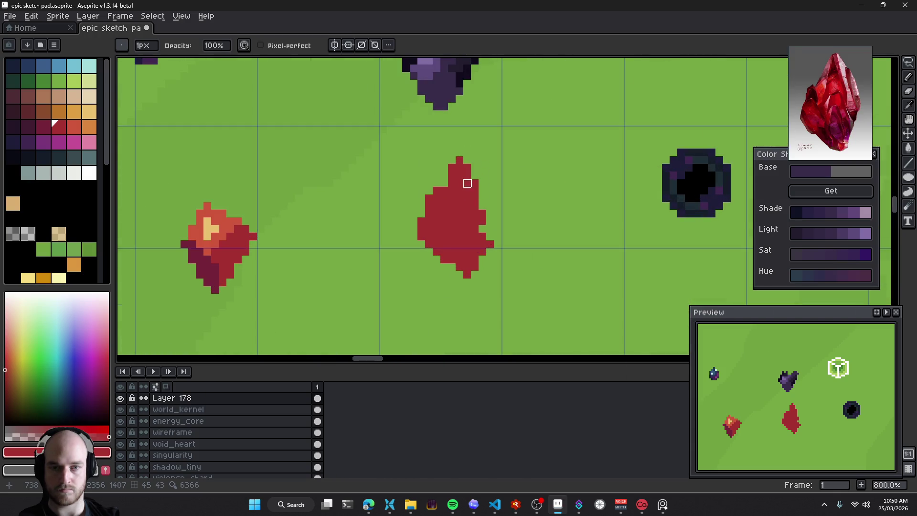
pyautogui.scroll(-3, 525, 229)
pyautogui.scroll(-3, 560, 247)
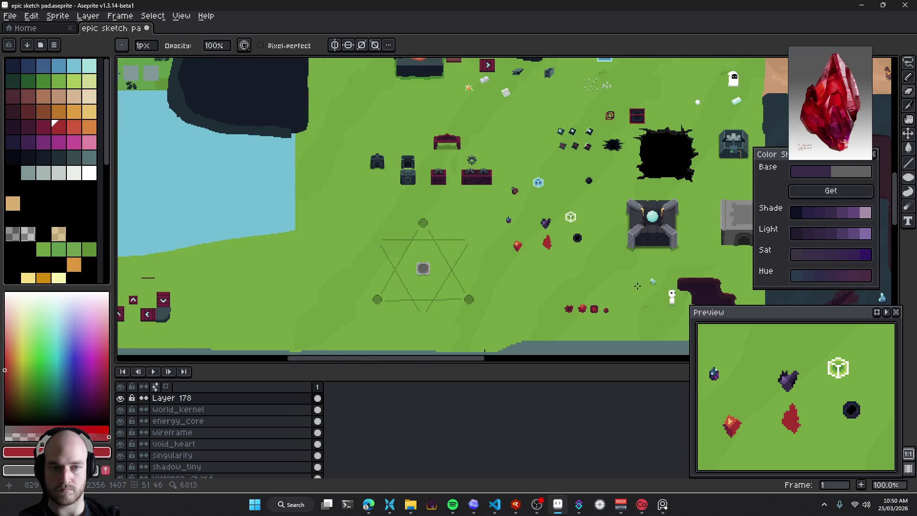
pyautogui.press('v')
pyautogui.click(678, 304)
pyautogui.scroll(2, 549, 277)
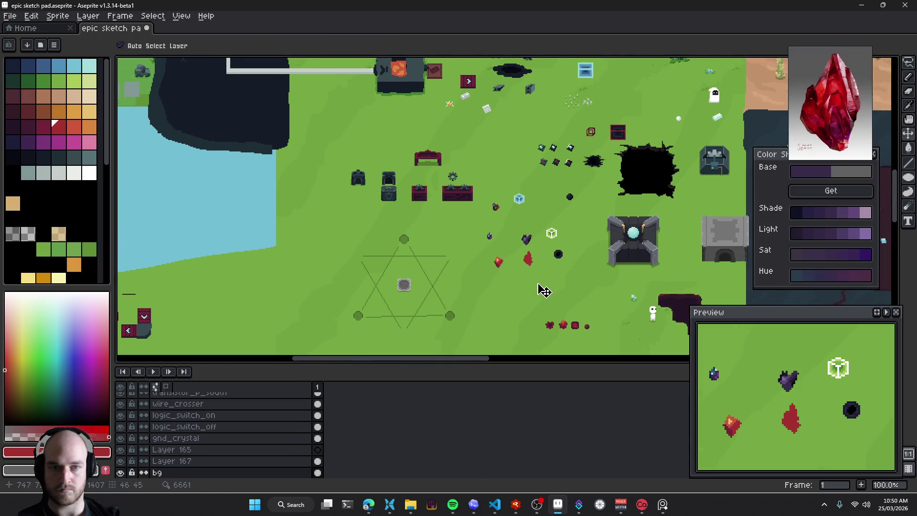
pyautogui.scroll(3, 506, 239)
pyautogui.scroll(2, 496, 220)
# Draw the pointed red crystal body with 3px then 1px Pencil strokes
pyautogui.press('e')
pyautogui.moveTo(493, 194)
pyautogui.mouseDown()
pyautogui.moveTo(477, 188)
pyautogui.moveTo(526, 237)
pyautogui.moveTo(471, 241)
pyautogui.moveTo(532, 247)
pyautogui.moveTo(525, 278)
pyautogui.mouseUp()
pyautogui.hotkey('ctrl', 'z')
pyautogui.press('b')
pyautogui.scroll(1, 484, 221)
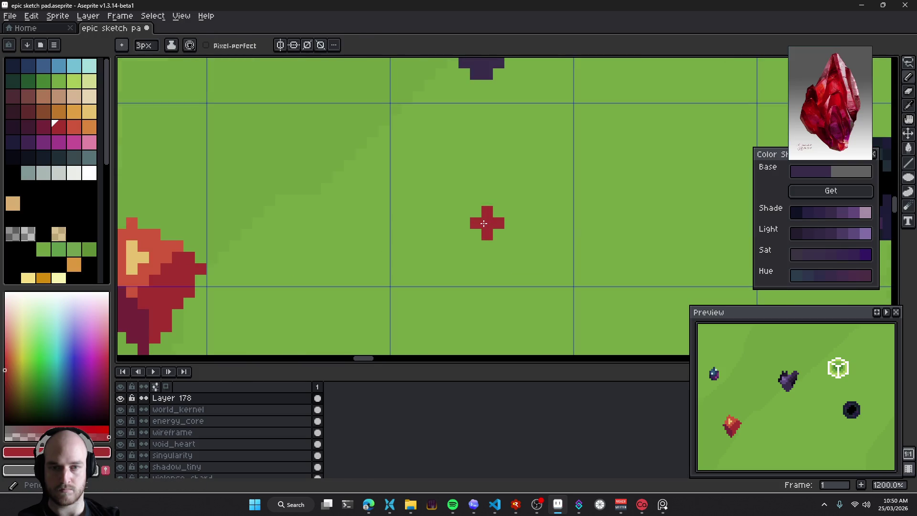
pyautogui.scroll(1, 414, 266)
pyautogui.moveTo(427, 269); pyautogui.dragTo(399, 243)
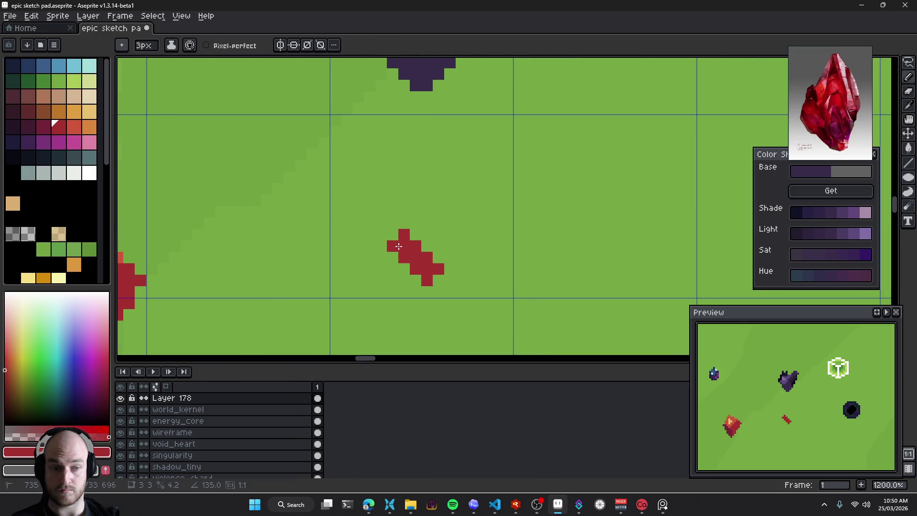
pyautogui.press('-')
pyautogui.press('-')
pyautogui.moveTo(395, 233); pyautogui.dragTo(404, 196)
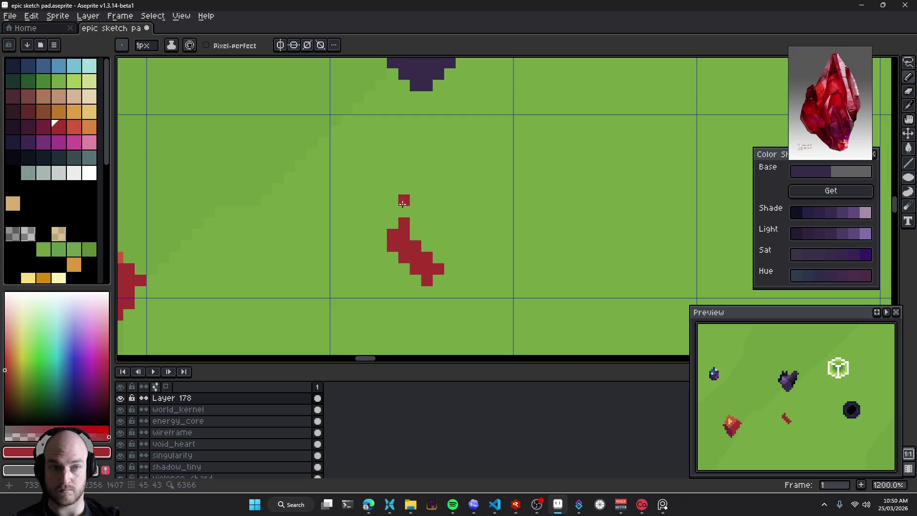
pyautogui.moveTo(415, 229)
pyautogui.mouseDown()
pyautogui.moveTo(434, 167)
pyautogui.moveTo(438, 250)
pyautogui.moveTo(432, 239)
pyautogui.mouseUp()
# Try moving the red crystal right with a rectangle selection, then undo it
pyautogui.scroll(-6, 458, 258)
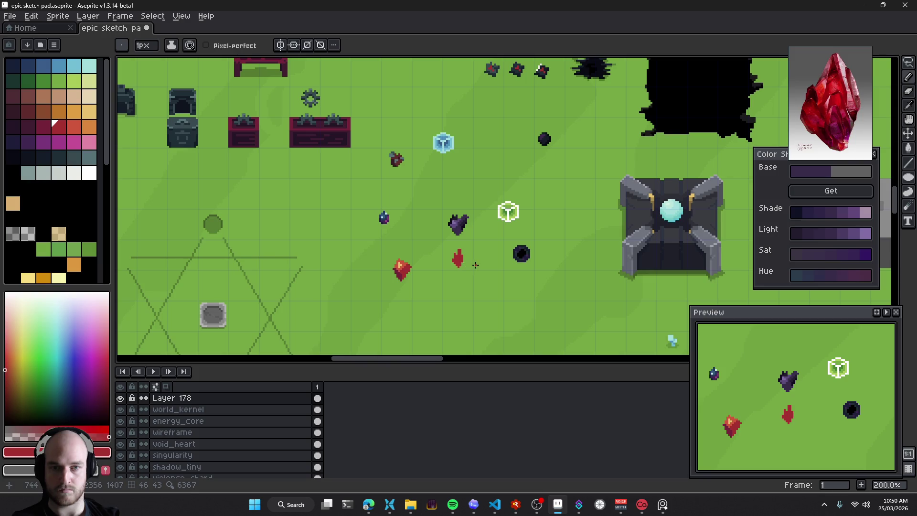
pyautogui.scroll(4, 461, 265)
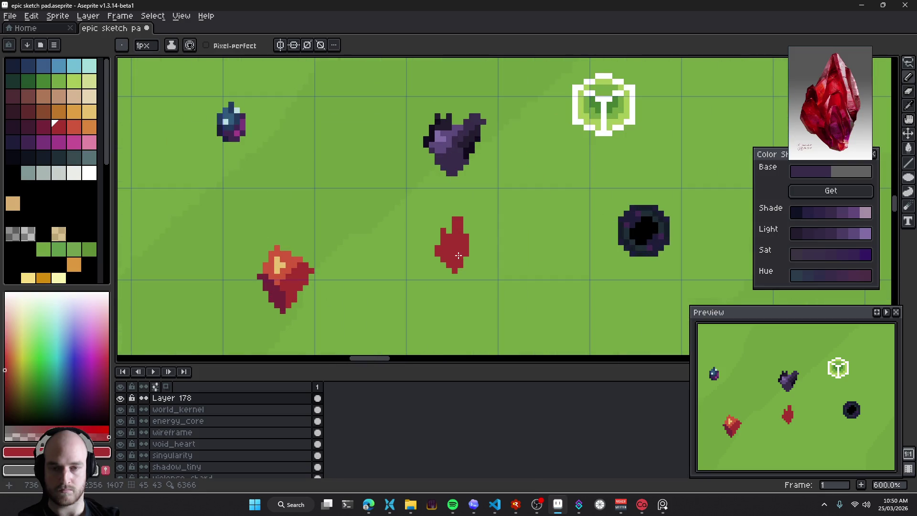
pyautogui.press('m')
pyautogui.moveTo(416, 183); pyautogui.dragTo(506, 295)
pyautogui.moveTo(466, 266); pyautogui.dragTo(489, 266)
pyautogui.hotkey('ctrl', 'z')
# Erase the stray pixels at the crystal's top with a 1px eraser
pyautogui.scroll(3, 462, 254)
pyautogui.press('b')
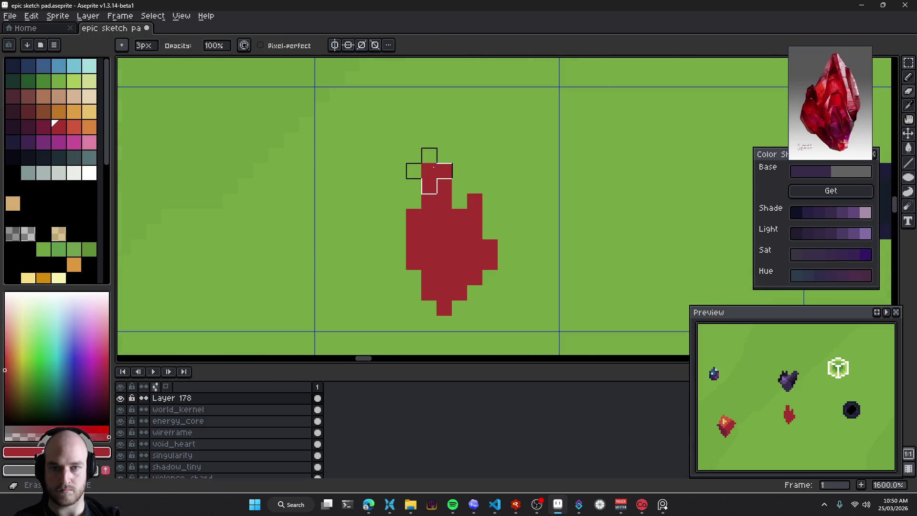
pyautogui.press('+')
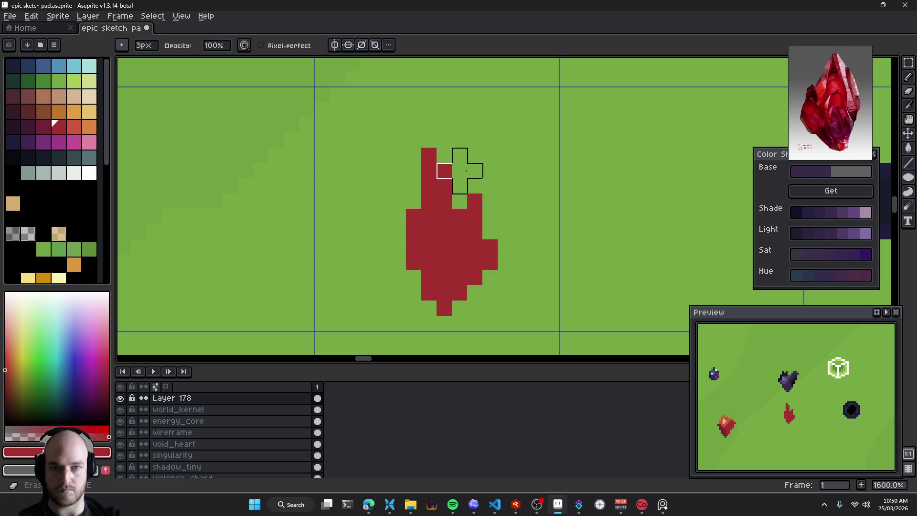
pyautogui.press('e')
pyautogui.moveTo(429, 155)
pyautogui.mouseDown()
pyautogui.moveTo(444, 186)
pyautogui.moveTo(475, 196)
pyautogui.mouseUp()
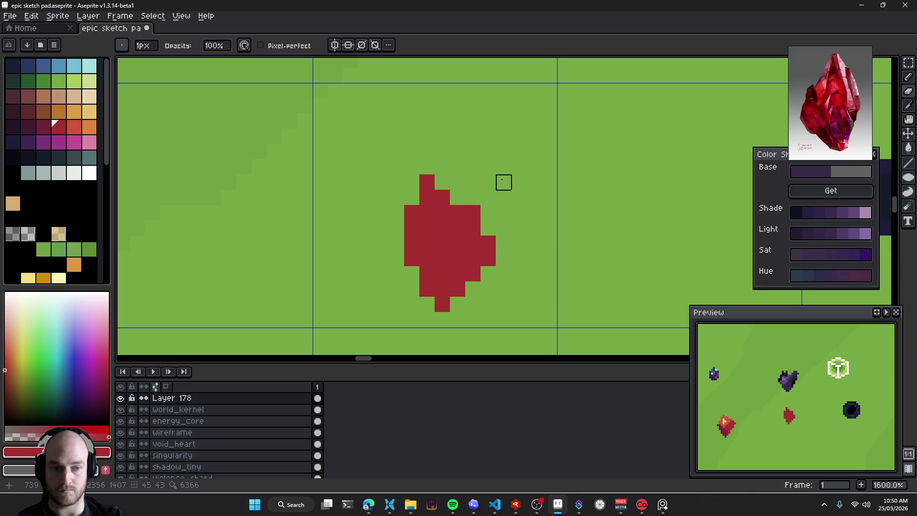
pyautogui.moveTo(488, 213); pyautogui.dragTo(500, 228)
pyautogui.press('v')
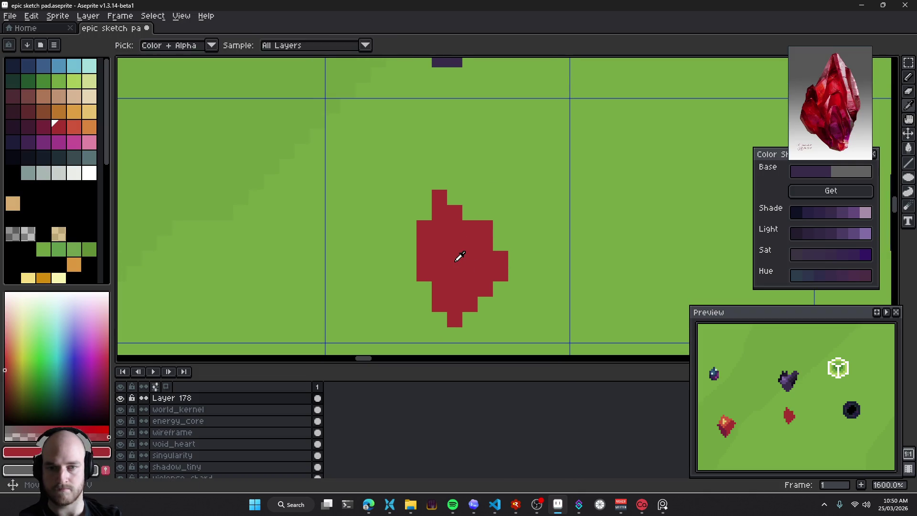
pyautogui.scroll(-3, 478, 234)
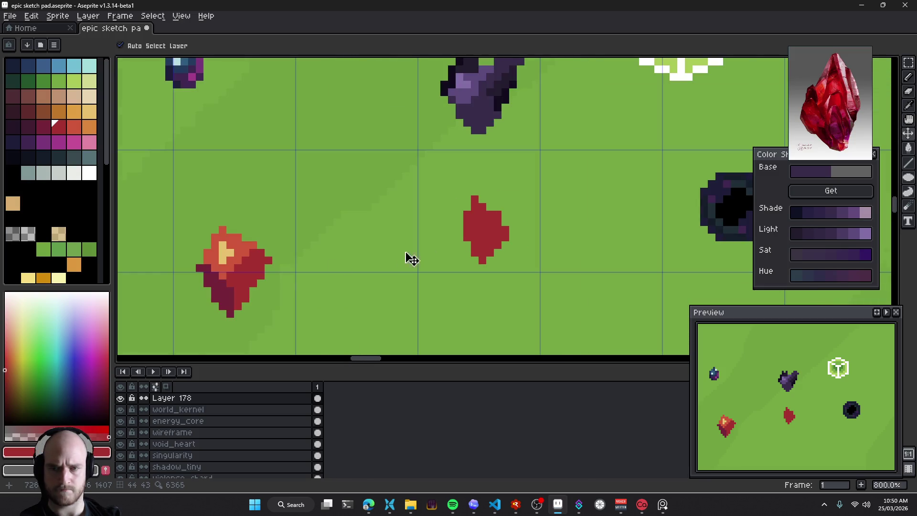
# Choose the dark crimson palette swatch after comparing the orange and red shades
pyautogui.scroll(3, 477, 239)
pyautogui.scroll(2, 460, 225)
pyautogui.click(77, 127)
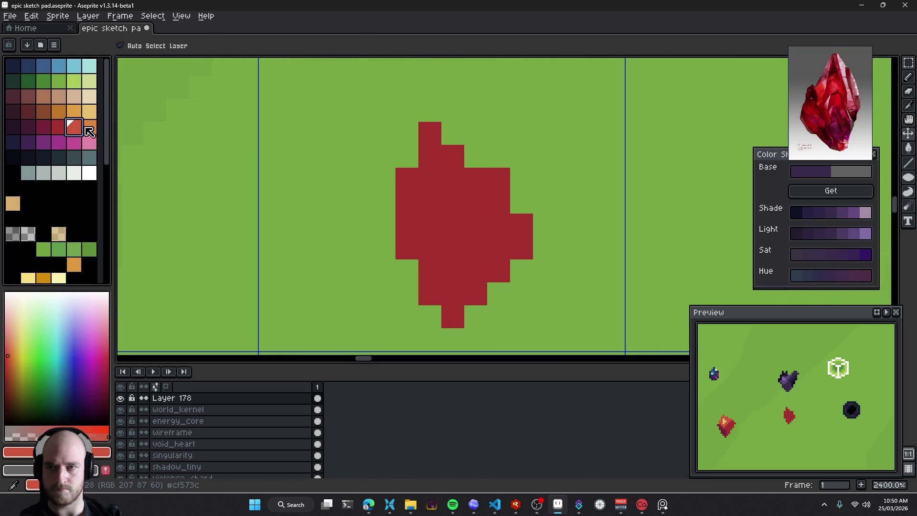
pyautogui.press('b')
pyautogui.scroll(1, 400, 192)
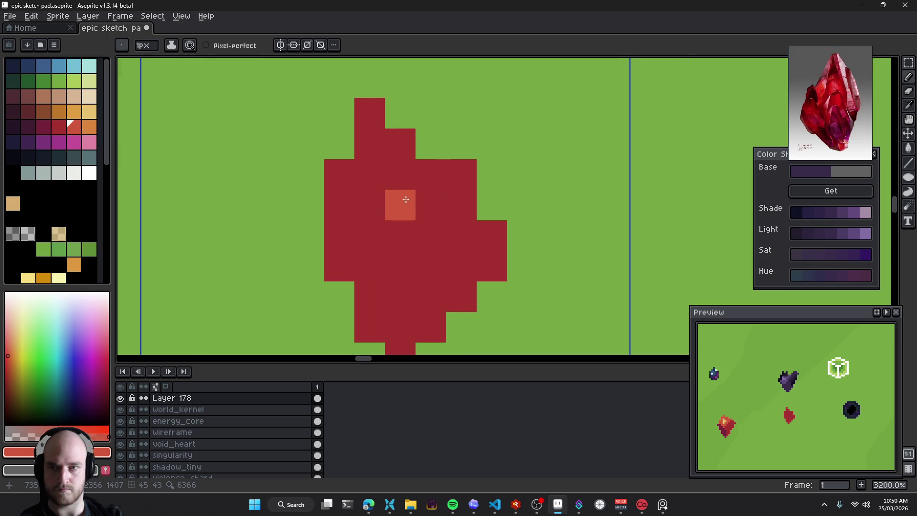
pyautogui.click(58, 111)
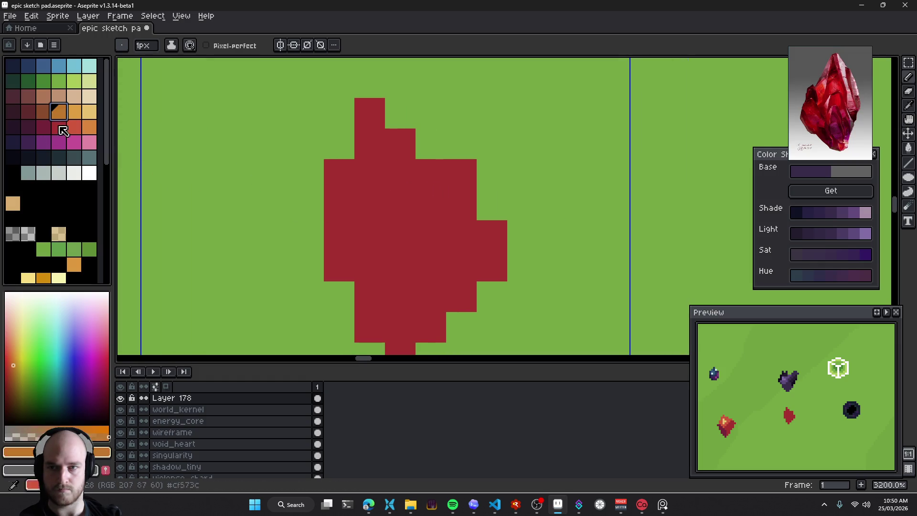
pyautogui.click(74, 112)
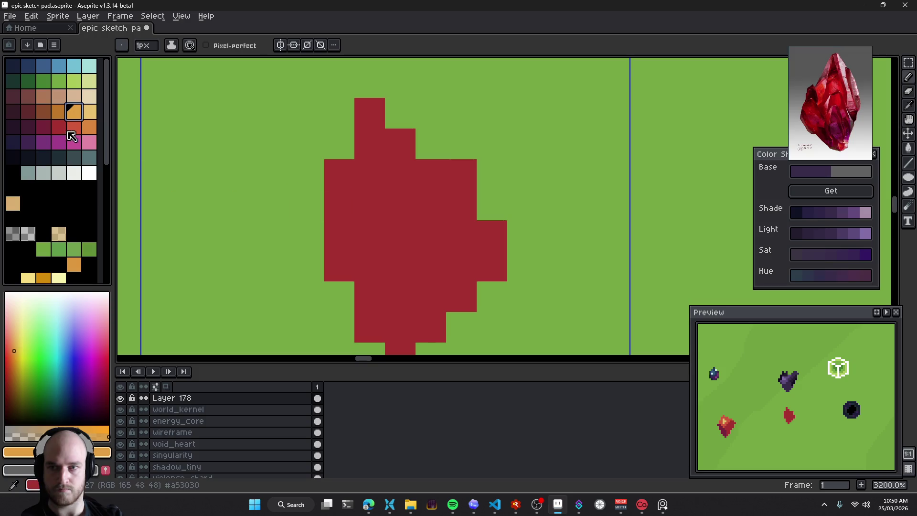
pyautogui.click(74, 127)
pyautogui.click(58, 126)
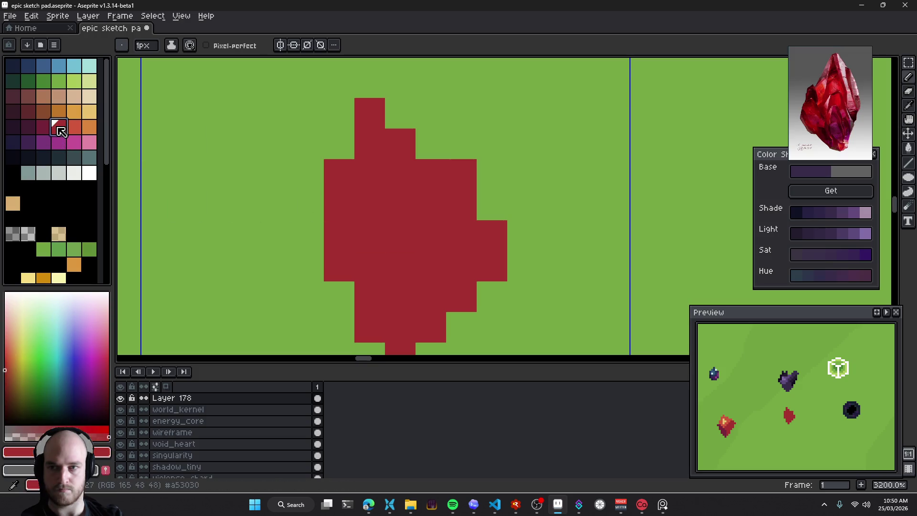
pyautogui.click(44, 126)
# Paint a dark crimson shadow column down the crystal's right side
pyautogui.click(412, 279)
pyautogui.moveTo(412, 279)
pyautogui.mouseDown()
pyautogui.moveTo(404, 273)
pyautogui.moveTo(424, 249)
pyautogui.mouseUp()
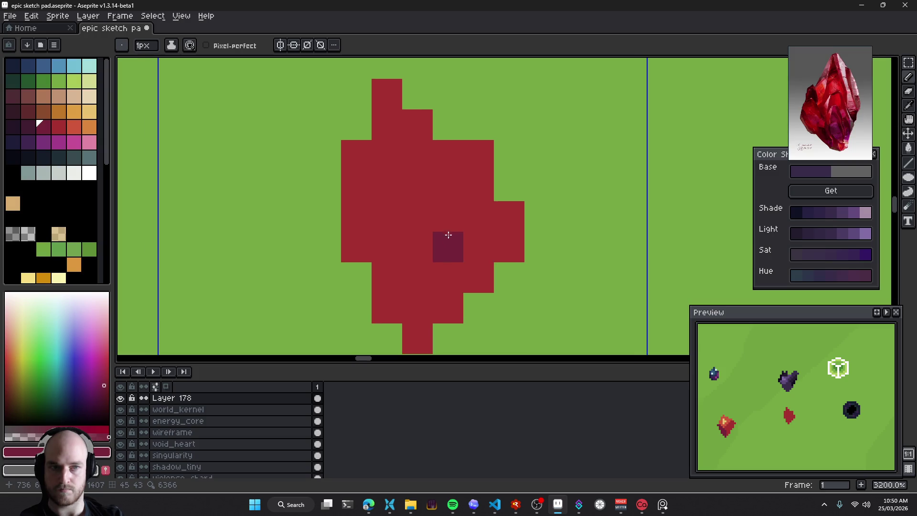
pyautogui.moveTo(473, 270); pyautogui.dragTo(474, 270)
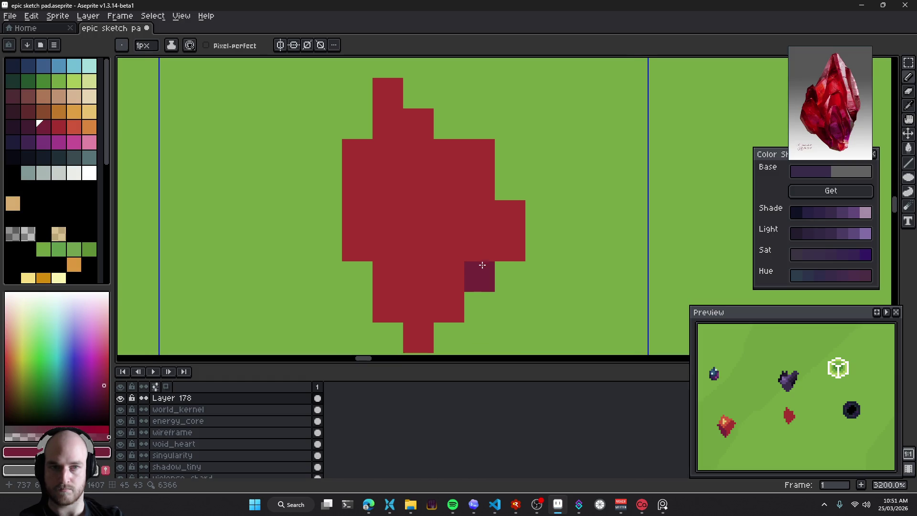
pyautogui.click(479, 154)
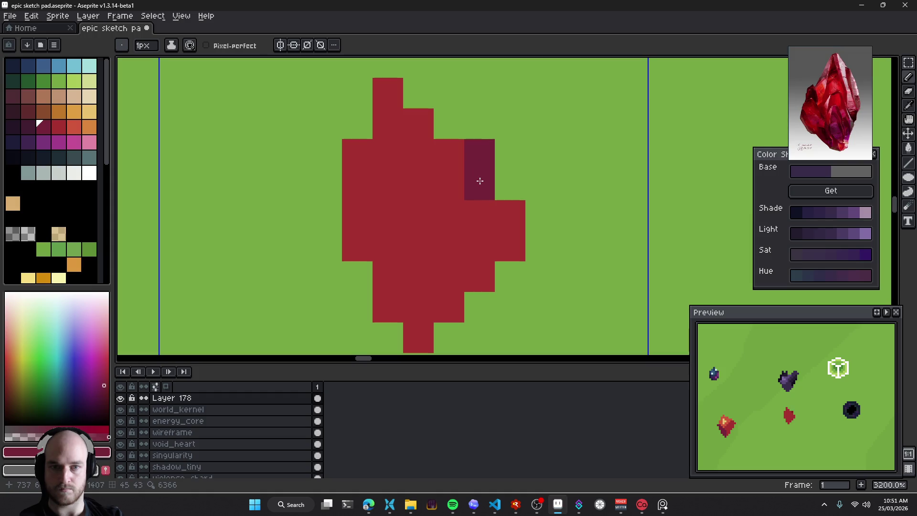
pyautogui.moveTo(479, 181); pyautogui.dragTo(478, 205)
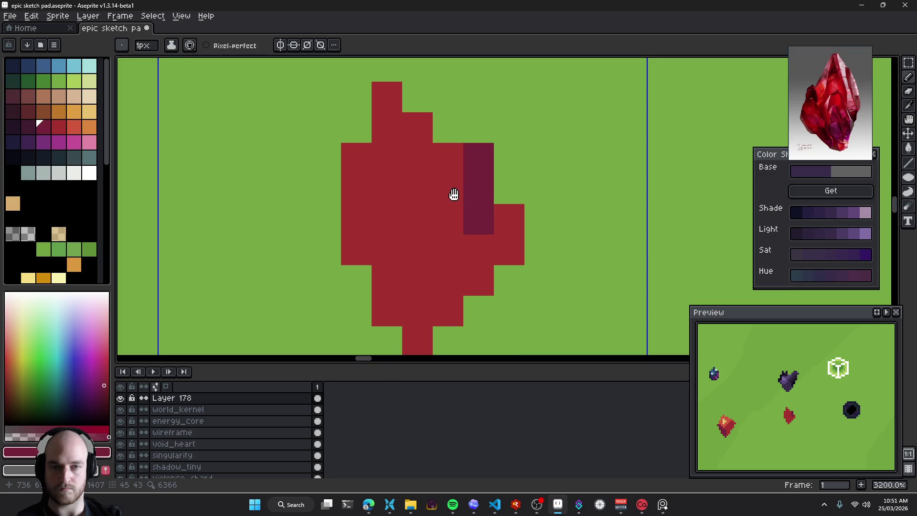
pyautogui.scroll(-1, 460, 208)
pyautogui.scroll(1, 464, 214)
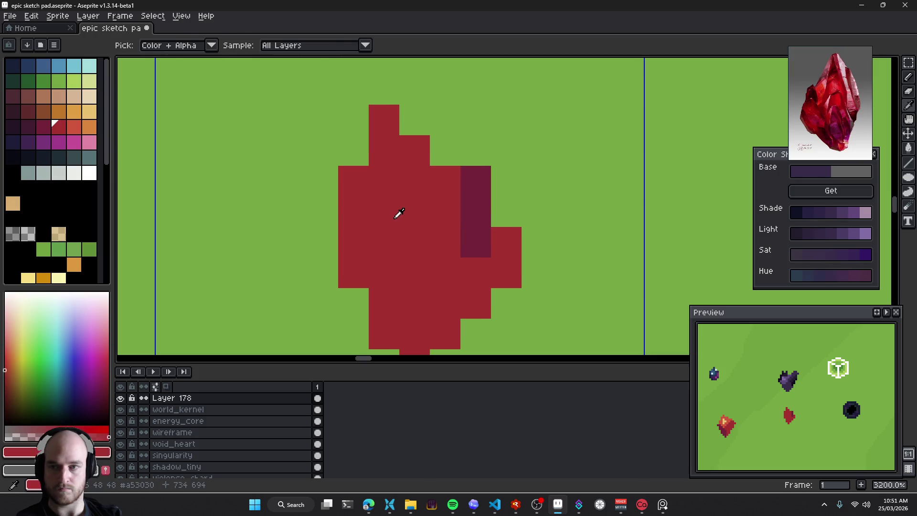
# Paint orange-red highlight pixels on the crystal's top point and left side
pyautogui.click(74, 127)
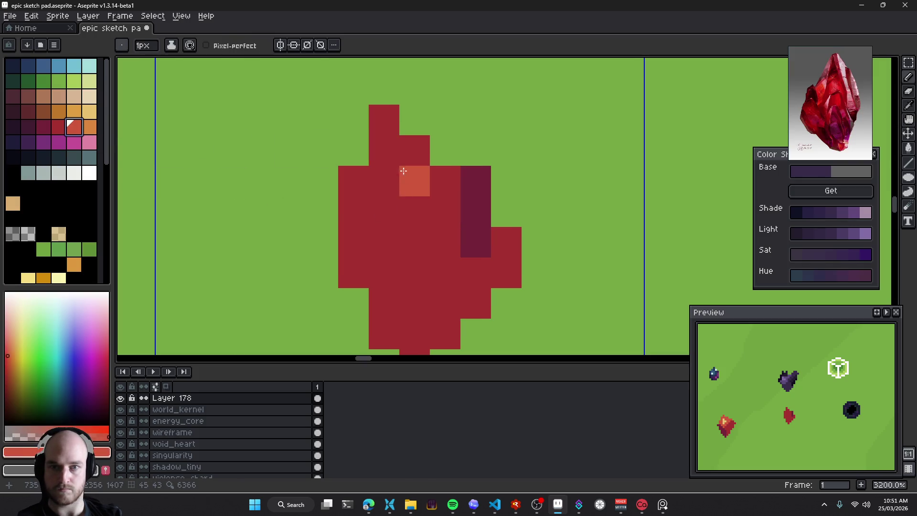
pyautogui.click(383, 120)
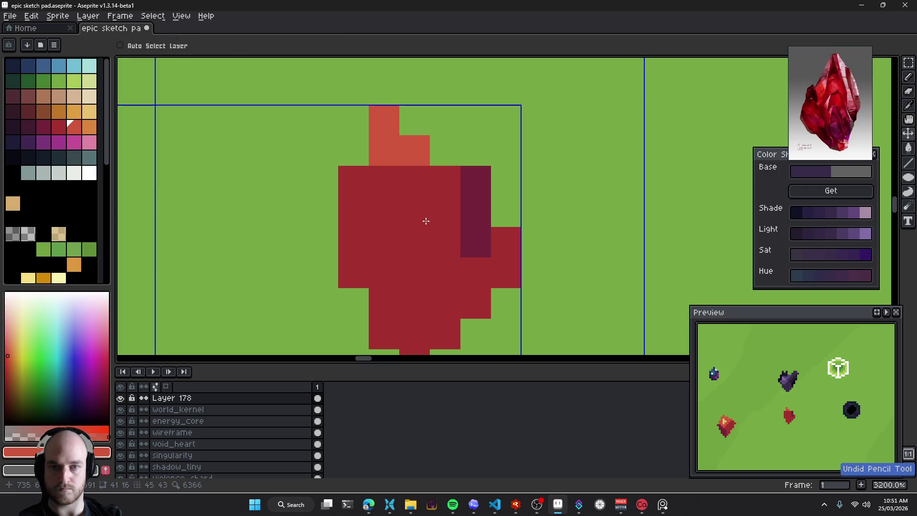
pyautogui.click(387, 150)
pyautogui.moveTo(411, 187); pyautogui.dragTo(413, 212)
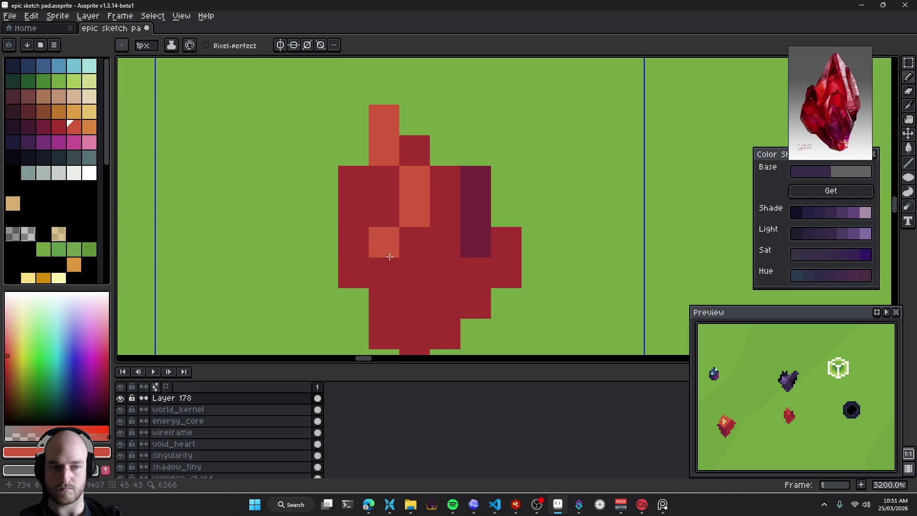
pyautogui.moveTo(436, 232); pyautogui.dragTo(439, 184)
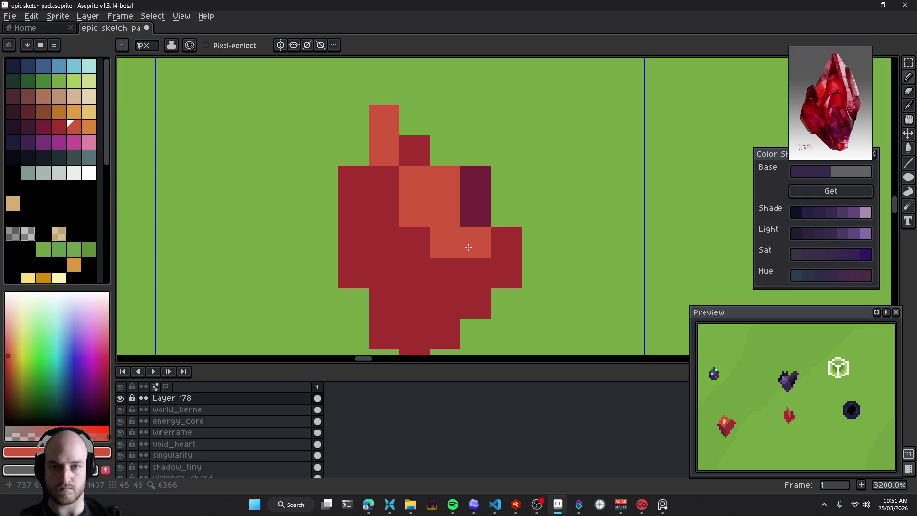
pyautogui.click(414, 151)
pyautogui.moveTo(442, 245); pyautogui.dragTo(448, 234)
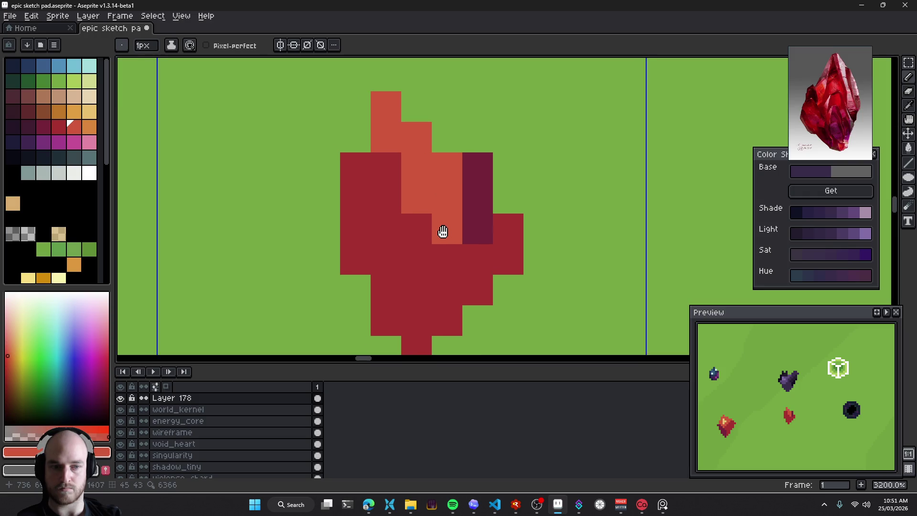
pyautogui.hotkey('ctrl', 'z')
pyautogui.hotkey('ctrl', 'z')
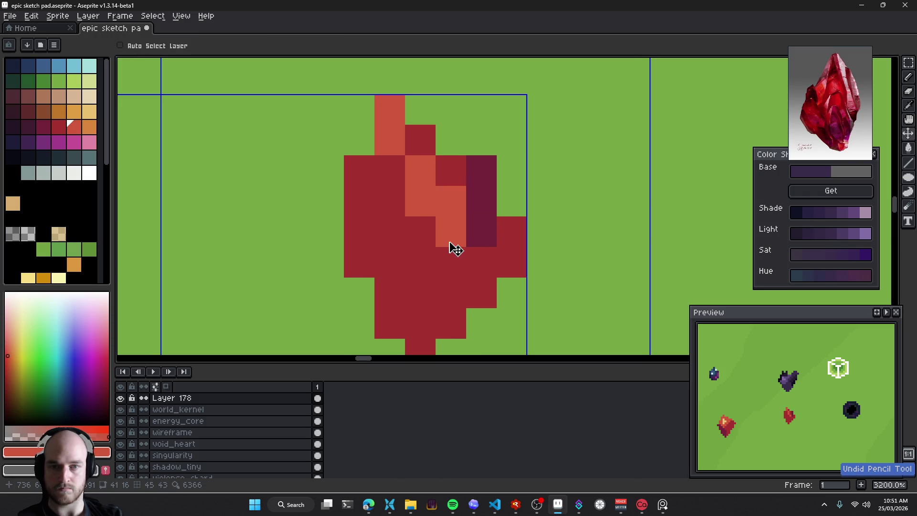
pyautogui.hotkey('ctrl', 'z')
pyautogui.hotkey('ctrl', 'z')
pyautogui.moveTo(399, 185)
pyautogui.mouseDown()
pyautogui.moveTo(382, 174)
pyautogui.moveTo(360, 203)
pyautogui.moveTo(358, 229)
pyautogui.moveTo(392, 192)
pyautogui.mouseUp()
pyautogui.click(359, 231)
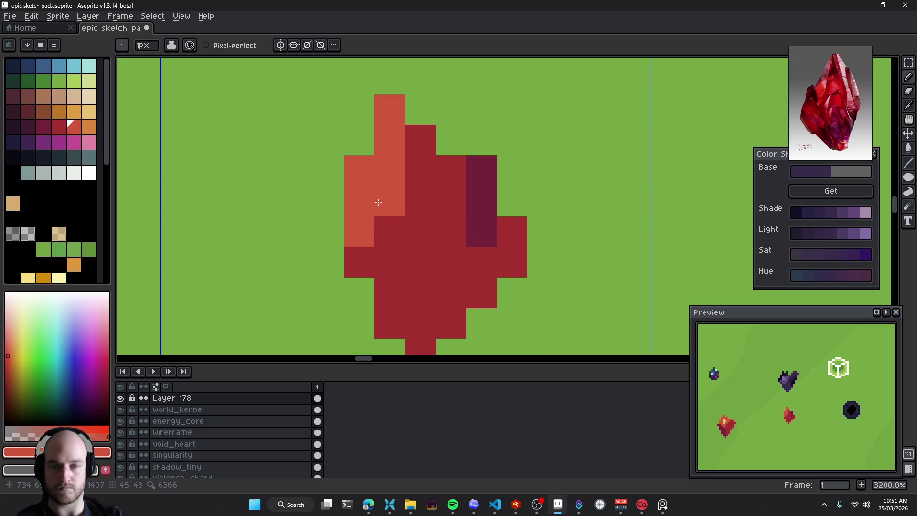
# Add an orange-red highlight band across the crystal's lower middle
pyautogui.press('alt')
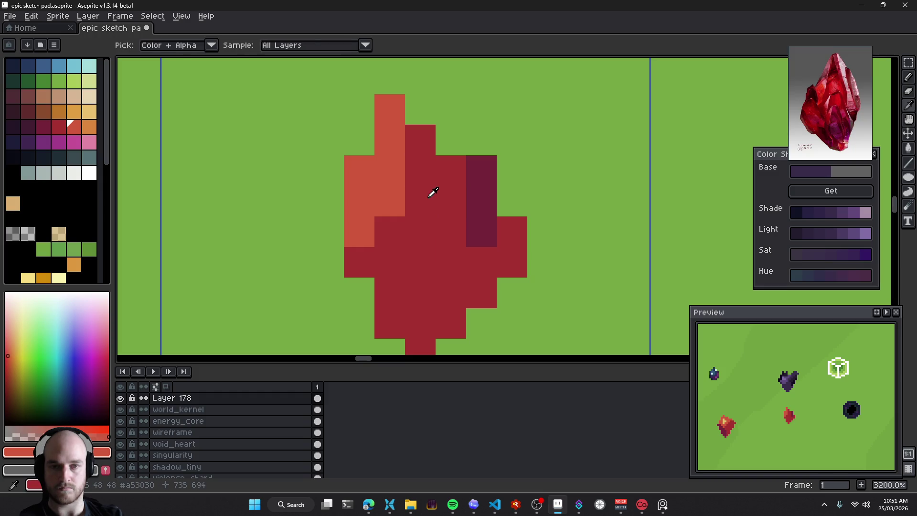
pyautogui.moveTo(420, 220); pyautogui.dragTo(434, 190)
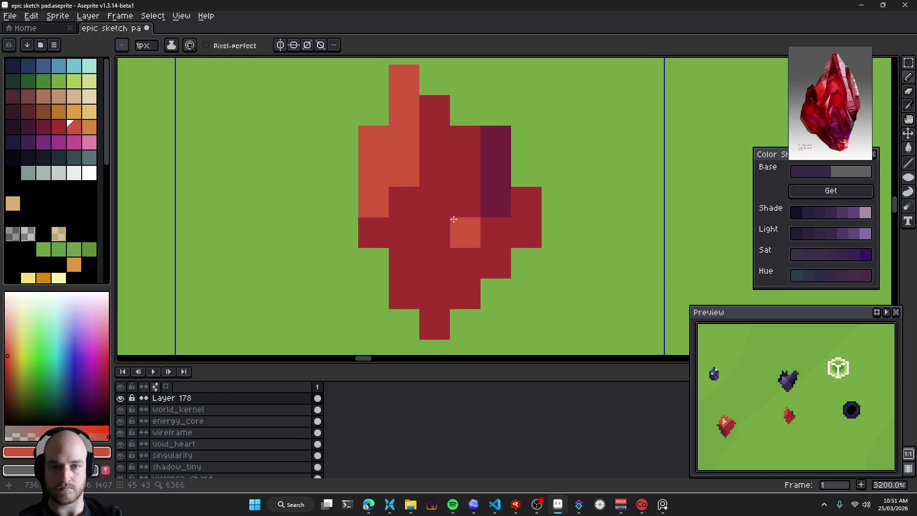
pyautogui.moveTo(436, 244); pyautogui.dragTo(460, 267)
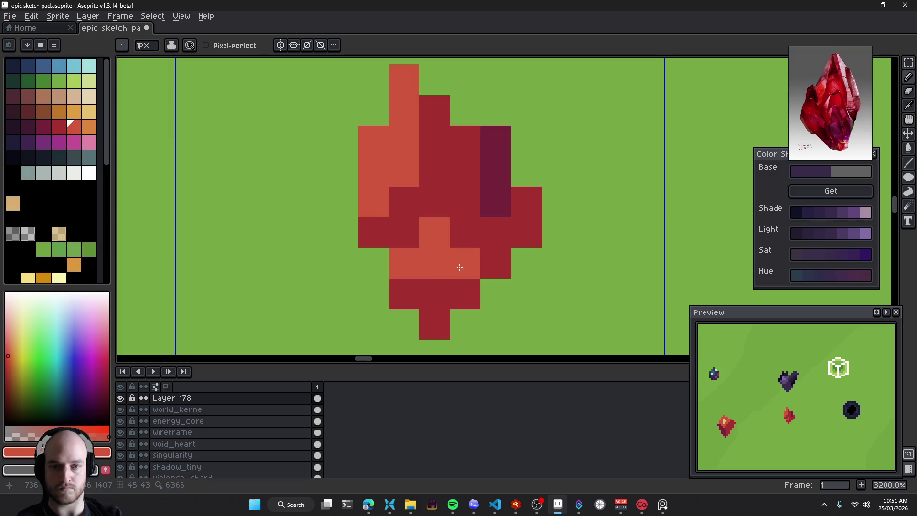
pyautogui.click(434, 286)
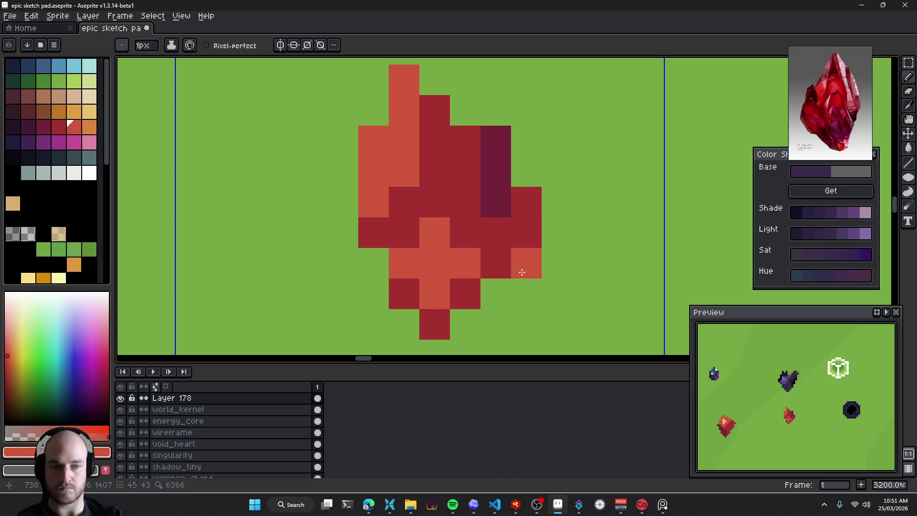
pyautogui.scroll(-6, 516, 272)
pyautogui.scroll(-2, 520, 279)
pyautogui.scroll(-2, 526, 287)
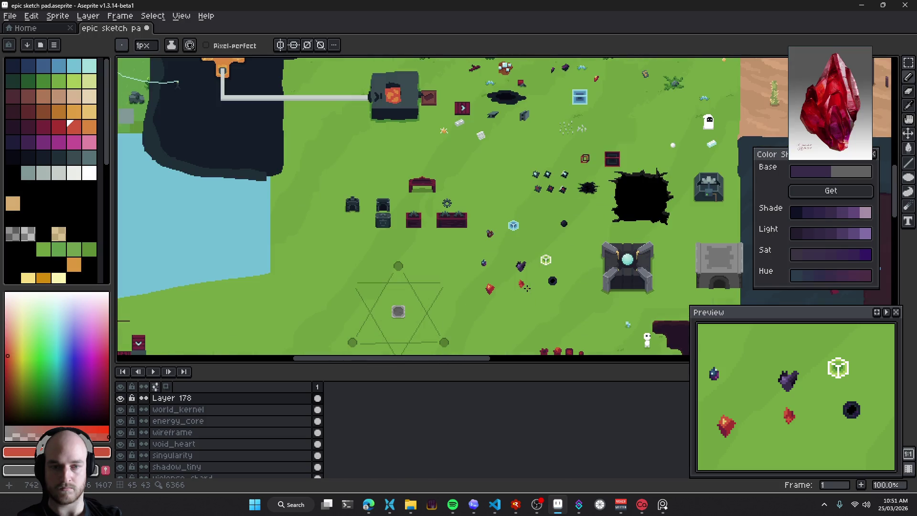
pyautogui.scroll(2, 530, 289)
pyautogui.scroll(5, 520, 268)
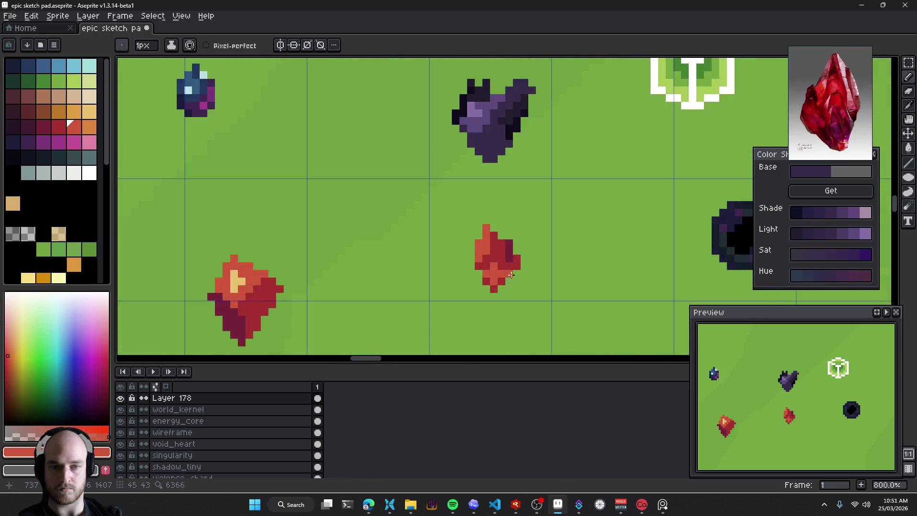
pyautogui.scroll(4, 496, 215)
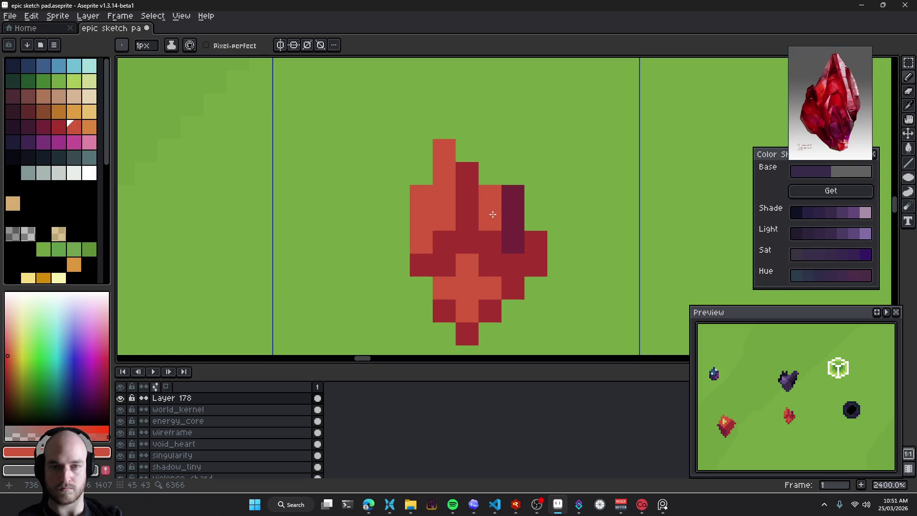
# Sample the crystal's crimson and then its dark purple shade colour
pyautogui.scroll(-3, 497, 220)
pyautogui.scroll(-5, 511, 248)
pyautogui.scroll(-2, 525, 272)
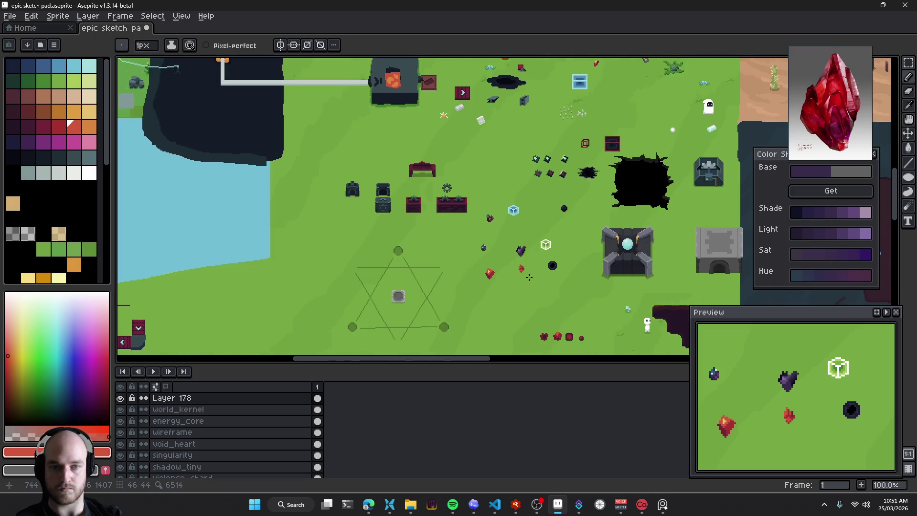
pyautogui.scroll(5, 529, 277)
pyautogui.scroll(4, 523, 267)
pyautogui.scroll(4, 525, 253)
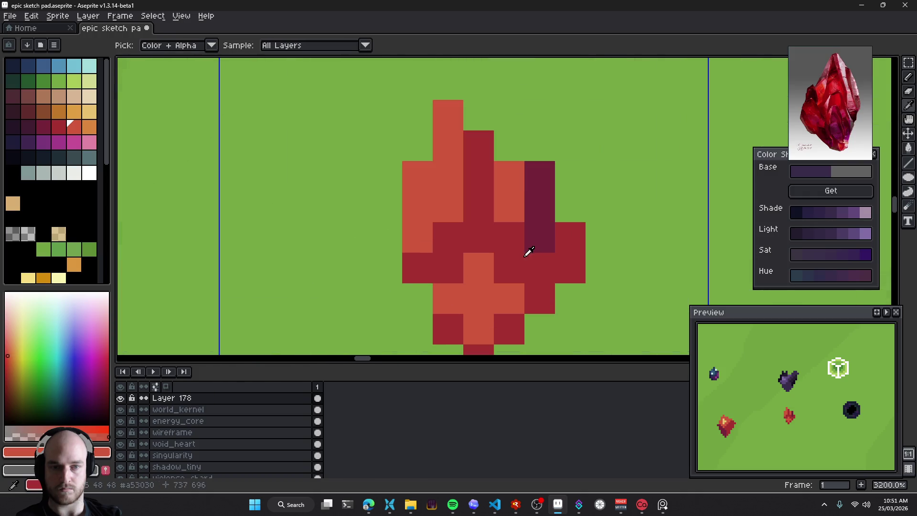
pyautogui.keyDown('alt'); pyautogui.click(509, 183); pyautogui.keyUp('alt')
pyautogui.keyDown('alt'); pyautogui.click(523, 200); pyautogui.keyUp('alt')
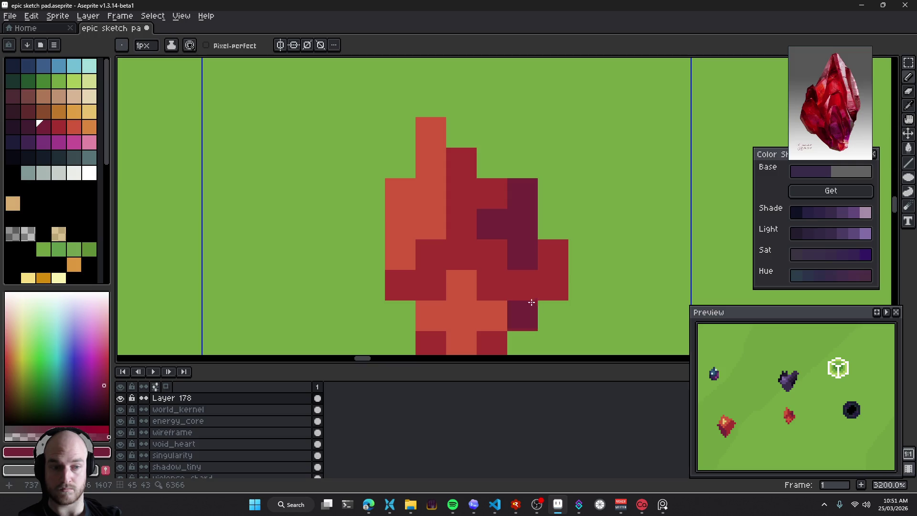
# Bring the red crystal into view and sample its coral red colour
pyautogui.scroll(-5, 588, 195)
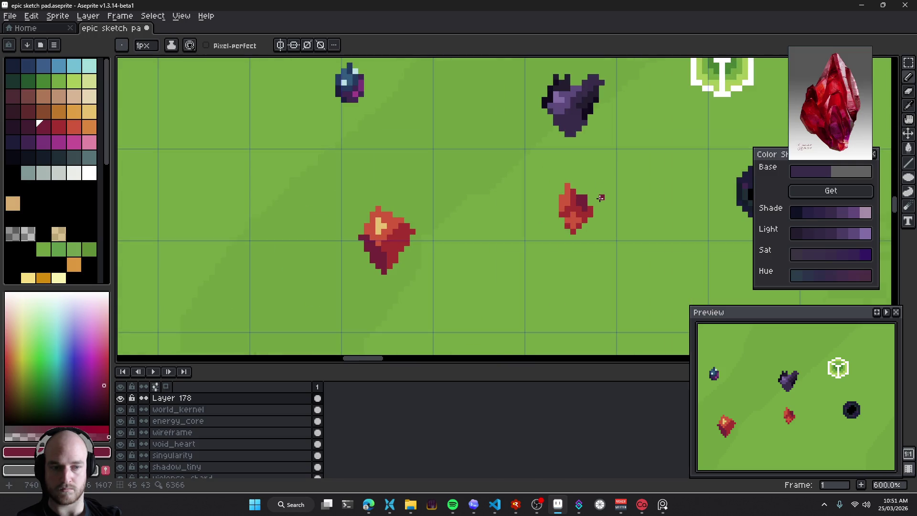
pyautogui.moveTo(623, 214); pyautogui.dragTo(549, 237)
pyautogui.scroll(1, 534, 239)
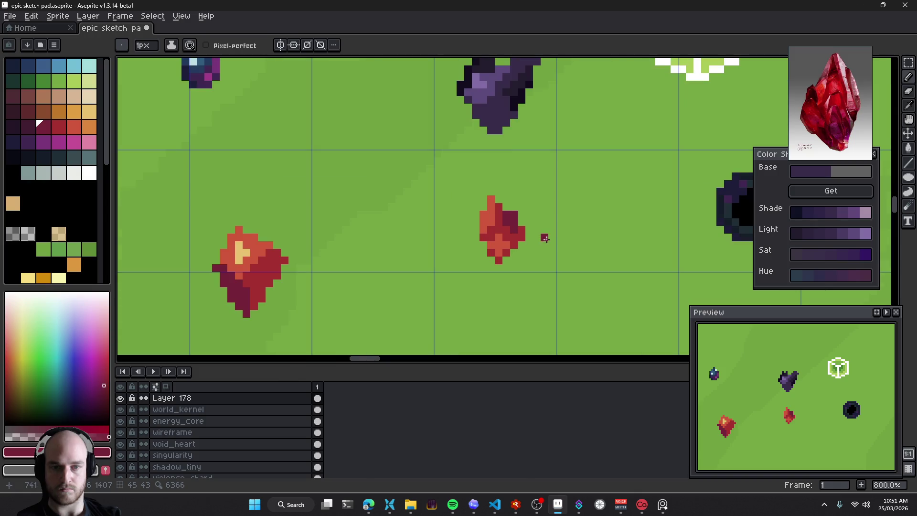
pyautogui.scroll(3, 544, 238)
pyautogui.scroll(-6, 536, 247)
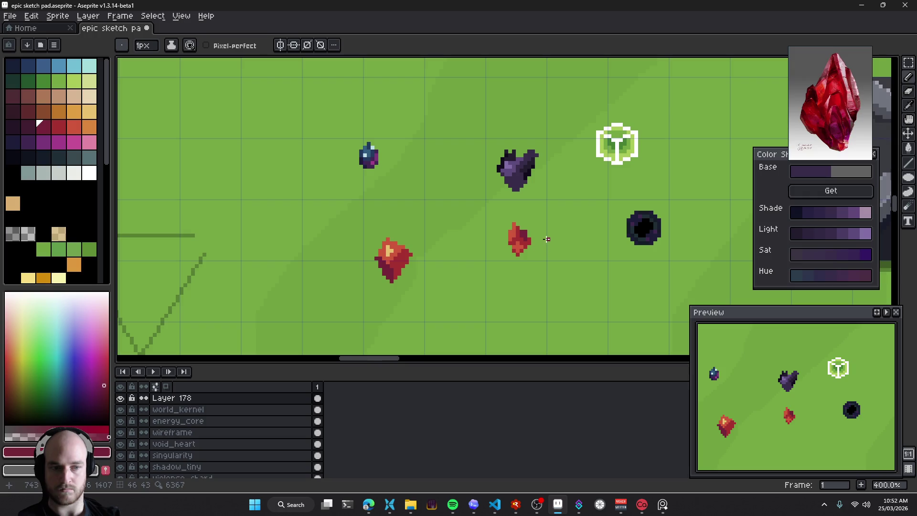
pyautogui.scroll(6, 547, 238)
pyautogui.scroll(2, 547, 239)
pyautogui.keyDown('alt'); pyautogui.click(473, 217); pyautogui.keyUp('alt')
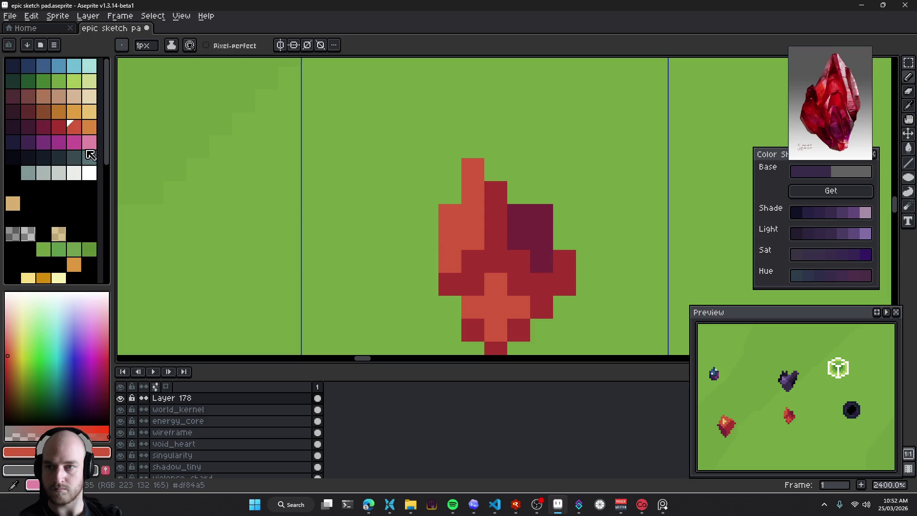
# Choose a paler pink and paint pale pink highlight and crimson pixels on the crystal
pyautogui.click(8, 335)
pyautogui.click(523, 203)
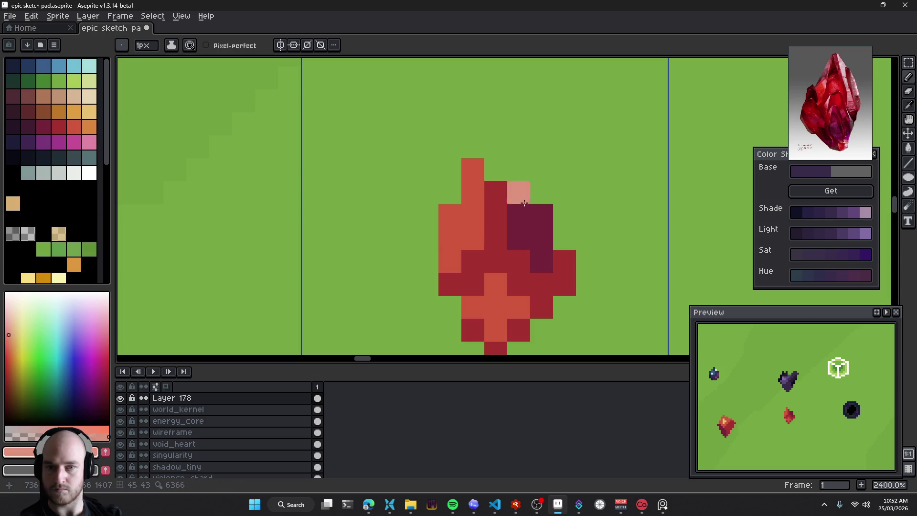
pyautogui.moveTo(474, 214); pyautogui.dragTo(458, 194)
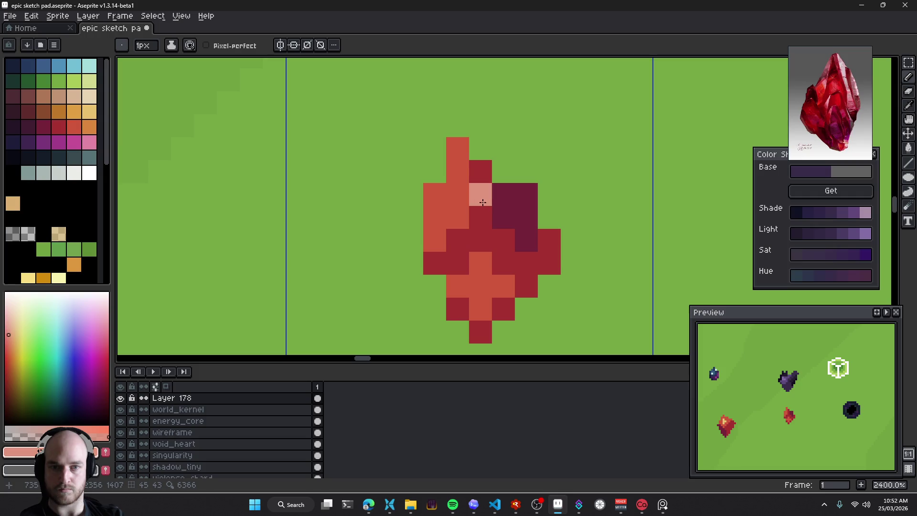
pyautogui.click(480, 174)
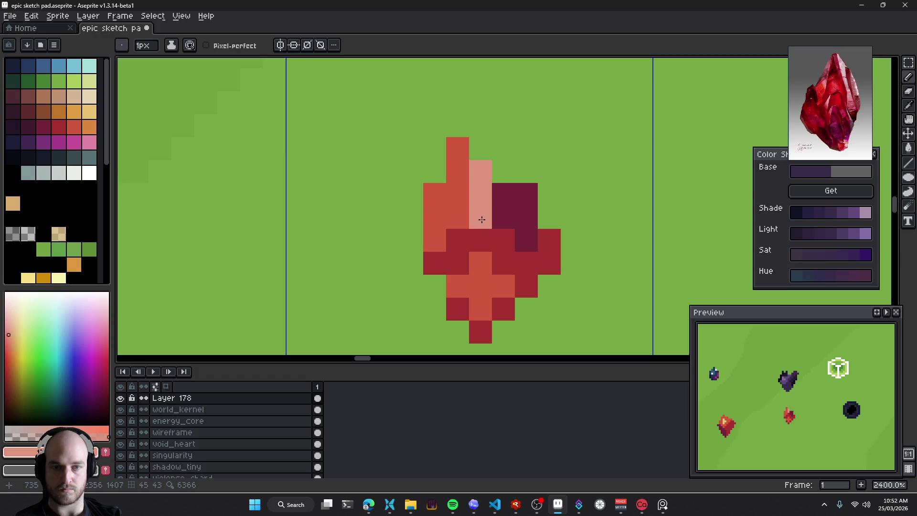
pyautogui.click(500, 216)
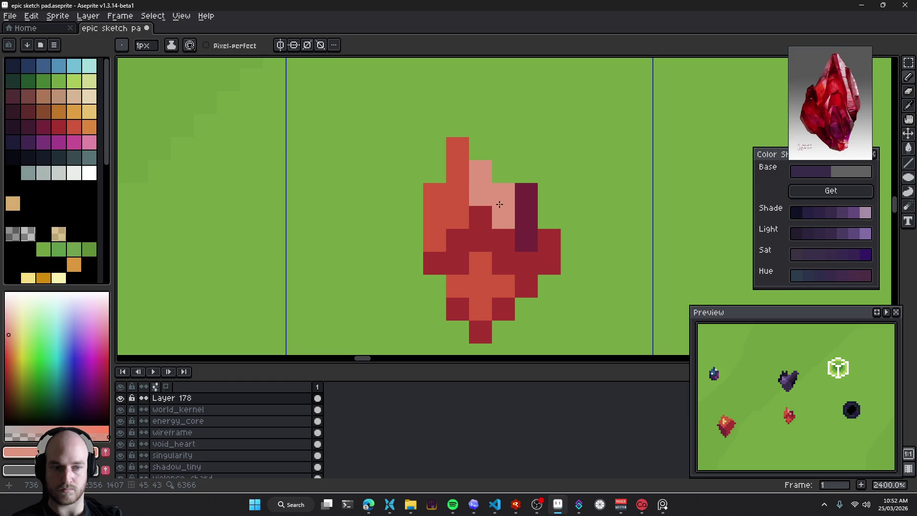
# Undo the stray pink pixel, repaint it in the intended spot, then undo further strokes
pyautogui.hotkey('ctrl', 'z')
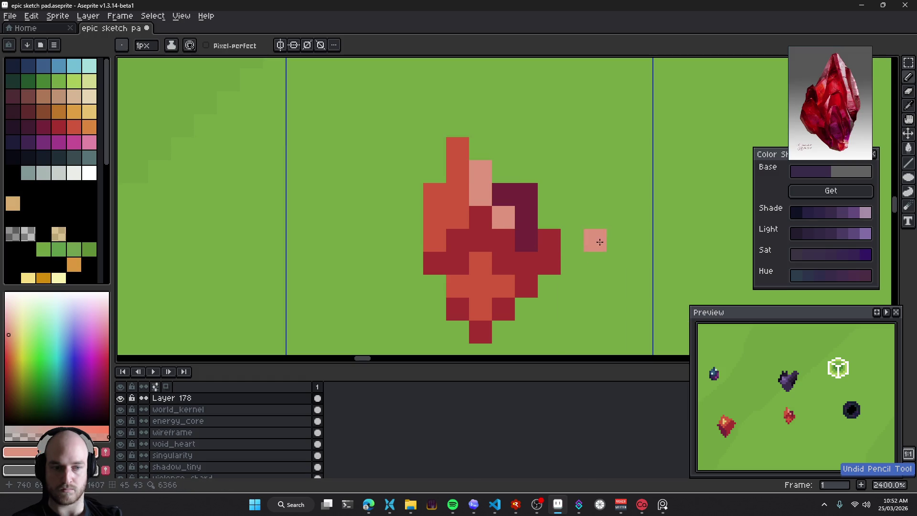
pyautogui.click(487, 215)
pyautogui.press('v')
pyautogui.hotkey('ctrl', 'z')
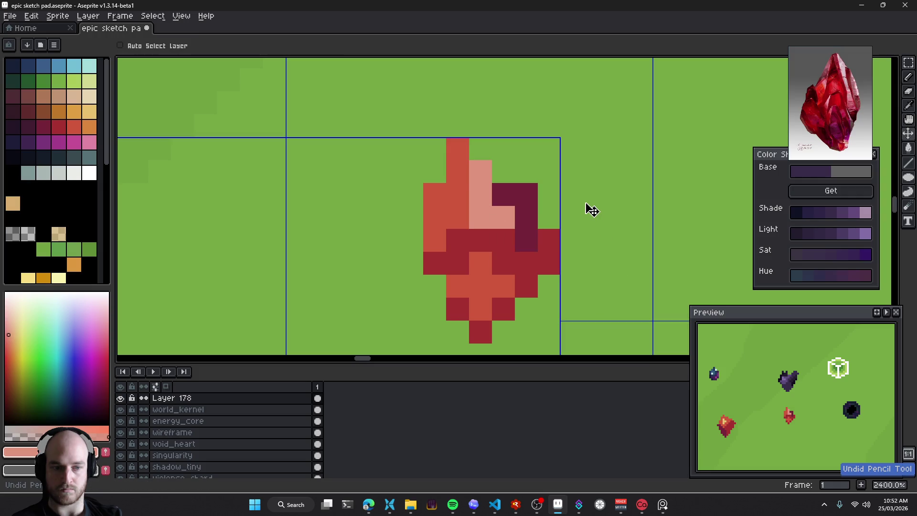
pyautogui.press('b')
pyautogui.scroll(-3, 585, 203)
pyautogui.scroll(-3, 587, 229)
pyautogui.scroll(-3, 589, 258)
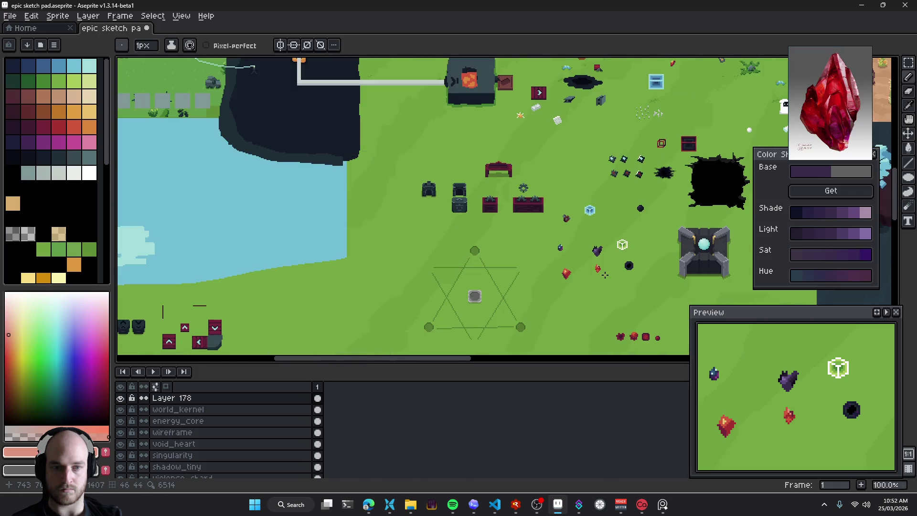
# Undo more pink strokes, add another pale pink pixel, and revert a dark purple pixel to red
pyautogui.moveTo(568, 275); pyautogui.dragTo(592, 277)
pyautogui.scroll(3, 600, 282)
pyautogui.scroll(6, 601, 280)
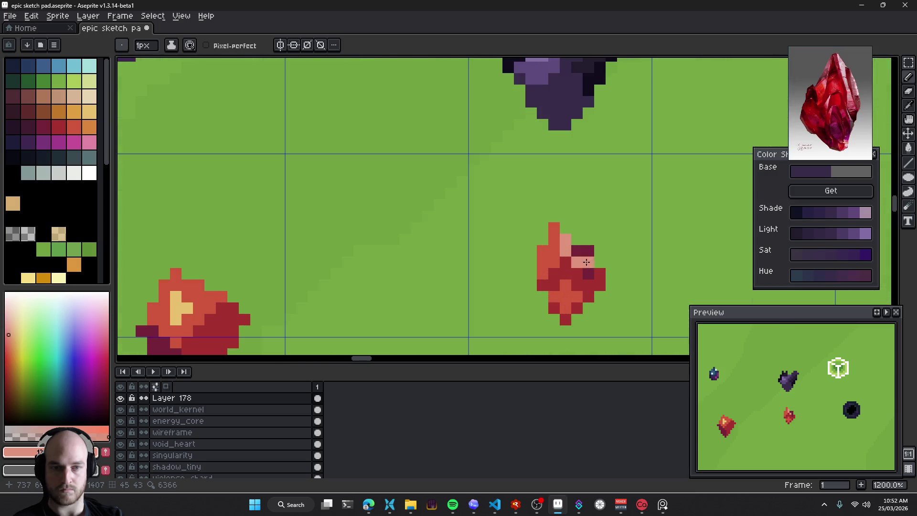
pyautogui.press('v')
pyautogui.hotkey('ctrl', 'z')
pyautogui.press('b')
pyautogui.scroll(1, 607, 265)
pyautogui.click(552, 247)
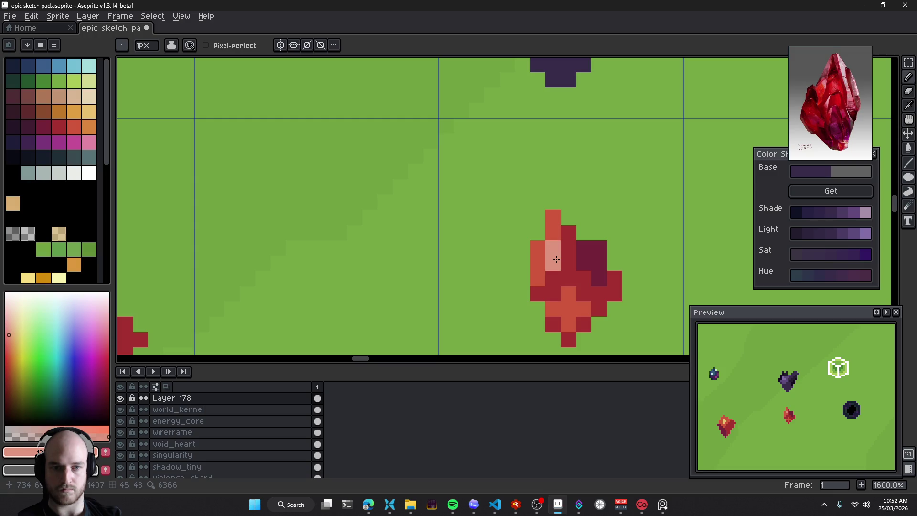
pyautogui.hotkey('ctrl', 'z')
# Recentre the crystal, undo the latest pink strokes, and paint a light pink highlight pixel
pyautogui.moveTo(645, 278); pyautogui.dragTo(563, 259)
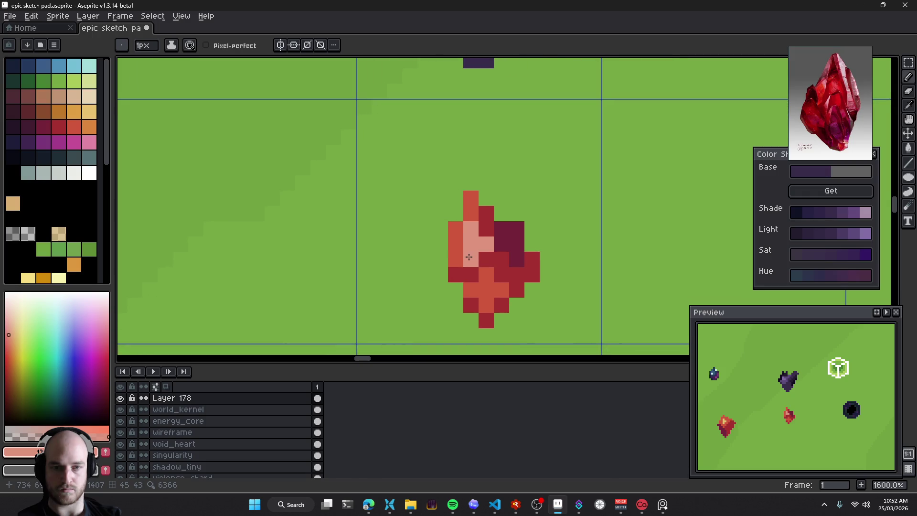
pyautogui.scroll(-3, 564, 261)
pyautogui.scroll(-3, 566, 267)
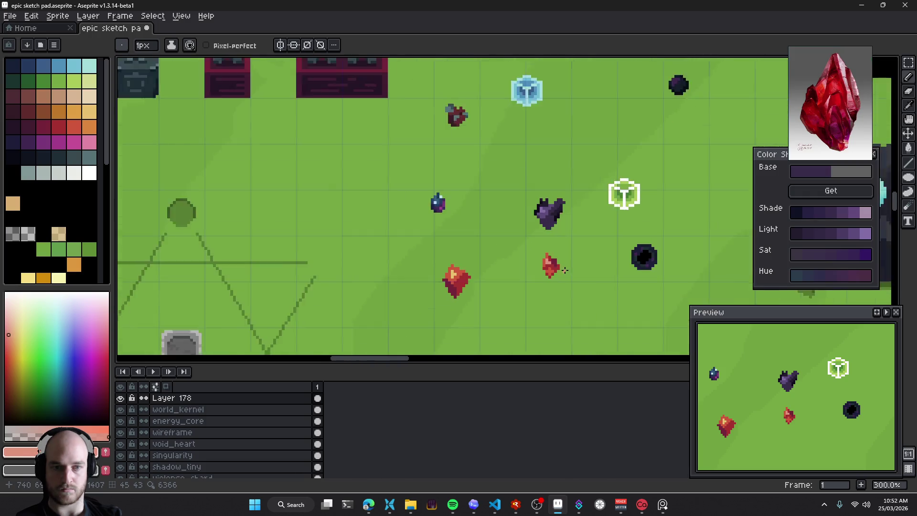
pyautogui.scroll(-1, 568, 272)
pyautogui.hotkey('ctrl', 'z')
pyautogui.press('v')
pyautogui.press('b')
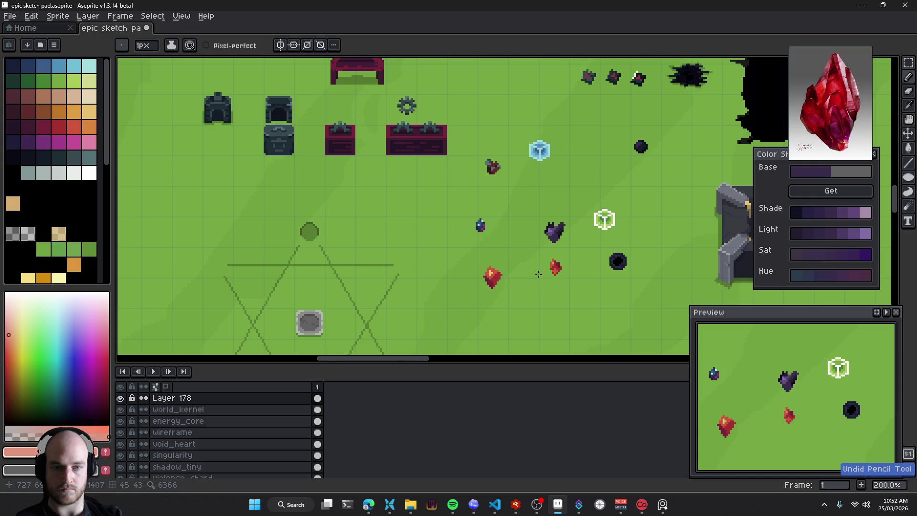
pyautogui.scroll(3, 566, 269)
pyautogui.hotkey('ctrl', 'z')
pyautogui.scroll(3, 566, 244)
pyautogui.click(554, 265)
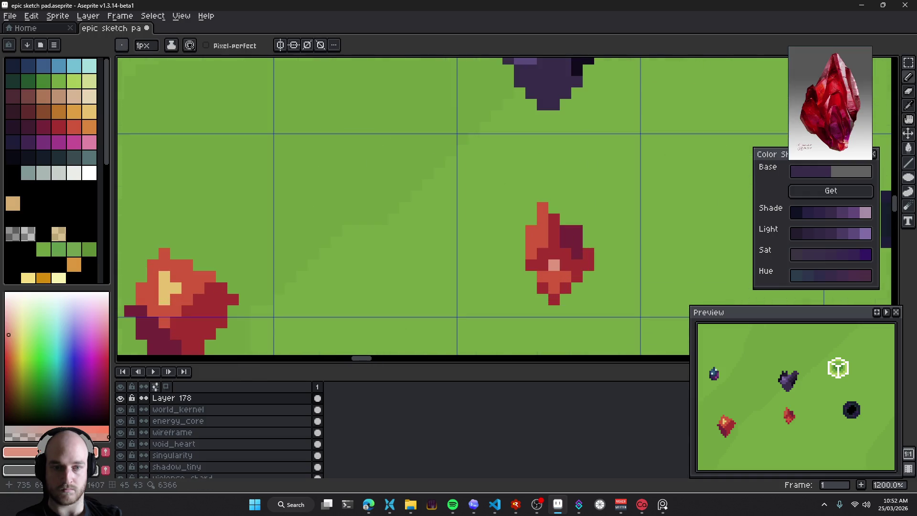
# Paint crimson pixels onto the crystal, undoing earlier highlight and shading strokes, then add a light pink pixel
pyautogui.hscroll(1, 577, 268)
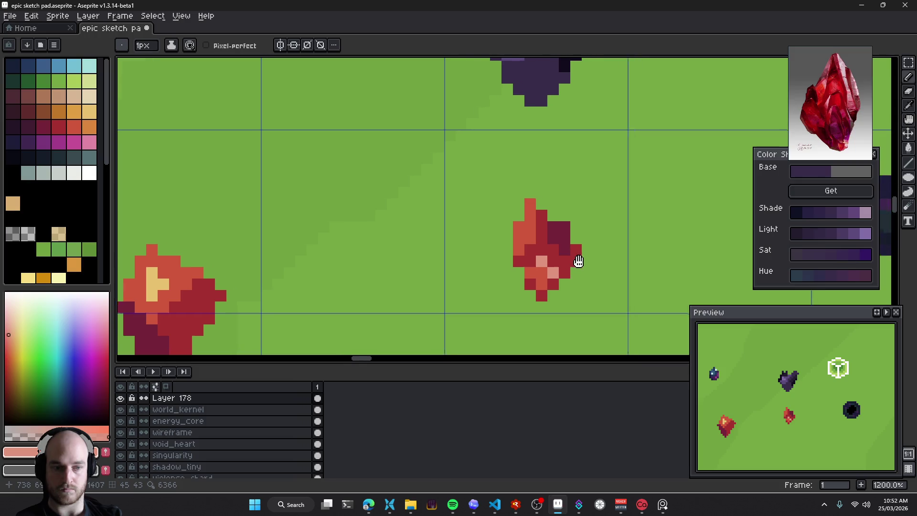
pyautogui.hscroll(2, 559, 263)
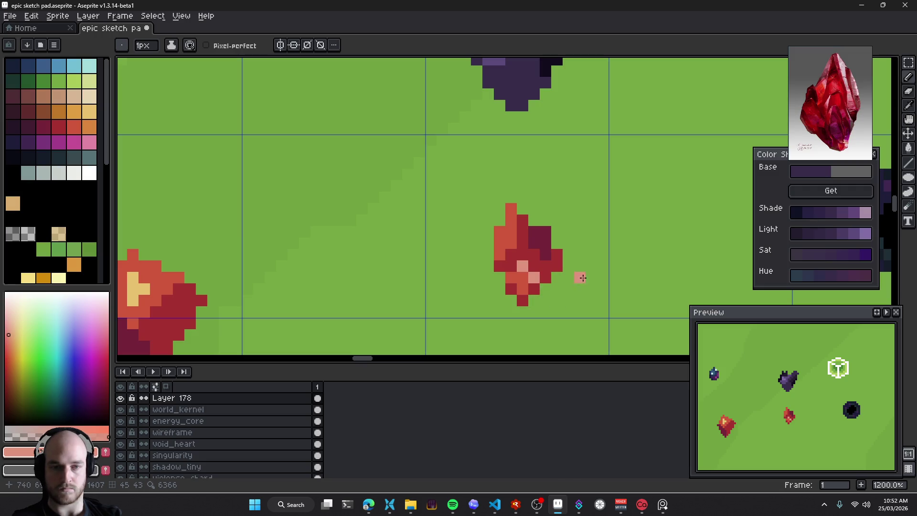
pyautogui.keyDown('alt'); pyautogui.click(522, 300); pyautogui.keyUp('alt')
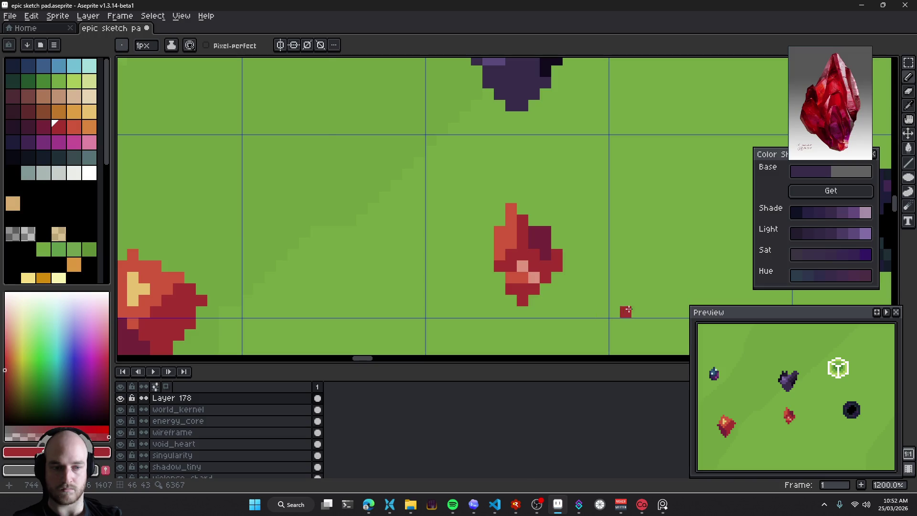
pyautogui.hotkey('ctrl', 'z')
pyautogui.click(511, 278)
pyautogui.click(520, 292)
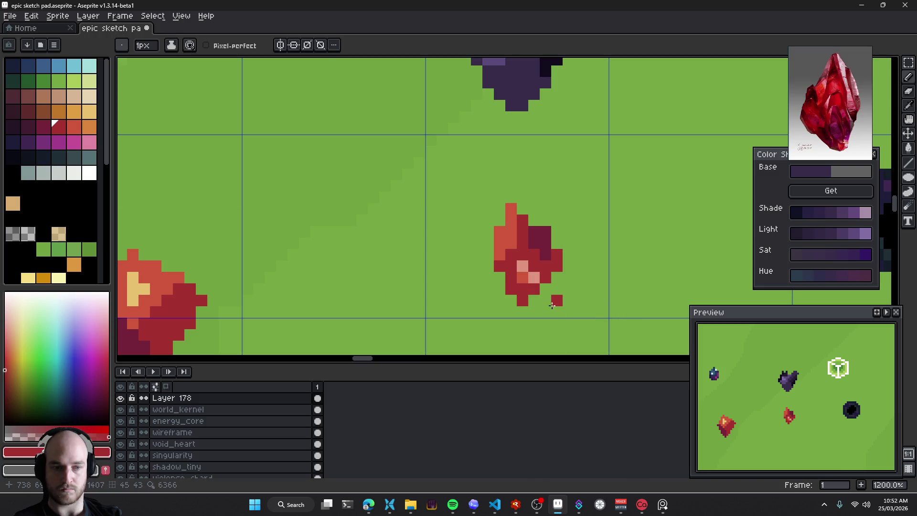
pyautogui.hotkey('ctrl', 'z')
pyautogui.moveTo(561, 244); pyautogui.dragTo(479, 246)
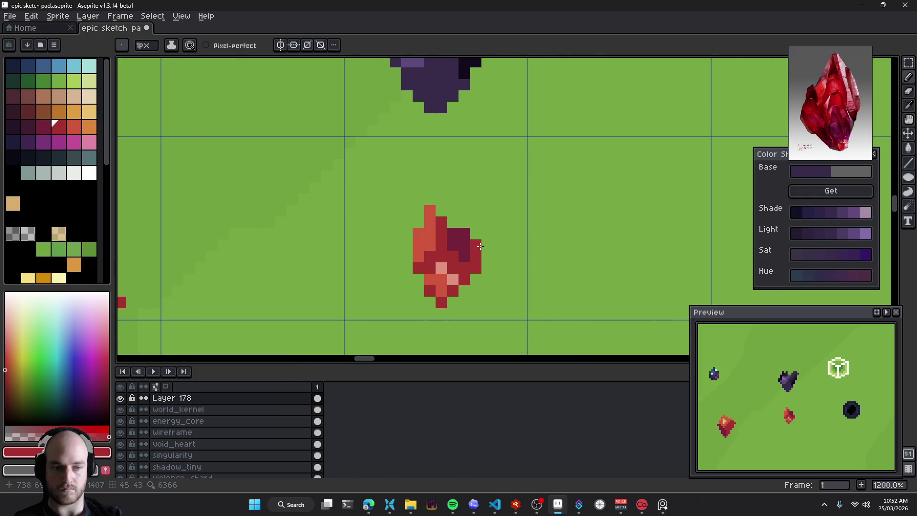
pyautogui.hotkey('ctrl', 'z')
pyautogui.hotkey('ctrl', 'z')
pyautogui.hotkey('ctrl', 'z')
pyautogui.keyDown('alt'); pyautogui.click(442, 257); pyautogui.keyUp('alt')
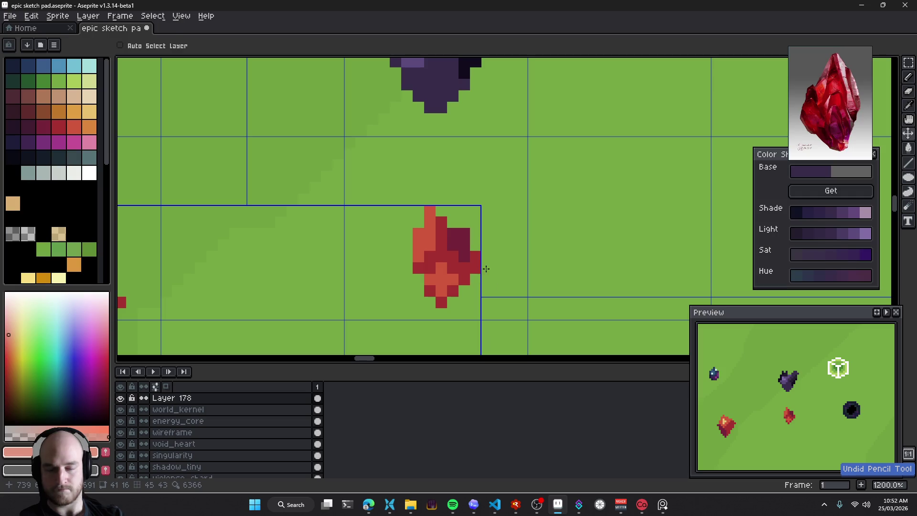
# Add pale pink highlight pixels at the crystal's centre, removing a stray one on its left
pyautogui.scroll(3, 444, 255)
pyautogui.click(392, 212)
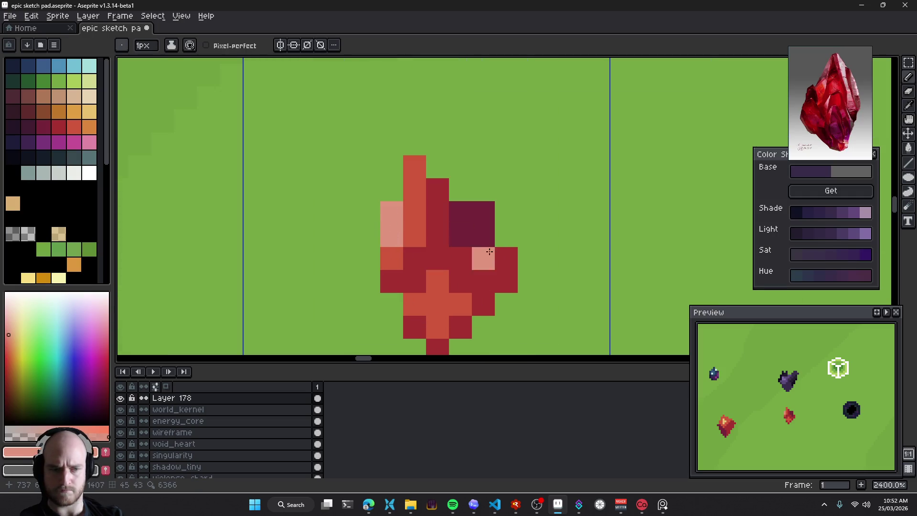
pyautogui.hotkey('ctrl', 'z')
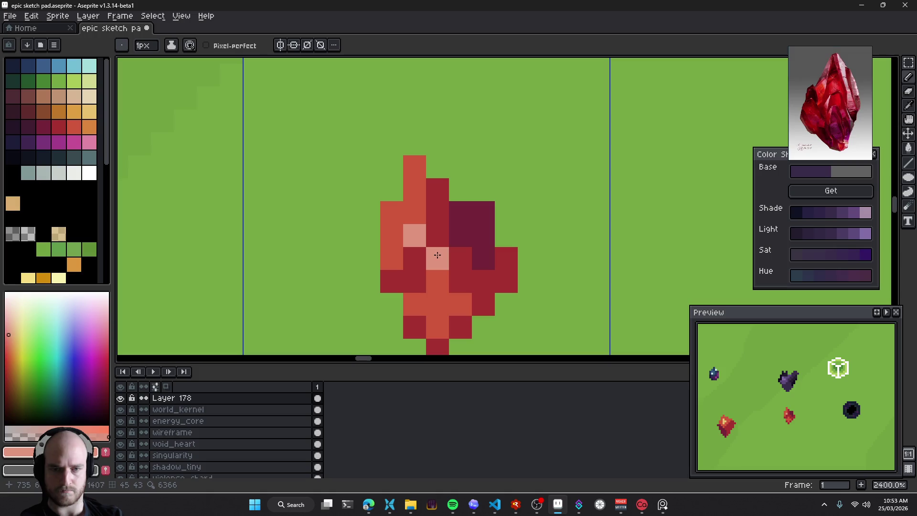
pyautogui.click(437, 257)
pyautogui.hotkey('ctrl', 'z')
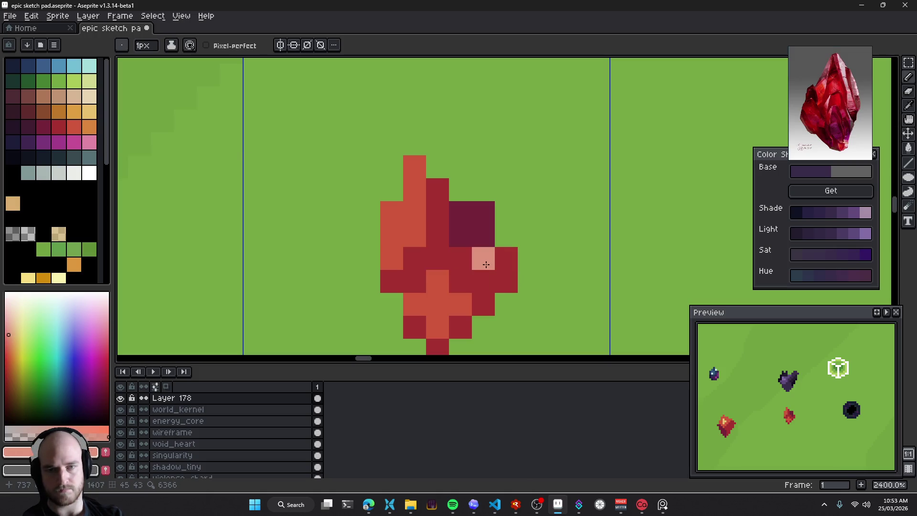
pyautogui.click(437, 235)
pyautogui.click(461, 258)
pyautogui.click(437, 258)
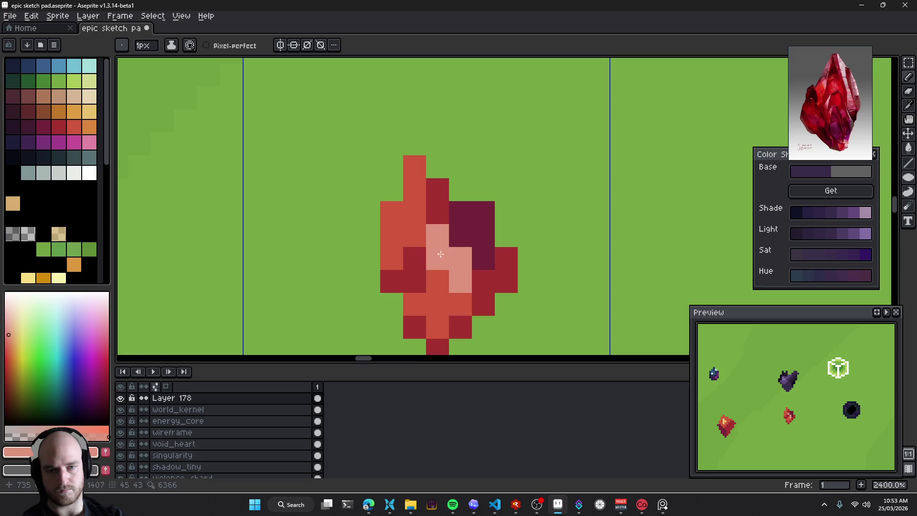
# Rework the highlight by undoing a pixel and painting two pale pink pixels, keeping one
pyautogui.scroll(-1, 511, 251)
pyautogui.hscroll(1, 510, 250)
pyautogui.scroll(-9, 500, 241)
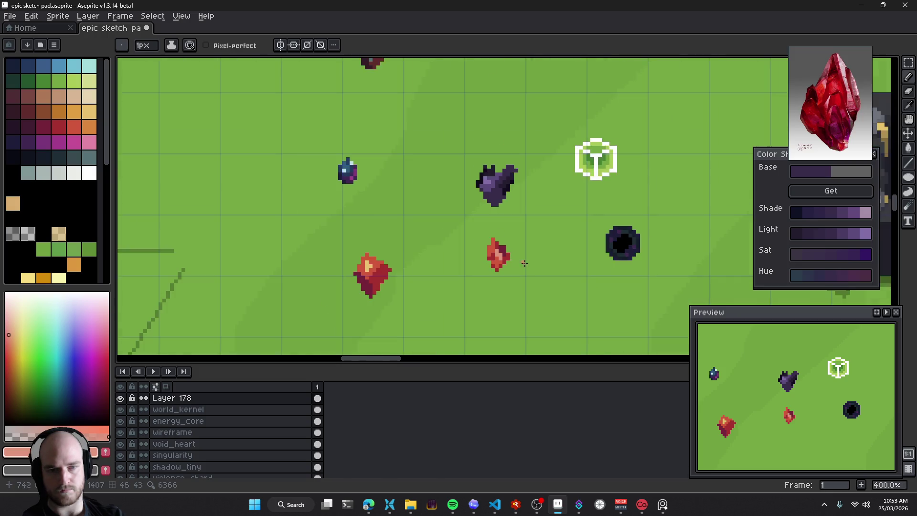
pyautogui.scroll(-1, 525, 263)
pyautogui.hotkey('ctrl', 'z')
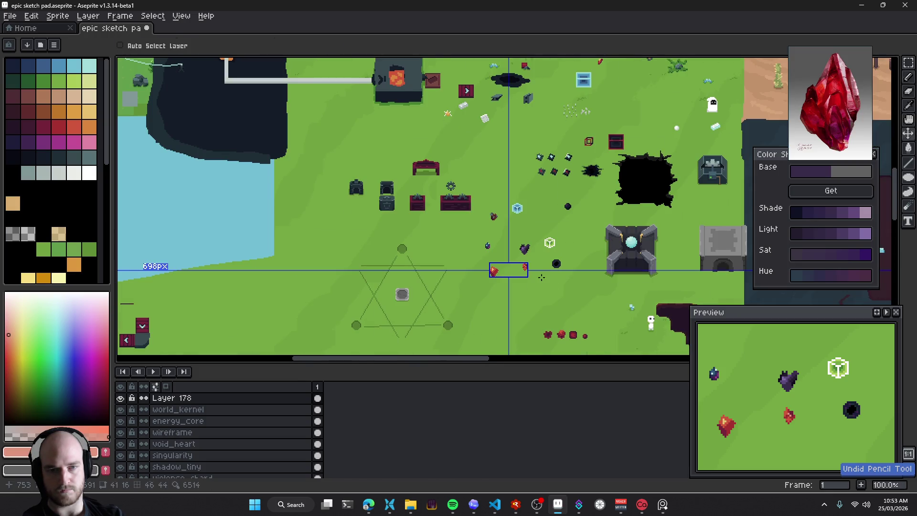
pyautogui.scroll(10, 527, 266)
pyautogui.click(438, 247)
pyautogui.click(452, 248)
pyautogui.hotkey('ctrl', 'z')
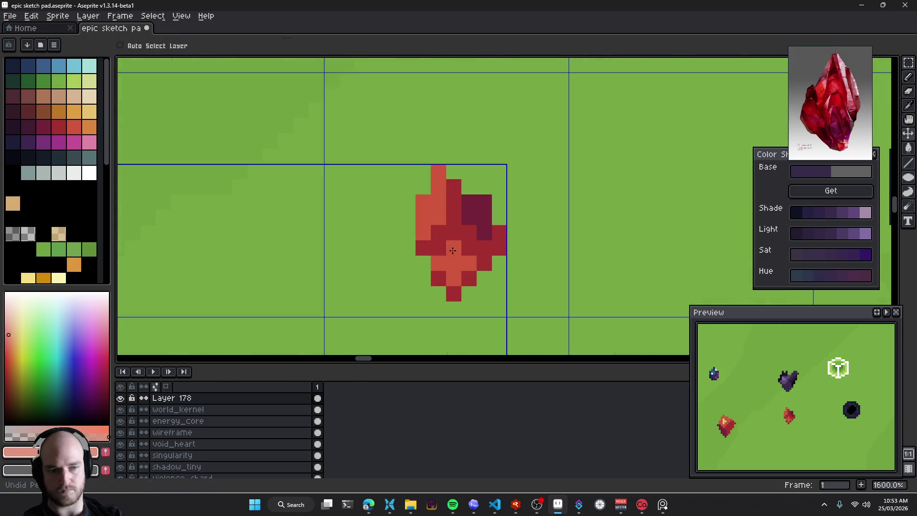
# Undo the two pale pink pixels, pick crimson, and zoom out to view the whole map
pyautogui.scroll(-10, 515, 268)
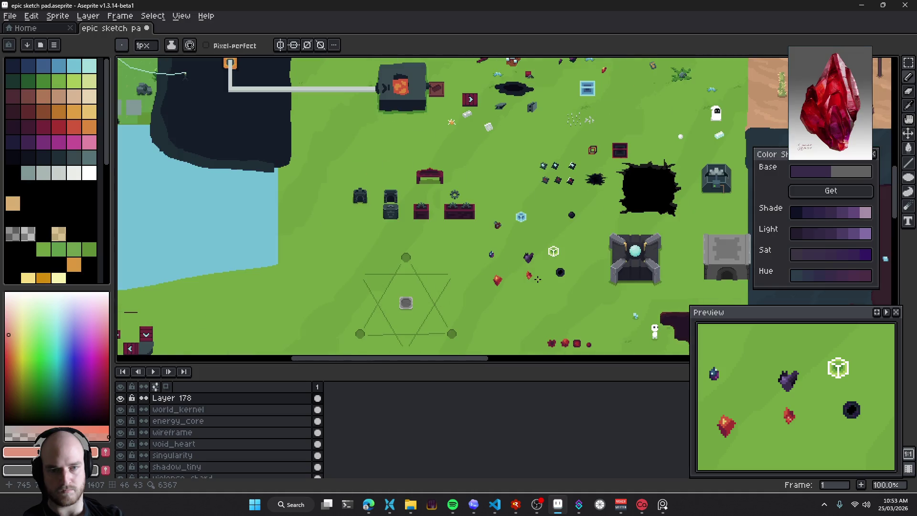
pyautogui.moveTo(542, 278); pyautogui.dragTo(542, 297)
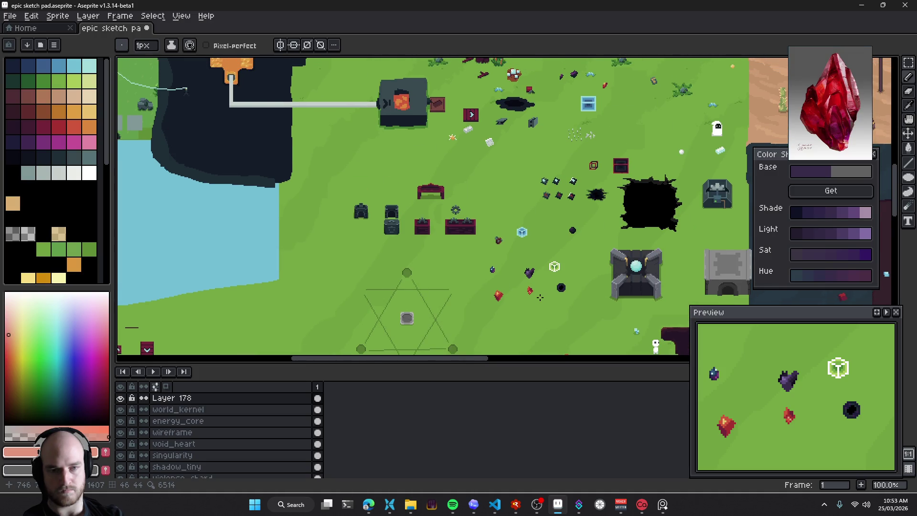
pyautogui.scroll(4, 541, 296)
pyautogui.scroll(4, 472, 258)
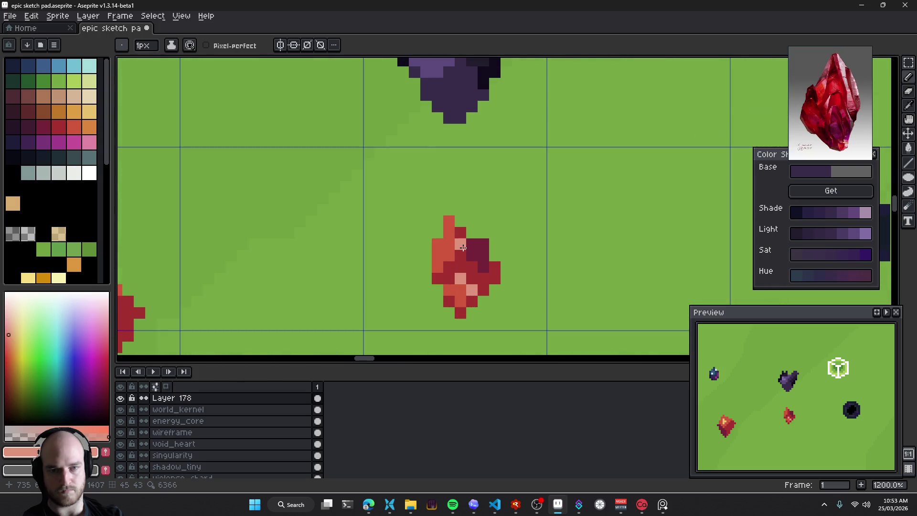
pyautogui.hotkey('ctrl', 'z')
pyautogui.hotkey('ctrl', 'z')
pyautogui.keyDown('alt'); pyautogui.click(484, 266); pyautogui.keyUp('alt')
pyautogui.moveTo(451, 242); pyautogui.dragTo(473, 256)
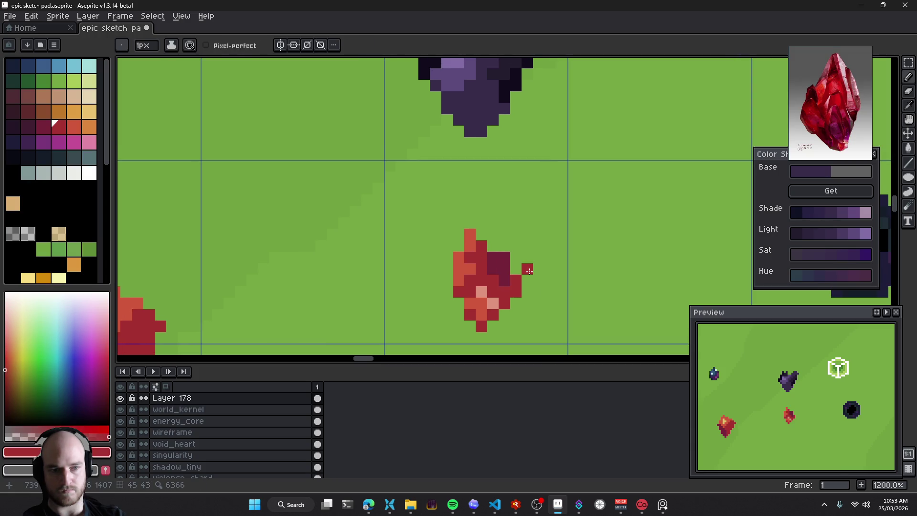
pyautogui.scroll(-6, 529, 271)
pyautogui.scroll(-2, 542, 285)
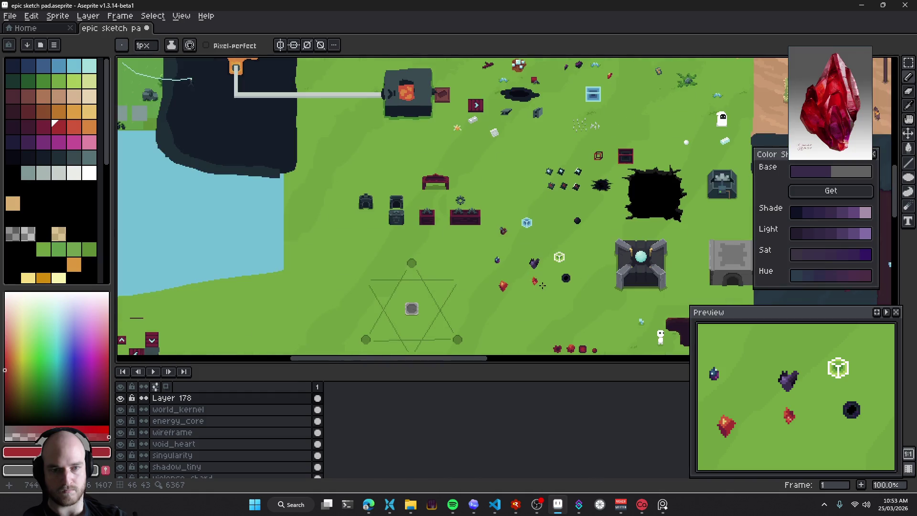
# Zoom in on the crystal and sample its salmon colour with the eyedropper
pyautogui.scroll(1, 543, 285)
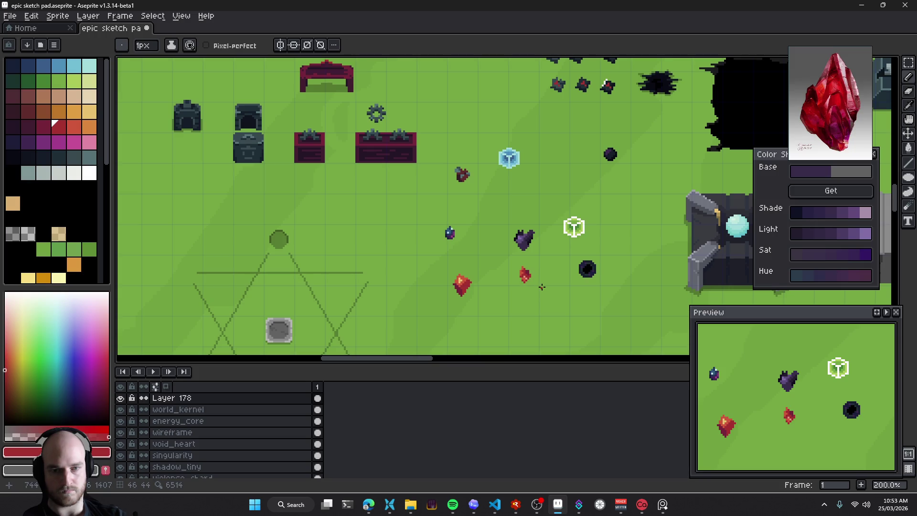
pyautogui.scroll(2, 540, 289)
pyautogui.scroll(1, 537, 291)
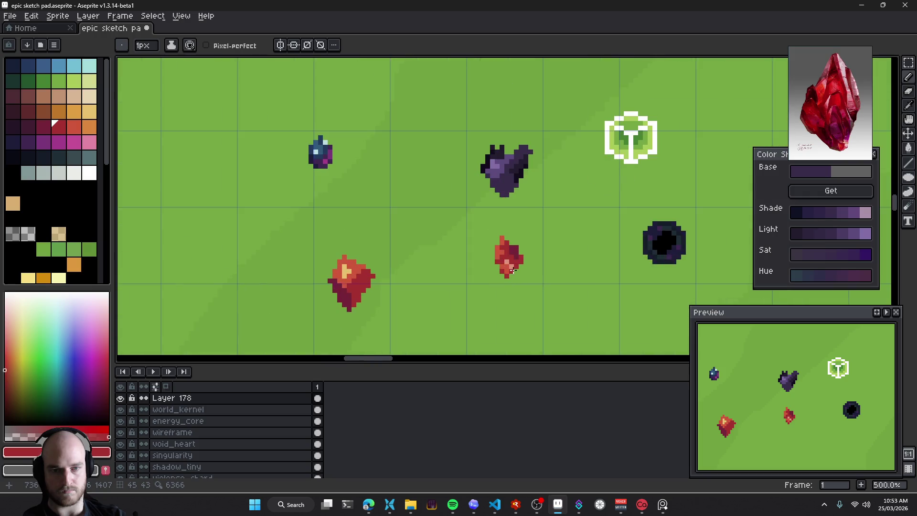
pyautogui.scroll(-2, 536, 299)
pyautogui.scroll(-1, 536, 299)
pyautogui.scroll(-1, 535, 299)
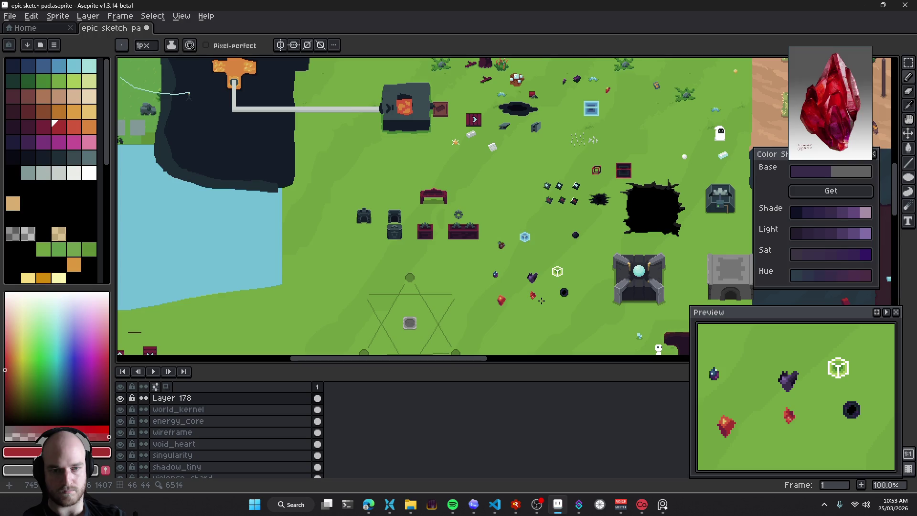
pyautogui.scroll(2, 537, 297)
pyautogui.scroll(4, 525, 292)
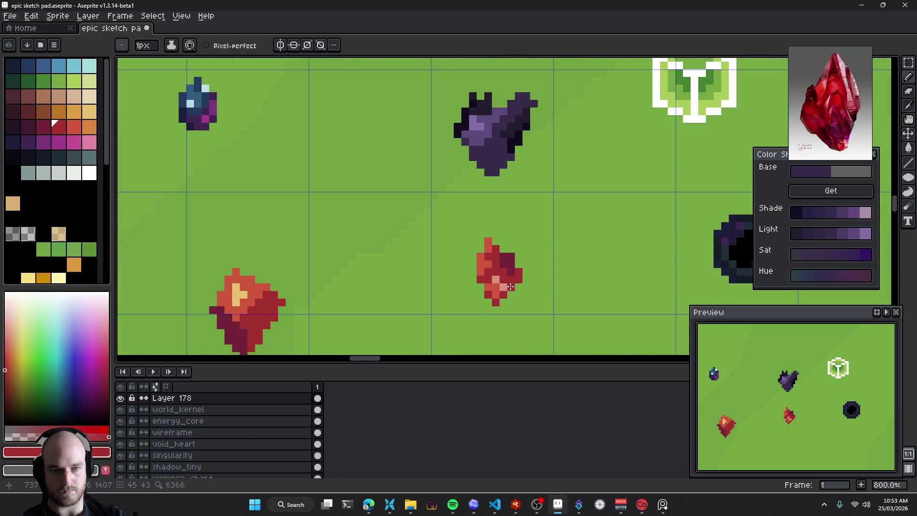
pyautogui.scroll(3, 491, 286)
pyautogui.press('alt')
pyautogui.keyDown('alt'); pyautogui.click(482, 271); pyautogui.keyUp('alt')
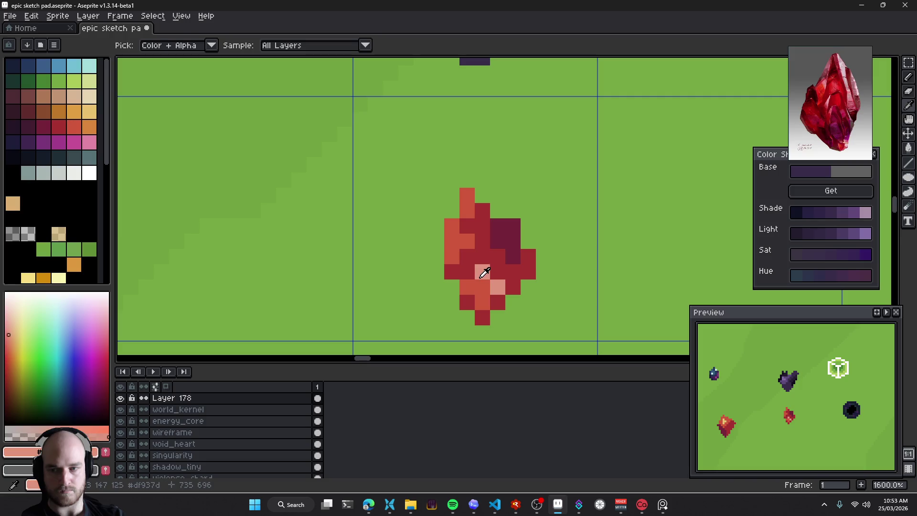
# Choose a more saturated pink and repaint the highlight pixel with it
pyautogui.click(12, 336)
pyautogui.click(5, 340)
pyautogui.click(497, 286)
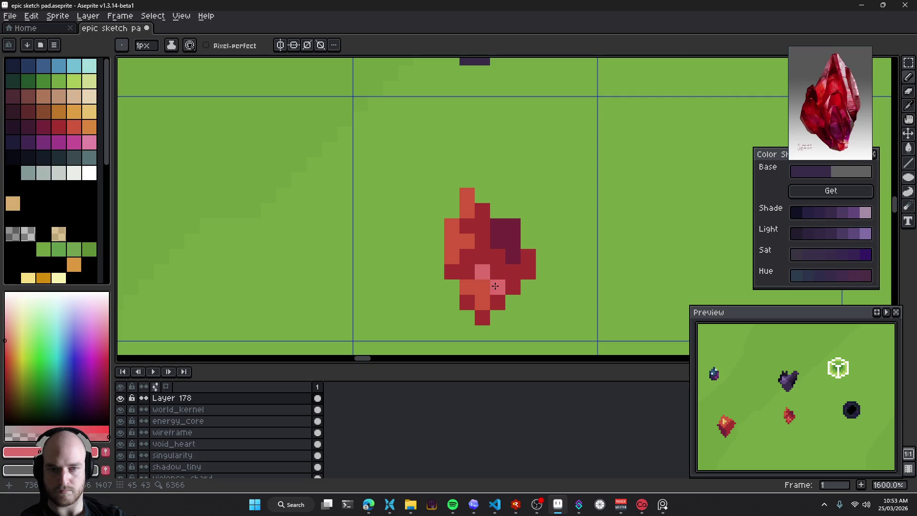
pyautogui.scroll(2, 520, 284)
pyautogui.scroll(1, 517, 283)
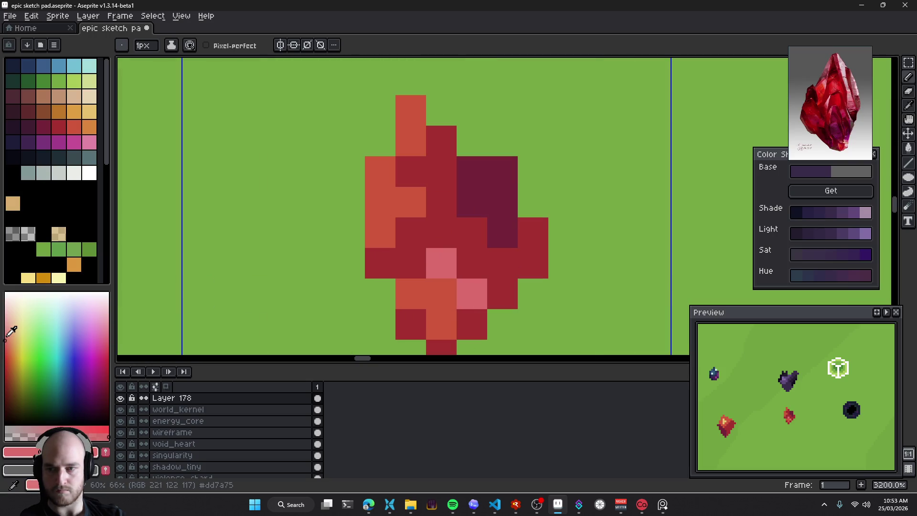
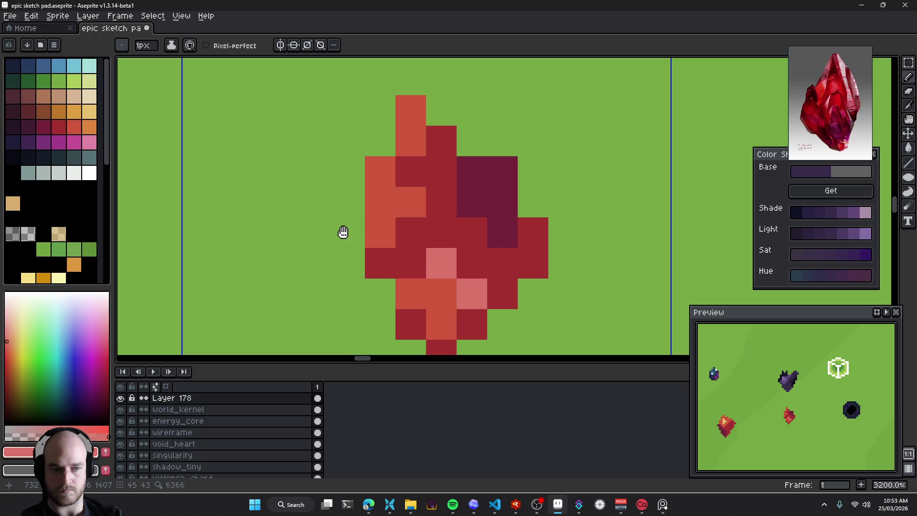
# Zoom in and centre the item sprites so the small red crystal is in view
pyautogui.moveTo(342, 231); pyautogui.dragTo(248, 210)
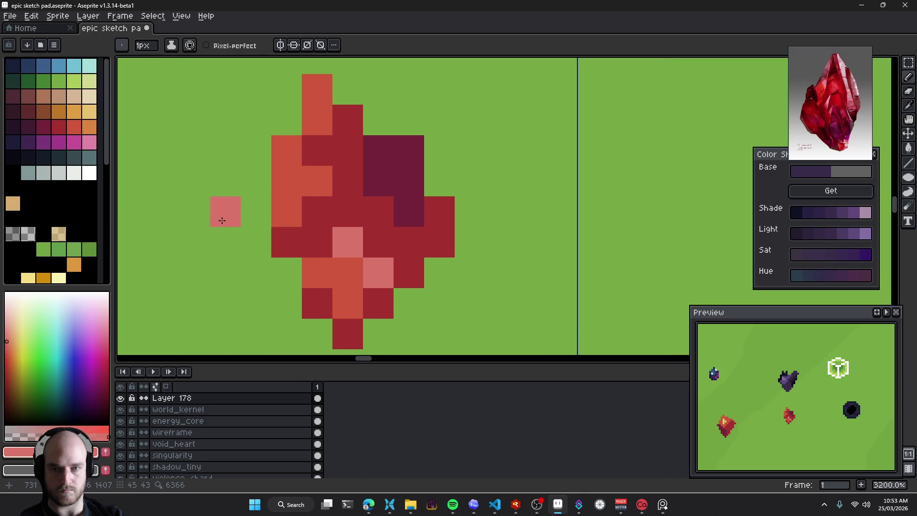
pyautogui.scroll(-6, 256, 267)
pyautogui.scroll(-2, 286, 275)
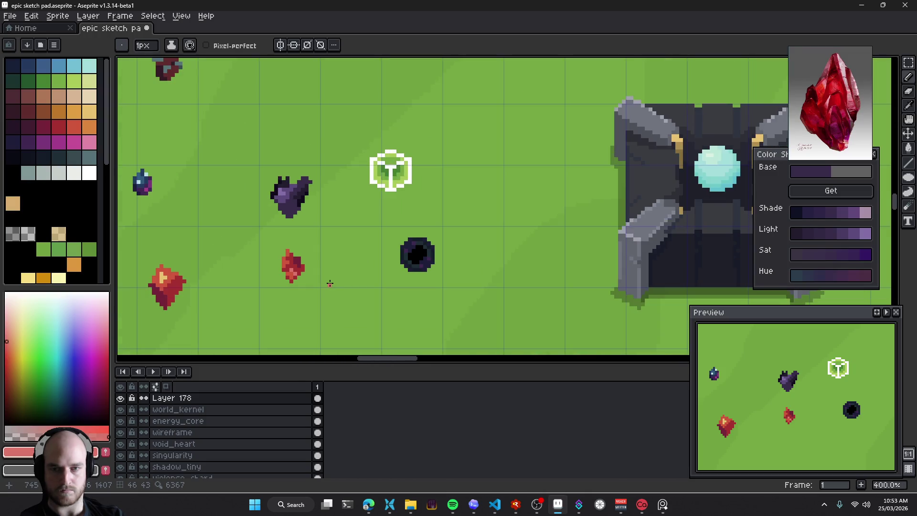
pyautogui.scroll(-1, 325, 282)
pyautogui.scroll(-1, 332, 284)
pyautogui.moveTo(333, 284); pyautogui.dragTo(434, 305)
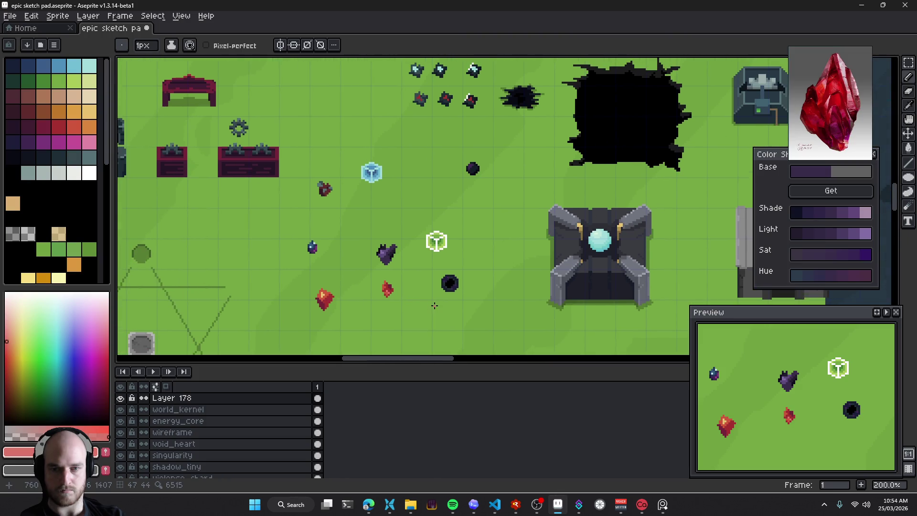
pyautogui.scroll(3, 405, 304)
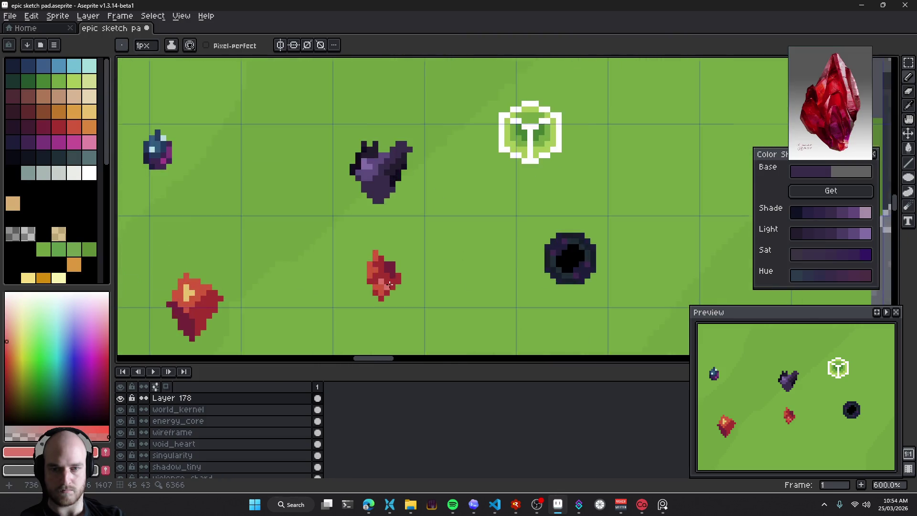
pyautogui.scroll(4, 399, 267)
# Repaint the crystal's two pink highlight pixels light red
pyautogui.keyDown('alt'); pyautogui.click(369, 288); pyautogui.keyUp('alt')
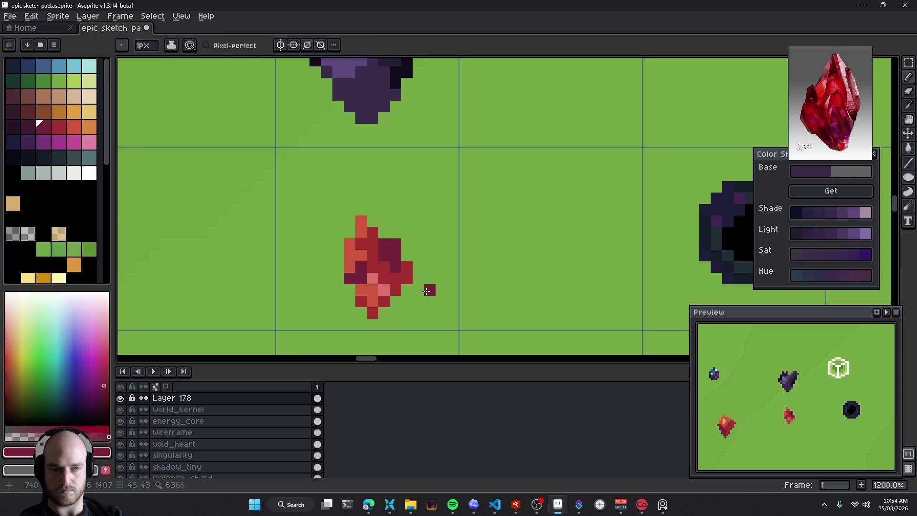
pyautogui.scroll(1, 369, 298)
pyautogui.keyDown('alt'); pyautogui.click(358, 287); pyautogui.keyUp('alt')
pyautogui.click(374, 272)
pyautogui.click(389, 287)
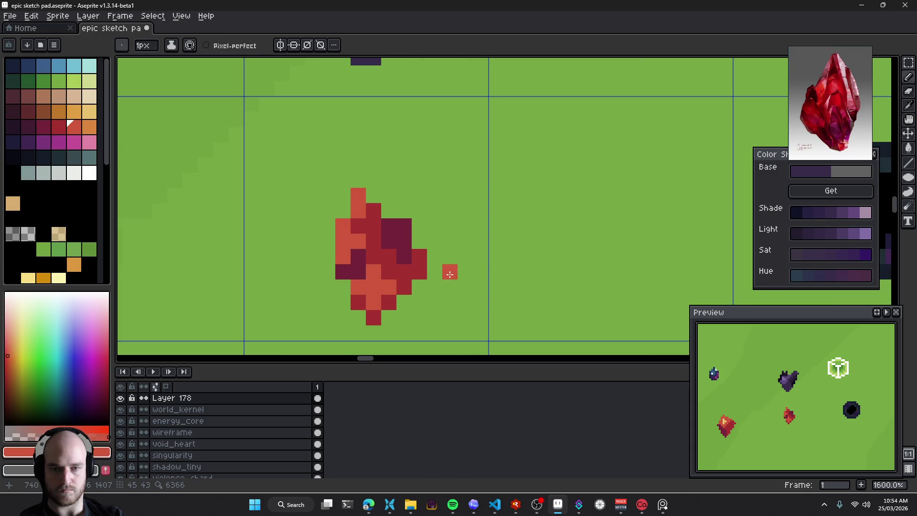
# Sample the gem's dark crimson as the drawing colour and zoom back out
pyautogui.press('alt')
pyautogui.keyDown('alt'); pyautogui.click(358, 266); pyautogui.keyUp('alt')
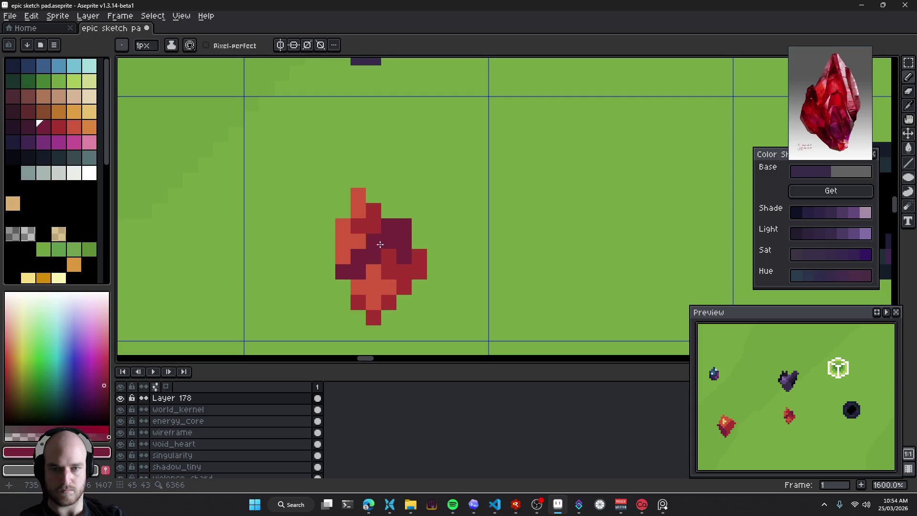
pyautogui.scroll(-6, 463, 268)
pyautogui.scroll(-3, 460, 285)
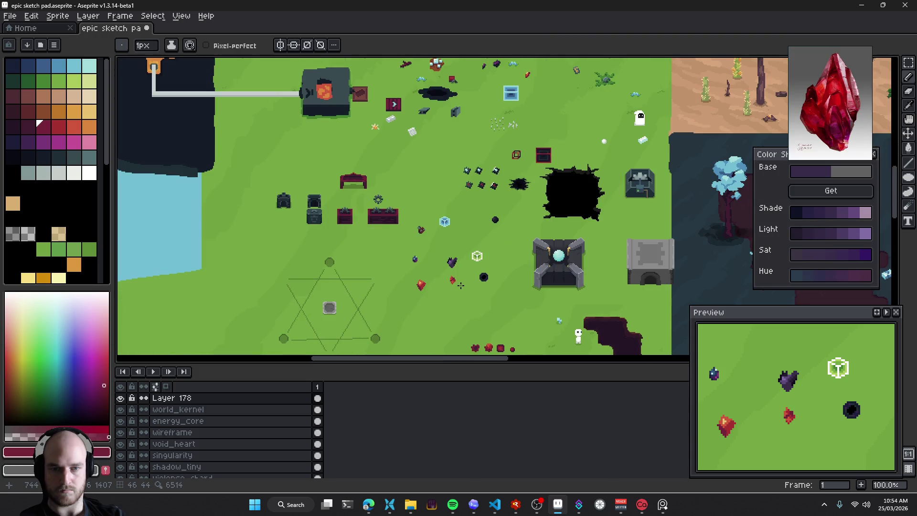
# Erase the larger red gem to the left of the small crystal with the Eraser
pyautogui.scroll(4, 458, 285)
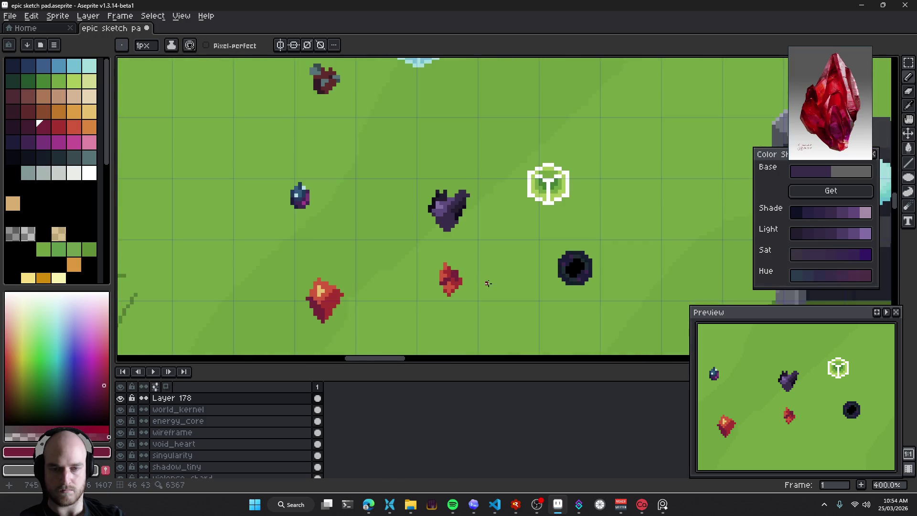
pyautogui.scroll(-2, 488, 283)
pyautogui.scroll(-2, 484, 285)
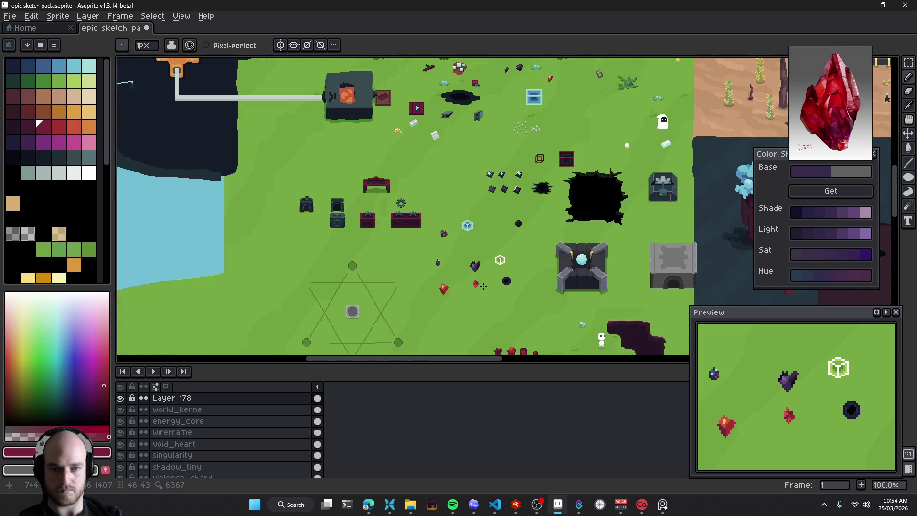
pyautogui.scroll(1, 483, 286)
pyautogui.press('v')
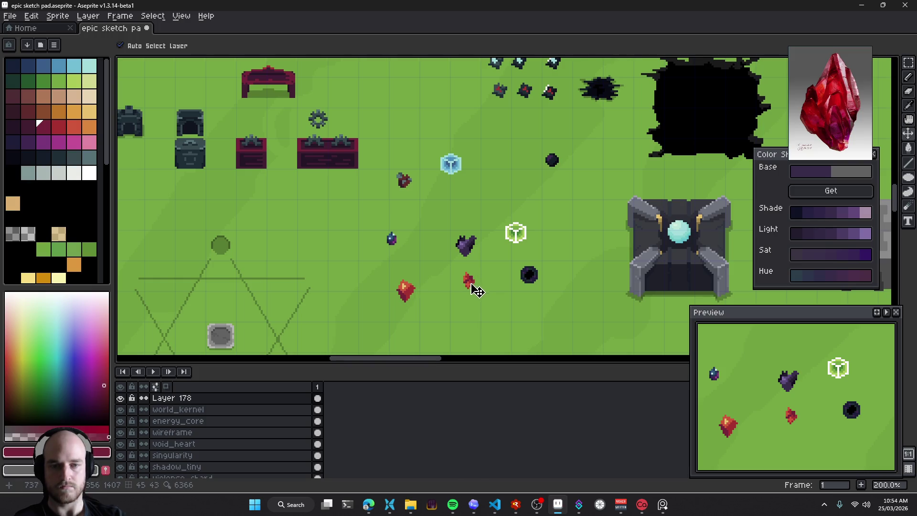
pyautogui.hscroll(1, 451, 306)
pyautogui.press('e')
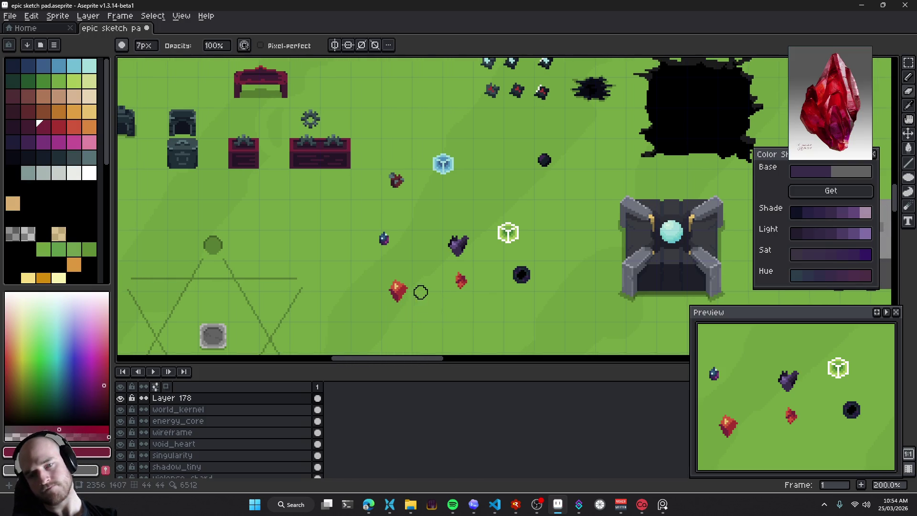
pyautogui.moveTo(403, 296)
pyautogui.mouseDown()
pyautogui.moveTo(403, 285)
pyautogui.moveTo(385, 279)
pyautogui.moveTo(383, 296)
pyautogui.mouseUp()
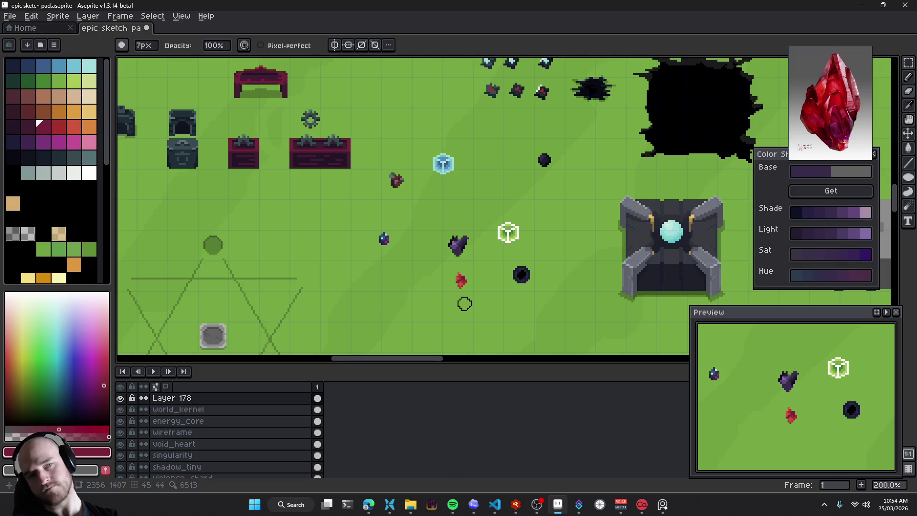
# Sample the small crystal's orange-red and switch to the pencil
pyautogui.press('v')
pyautogui.scroll(4, 466, 302)
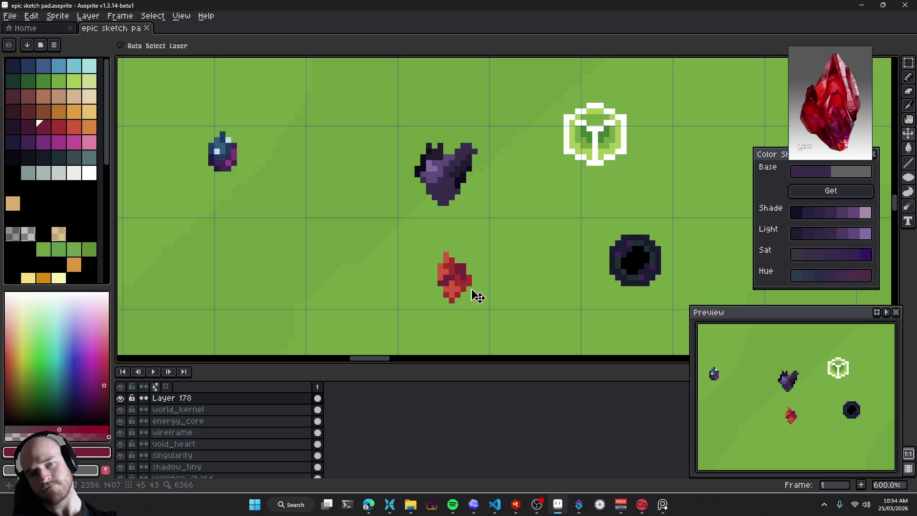
pyautogui.moveTo(478, 296); pyautogui.dragTo(511, 256)
pyautogui.keyDown('alt'); pyautogui.click(494, 258); pyautogui.keyUp('alt')
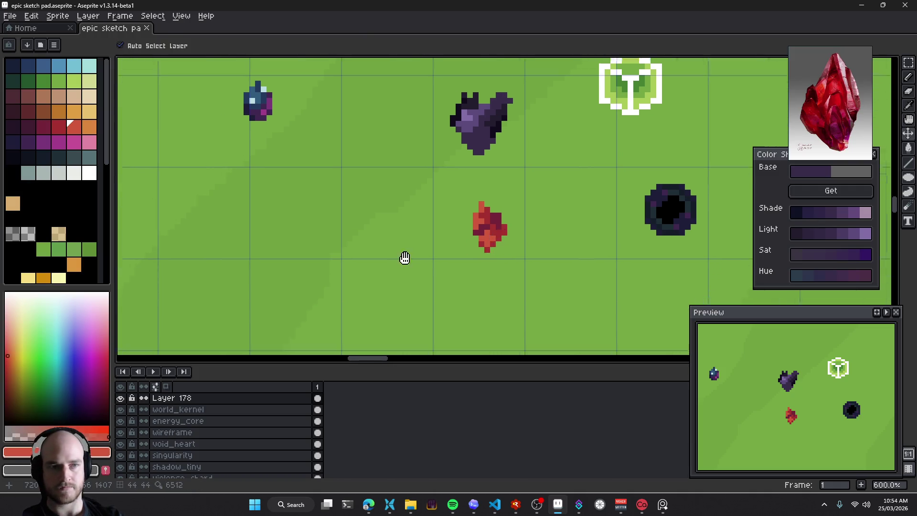
pyautogui.press('b')
pyautogui.scroll(-2, 404, 257)
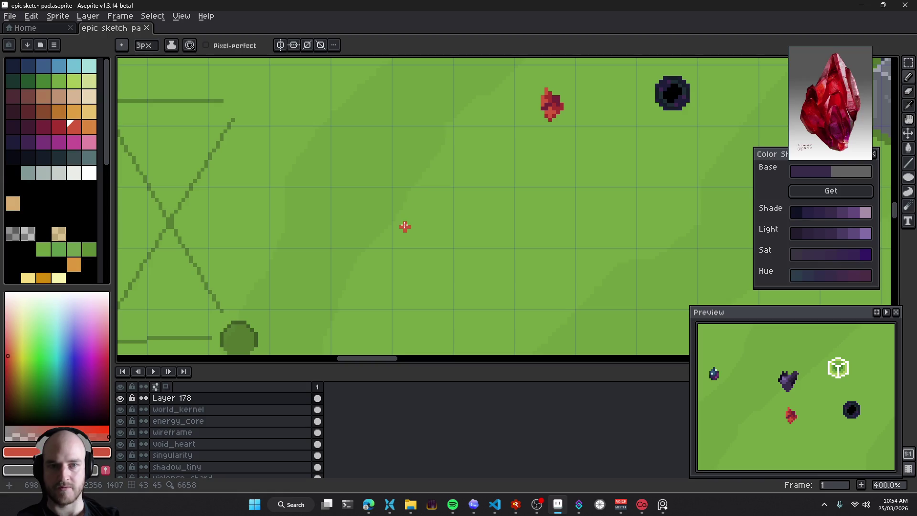
# Outline and fill a larger crimson crystal shape below-left of the small crystal
pyautogui.moveTo(423, 141); pyautogui.dragTo(346, 243)
pyautogui.press('ctrl')
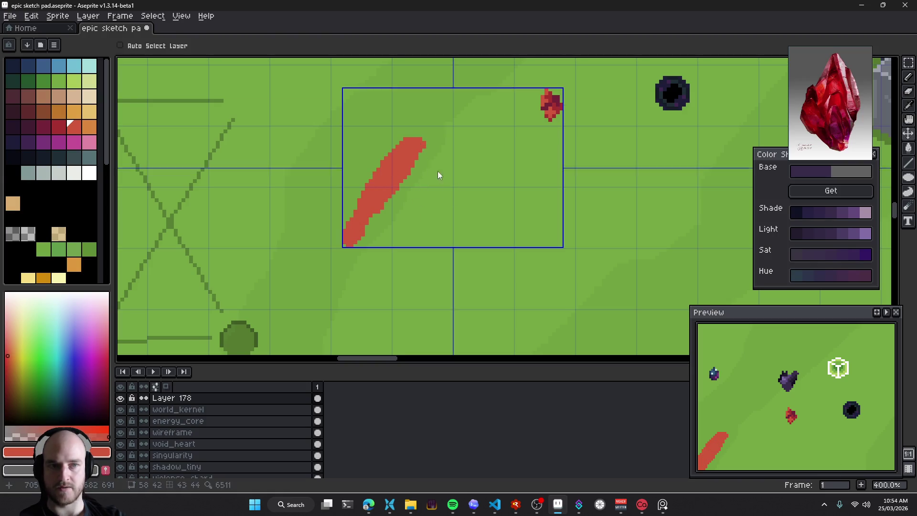
pyautogui.hotkey('ctrl', 'z')
pyautogui.keyDown('alt'); pyautogui.click(563, 98); pyautogui.keyUp('alt')
pyautogui.click(426, 176)
pyautogui.moveTo(426, 176)
pyautogui.mouseDown()
pyautogui.moveTo(400, 233)
pyautogui.moveTo(445, 237)
pyautogui.moveTo(411, 310)
pyautogui.mouseUp()
pyautogui.moveTo(388, 245)
pyautogui.mouseDown()
pyautogui.moveTo(380, 237)
pyautogui.moveTo(413, 289)
pyautogui.moveTo(365, 239)
pyautogui.moveTo(381, 203)
pyautogui.moveTo(406, 246)
pyautogui.mouseUp()
pyautogui.moveTo(387, 213)
pyautogui.mouseDown()
pyautogui.moveTo(403, 210)
pyautogui.moveTo(423, 266)
pyautogui.mouseUp()
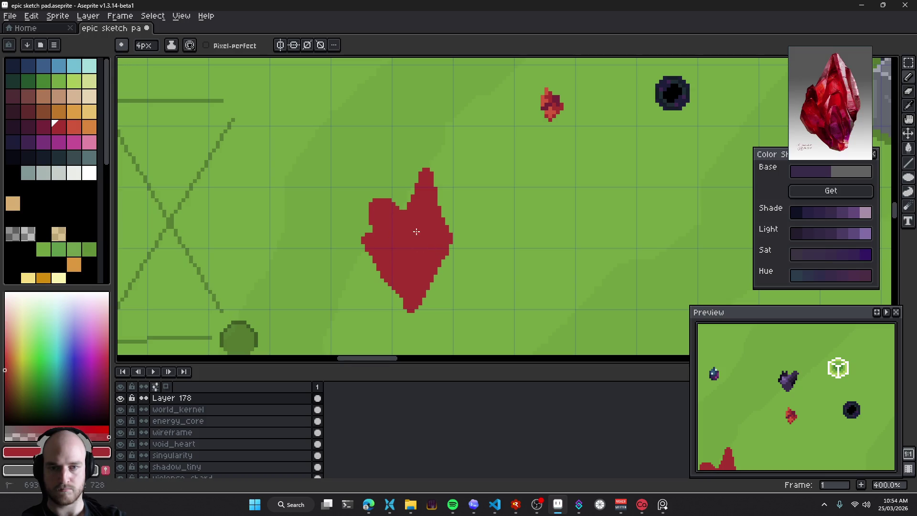
# Paint a 3px lighter red highlight down from the tip, then pick darker crimson
pyautogui.keyDown('alt'); pyautogui.click(557, 106); pyautogui.keyUp('alt')
pyautogui.press('-')
pyautogui.moveTo(422, 172); pyautogui.dragTo(406, 238)
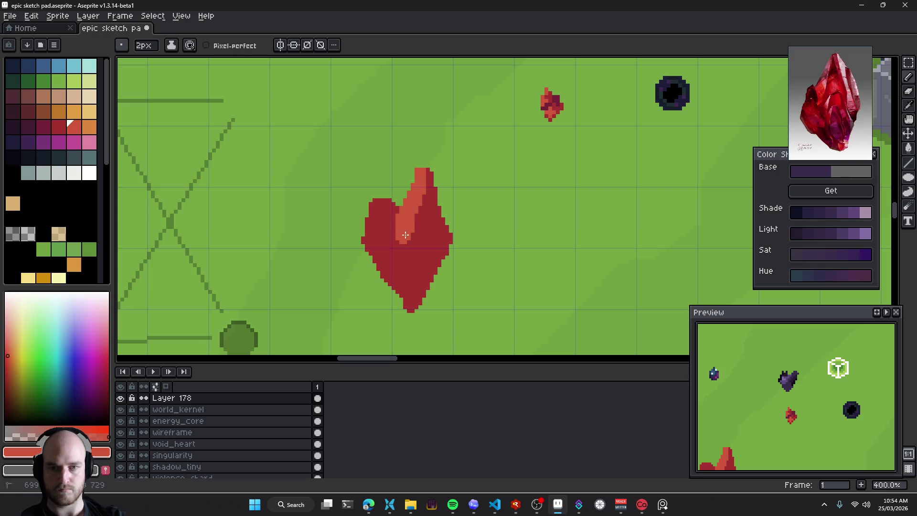
pyautogui.keyDown('alt'); pyautogui.click(385, 230); pyautogui.keyUp('alt')
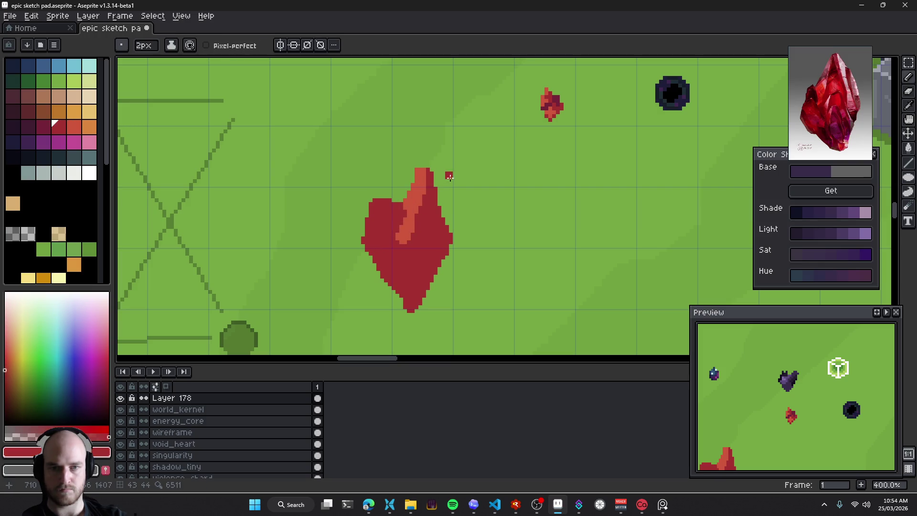
pyautogui.press('alt')
pyautogui.keyDown('alt'); pyautogui.click(552, 121); pyautogui.keyUp('alt')
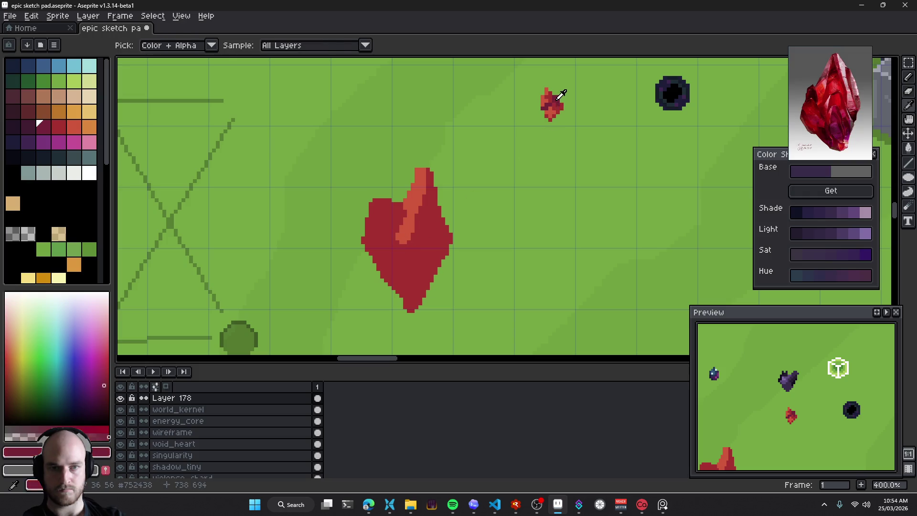
# Shade the new crystal's upper-left lobe, right edge and tip with dark crimson
pyautogui.moveTo(398, 220)
pyautogui.mouseDown()
pyautogui.moveTo(393, 228)
pyautogui.moveTo(404, 208)
pyautogui.moveTo(386, 207)
pyautogui.mouseUp()
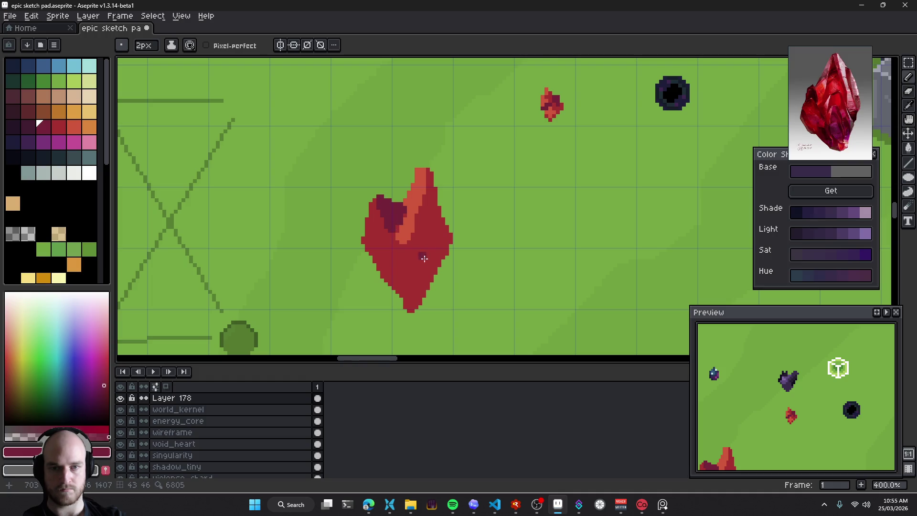
pyautogui.moveTo(424, 258); pyautogui.dragTo(471, 273)
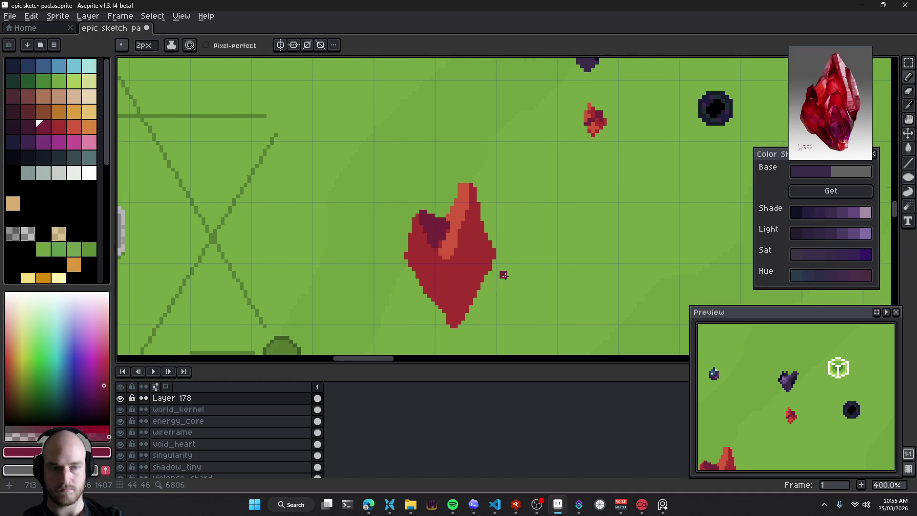
pyautogui.moveTo(485, 265); pyautogui.dragTo(497, 243)
pyautogui.moveTo(480, 287); pyautogui.dragTo(469, 302)
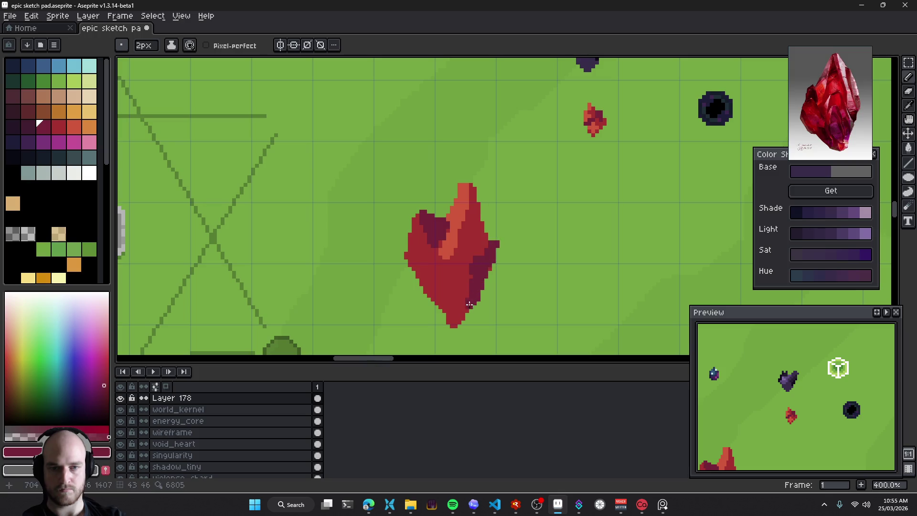
# Draw a thin 1px lighter red-orange highlight diagonally across the crystal
pyautogui.keyDown('alt'); pyautogui.click(444, 262); pyautogui.keyUp('alt')
pyautogui.press('-')
pyautogui.moveTo(433, 283); pyautogui.dragTo(446, 268)
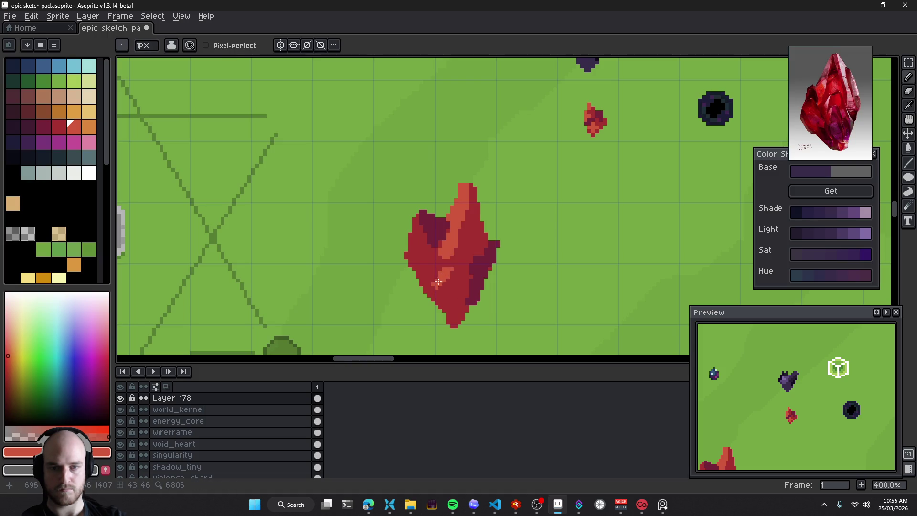
pyautogui.keyDown('alt'); pyautogui.click(482, 266); pyautogui.keyUp('alt')
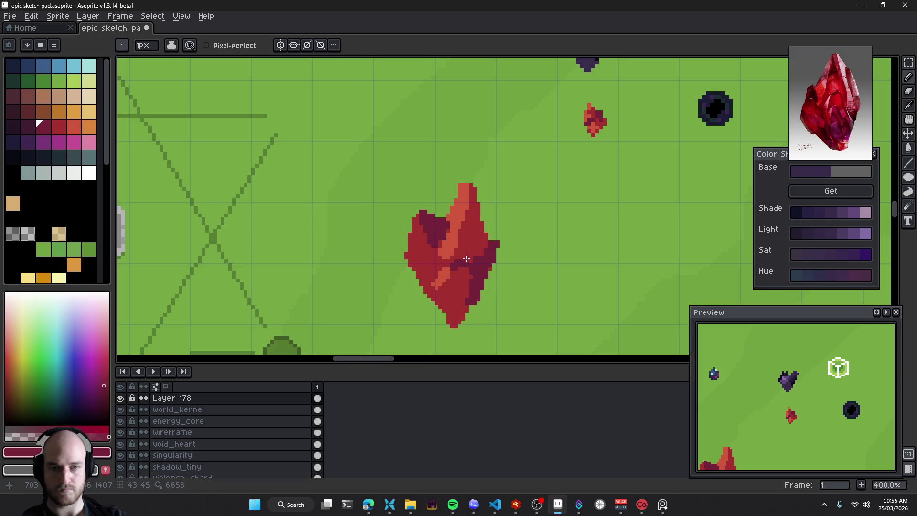
pyautogui.keyDown('alt'); pyautogui.click(465, 281); pyautogui.keyUp('alt')
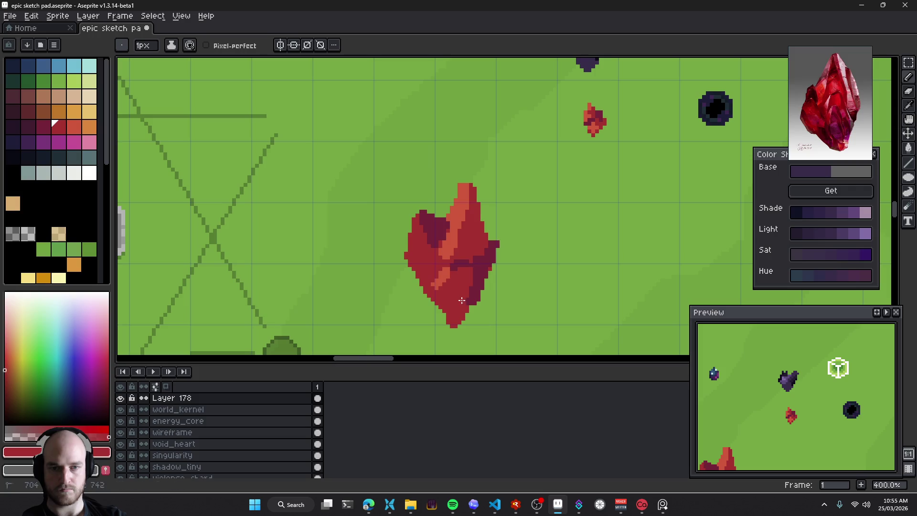
pyautogui.scroll(-6, 468, 287)
# Touch up the crystal's left edge with brighter red and darker crimson
pyautogui.scroll(1, 473, 288)
pyautogui.scroll(1, 478, 289)
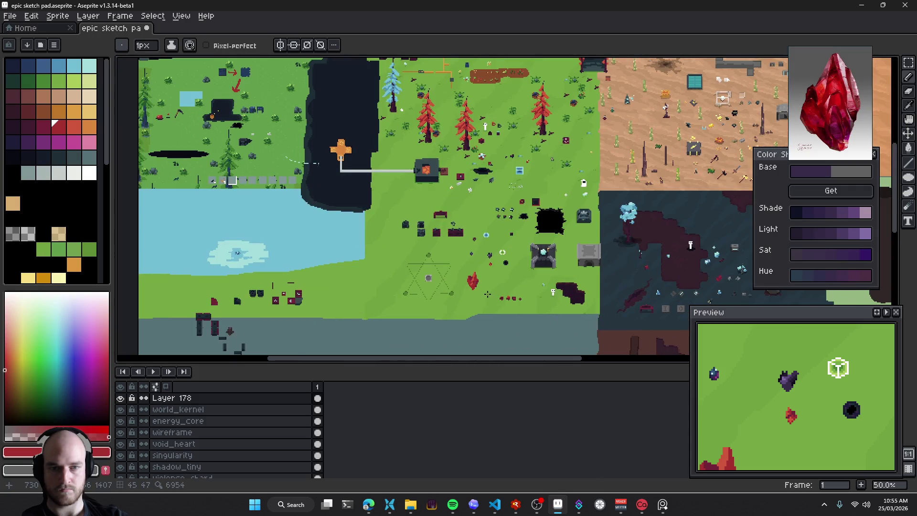
pyautogui.scroll(1, 480, 289)
pyautogui.scroll(3, 479, 288)
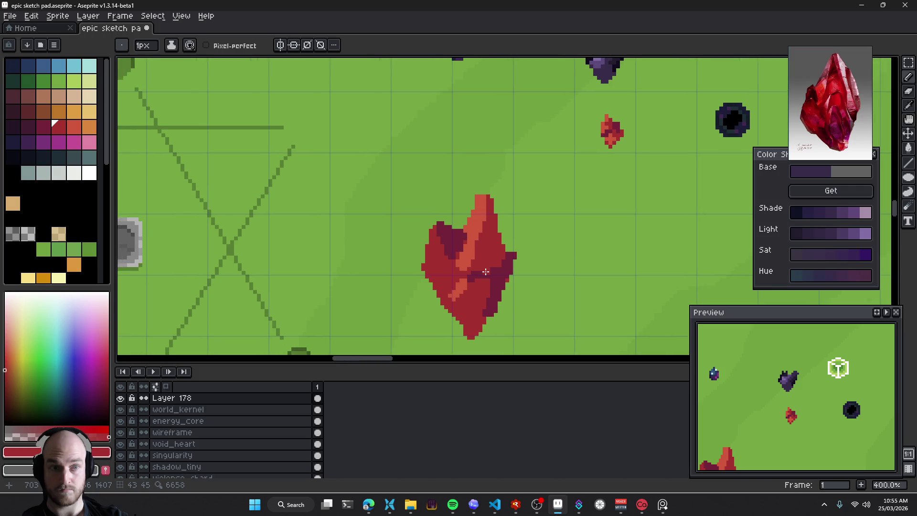
pyautogui.keyDown('alt'); pyautogui.click(430, 245); pyautogui.keyUp('alt')
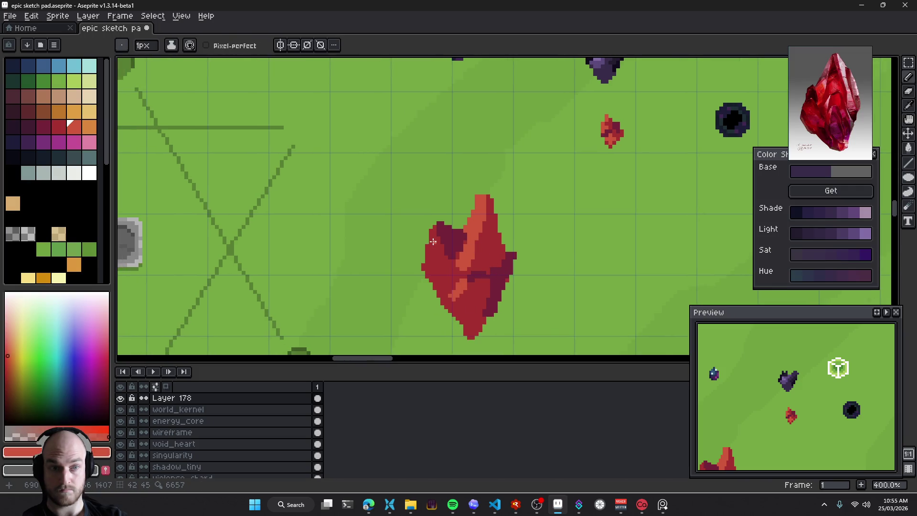
pyautogui.moveTo(434, 268)
pyautogui.mouseDown()
pyautogui.moveTo(423, 267)
pyautogui.moveTo(424, 276)
pyautogui.mouseUp()
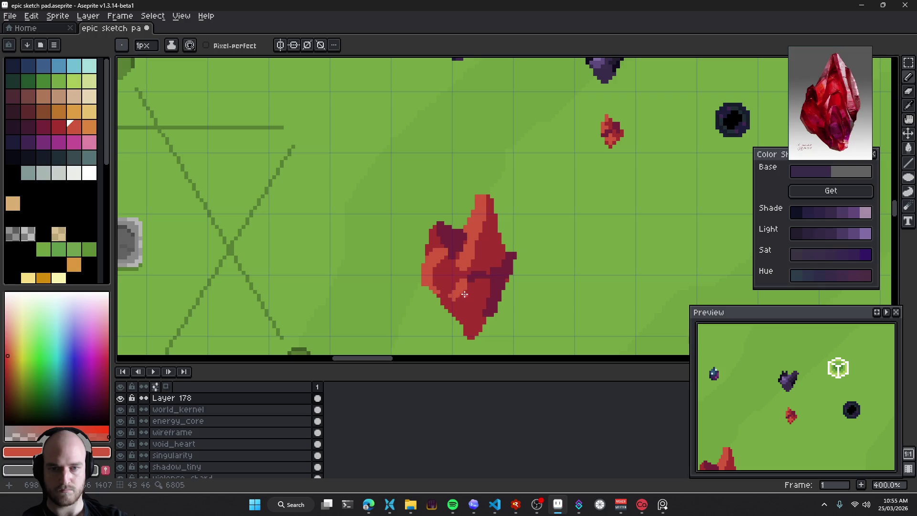
pyautogui.keyDown('alt'); pyautogui.click(437, 290); pyautogui.keyUp('alt')
pyautogui.moveTo(435, 289); pyautogui.dragTo(417, 273)
# Undo to remove the large red crystal from the canvas
pyautogui.scroll(-4, 456, 301)
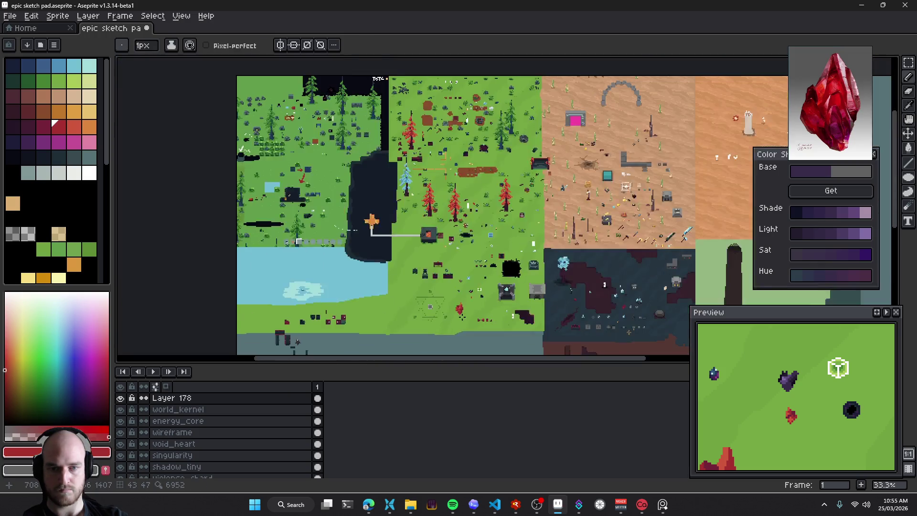
pyautogui.scroll(1, 466, 310)
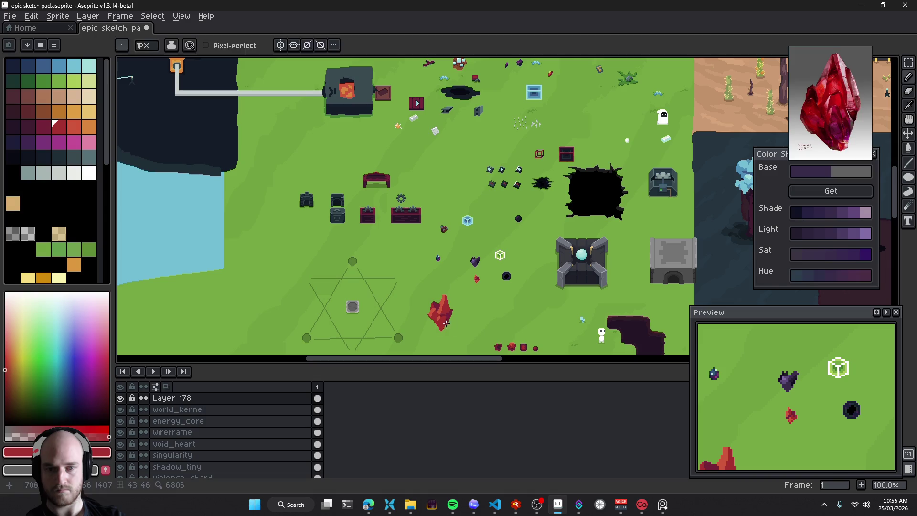
pyautogui.press('v')
pyautogui.scroll(1, 461, 321)
pyautogui.moveTo(460, 321); pyautogui.dragTo(456, 310)
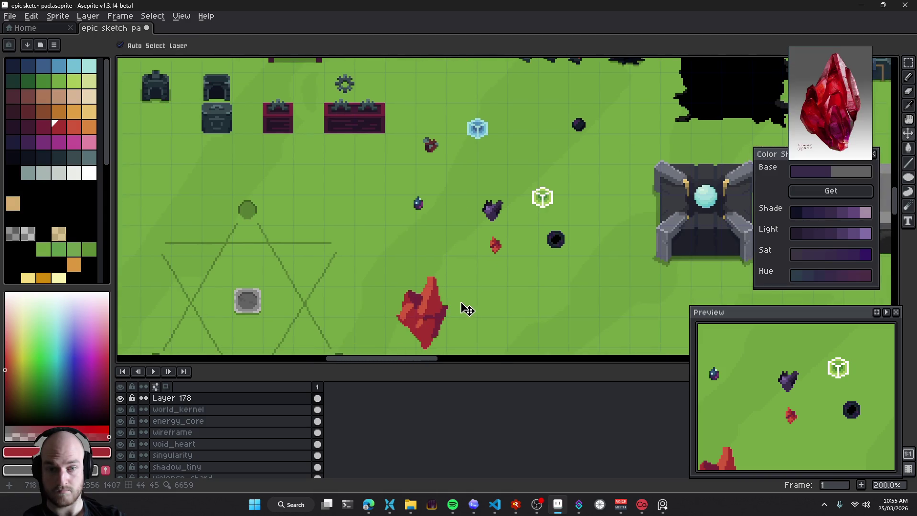
pyautogui.press('b')
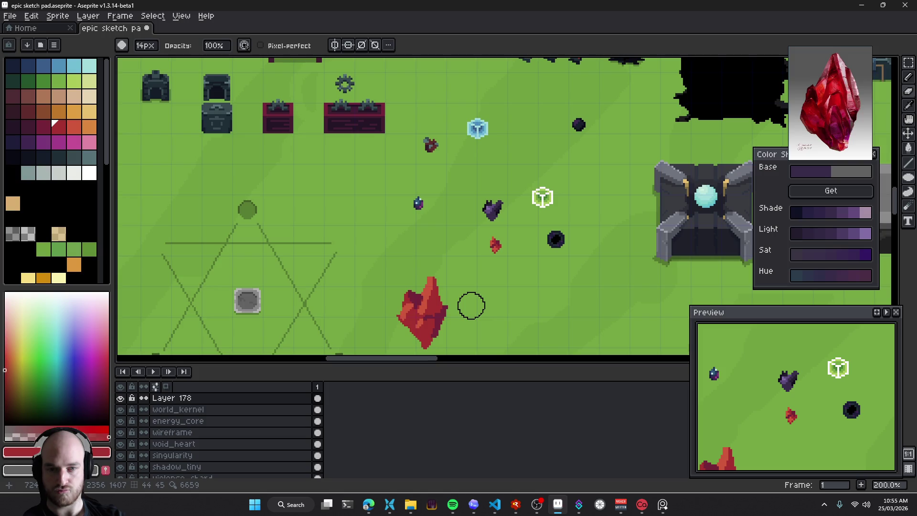
pyautogui.hotkey('ctrl', 'z')
pyautogui.hotkey('ctrl', 'z')
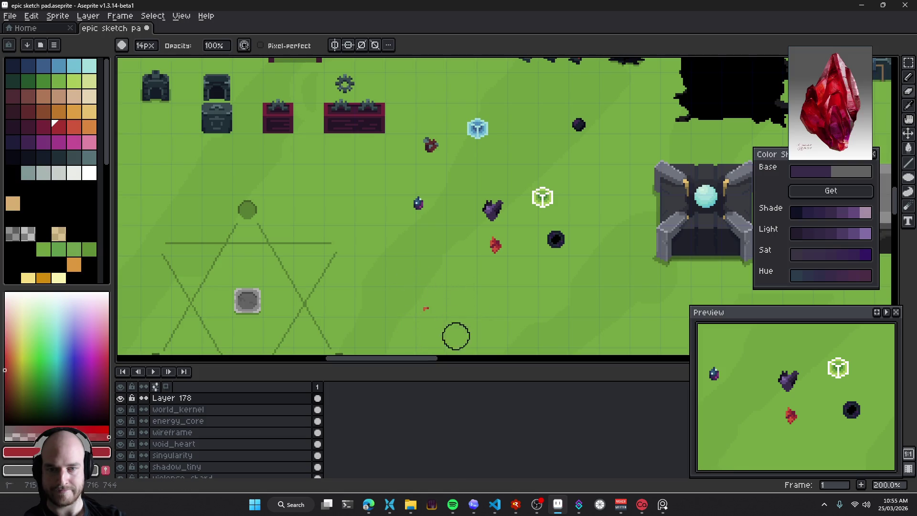
# Save the sketch pad file and open the crystal layer's properties
pyautogui.scroll(4, 500, 247)
pyautogui.press('v')
pyautogui.hotkey('ctrl', 's')
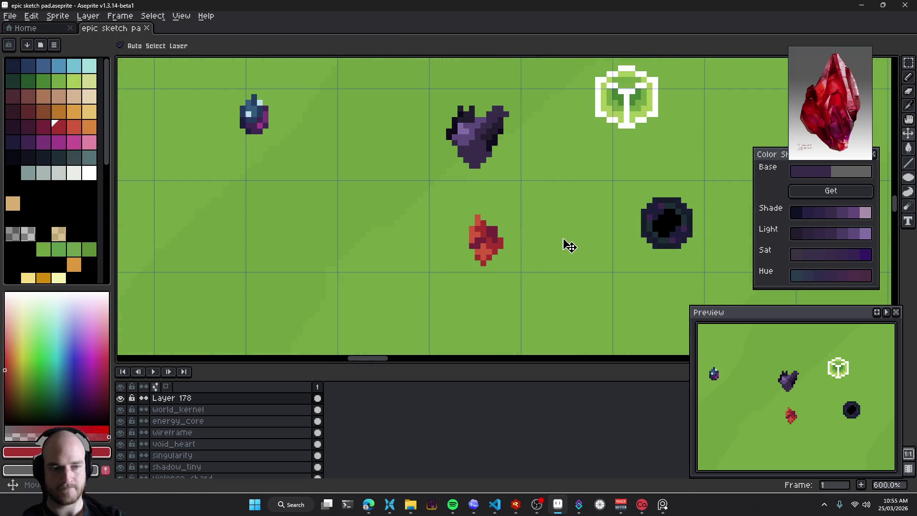
pyautogui.scroll(-4, 506, 258)
pyautogui.scroll(3, 526, 276)
pyautogui.hotkey('shift', 'p')
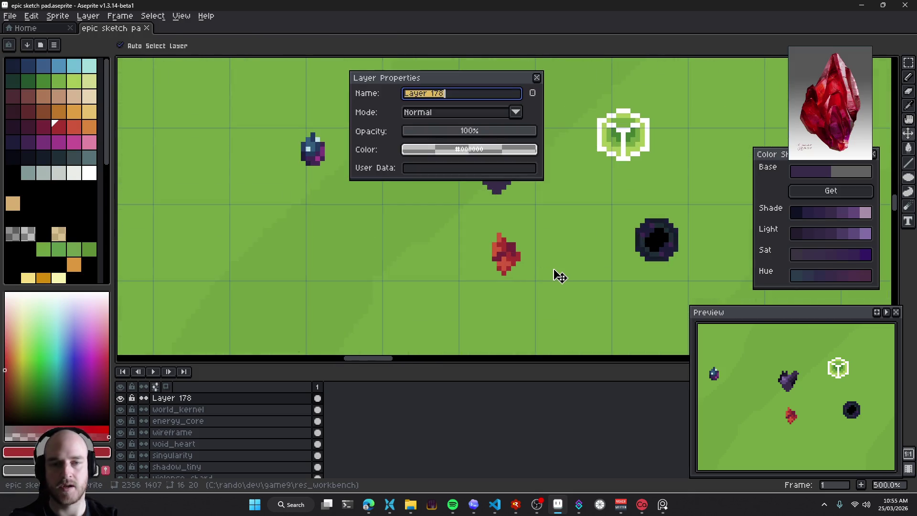
# Rename Layer 178 to philosophers_stone in Layer Properties
pyautogui.write('Philo')
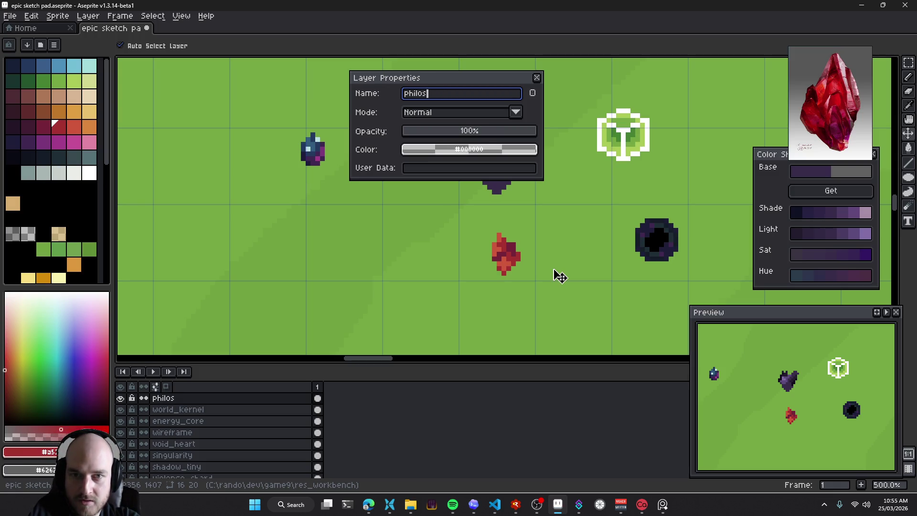
pyautogui.hotkey('ctrl', 'a')
pyautogui.write('Ph')
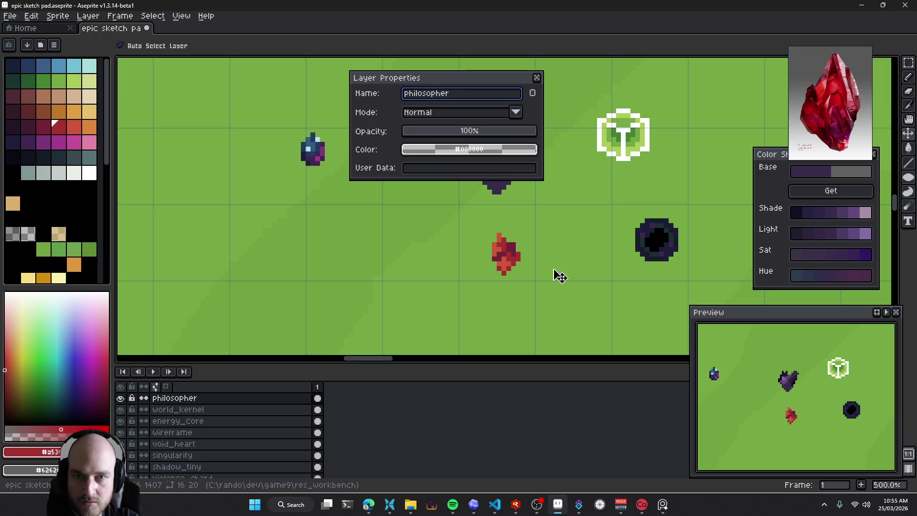
pyautogui.hotkey('ctrl', 'a')
pyautogui.hotkey('ctrl', 'a')
pyautogui.hotkey('ctrl', 'v')
pyautogui.press('Return')
pyautogui.click(482, 99)
pyautogui.hotkey('ctrl', 'a')
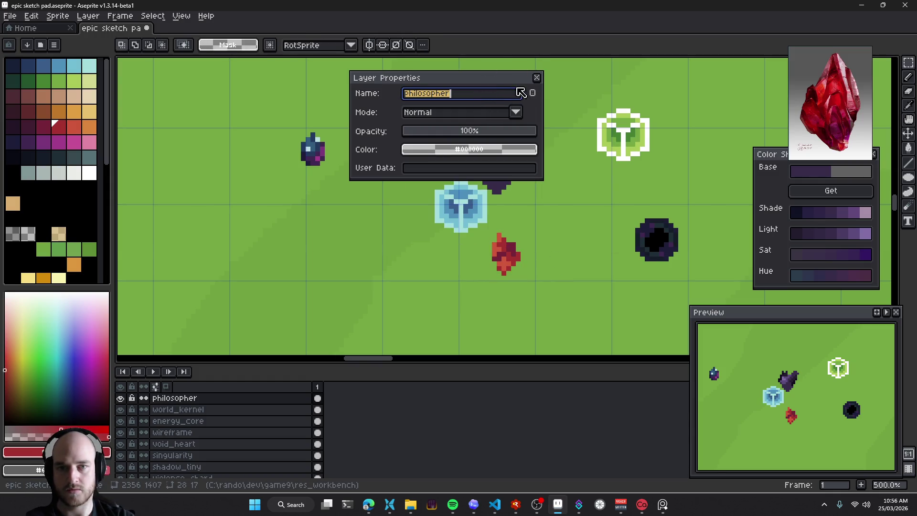
pyautogui.click(490, 98)
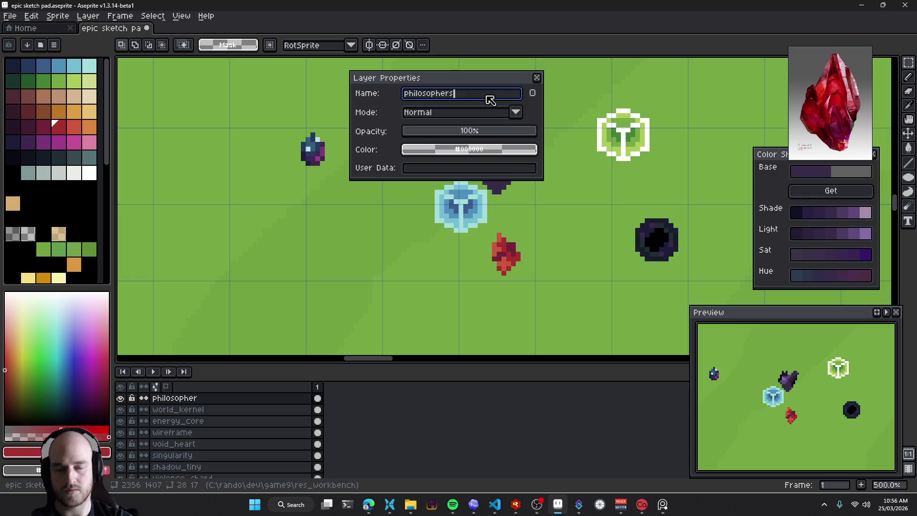
pyautogui.write('stone')
pyautogui.press('Return')
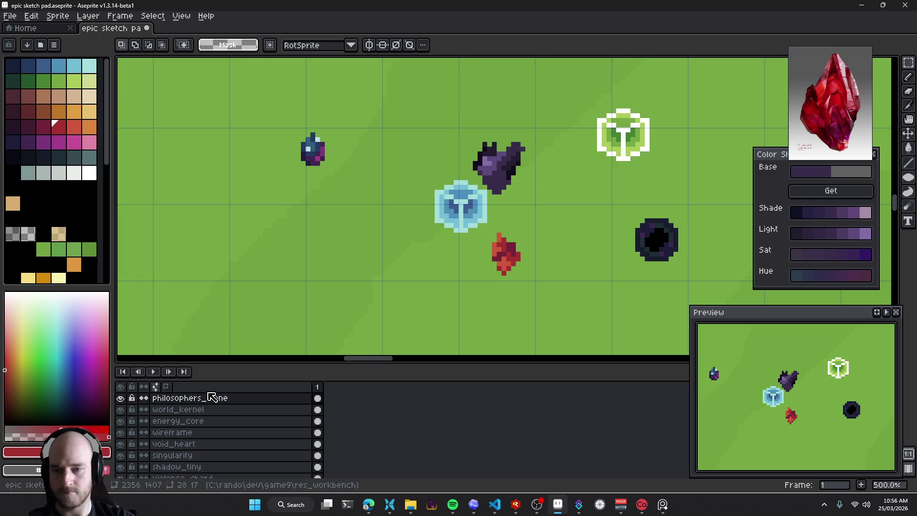
# Copy the layer name and search the web for philosophers_stone
pyautogui.doubleClick(210, 398)
pyautogui.hotkey('ctrl', 'c')
pyautogui.press('Return')
pyautogui.hotkey('alt', 'Tab')
pyautogui.hotkey('ctrl', 't')
pyautogui.hotkey('ctrl', 'v')
pyautogui.press('Return')
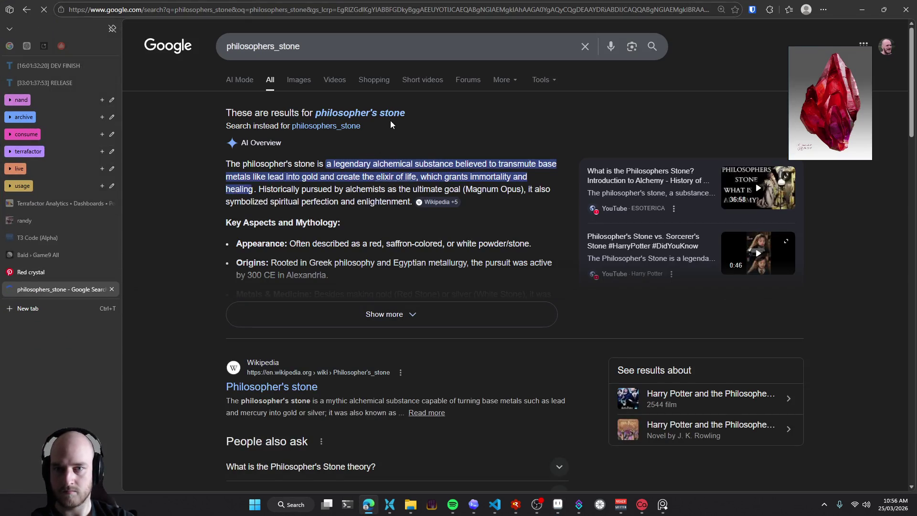
# Refine the Google search to 'philosophers stone'
pyautogui.click(358, 113)
pyautogui.tripleClick(272, 56)
pyautogui.hotkey('ctrl', 'v')
pyautogui.press('BackSpace')
pyautogui.press('BackSpace')
pyautogui.press('BackSpace')
pyautogui.write('stone')
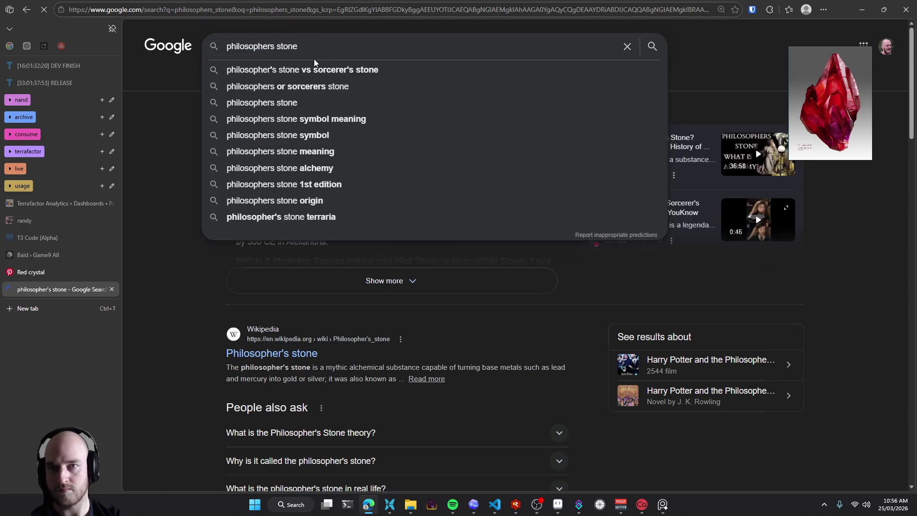
pyautogui.press('Return')
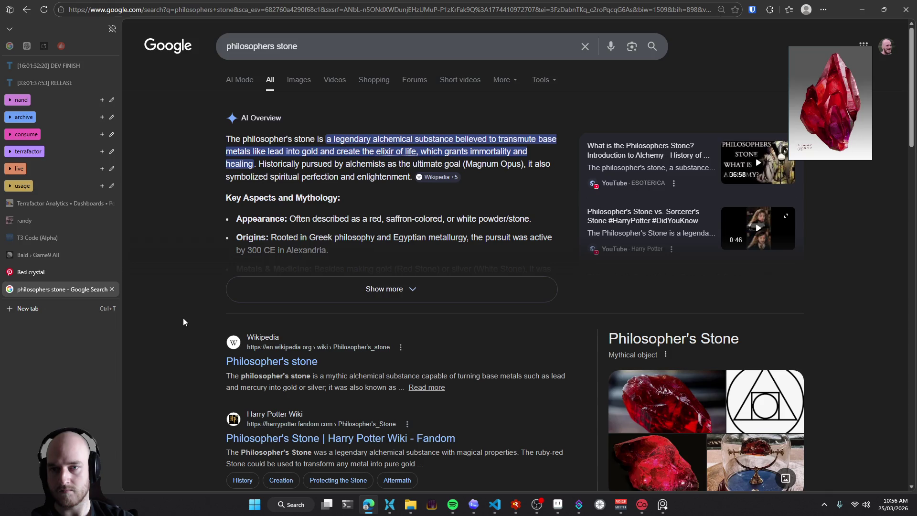
# Close the search results and red crystal reference tabs and minimize the browser
pyautogui.middleClick(62, 289)
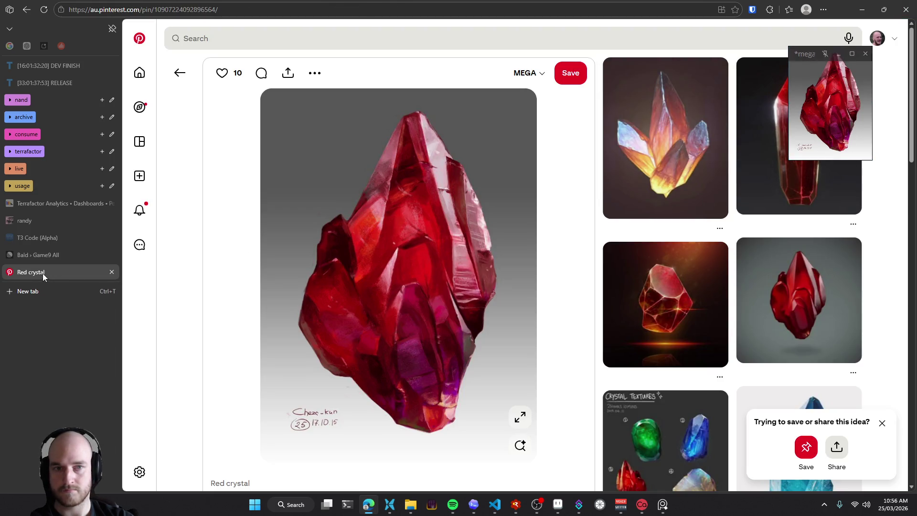
pyautogui.middleClick(42, 272)
pyautogui.click(861, 9)
pyautogui.hscroll(3, 482, 272)
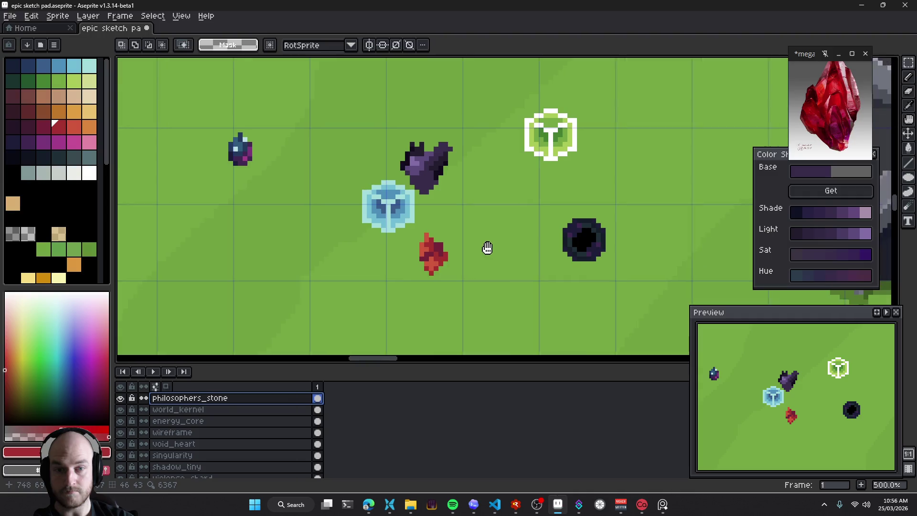
# Move the blue and red crystals left, then undo the move and the layer rename
pyautogui.hscroll(1, 482, 286)
pyautogui.scroll(-2, 480, 316)
pyautogui.hscroll(1, 477, 296)
pyautogui.moveTo(407, 235)
pyautogui.mouseDown()
pyautogui.moveTo(394, 242)
pyautogui.moveTo(378, 228)
pyautogui.mouseUp()
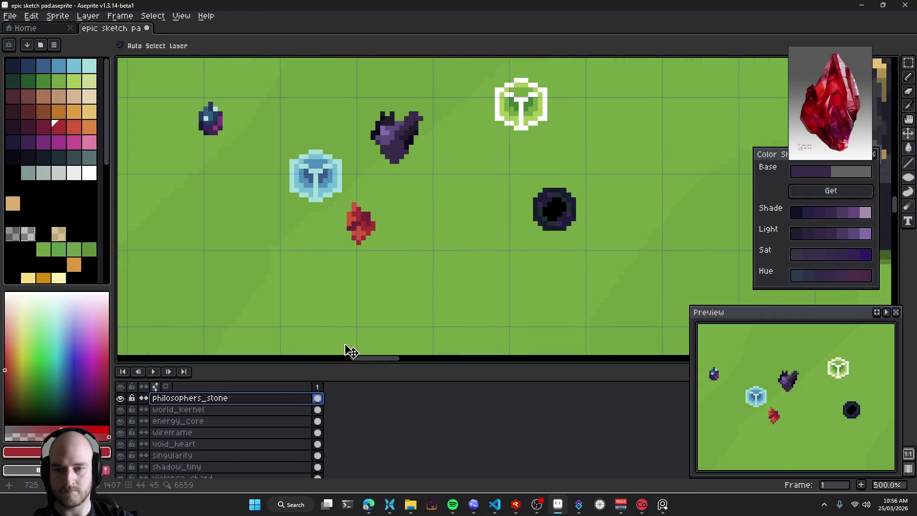
pyautogui.scroll(2, 267, 433)
pyautogui.hotkey('ctrl', 'z')
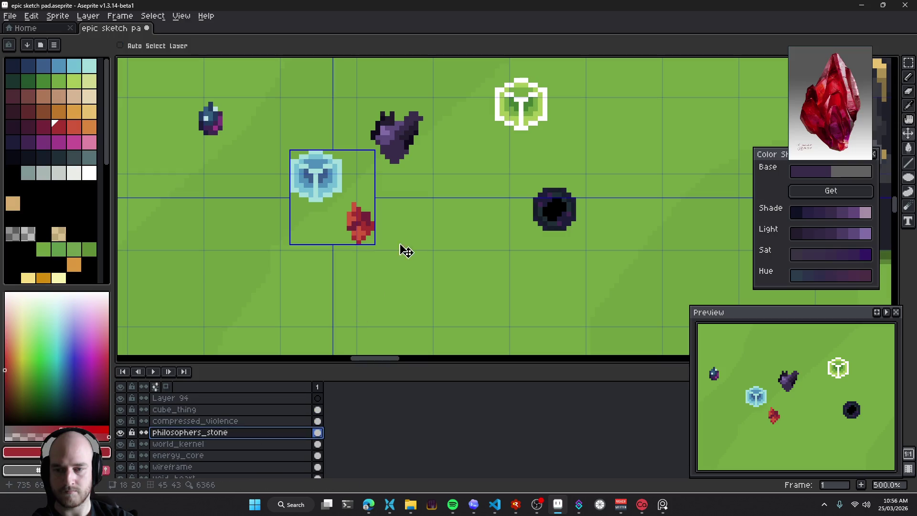
pyautogui.hotkey('ctrl', 'z')
pyautogui.hotkey('ctrl', 'z')
pyautogui.hotkey('ctrl', 'z')
pyautogui.hotkey('ctrl', 'z')
pyautogui.hotkey('ctrl', 'z')
pyautogui.hotkey('ctrl', 'z')
pyautogui.hotkey('ctrl', 'z')
pyautogui.hotkey('ctrl', 'z')
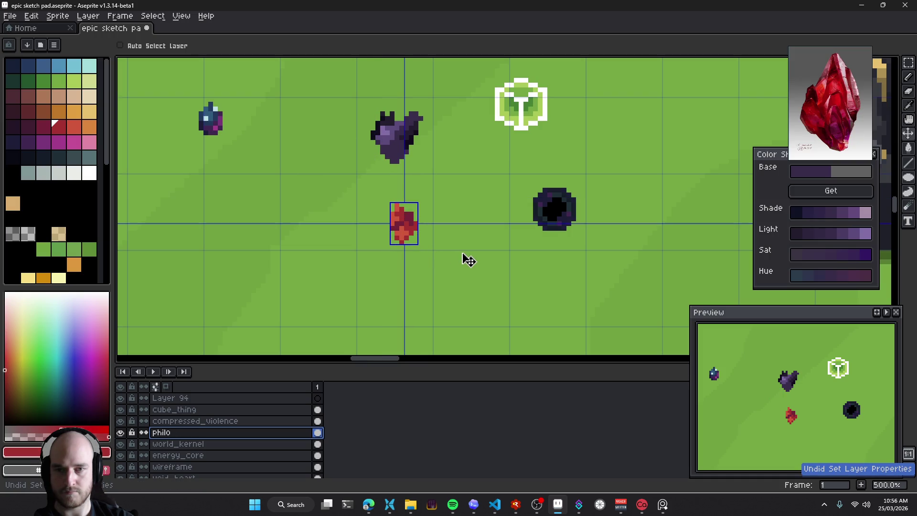
# Rename the layer to philosophers_stone and nudge the red crystal slightly right
pyautogui.scroll(-3, 468, 261)
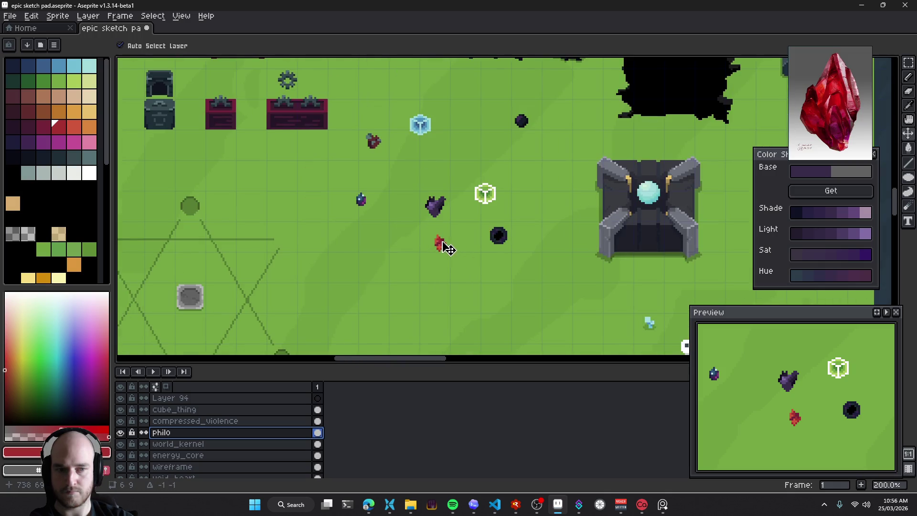
pyautogui.hotkey('shift', 'p')
pyautogui.write('philosophers_stone')
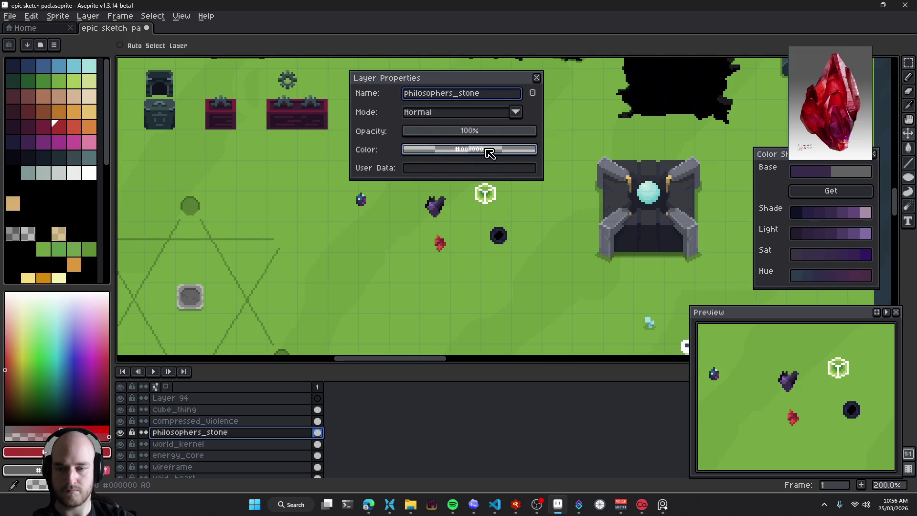
pyautogui.press('Return')
pyautogui.moveTo(445, 252); pyautogui.dragTo(456, 252)
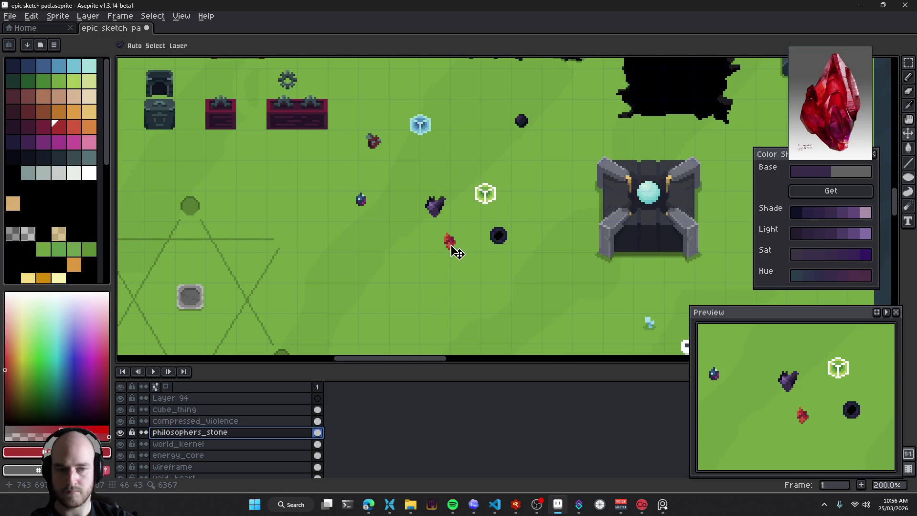
# Sample the crystal's #cf573c red and start Replace Color with it as both colours
pyautogui.scroll(3, 456, 246)
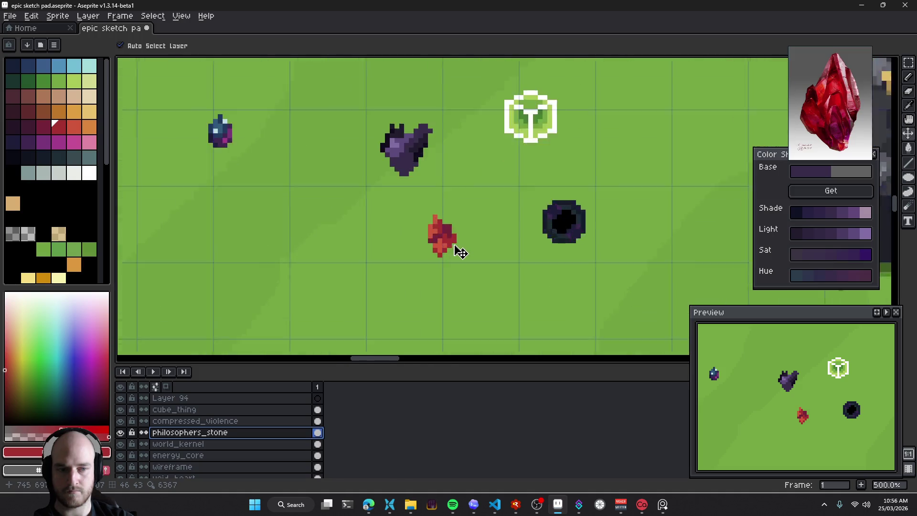
pyautogui.scroll(1, 457, 248)
pyautogui.scroll(4, 457, 249)
pyautogui.press('i')
pyautogui.click(391, 220)
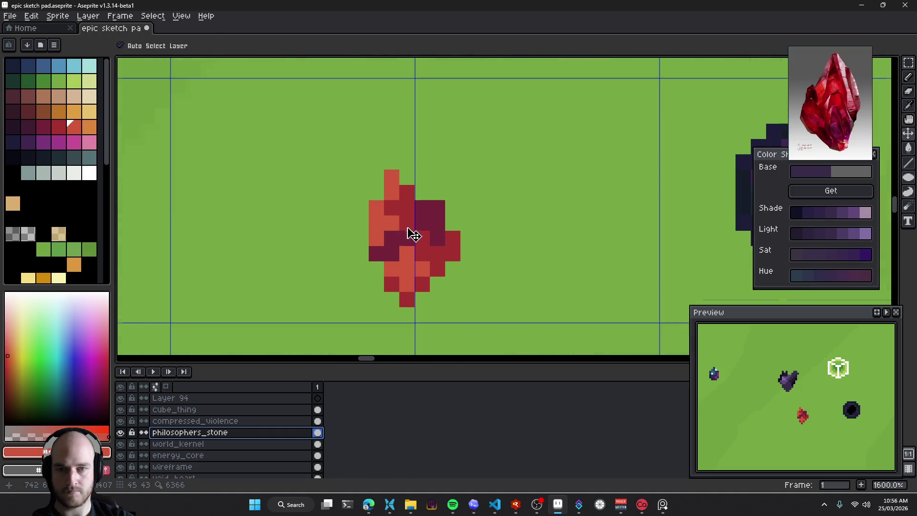
pyautogui.scroll(-4, 409, 236)
pyautogui.hotkey('shift', 'r')
pyautogui.moveTo(162, 118); pyautogui.dragTo(163, 119)
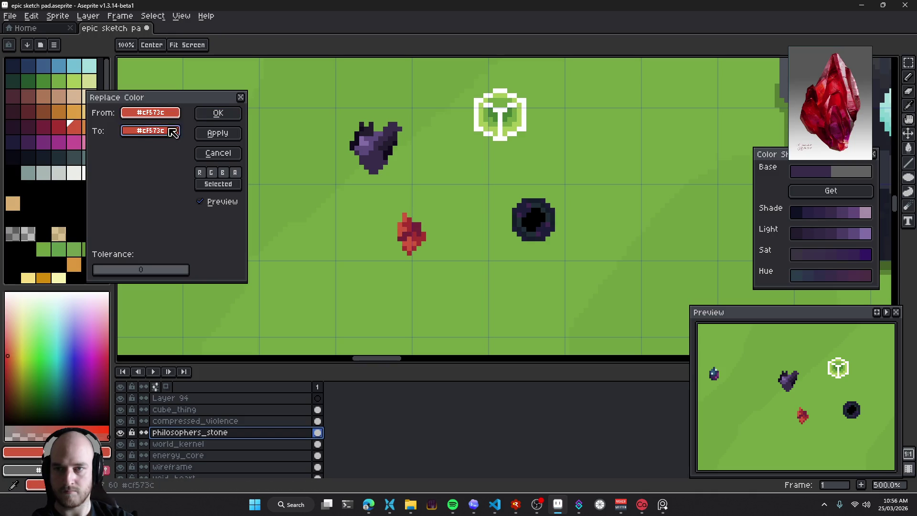
# Lighten the Replace Color target toward pink, with its hue set to 0
pyautogui.click(150, 130)
pyautogui.click(193, 149)
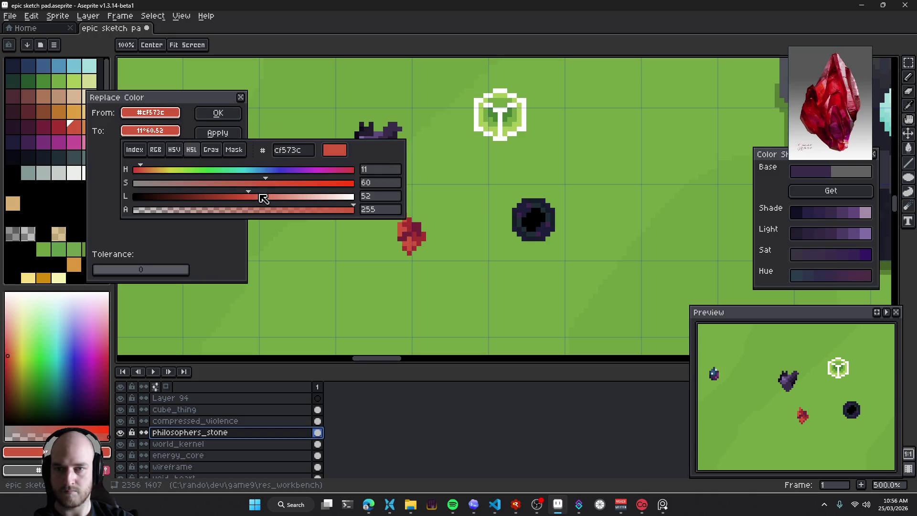
pyautogui.moveTo(257, 198)
pyautogui.mouseDown()
pyautogui.moveTo(314, 199)
pyautogui.moveTo(296, 190)
pyautogui.mouseUp()
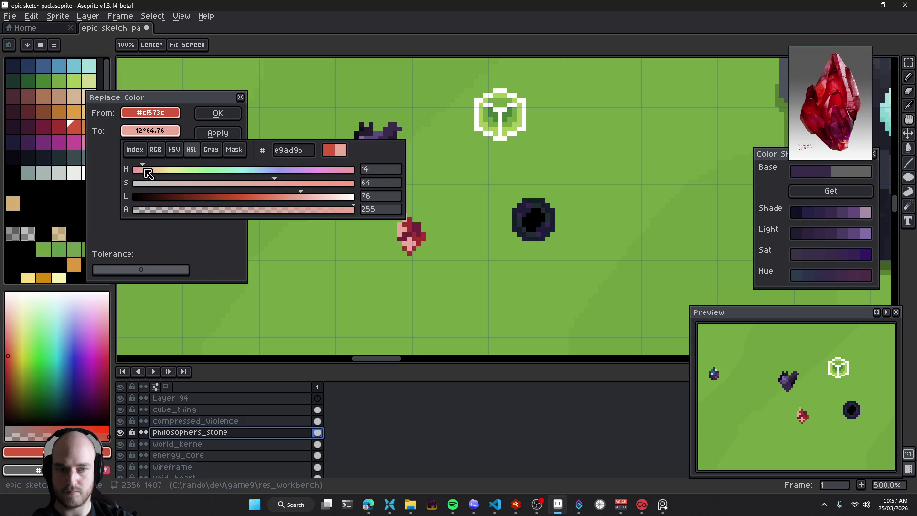
pyautogui.moveTo(148, 173); pyautogui.dragTo(133, 172)
pyautogui.click(118, 176)
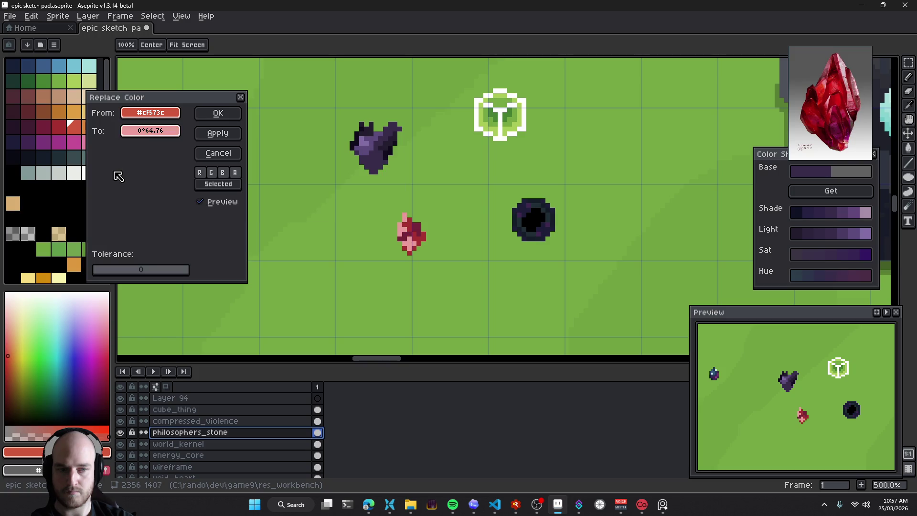
# Check the source red, try an orange-shifted target hue, then reset the target to the original red
pyautogui.click(151, 113)
pyautogui.click(114, 162)
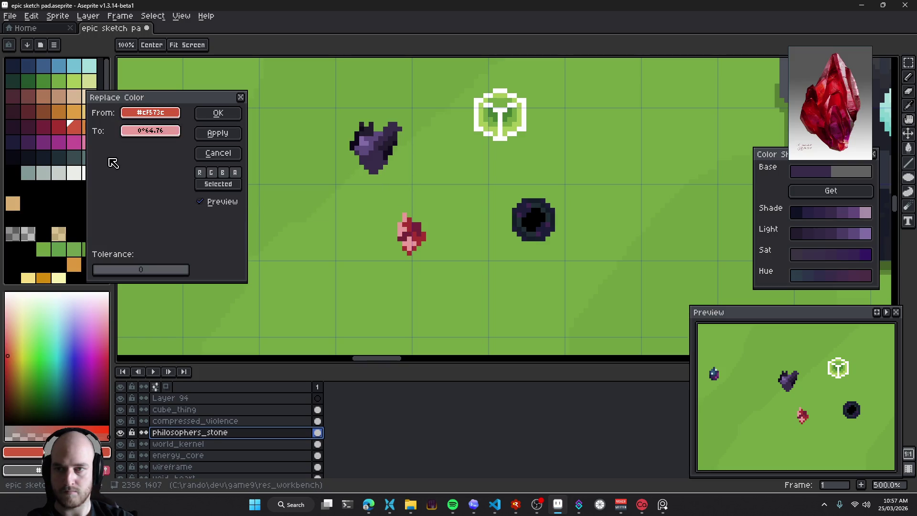
pyautogui.click(151, 131)
pyautogui.moveTo(139, 170); pyautogui.dragTo(161, 172)
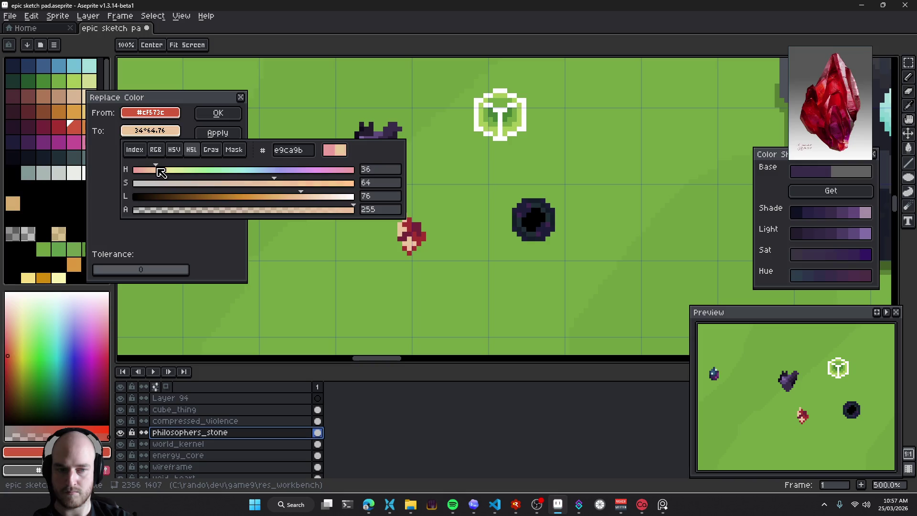
pyautogui.moveTo(308, 193); pyautogui.dragTo(301, 194)
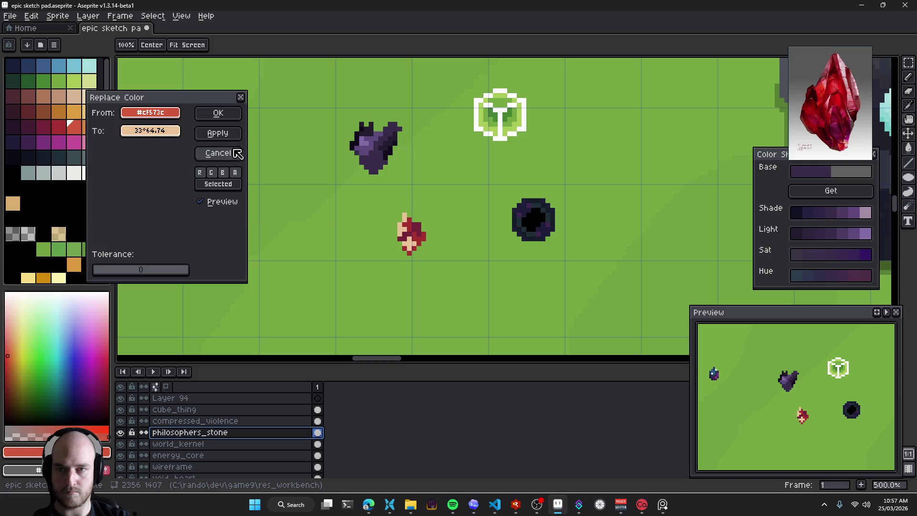
pyautogui.moveTo(150, 131); pyautogui.dragTo(180, 112)
# Make the replacement red slightly lighter using its HSL values
pyautogui.click(172, 131)
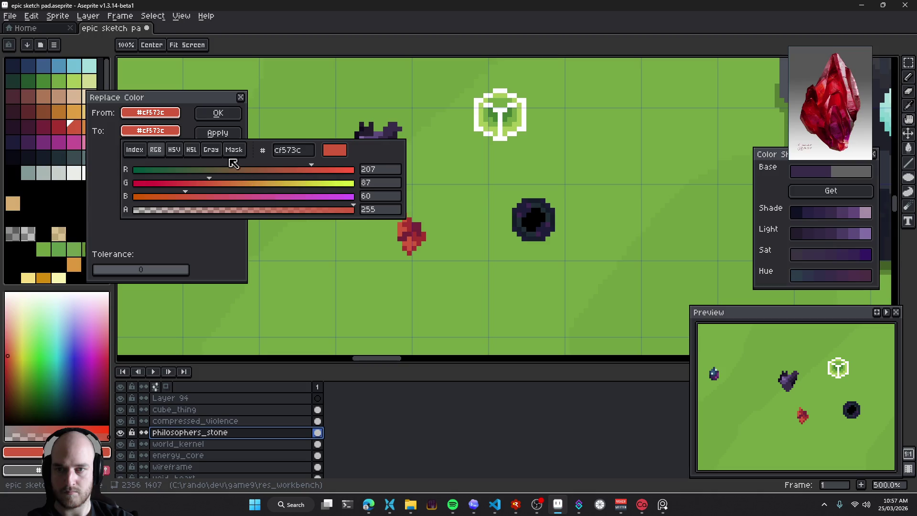
pyautogui.click(192, 150)
pyautogui.click(174, 149)
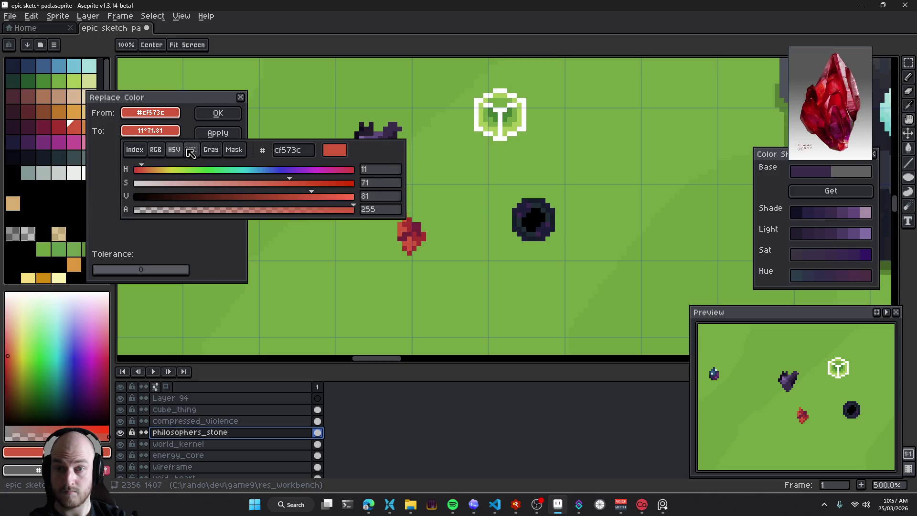
pyautogui.click(190, 150)
pyautogui.moveTo(250, 196)
pyautogui.mouseDown()
pyautogui.moveTo(298, 202)
pyautogui.moveTo(198, 190)
pyautogui.moveTo(324, 196)
pyautogui.mouseUp()
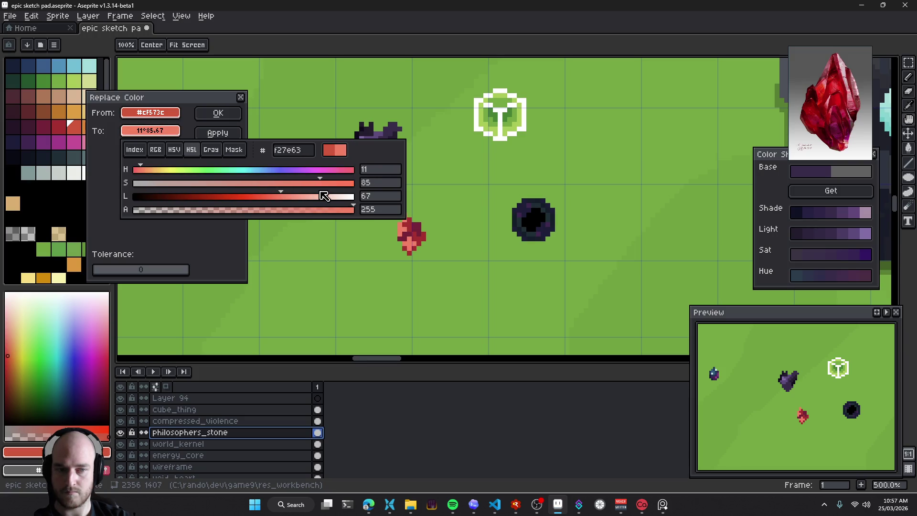
# Apply the lighter red to the crystal, then undo it to keep the original colours
pyautogui.click(218, 113)
pyautogui.scroll(-4, 473, 238)
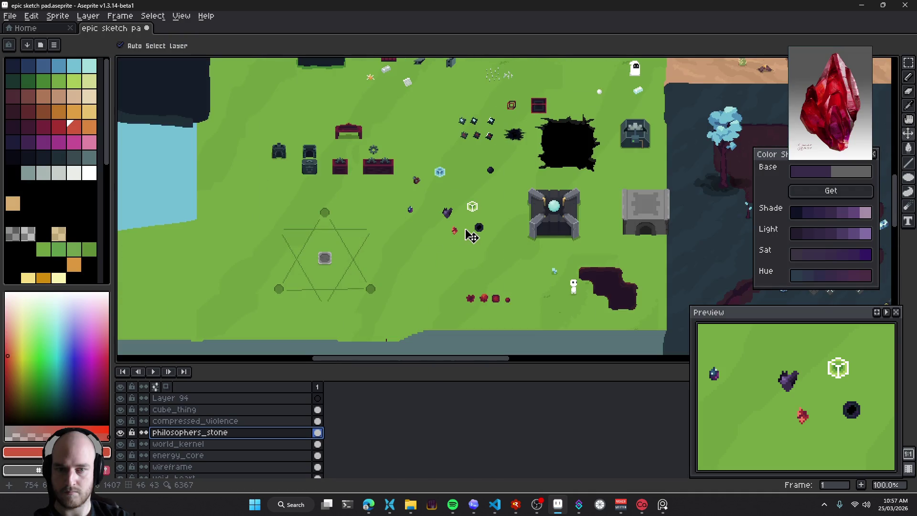
pyautogui.hotkey('ctrl', 'z')
pyautogui.scroll(4, 483, 246)
# Shift the red crystal slightly up and to the right
pyautogui.moveTo(436, 213); pyautogui.dragTo(461, 200)
pyautogui.scroll(-2, 460, 201)
pyautogui.scroll(-2, 492, 246)
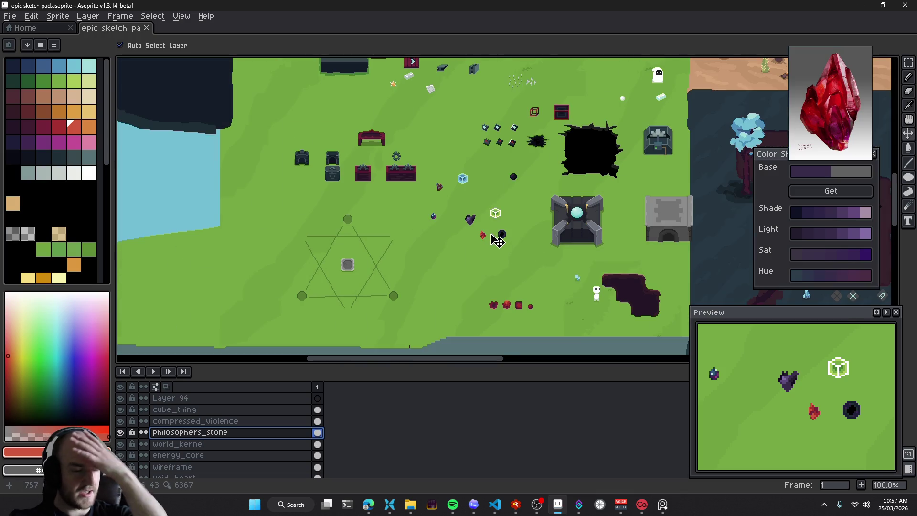